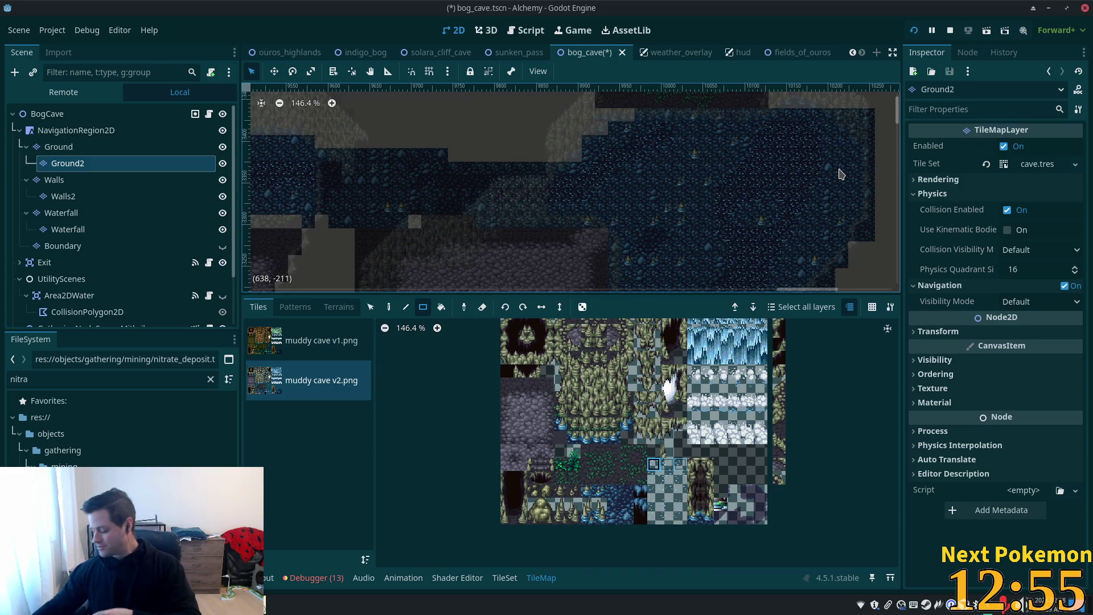
Step: Zoom the map view in on the bog water area
{"action": "key", "text": "XF86AudioLowerVolume"}
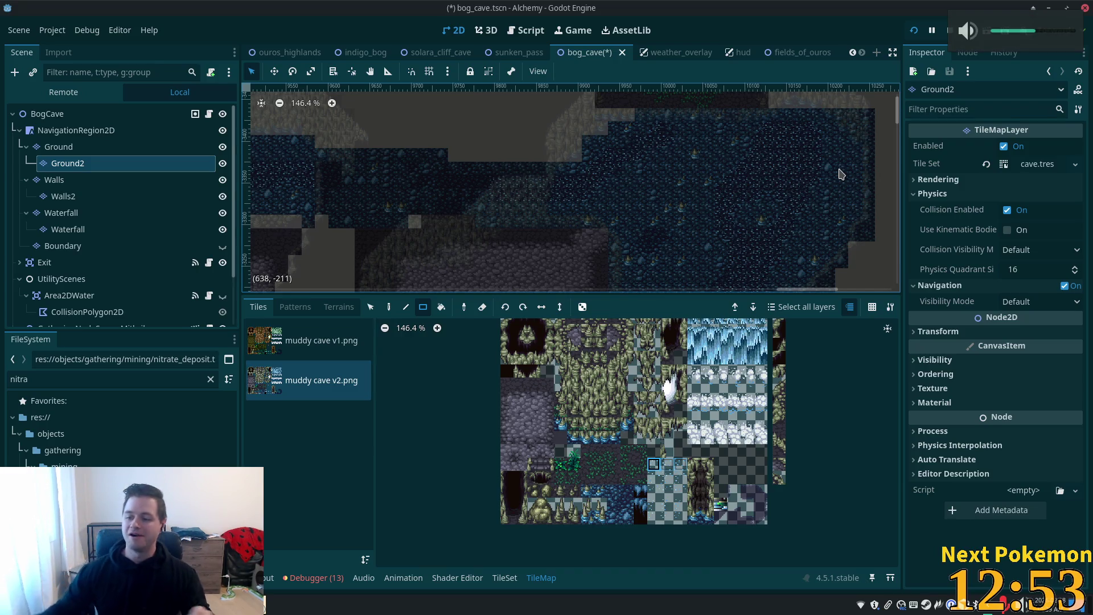
{"action": "scroll", "coordinate": [660, 226], "scroll_direction": "down", "scroll_amount": 4}
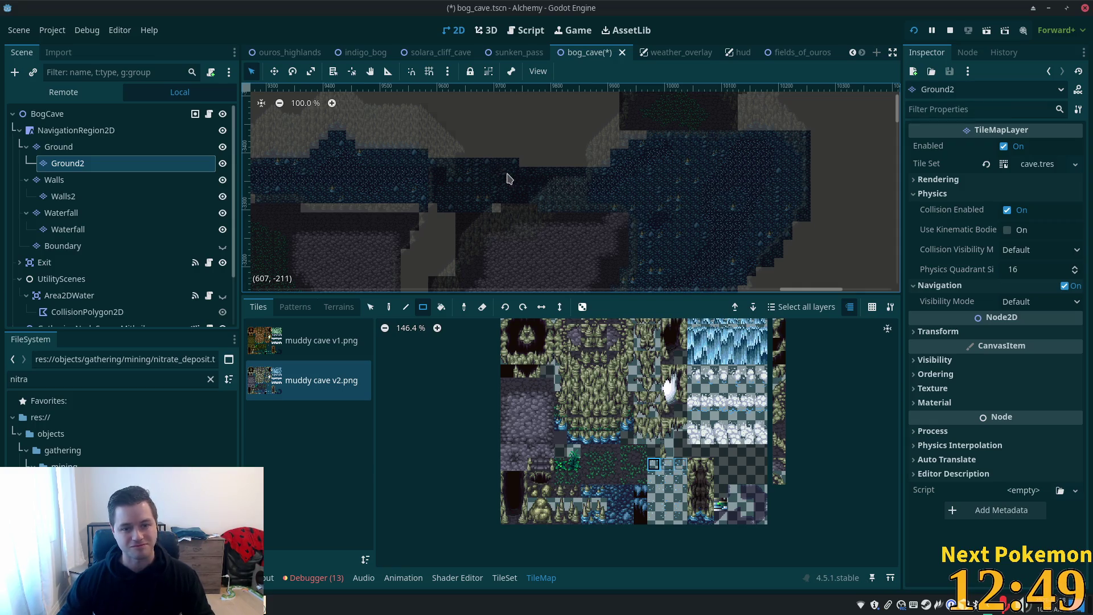
{"action": "scroll", "coordinate": [507, 176], "scroll_direction": "down", "scroll_amount": 2}
{"action": "scroll", "coordinate": [541, 156], "scroll_direction": "up", "scroll_amount": 8}
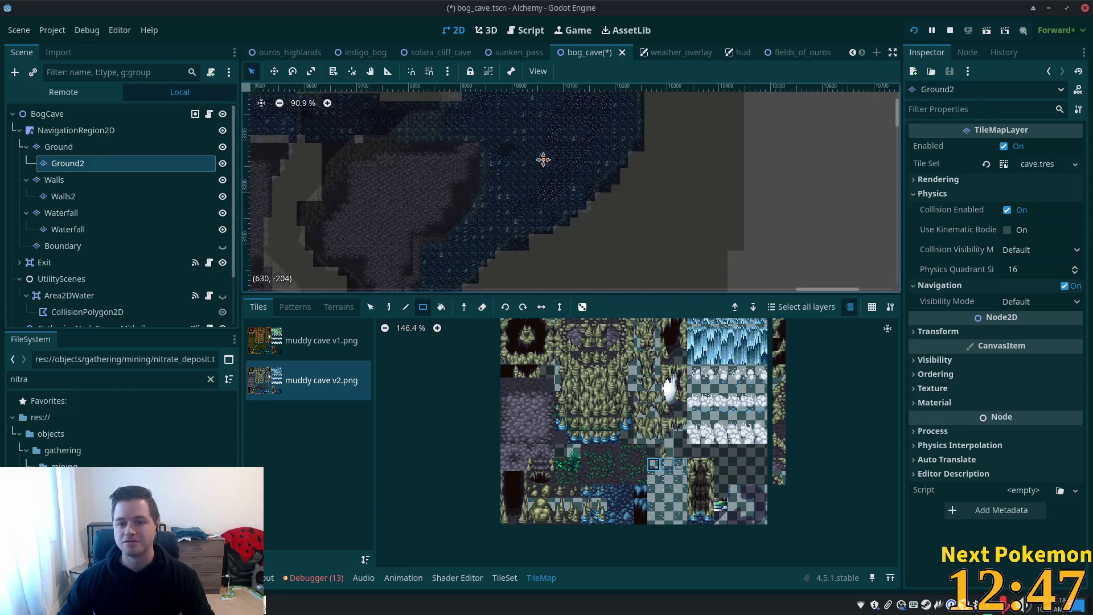
{"action": "scroll", "coordinate": [540, 212], "scroll_direction": "up", "scroll_amount": 3}
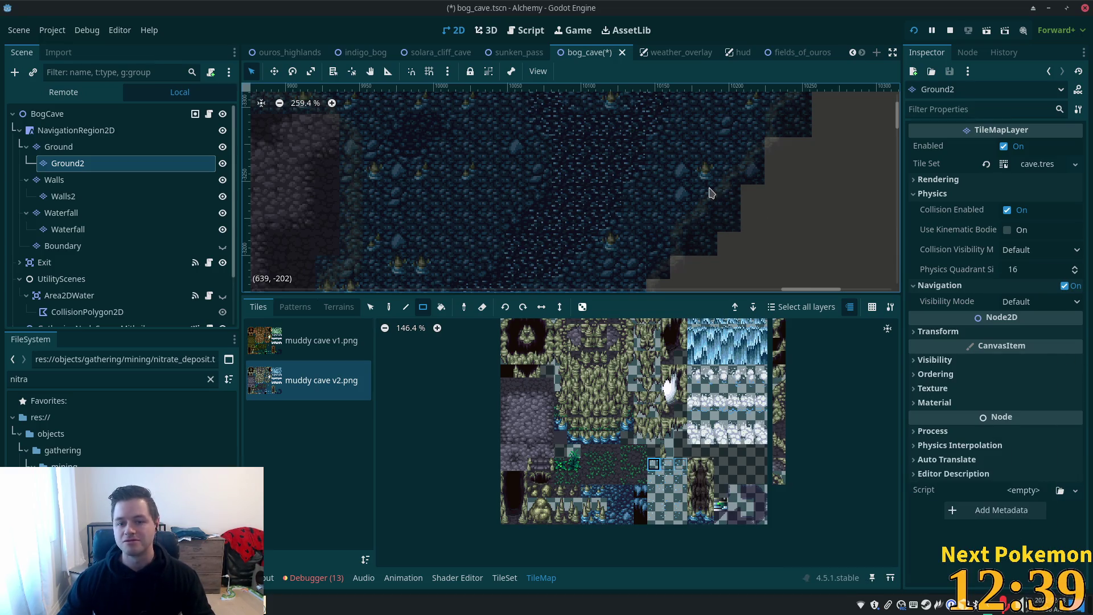
{"action": "scroll", "coordinate": [706, 197], "scroll_direction": "down", "scroll_amount": 3}
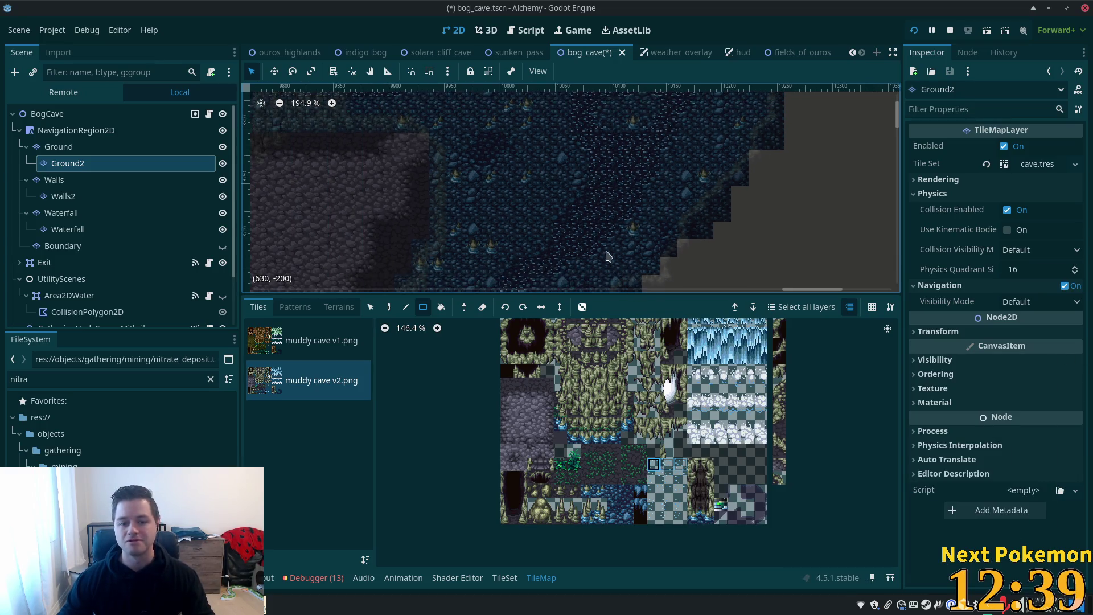
Step: Pick the stalagmite tile one row lower in the atlas and switch to the Paint tool (D)
{"action": "left_click", "coordinate": [656, 479]}
{"action": "scroll", "coordinate": [653, 239], "scroll_direction": "down", "scroll_amount": 1}
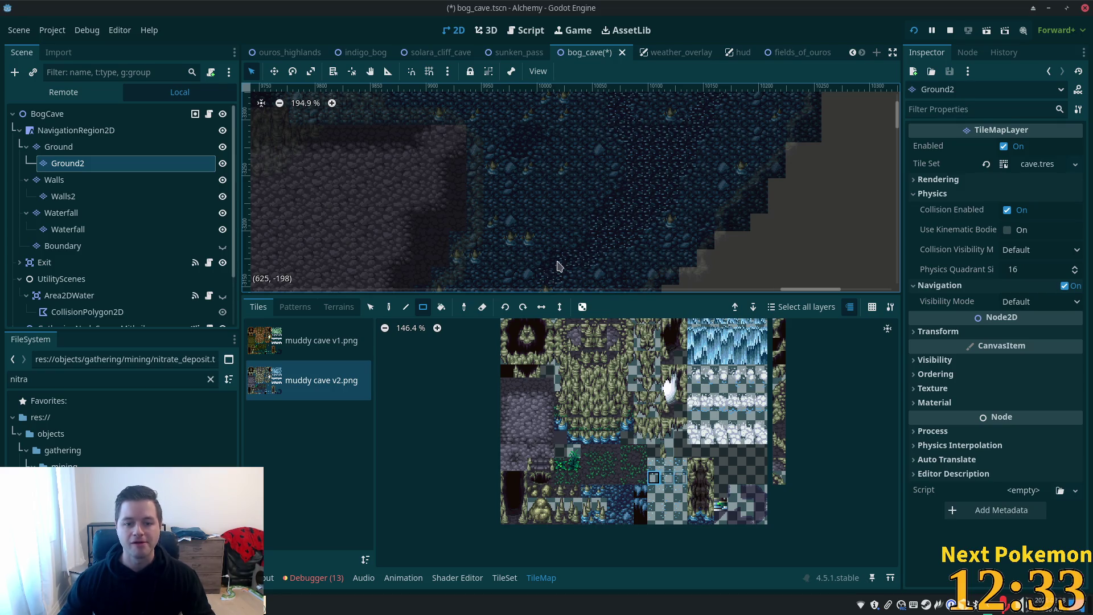
{"action": "scroll", "coordinate": [569, 245], "scroll_direction": "up", "scroll_amount": 2}
{"action": "key", "text": "d"}
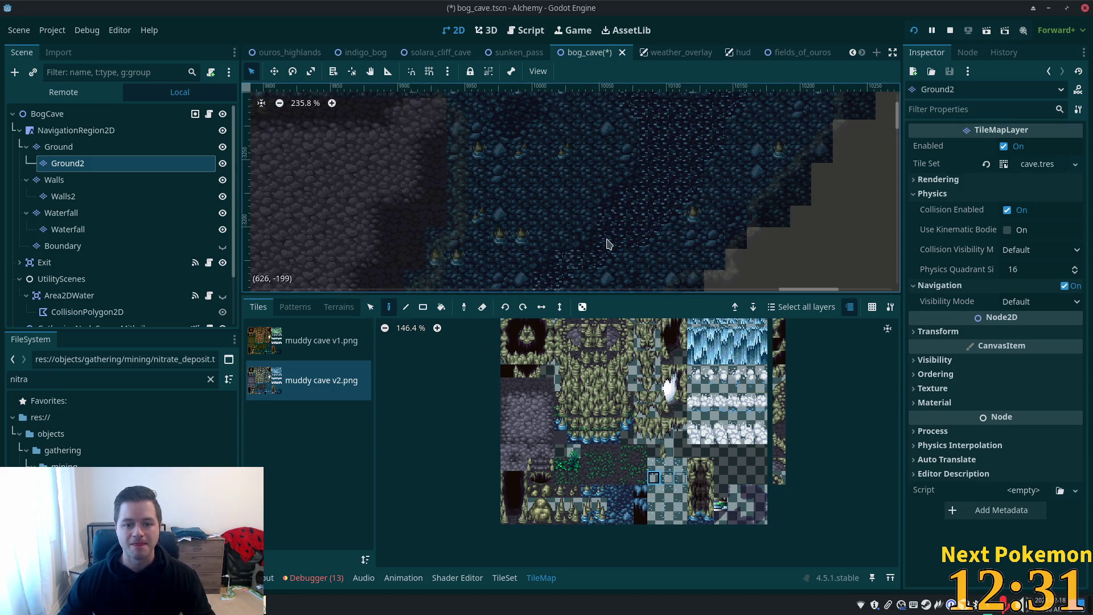
{"action": "scroll", "coordinate": [669, 217], "scroll_direction": "up", "scroll_amount": 3}
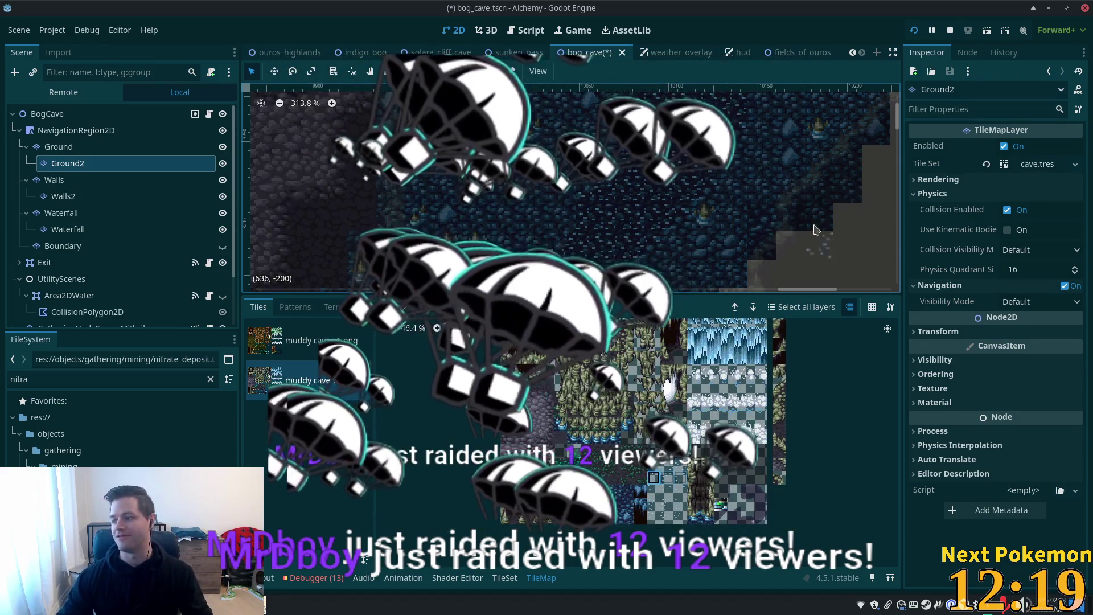
{"action": "left_click_drag", "start_coordinate": [807, 210], "coordinate": [709, 312]}
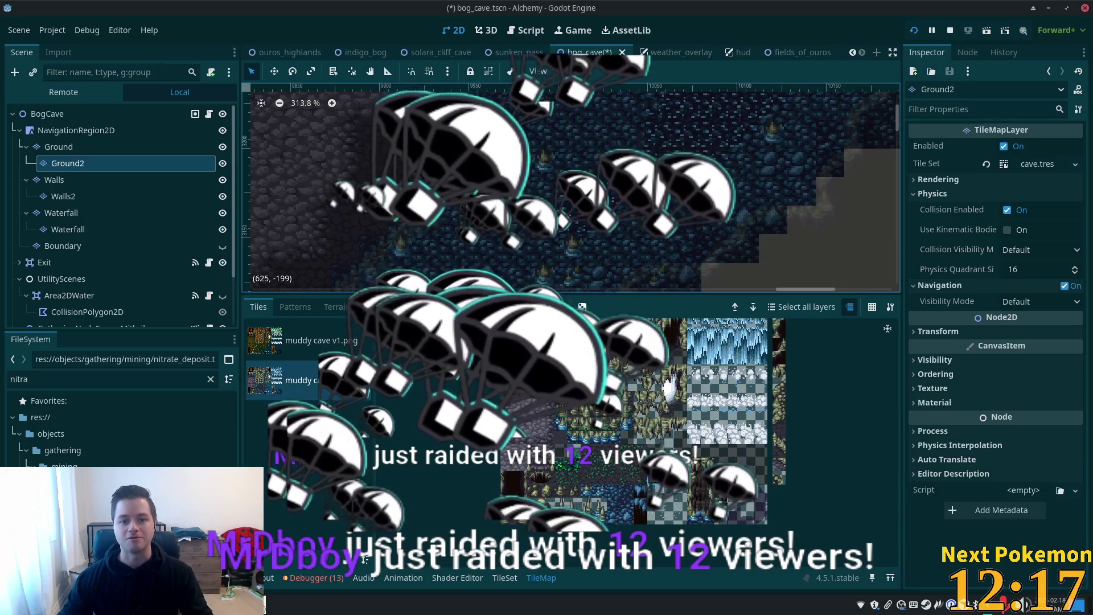
{"action": "left_click_drag", "start_coordinate": [555, 144], "coordinate": [705, 200]}
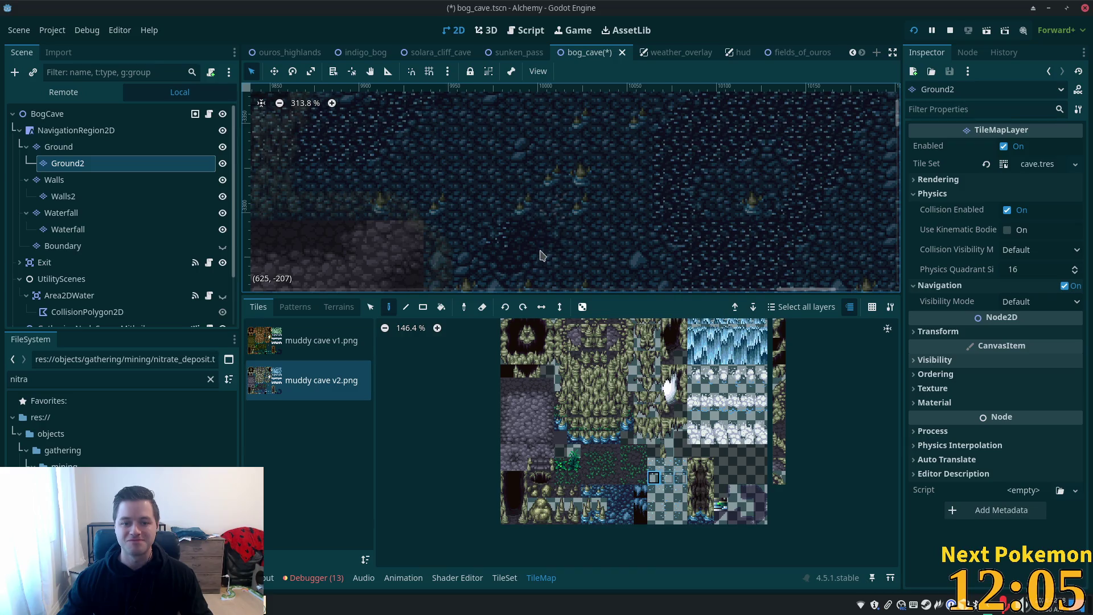
Step: Try selecting single rows of atlas tiles, then cancel the selection
{"action": "left_click_drag", "start_coordinate": [694, 437], "coordinate": [761, 437]}
{"action": "left_click_drag", "start_coordinate": [694, 398], "coordinate": [761, 399]}
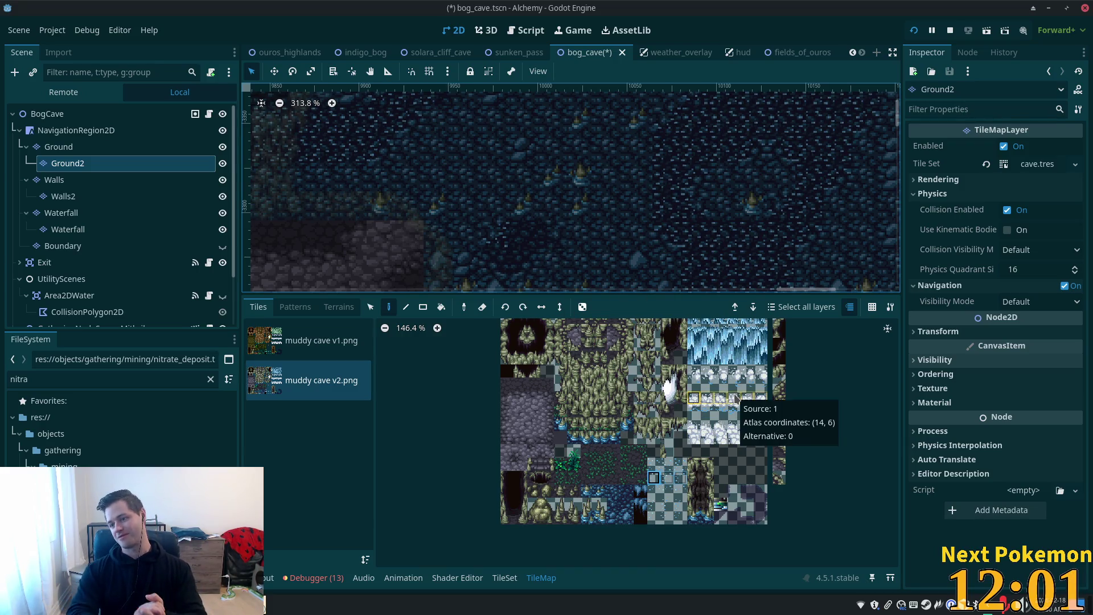
{"action": "key", "text": "Escape"}
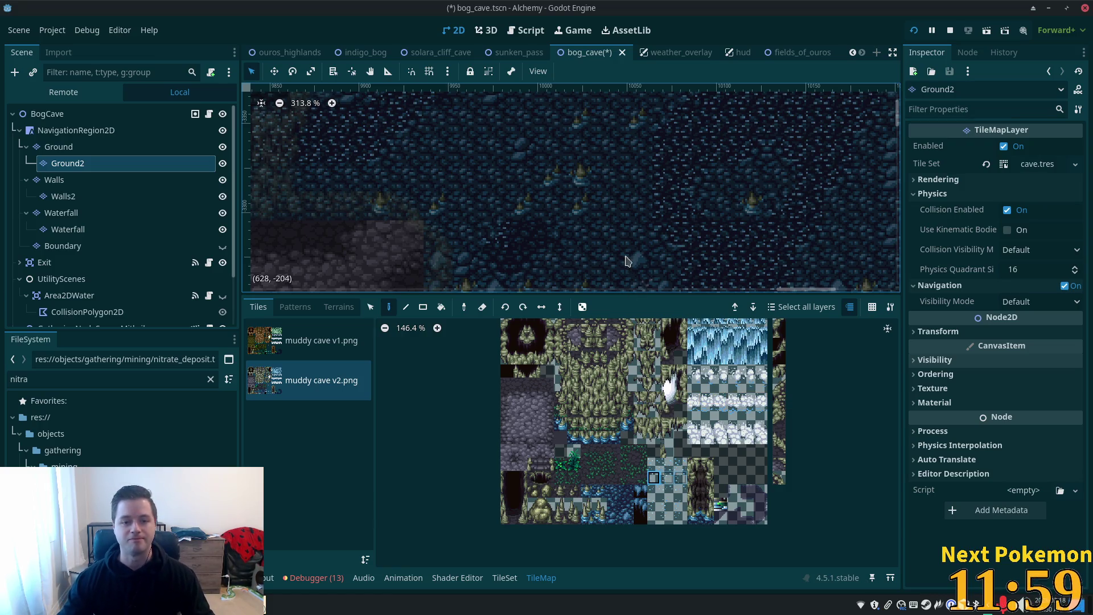
Step: Pan to the water's edge and select a two-row block of stalagmite tiles
{"action": "mouse_move", "coordinate": [525, 159]}
{"action": "left_mouse_down"}
{"action": "mouse_move", "coordinate": [402, 103]}
{"action": "mouse_move", "coordinate": [448, 196]}
{"action": "left_mouse_up"}
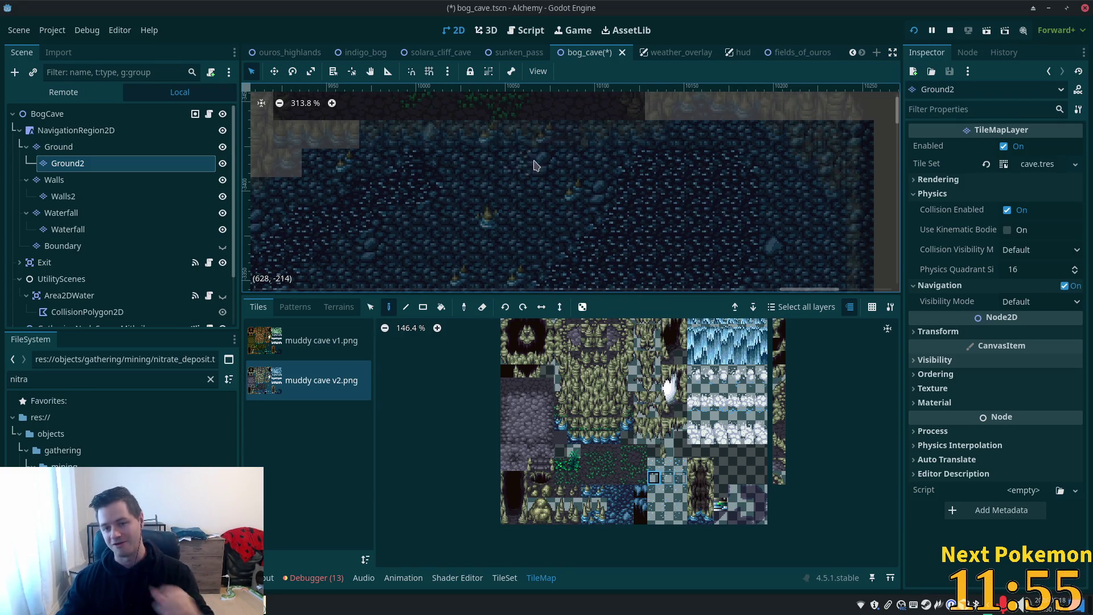
{"action": "left_click_drag", "start_coordinate": [580, 210], "coordinate": [636, 126]}
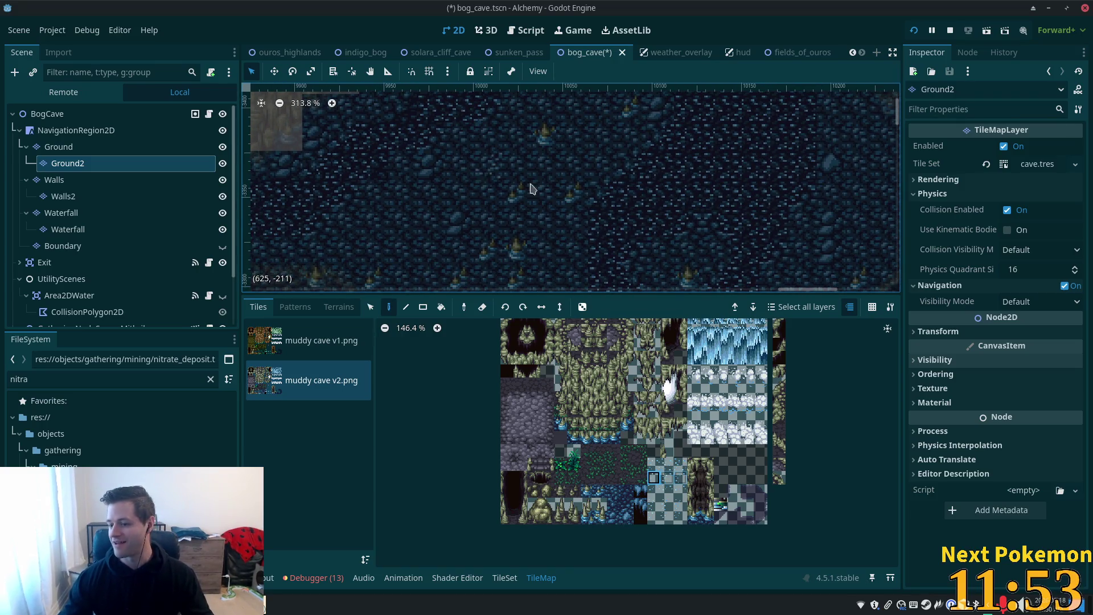
{"action": "left_click_drag", "start_coordinate": [467, 273], "coordinate": [556, 134]}
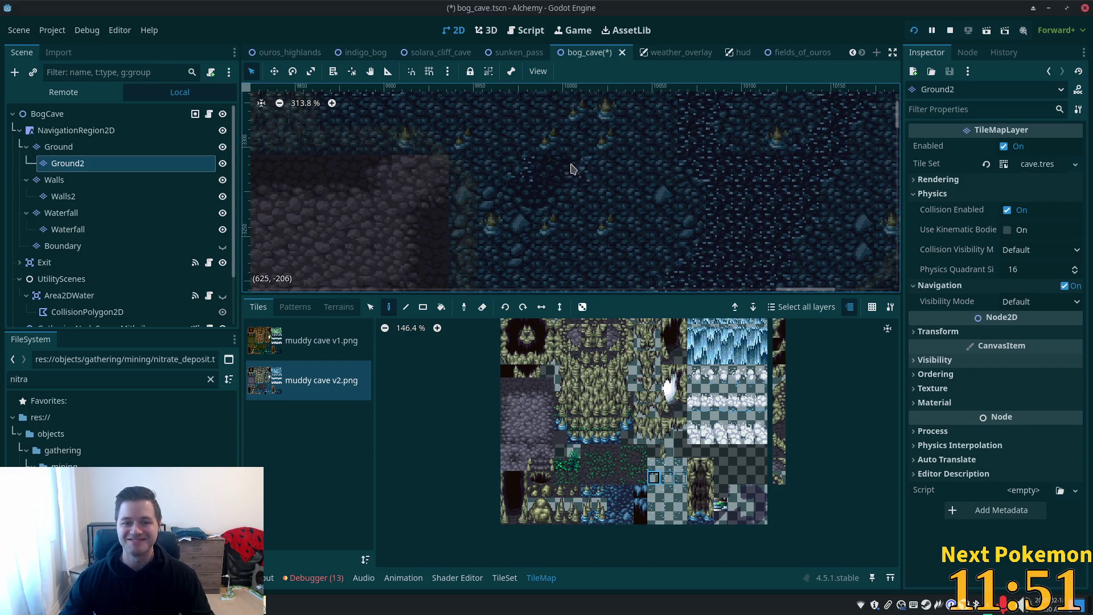
{"action": "left_click", "coordinate": [658, 468]}
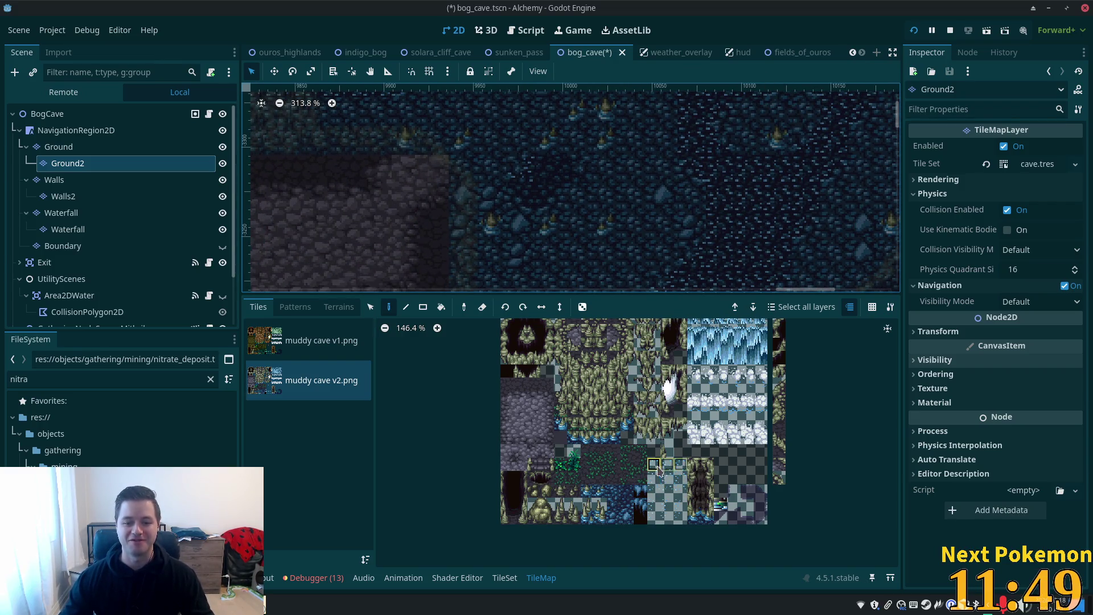
{"action": "left_click_drag", "start_coordinate": [653, 465], "coordinate": [654, 478]}
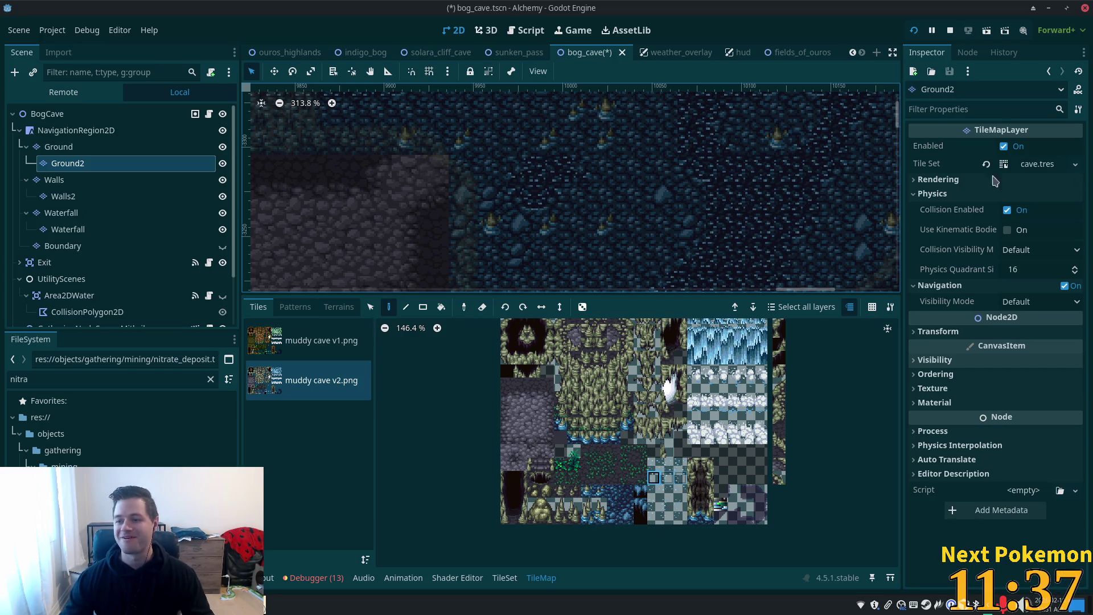
Step: Zoom out and pan across the wider cave map
{"action": "scroll", "coordinate": [571, 209], "scroll_direction": "down", "scroll_amount": 8}
{"action": "mouse_move", "coordinate": [572, 210]}
{"action": "left_mouse_down"}
{"action": "mouse_move", "coordinate": [740, 161]}
{"action": "mouse_move", "coordinate": [276, 247]}
{"action": "left_mouse_up"}
{"action": "scroll", "coordinate": [576, 236], "scroll_direction": "down", "scroll_amount": 5}
{"action": "mouse_move", "coordinate": [593, 232]}
{"action": "left_mouse_down"}
{"action": "mouse_move", "coordinate": [456, 239]}
{"action": "mouse_move", "coordinate": [391, 166]}
{"action": "mouse_move", "coordinate": [521, 201]}
{"action": "left_mouse_up"}
{"action": "scroll", "coordinate": [494, 199], "scroll_direction": "up", "scroll_amount": 3}
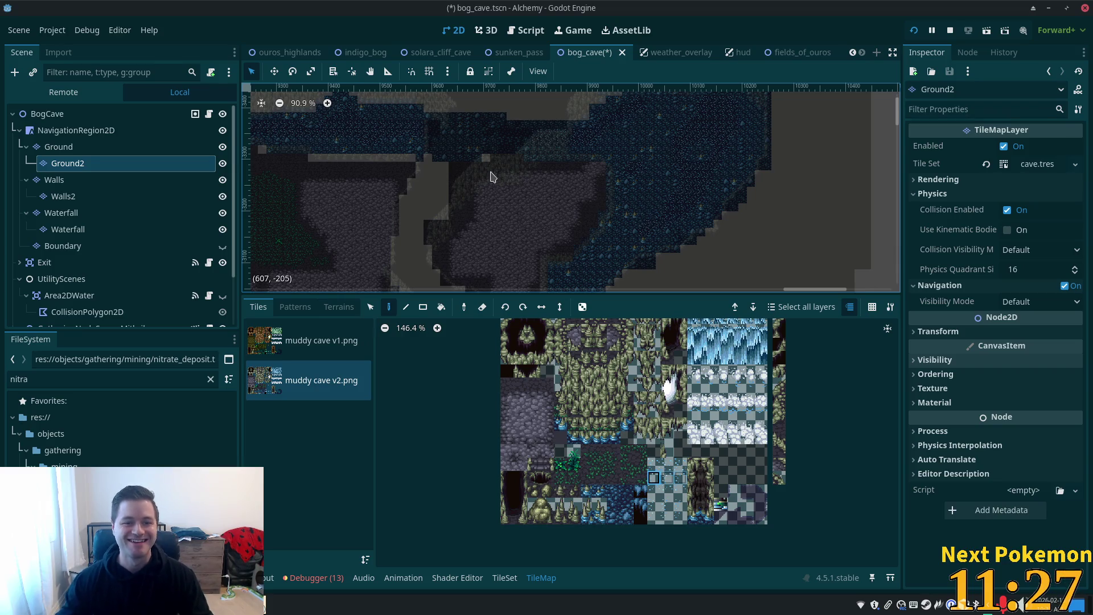
{"action": "scroll", "coordinate": [626, 211], "scroll_direction": "up", "scroll_amount": 4}
Step: Save bog_cave with Ctrl+S, select the BogCave root, and launch the game with F5
{"action": "key", "text": "ctrl+s"}
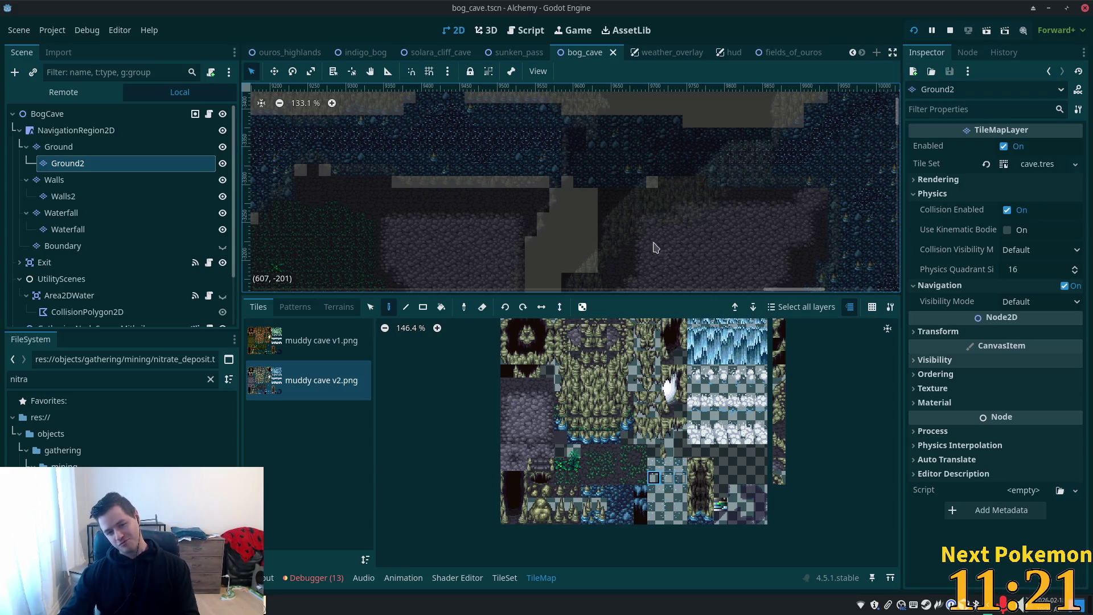
{"action": "scroll", "coordinate": [576, 243], "scroll_direction": "down", "scroll_amount": 2}
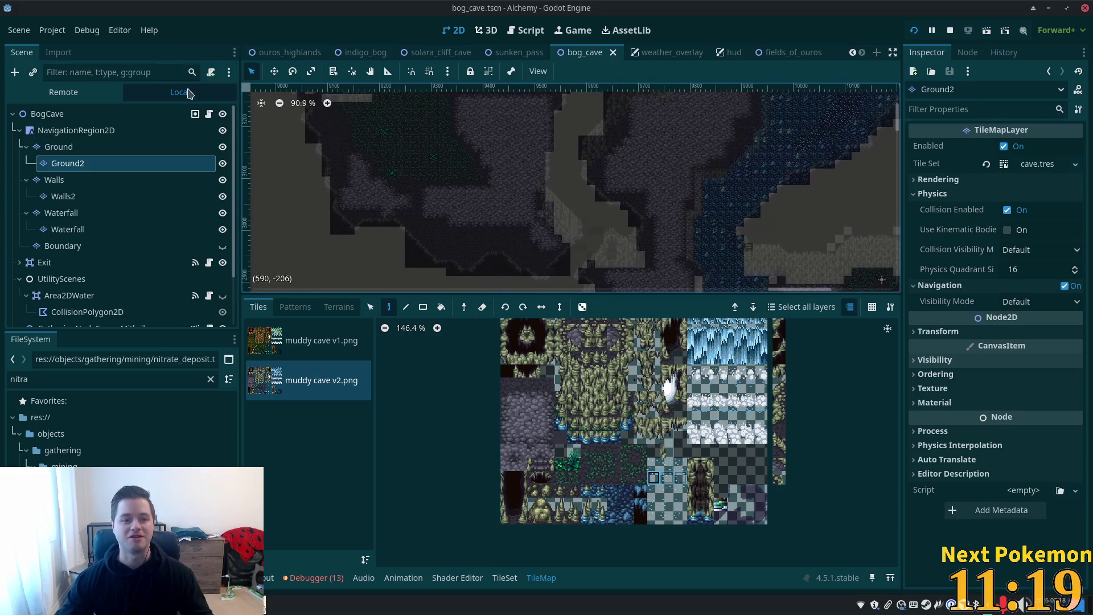
{"action": "left_click", "coordinate": [43, 113]}
{"action": "left_click_drag", "start_coordinate": [673, 196], "coordinate": [471, 349]}
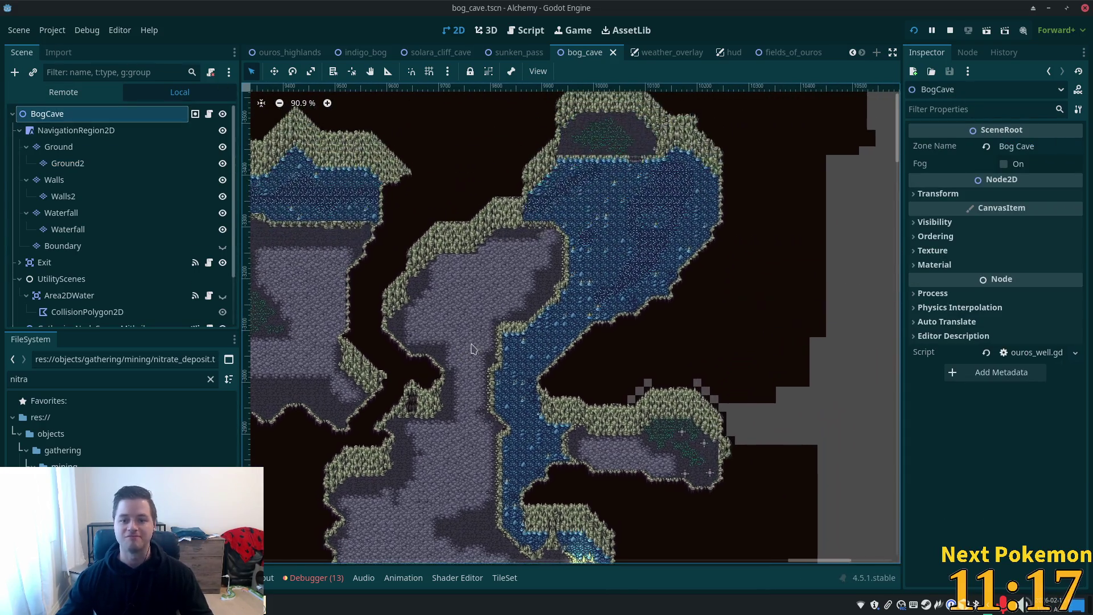
{"action": "scroll", "coordinate": [654, 229], "scroll_direction": "left", "scroll_amount": 2}
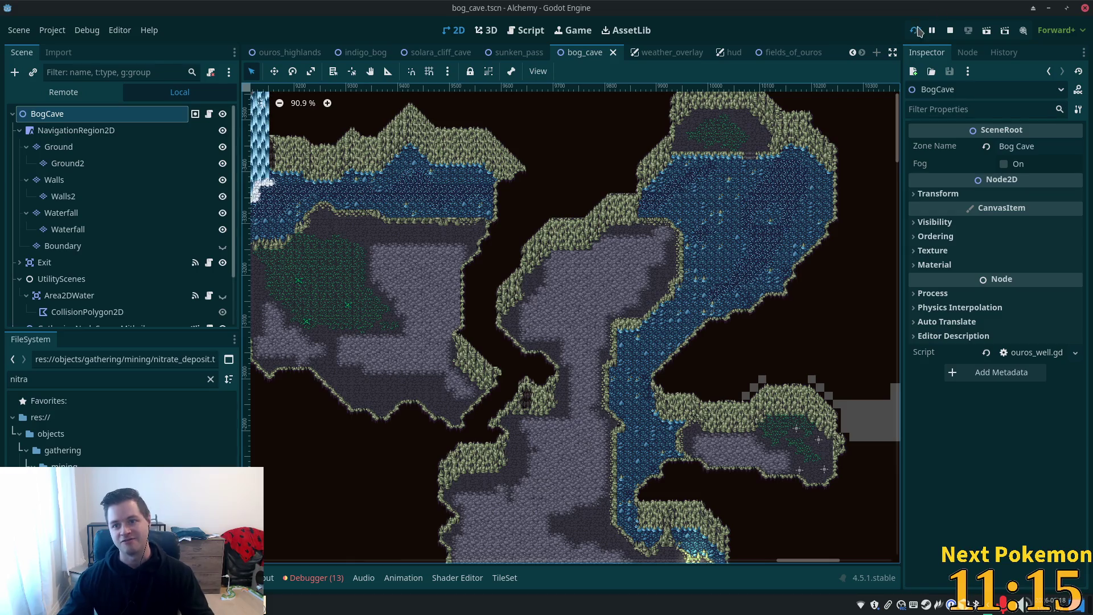
{"action": "key", "text": "F5"}
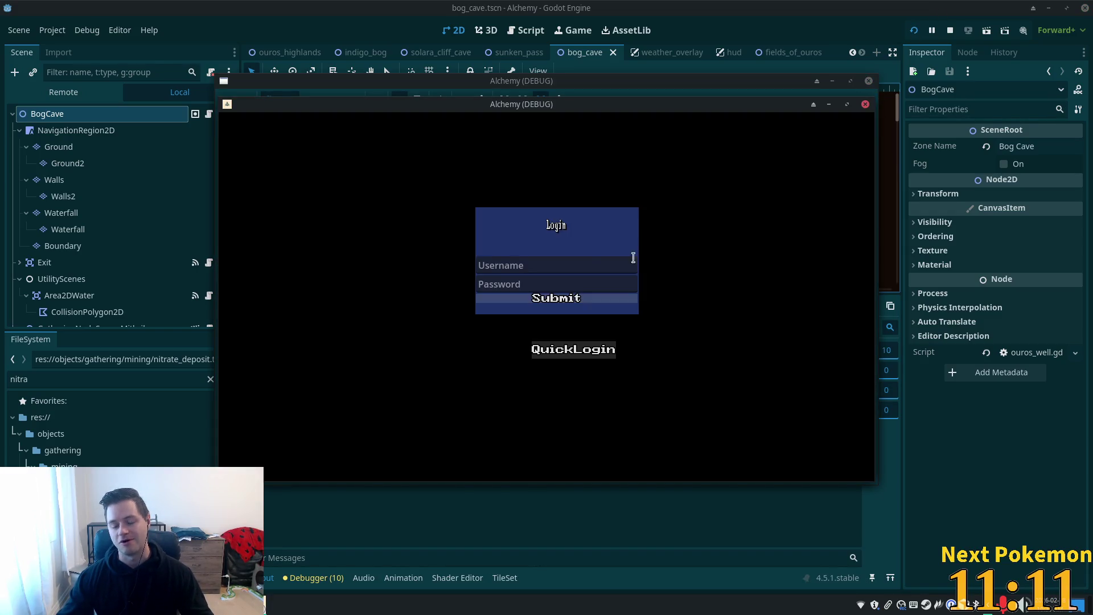
Step: Log straight into the game world with QuickLogin
{"action": "left_click", "coordinate": [548, 347]}
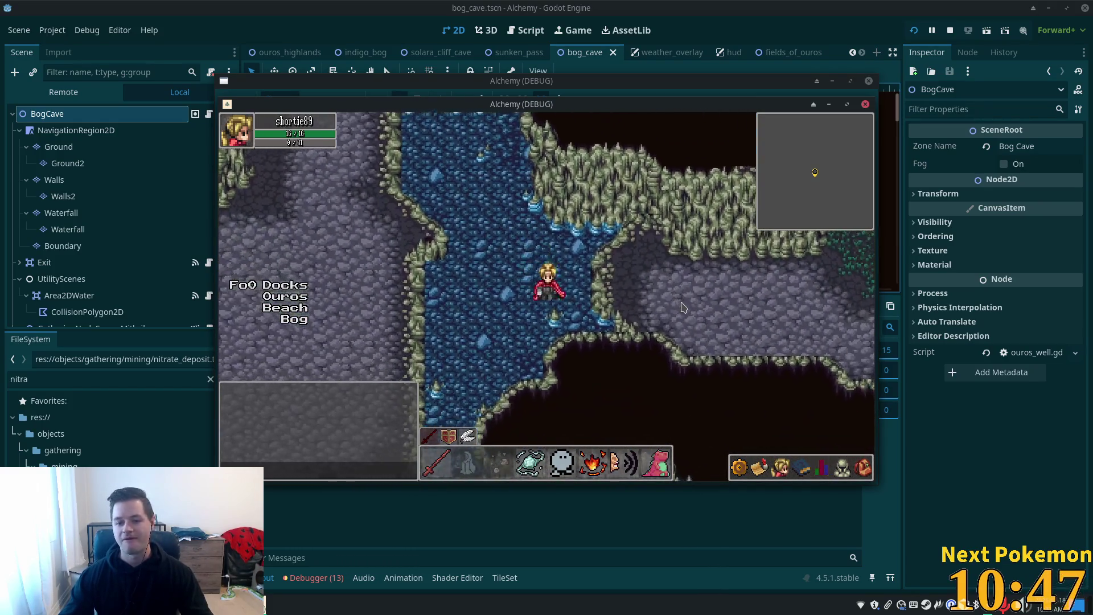
Step: Walk through the cave, briefly checking the stats overview, up to the Nitrate Deposit
{"action": "key", "text": "7"}
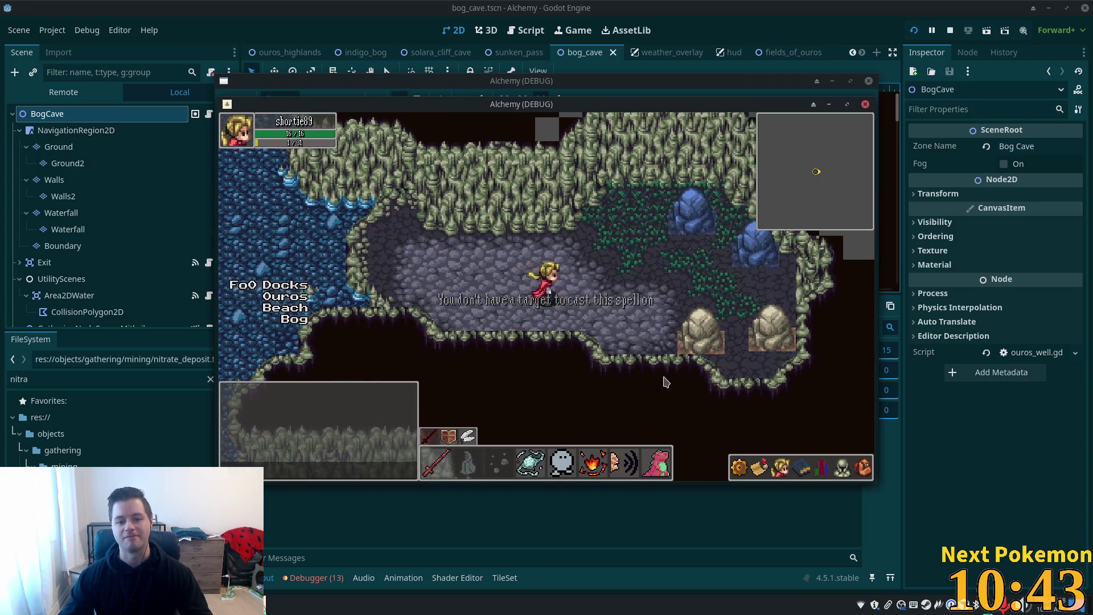
{"action": "key", "text": "6"}
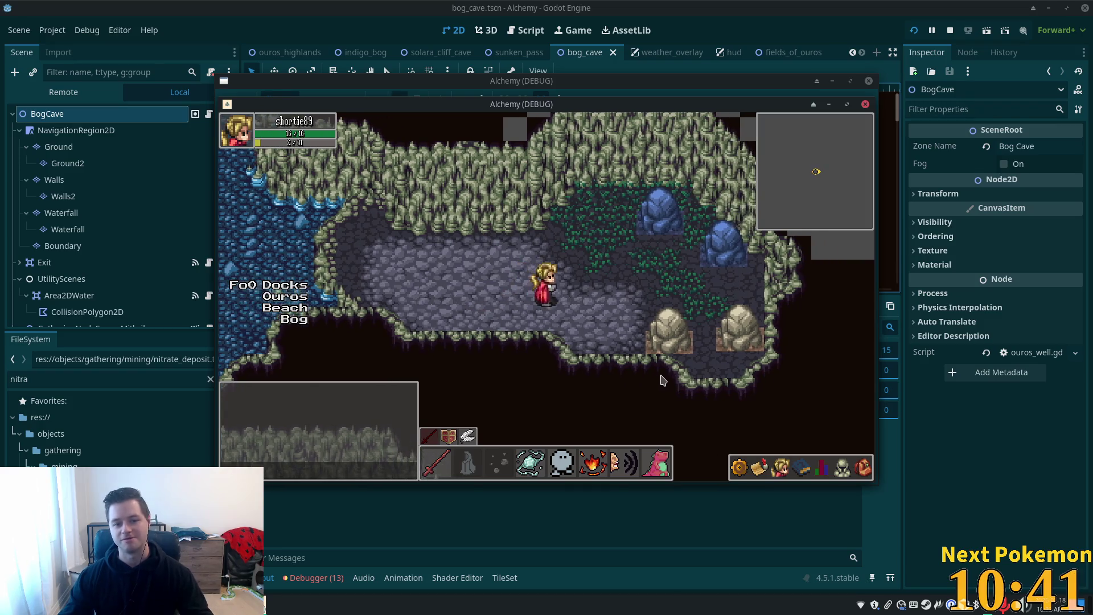
{"action": "left_click", "coordinate": [863, 468]}
{"action": "left_click", "coordinate": [822, 468]}
{"action": "mouse_move", "coordinate": [820, 353]}
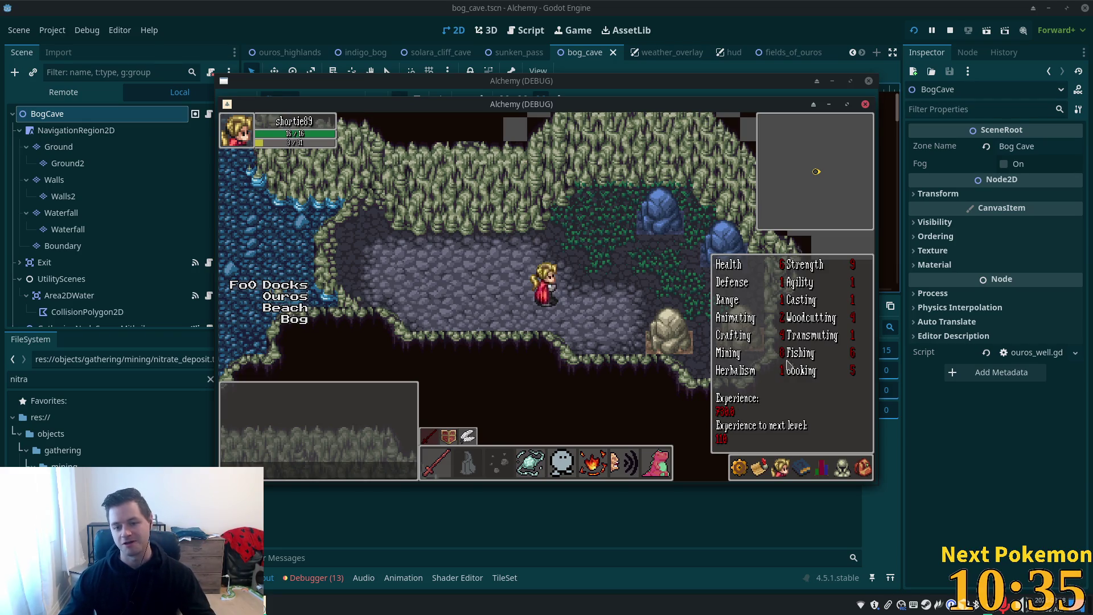
{"action": "left_click", "coordinate": [741, 342]}
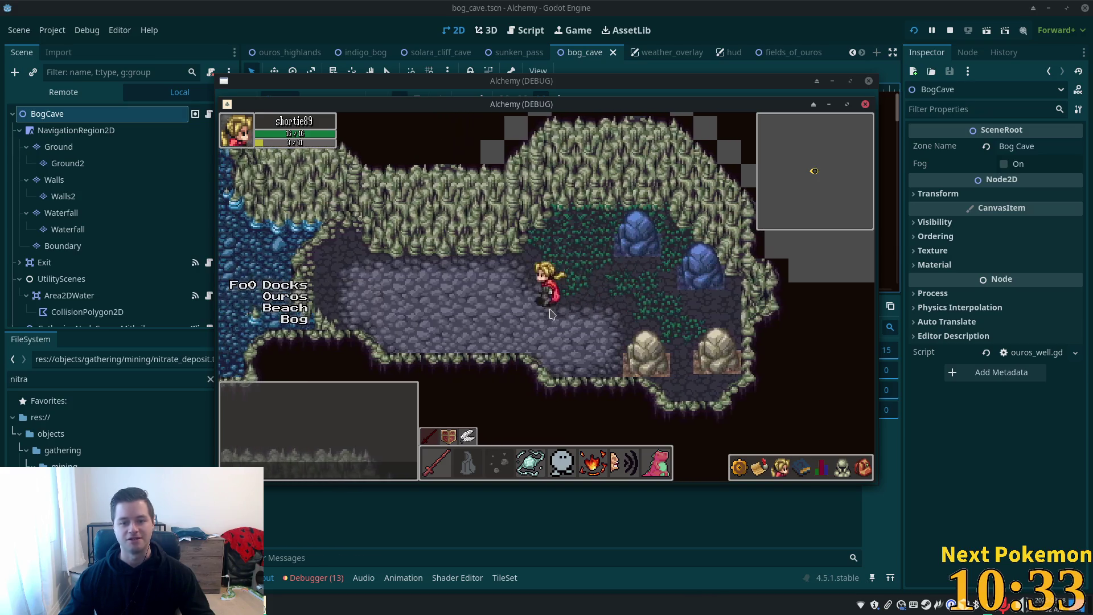
{"action": "left_click", "coordinate": [569, 336]}
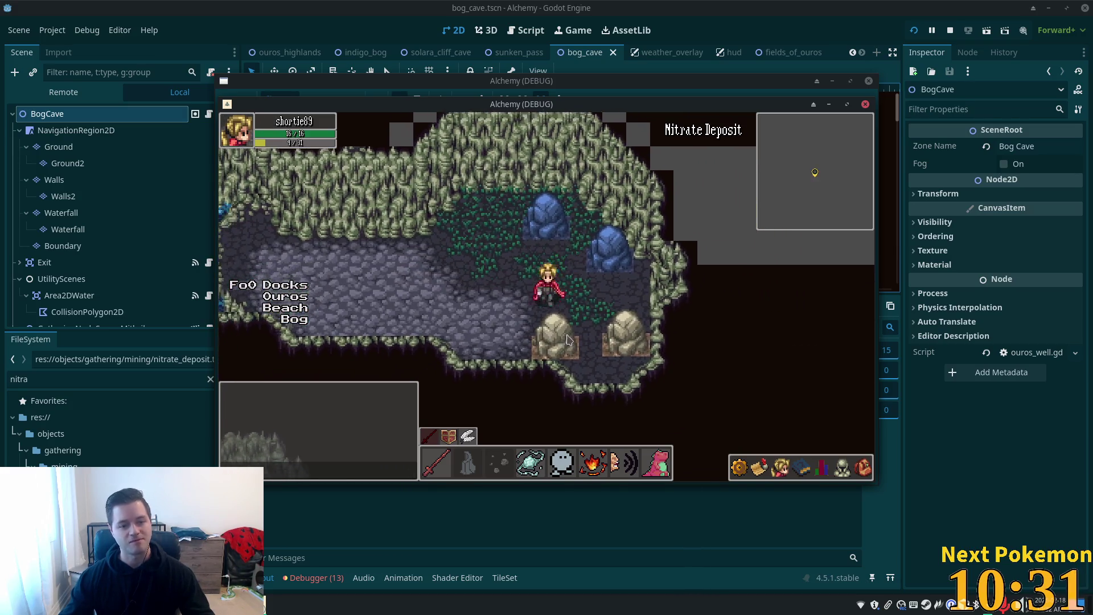
{"action": "key", "text": "w"}
{"action": "key", "text": "a"}
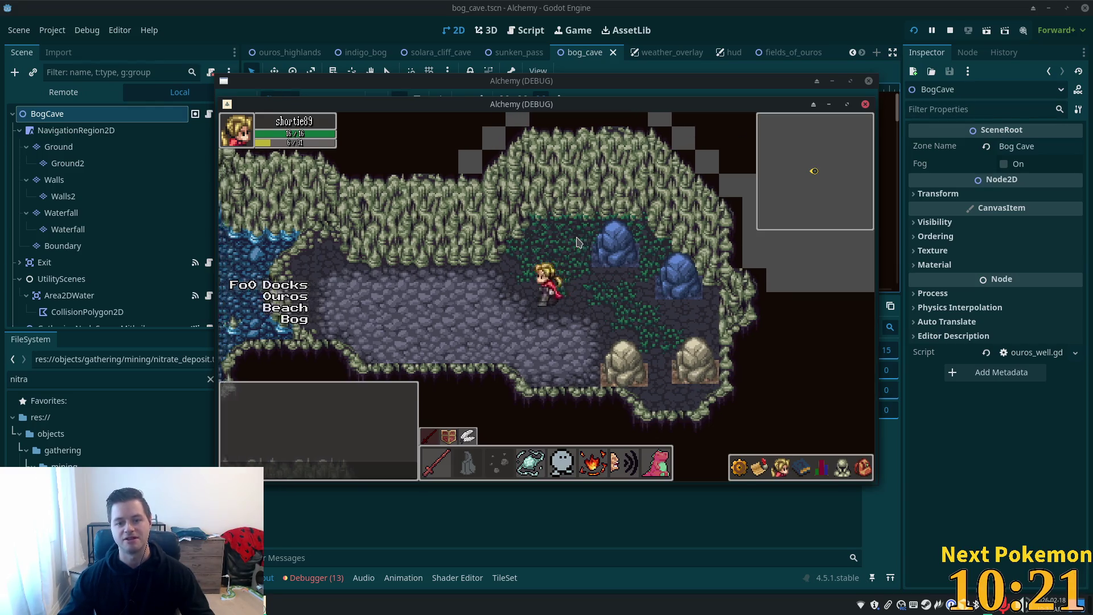
Step: Walk down and back up the blue water passage, then out onto the ledge
{"action": "key", "text": "Left"}
{"action": "key", "text": "Down"}
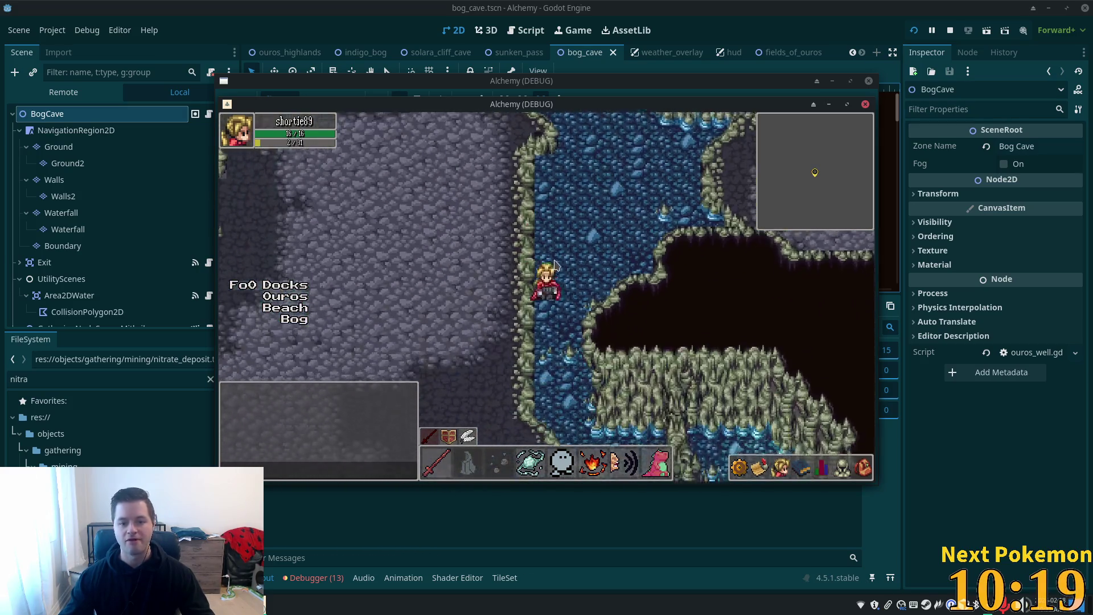
{"action": "key", "text": "Down"}
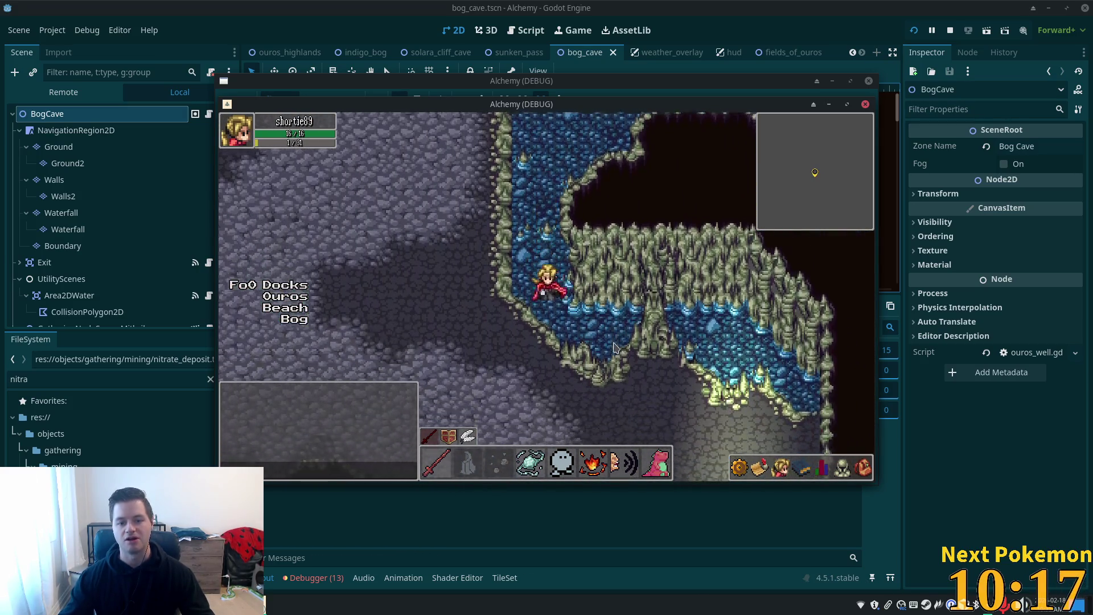
{"action": "key", "text": "Up"}
{"action": "key", "text": "Up"}
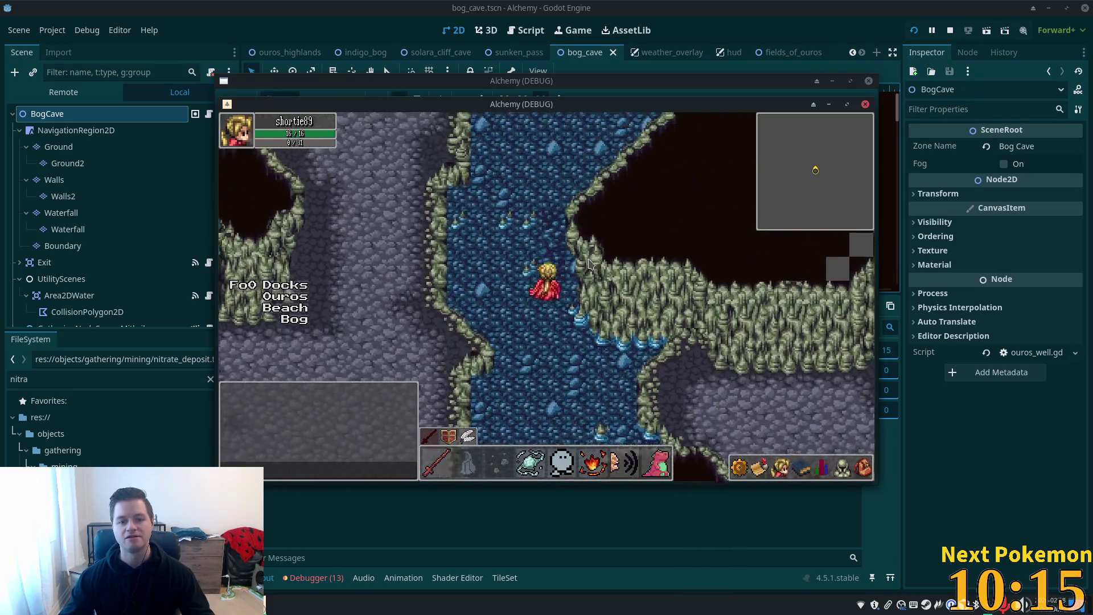
{"action": "key", "text": "Right"}
{"action": "key", "text": "Up"}
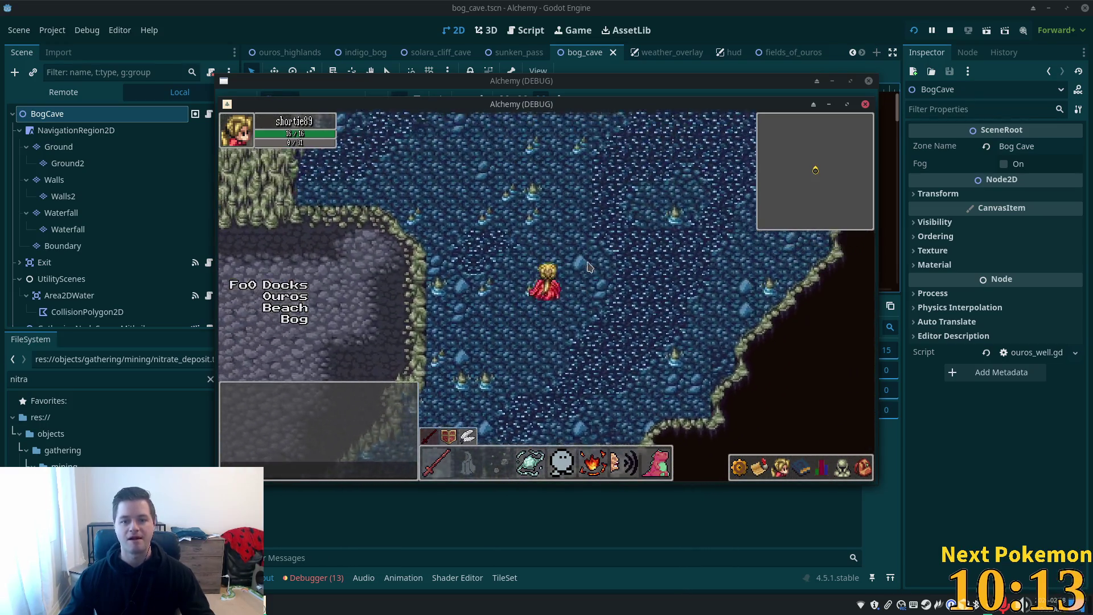
{"action": "key", "text": "Up"}
{"action": "key", "text": "Up"}
{"action": "key", "text": "Right"}
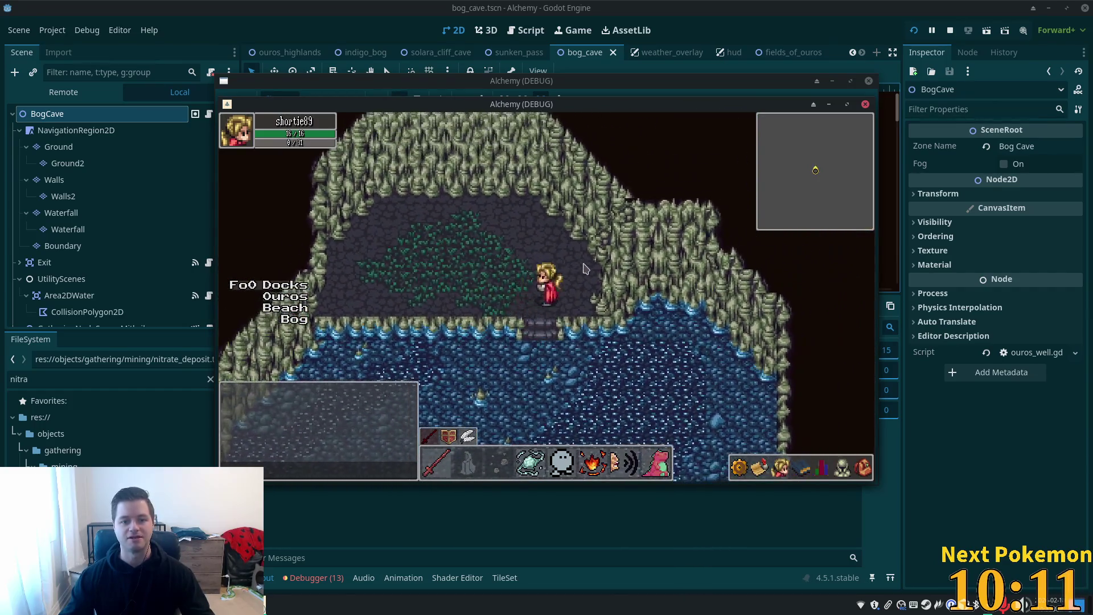
{"action": "key", "text": "Down"}
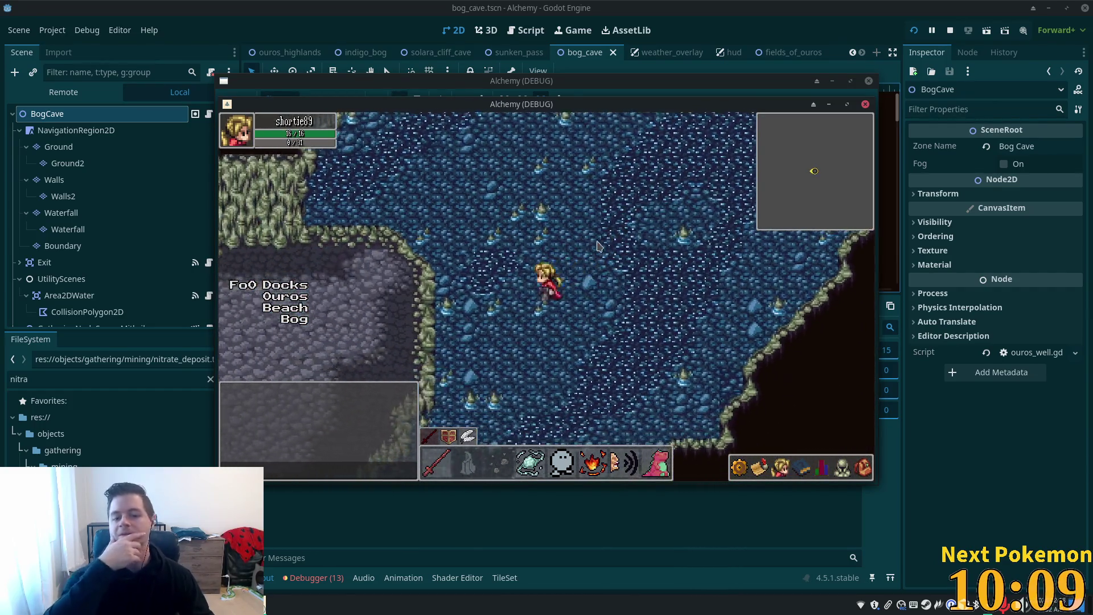
{"action": "key", "text": "Up"}
Step: Walk left and down across the grey cave floor along the walls
{"action": "key", "text": "Left"}
{"action": "key", "text": "Down"}
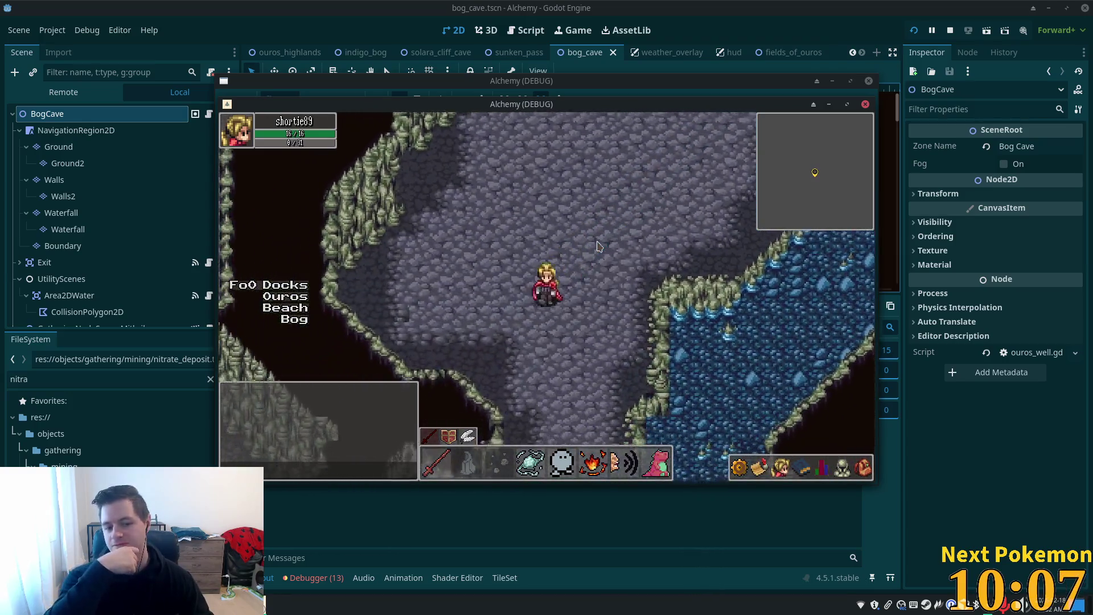
{"action": "key", "text": "Down"}
{"action": "key", "text": "Left"}
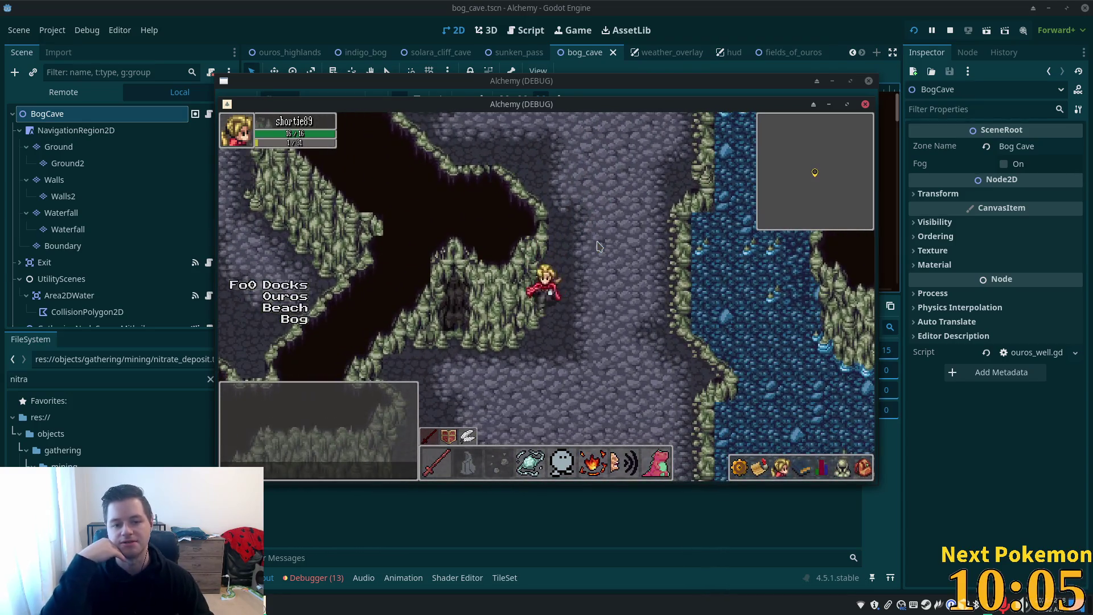
{"action": "key", "text": "Left"}
{"action": "key", "text": "Up"}
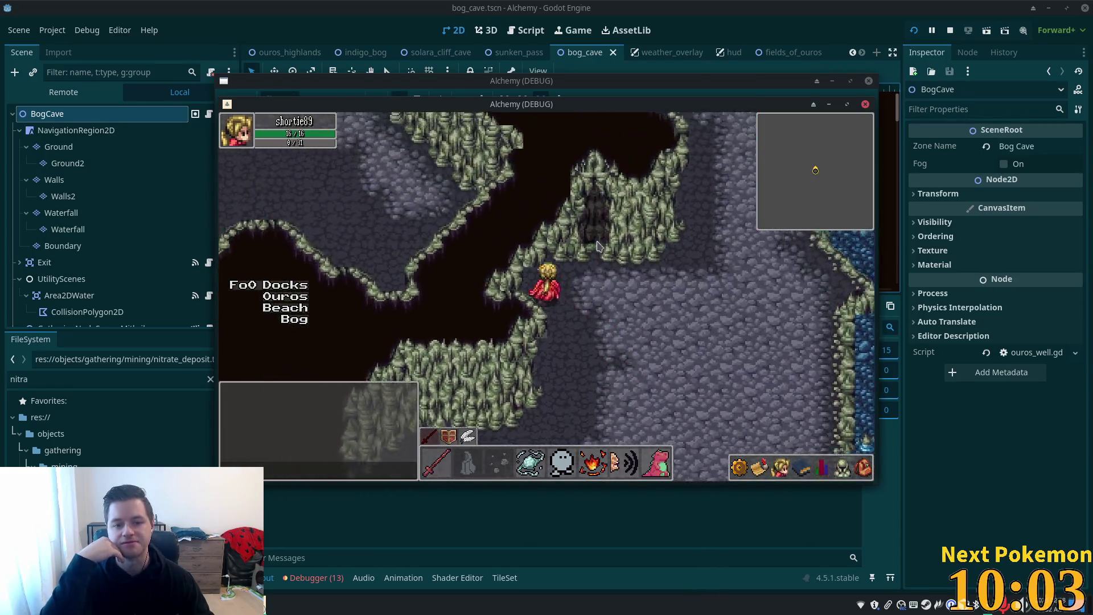
{"action": "key", "text": "Left"}
{"action": "key", "text": "Up"}
{"action": "key", "text": "Left"}
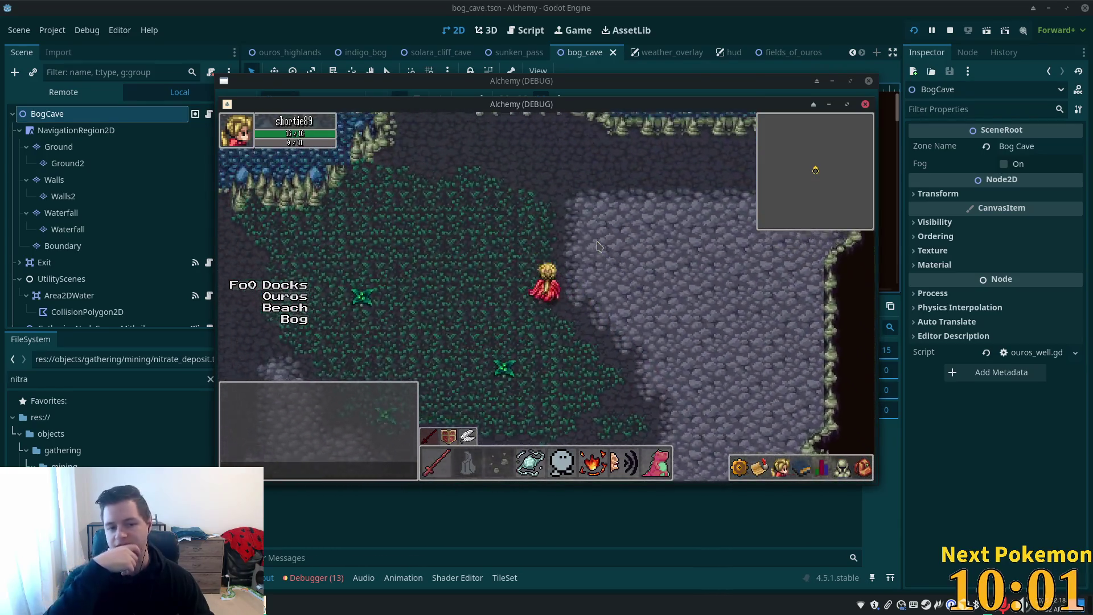
{"action": "key", "text": "Down"}
{"action": "key", "text": "Up"}
{"action": "key", "text": "Left"}
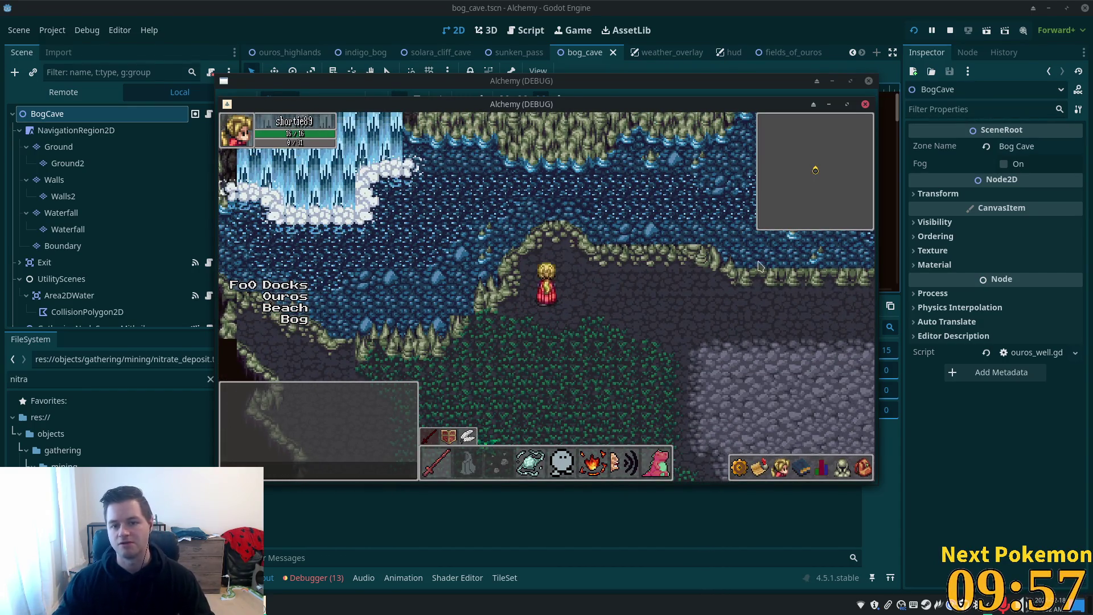
{"action": "key", "text": "Down"}
{"action": "key", "text": "Left"}
Step: Walk right and north across the rocky floor toward the open water
{"action": "key", "text": "Right"}
{"action": "key", "text": "Down"}
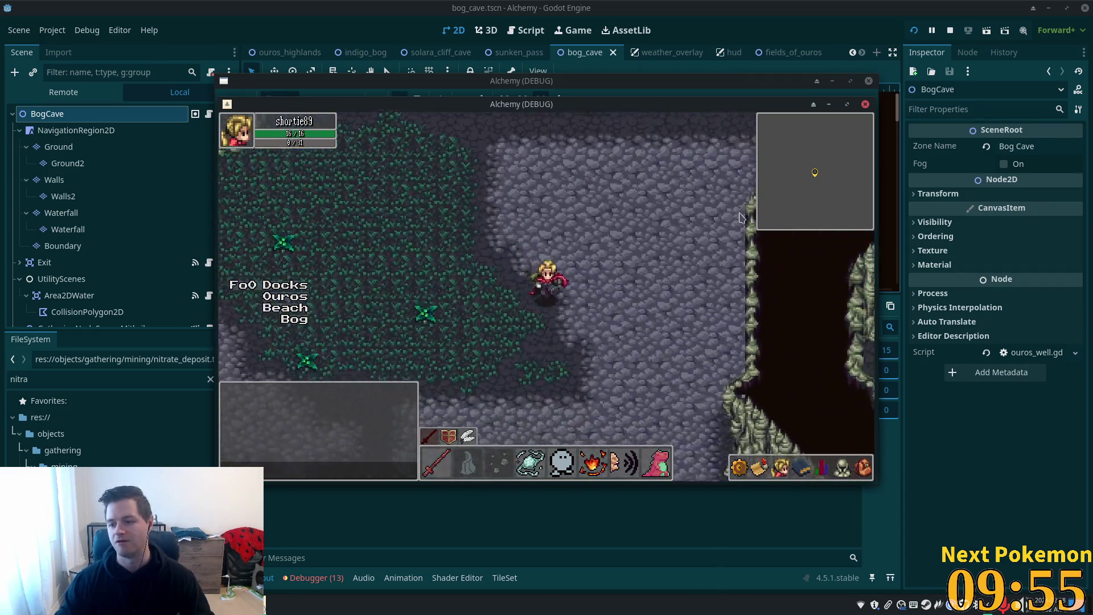
{"action": "key", "text": "Down"}
{"action": "key", "text": "Right"}
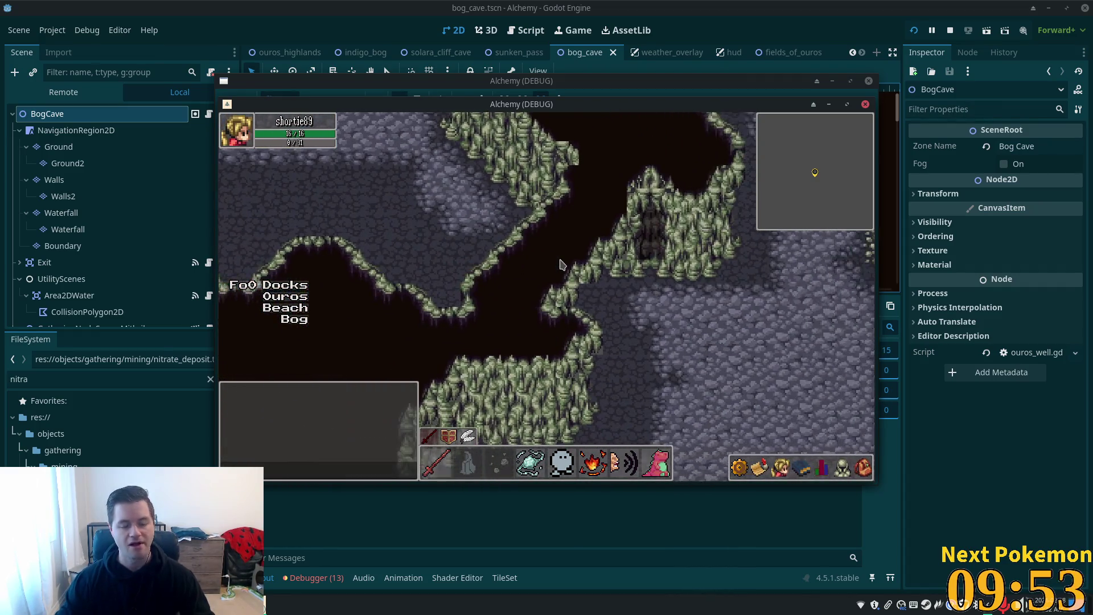
{"action": "key", "text": "Up"}
{"action": "key", "text": "Right"}
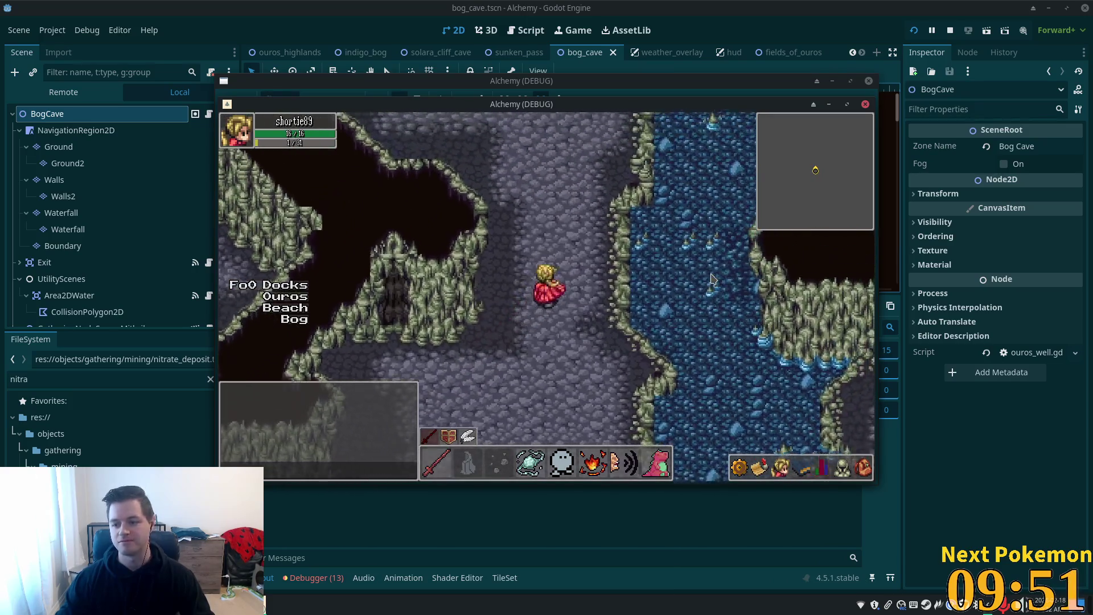
{"action": "key", "text": "Up"}
{"action": "key", "text": "Up"}
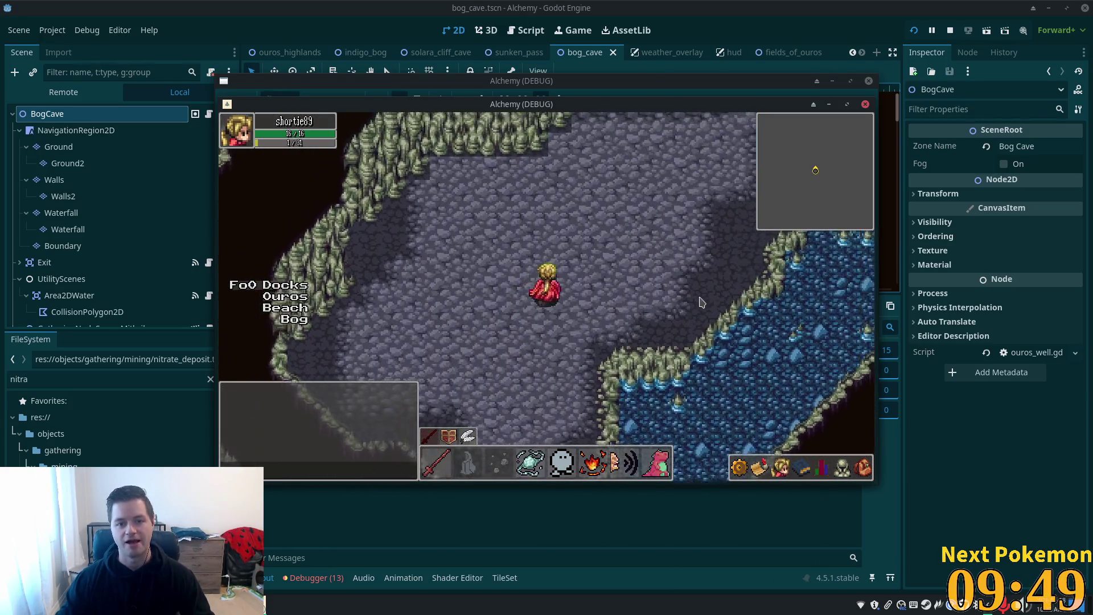
{"action": "key", "text": "Right"}
{"action": "key", "text": "Up"}
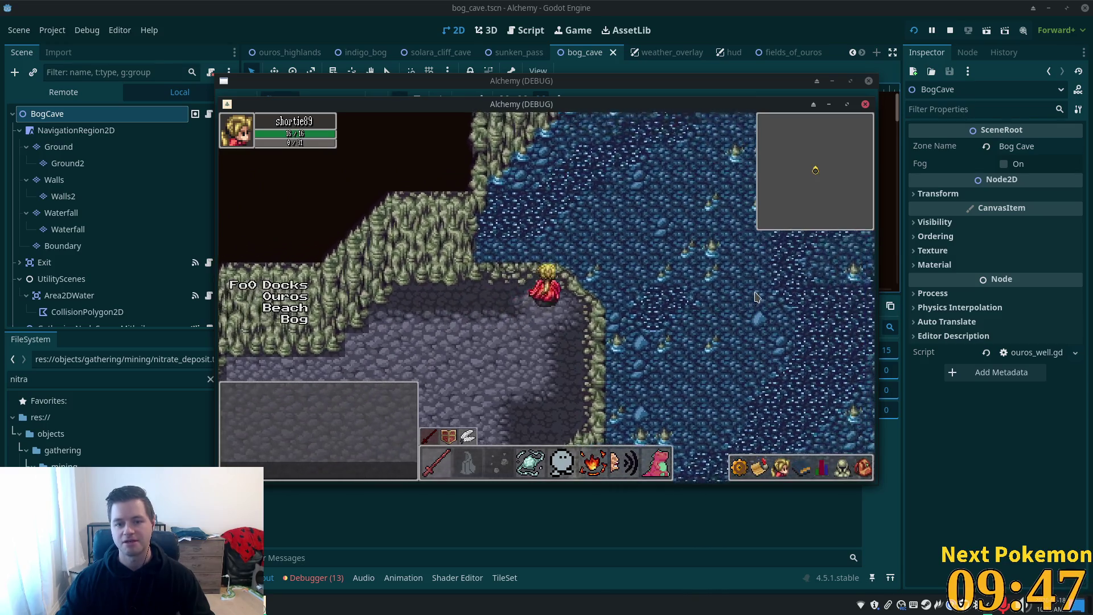
{"action": "key", "text": "Up"}
{"action": "key", "text": "Up"}
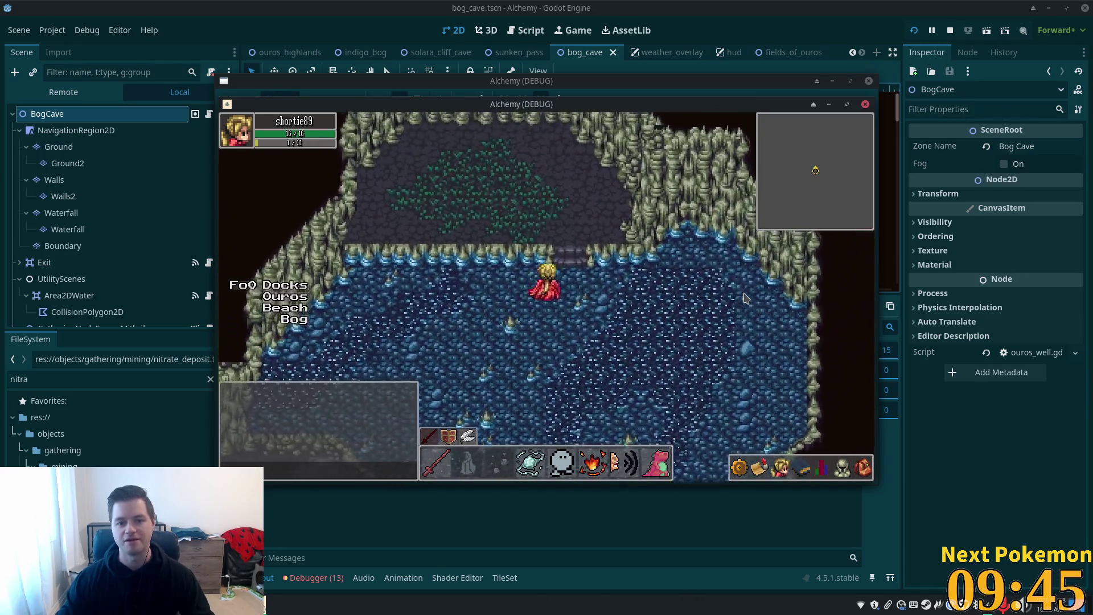
{"action": "key", "text": "Up"}
Step: Step into the water and back onto the floor, then stop the game with F8
{"action": "key", "text": "s"}
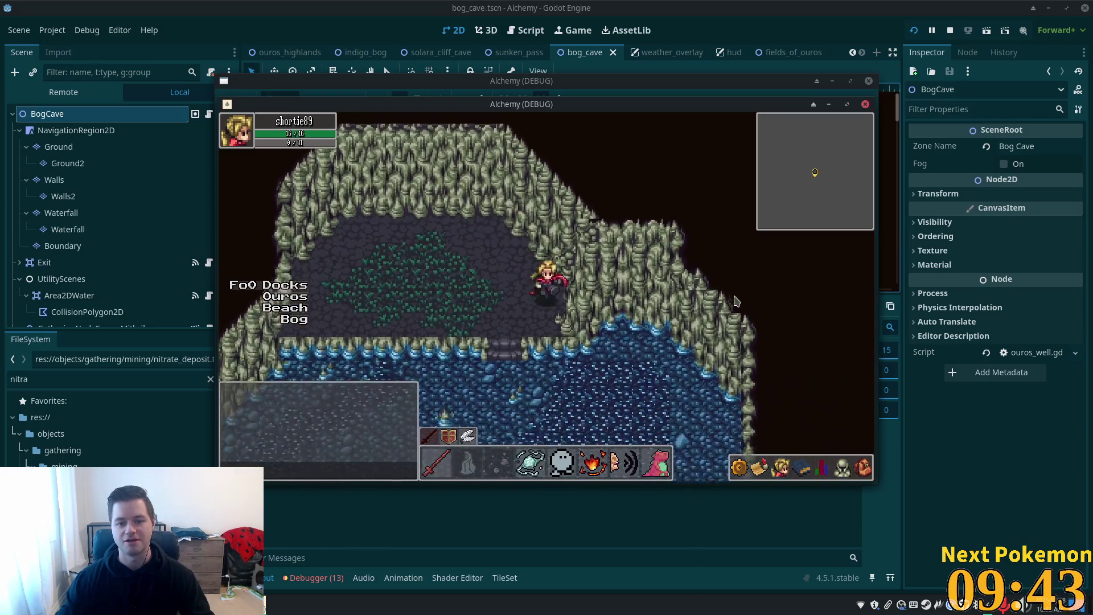
{"action": "key", "text": "a"}
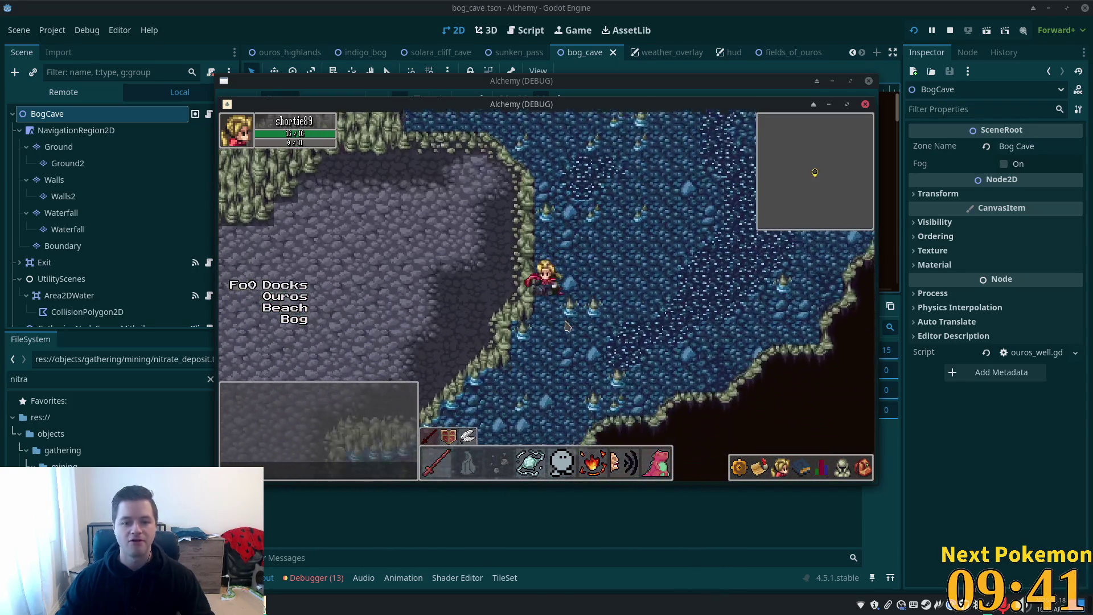
{"action": "key", "text": "w"}
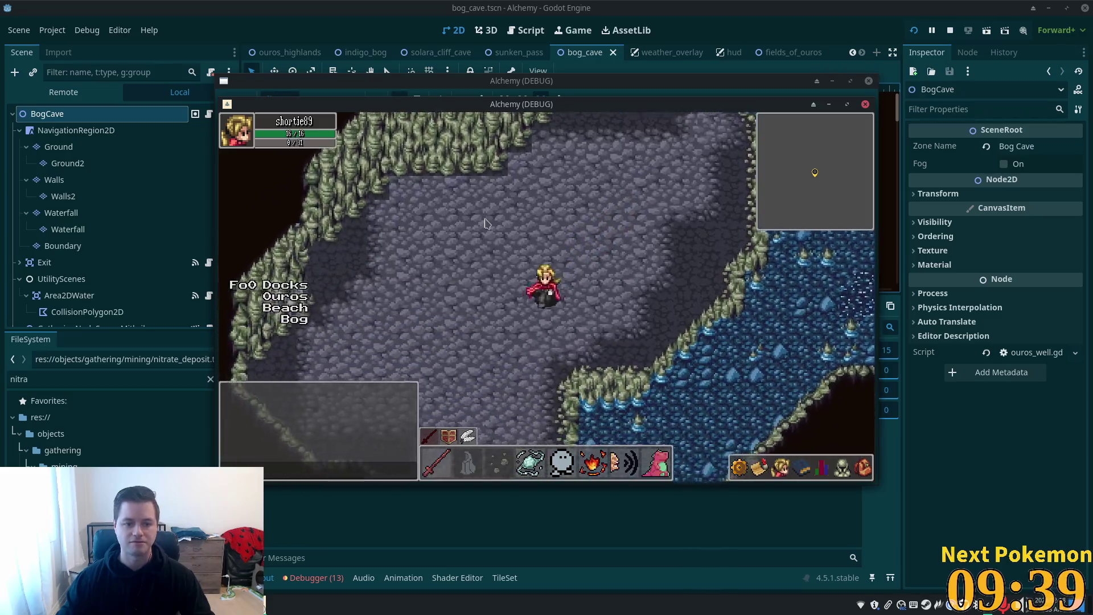
{"action": "key", "text": "F8"}
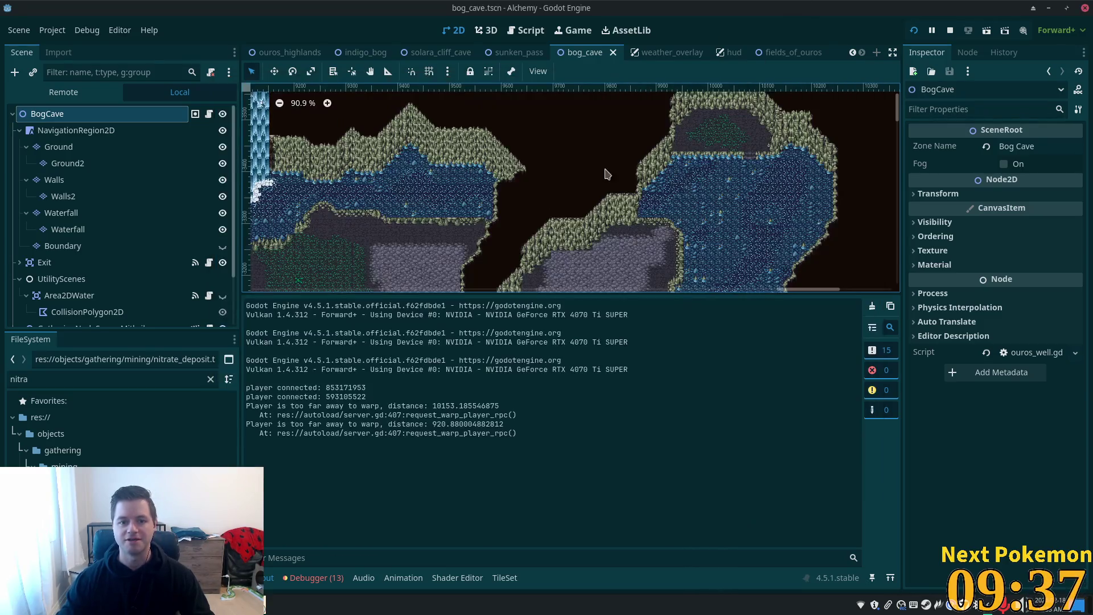
Step: On the Ground layer, paint a cobblestone tile onto the cave floor
{"action": "scroll", "coordinate": [590, 242], "scroll_direction": "down", "scroll_amount": 5}
{"action": "scroll", "coordinate": [590, 242], "scroll_direction": "up", "scroll_amount": 5}
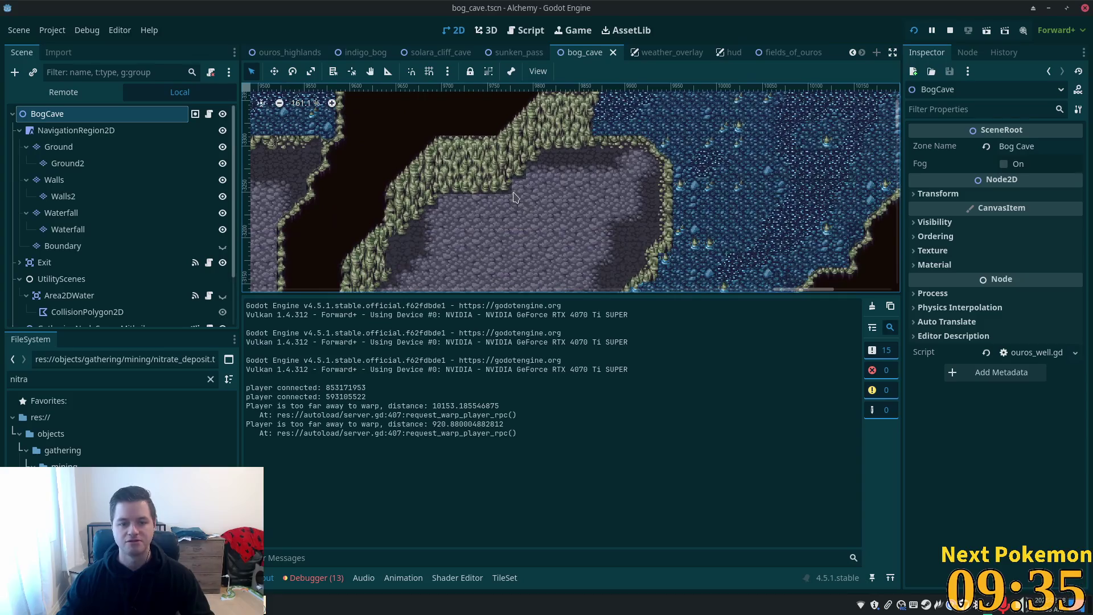
{"action": "left_click", "coordinate": [57, 147]}
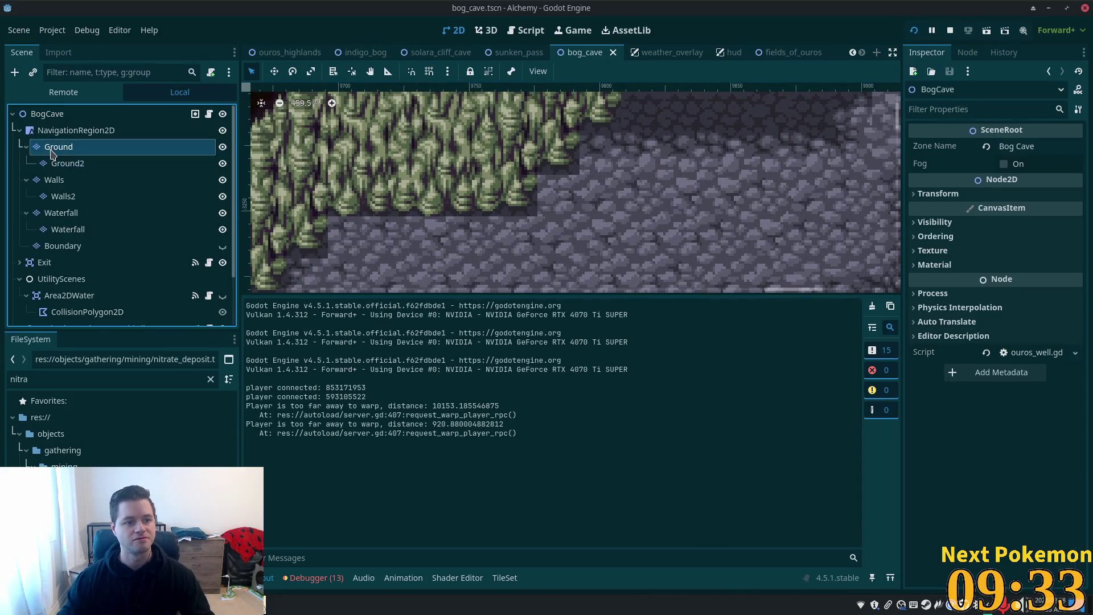
{"action": "scroll", "coordinate": [637, 238], "scroll_direction": "down", "scroll_amount": 4}
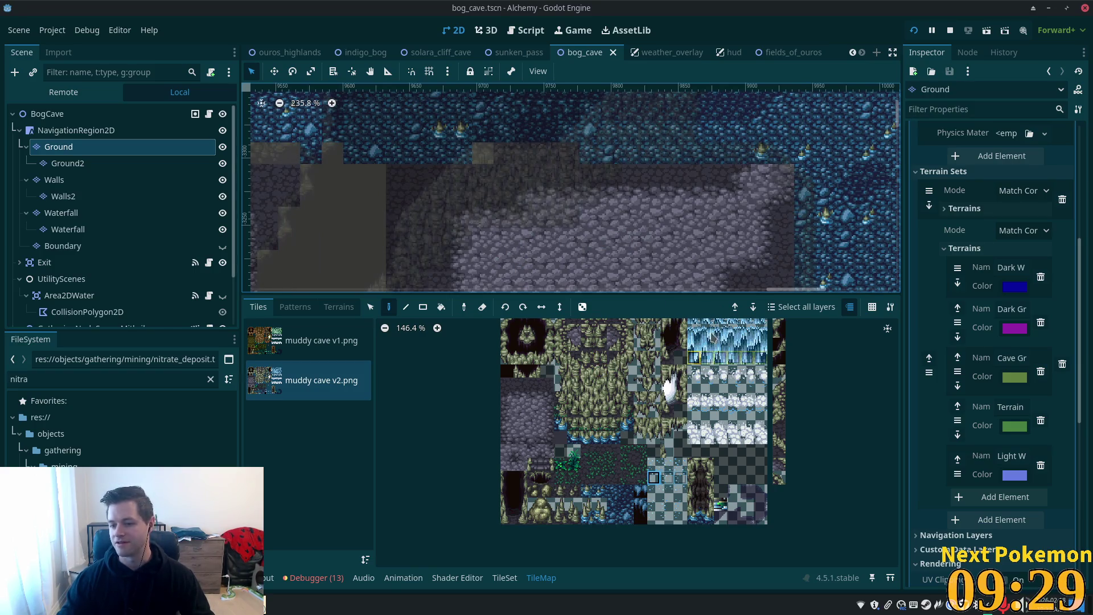
{"action": "left_click", "coordinate": [630, 200]}
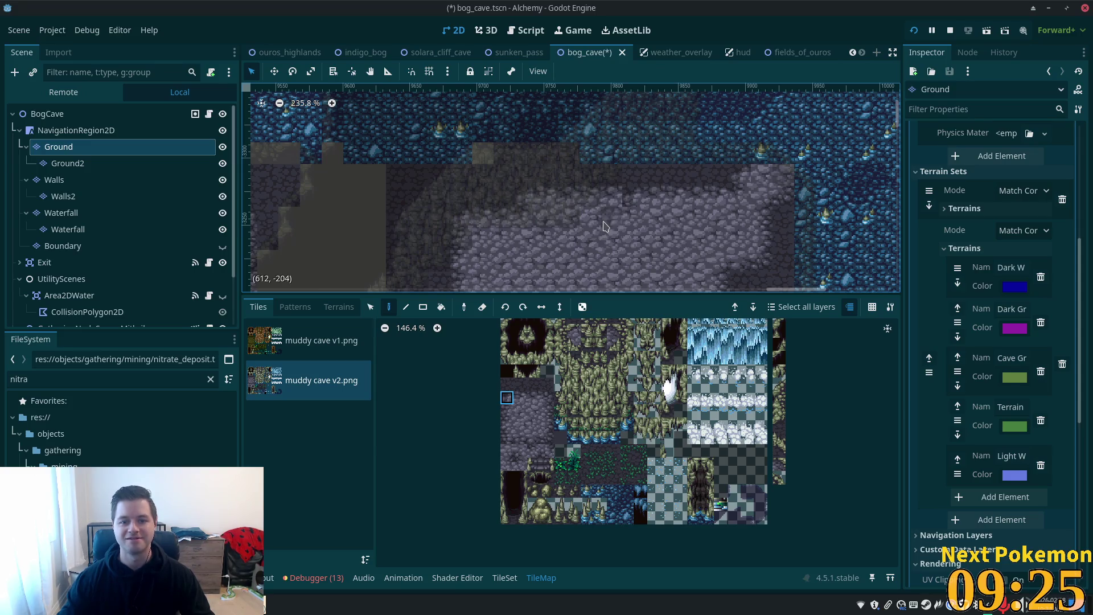
Step: Reselect the Ground layer and pick floor tiles from its atlas for touch-ups
{"action": "left_click", "coordinate": [43, 115]}
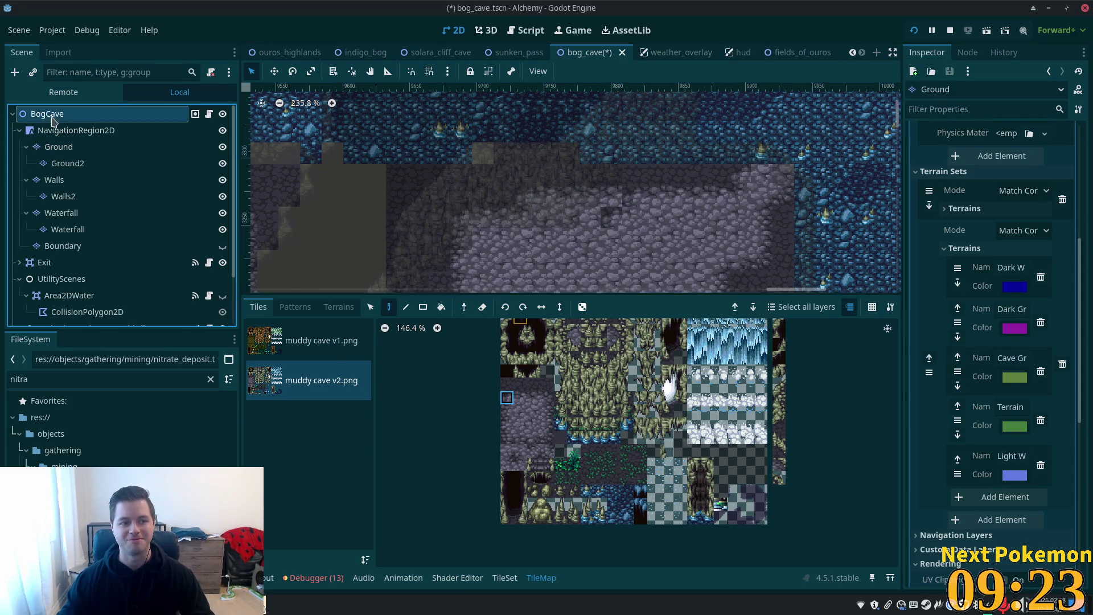
{"action": "left_click", "coordinate": [58, 147]}
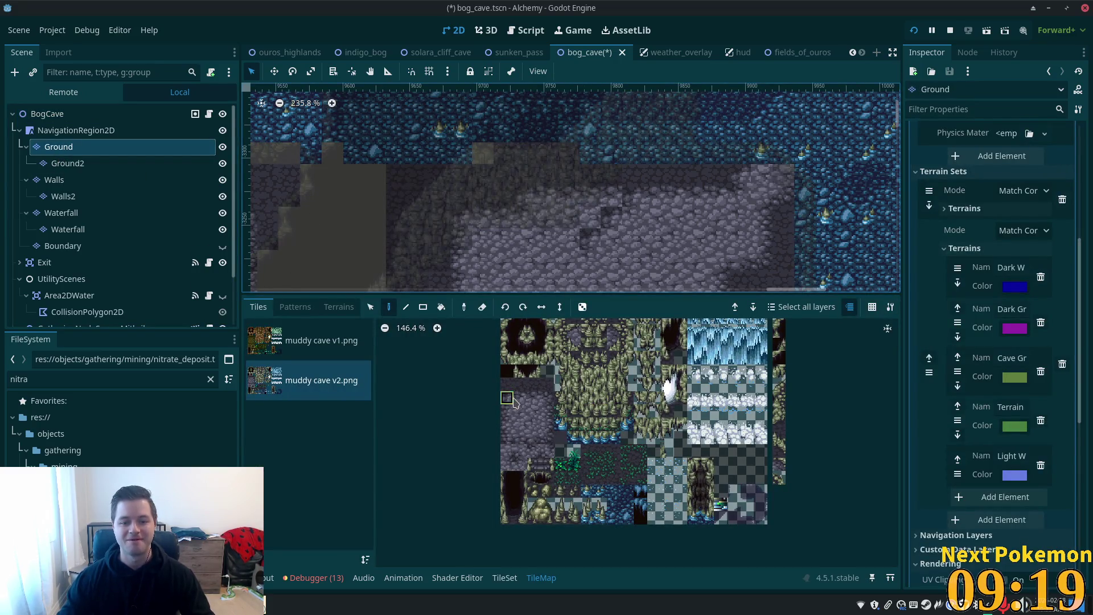
{"action": "left_click_drag", "start_coordinate": [520, 400], "coordinate": [534, 399]}
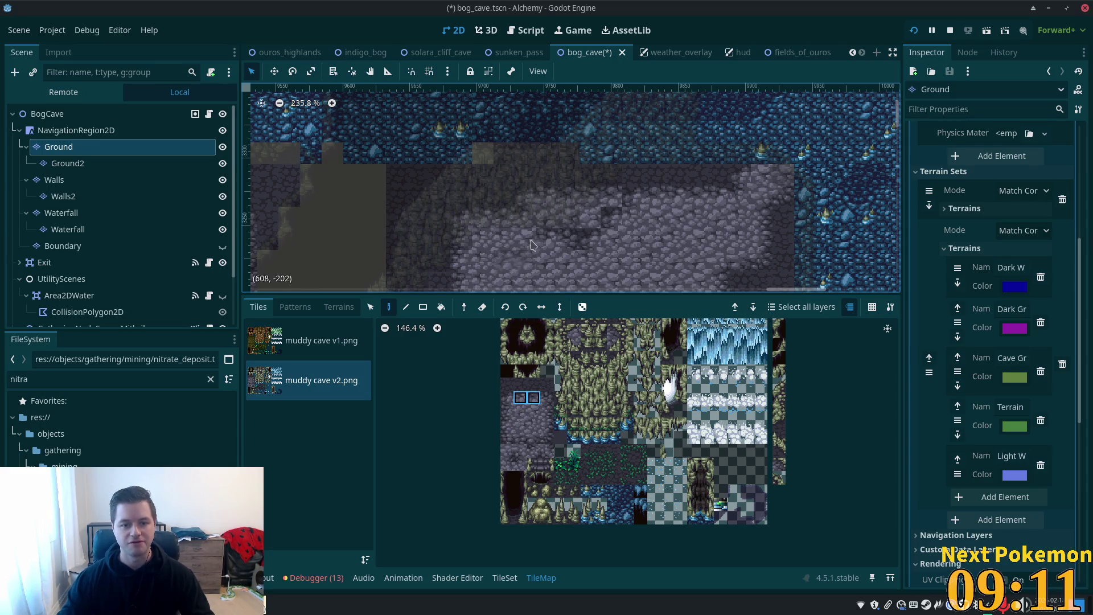
{"action": "left_click", "coordinate": [506, 398]}
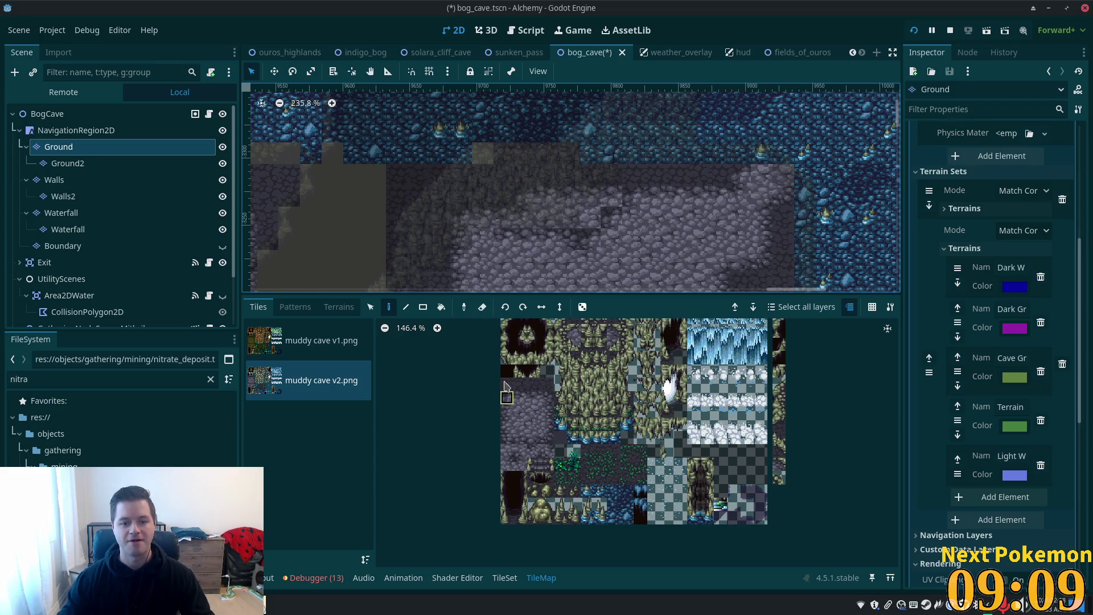
{"action": "left_click_drag", "start_coordinate": [482, 245], "coordinate": [476, 189]}
{"action": "scroll", "coordinate": [476, 190], "scroll_direction": "up", "scroll_amount": 1}
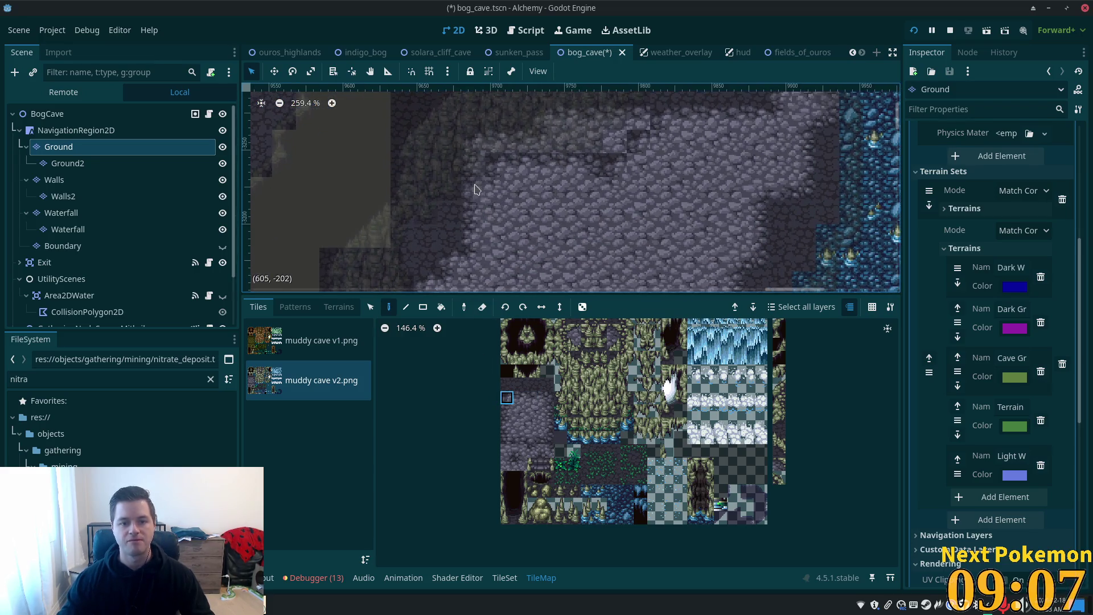
Step: Pick another Ground atlas tile, save bog_cave.tscn, and select the BogCave root
{"action": "left_click", "coordinate": [79, 115]}
{"action": "scroll", "coordinate": [567, 345], "scroll_direction": "up", "scroll_amount": 2}
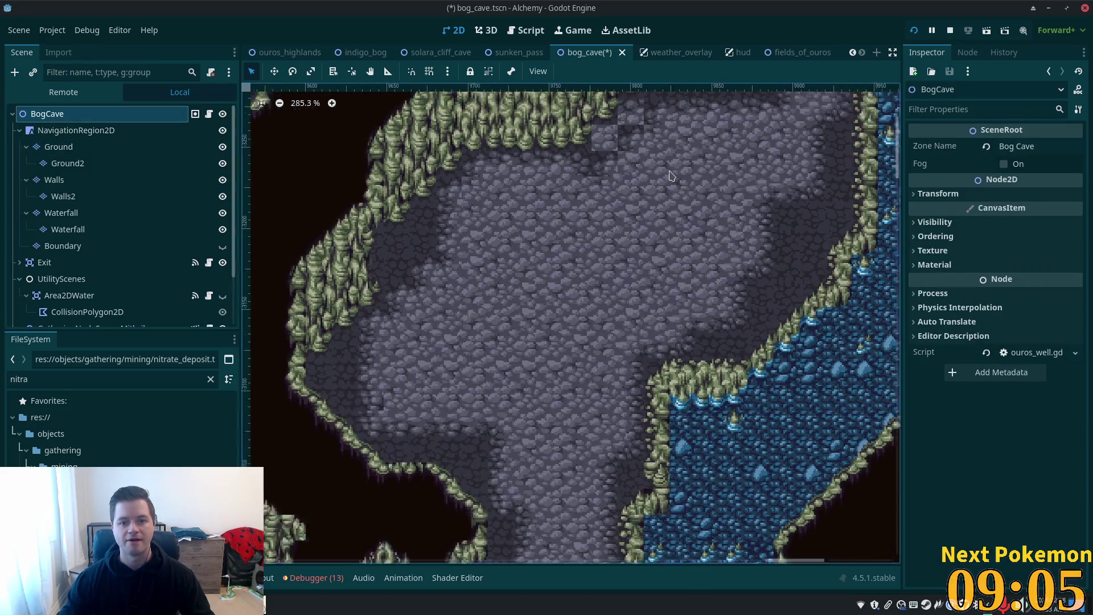
{"action": "scroll", "coordinate": [567, 345], "scroll_direction": "up", "scroll_amount": 2}
{"action": "left_click", "coordinate": [59, 147]}
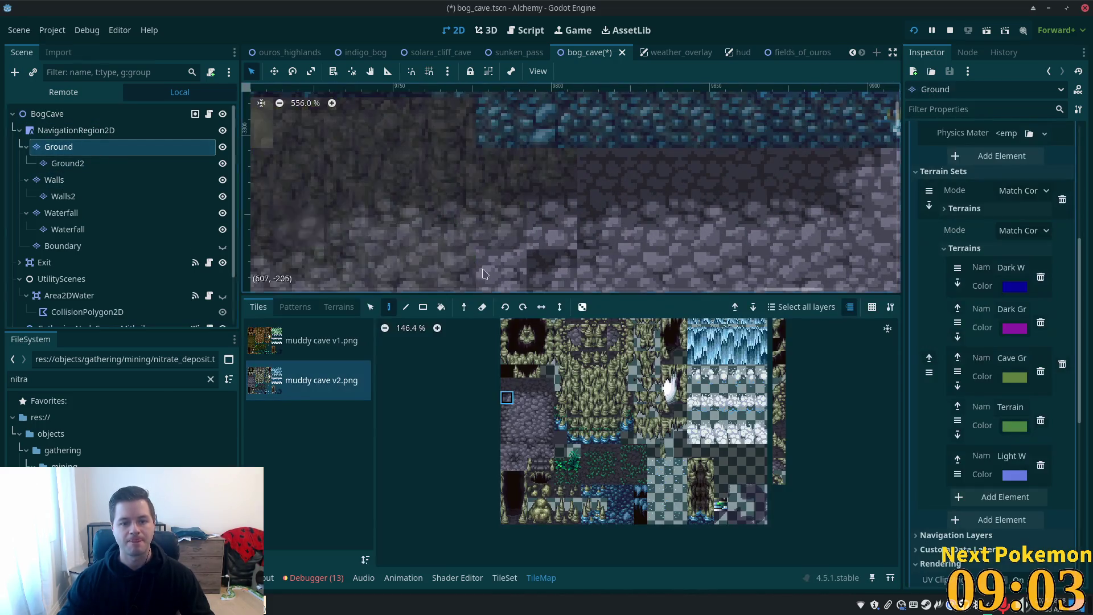
{"action": "left_click_drag", "start_coordinate": [520, 391], "coordinate": [520, 325]}
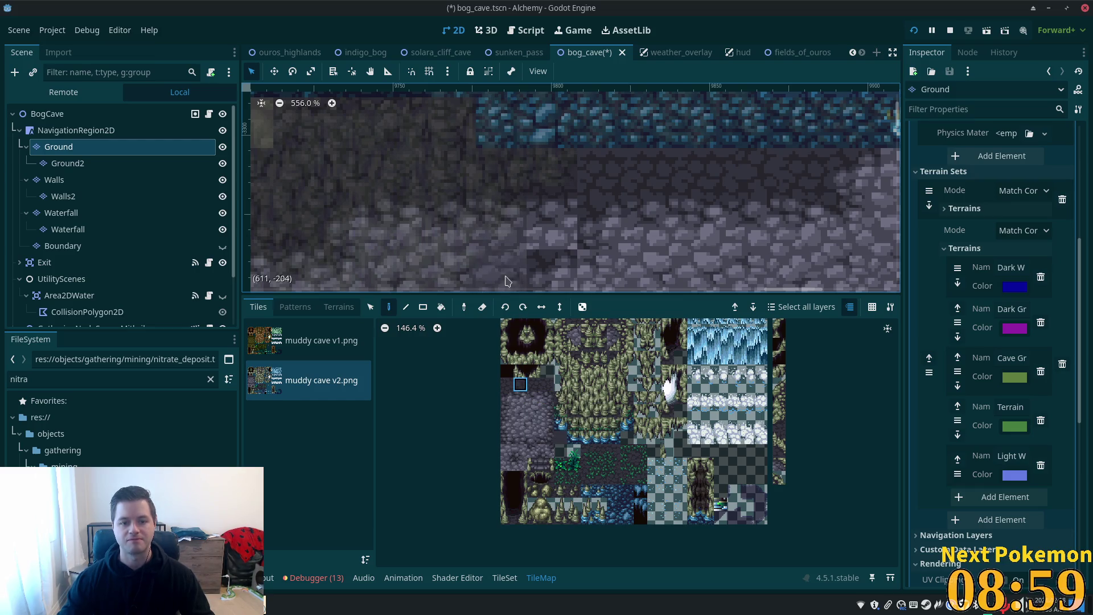
{"action": "left_click", "coordinate": [534, 384]}
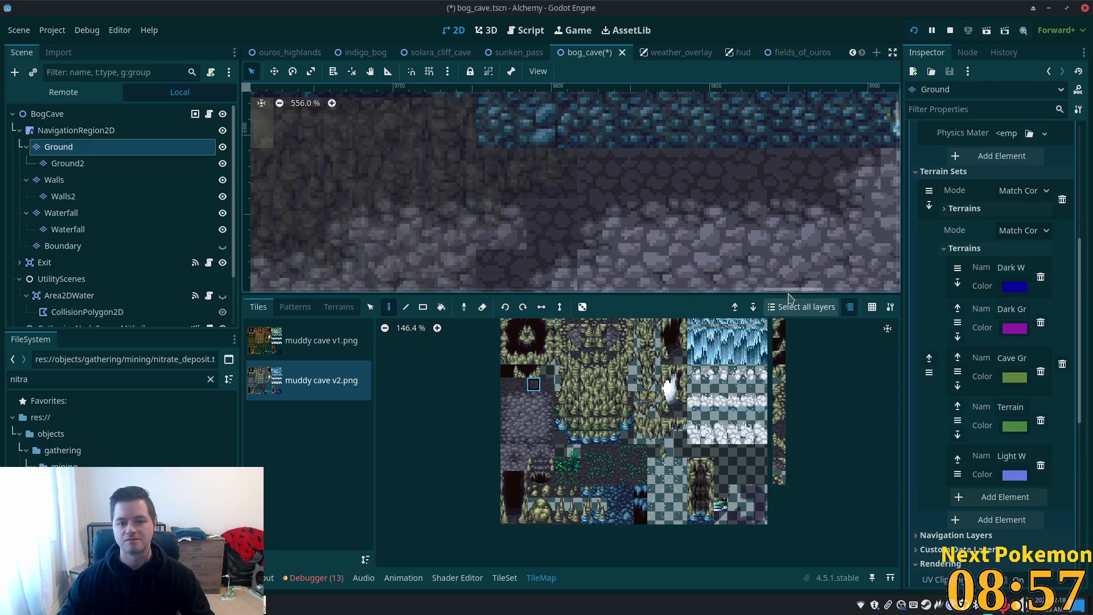
{"action": "scroll", "coordinate": [580, 200], "scroll_direction": "down", "scroll_amount": 2}
{"action": "key", "text": "ctrl+s"}
{"action": "left_click", "coordinate": [47, 114]}
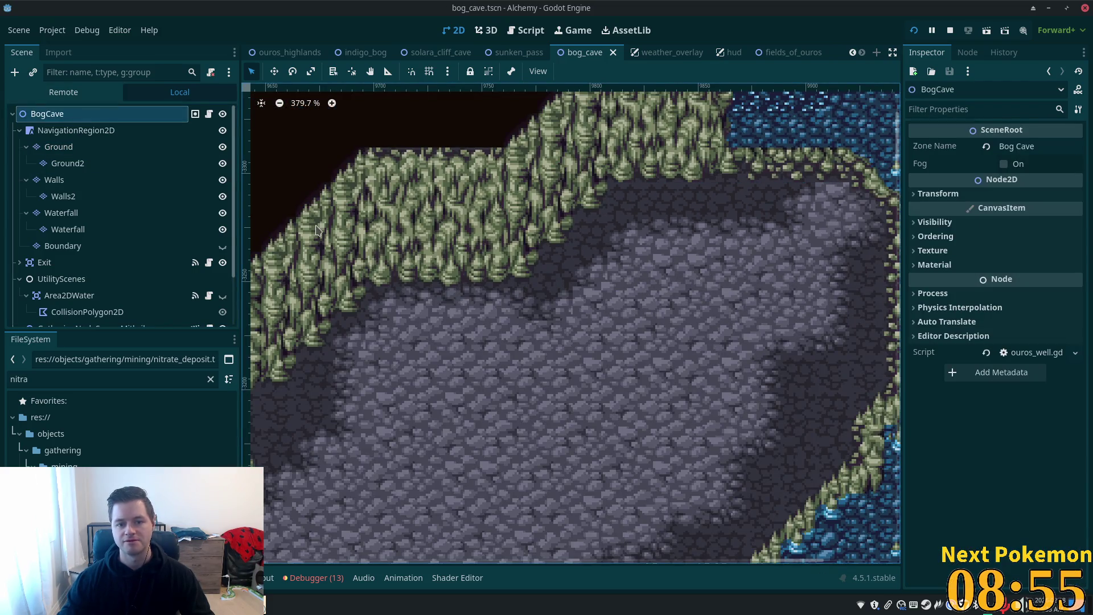
Step: Select the Ground2 layer and pick a tile from its cave atlas
{"action": "scroll", "coordinate": [318, 230], "scroll_direction": "down", "scroll_amount": 5}
{"action": "scroll", "coordinate": [835, 258], "scroll_direction": "up", "scroll_amount": 3}
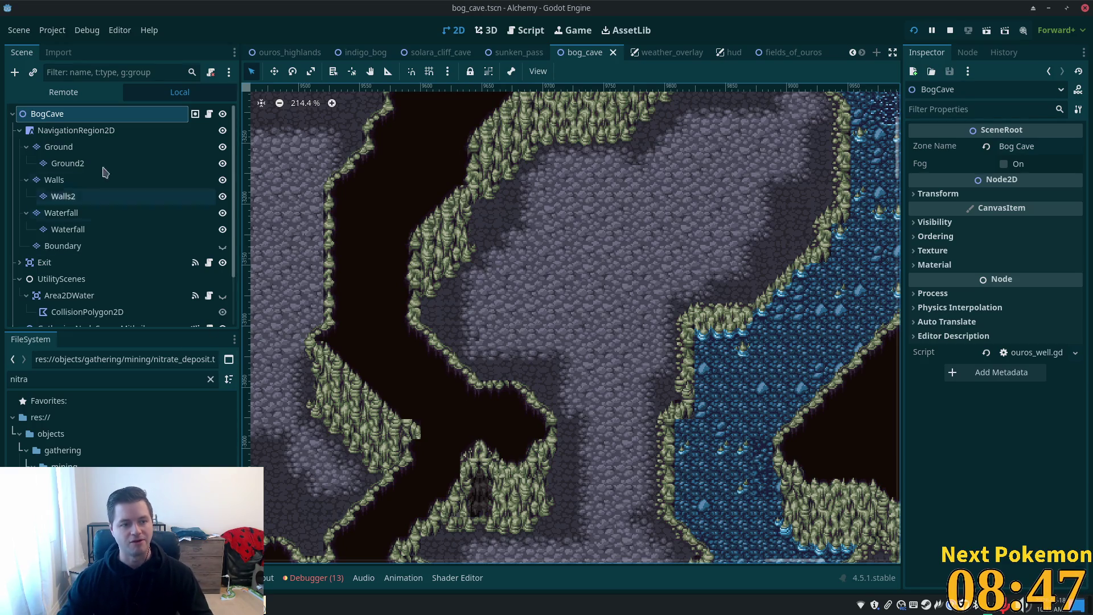
{"action": "left_click", "coordinate": [86, 163]}
{"action": "left_click", "coordinate": [548, 411]}
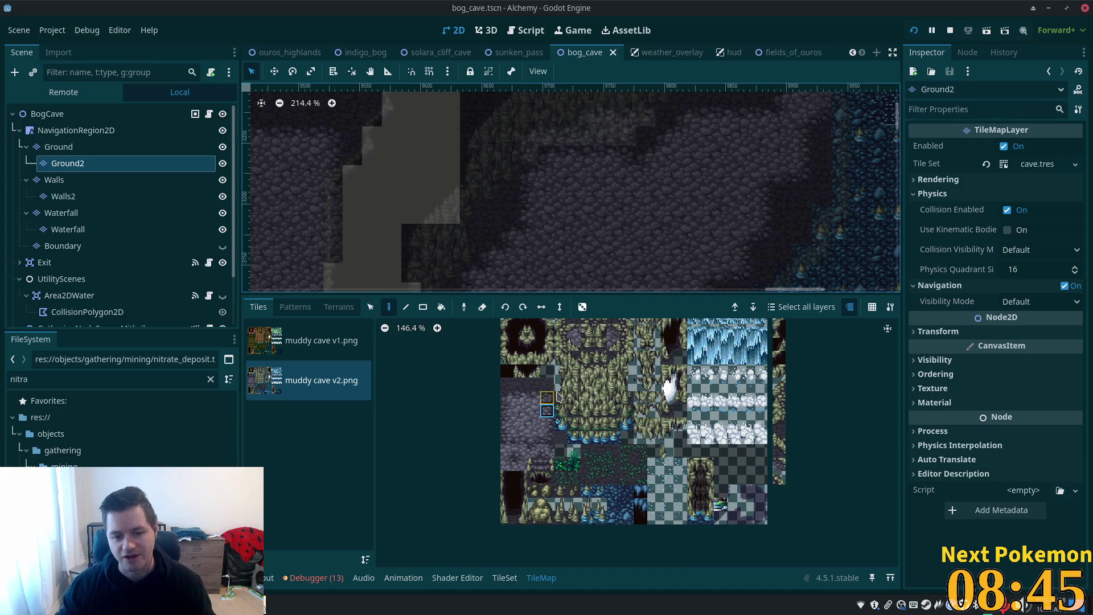
Step: Try several single tiles and stacked selections in the Ground2 atlas
{"action": "left_click", "coordinate": [547, 358]}
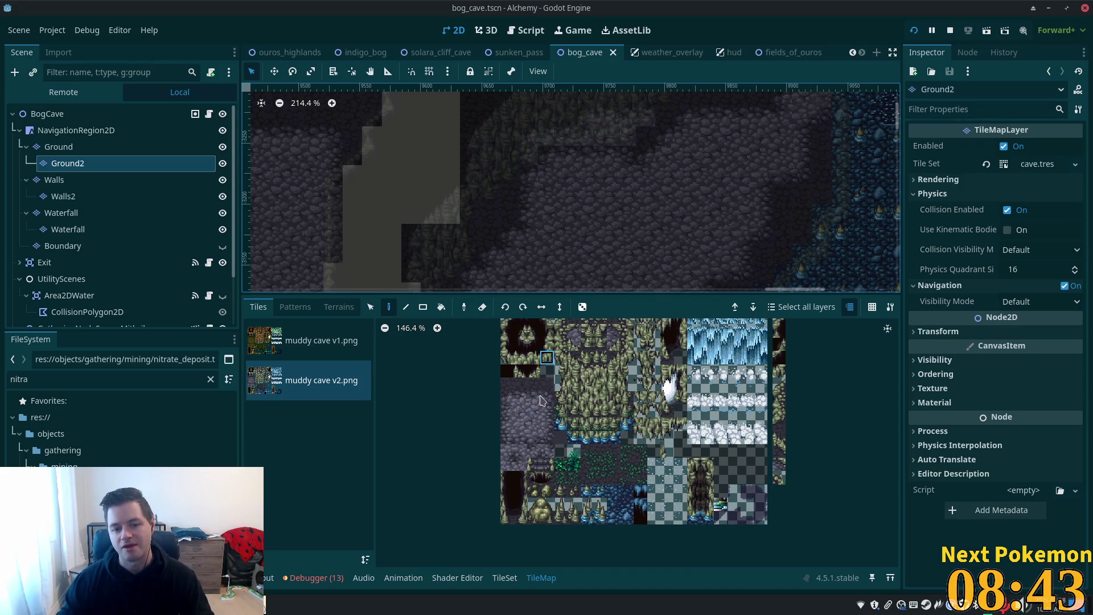
{"action": "left_click_drag", "start_coordinate": [530, 426], "coordinate": [537, 449]}
{"action": "left_click", "coordinate": [520, 397]}
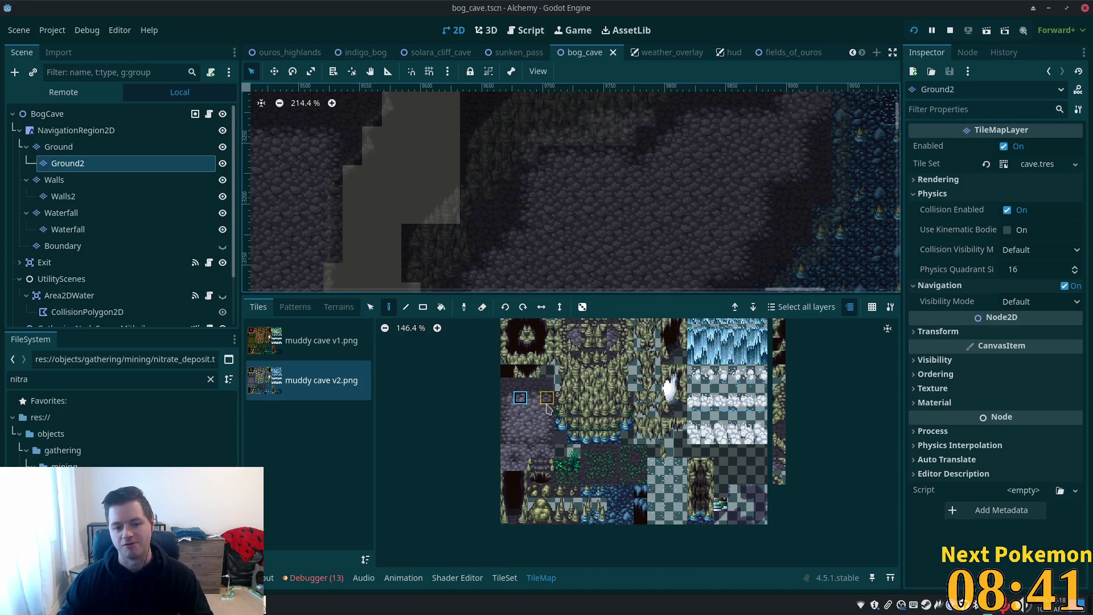
{"action": "left_click", "coordinate": [533, 397]}
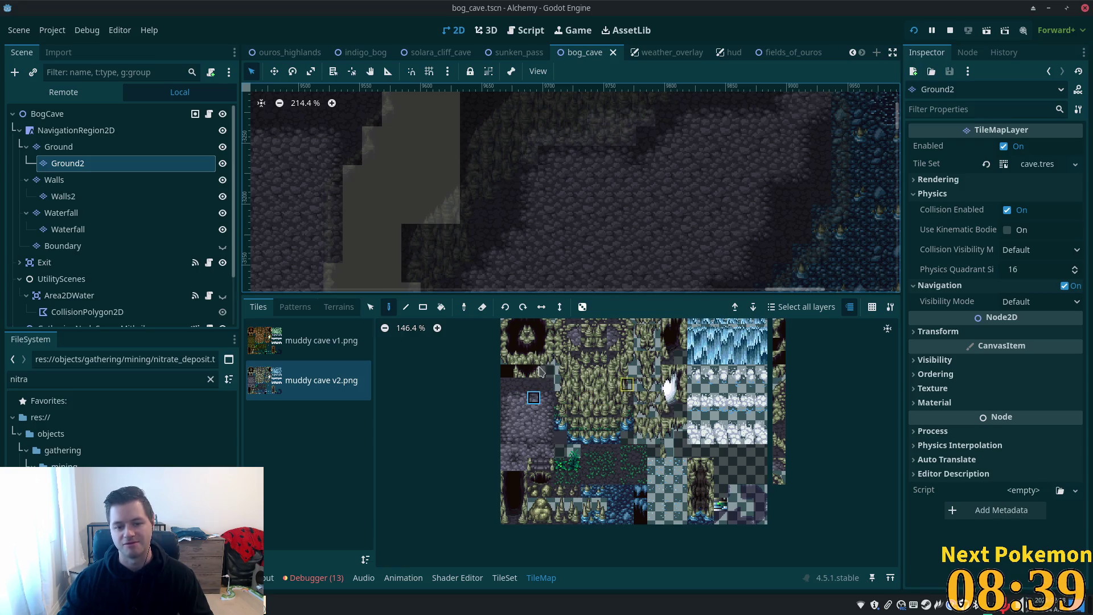
{"action": "left_click", "coordinate": [600, 385]}
{"action": "left_click", "coordinate": [574, 371]}
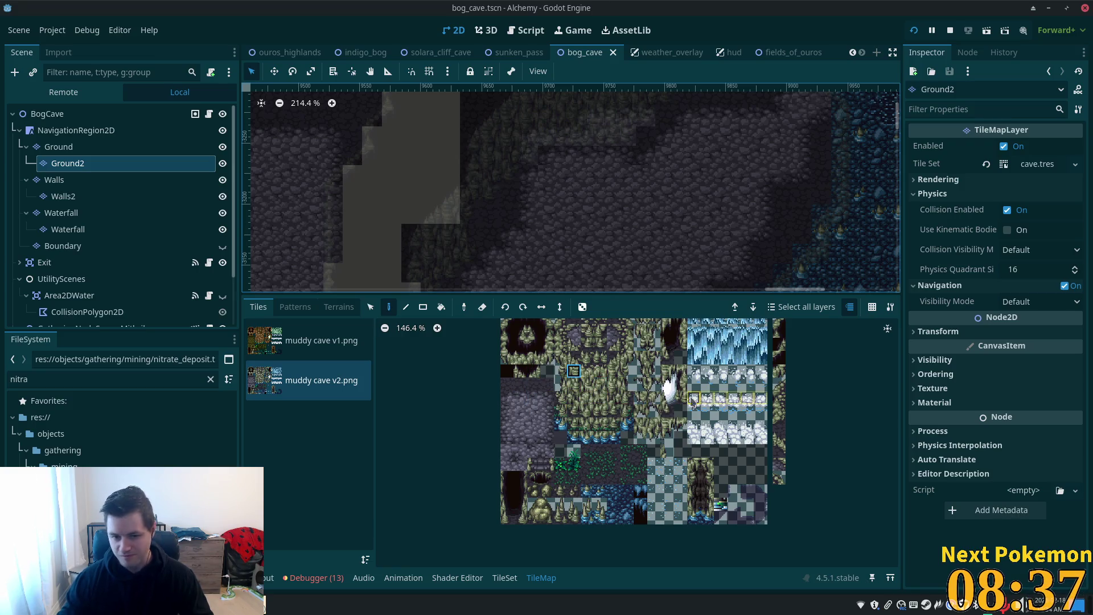
Step: Glance at Walls2, return to Ground2, and settle on a mid-atlas stalagmite tile
{"action": "left_click", "coordinate": [140, 196]}
{"action": "left_click", "coordinate": [85, 163]}
{"action": "left_click_drag", "start_coordinate": [519, 410], "coordinate": [533, 411]}
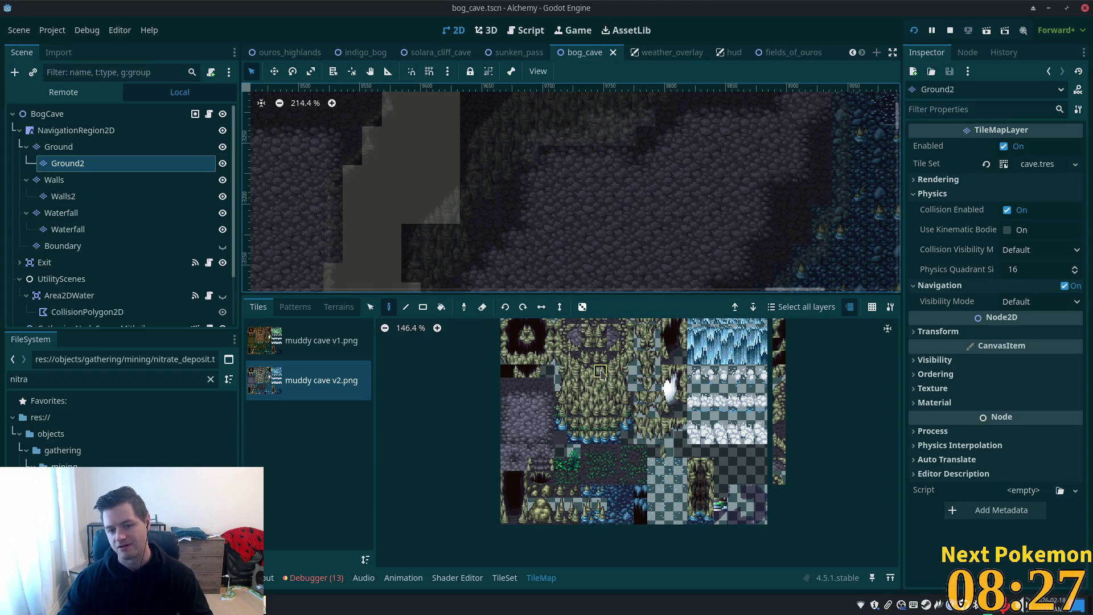
{"action": "left_click", "coordinate": [614, 410]}
{"action": "left_click", "coordinate": [614, 398]}
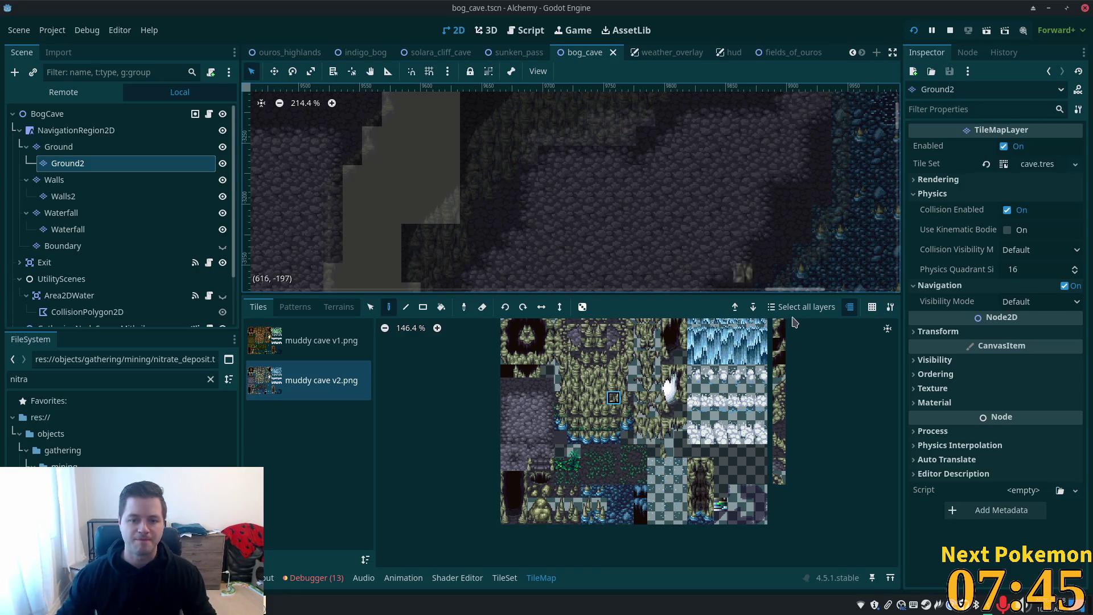
Step: Check the water area, then run the project, which halts at server.gd line 500
{"action": "scroll", "coordinate": [655, 188], "scroll_direction": "down", "scroll_amount": 3}
{"action": "scroll", "coordinate": [659, 195], "scroll_direction": "down", "scroll_amount": 2}
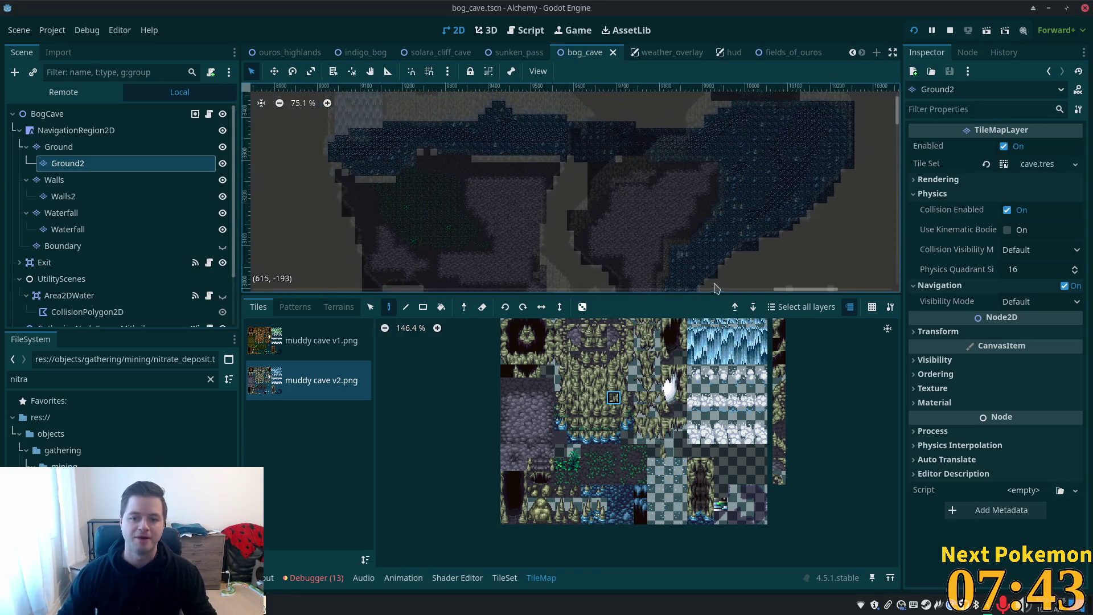
{"action": "scroll", "coordinate": [701, 250], "scroll_direction": "up", "scroll_amount": 5}
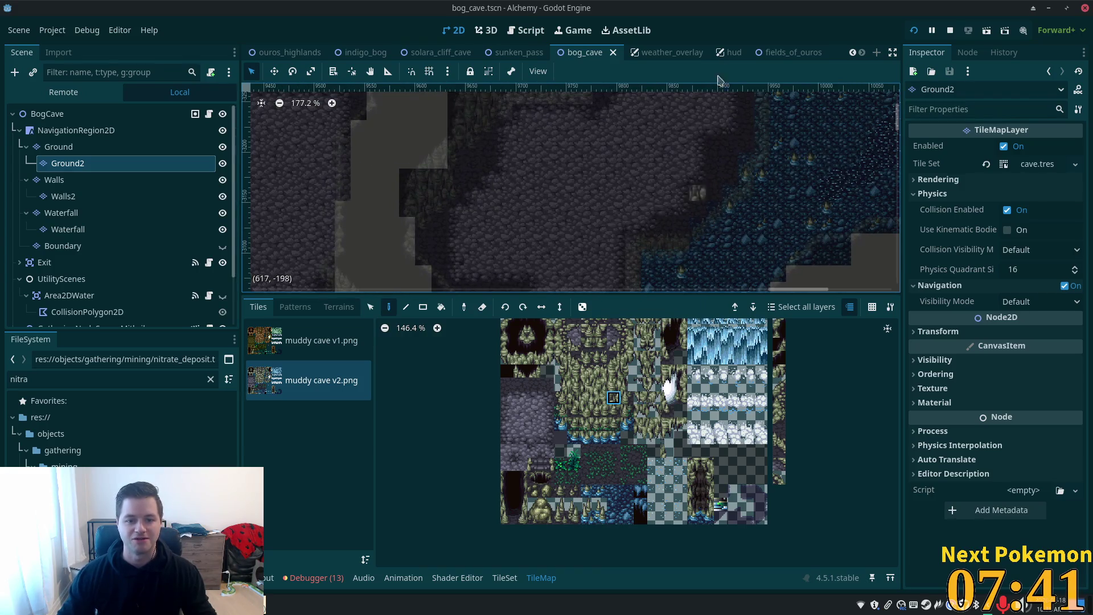
{"action": "scroll", "coordinate": [683, 197], "scroll_direction": "down", "scroll_amount": 2}
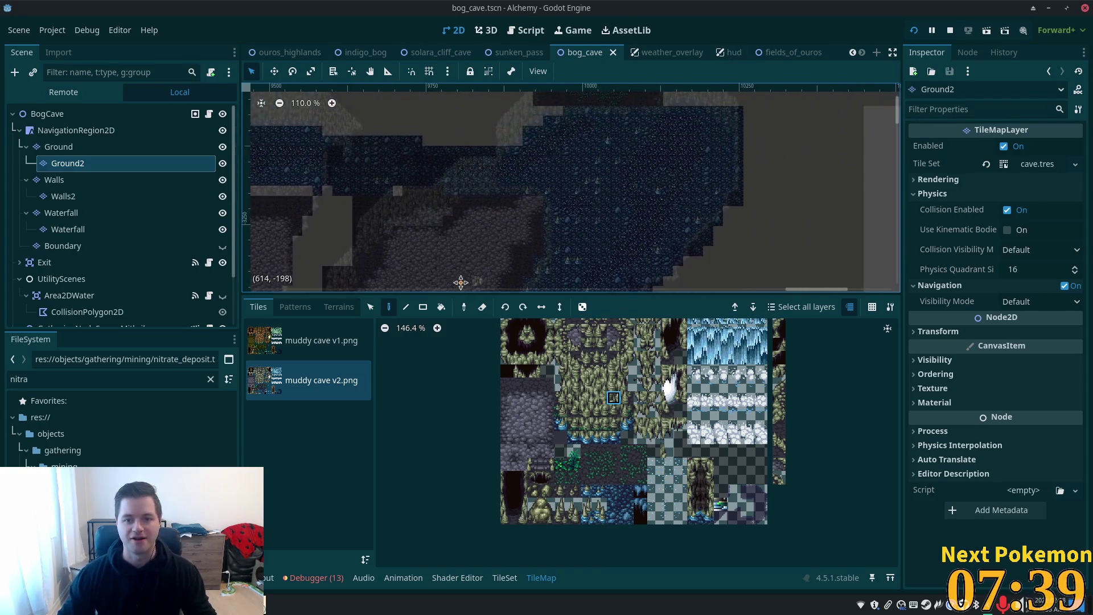
{"action": "scroll", "coordinate": [737, 122], "scroll_direction": "down", "scroll_amount": 2}
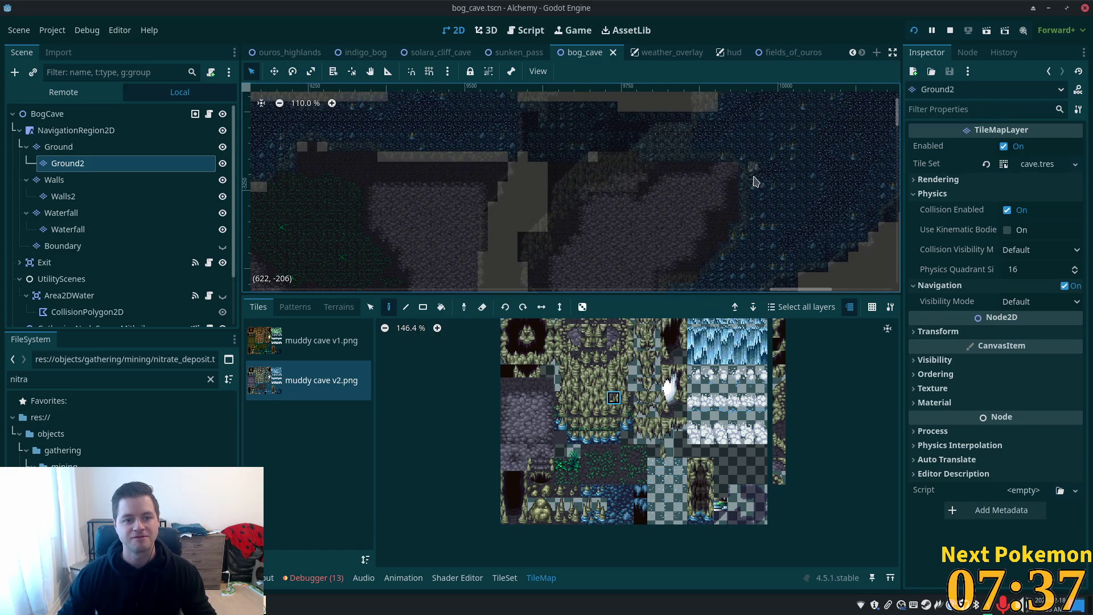
{"action": "scroll", "coordinate": [630, 264], "scroll_direction": "down", "scroll_amount": 1}
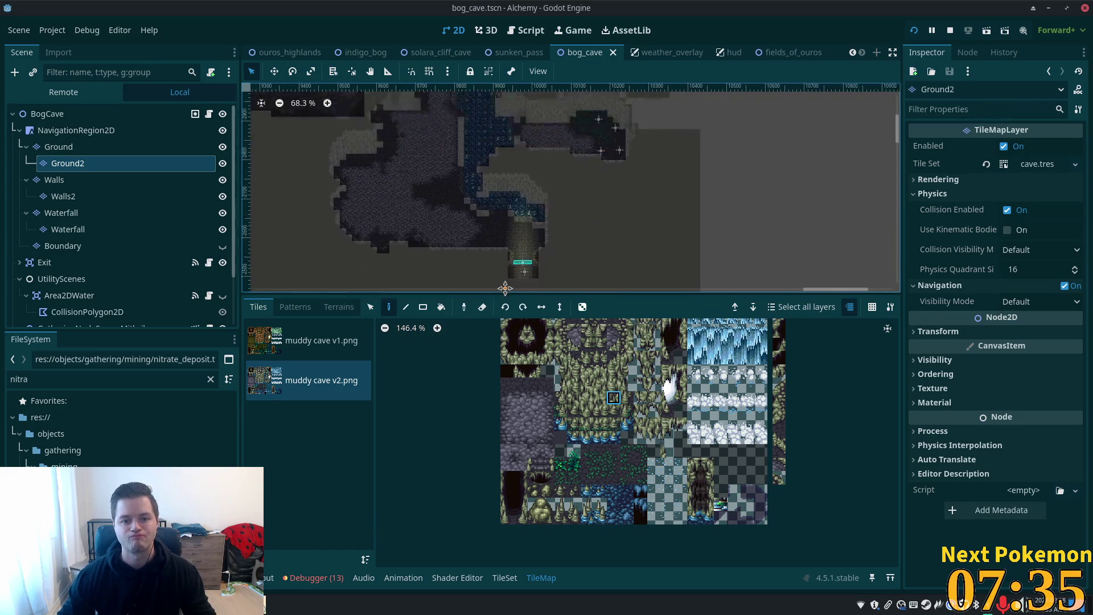
{"action": "scroll", "coordinate": [649, 161], "scroll_direction": "up", "scroll_amount": 2}
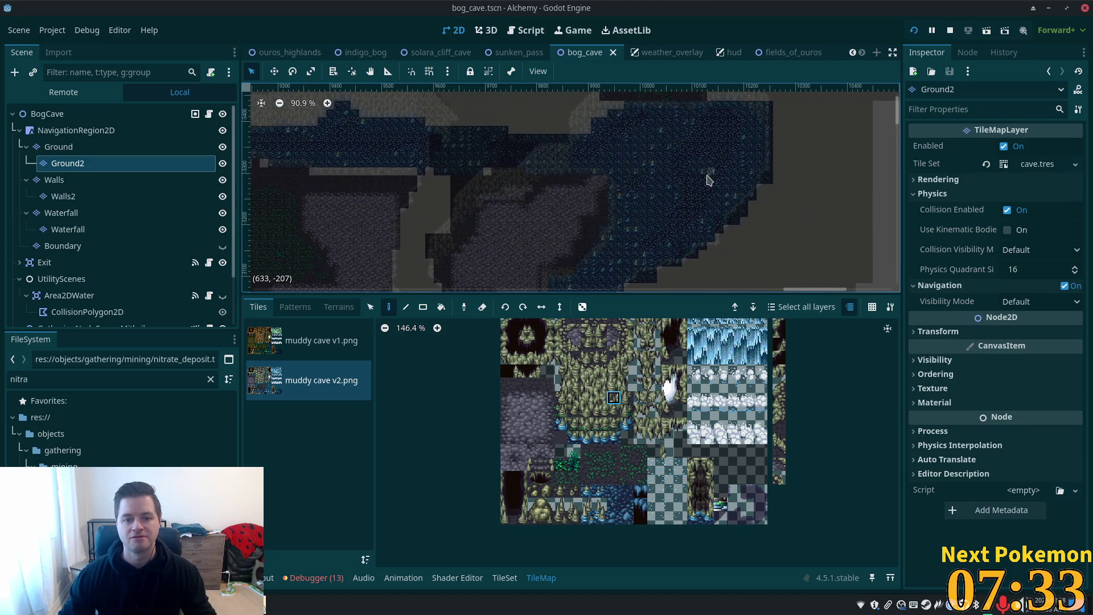
{"action": "left_click", "coordinate": [914, 30]}
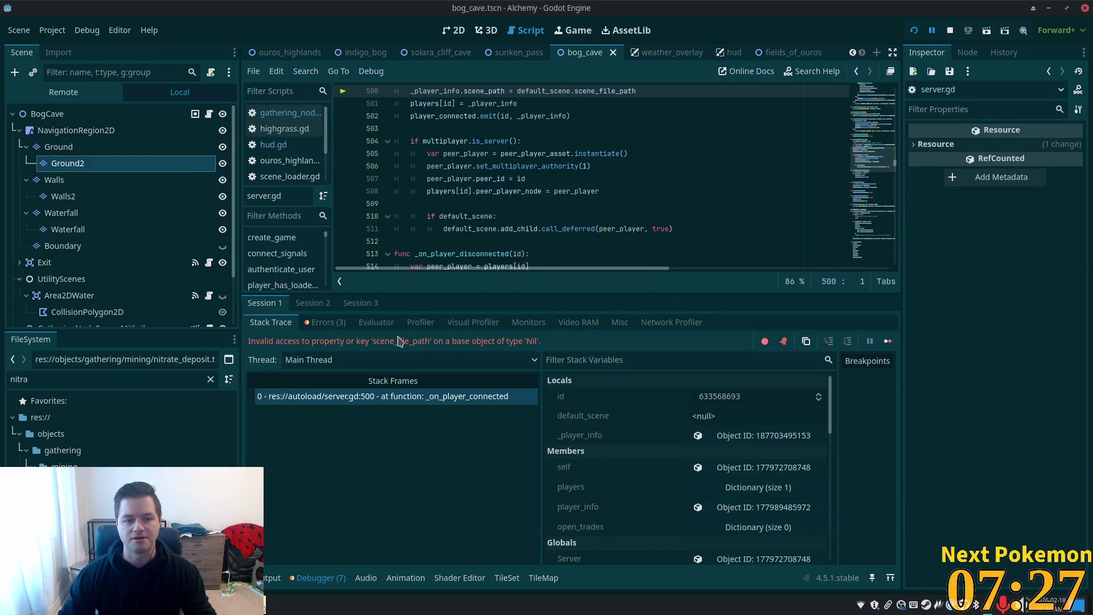
Step: Inspect the default_scene, _player_info and scene_path references on server.gd line 500, then rerun the game
{"action": "left_click", "coordinate": [542, 91]}
{"action": "scroll", "coordinate": [550, 123], "scroll_direction": "up", "scroll_amount": 4}
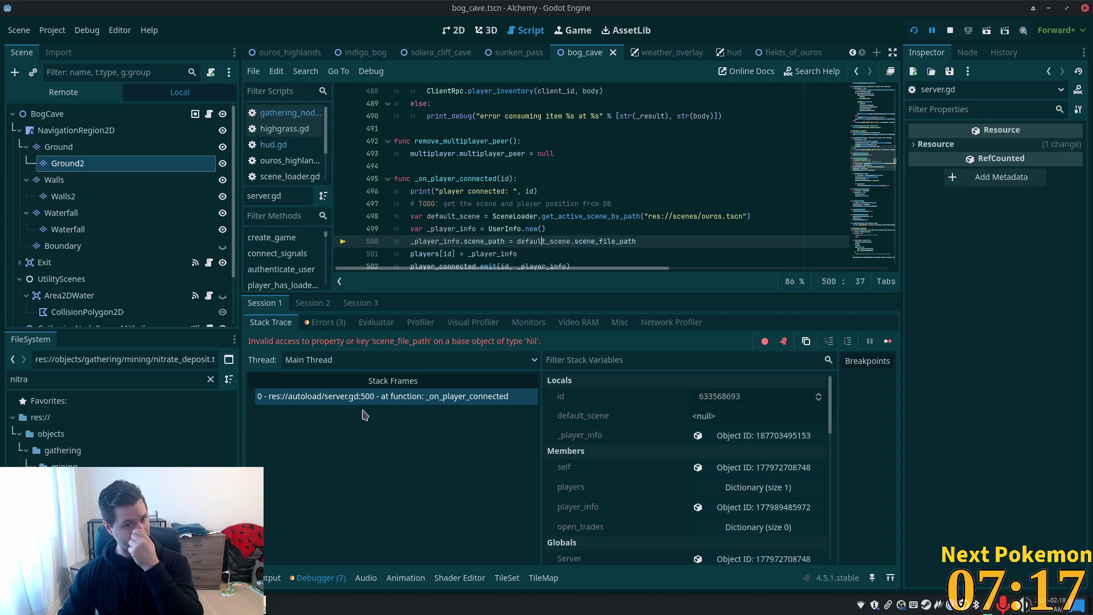
{"action": "left_click", "coordinate": [428, 241]}
{"action": "left_click", "coordinate": [493, 241]}
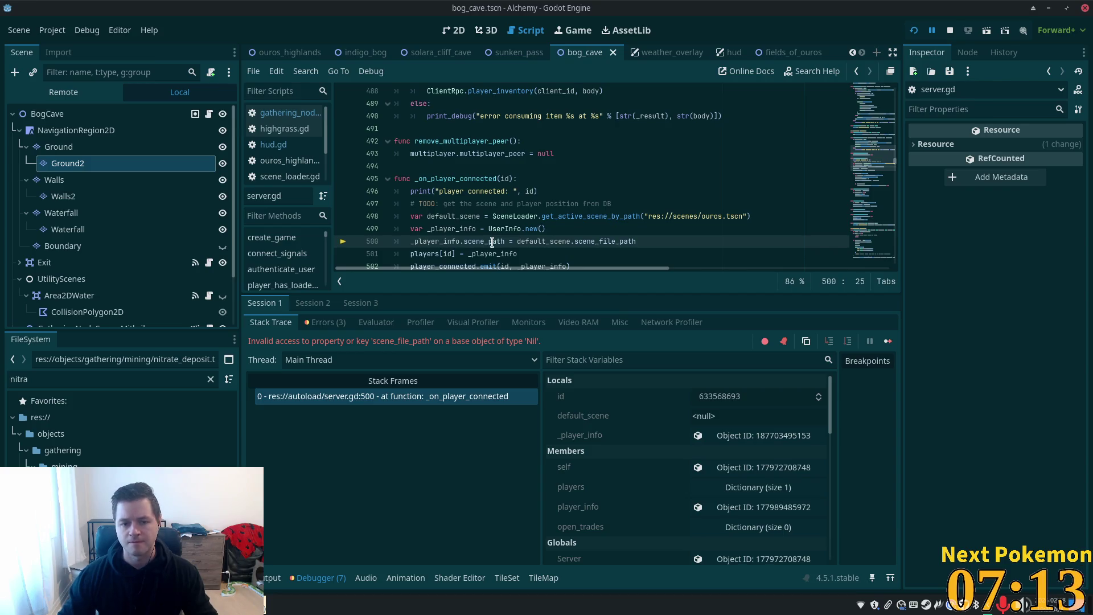
{"action": "left_click", "coordinate": [914, 32]}
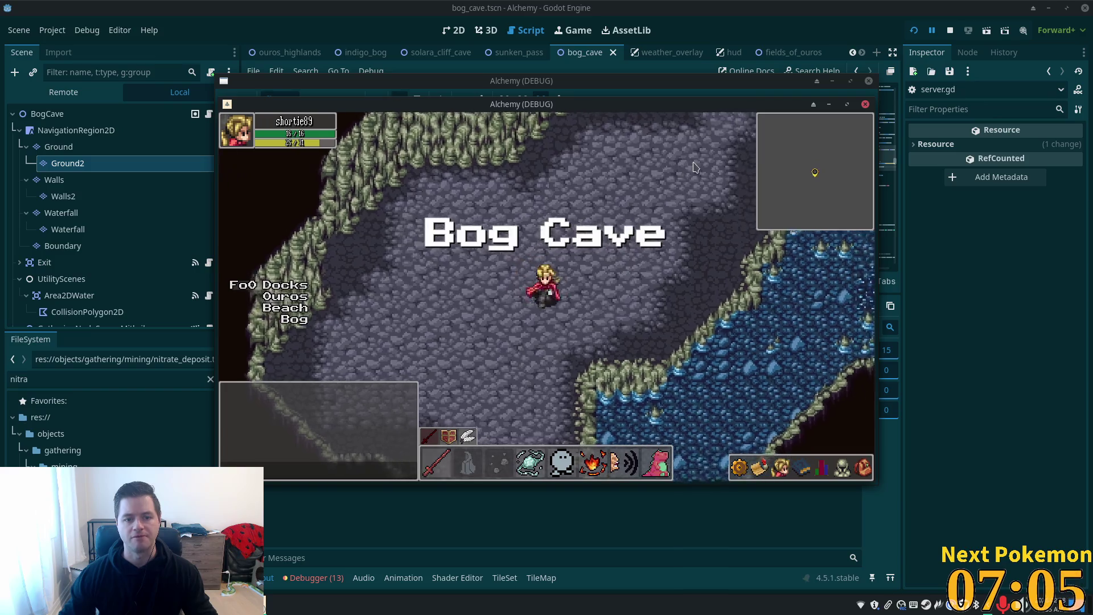
Step: Walk the character up-left across the mossy cave floor to the ledge beside the water
{"action": "key", "text": "Up"}
{"action": "key", "text": "Left"}
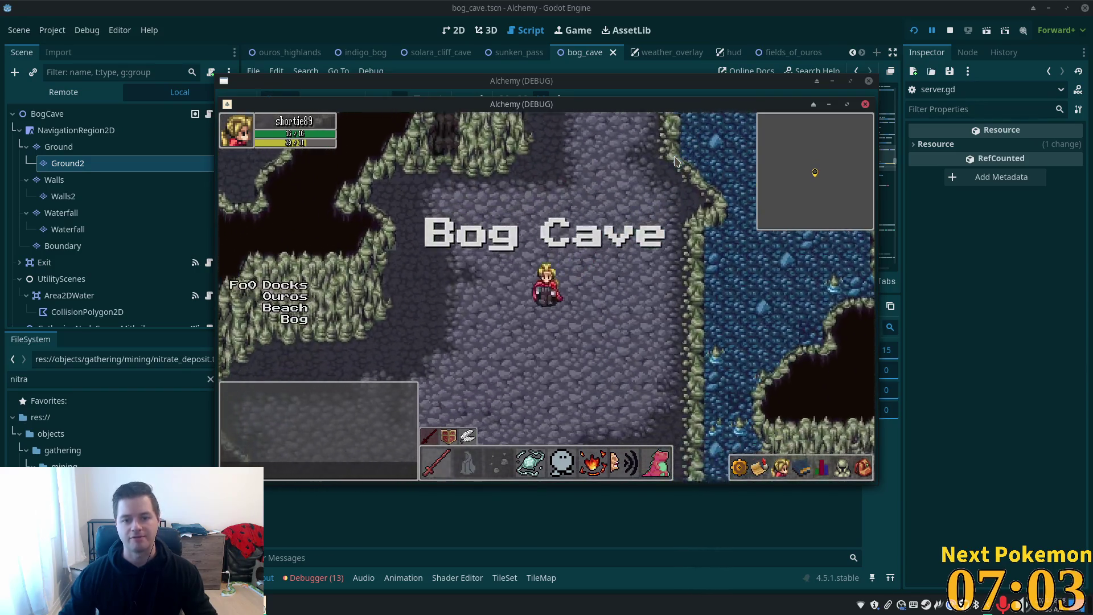
{"action": "key", "text": "Up"}
{"action": "key", "text": "Left"}
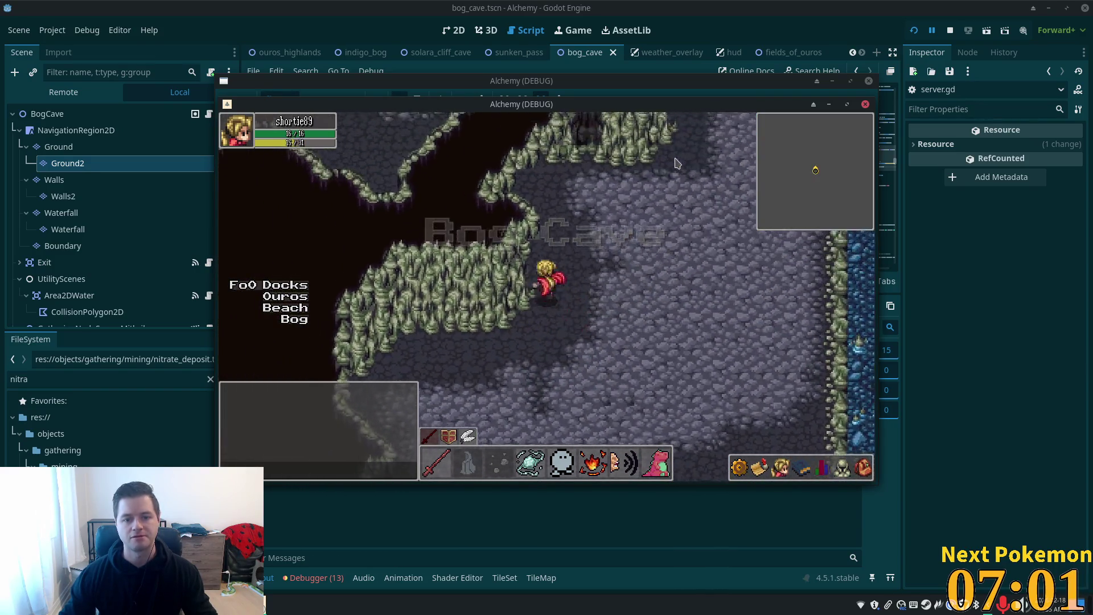
{"action": "key", "text": "Up"}
{"action": "key", "text": "Left"}
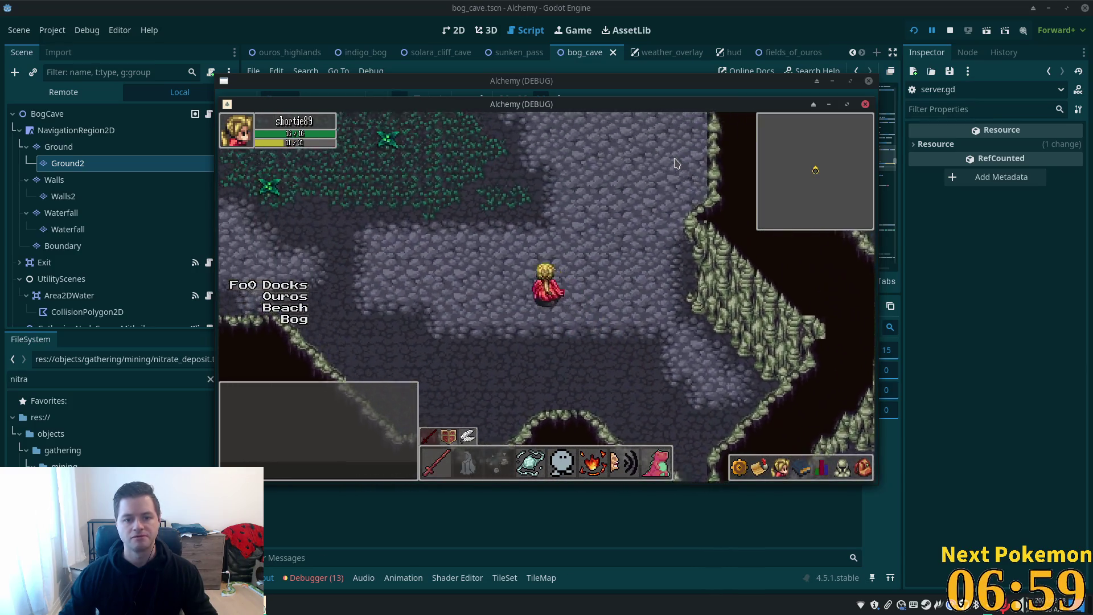
{"action": "key", "text": "Up"}
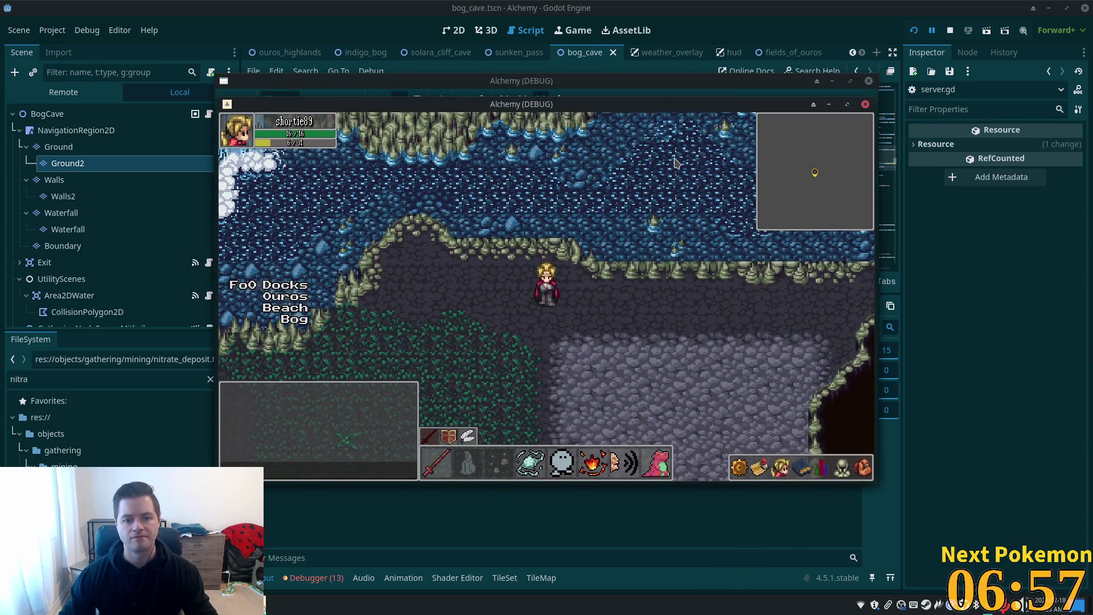
{"action": "key", "text": "Right"}
{"action": "key", "text": "Down"}
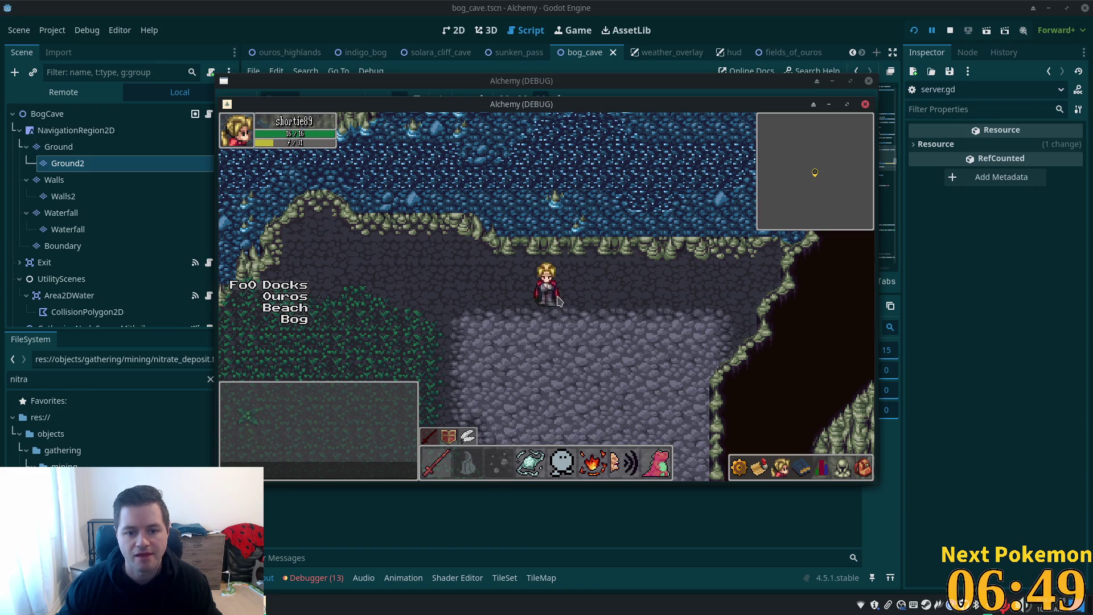
Step: Walk along the ledge, through the corridor and into the water, then stop the game with F8
{"action": "key", "text": "Right"}
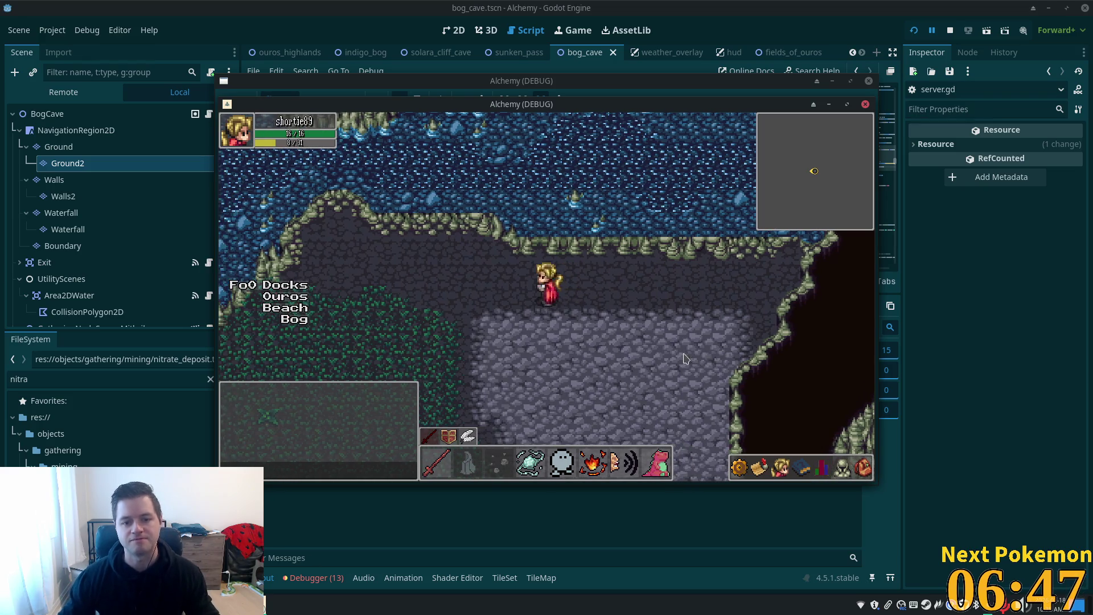
{"action": "key", "text": "Left"}
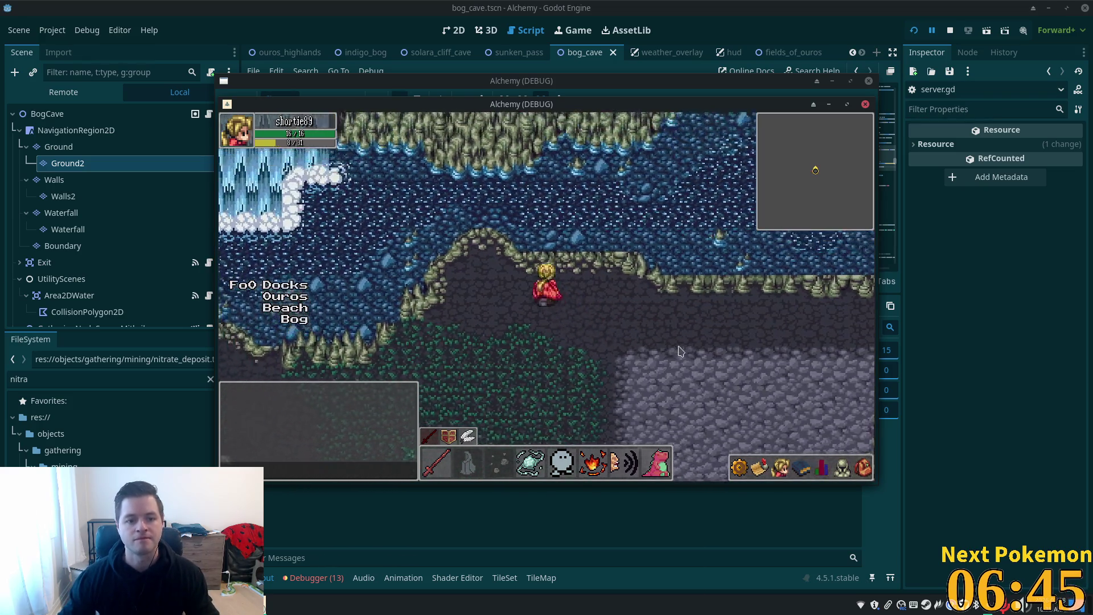
{"action": "key", "text": "Down"}
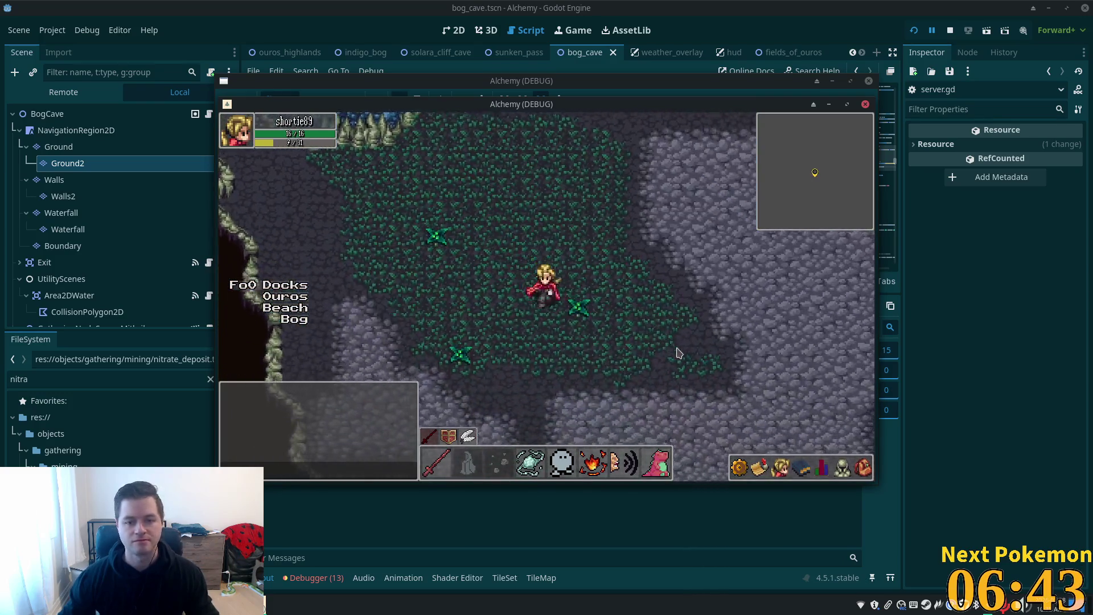
{"action": "key", "text": "Right"}
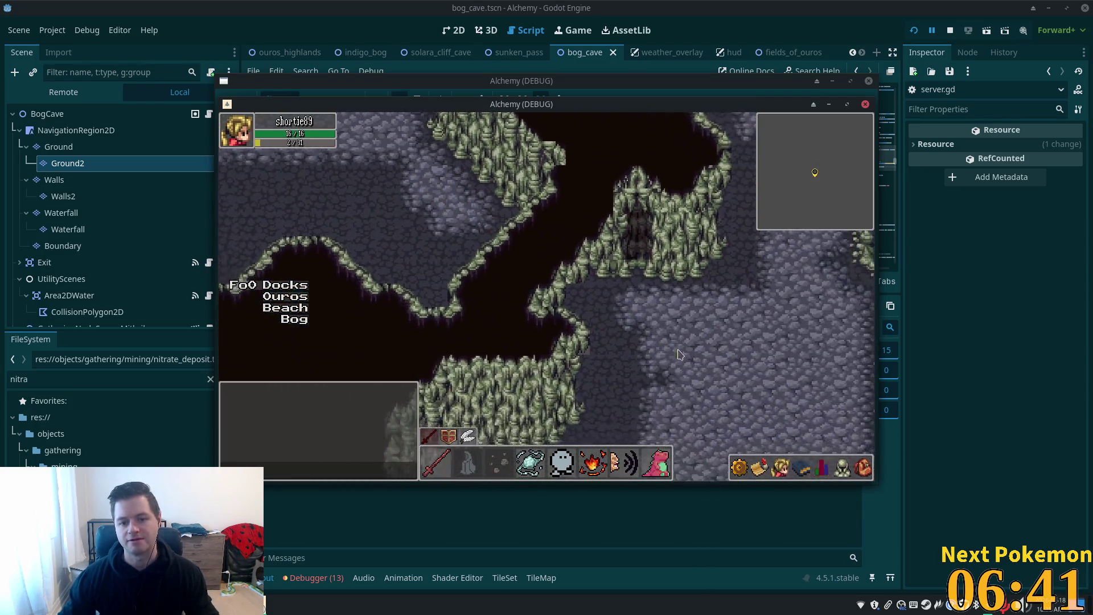
{"action": "key", "text": "Up"}
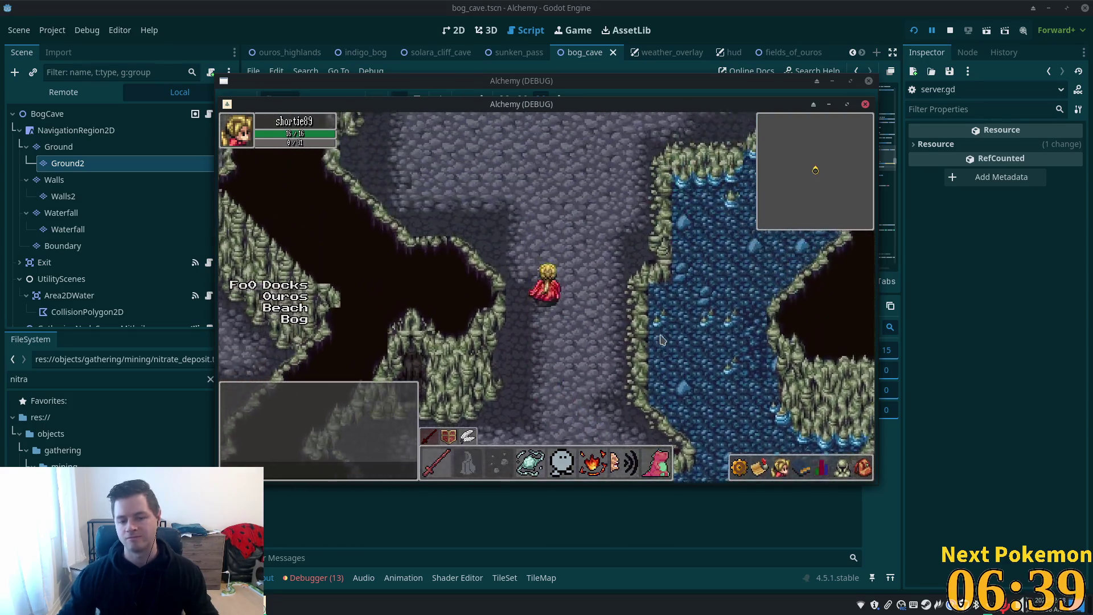
{"action": "key", "text": "Right"}
{"action": "key", "text": "Up"}
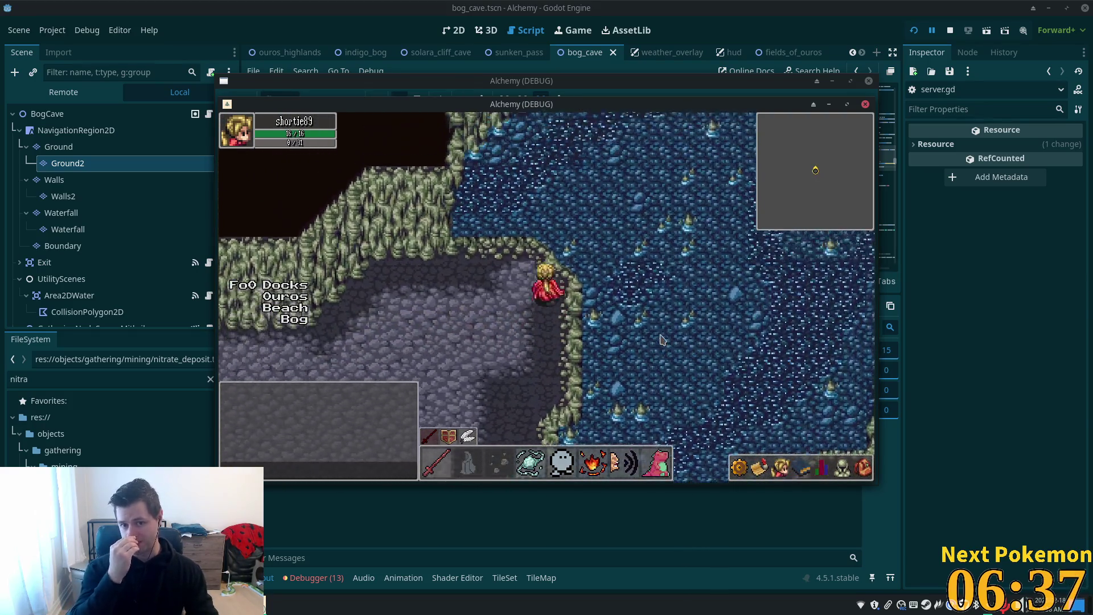
{"action": "key", "text": "Down"}
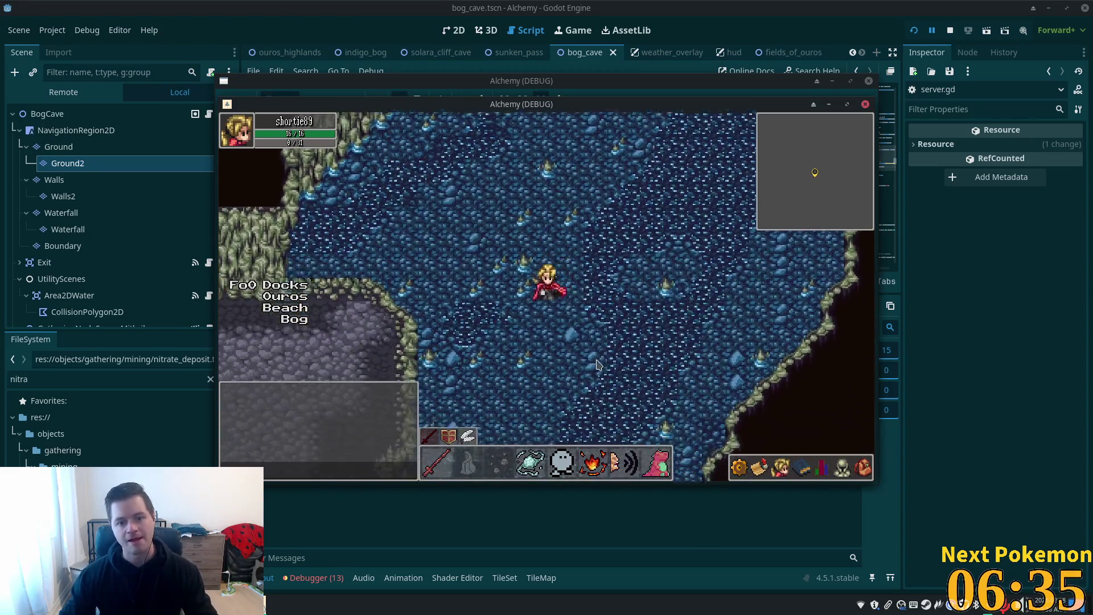
{"action": "key", "text": "Left"}
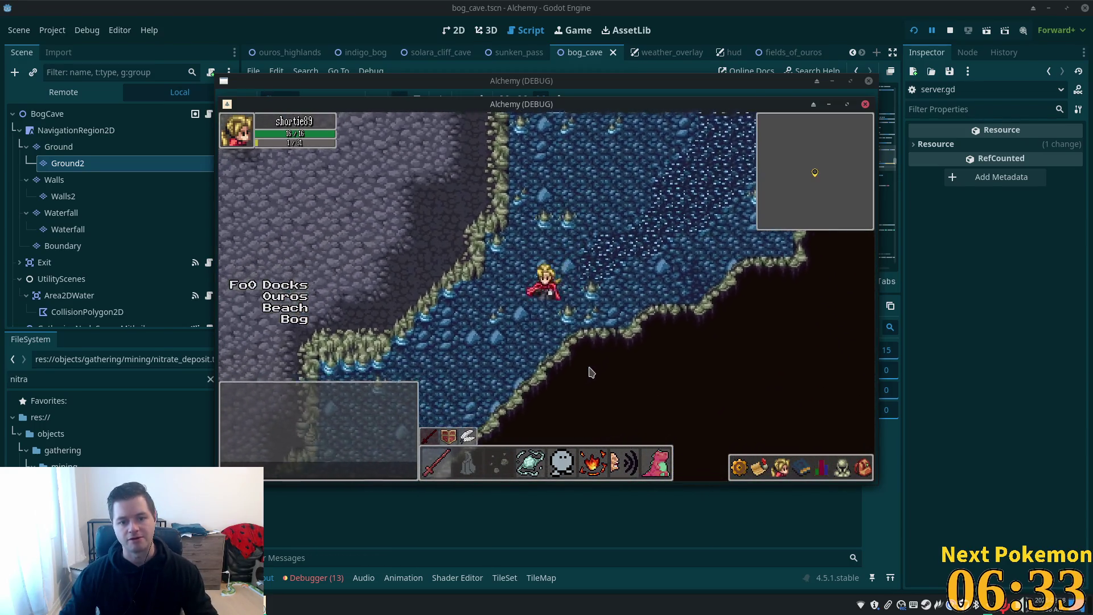
{"action": "key", "text": "F8"}
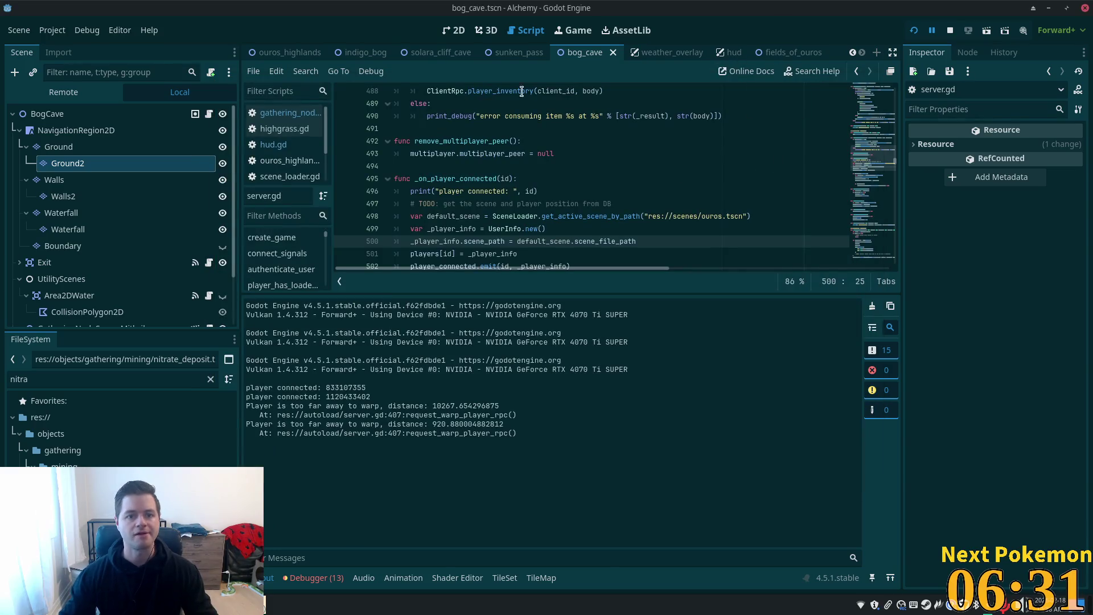
Step: Zoom into the bog_cave tilemap in the 2D view, then return to the running game
{"action": "left_click", "coordinate": [451, 30]}
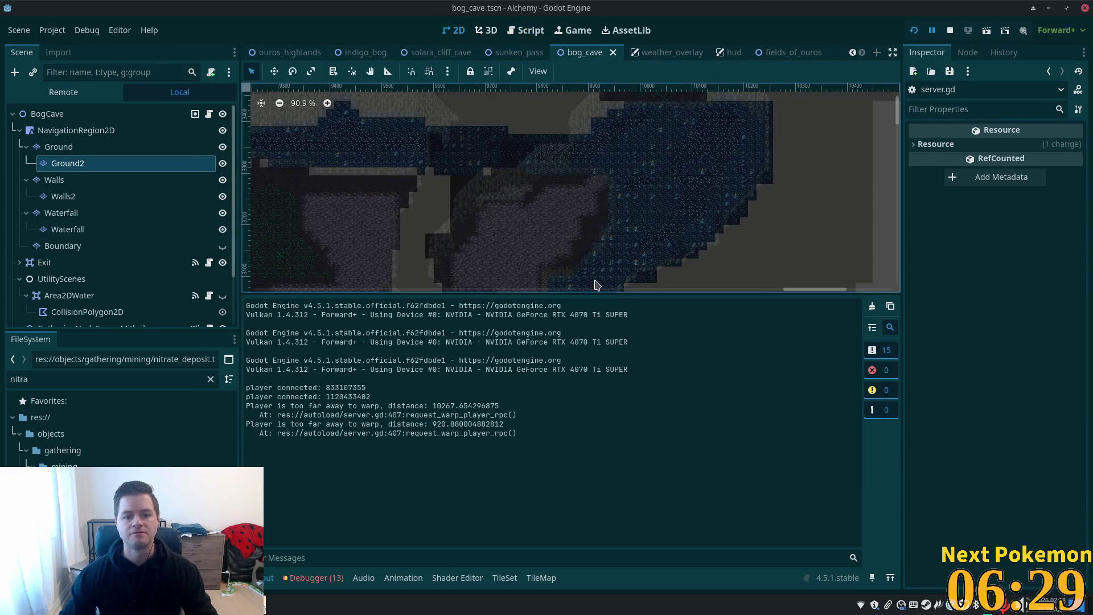
{"action": "scroll", "coordinate": [612, 107], "scroll_direction": "up", "scroll_amount": 4}
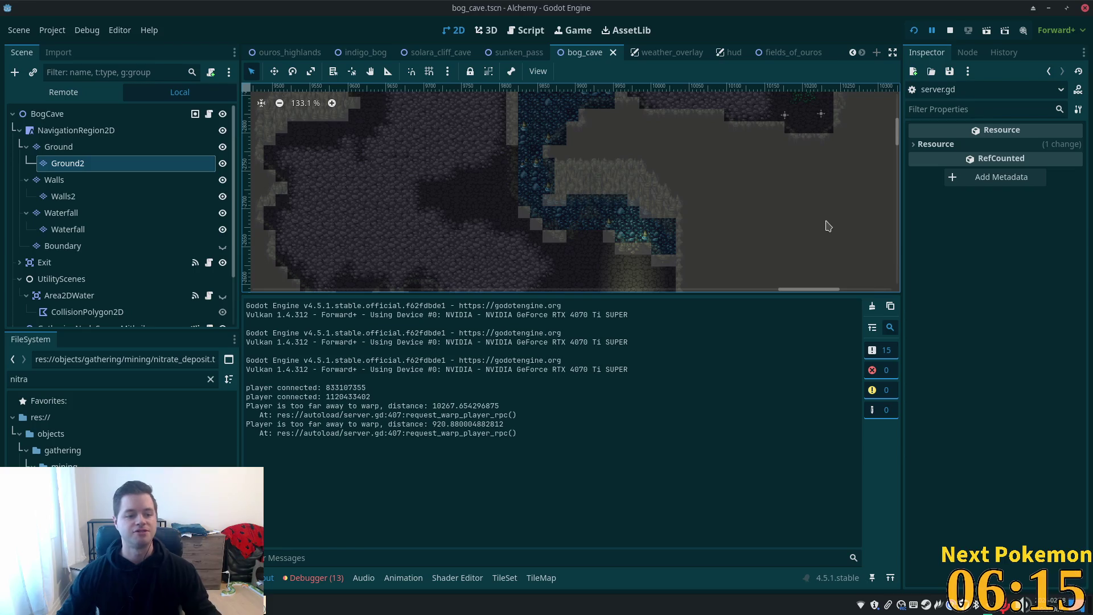
{"action": "key", "text": "alt+Tab"}
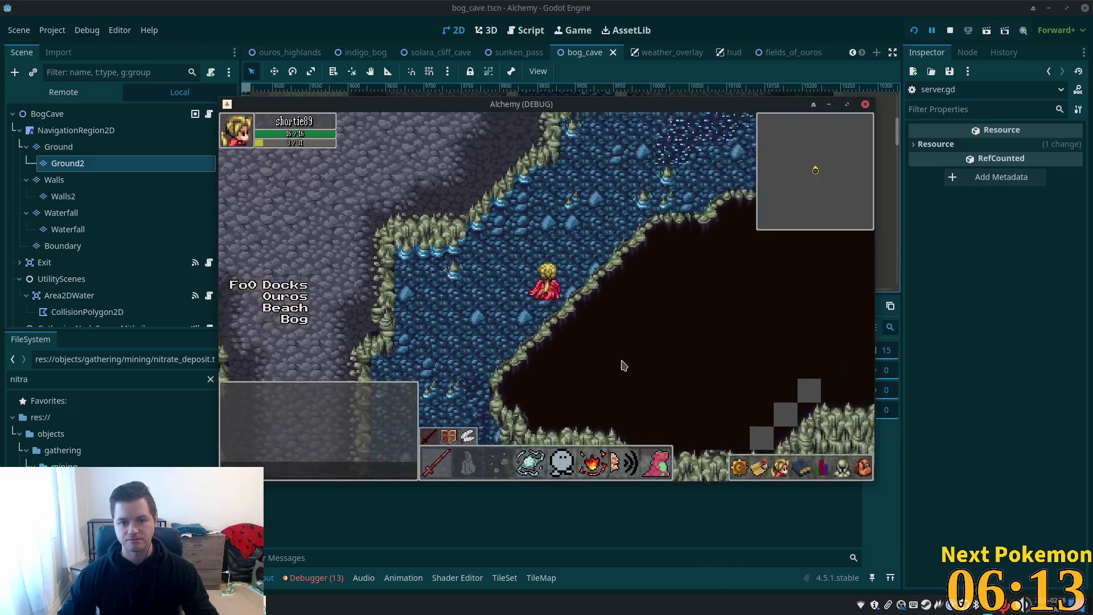
Step: Walk north out of the water, then south down the lit path through the cave mouth
{"action": "key", "text": "Up"}
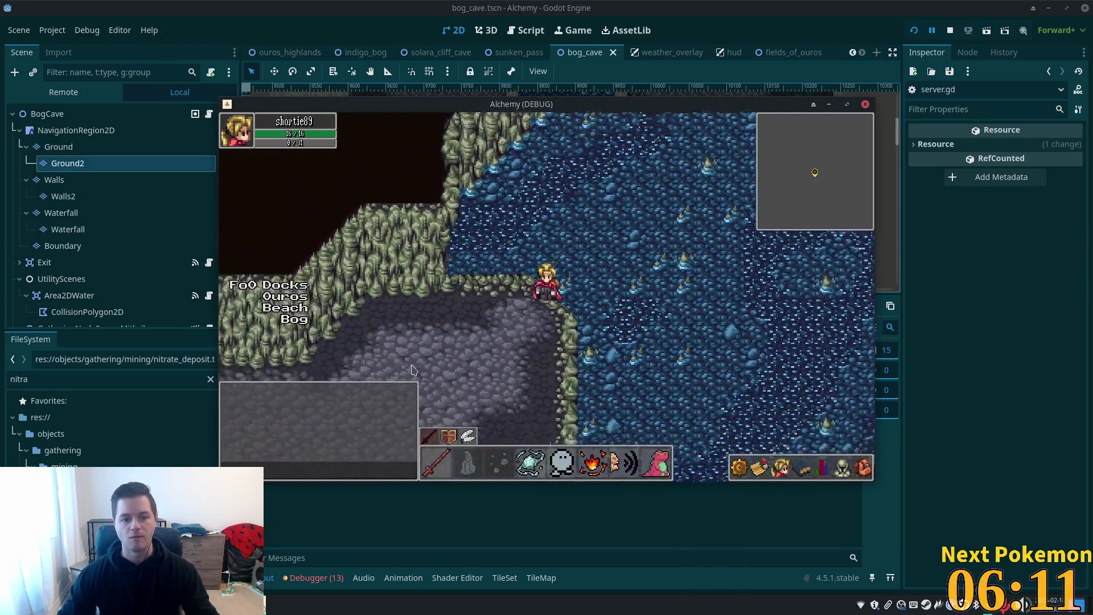
{"action": "key", "text": "Up"}
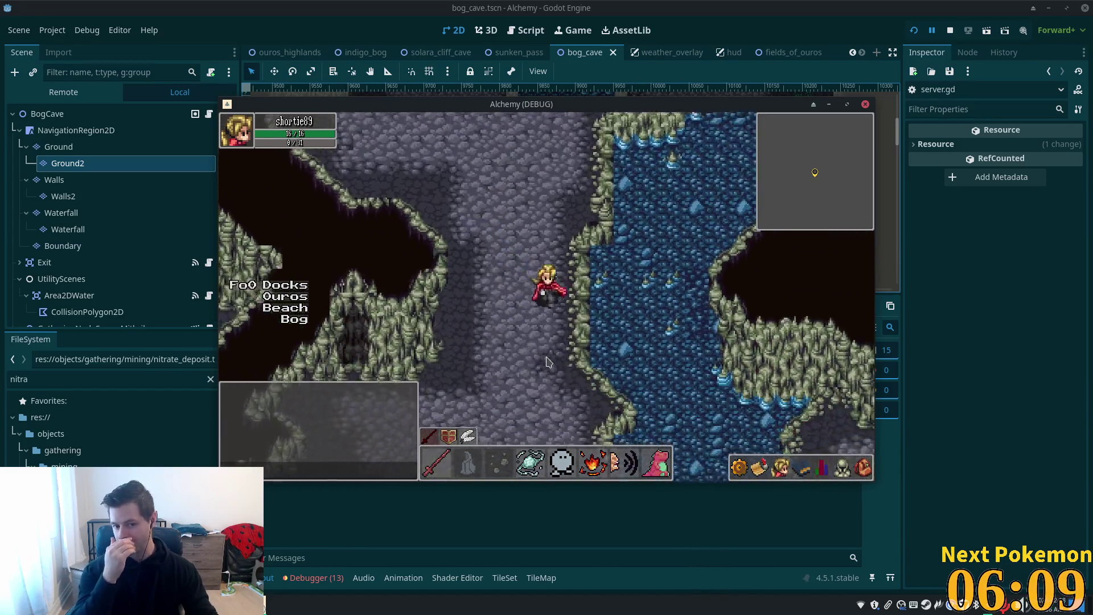
{"action": "key", "text": "Down"}
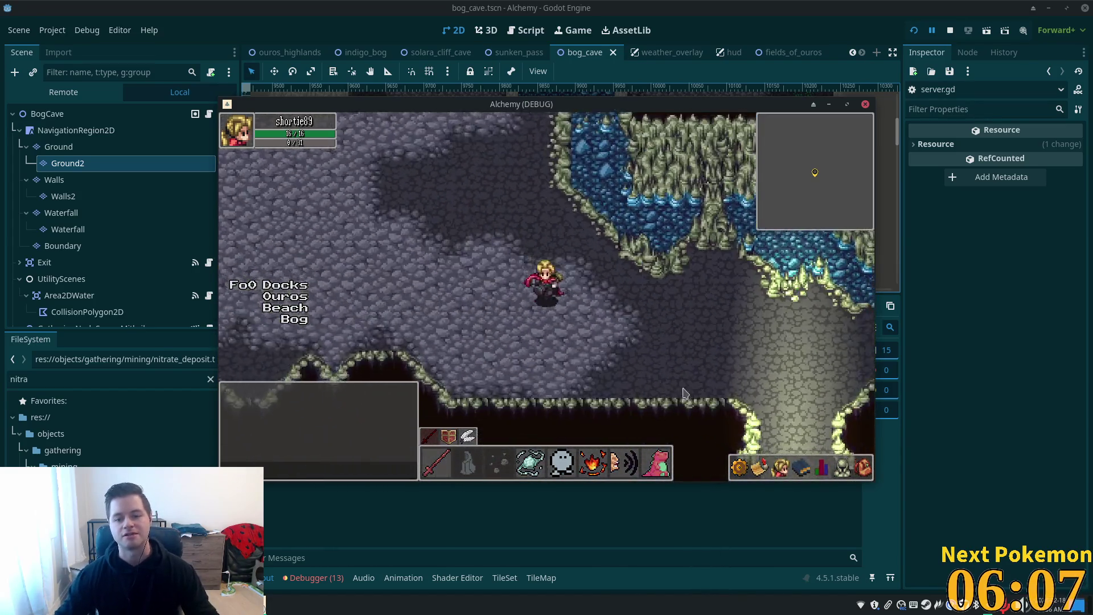
{"action": "key", "text": "Down"}
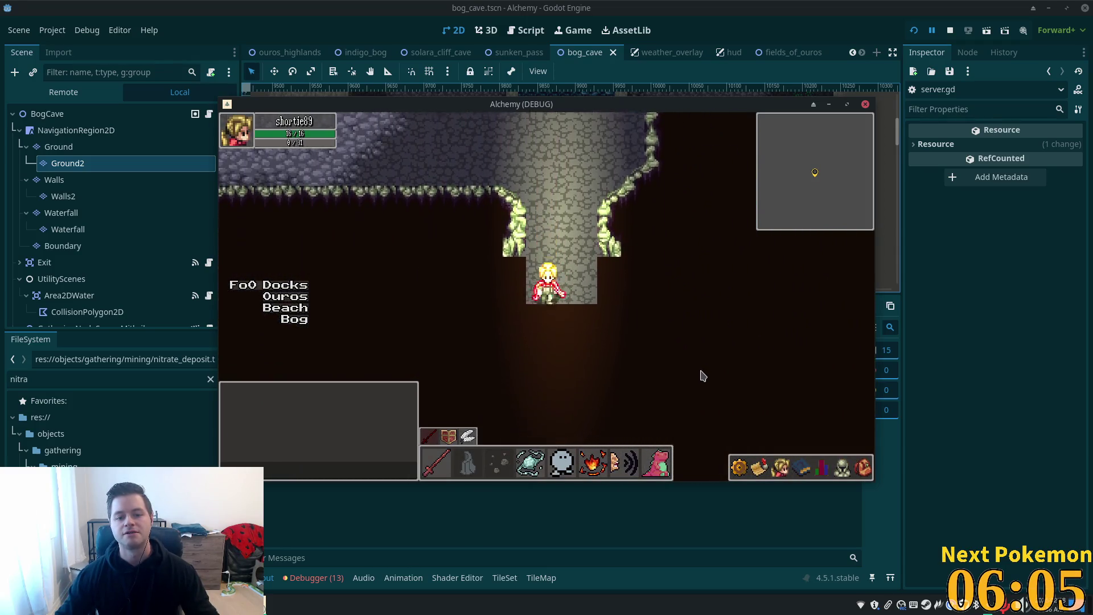
{"action": "key", "text": "Down"}
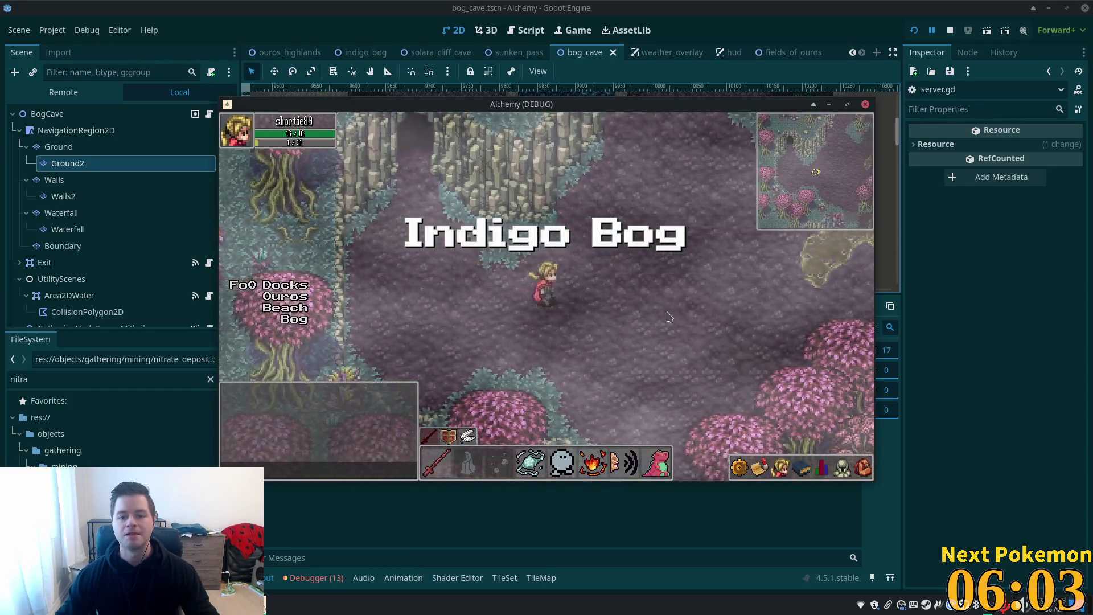
Step: Walk north, then south-west past the rock patch, then north-east across the bog toward the cliff
{"action": "key", "text": "Up"}
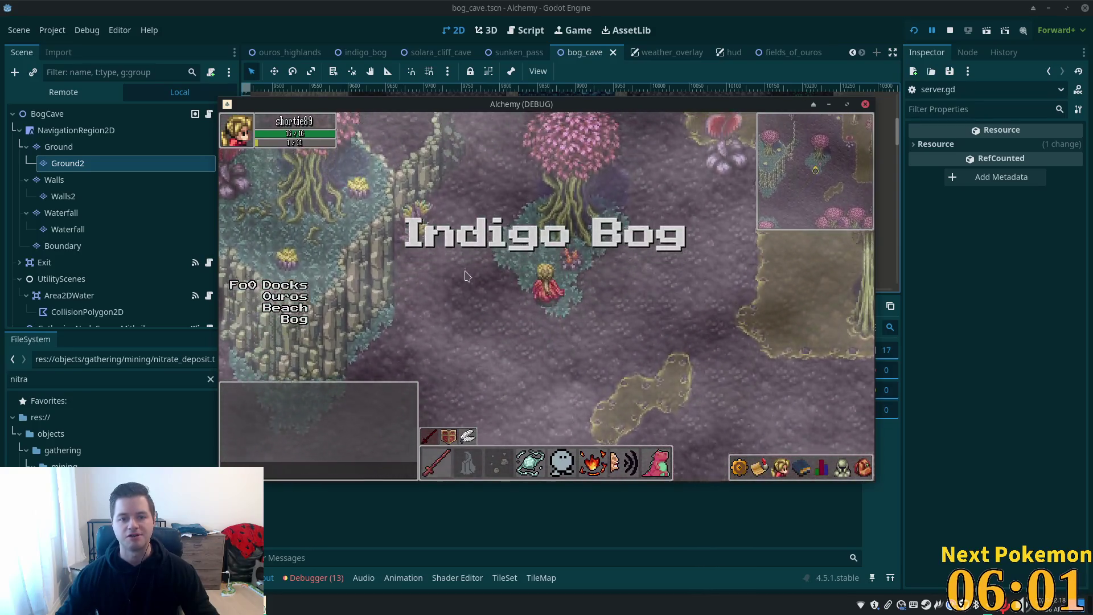
{"action": "key", "text": "Up"}
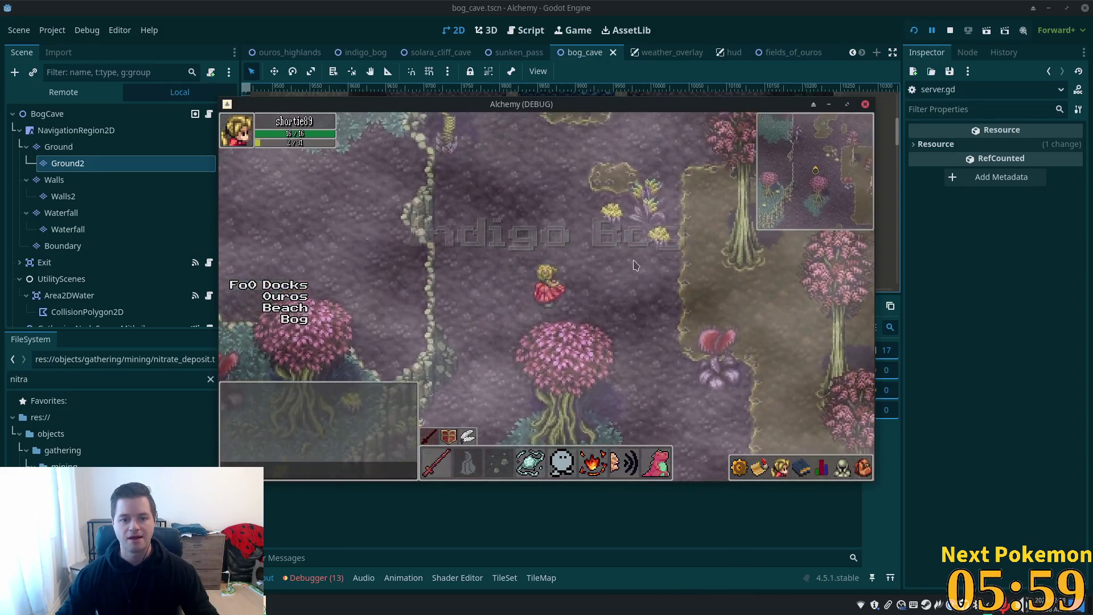
{"action": "key", "text": "Down"}
{"action": "key", "text": "Left"}
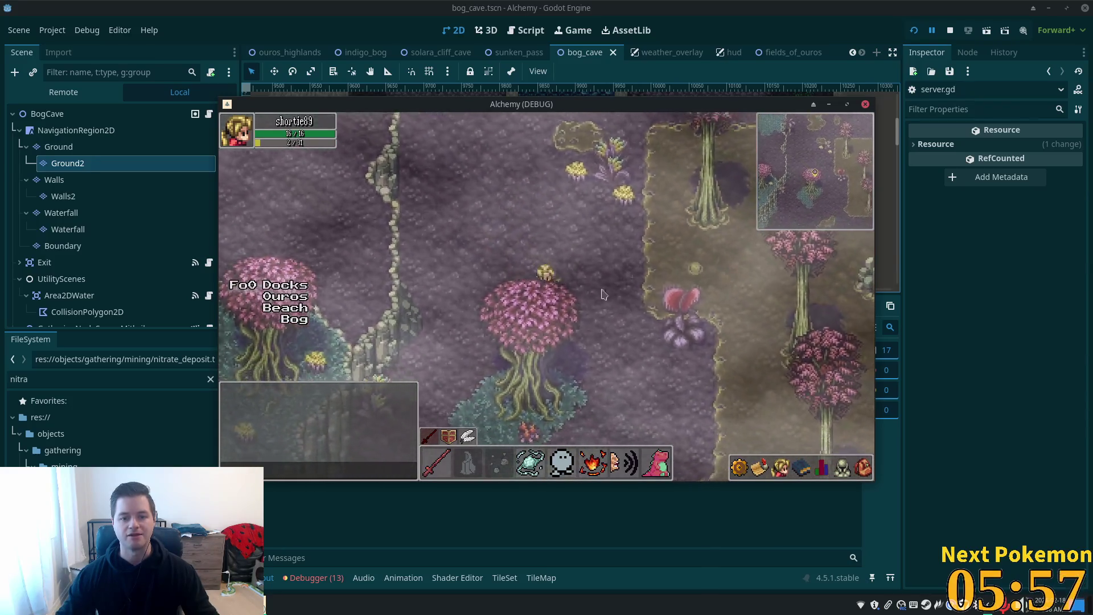
{"action": "key", "text": "Down"}
{"action": "key", "text": "Left"}
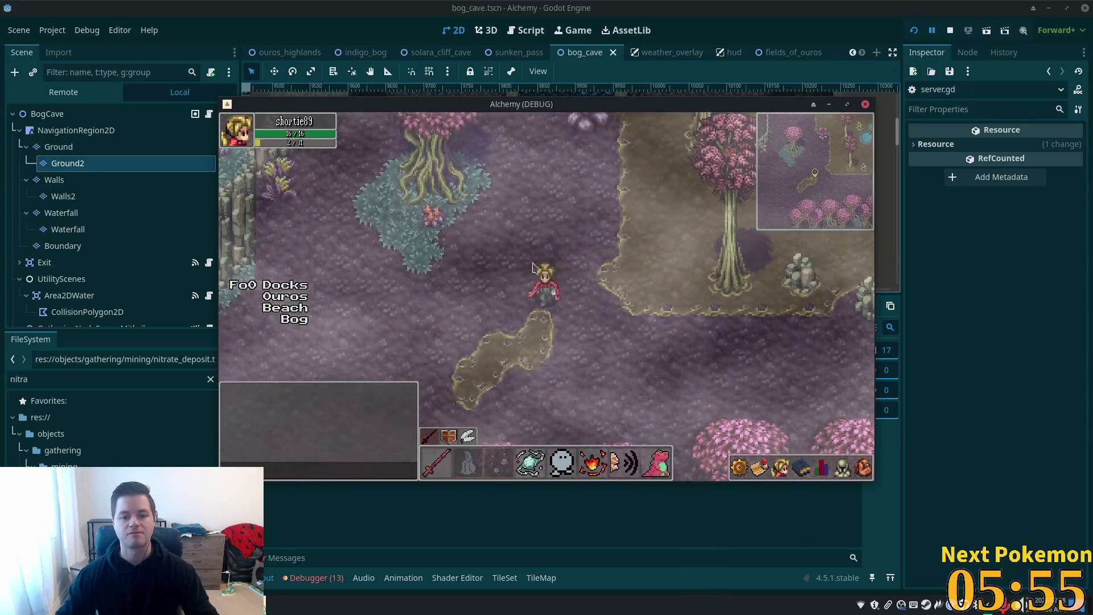
{"action": "key", "text": "Right"}
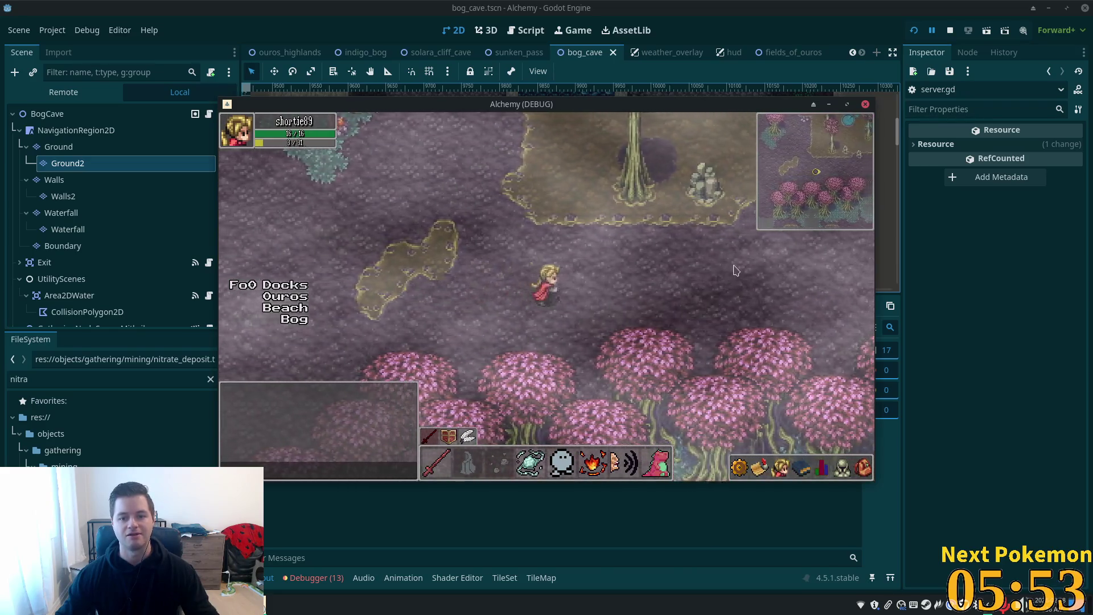
{"action": "key", "text": "Up"}
{"action": "key", "text": "Right"}
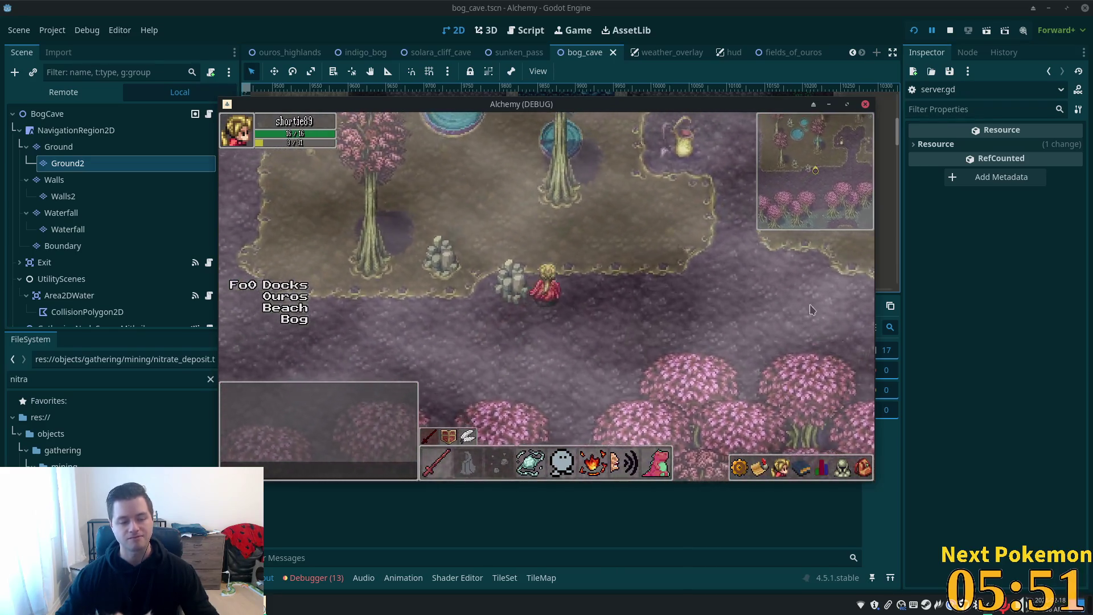
{"action": "key", "text": "Up"}
{"action": "key", "text": "Right"}
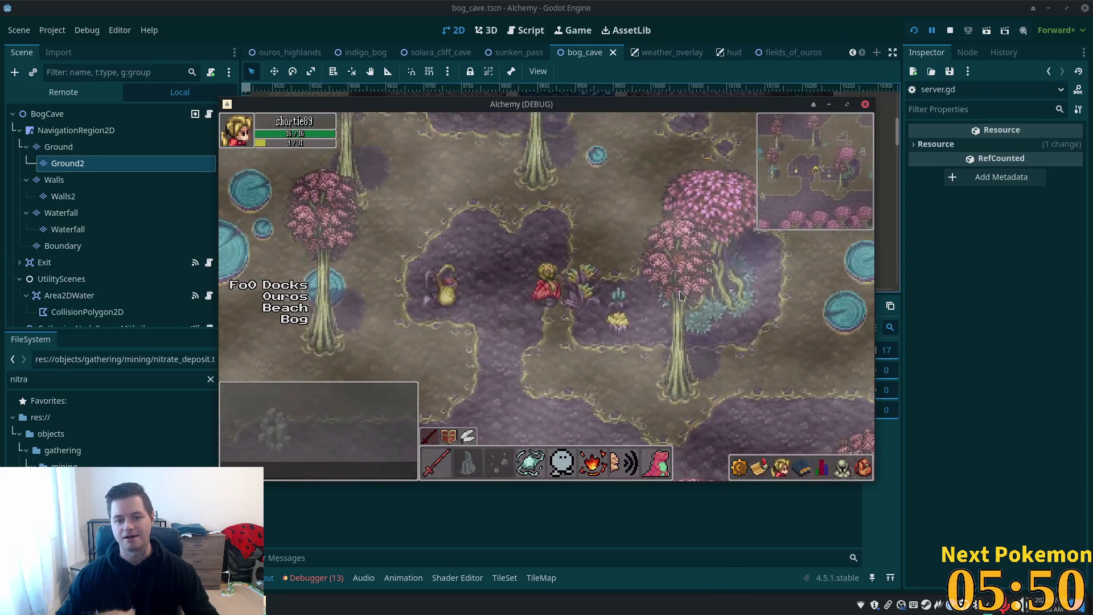
{"action": "key", "text": "Up"}
{"action": "key", "text": "Right"}
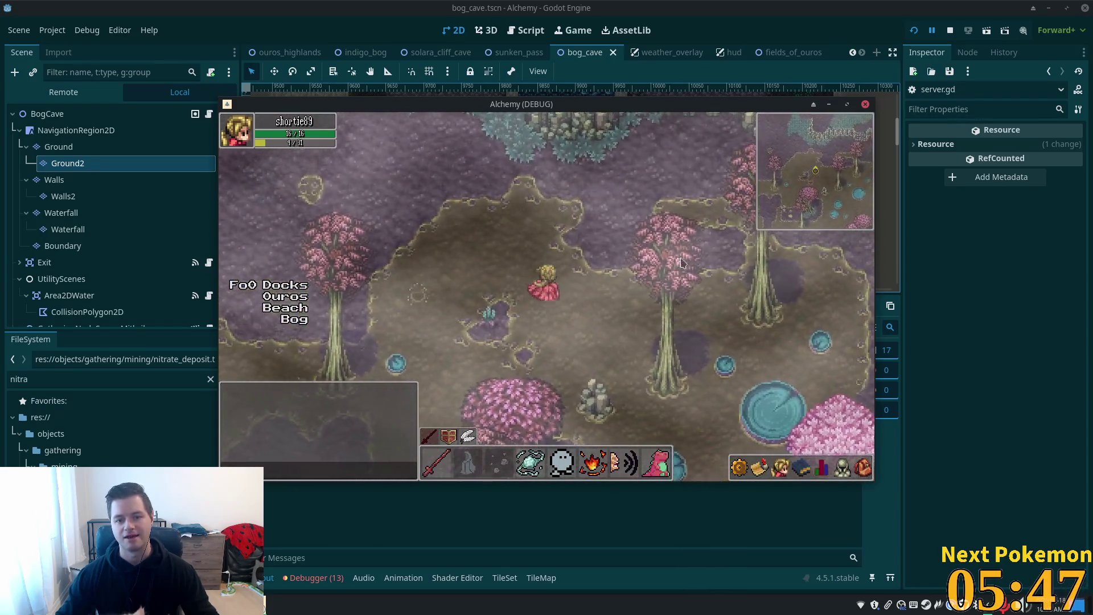
Step: Continue north past the ponds to the rock cliffs, then walk into the Bog Cave entrance
{"action": "key", "text": "Up"}
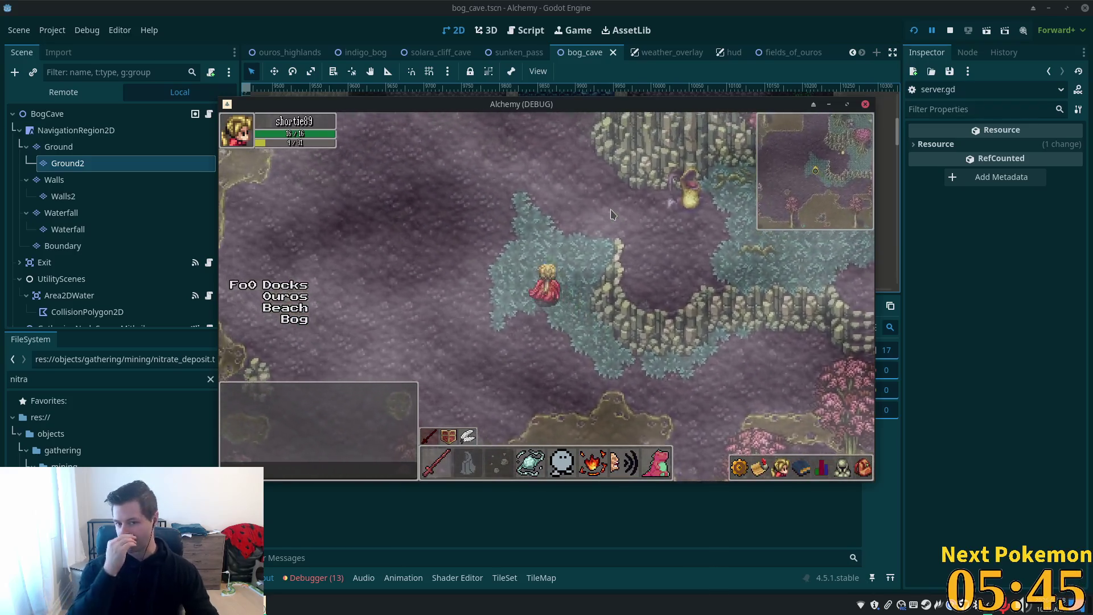
{"action": "key", "text": "Up"}
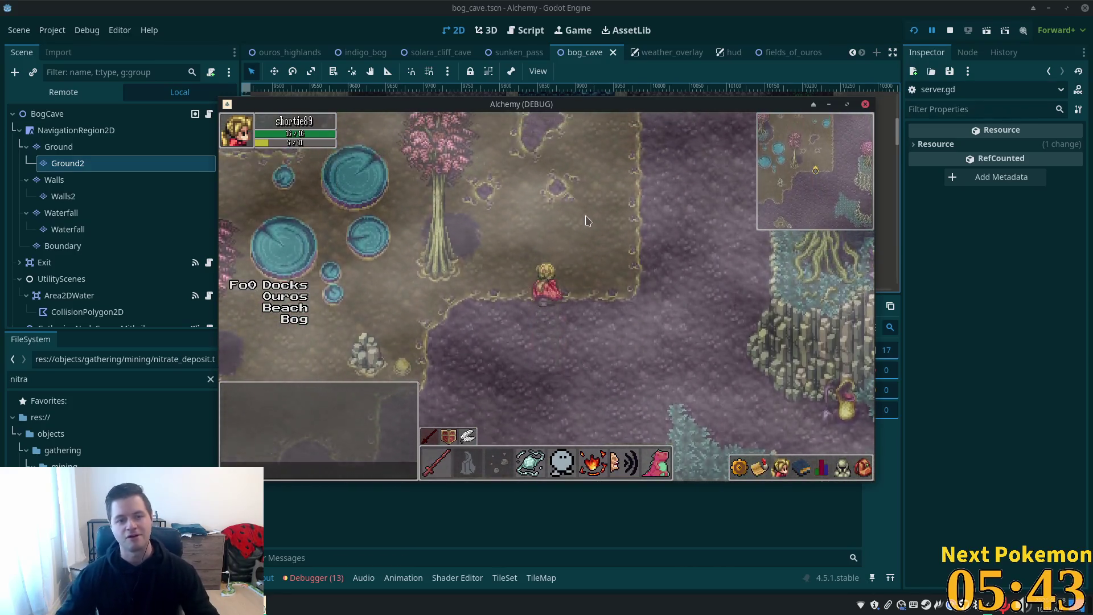
{"action": "key", "text": "Up"}
{"action": "key", "text": "Right"}
{"action": "key", "text": "Up"}
{"action": "key", "text": "Right"}
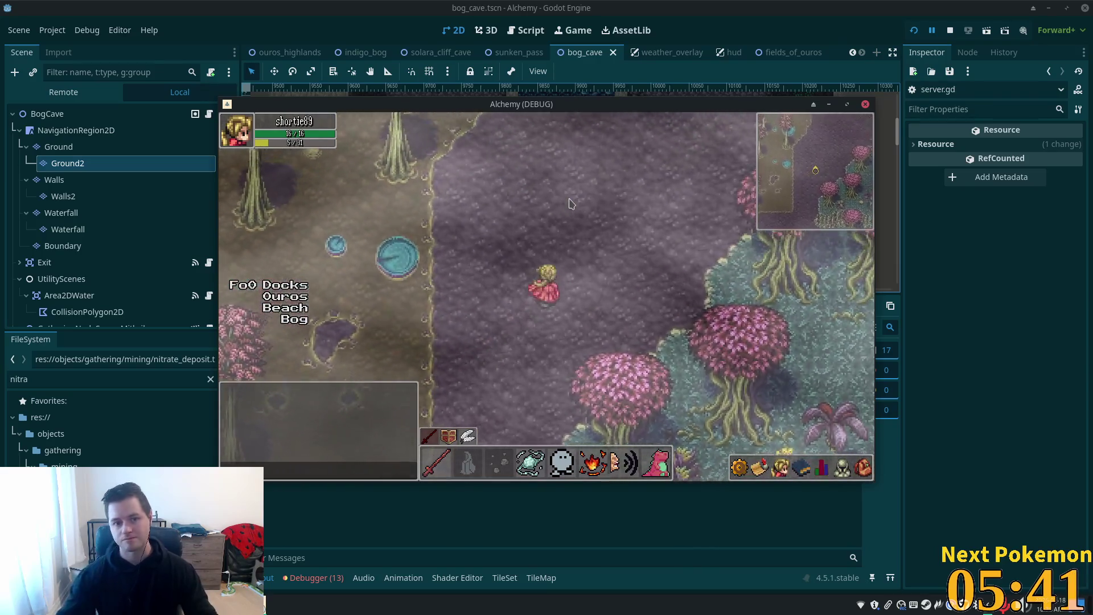
{"action": "key", "text": "Up"}
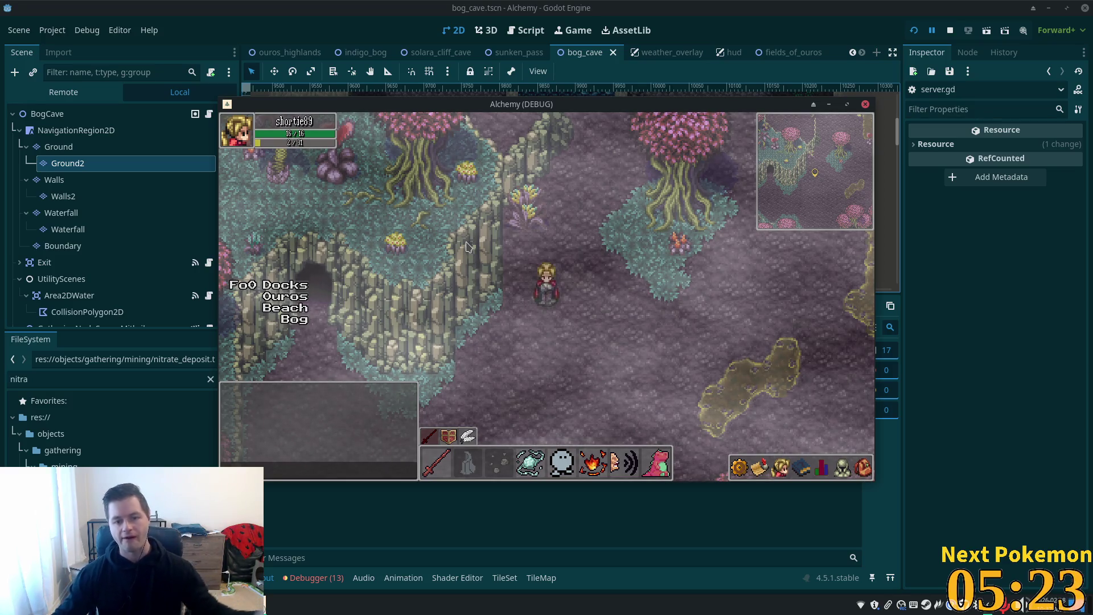
{"action": "key", "text": "Left"}
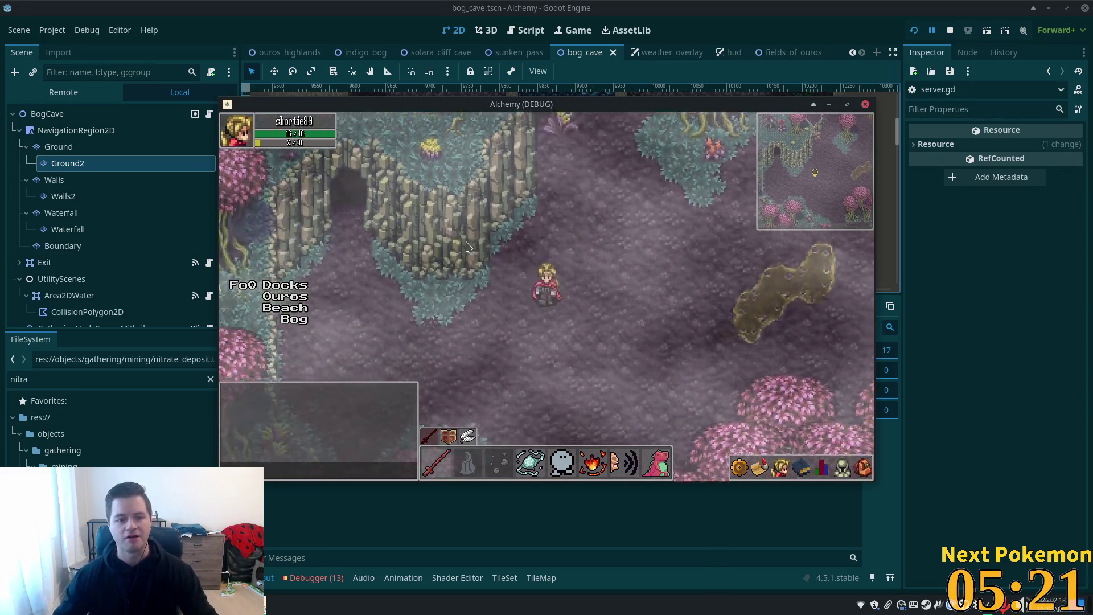
{"action": "key", "text": "Up"}
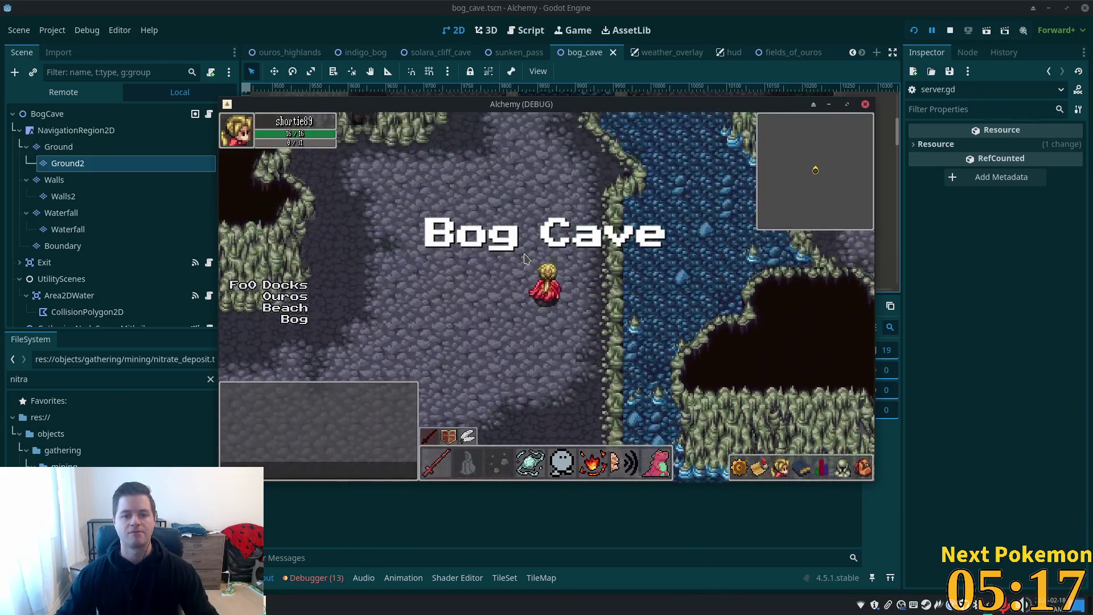
Step: Walk the character around the cave water past the stalagmites, then stop the game with F8
{"action": "key", "text": "Up"}
{"action": "key", "text": "Up"}
{"action": "key", "text": "Right"}
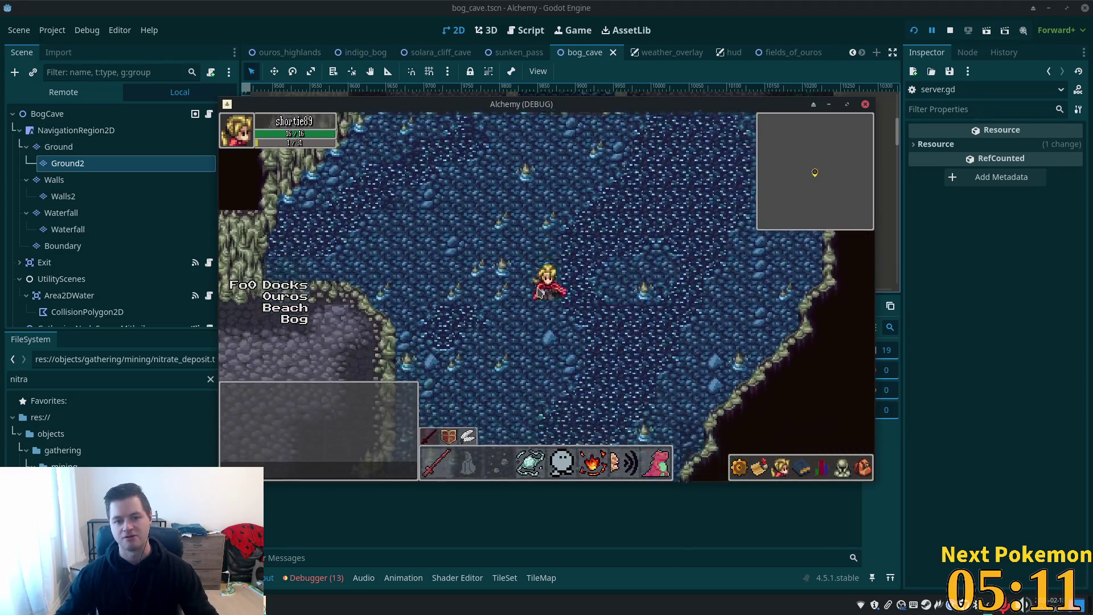
{"action": "key", "text": "Down"}
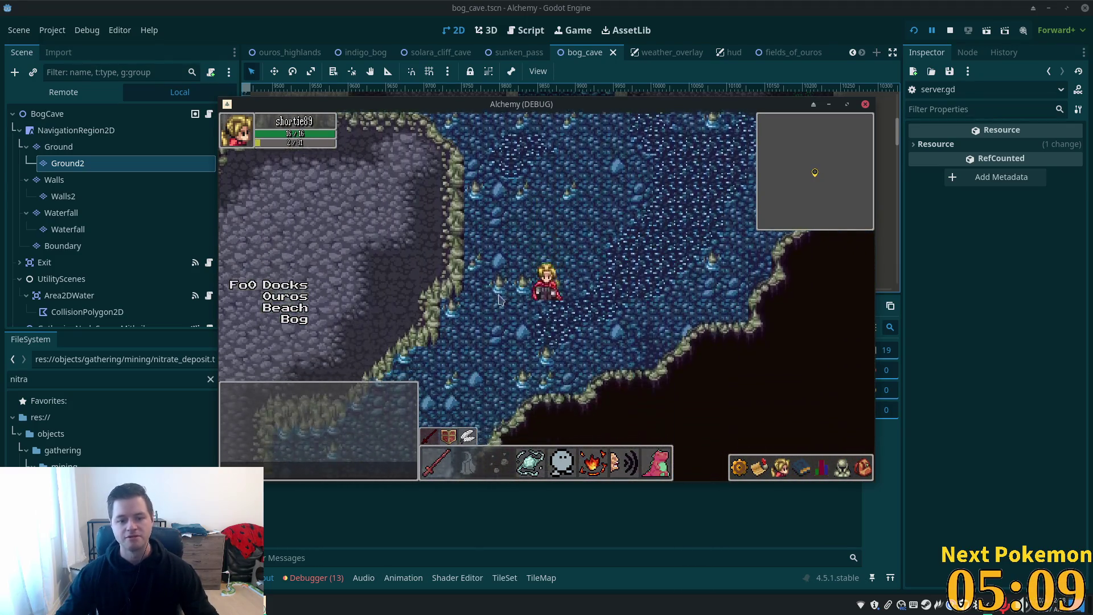
{"action": "key", "text": "Down"}
{"action": "key", "text": "Left"}
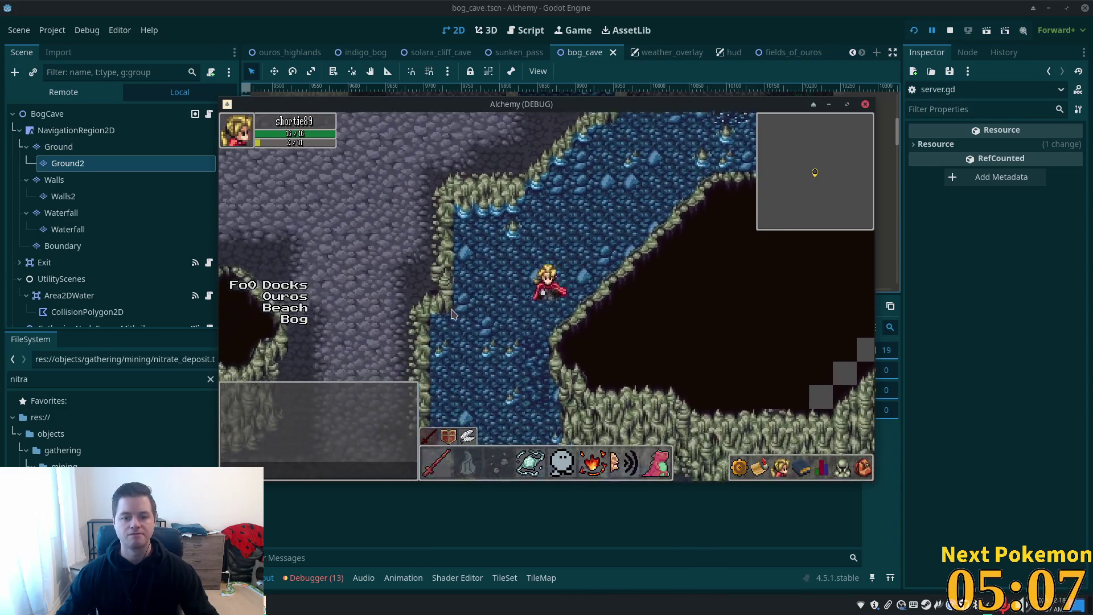
{"action": "key", "text": "Up"}
{"action": "key", "text": "Right"}
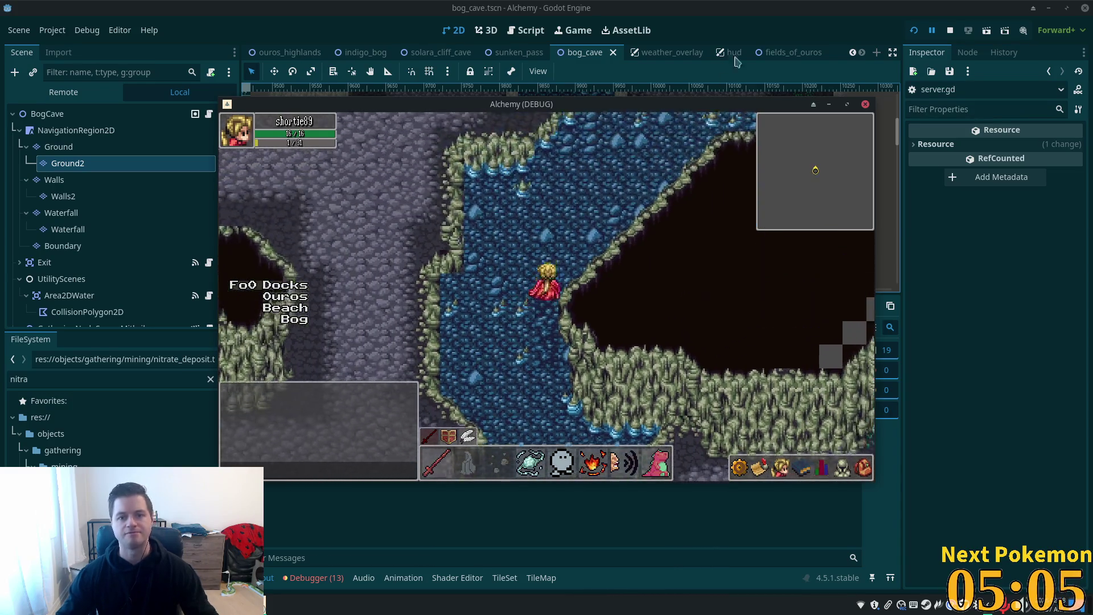
{"action": "key", "text": "Left"}
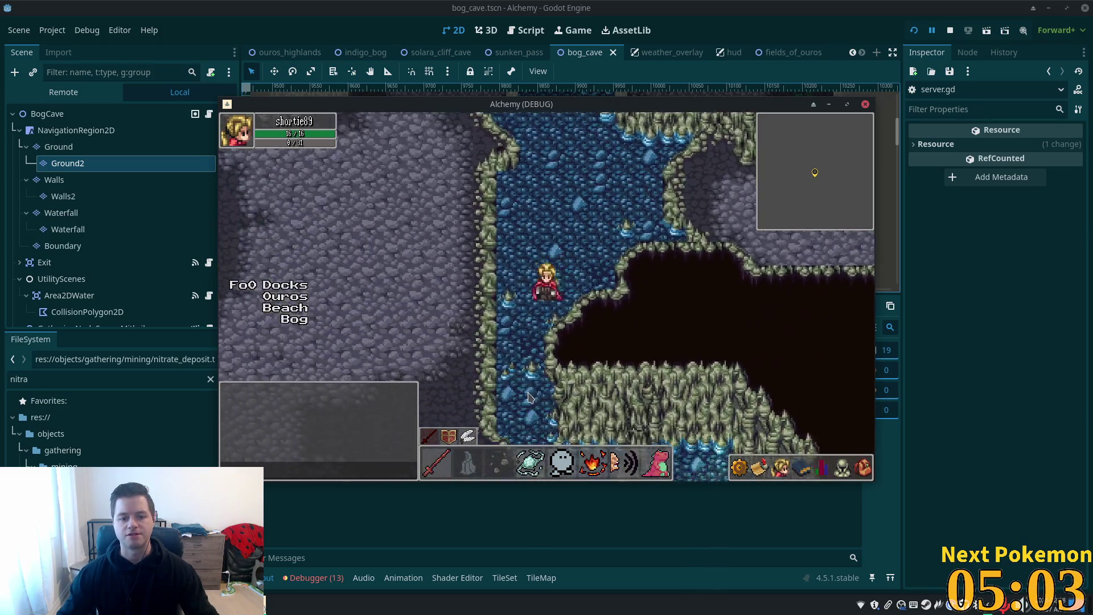
{"action": "key", "text": "Down"}
{"action": "key", "text": "Left"}
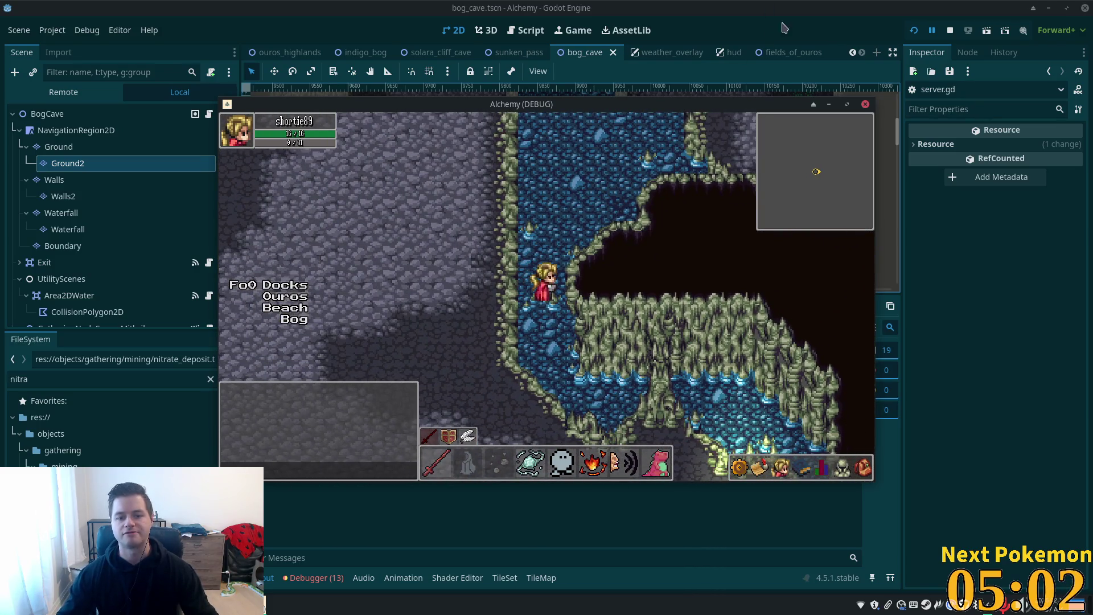
{"action": "key", "text": "F8"}
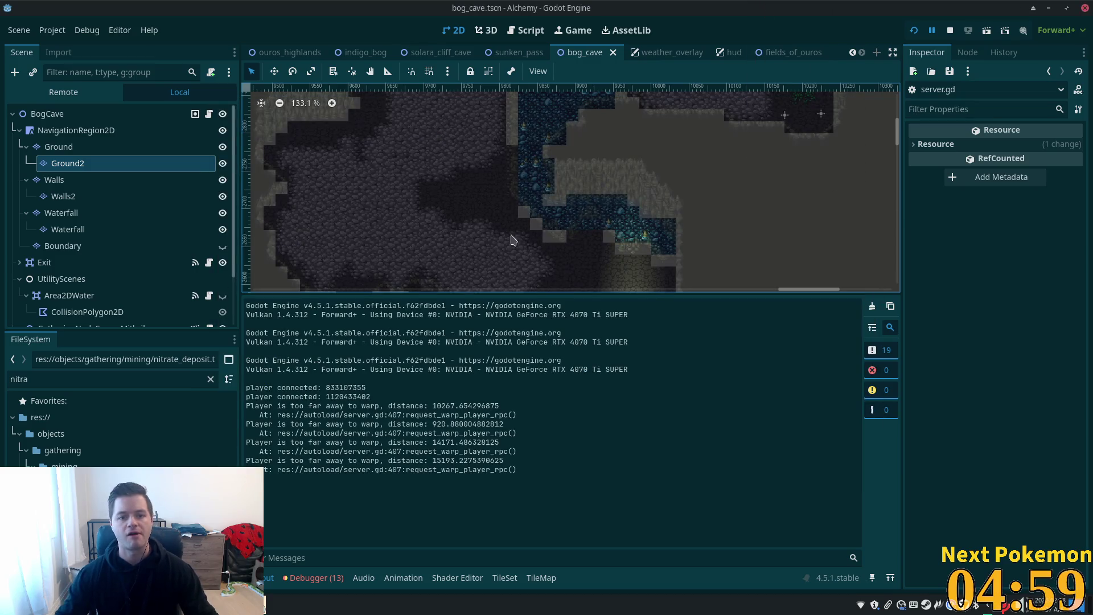
Step: Show and select the Boundary layer, place triangle and square boundary tiles at the water edge, and save
{"action": "scroll", "coordinate": [535, 217], "scroll_direction": "up", "scroll_amount": 4}
{"action": "scroll", "coordinate": [535, 217], "scroll_direction": "up", "scroll_amount": 5}
{"action": "left_click", "coordinate": [223, 245]}
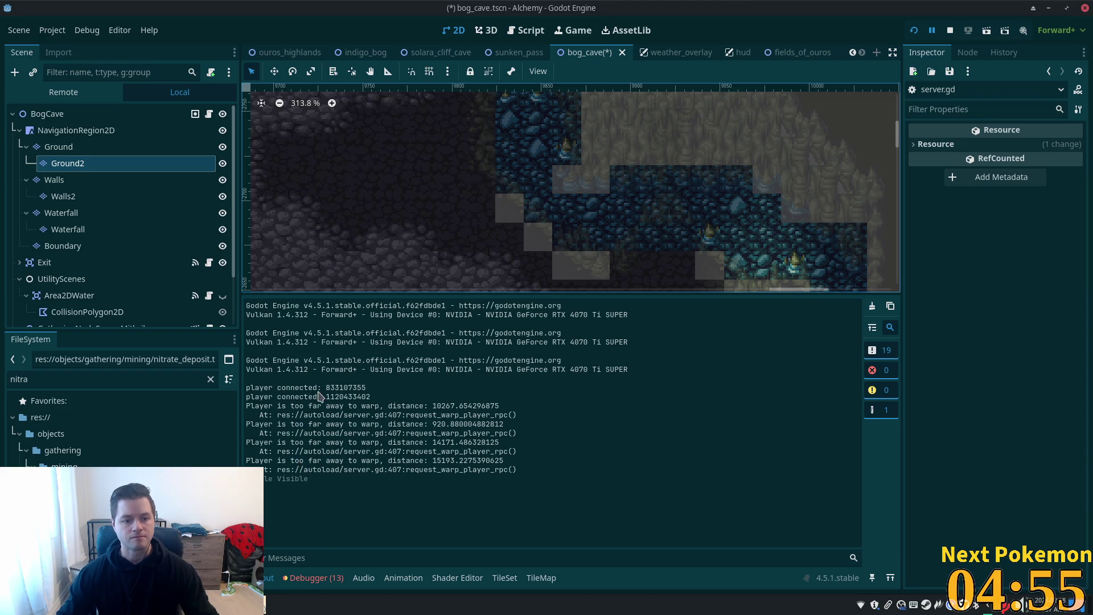
{"action": "left_click", "coordinate": [63, 246]}
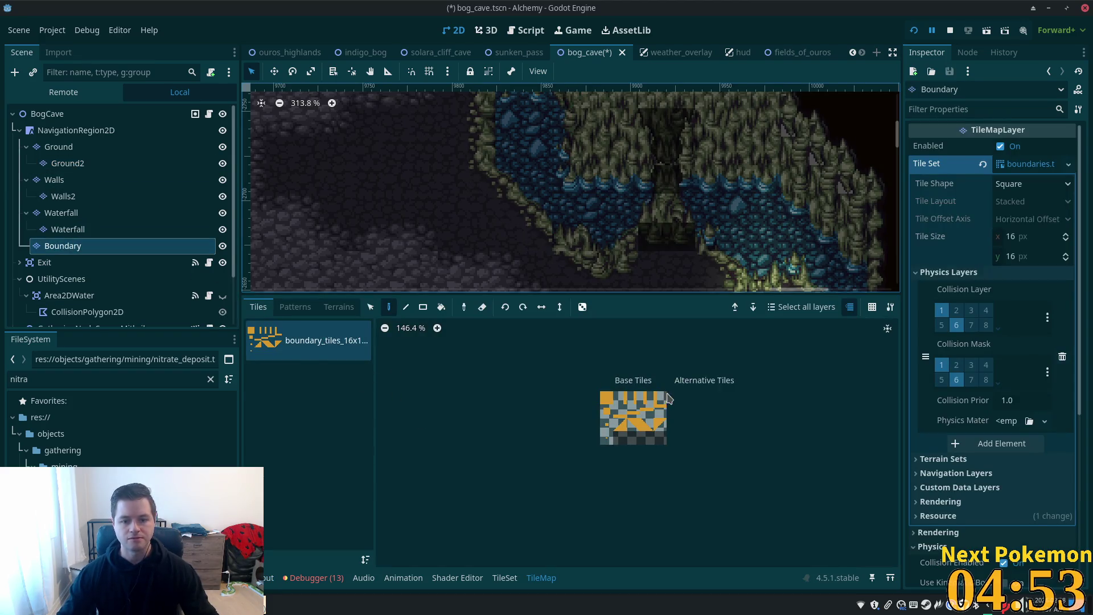
{"action": "scroll", "coordinate": [565, 257], "scroll_direction": "up", "scroll_amount": 5}
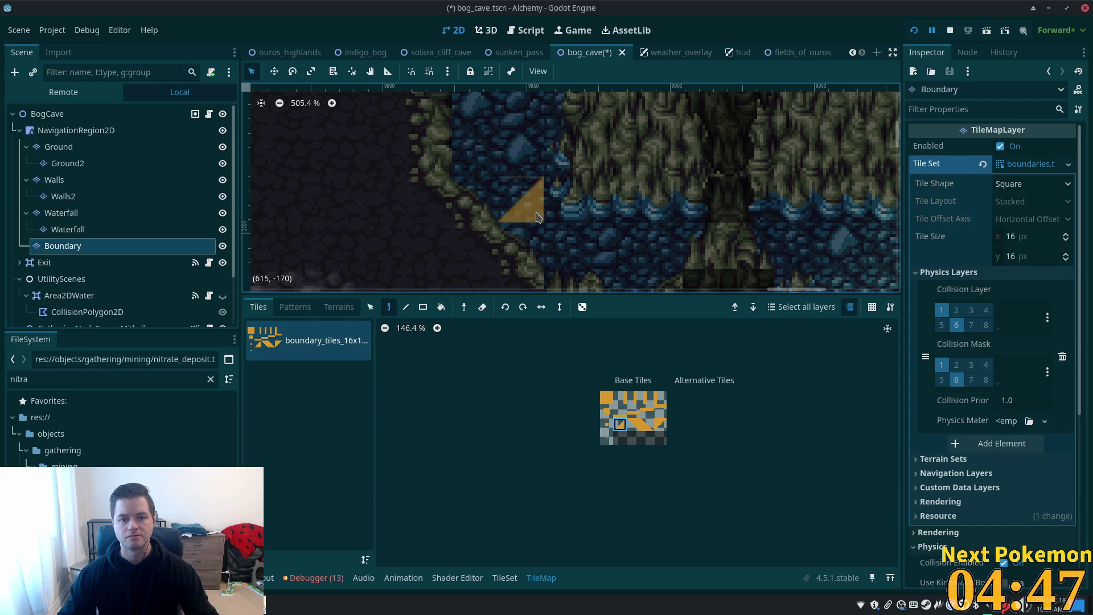
{"action": "left_click", "coordinate": [538, 217]}
{"action": "left_click", "coordinate": [612, 402]}
{"action": "left_click", "coordinate": [567, 199]}
{"action": "scroll", "coordinate": [888, 217], "scroll_direction": "up", "scroll_amount": 1}
{"action": "scroll", "coordinate": [668, 193], "scroll_direction": "down", "scroll_amount": 3}
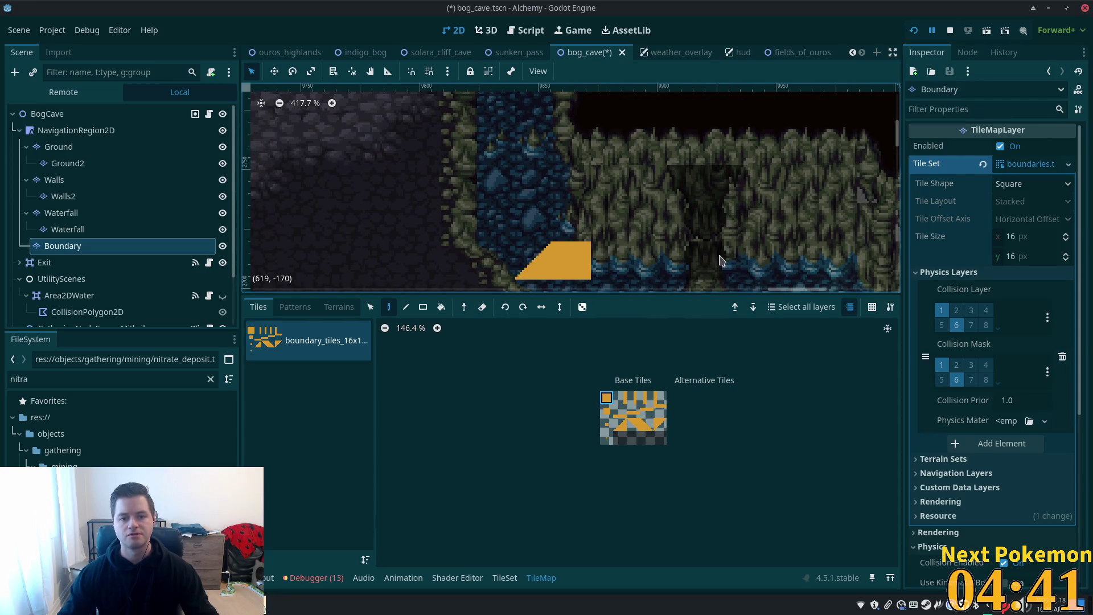
{"action": "key", "text": "ctrl+s"}
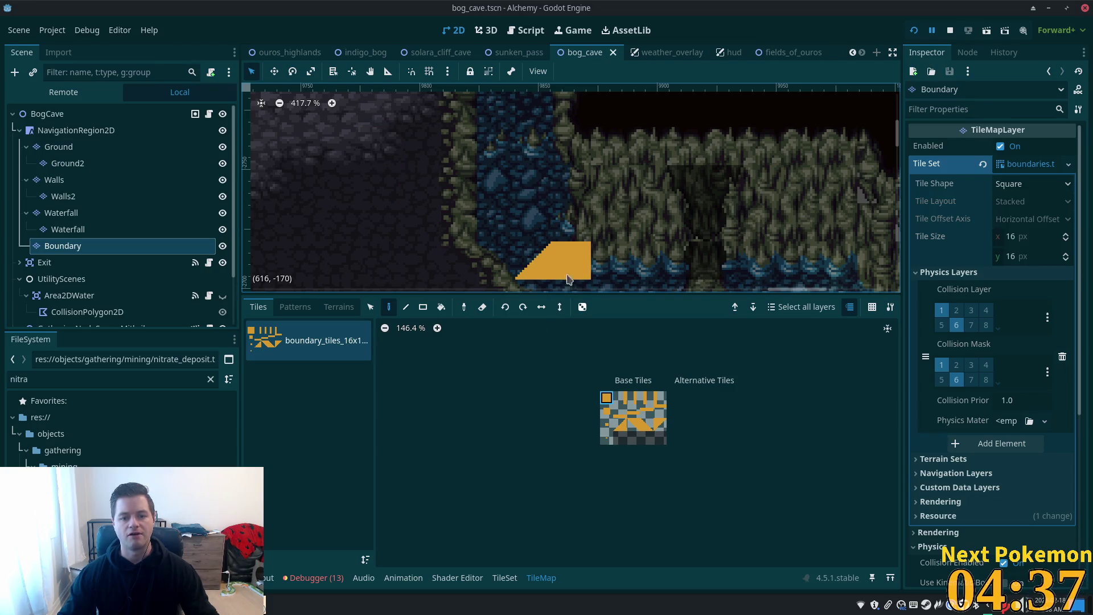
Step: Erase the misplaced boundary tiles, save the scene, and hide the Boundary layer
{"action": "right_click", "coordinate": [533, 260]}
{"action": "right_click", "coordinate": [571, 260]}
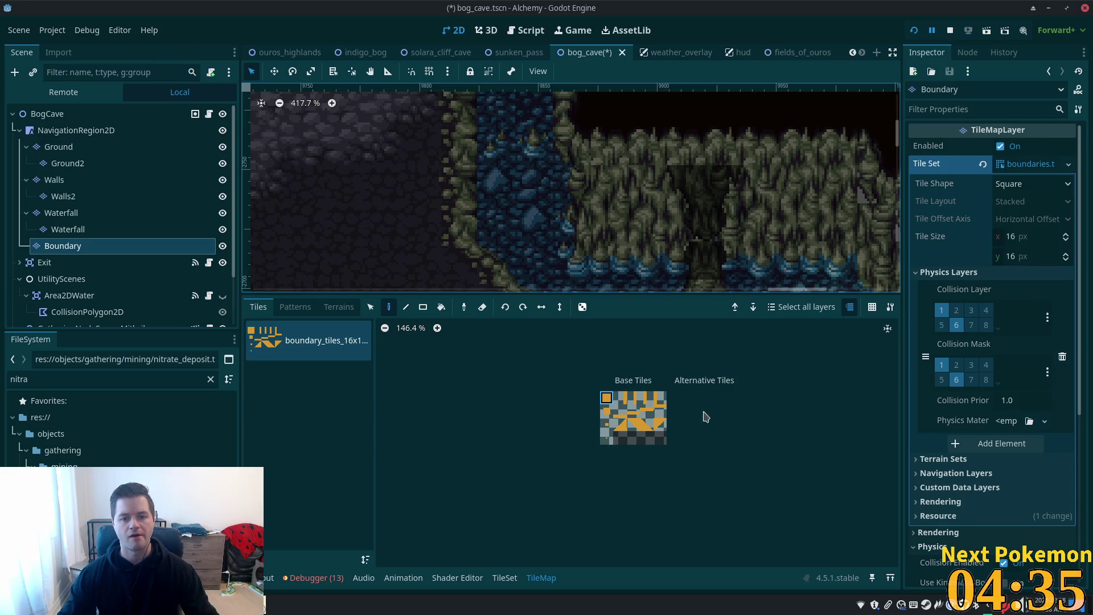
{"action": "left_click_drag", "start_coordinate": [660, 251], "coordinate": [656, 200]}
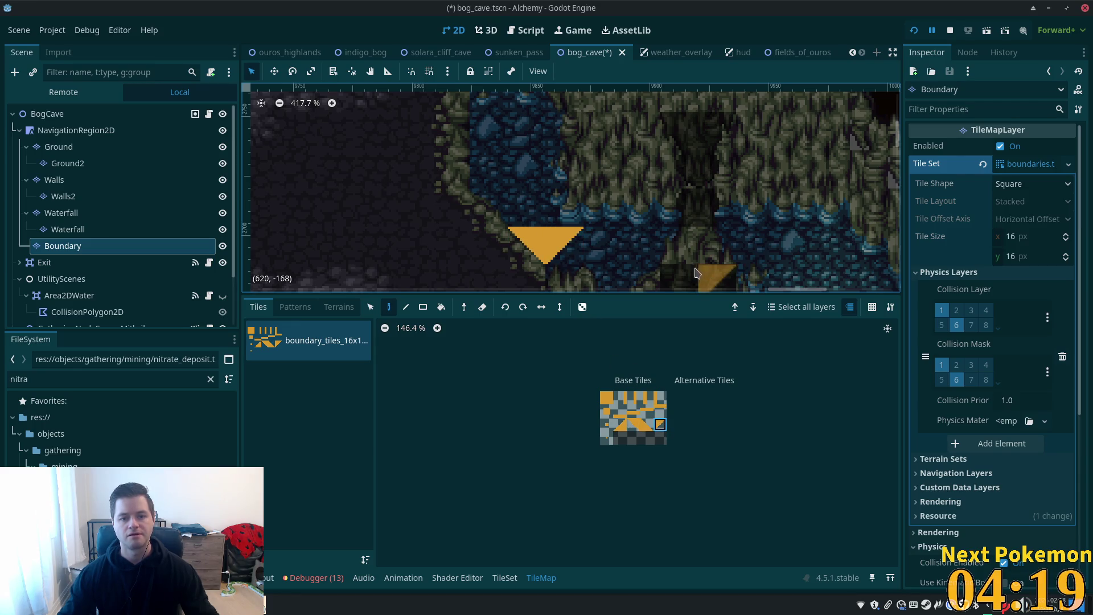
{"action": "key", "text": "ctrl+s"}
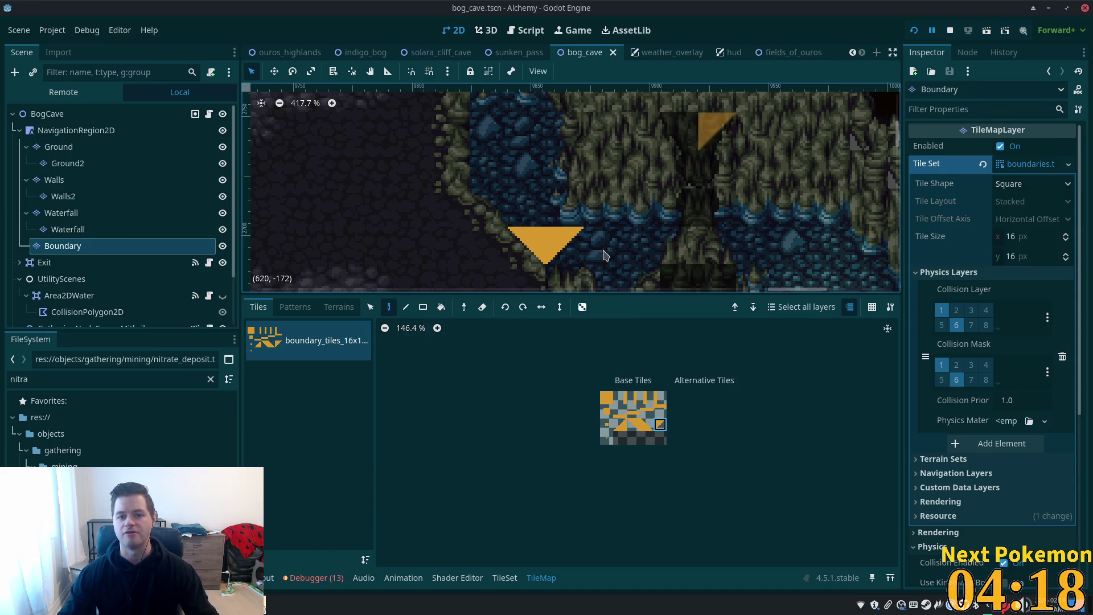
{"action": "left_click", "coordinate": [223, 246]}
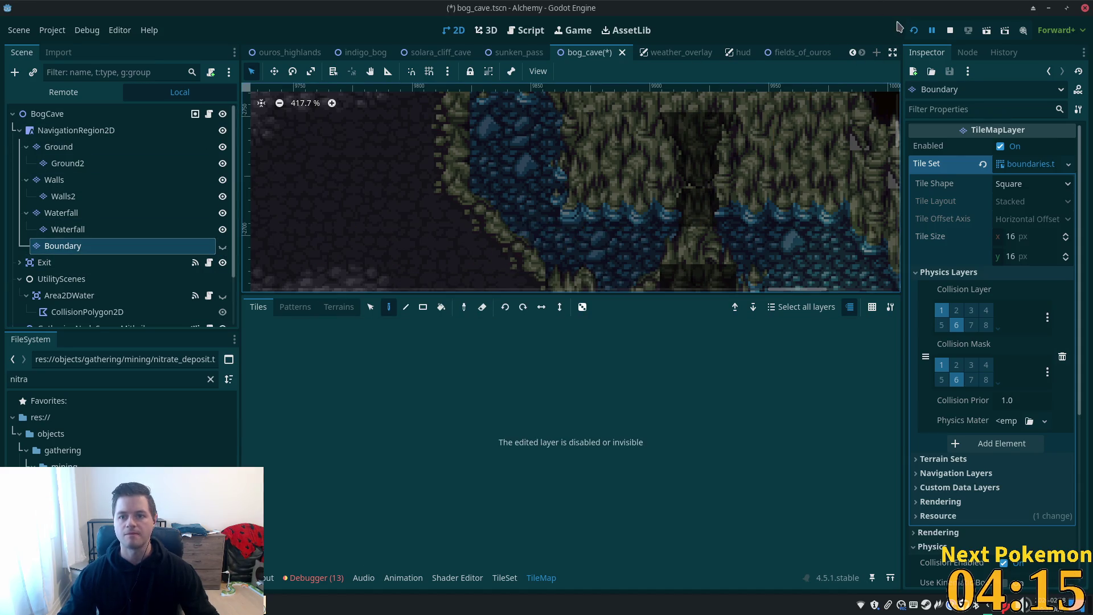
Step: Run the game, move its window left, walk the character along the water, then return to the editor
{"action": "key", "text": "F5"}
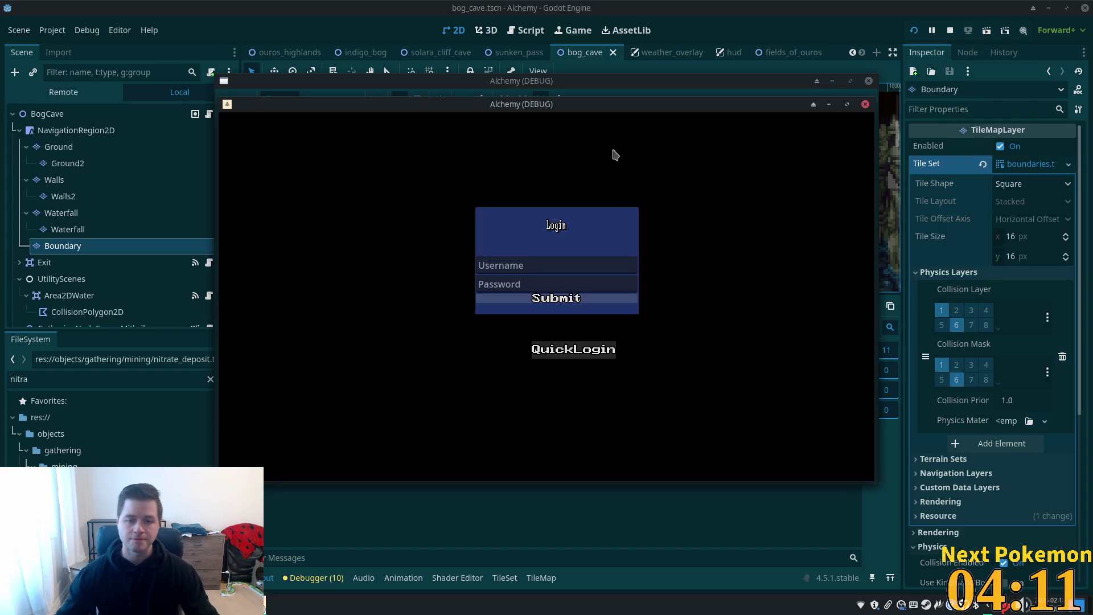
{"action": "mouse_move", "coordinate": [540, 107]}
{"action": "left_mouse_down"}
{"action": "mouse_move", "coordinate": [457, 122]}
{"action": "mouse_move", "coordinate": [415, 97]}
{"action": "mouse_move", "coordinate": [349, 113]}
{"action": "left_mouse_up"}
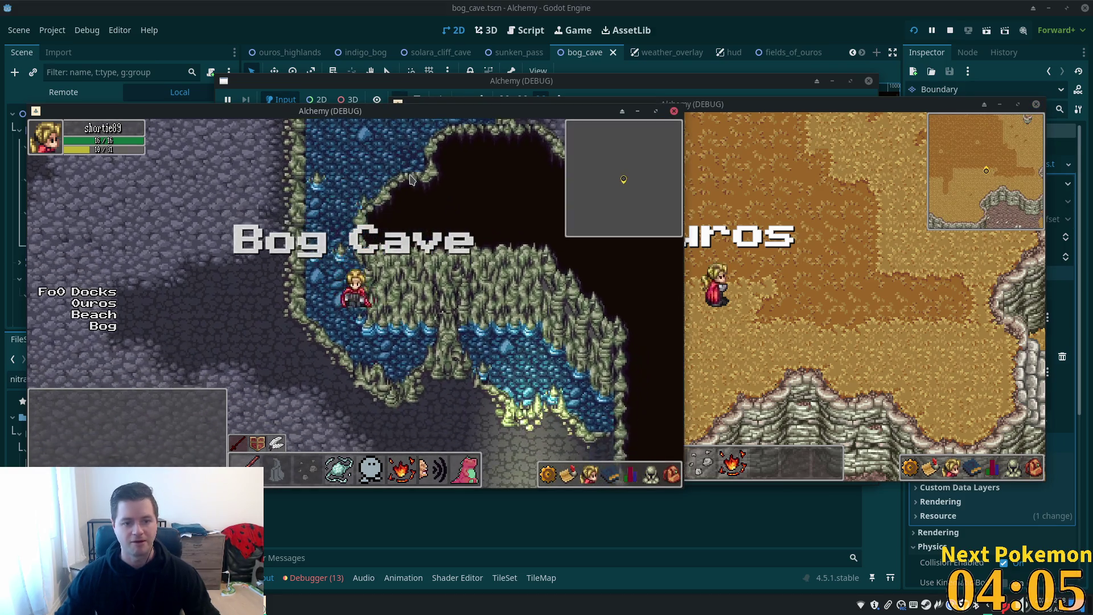
{"action": "key", "text": "Left"}
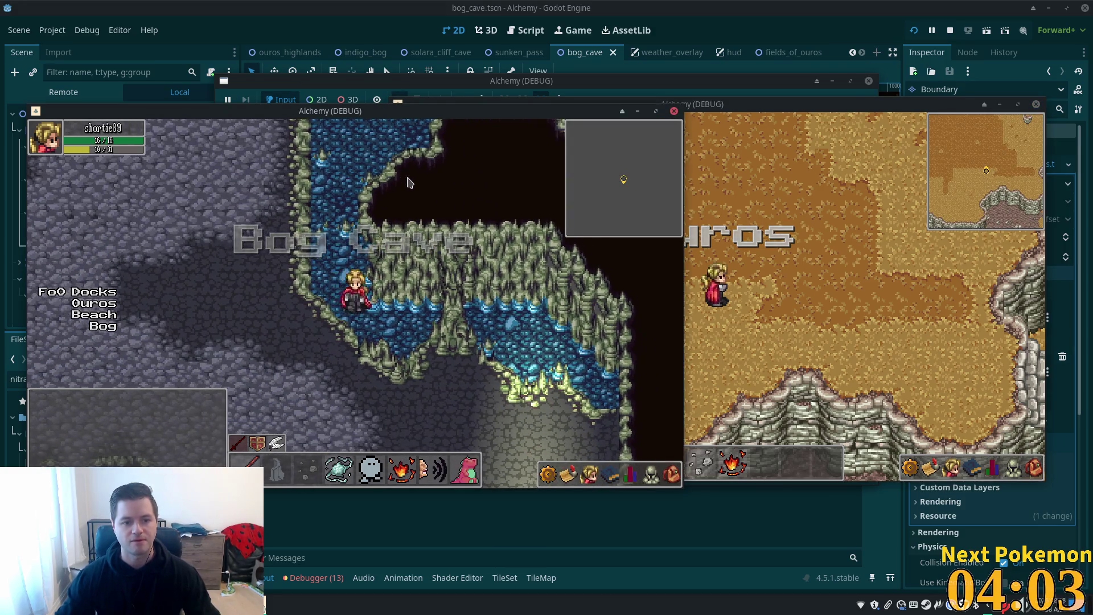
{"action": "key", "text": "Up"}
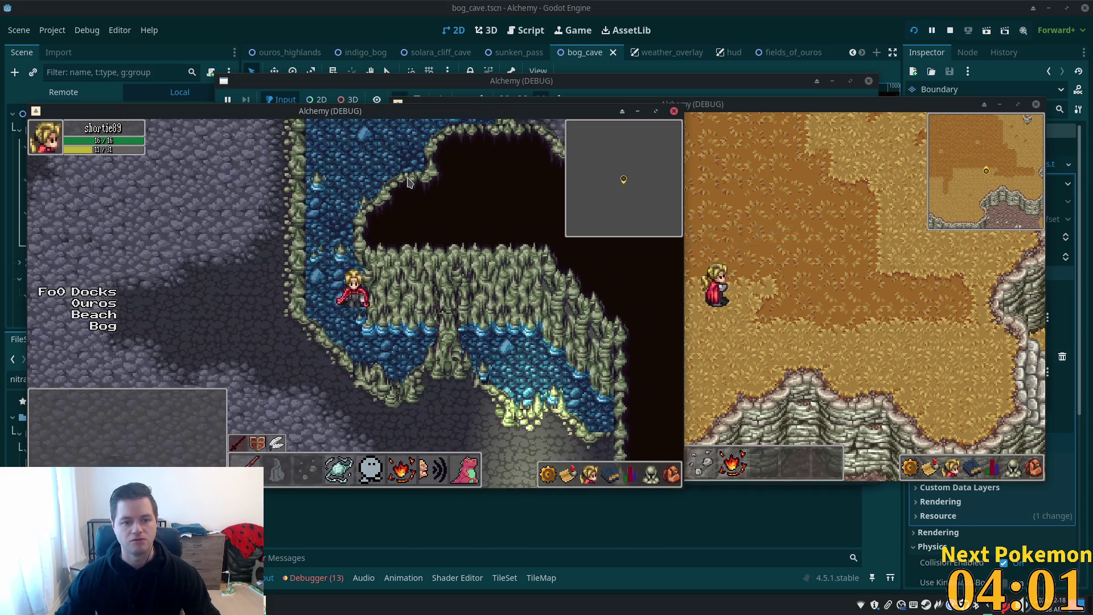
{"action": "key", "text": "Down"}
{"action": "key", "text": "Up"}
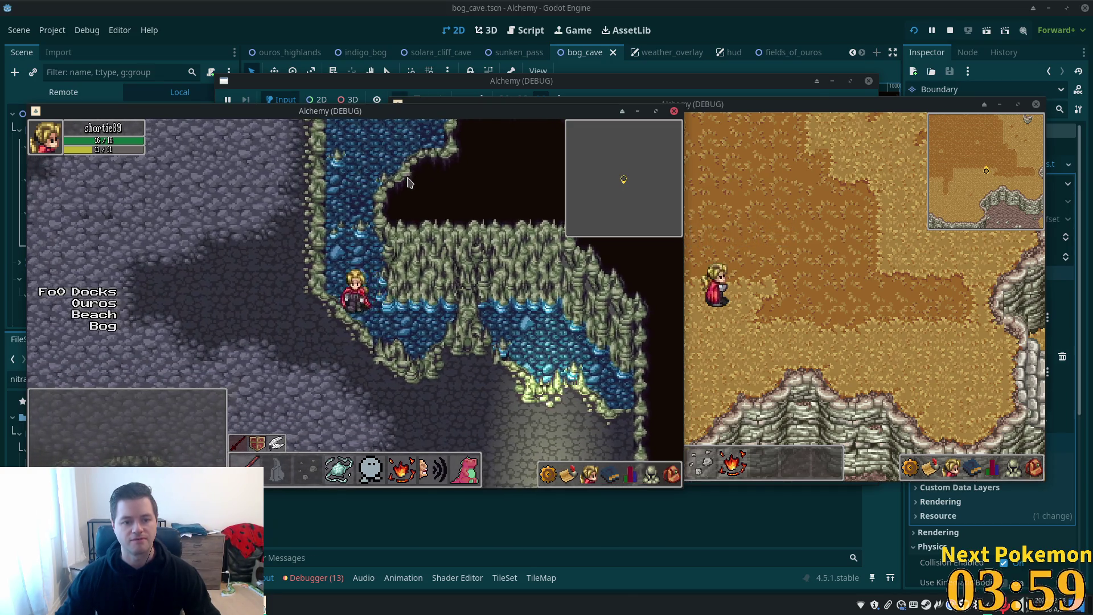
{"action": "left_click", "coordinate": [603, 12]}
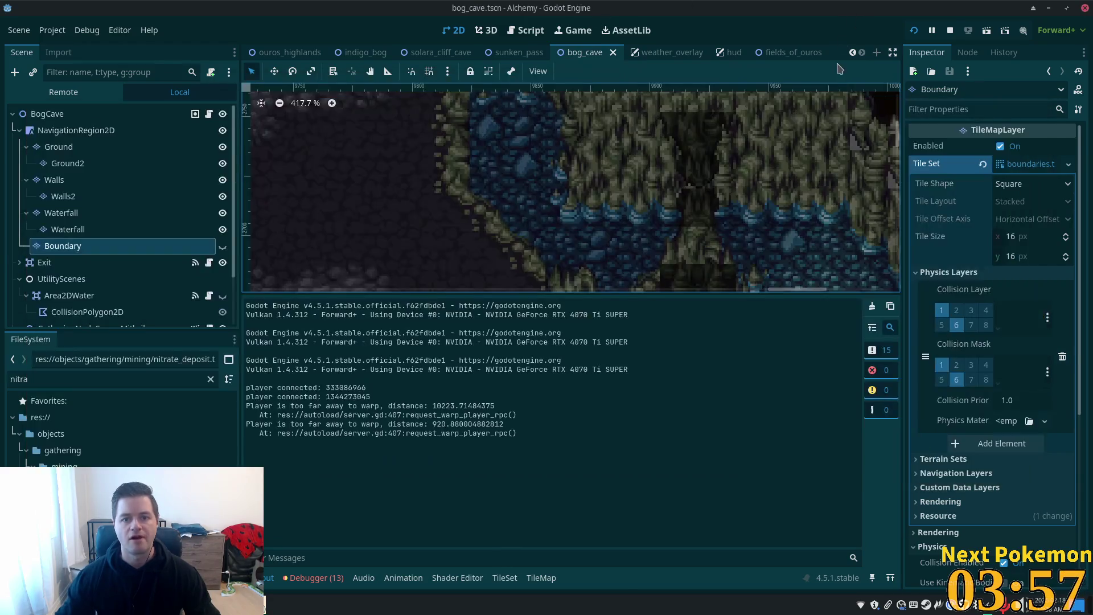
Step: Show the Area2DWater overlay, select its collision polygon, and pull a lower corner down to the water
{"action": "scroll", "coordinate": [455, 142], "scroll_direction": "down", "scroll_amount": 2}
{"action": "scroll", "coordinate": [223, 243], "scroll_direction": "down", "scroll_amount": 3}
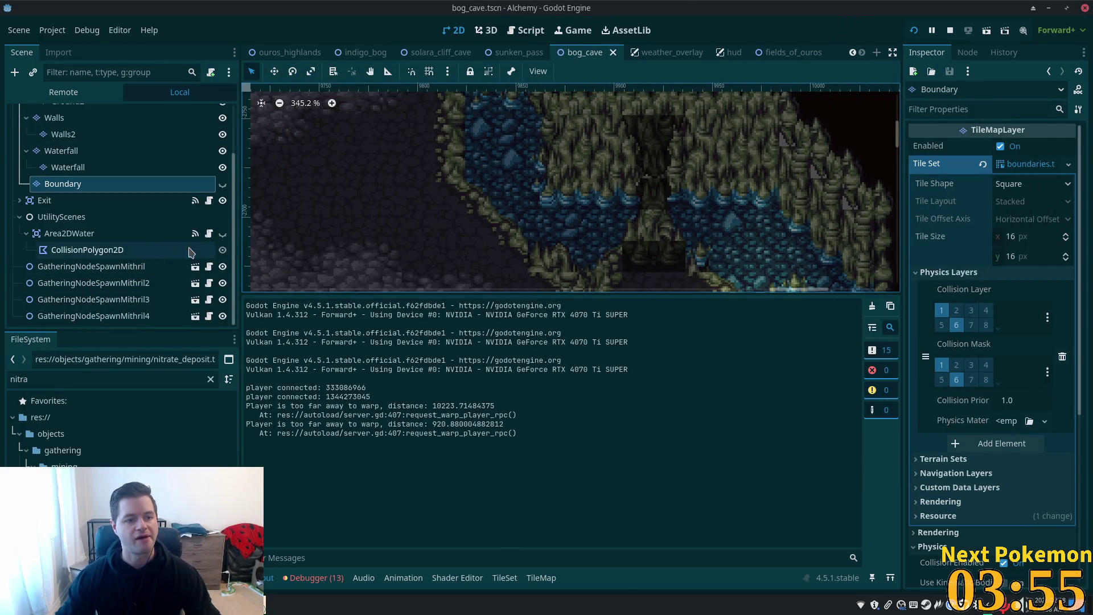
{"action": "left_click", "coordinate": [222, 235]}
{"action": "scroll", "coordinate": [502, 170], "scroll_direction": "up", "scroll_amount": 5}
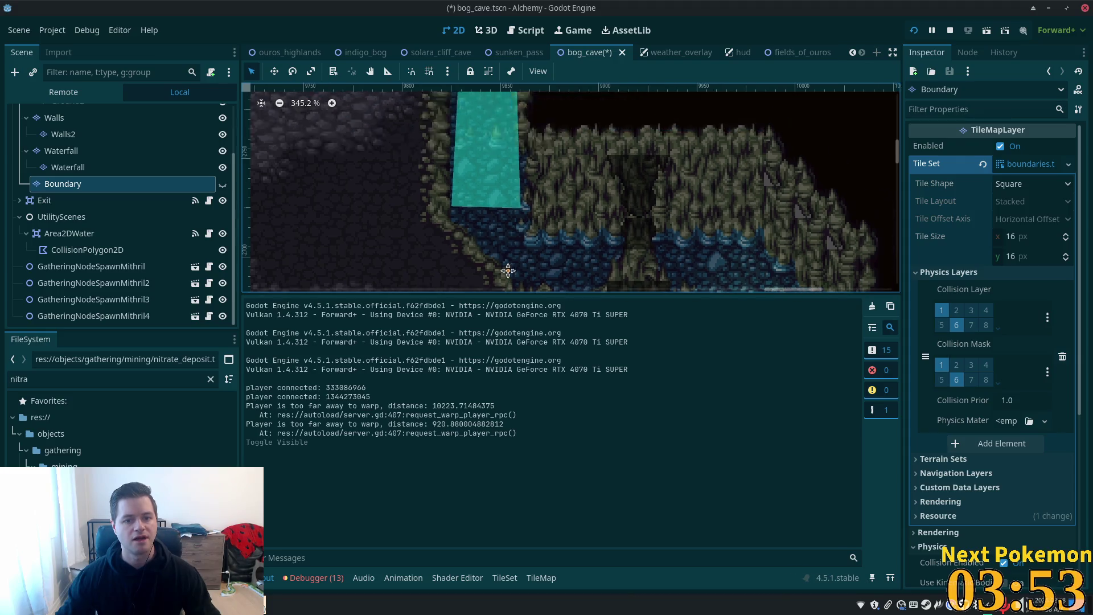
{"action": "scroll", "coordinate": [502, 113], "scroll_direction": "down", "scroll_amount": 4}
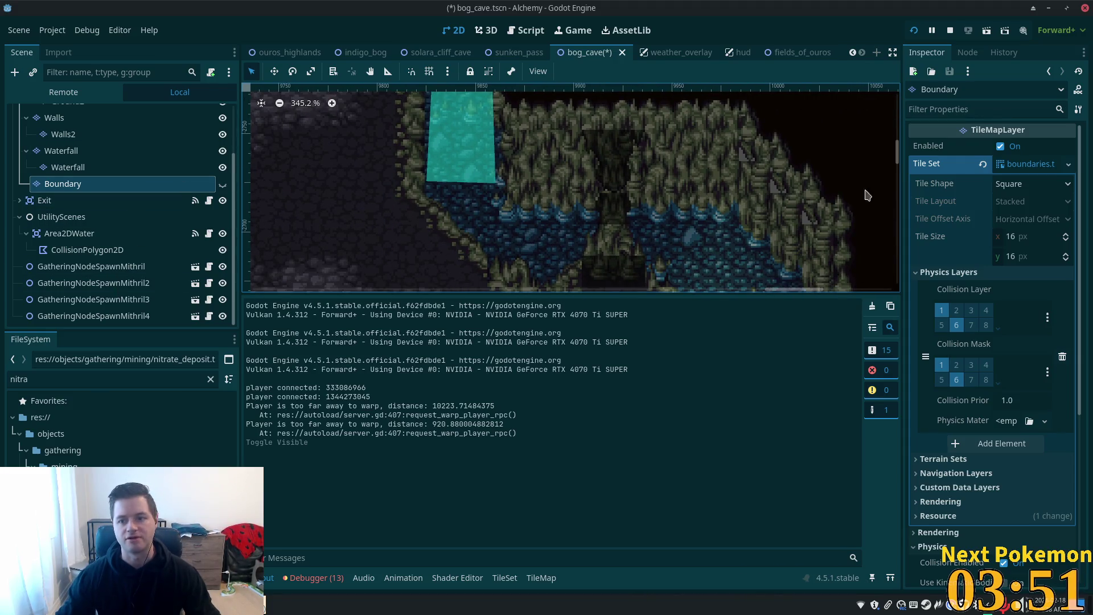
{"action": "left_click", "coordinate": [74, 249]}
{"action": "left_click", "coordinate": [68, 233]}
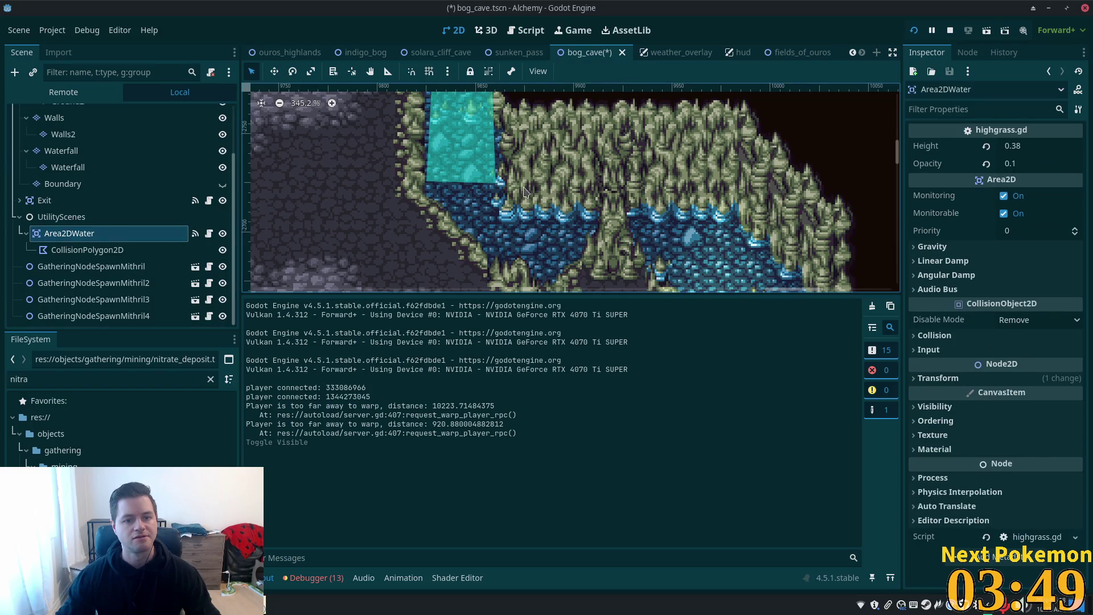
{"action": "left_click", "coordinate": [137, 252]}
{"action": "left_click_drag", "start_coordinate": [495, 183], "coordinate": [508, 231]}
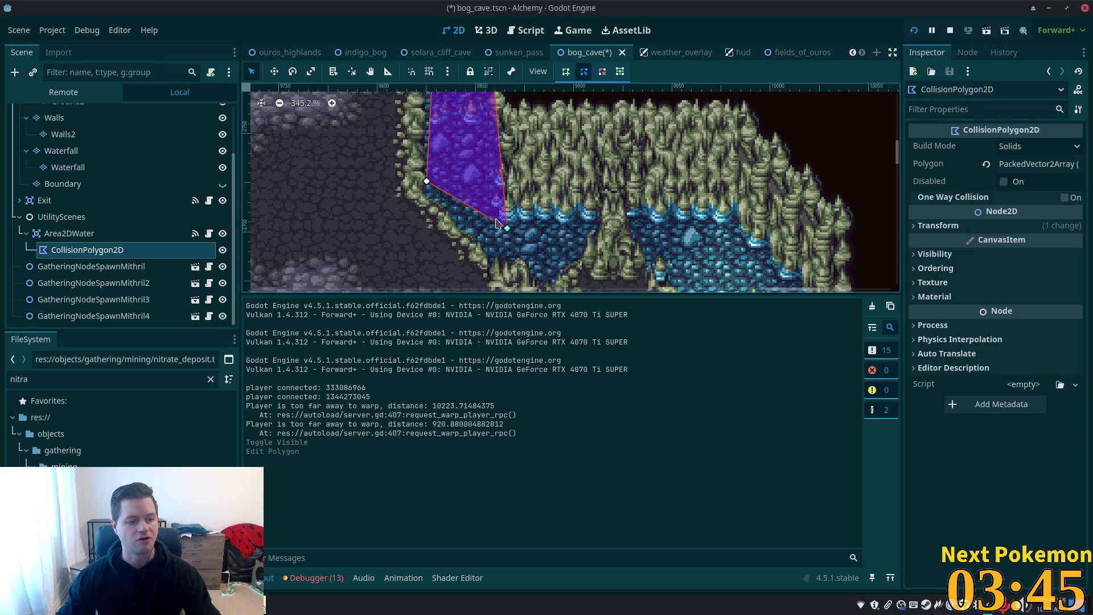
Step: Reselect the polygon and lower its left and bottom corners to the water edge
{"action": "left_click", "coordinate": [429, 196]}
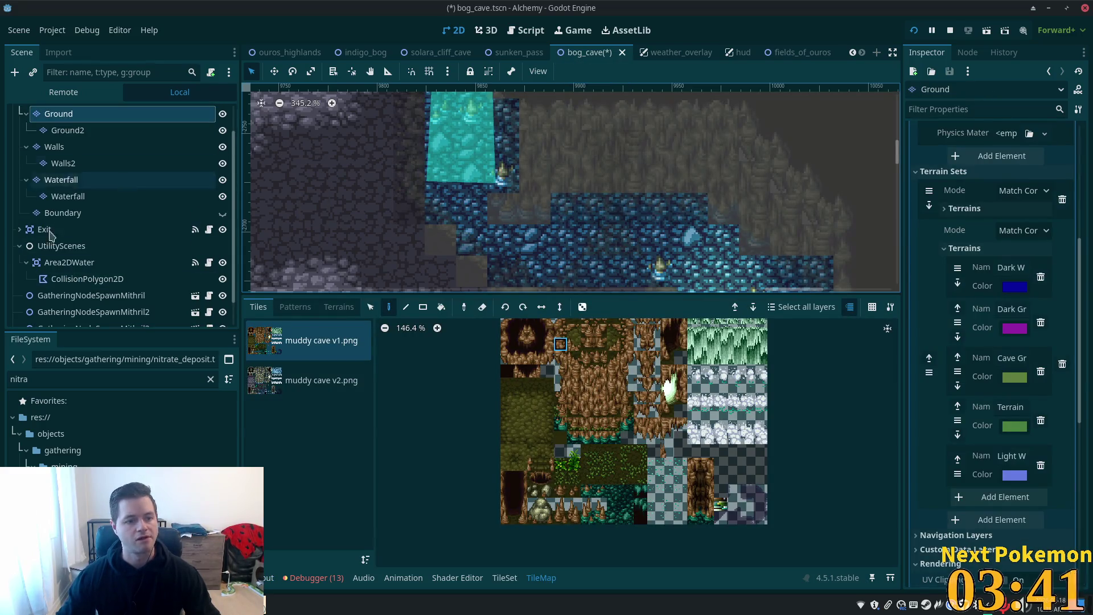
{"action": "left_click", "coordinate": [65, 278]}
{"action": "left_click", "coordinate": [63, 262]}
{"action": "left_click", "coordinate": [64, 278]}
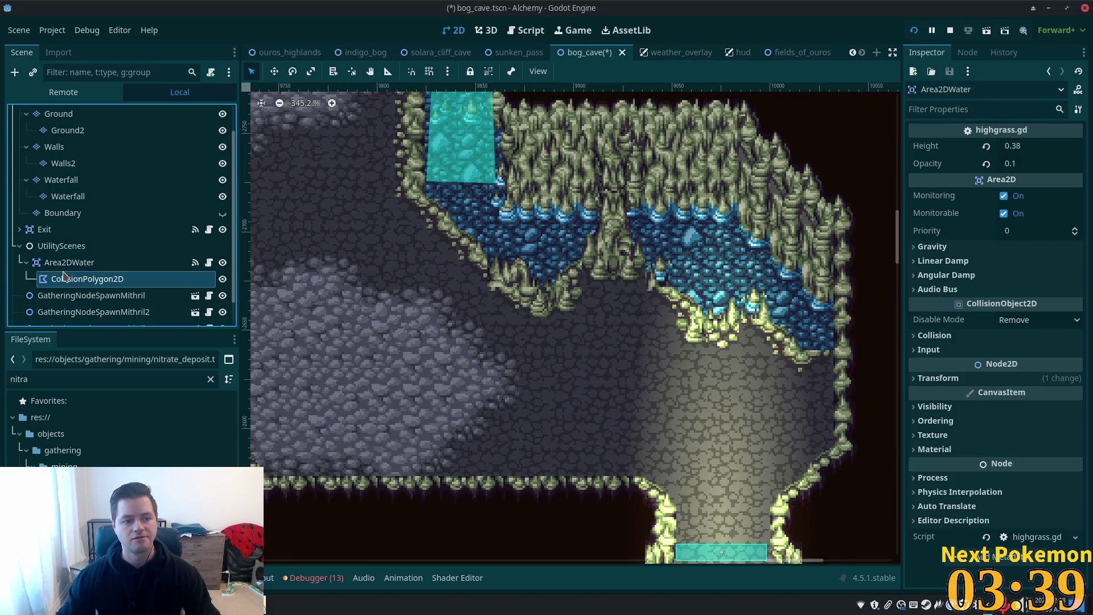
{"action": "left_click_drag", "start_coordinate": [495, 183], "coordinate": [506, 225]}
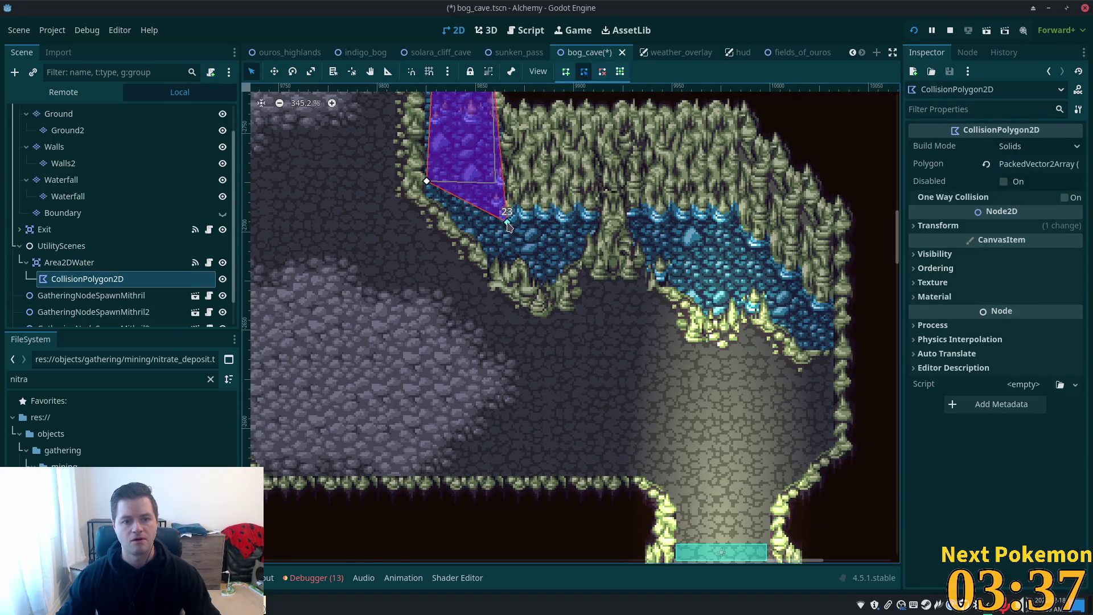
{"action": "left_click_drag", "start_coordinate": [427, 181], "coordinate": [430, 201]}
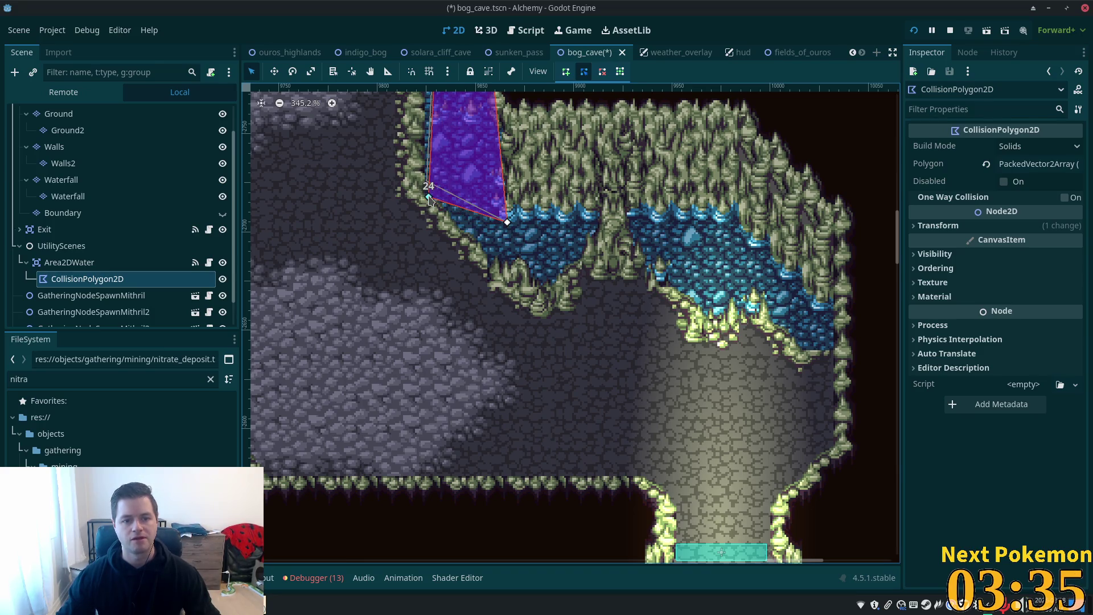
{"action": "left_click", "coordinate": [511, 231]}
{"action": "left_click", "coordinate": [509, 229]}
{"action": "left_click_drag", "start_coordinate": [508, 226], "coordinate": [507, 265]}
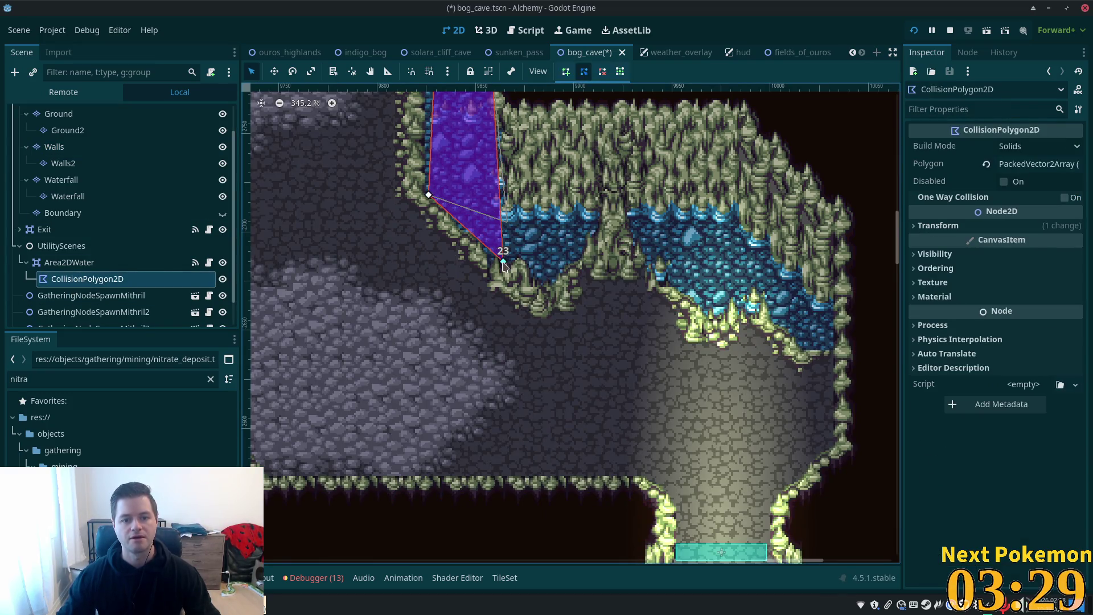
{"action": "scroll", "coordinate": [731, 266], "scroll_direction": "up", "scroll_amount": 10}
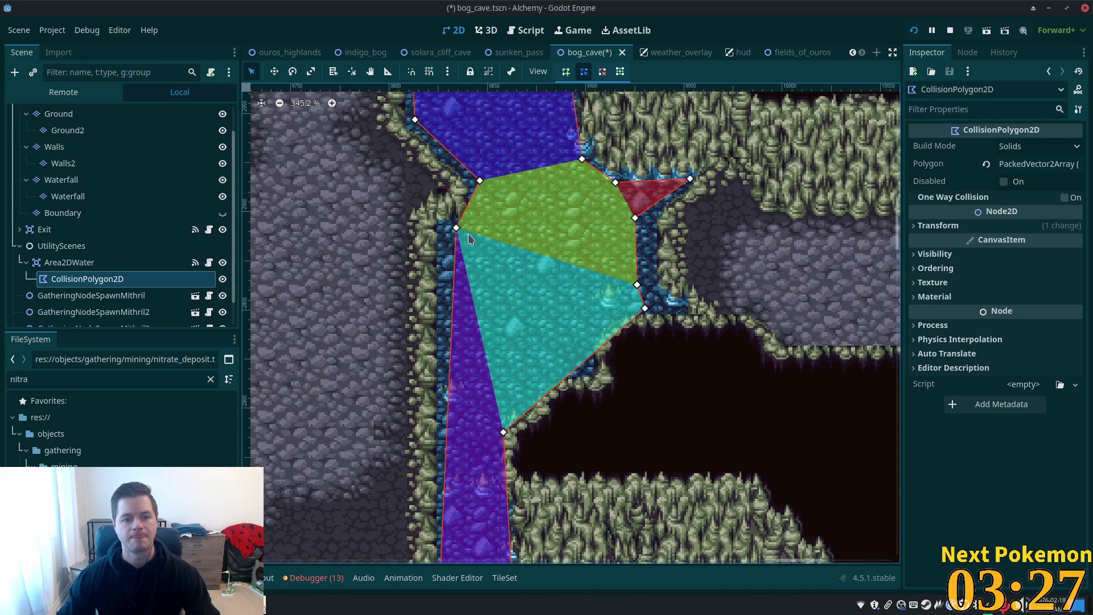
Step: Nudge a polygon vertex to fit the cyan water area, save the scene, and pan across the cave
{"action": "left_click_drag", "start_coordinate": [469, 238], "coordinate": [459, 243]}
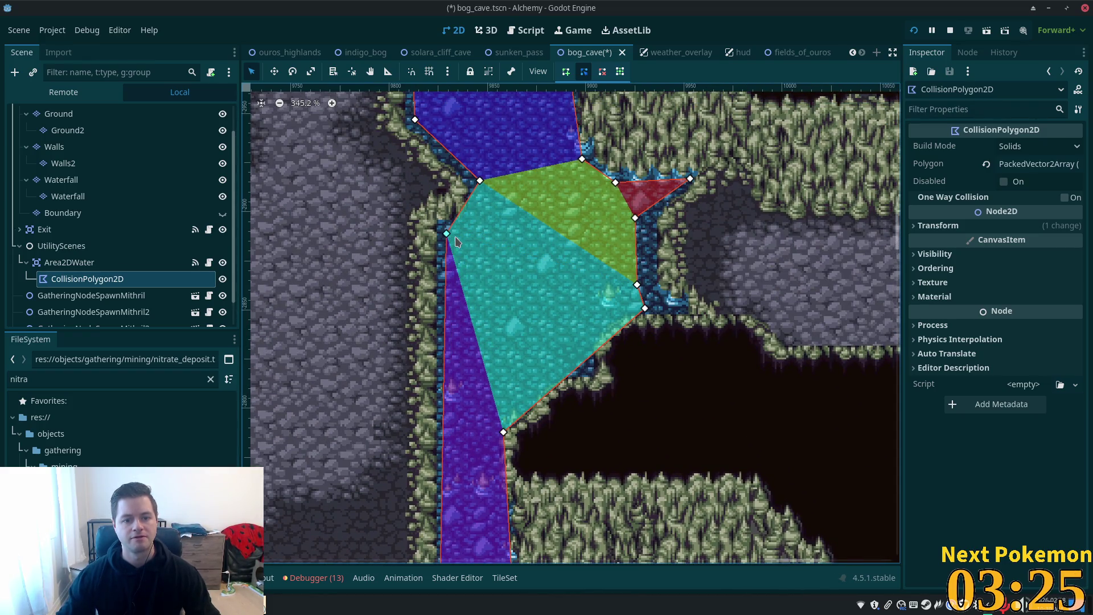
{"action": "key", "text": "ctrl+s"}
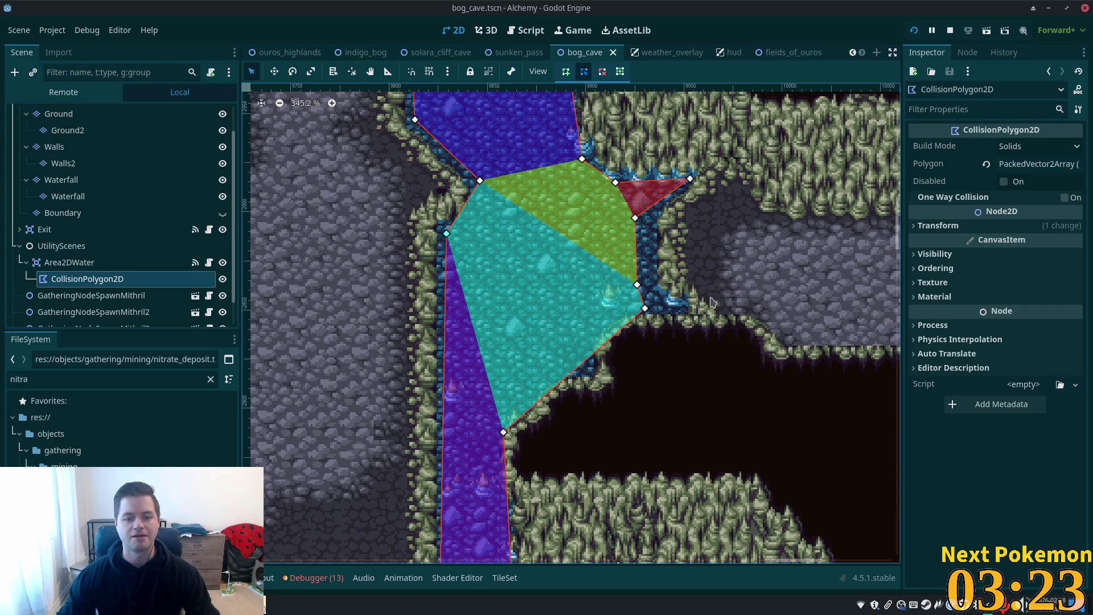
{"action": "scroll", "coordinate": [674, 255], "scroll_direction": "up", "scroll_amount": 3}
{"action": "scroll", "coordinate": [565, 345], "scroll_direction": "down", "scroll_amount": 4, "text": "ctrl"}
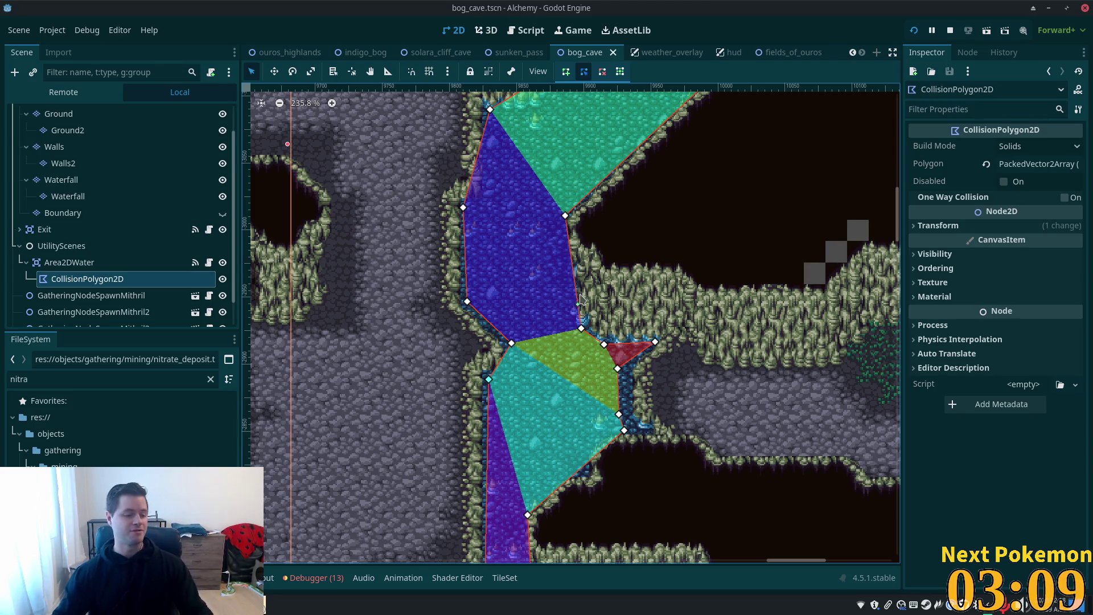
{"action": "scroll", "coordinate": [577, 219], "scroll_direction": "down", "scroll_amount": 5}
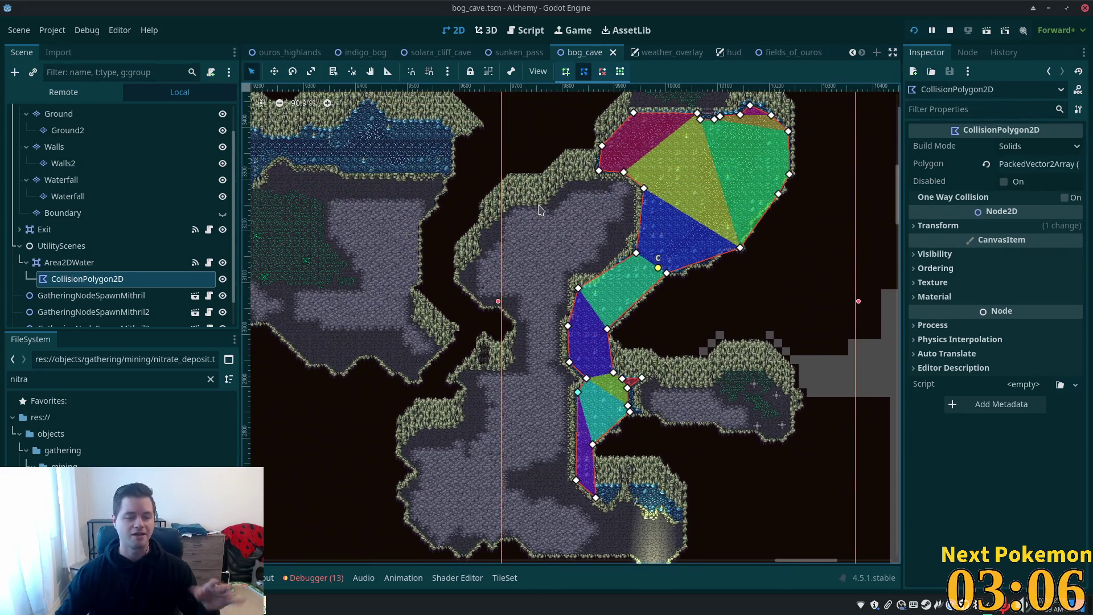
{"action": "left_click_drag", "start_coordinate": [539, 209], "coordinate": [626, 331]}
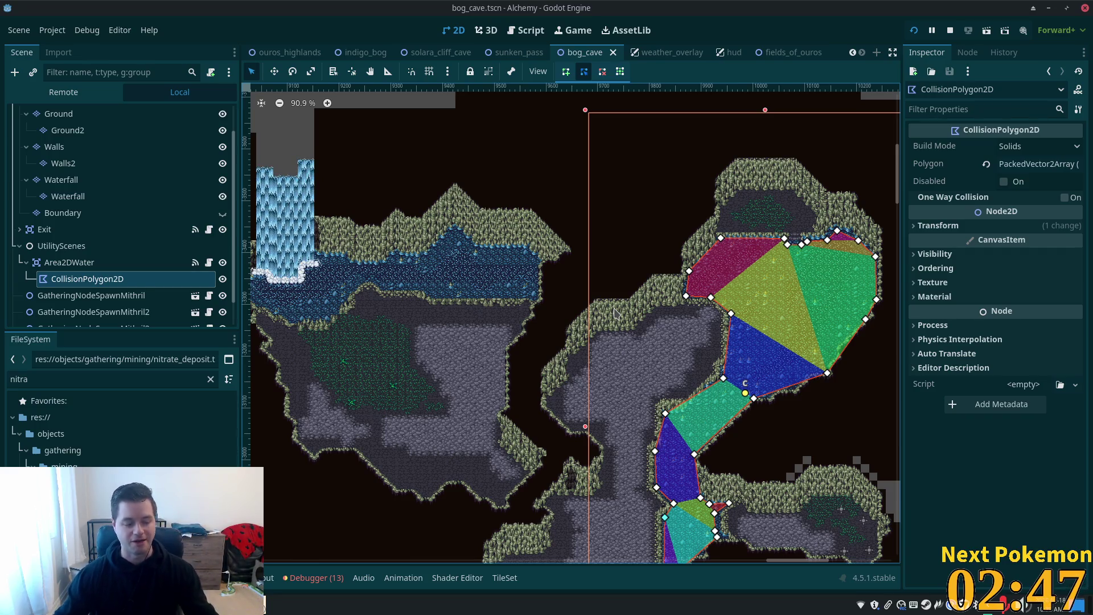
Step: Zoom and pan the 2D canvas to recentre the view on the cave and water polygon
{"action": "scroll", "coordinate": [689, 300], "scroll_direction": "up", "scroll_amount": 7}
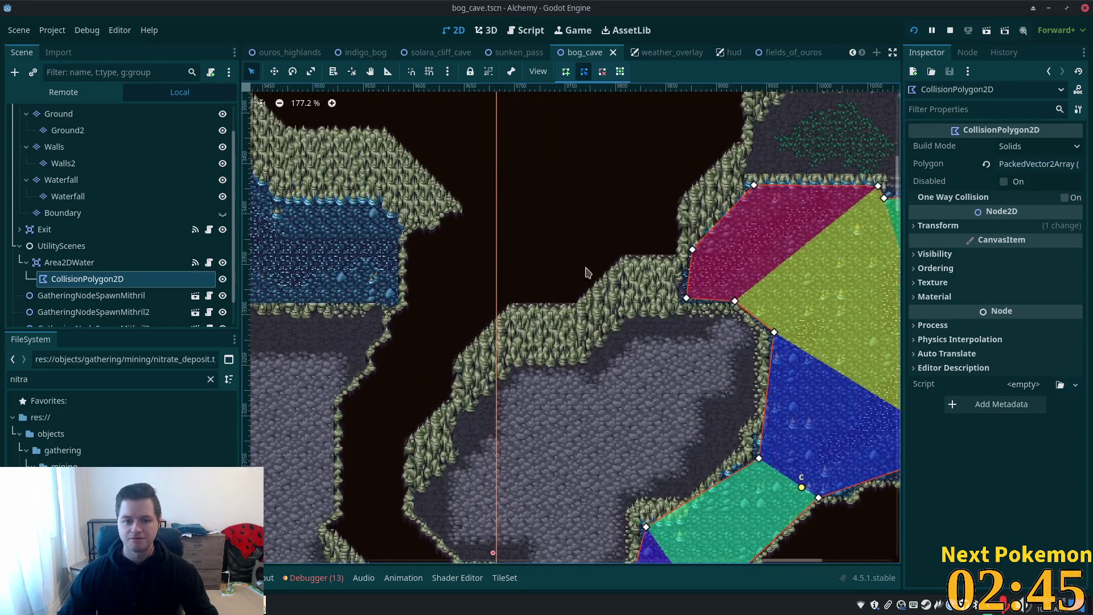
{"action": "scroll", "coordinate": [588, 268], "scroll_direction": "down", "scroll_amount": 2}
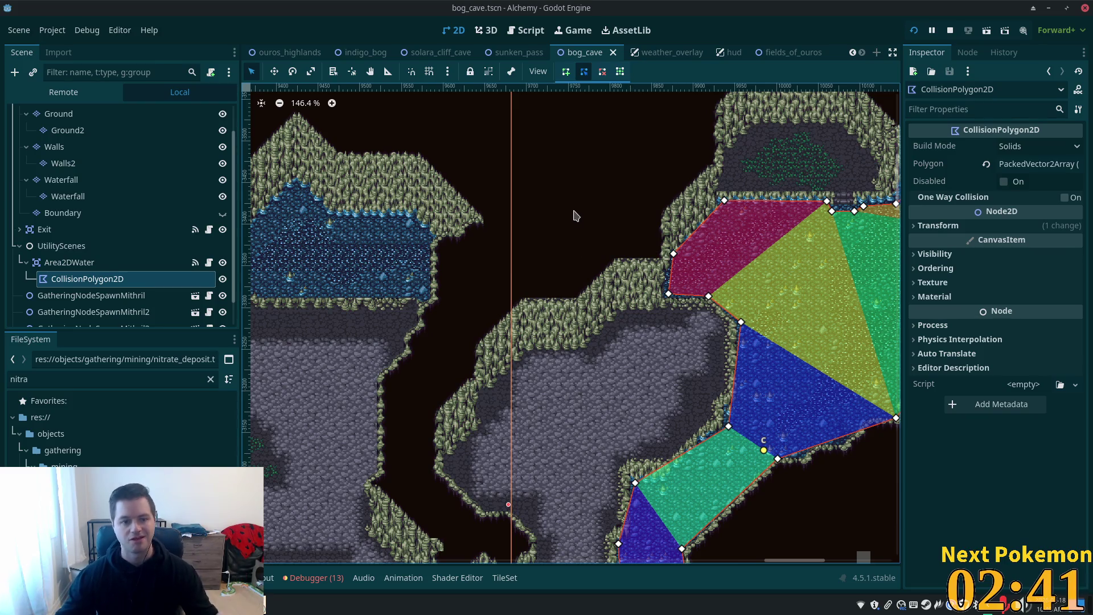
{"action": "scroll", "coordinate": [683, 245], "scroll_direction": "down", "scroll_amount": 6}
{"action": "scroll", "coordinate": [556, 242], "scroll_direction": "down", "scroll_amount": 5}
{"action": "scroll", "coordinate": [512, 282], "scroll_direction": "up", "scroll_amount": 12}
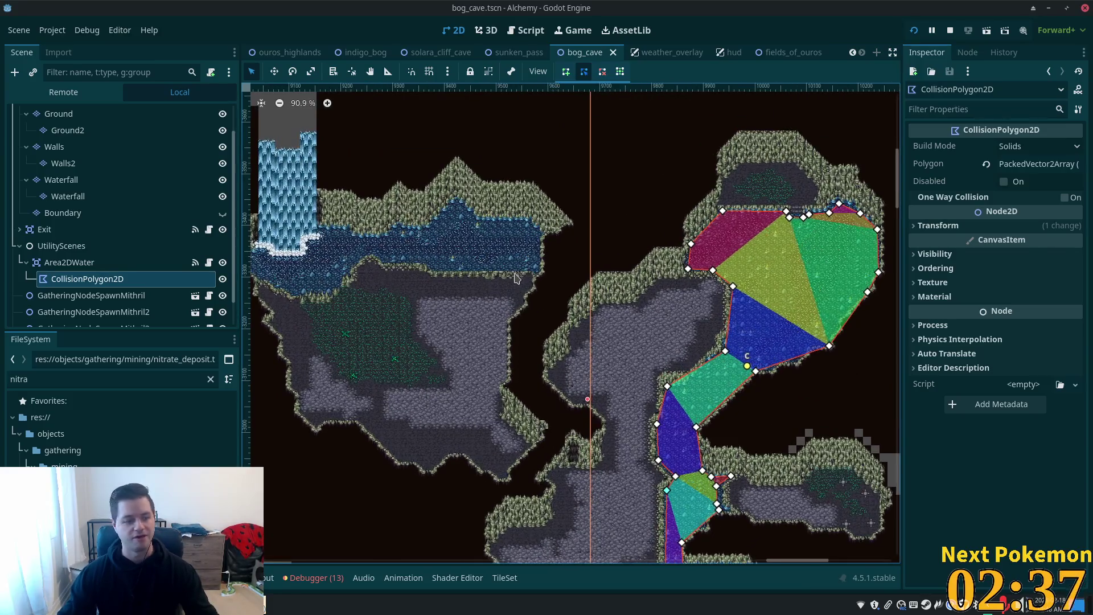
{"action": "scroll", "coordinate": [515, 277], "scroll_direction": "up", "scroll_amount": 4}
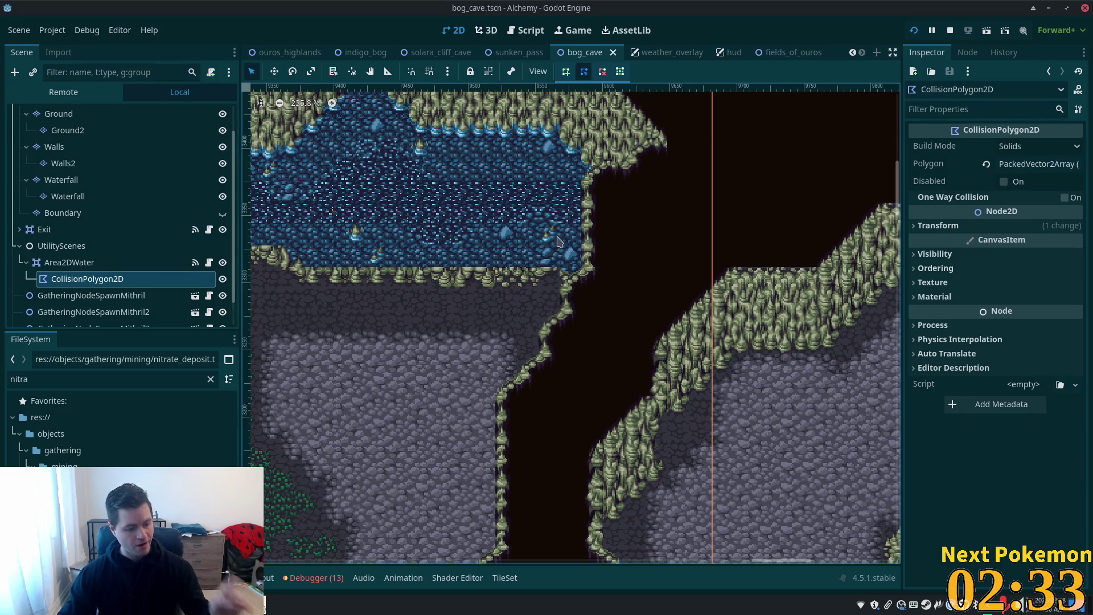
{"action": "scroll", "coordinate": [571, 216], "scroll_direction": "down", "scroll_amount": 11}
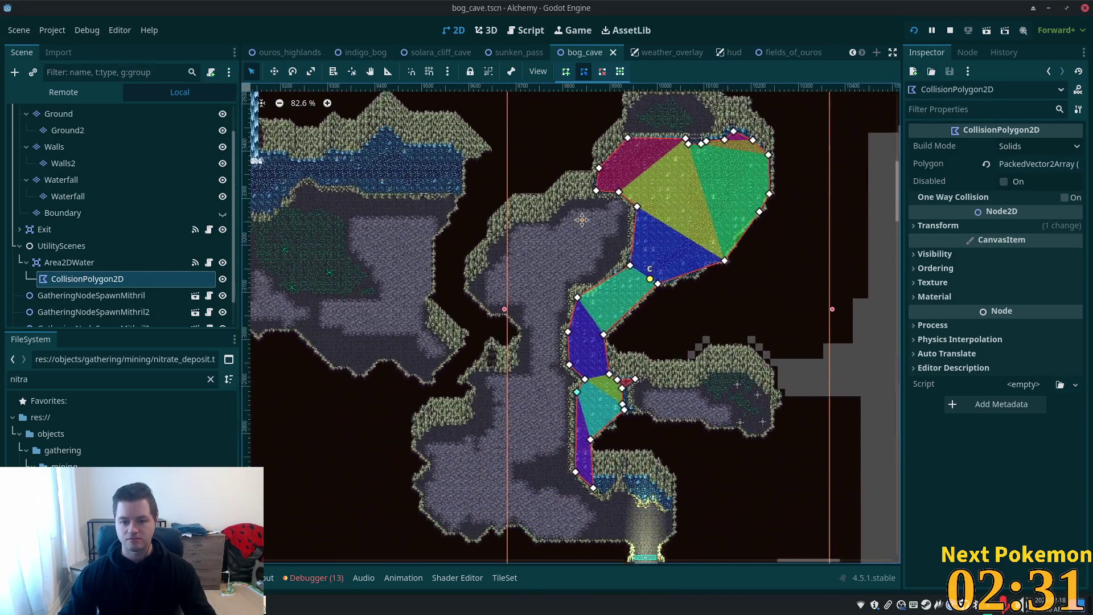
{"action": "left_click_drag", "start_coordinate": [582, 220], "coordinate": [581, 208]}
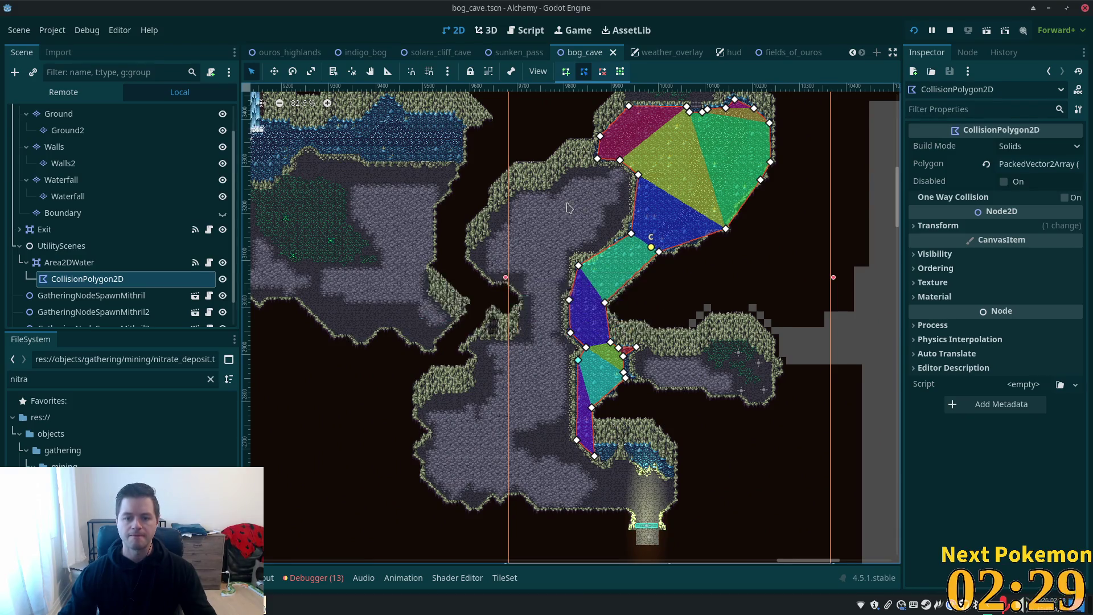
{"action": "scroll", "coordinate": [555, 209], "scroll_direction": "up", "scroll_amount": 1}
{"action": "left_click_drag", "start_coordinate": [699, 142], "coordinate": [672, 250]}
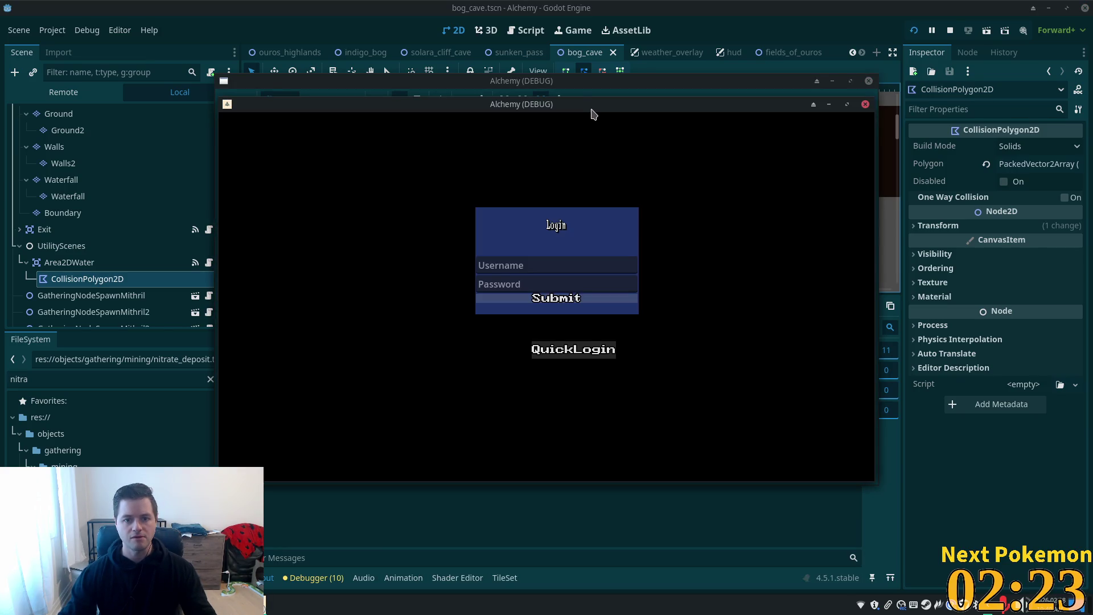
Step: Arrange the game windows and walk the character north, south and west through Bog Cave
{"action": "mouse_move", "coordinate": [590, 108]}
{"action": "left_mouse_down"}
{"action": "mouse_move", "coordinate": [678, 176]}
{"action": "mouse_move", "coordinate": [484, 171]}
{"action": "mouse_move", "coordinate": [374, 198]}
{"action": "mouse_move", "coordinate": [383, 203]}
{"action": "left_mouse_up"}
{"action": "mouse_move", "coordinate": [537, 102]}
{"action": "left_mouse_down"}
{"action": "mouse_move", "coordinate": [693, 118]}
{"action": "mouse_move", "coordinate": [766, 188]}
{"action": "left_mouse_up"}
{"action": "left_click", "coordinate": [393, 341]}
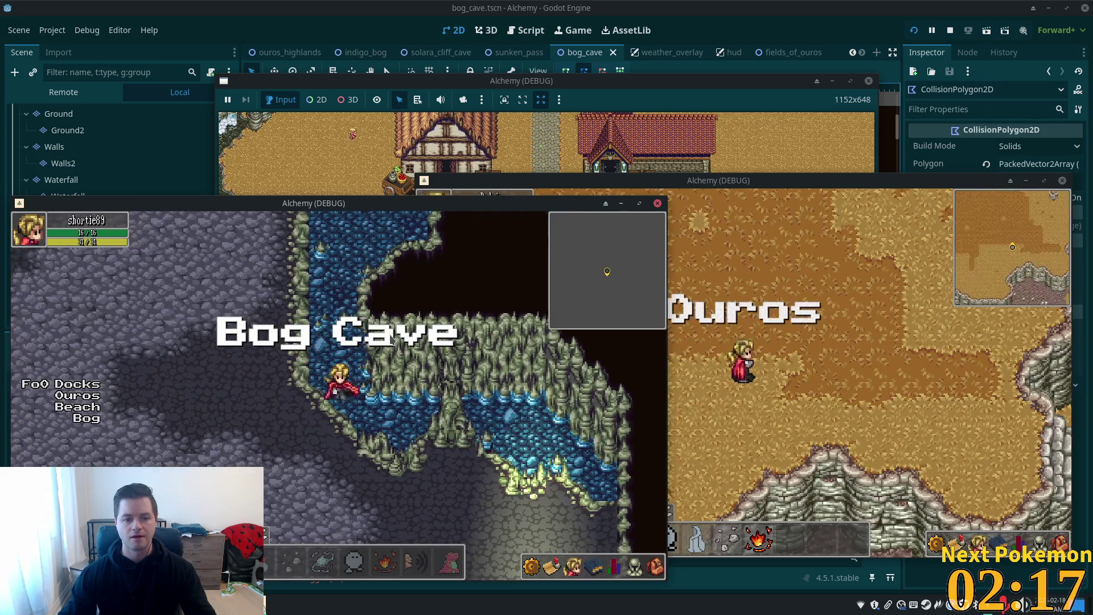
{"action": "key", "text": "Up"}
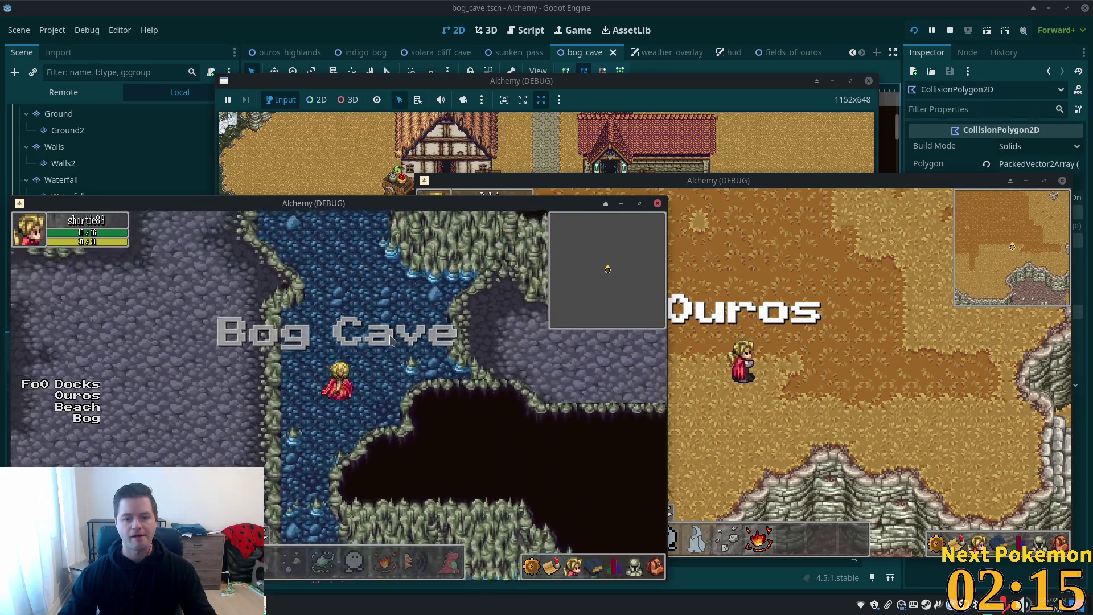
{"action": "key", "text": "Down"}
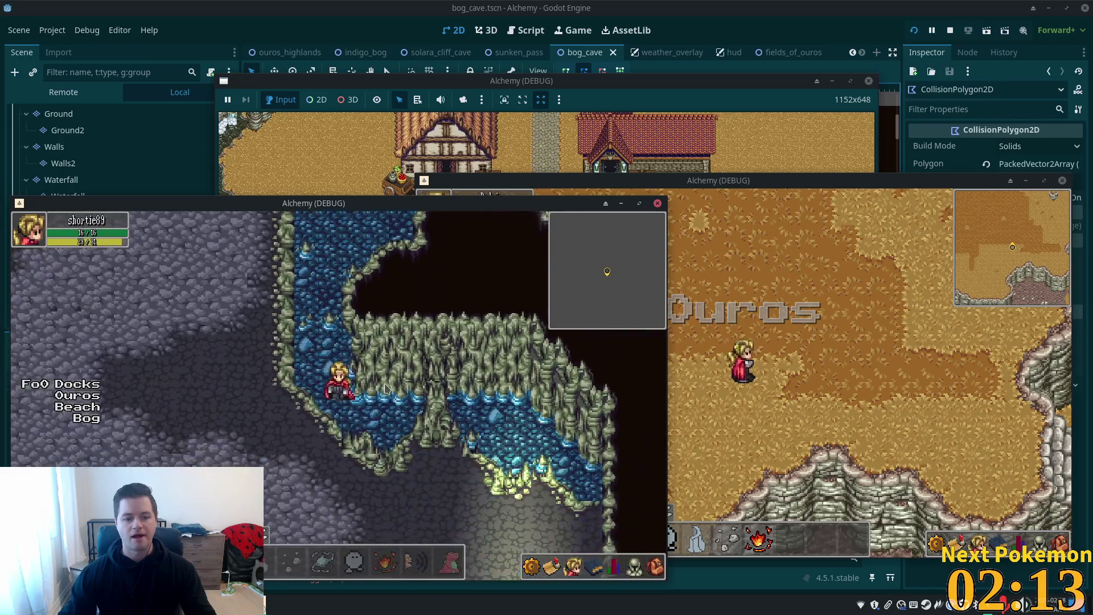
{"action": "key", "text": "Left"}
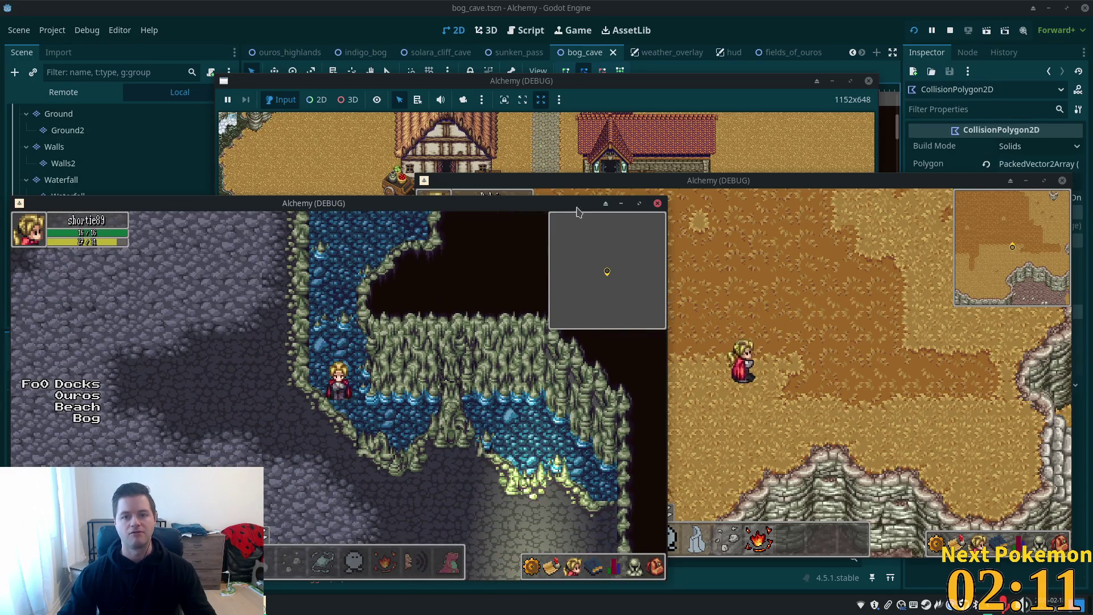
Step: Stop the game with F8 and hide Area2DWater's collision polygon in the editor
{"action": "key", "text": "F8"}
{"action": "scroll", "coordinate": [429, 208], "scroll_direction": "down", "scroll_amount": 2}
{"action": "scroll", "coordinate": [512, 199], "scroll_direction": "up", "scroll_amount": 3}
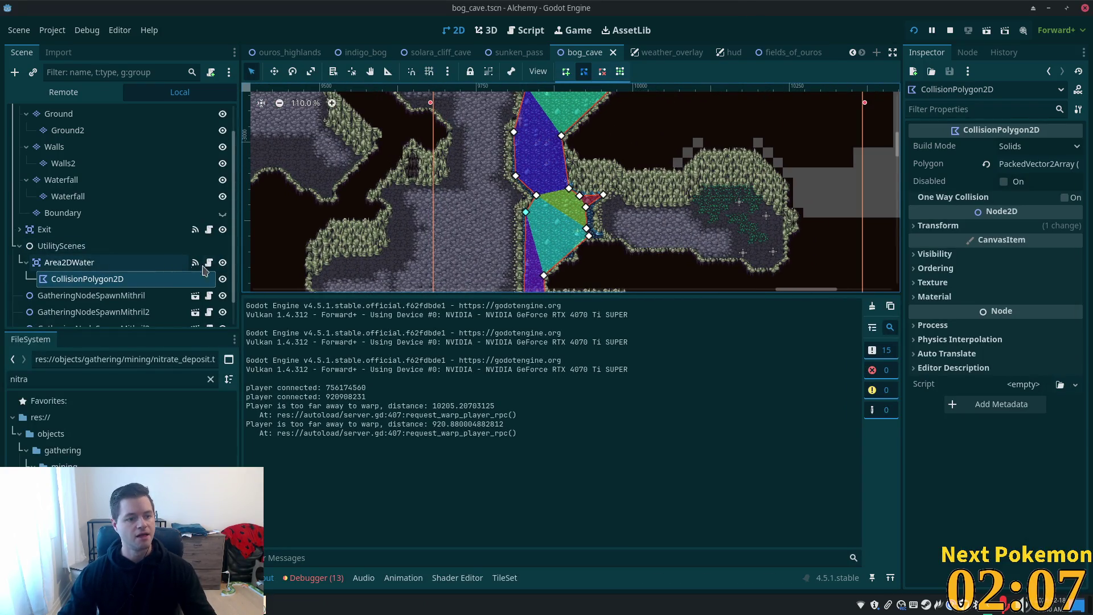
{"action": "left_click", "coordinate": [223, 262]}
{"action": "scroll", "coordinate": [558, 256], "scroll_direction": "up", "scroll_amount": 4}
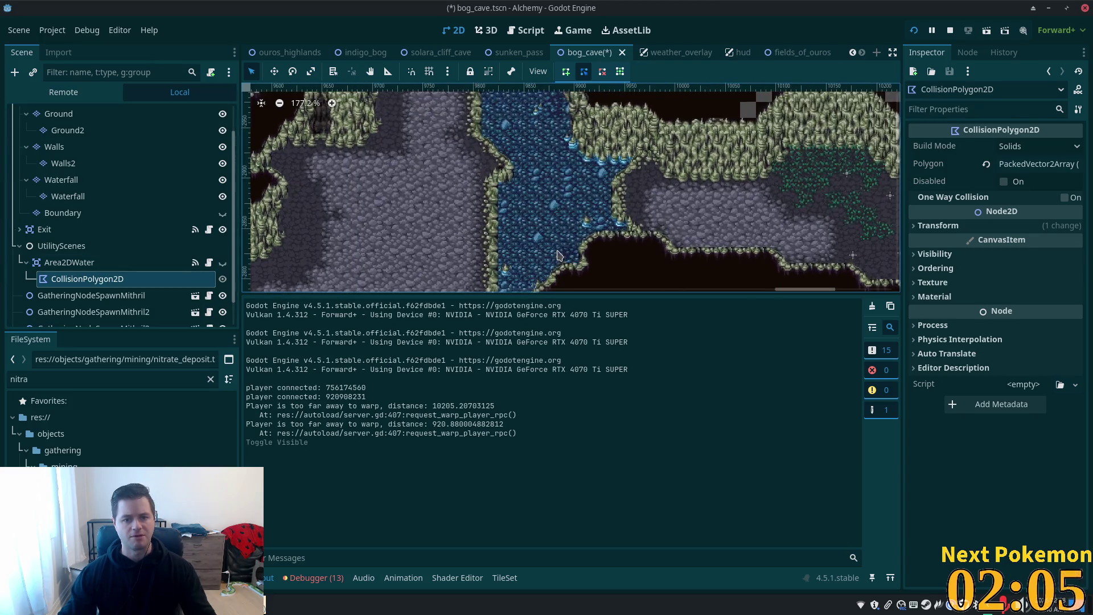
{"action": "scroll", "coordinate": [558, 255], "scroll_direction": "up", "scroll_amount": 8}
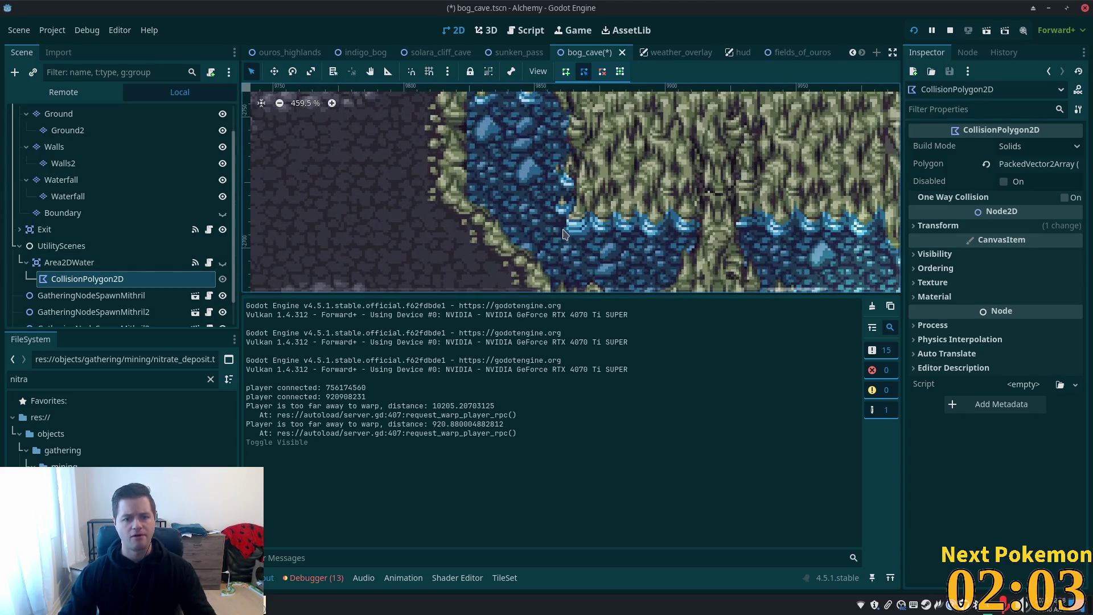
{"action": "scroll", "coordinate": [96, 171], "scroll_direction": "up", "scroll_amount": 2}
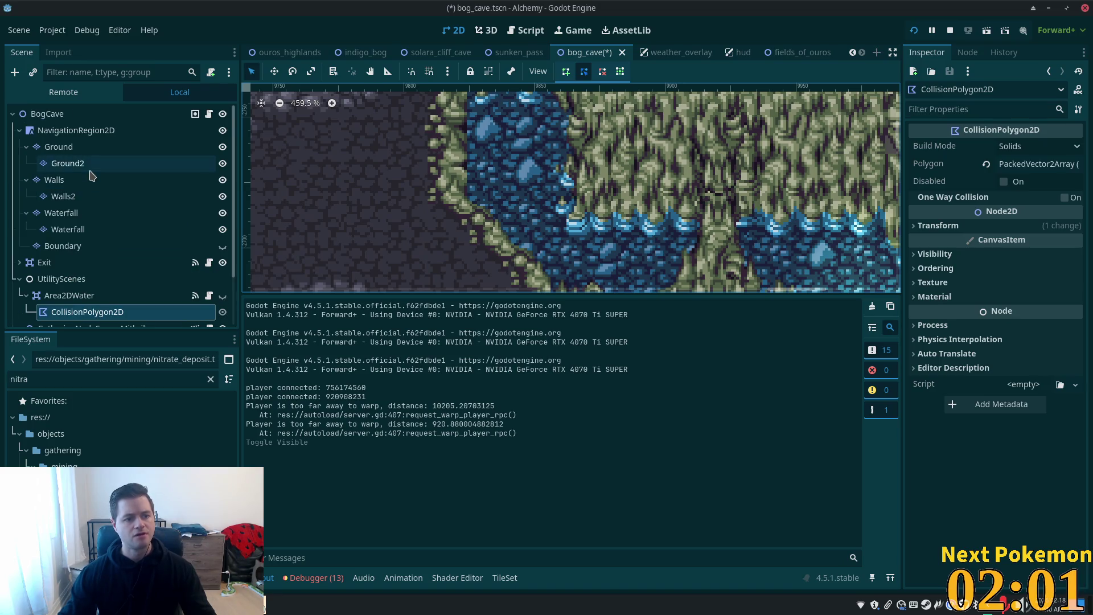
Step: Inspect Ground2, collapse the Ground, Walls and Waterfall groups, and select NavigationRegion2D
{"action": "left_click", "coordinate": [90, 168]}
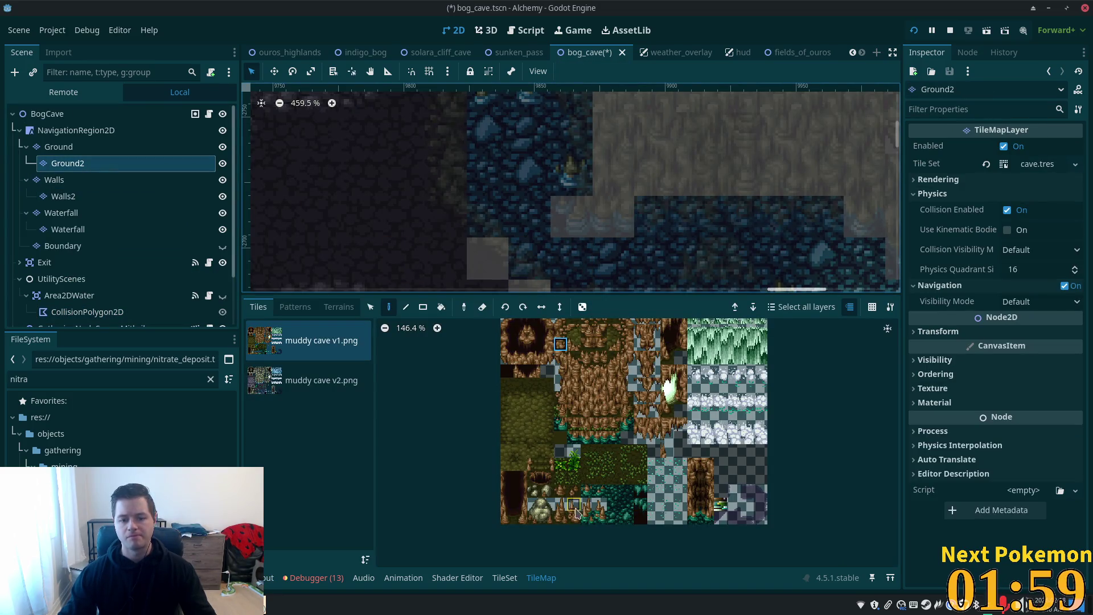
{"action": "scroll", "coordinate": [642, 405], "scroll_direction": "up", "scroll_amount": 1}
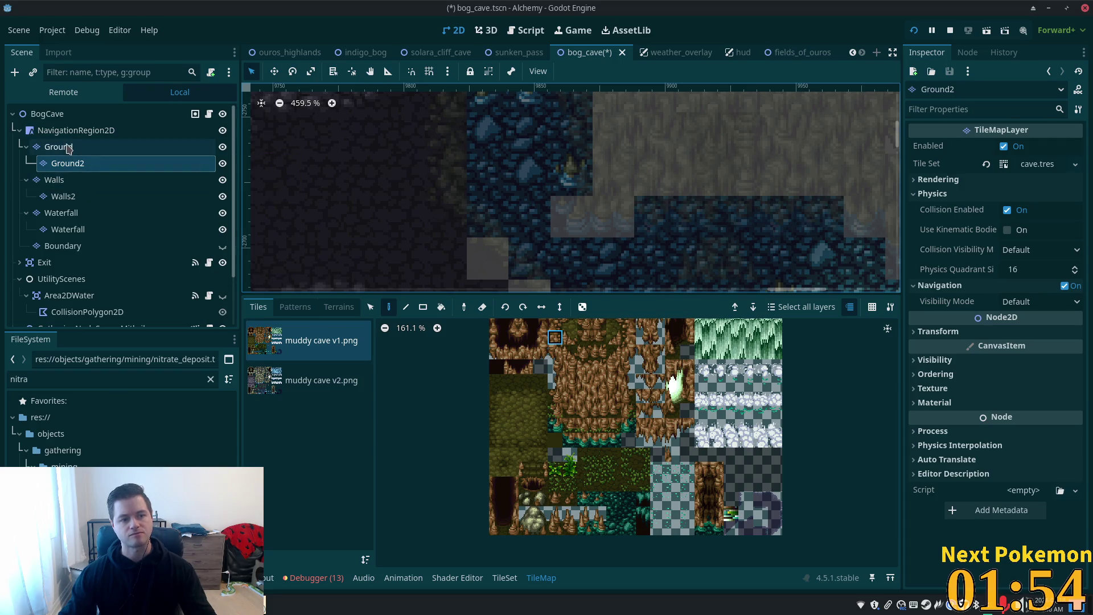
{"action": "left_click", "coordinate": [26, 147]}
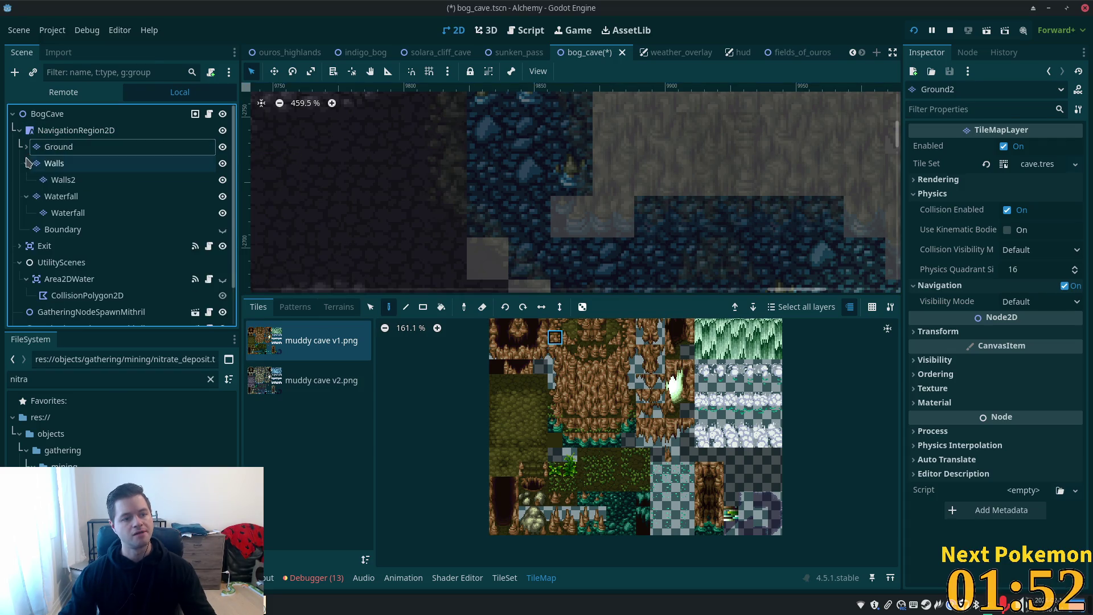
{"action": "left_click", "coordinate": [26, 164]}
{"action": "left_click", "coordinate": [27, 180]}
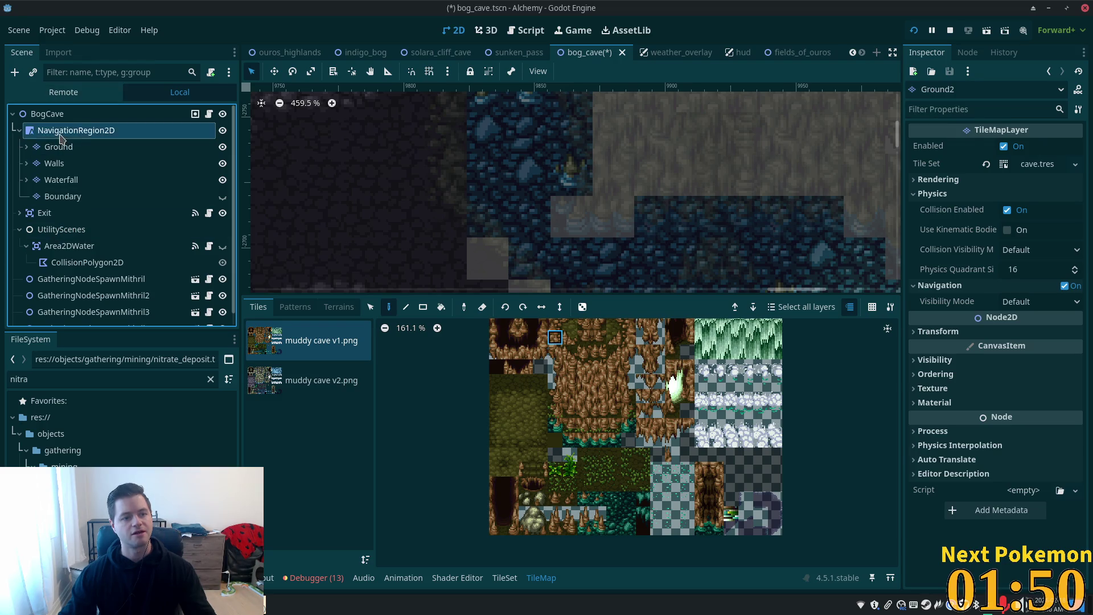
{"action": "left_click", "coordinate": [75, 131]}
{"action": "left_click", "coordinate": [15, 73]}
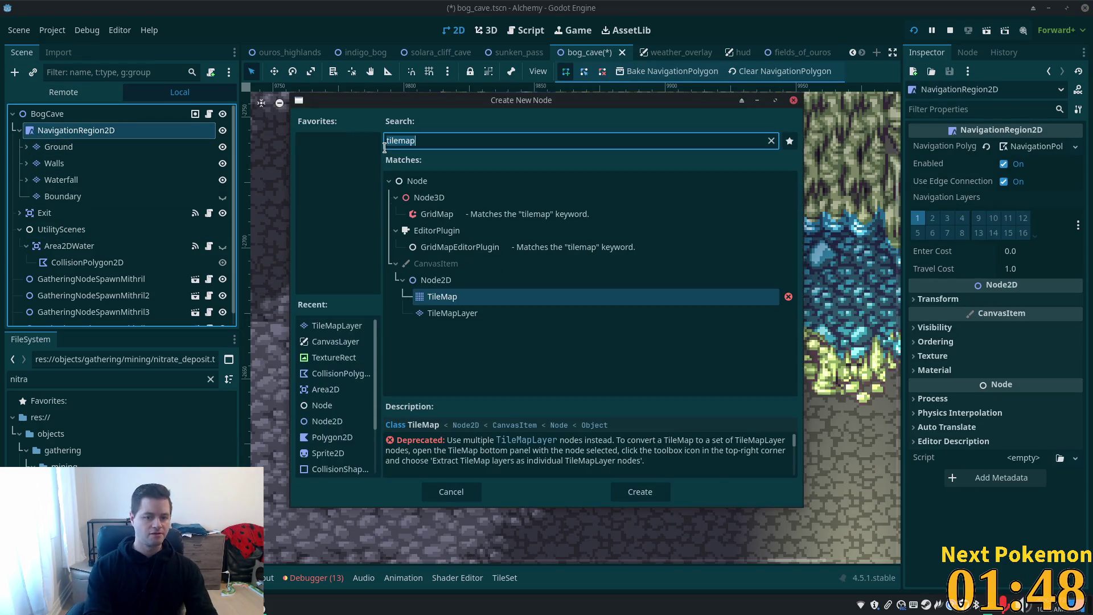
Step: Create a TileMapLayer node and rename it Foliage
{"action": "key", "text": "Down"}
{"action": "key", "text": "Return"}
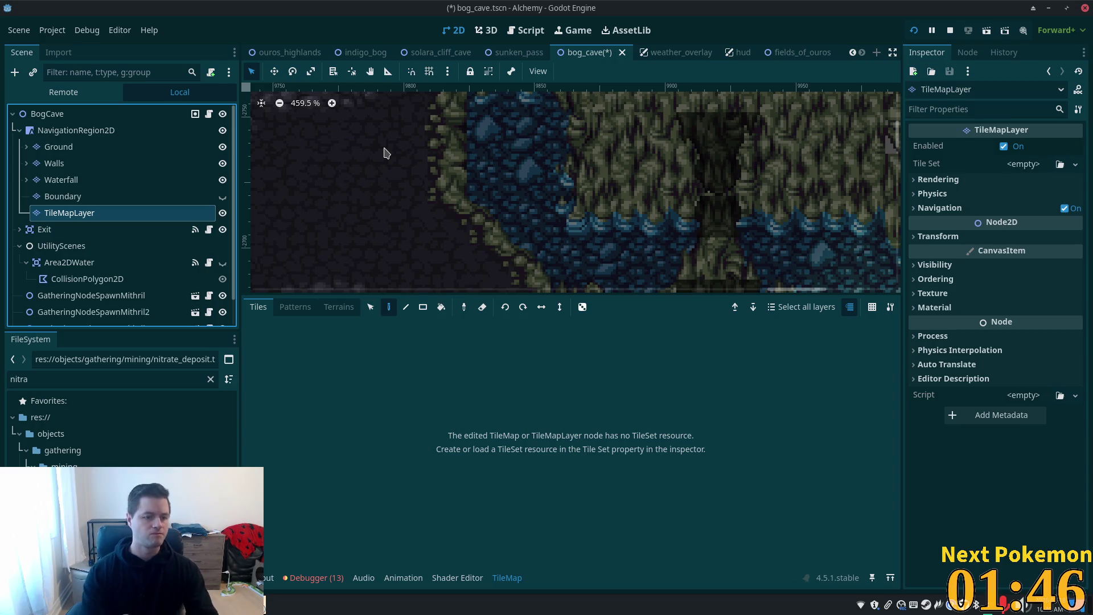
{"action": "key", "text": "F2"}
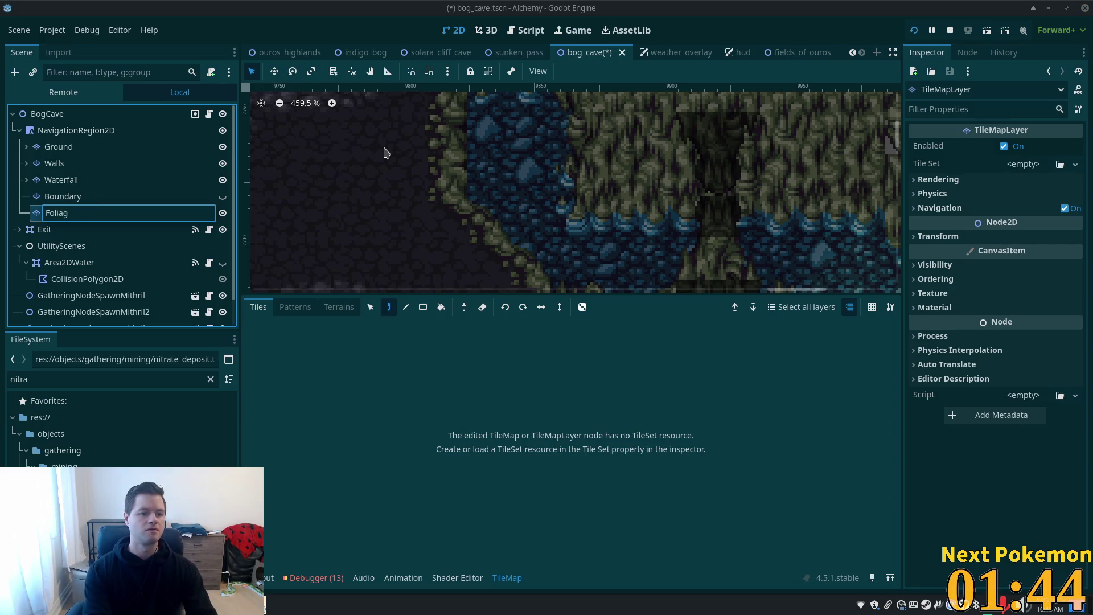
{"action": "type", "text": "e"}
{"action": "key", "text": "Return"}
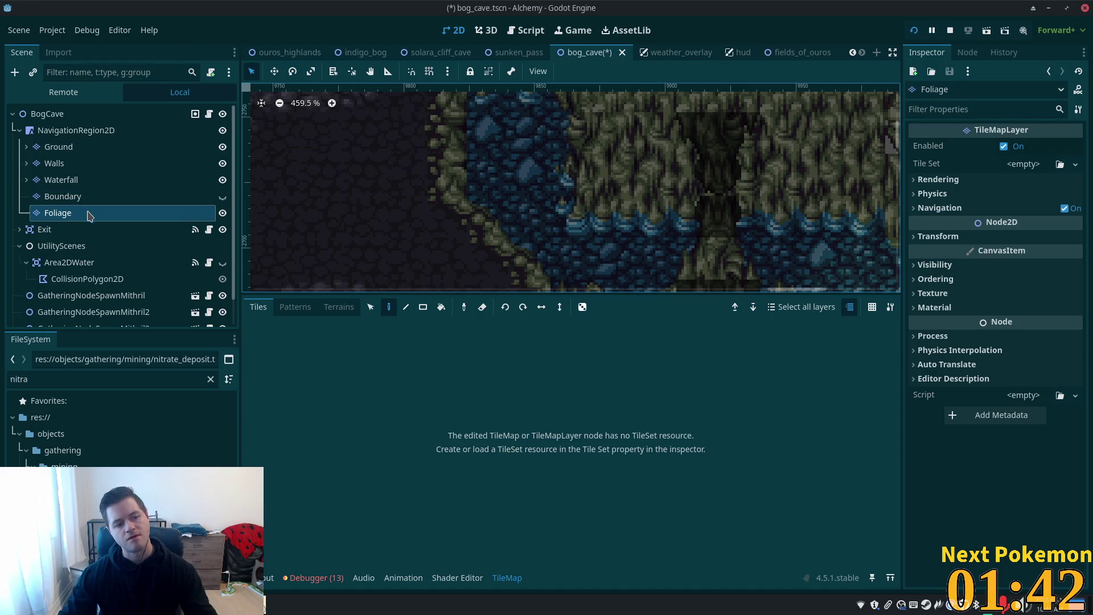
Step: Review the Ground and Walls layers' visibility, ordering and physics properties in the Inspector
{"action": "left_click", "coordinate": [83, 148]}
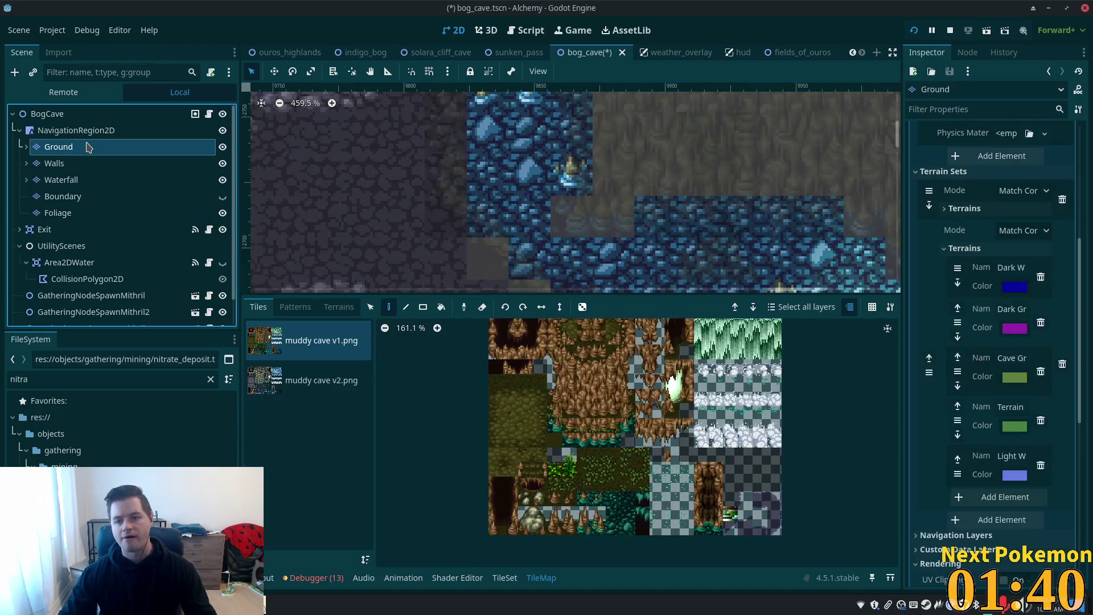
{"action": "left_click", "coordinate": [84, 163]}
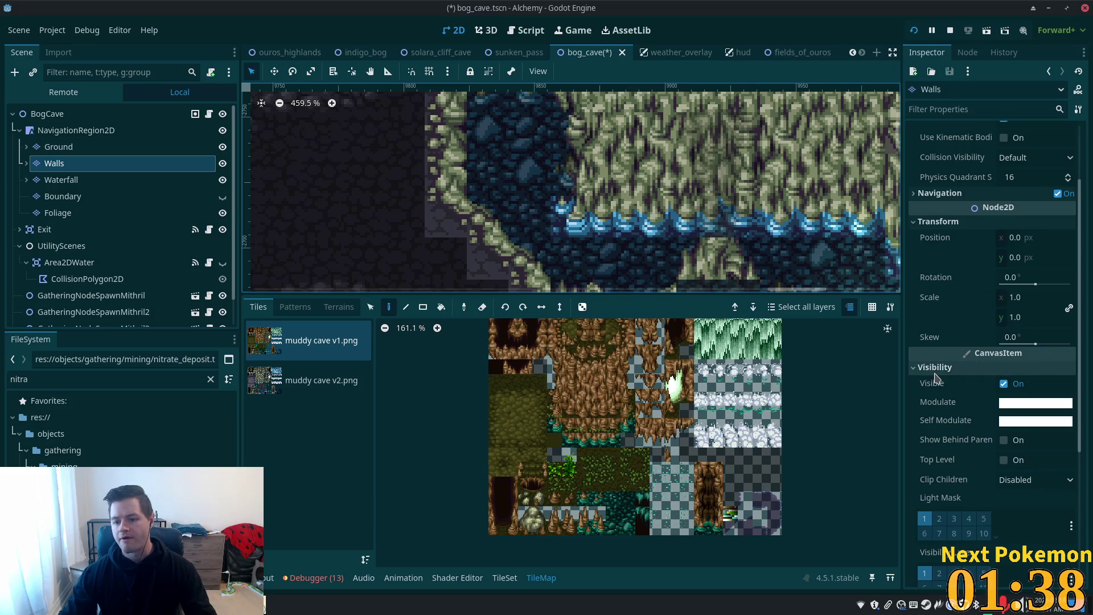
{"action": "scroll", "coordinate": [1075, 426], "scroll_direction": "down", "scroll_amount": 5}
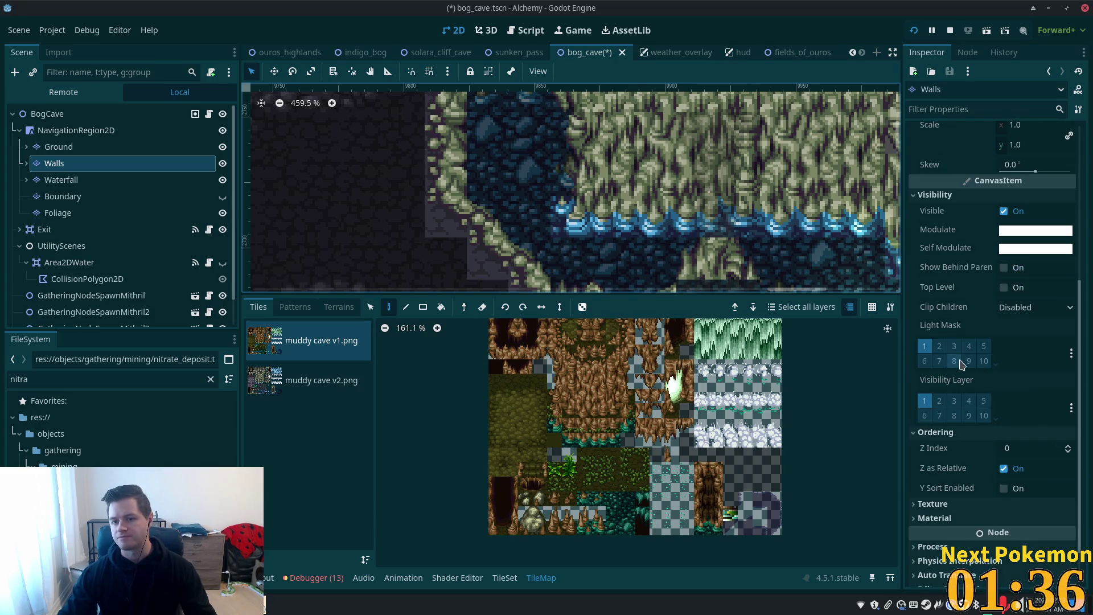
{"action": "left_click", "coordinate": [935, 195]}
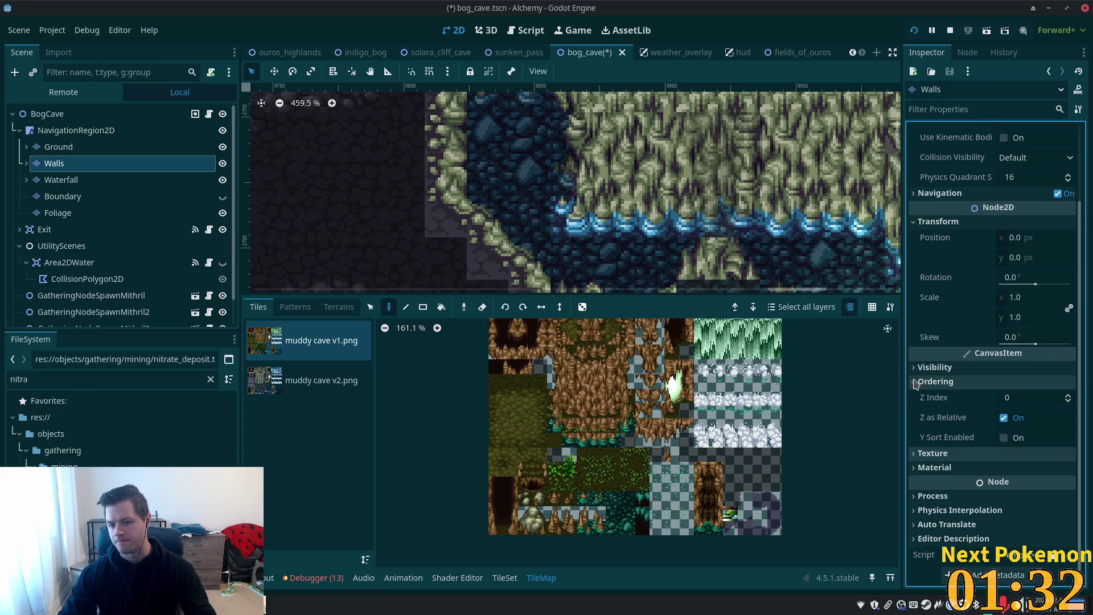
{"action": "left_click", "coordinate": [928, 382]}
{"action": "scroll", "coordinate": [961, 341], "scroll_direction": "up", "scroll_amount": 2}
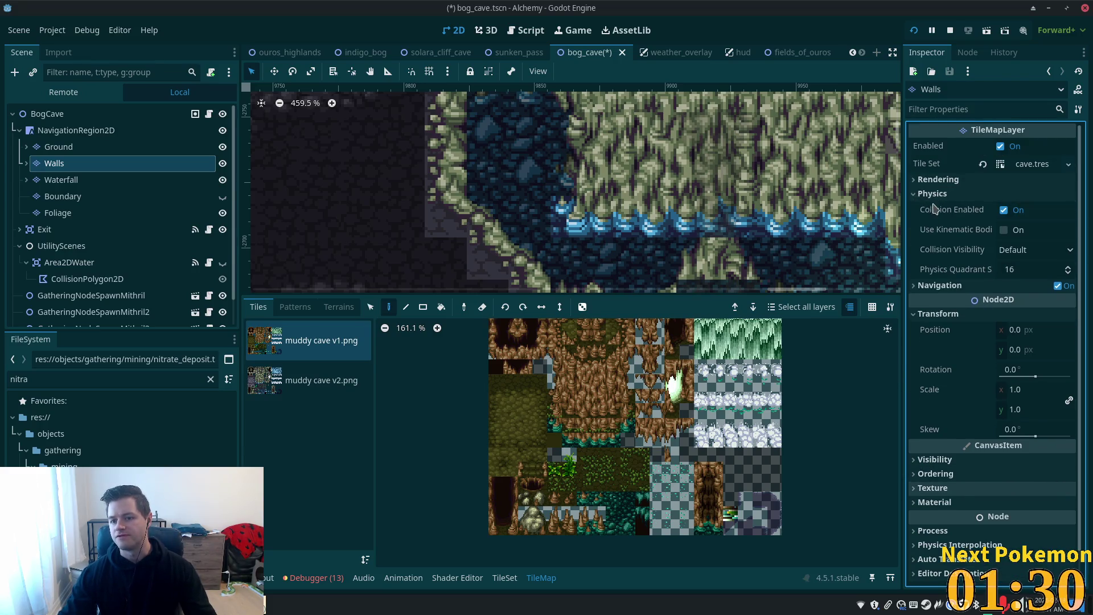
{"action": "left_click", "coordinate": [915, 195]}
{"action": "left_click", "coordinate": [917, 194]}
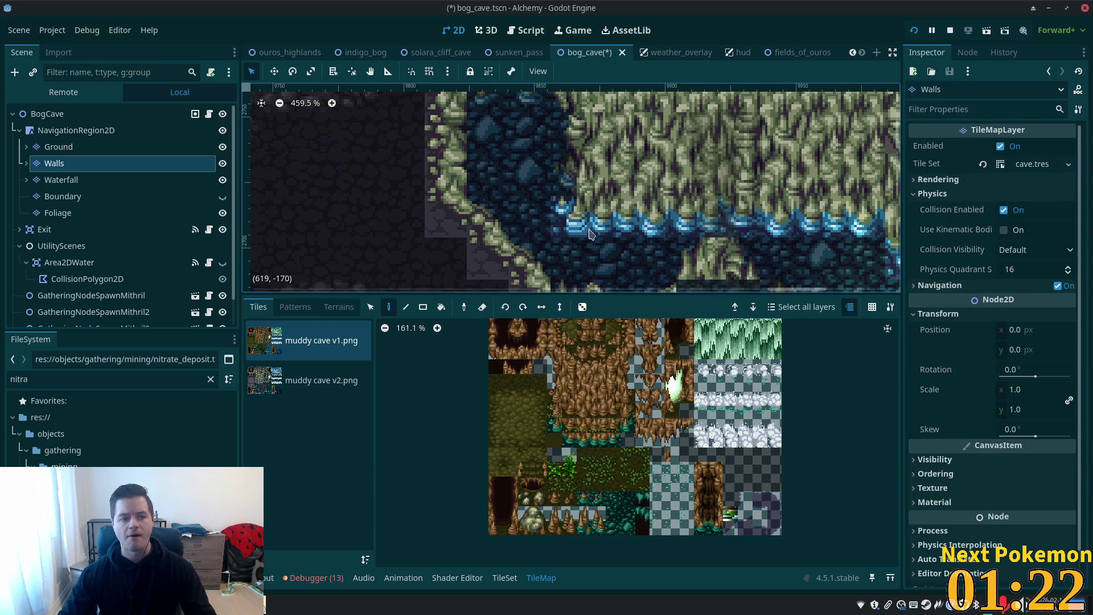
{"action": "left_click", "coordinate": [58, 213]}
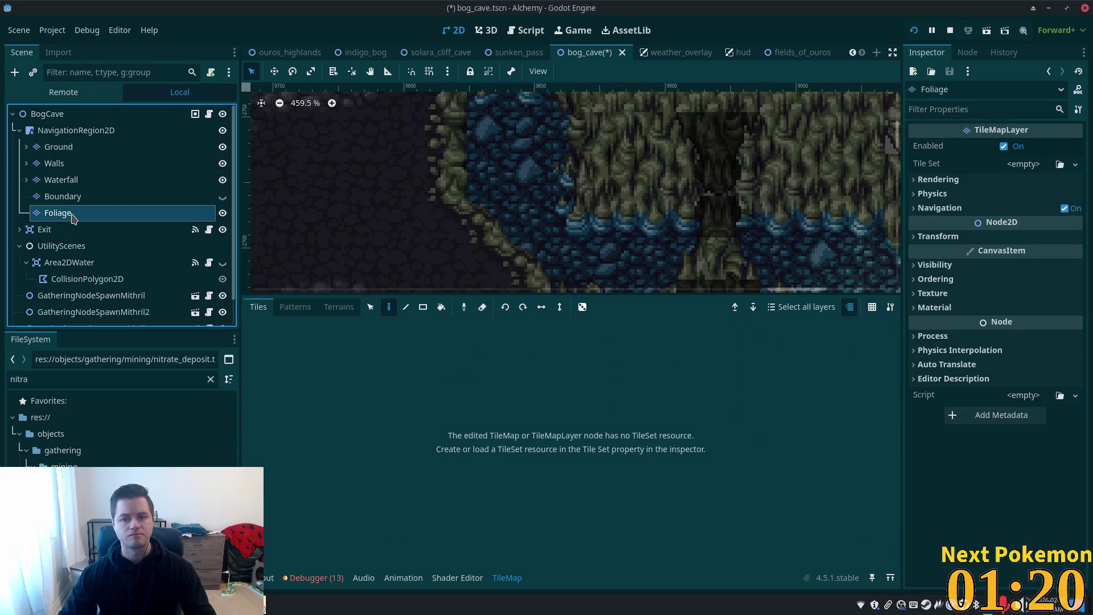
Step: Load cave.tres as the Foliage layer's Tile Set and show the muddy cave v2 tile sheet
{"action": "left_click", "coordinate": [917, 181]}
{"action": "left_click", "coordinate": [916, 182]}
{"action": "left_click", "coordinate": [919, 195]}
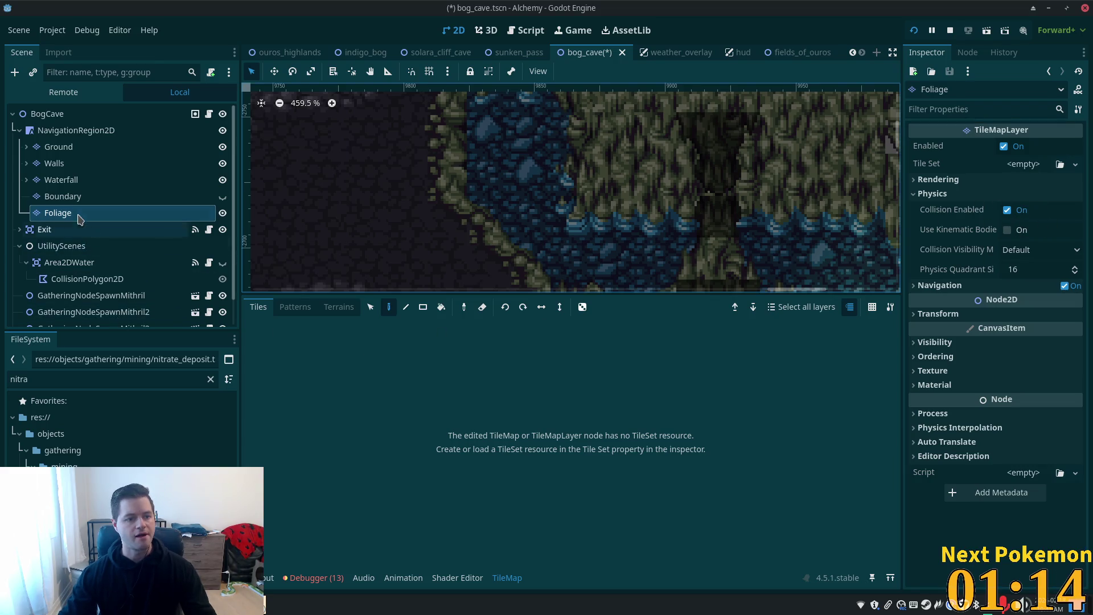
{"action": "left_click", "coordinate": [1061, 165]}
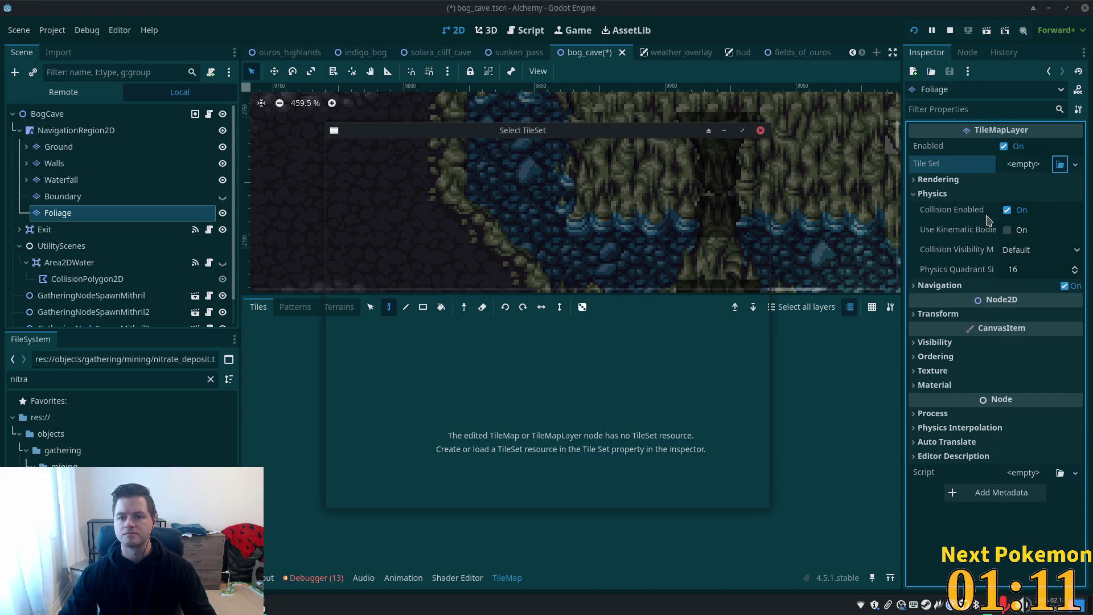
{"action": "double_click", "coordinate": [405, 192]}
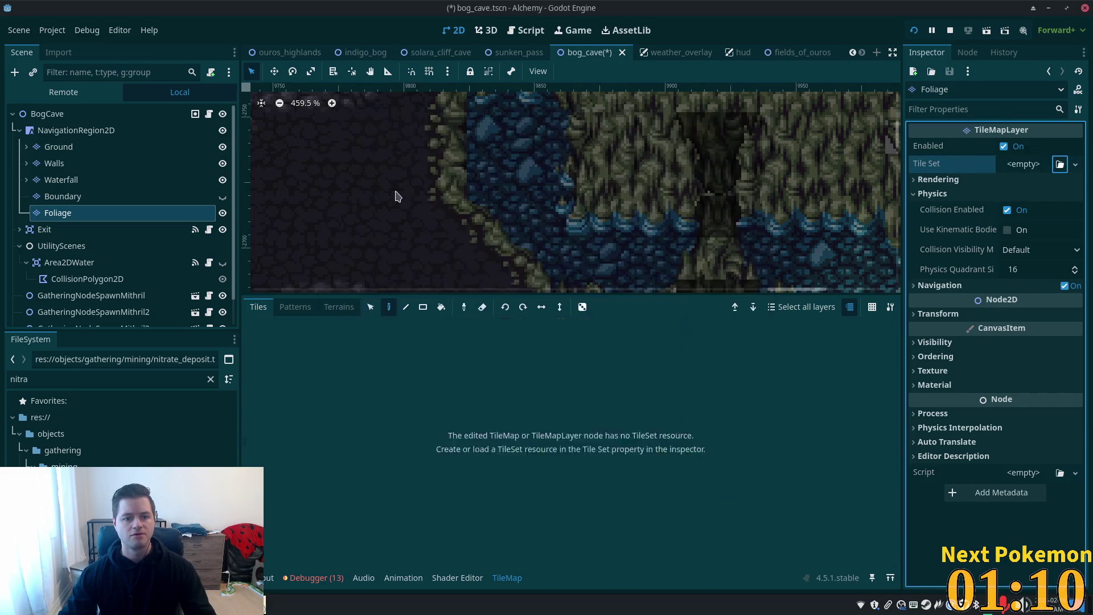
{"action": "left_click", "coordinate": [275, 392]}
{"action": "scroll", "coordinate": [688, 470], "scroll_direction": "up", "scroll_amount": 4}
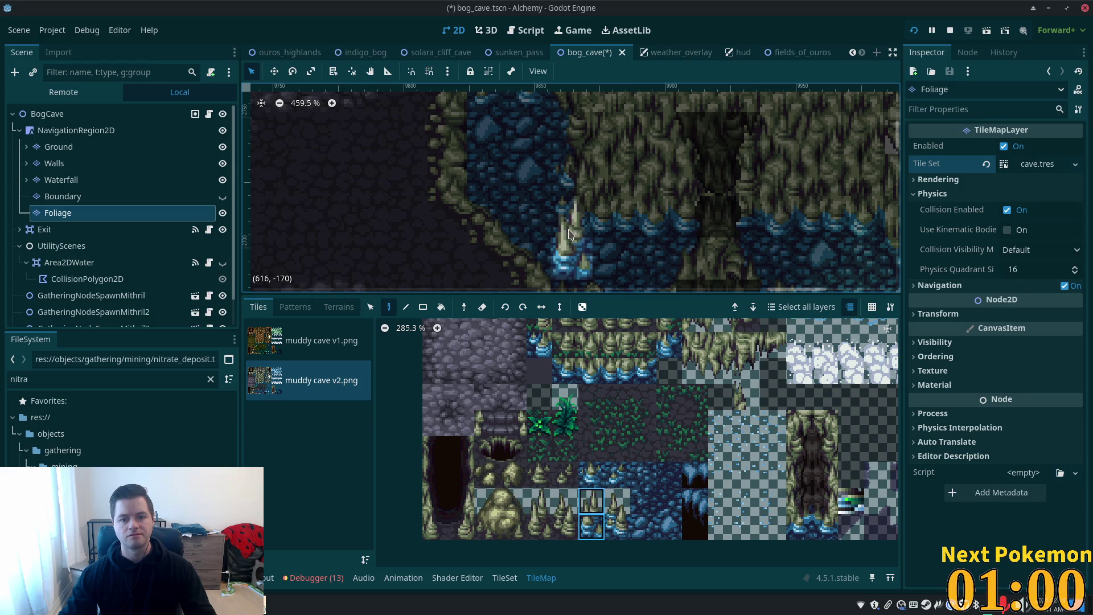
Step: Paint a trial two-tile stalagmite over the water on Foliage, then undo it
{"action": "left_click", "coordinate": [97, 117]}
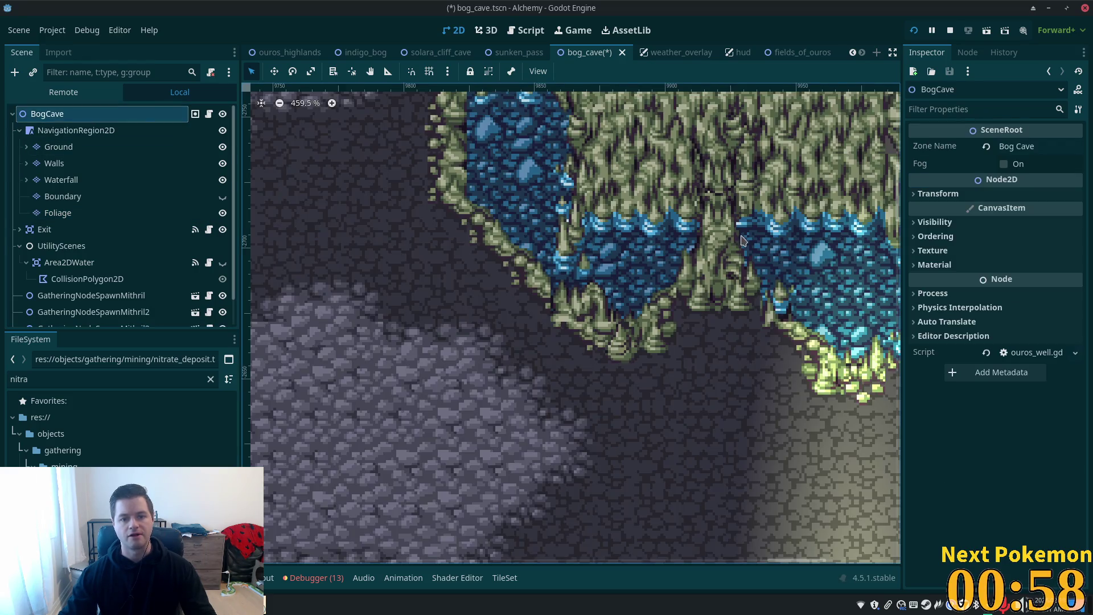
{"action": "scroll", "coordinate": [511, 284], "scroll_direction": "down", "scroll_amount": 4}
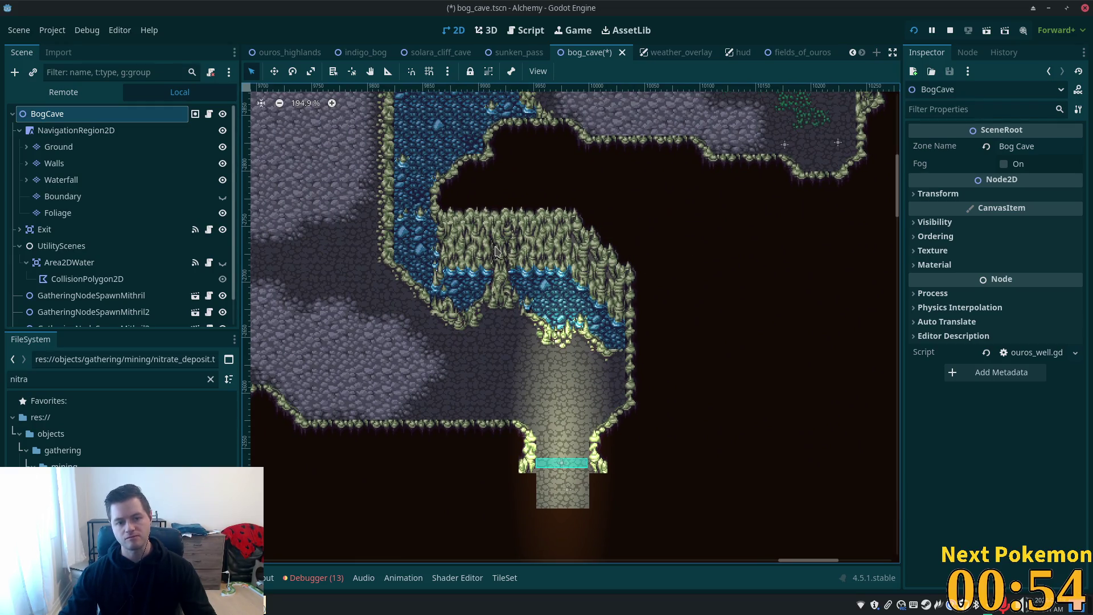
{"action": "scroll", "coordinate": [496, 250], "scroll_direction": "up", "scroll_amount": 3}
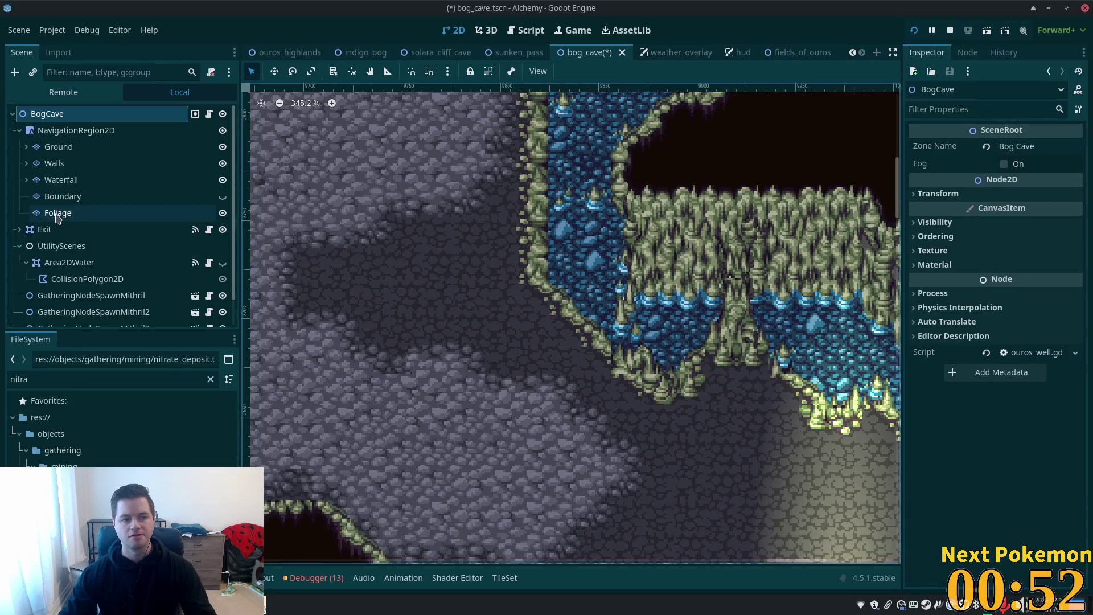
{"action": "left_click", "coordinate": [58, 213]}
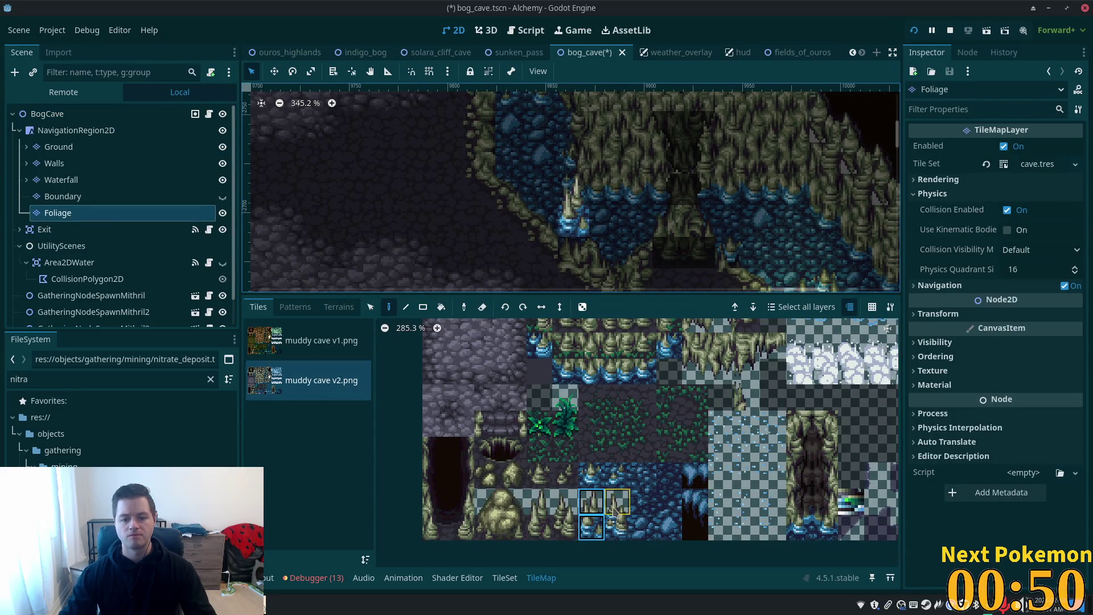
{"action": "left_click_drag", "start_coordinate": [617, 506], "coordinate": [618, 527]}
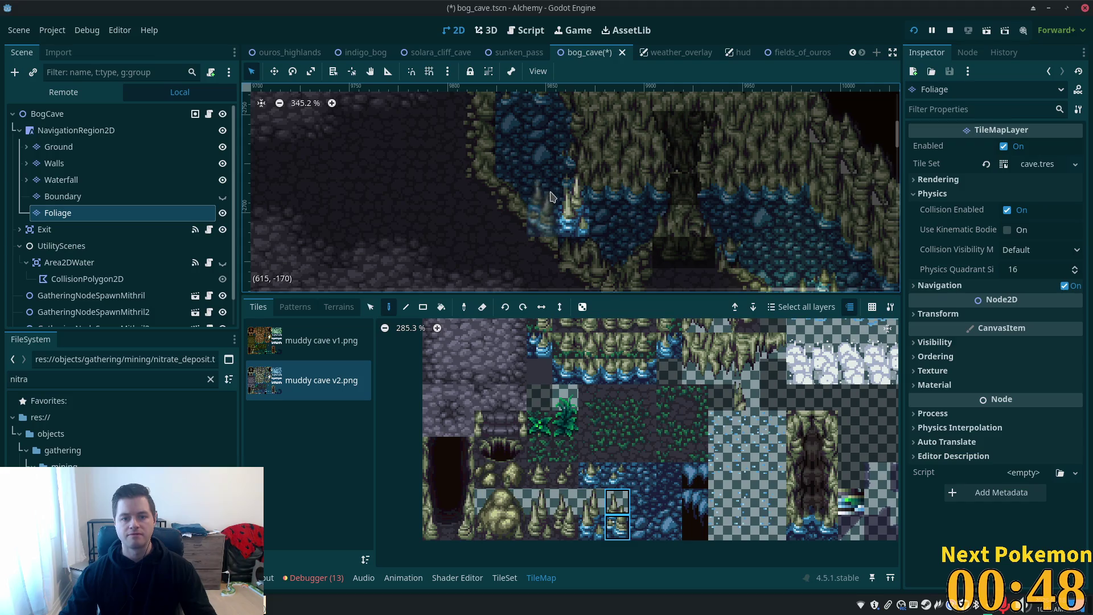
{"action": "left_click", "coordinate": [546, 165]}
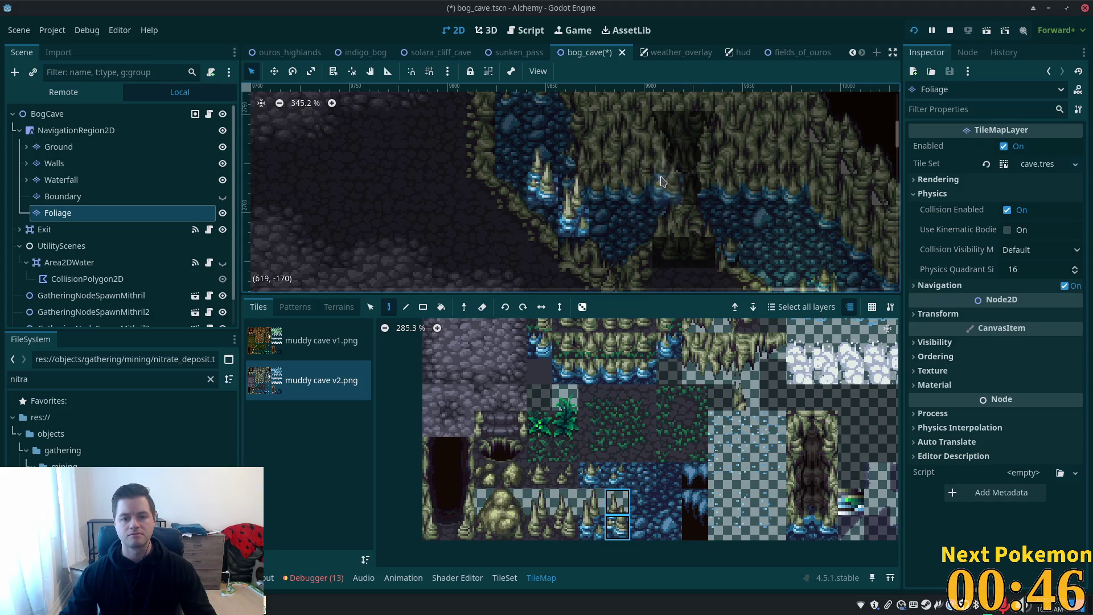
{"action": "key", "text": "ctrl+z"}
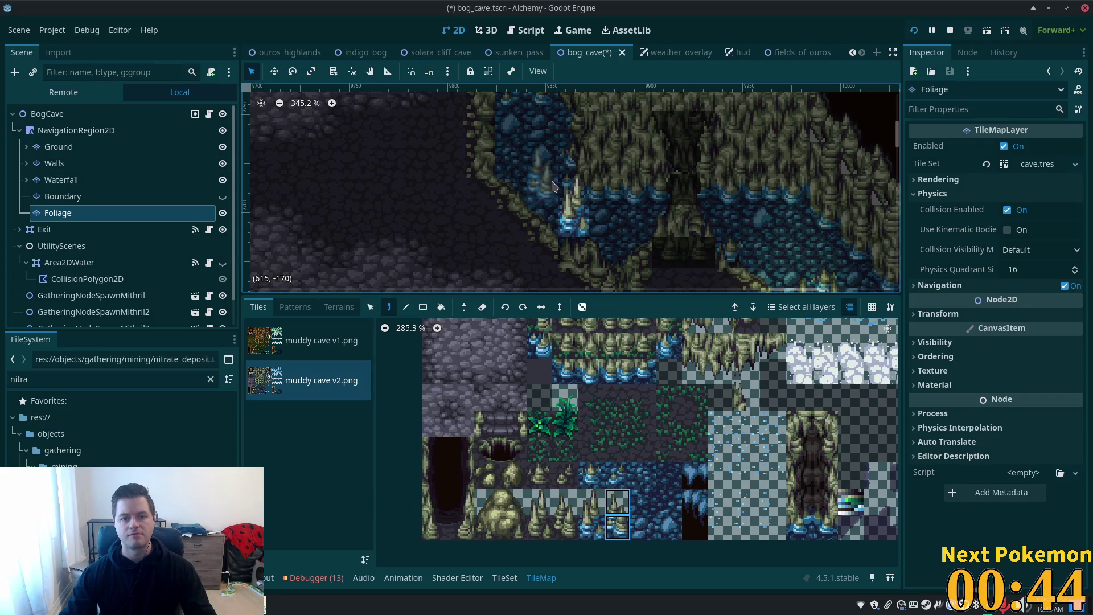
Step: Return to the BogCave root and save the bog_cave scene
{"action": "scroll", "coordinate": [617, 206], "scroll_direction": "up", "scroll_amount": 4}
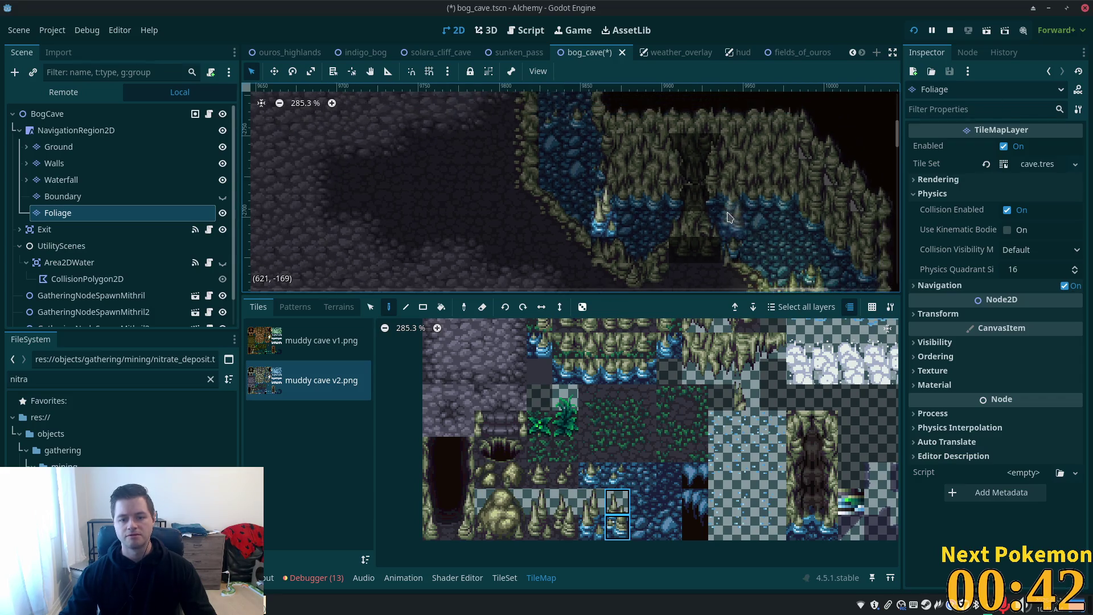
{"action": "left_click", "coordinate": [59, 146]}
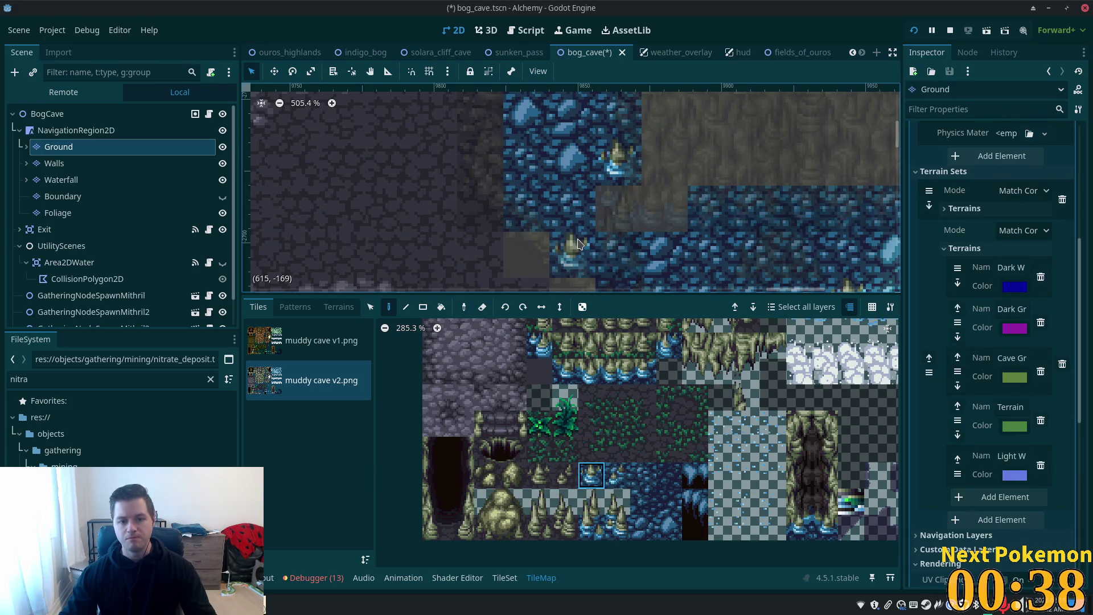
{"action": "key", "text": "Escape"}
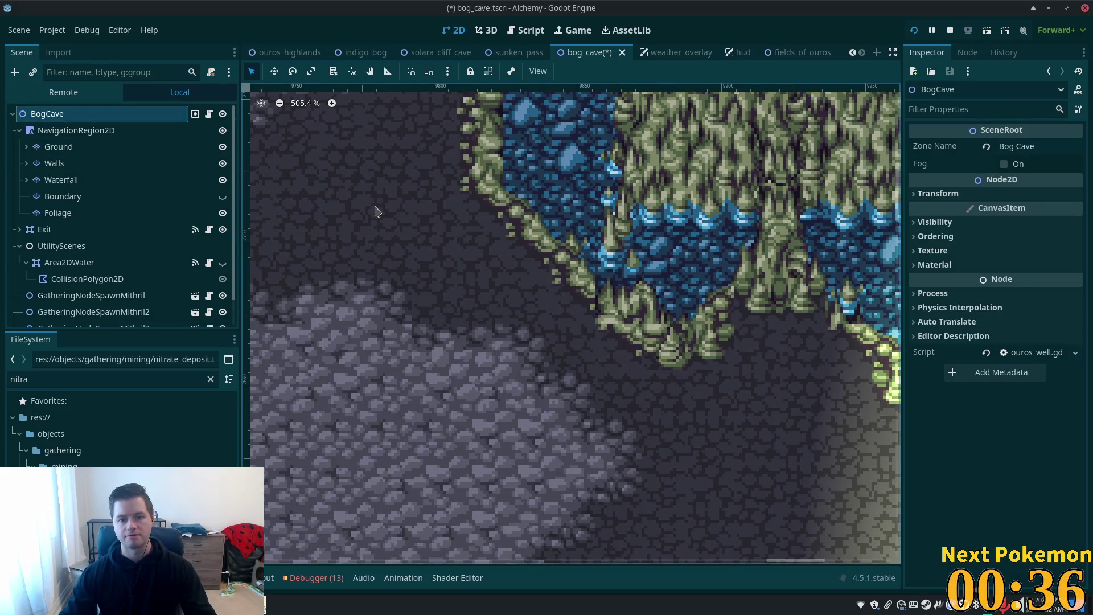
{"action": "key", "text": "ctrl+s"}
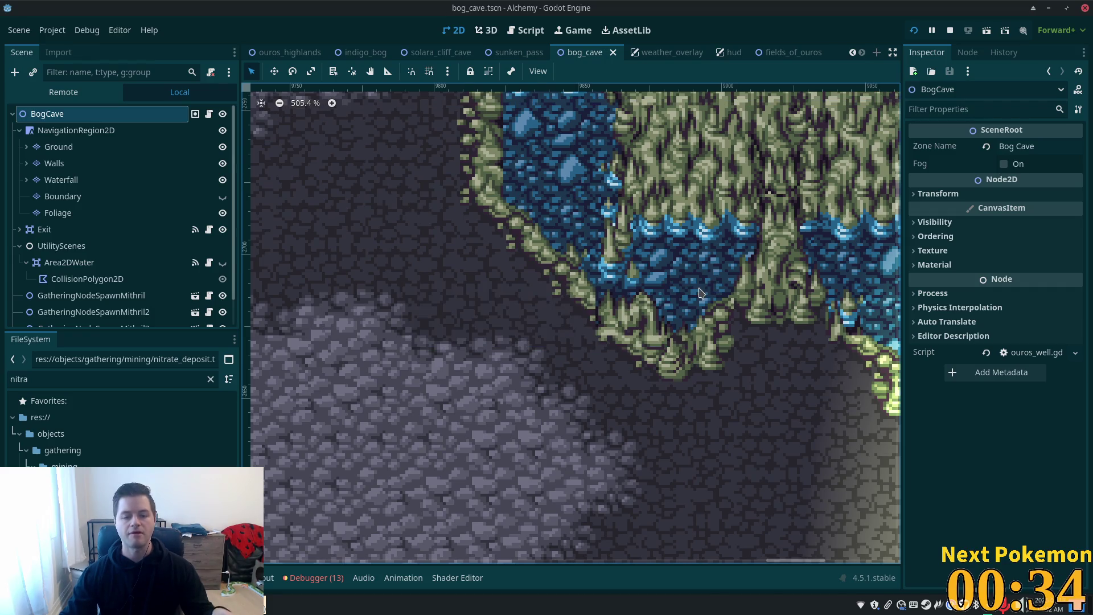
Step: Restart the project, walk north through Bog Cave to the waterfall water, and return to the editor
{"action": "key", "text": "Up"}
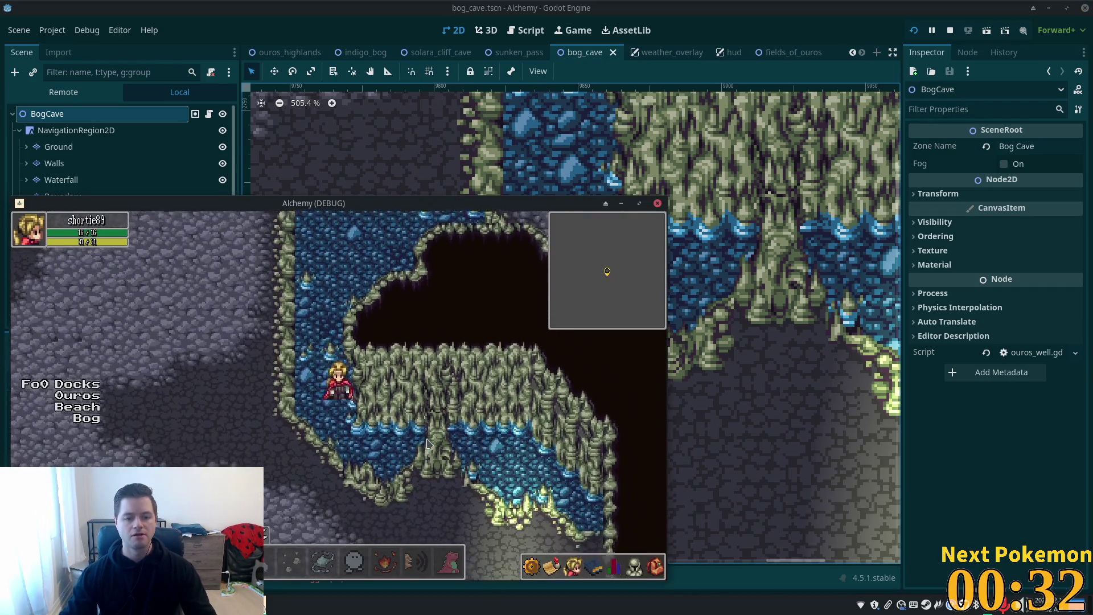
{"action": "left_click", "coordinate": [914, 32]}
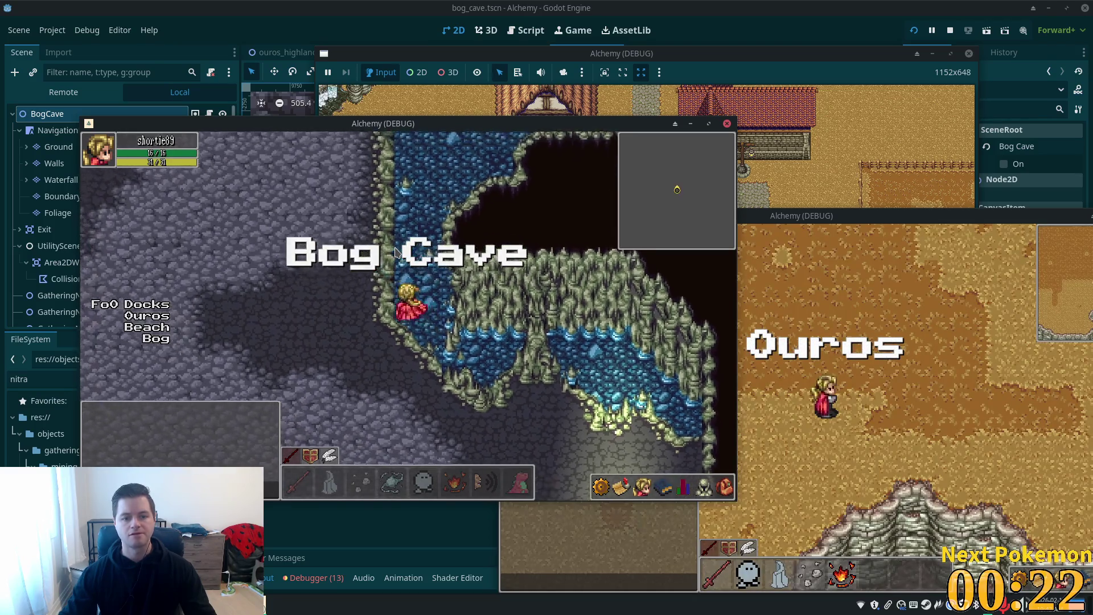
{"action": "key", "text": "w"}
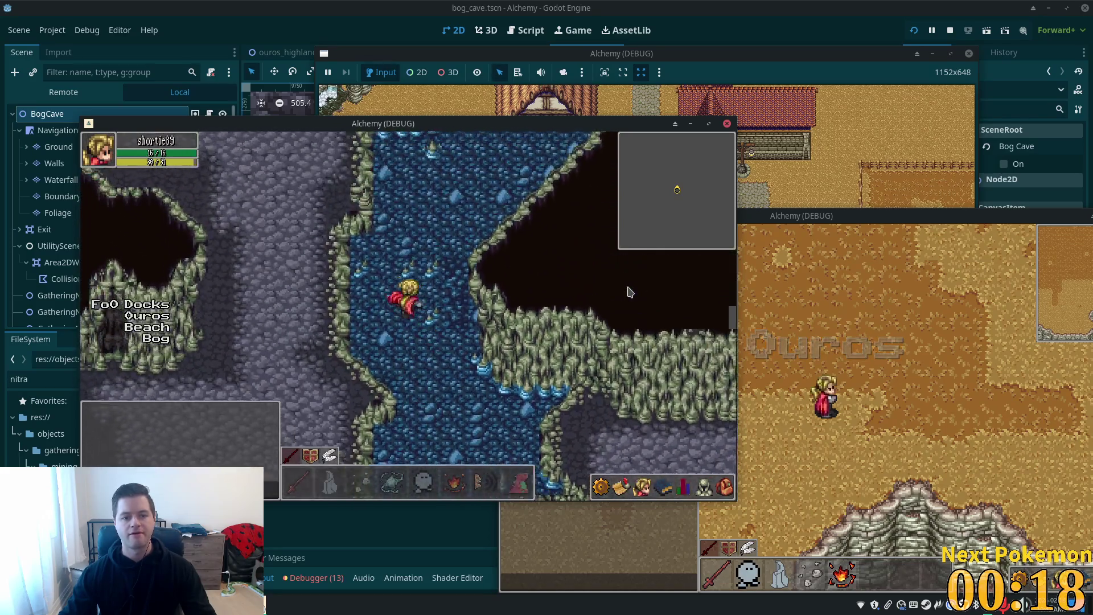
{"action": "key", "text": "w"}
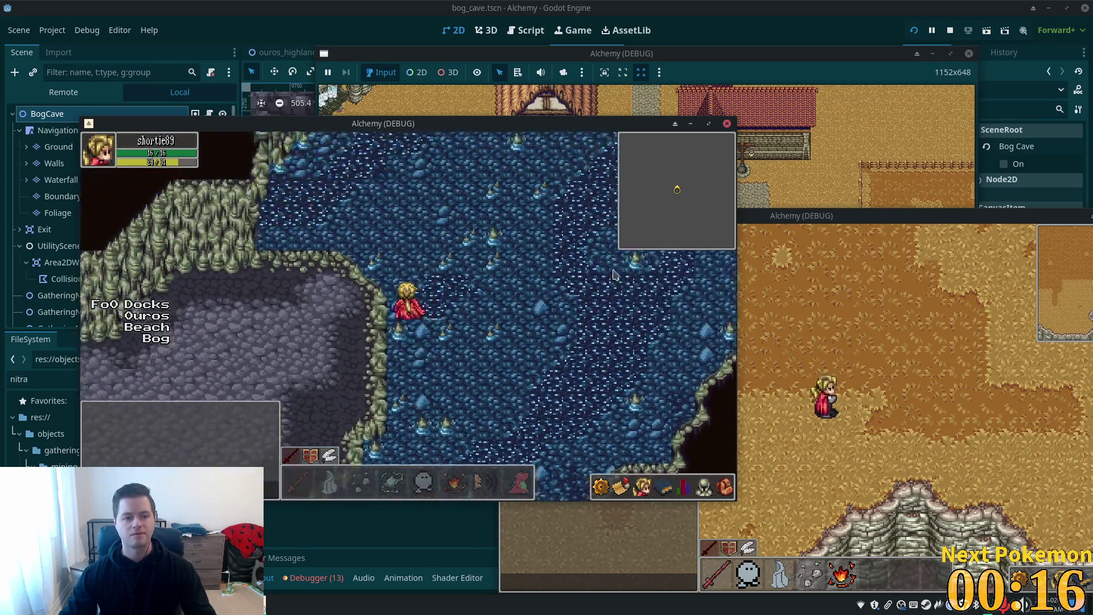
{"action": "key", "text": "w"}
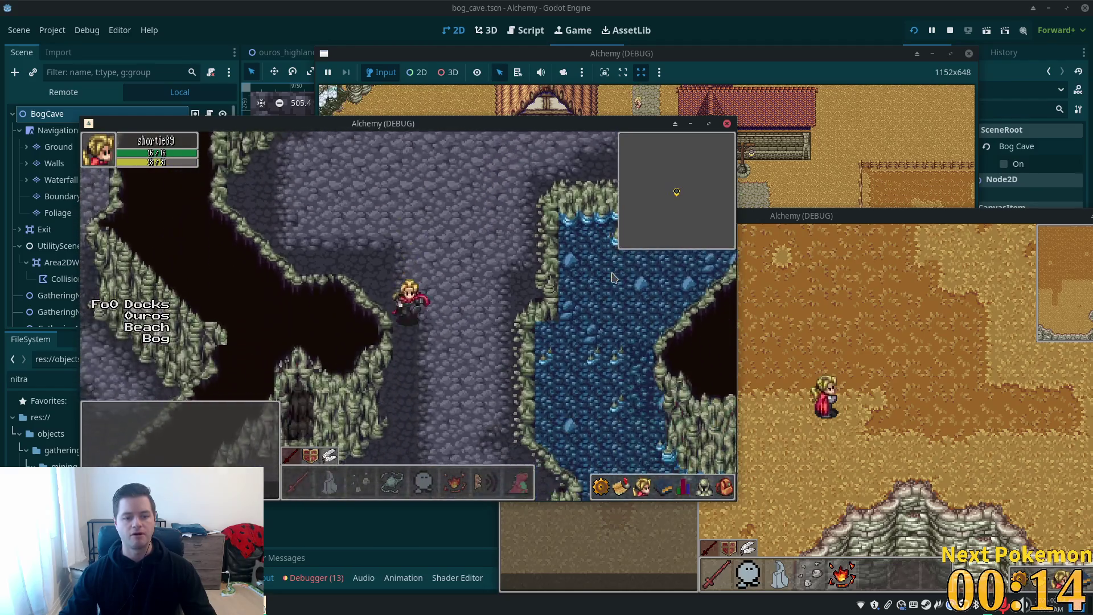
{"action": "key", "text": "w"}
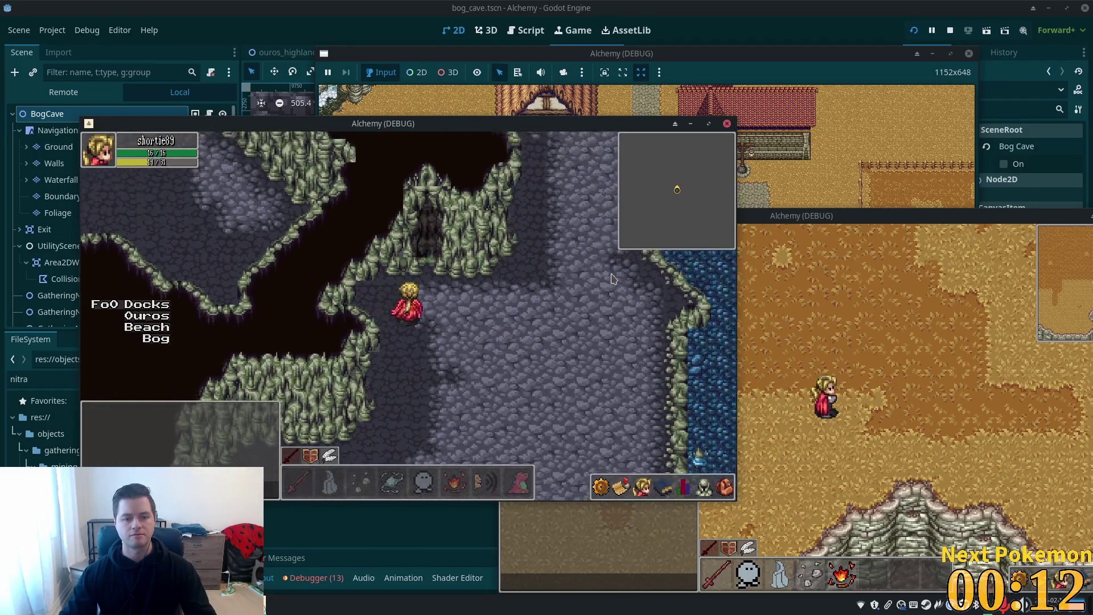
{"action": "key", "text": "w"}
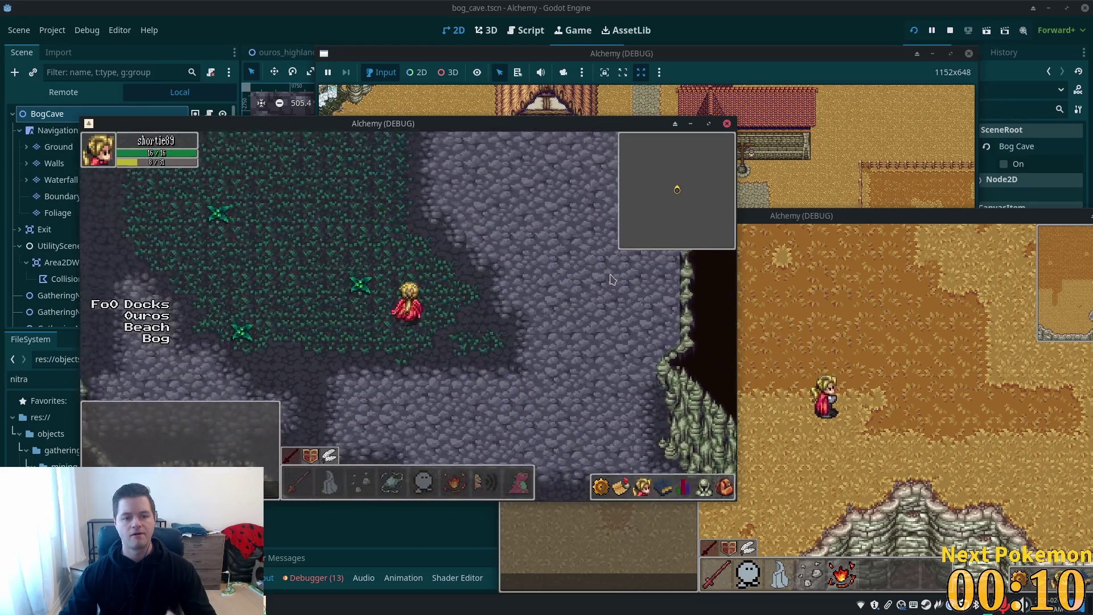
{"action": "key", "text": "w"}
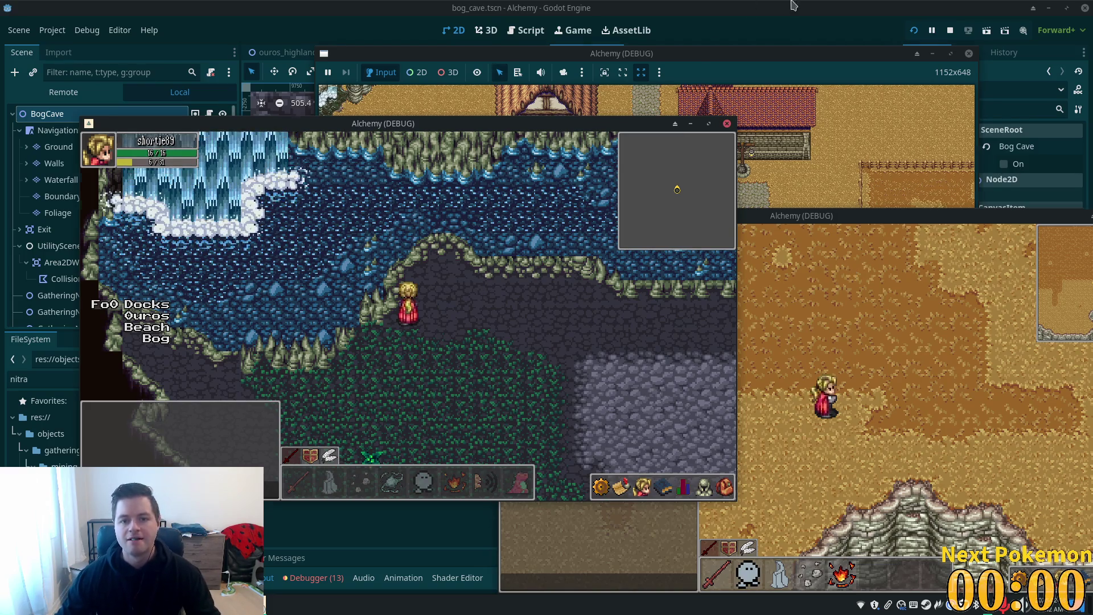
{"action": "key", "text": "alt+Tab"}
{"action": "scroll", "coordinate": [482, 151], "scroll_direction": "down", "scroll_amount": 8}
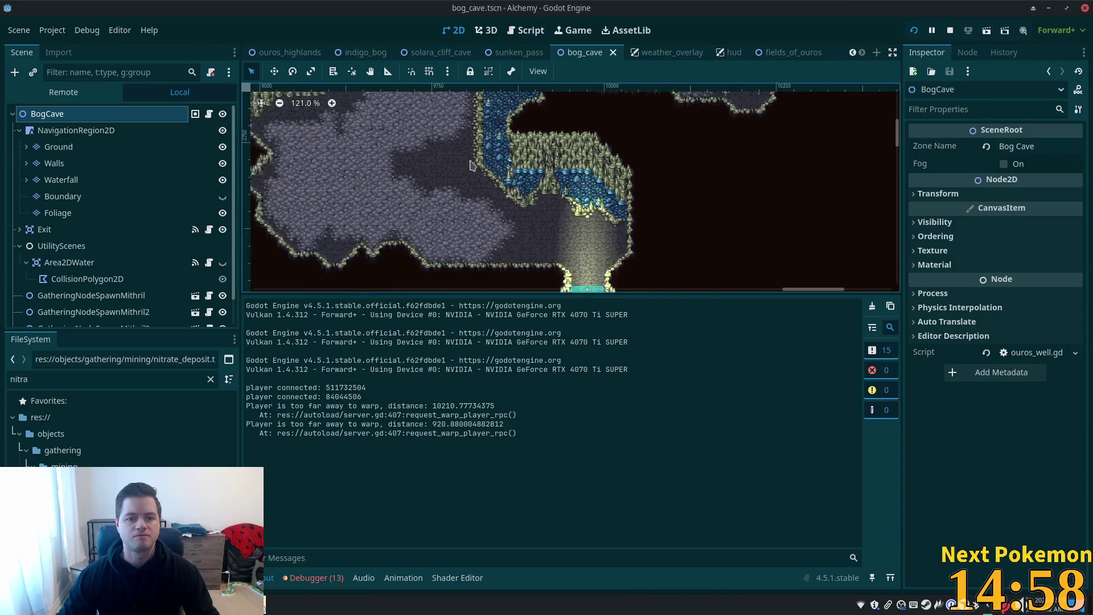
Step: Zoom to the waterfall and paint muddy cave v2 spike tiles into the water on Foliage
{"action": "left_click_drag", "start_coordinate": [634, 200], "coordinate": [928, 278]}
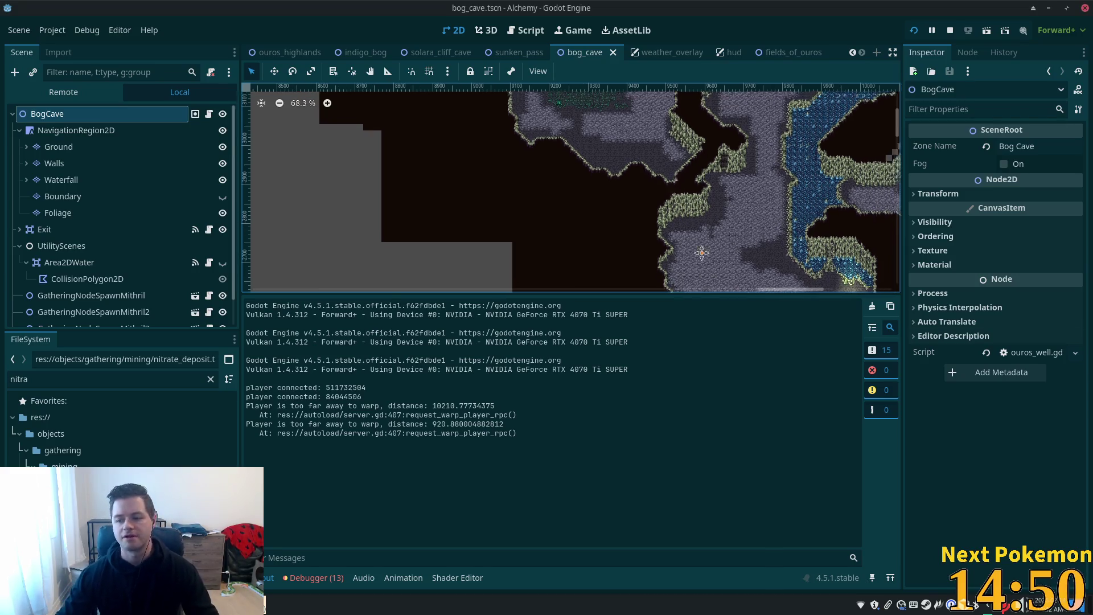
{"action": "left_click_drag", "start_coordinate": [677, 178], "coordinate": [739, 188]}
{"action": "scroll", "coordinate": [565, 187], "scroll_direction": "up", "scroll_amount": 5}
{"action": "scroll", "coordinate": [565, 186], "scroll_direction": "up", "scroll_amount": 9}
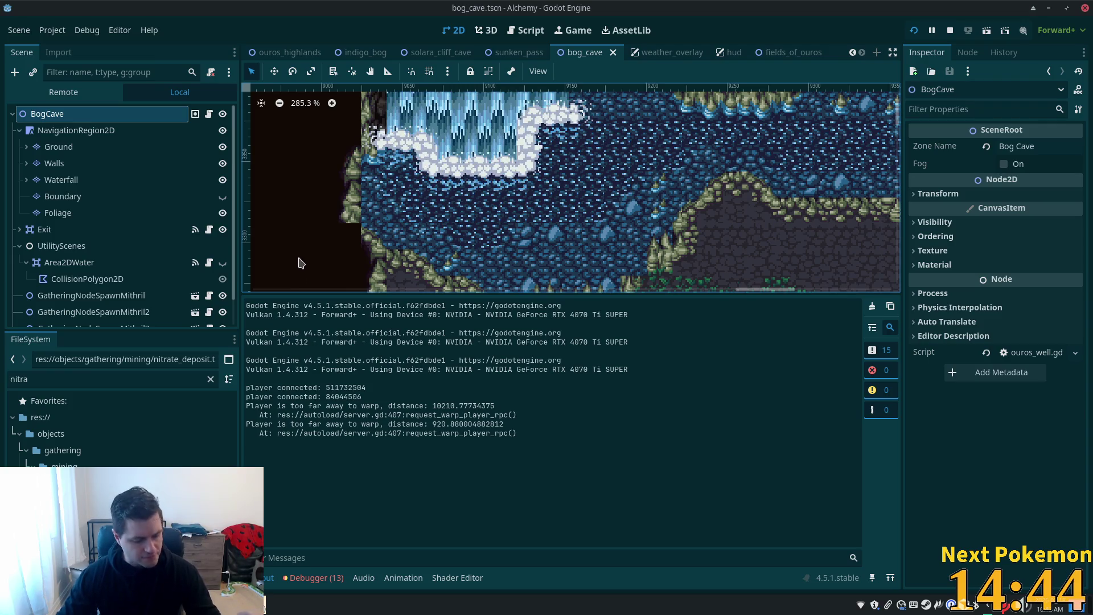
{"action": "left_click", "coordinate": [58, 212]}
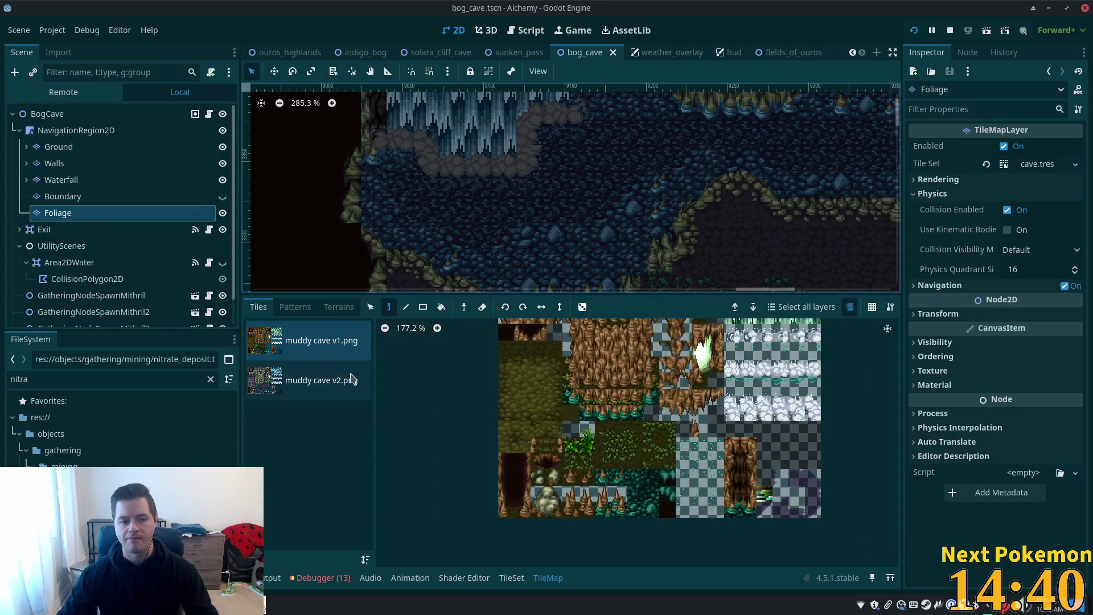
{"action": "left_click", "coordinate": [321, 381]}
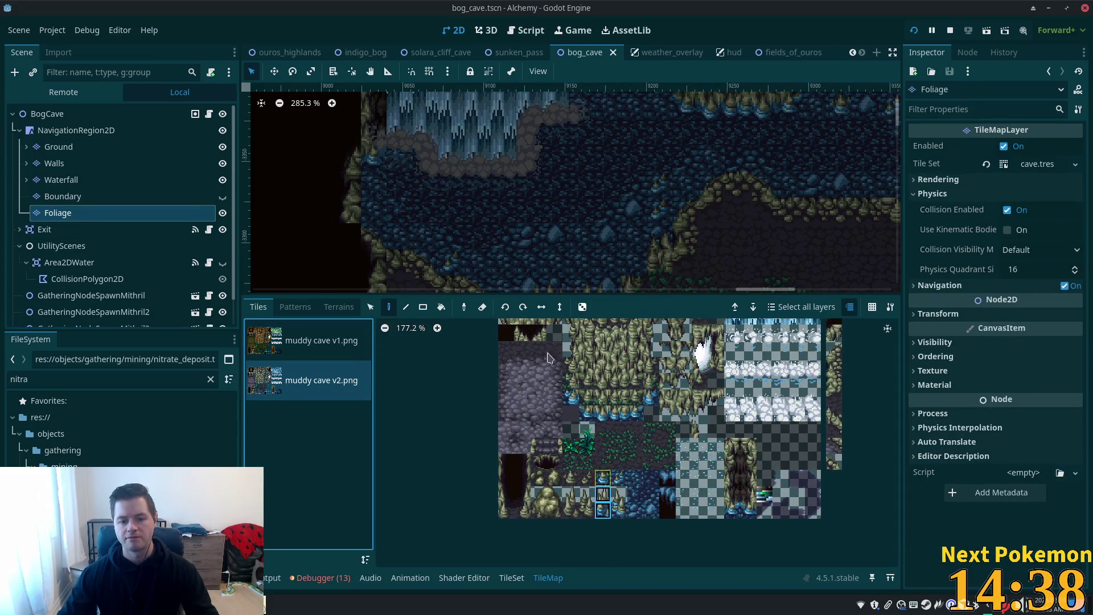
{"action": "left_click", "coordinate": [385, 212]}
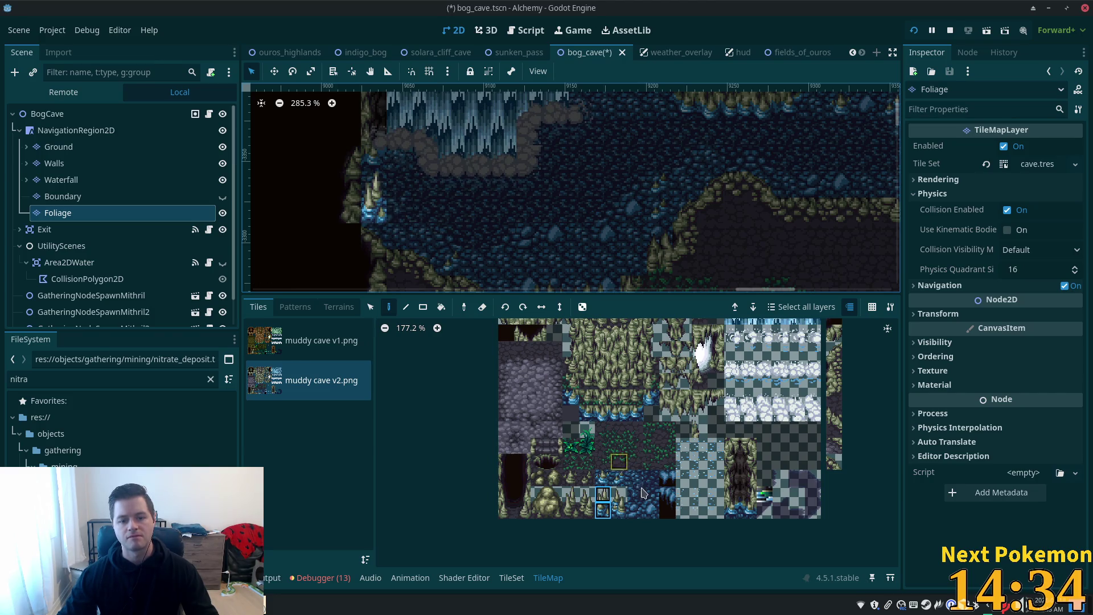
{"action": "left_click", "coordinate": [619, 510]}
{"action": "left_click_drag", "start_coordinate": [620, 503], "coordinate": [619, 511]}
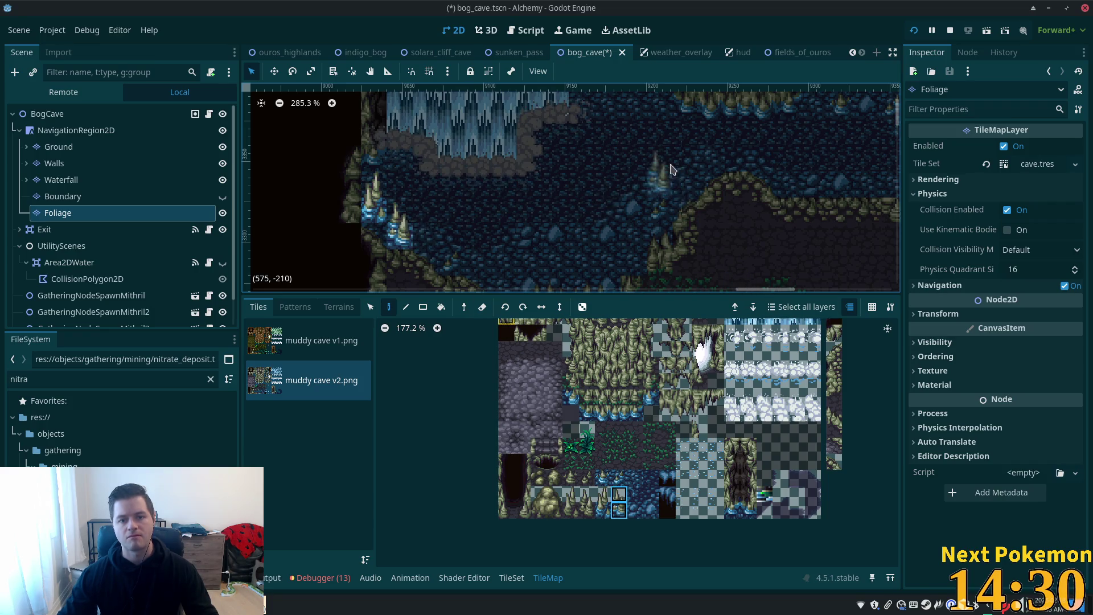
Step: Place two stalagmite pairs along the upper water, then save the bog_cave scene
{"action": "left_click_drag", "start_coordinate": [660, 173], "coordinate": [637, 234]}
{"action": "mouse_move", "coordinate": [603, 510]}
{"action": "left_mouse_down"}
{"action": "mouse_move", "coordinate": [603, 494]}
{"action": "mouse_move", "coordinate": [619, 494]}
{"action": "left_mouse_up"}
{"action": "left_click", "coordinate": [607, 155]}
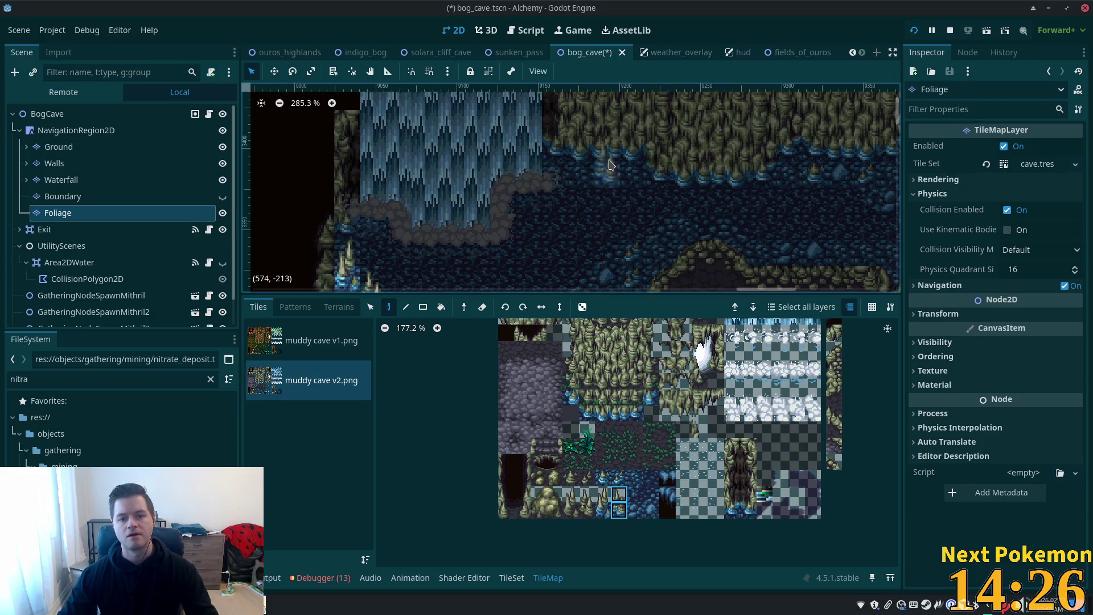
{"action": "left_click_drag", "start_coordinate": [603, 509], "coordinate": [604, 493]}
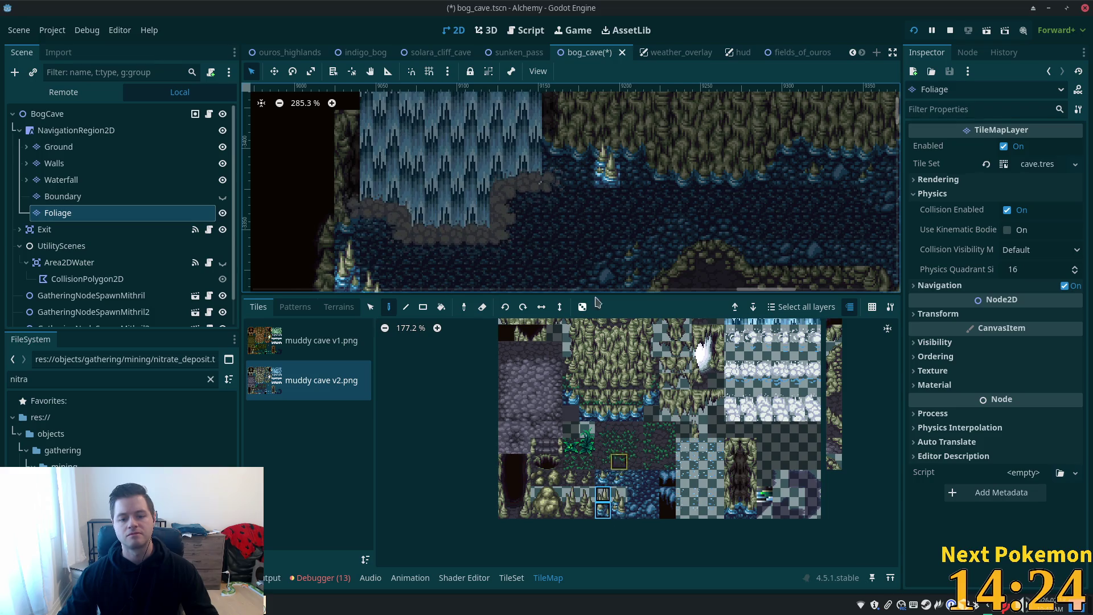
{"action": "left_click", "coordinate": [573, 168]}
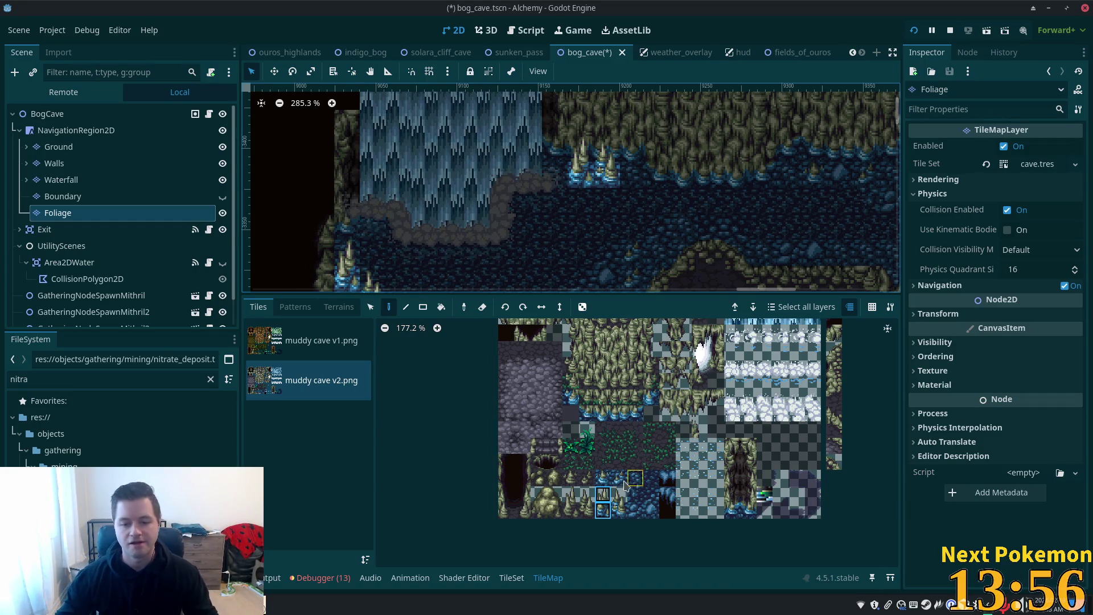
{"action": "left_click", "coordinate": [603, 478]}
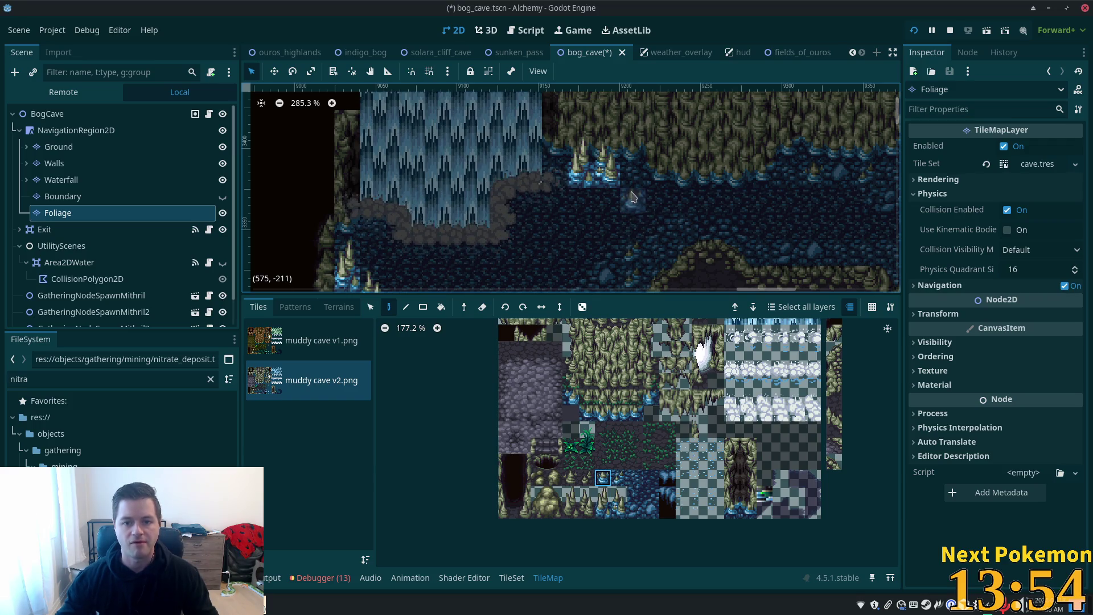
{"action": "key", "text": "ctrl+s"}
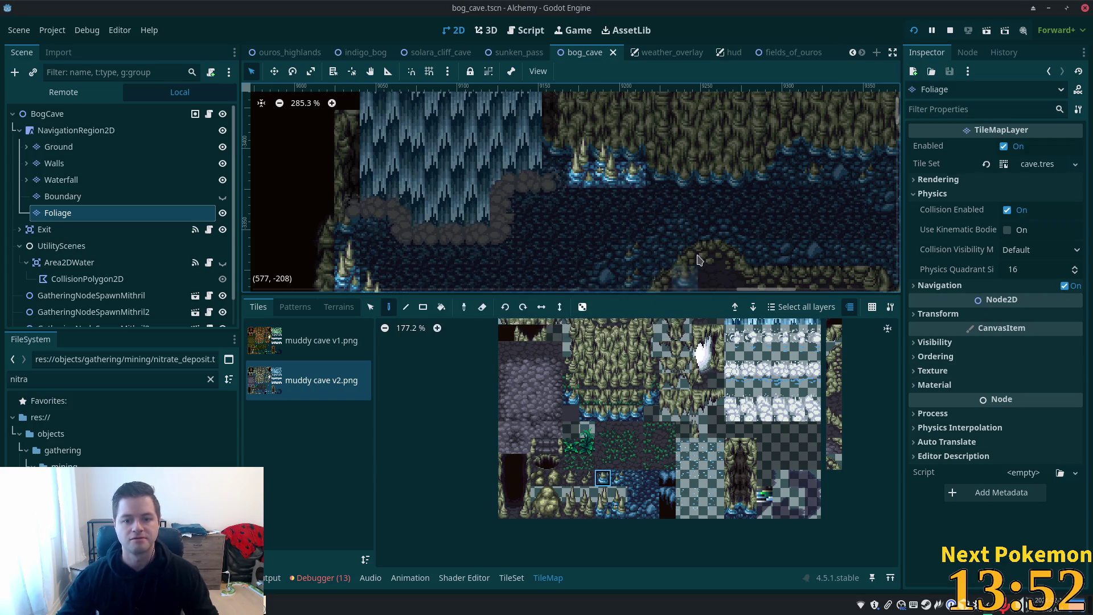
Step: Browse stalagmite tiles, switching between the muddy cave v1.png and v2.png sheets
{"action": "scroll", "coordinate": [717, 160], "scroll_direction": "down", "scroll_amount": 3}
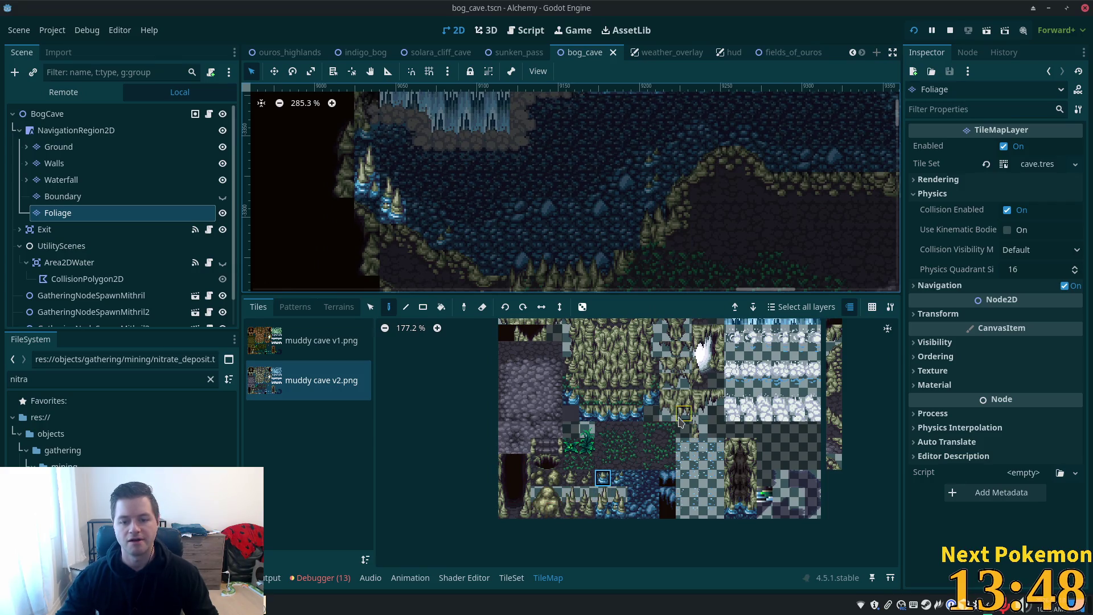
{"action": "scroll", "coordinate": [681, 422], "scroll_direction": "down", "scroll_amount": 1}
{"action": "scroll", "coordinate": [626, 433], "scroll_direction": "down", "scroll_amount": 2}
{"action": "scroll", "coordinate": [551, 450], "scroll_direction": "up", "scroll_amount": 2}
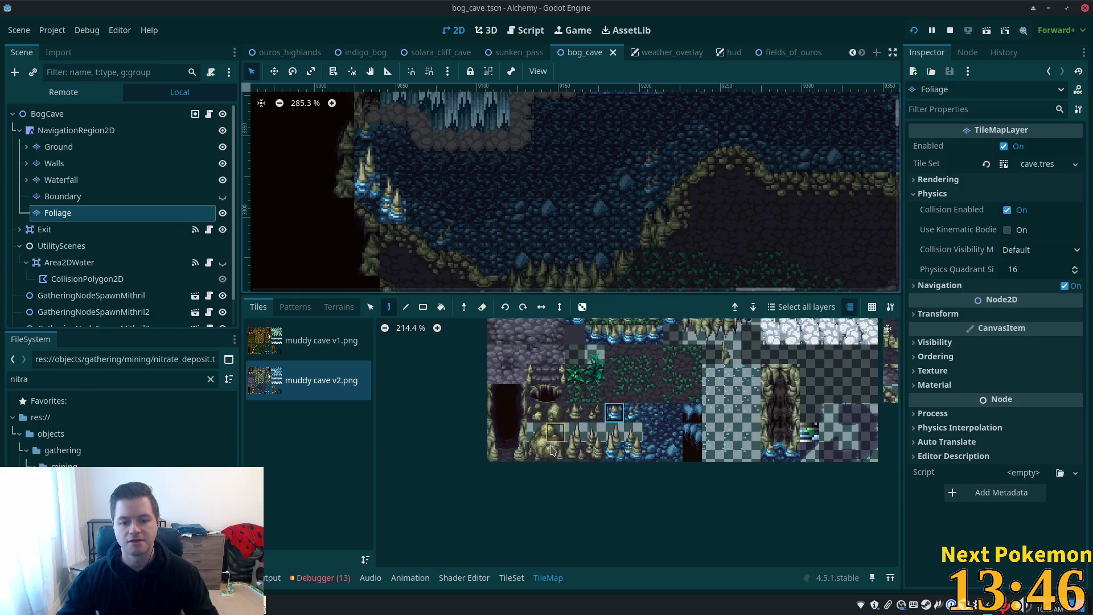
{"action": "left_click_drag", "start_coordinate": [545, 455], "coordinate": [557, 454]}
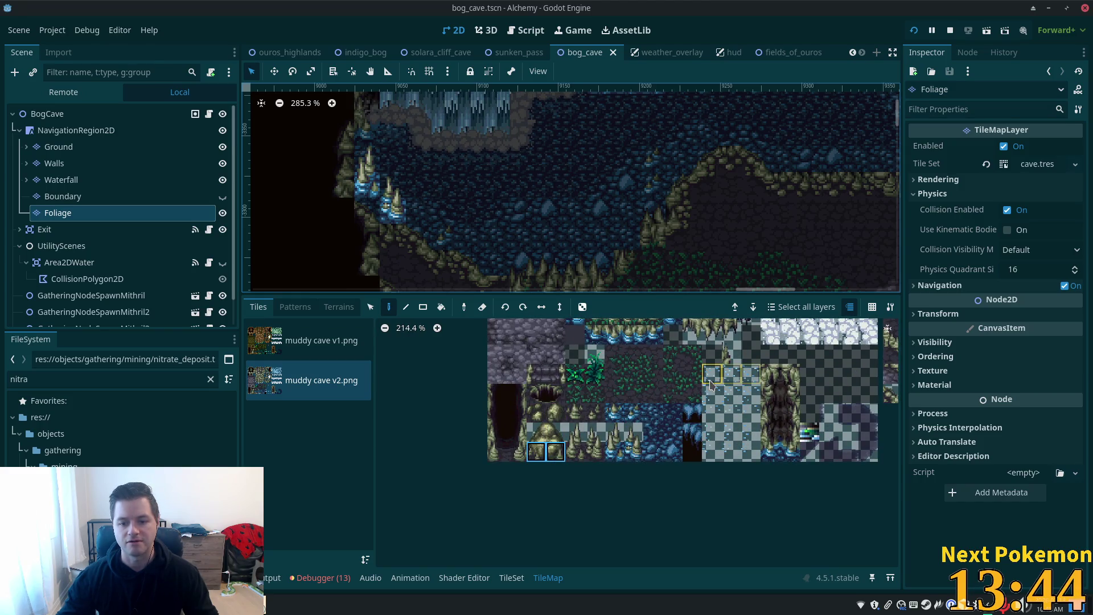
{"action": "scroll", "coordinate": [717, 399], "scroll_direction": "up", "scroll_amount": 6}
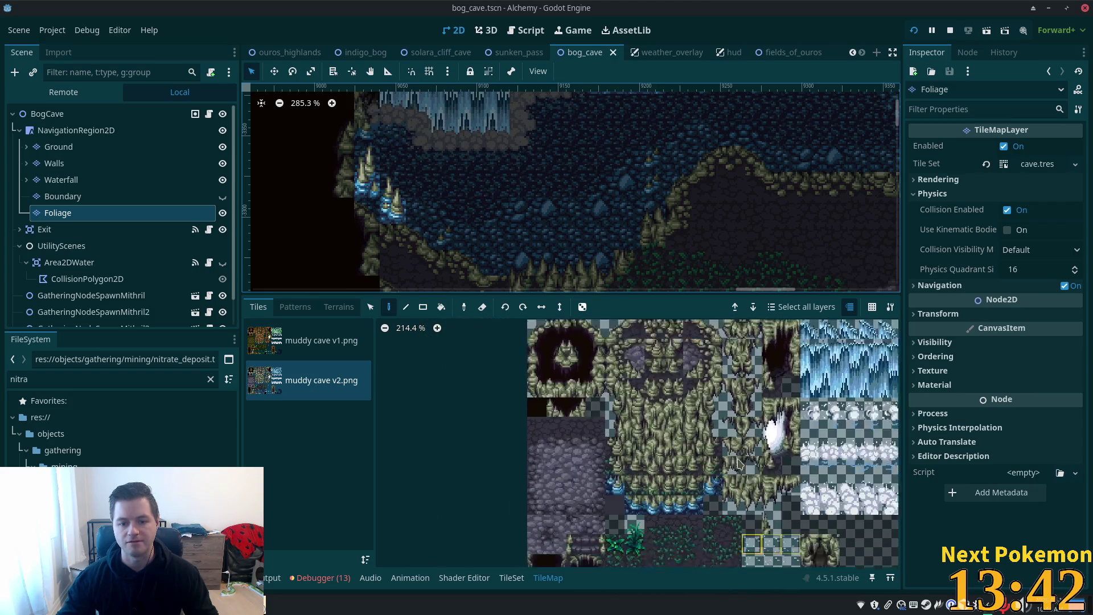
{"action": "scroll", "coordinate": [738, 463], "scroll_direction": "down", "scroll_amount": 6}
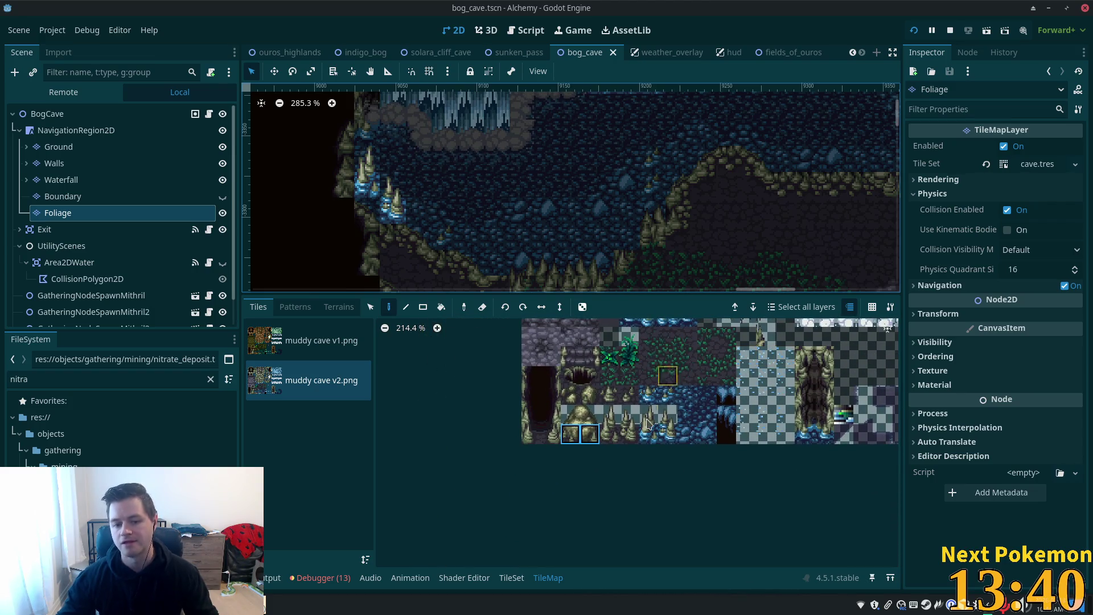
{"action": "left_click", "coordinate": [306, 344]}
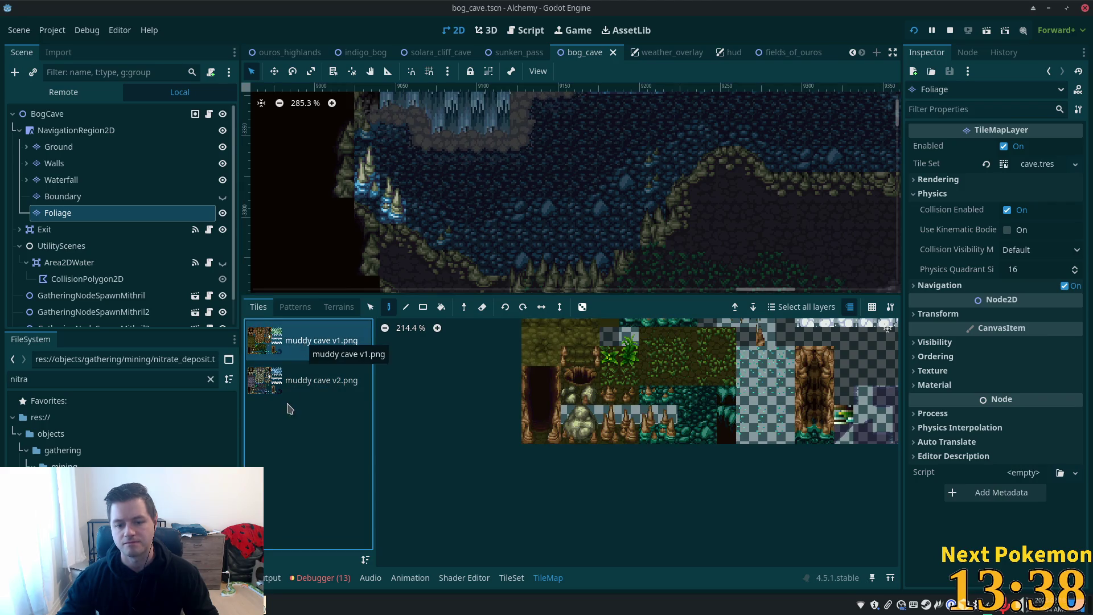
{"action": "left_click", "coordinate": [333, 386]}
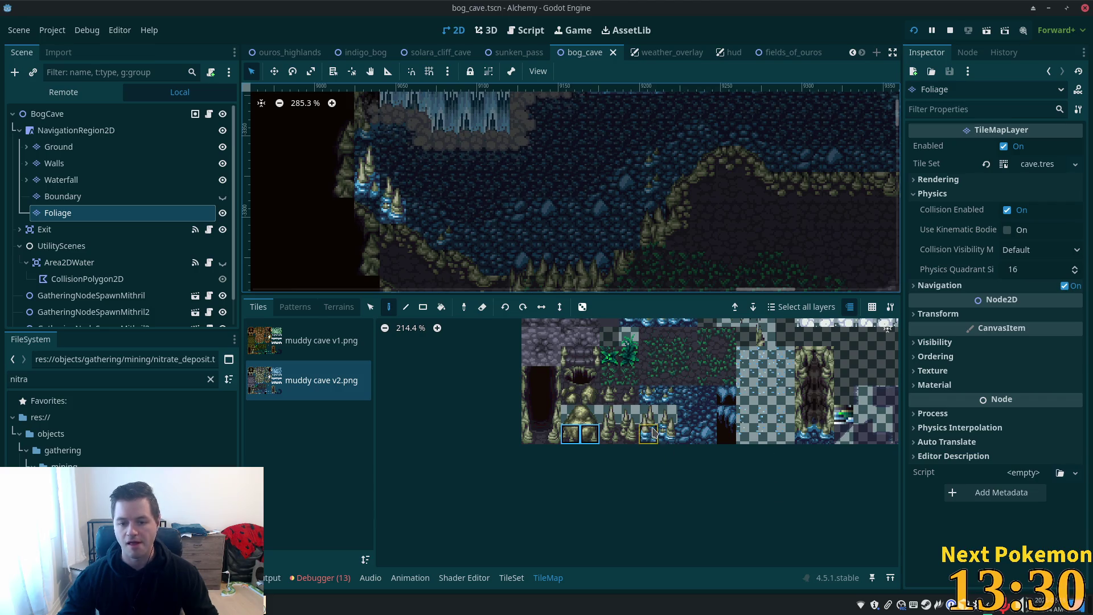
Step: Paint the vertical crystal stalagmite pair onto the water, save, and launch the game
{"action": "left_click_drag", "start_coordinate": [668, 415], "coordinate": [668, 434]}
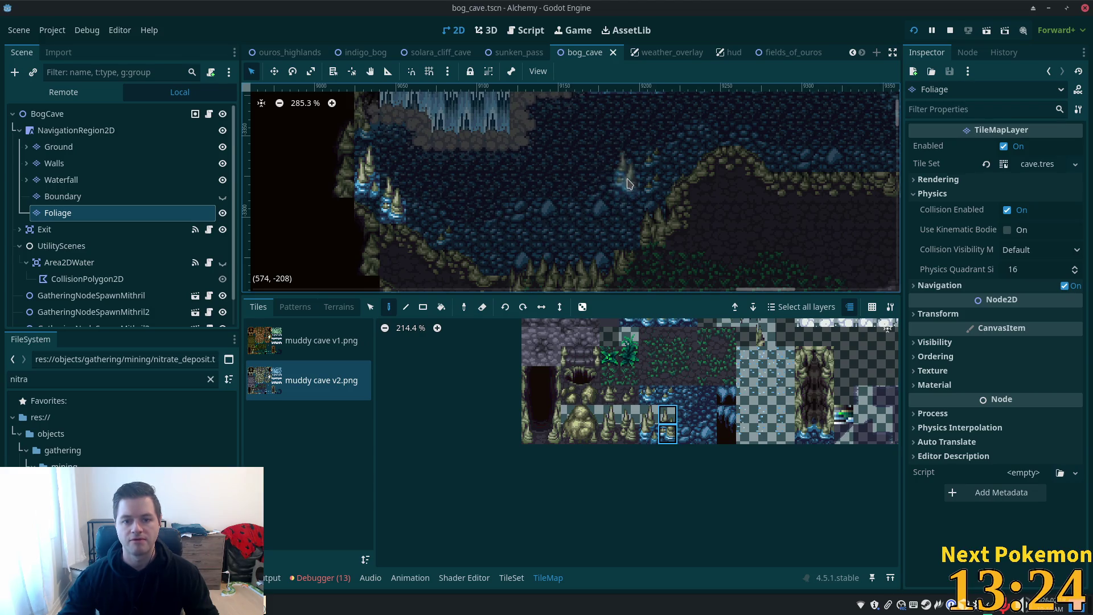
{"action": "left_click", "coordinate": [629, 179]}
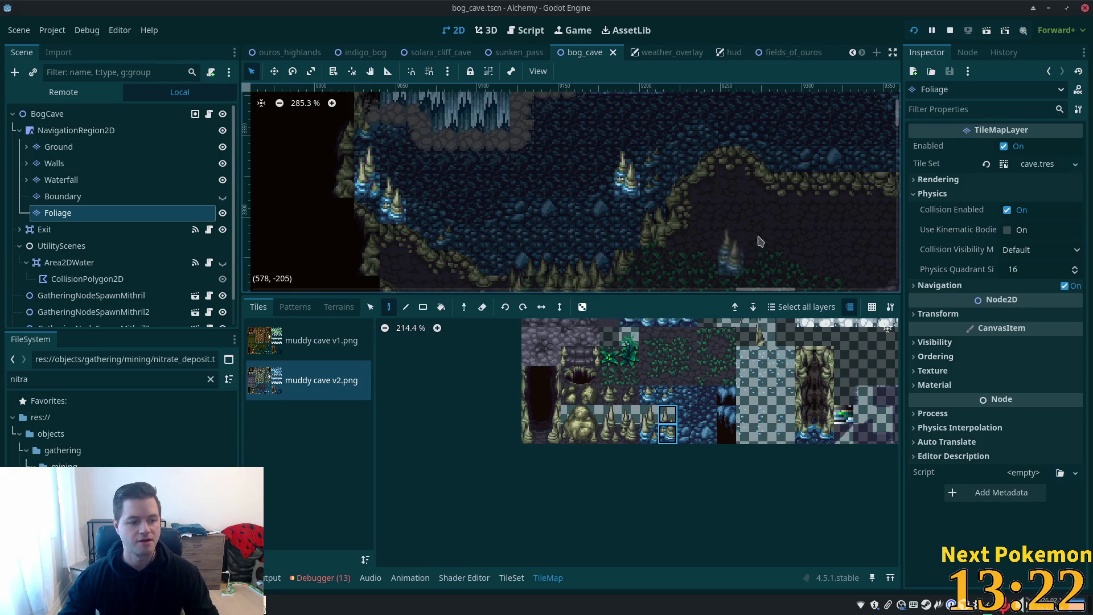
{"action": "key", "text": "ctrl+s"}
{"action": "left_click", "coordinate": [915, 31]}
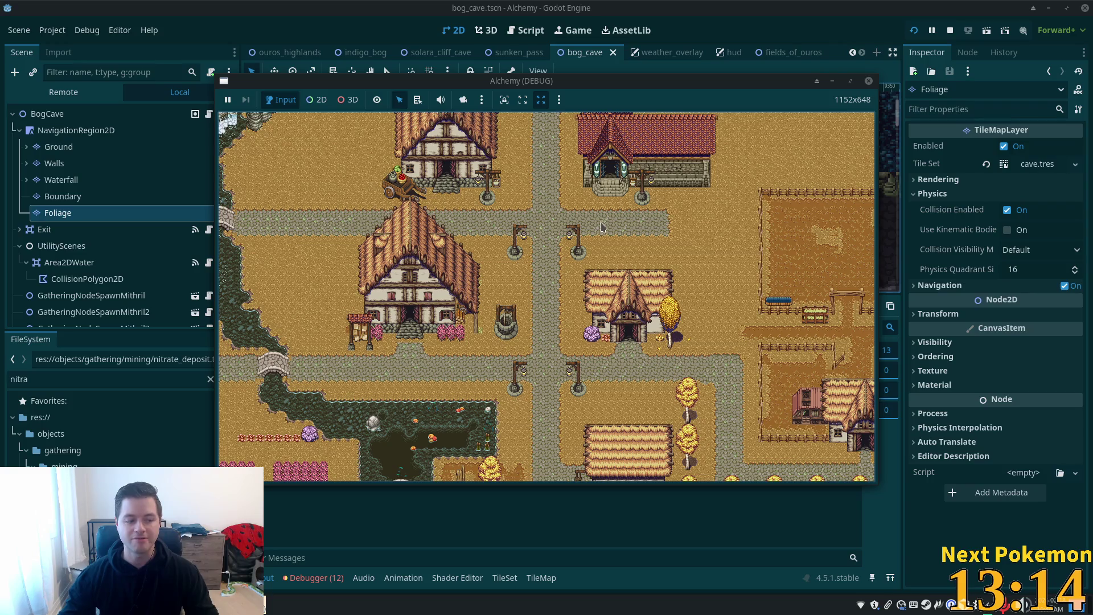
Step: Reposition the three Alchemy (DEBUG) game windows, including the Ouros and cave views
{"action": "left_click_drag", "start_coordinate": [469, 80], "coordinate": [521, 51]}
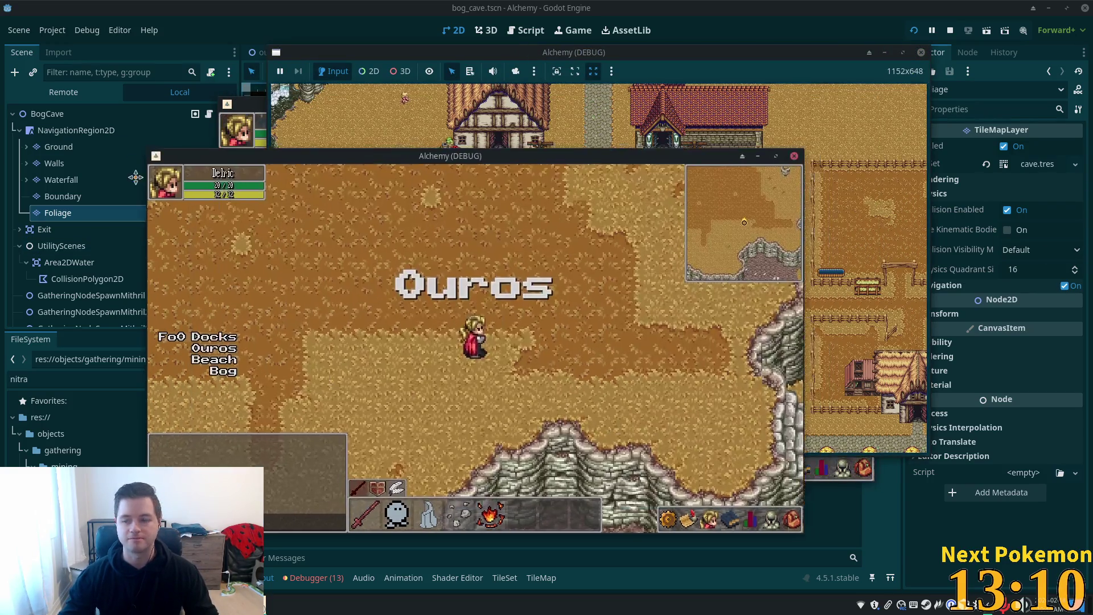
{"action": "left_click_drag", "start_coordinate": [175, 162], "coordinate": [103, 137]}
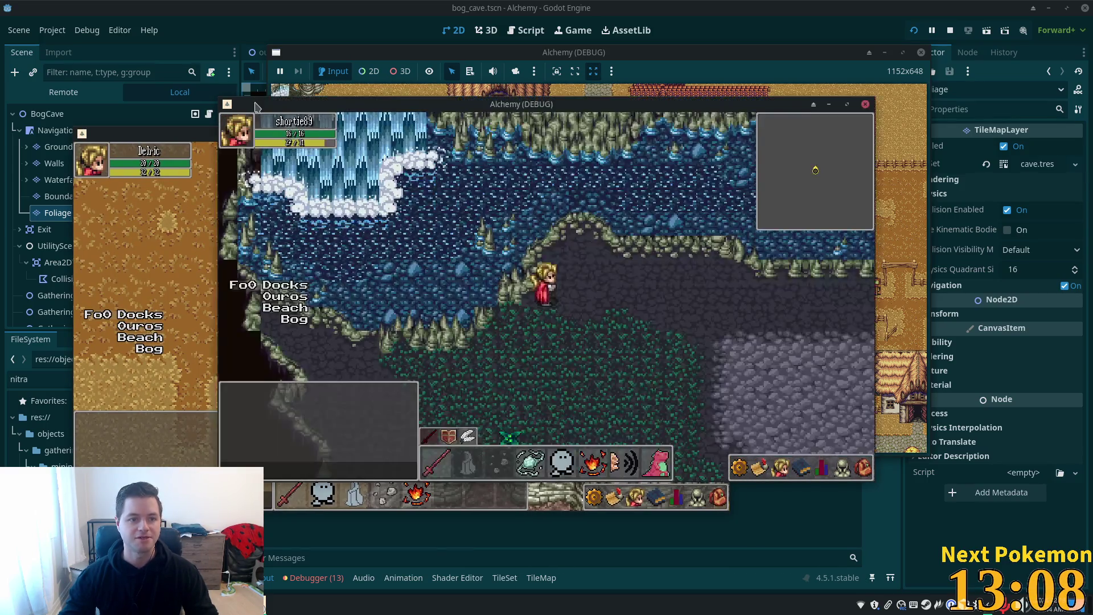
{"action": "mouse_move", "coordinate": [243, 94]}
{"action": "left_mouse_down"}
{"action": "mouse_move", "coordinate": [433, 156]}
{"action": "mouse_move", "coordinate": [440, 176]}
{"action": "left_mouse_up"}
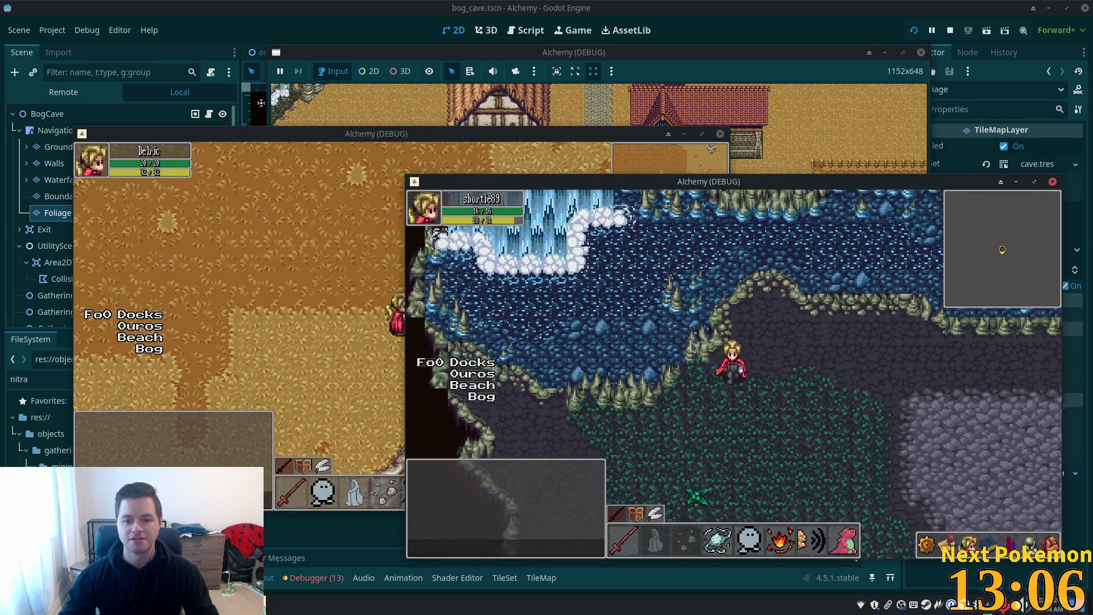
Step: Walk the character around the cave and along the rock ledge, then stop the game
{"action": "key", "text": "Left"}
{"action": "key", "text": "Right"}
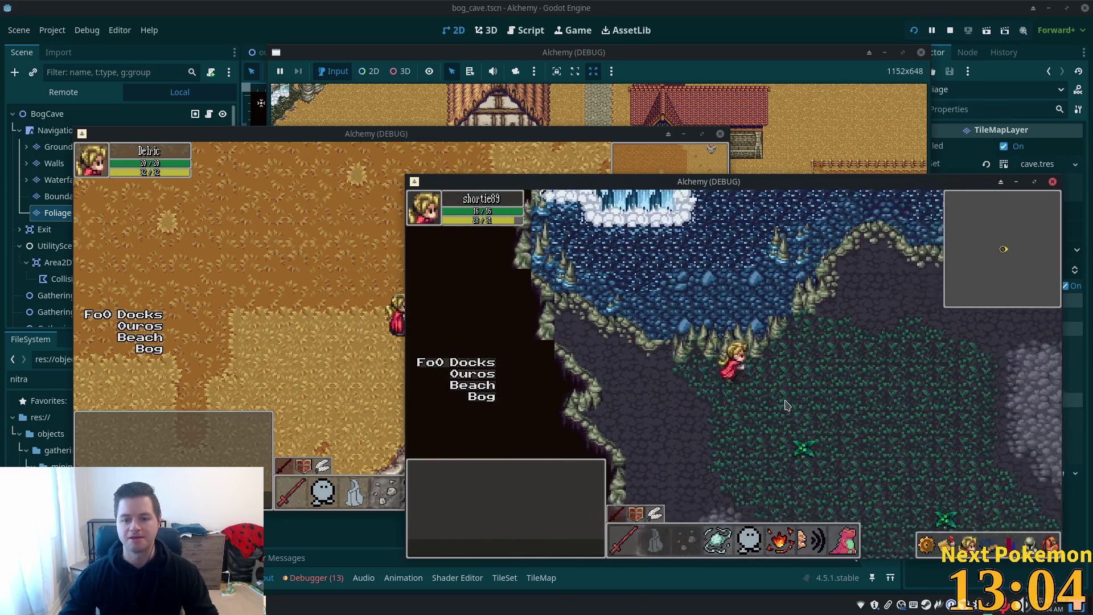
{"action": "key", "text": "Up"}
{"action": "key", "text": "Right"}
{"action": "key", "text": "Up"}
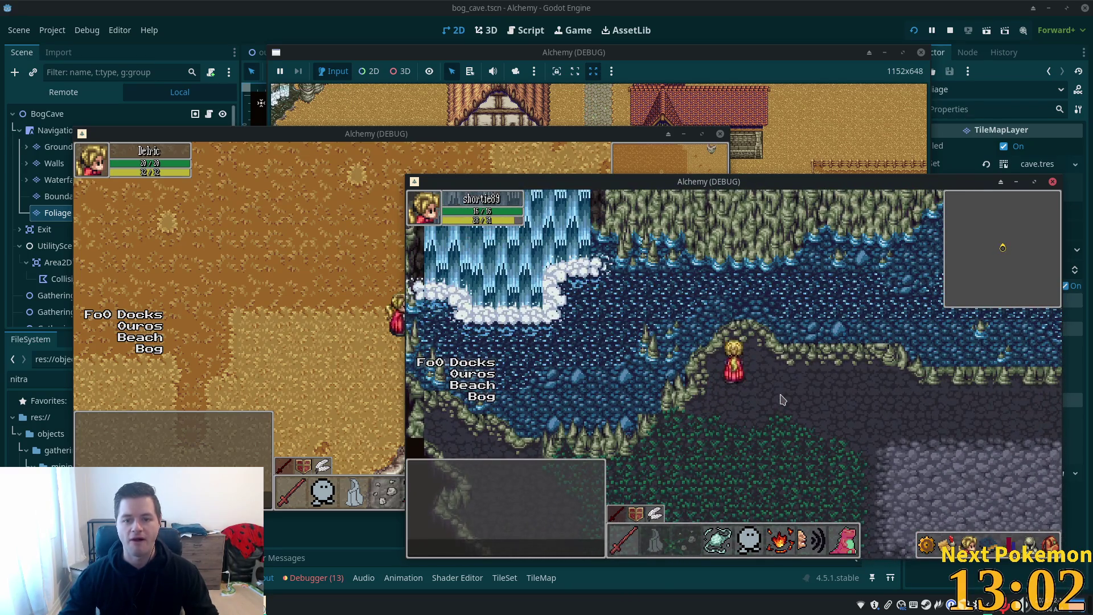
{"action": "key", "text": "Right"}
{"action": "key", "text": "Down"}
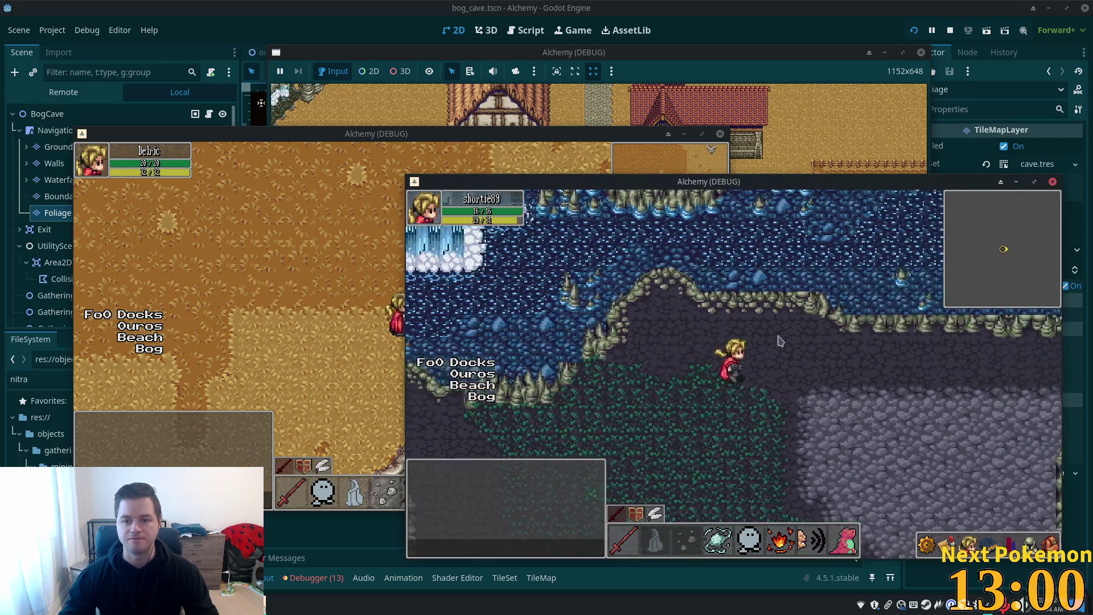
{"action": "key", "text": "Left"}
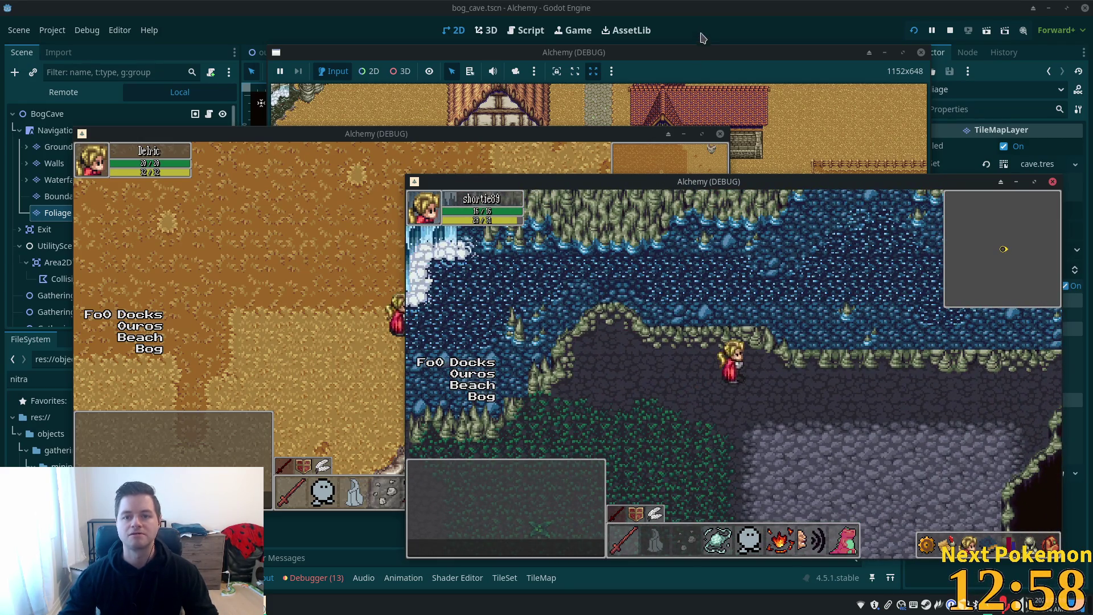
{"action": "key", "text": "F8"}
{"action": "scroll", "coordinate": [802, 252], "scroll_direction": "down", "scroll_amount": 3}
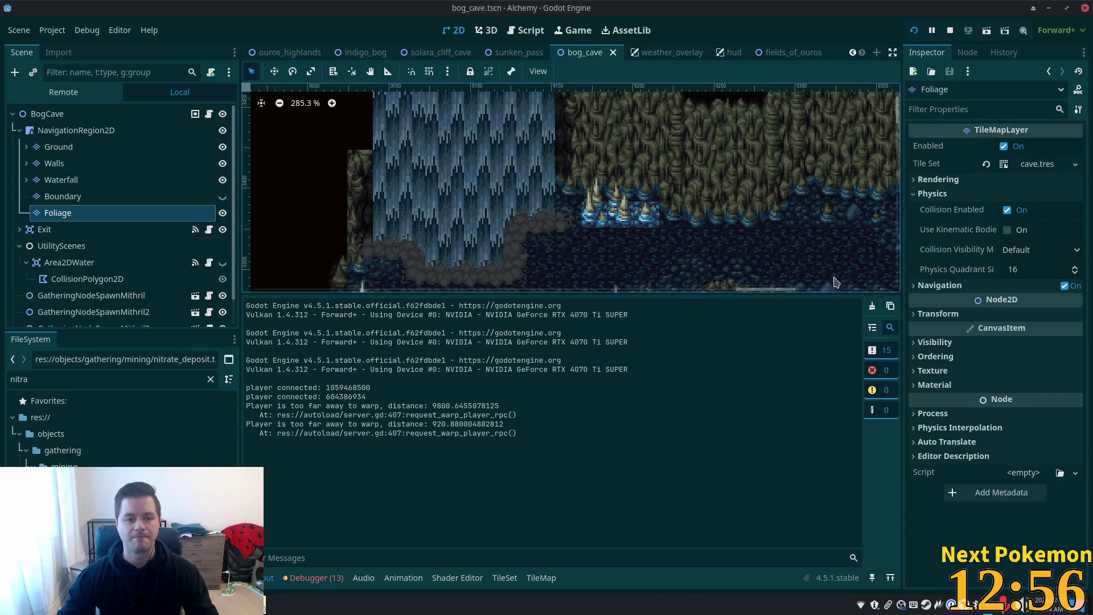
Step: On the Foliage layer, paint a two-tile crystal stalagmite onto the cave water
{"action": "left_click_drag", "start_coordinate": [801, 252], "coordinate": [550, 255]}
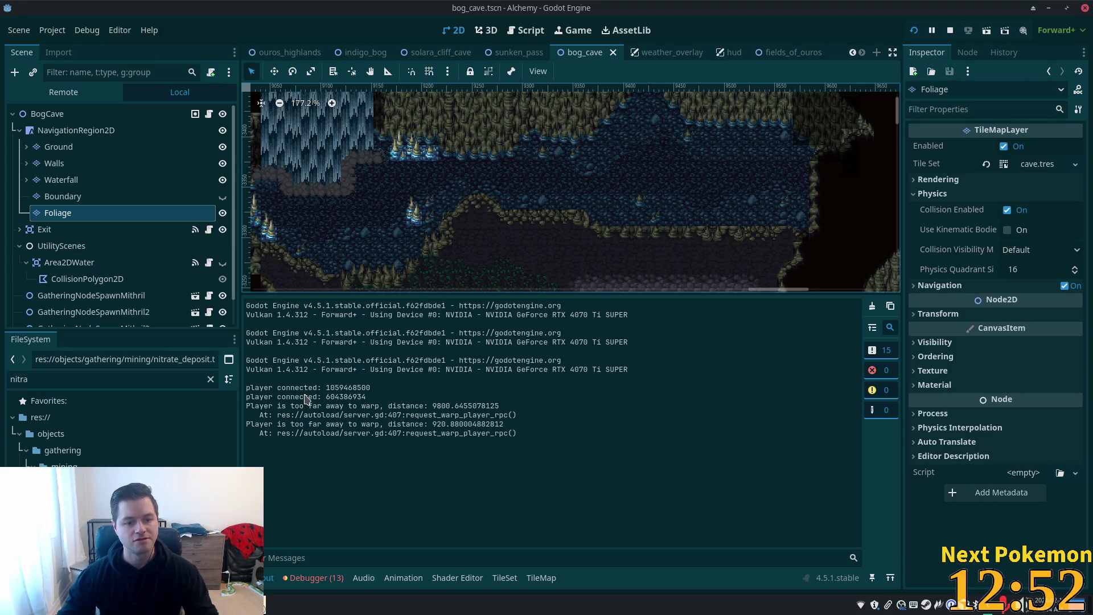
{"action": "left_click", "coordinate": [58, 213]}
{"action": "left_click", "coordinate": [322, 381]}
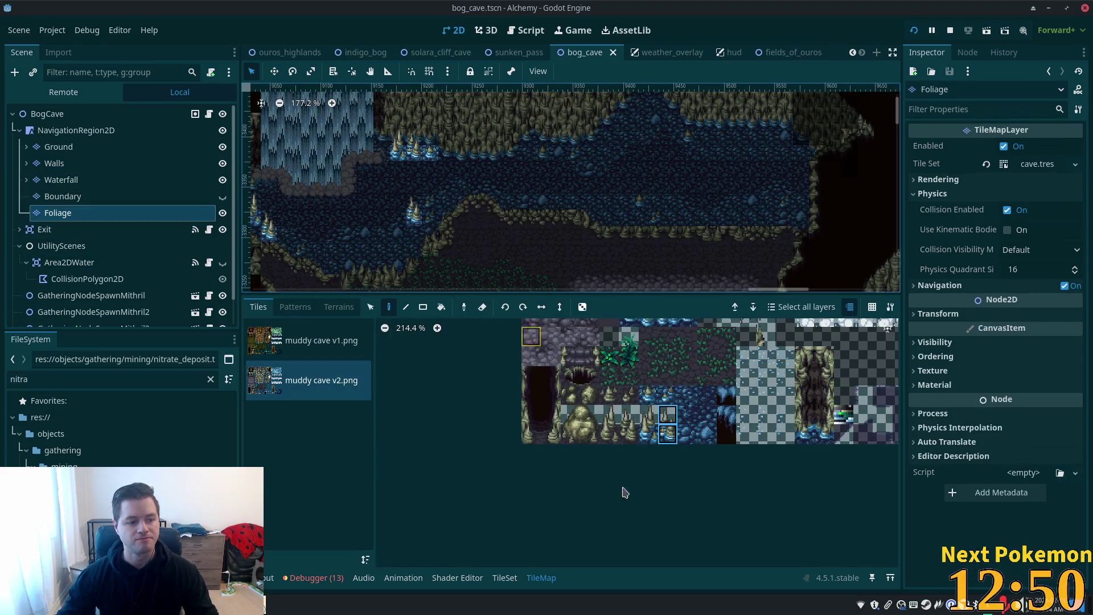
{"action": "left_click", "coordinate": [666, 424]}
{"action": "left_click_drag", "start_coordinate": [649, 415], "coordinate": [648, 434]}
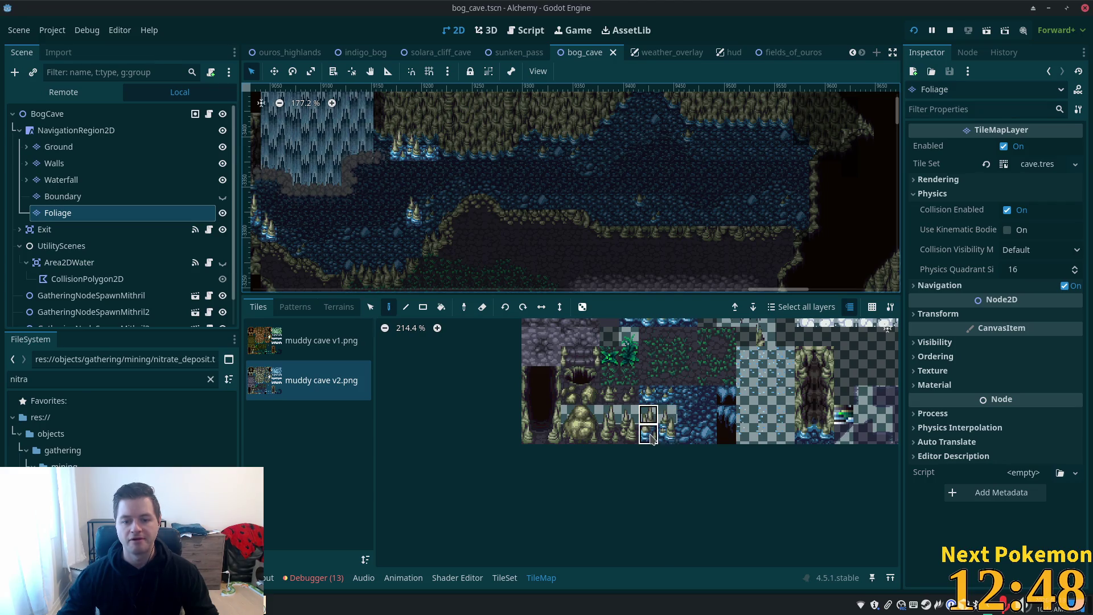
{"action": "left_click", "coordinate": [618, 197]}
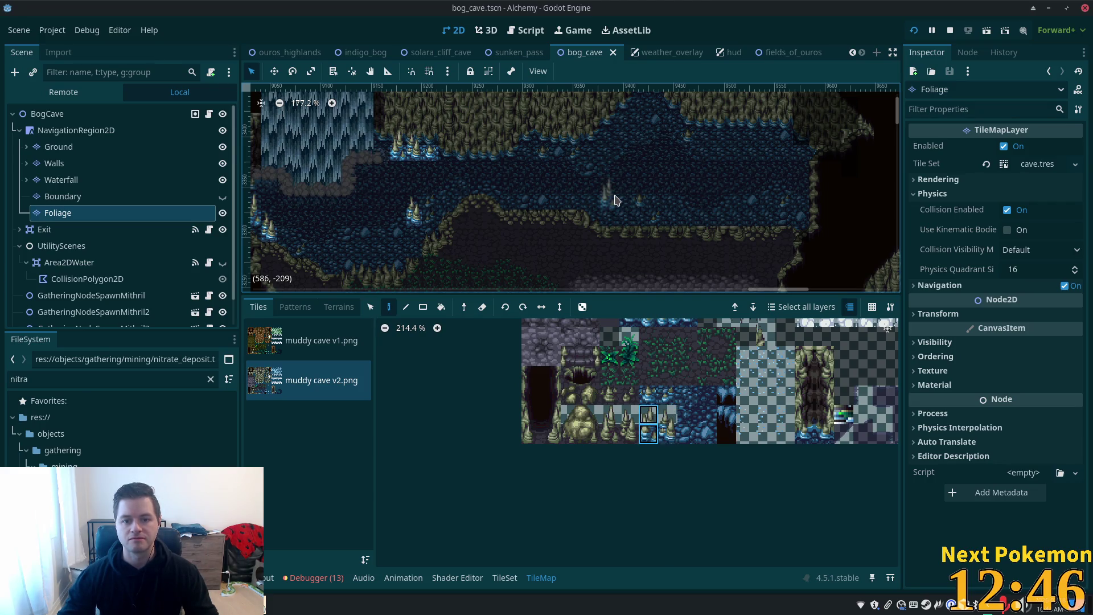
Step: Place another stalagmite in the eastern water and save the bog cave scene
{"action": "left_click_drag", "start_coordinate": [668, 434], "coordinate": [668, 415]}
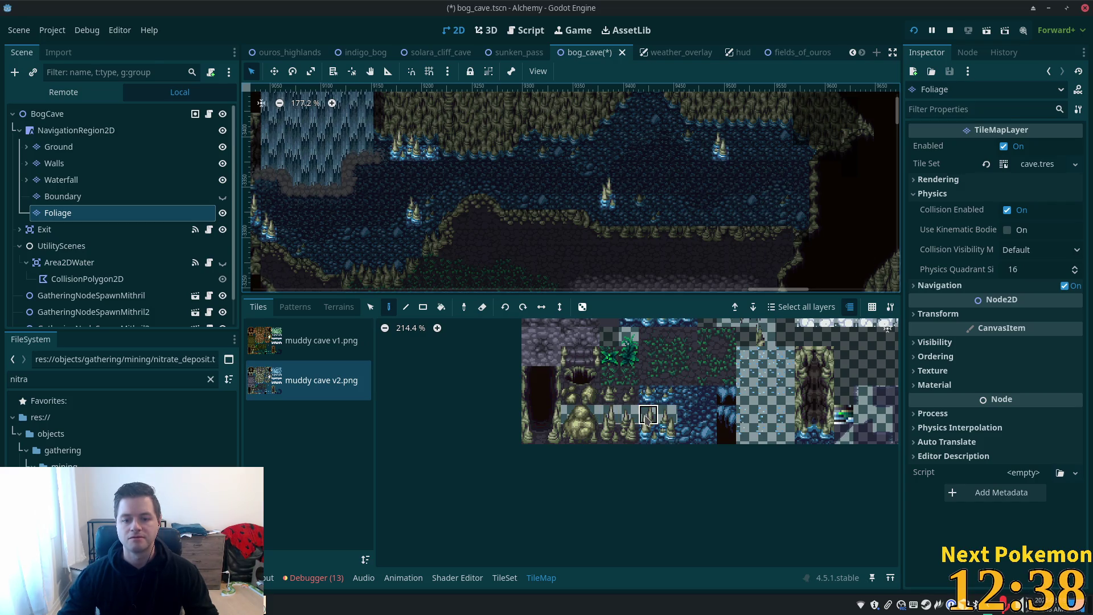
{"action": "left_click_drag", "start_coordinate": [647, 420], "coordinate": [649, 434]}
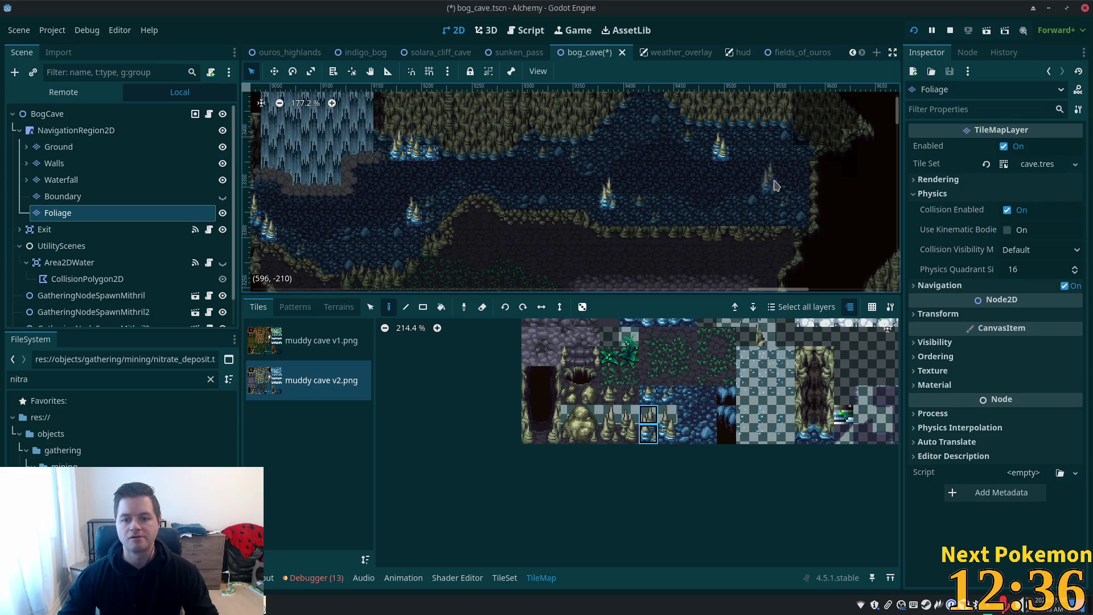
{"action": "left_click", "coordinate": [774, 185]}
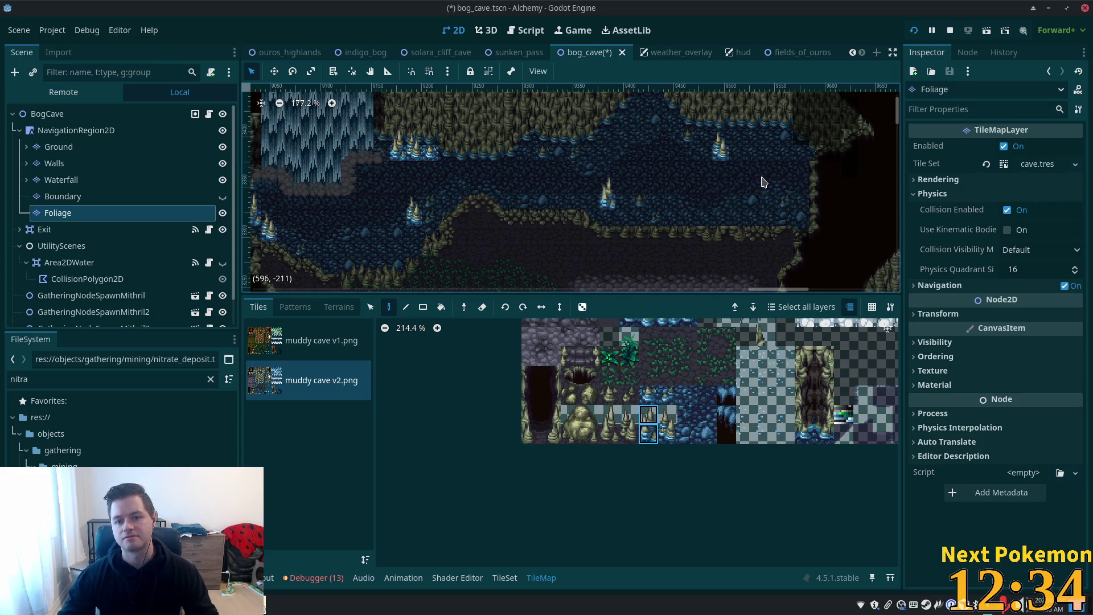
{"action": "key", "text": "ctrl+s"}
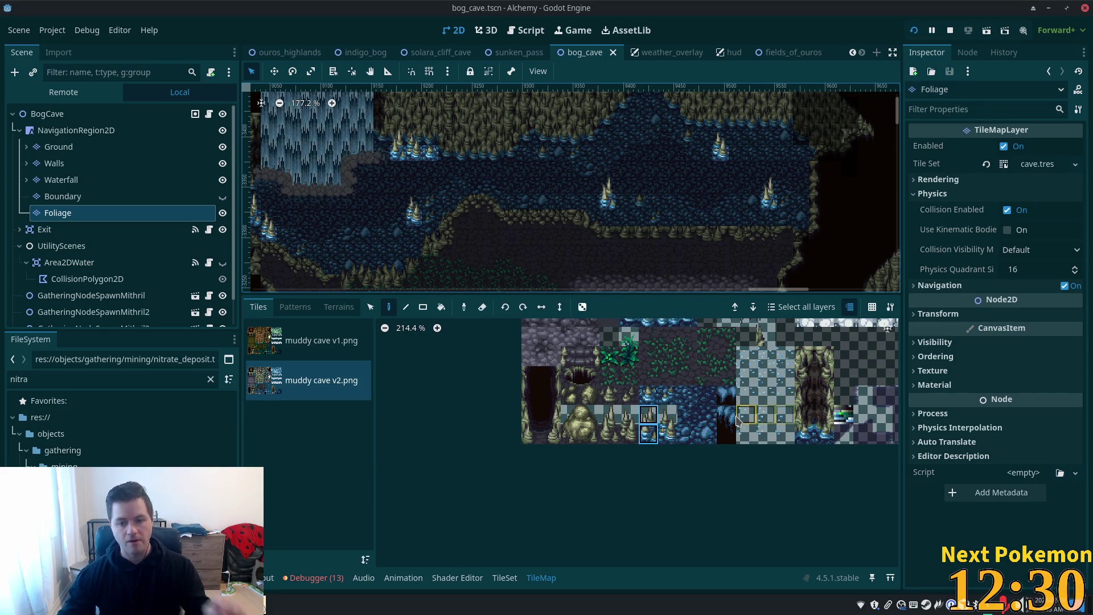
{"action": "scroll", "coordinate": [732, 408], "scroll_direction": "up", "scroll_amount": 2}
{"action": "left_click_drag", "start_coordinate": [731, 389], "coordinate": [735, 414]}
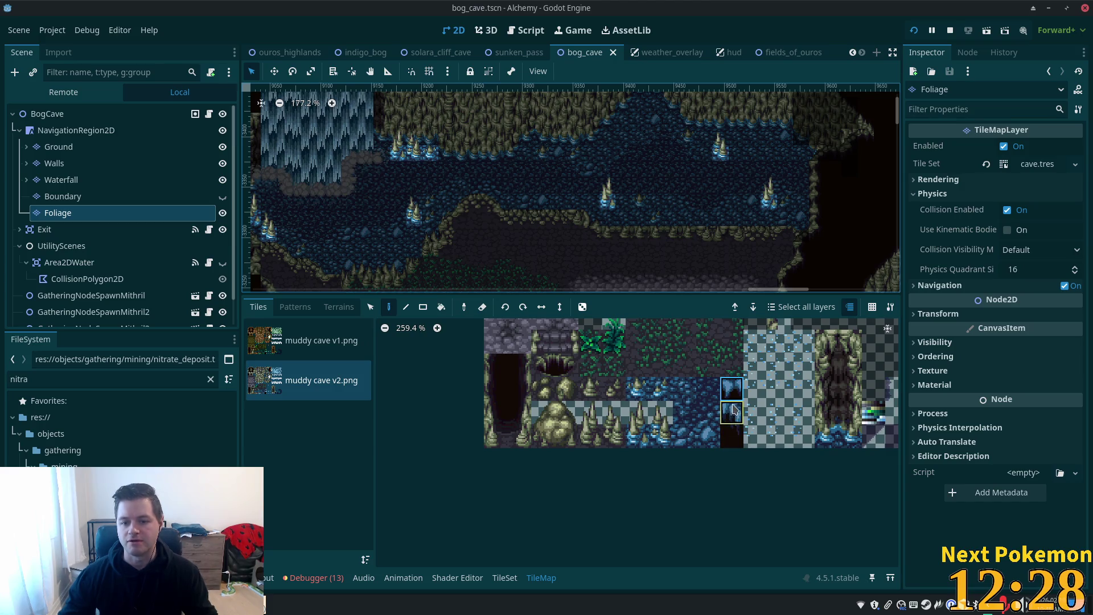
{"action": "left_click", "coordinate": [296, 337]}
{"action": "left_click", "coordinate": [734, 435]}
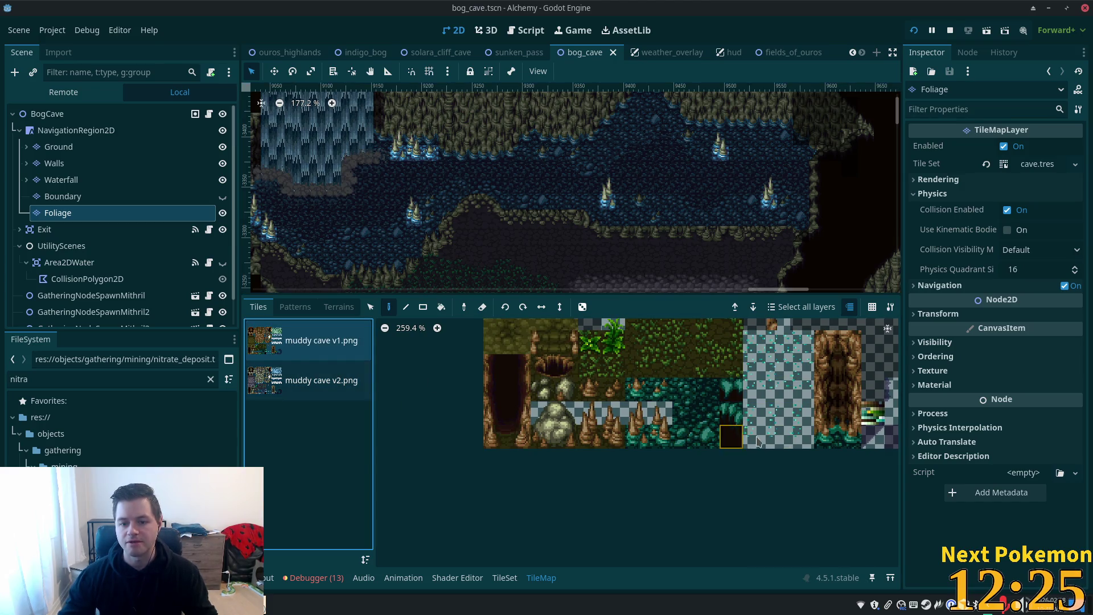
{"action": "left_click", "coordinate": [325, 391]}
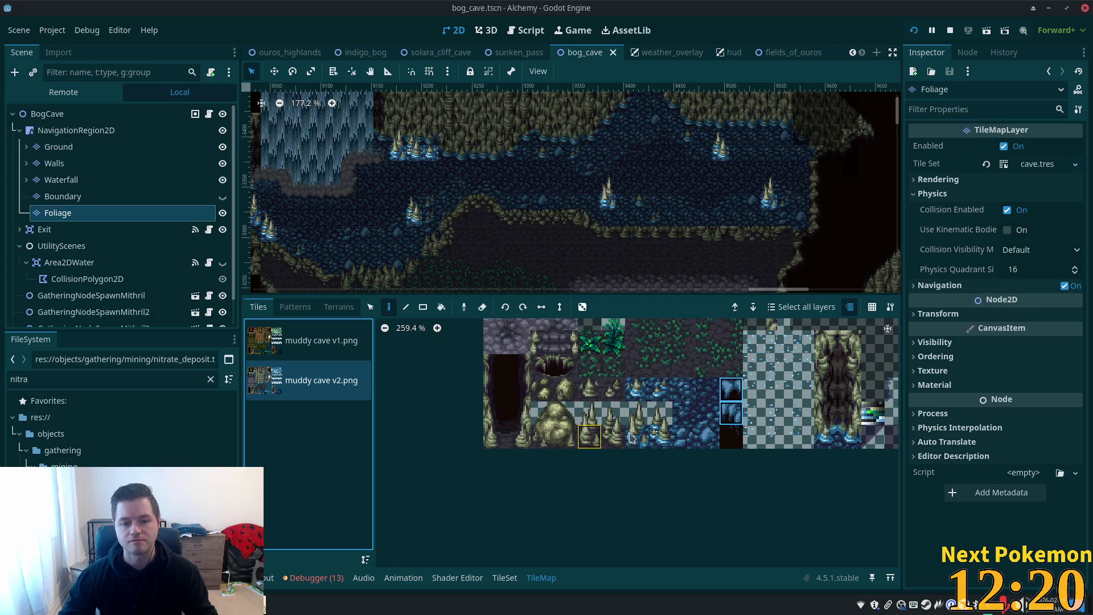
{"action": "left_click", "coordinate": [730, 421]}
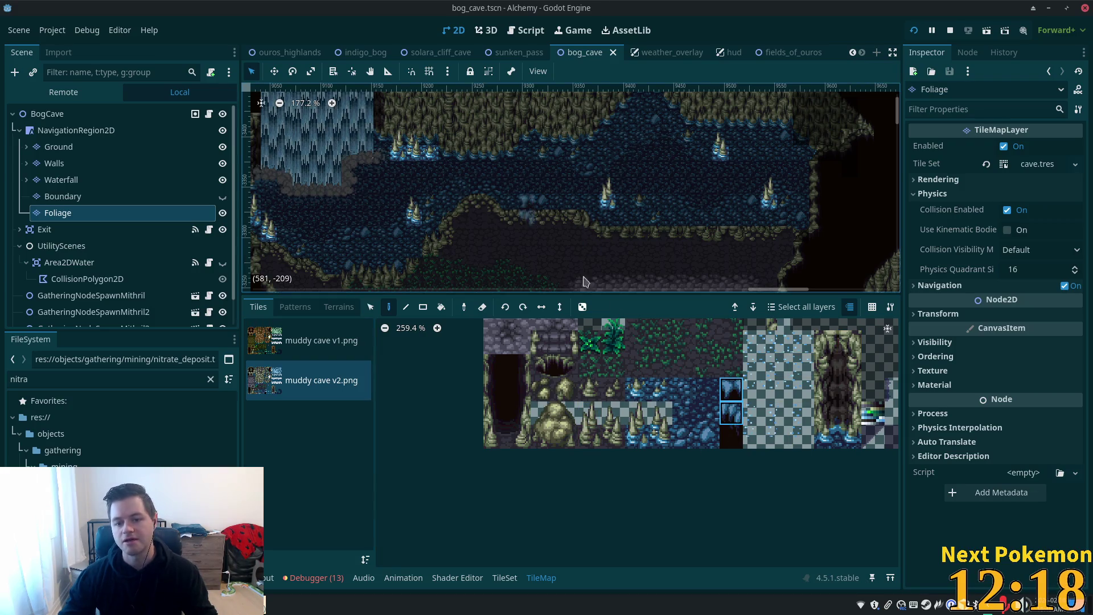
{"action": "left_click", "coordinate": [733, 437]}
{"action": "left_click_drag", "start_coordinate": [752, 436], "coordinate": [791, 422]}
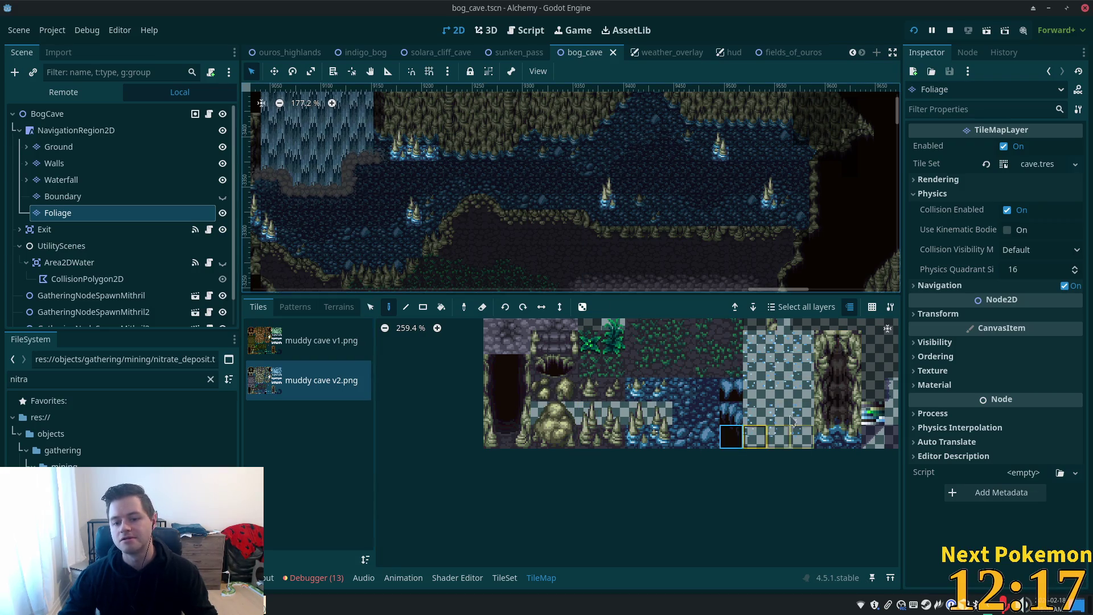
{"action": "left_click", "coordinate": [738, 399]}
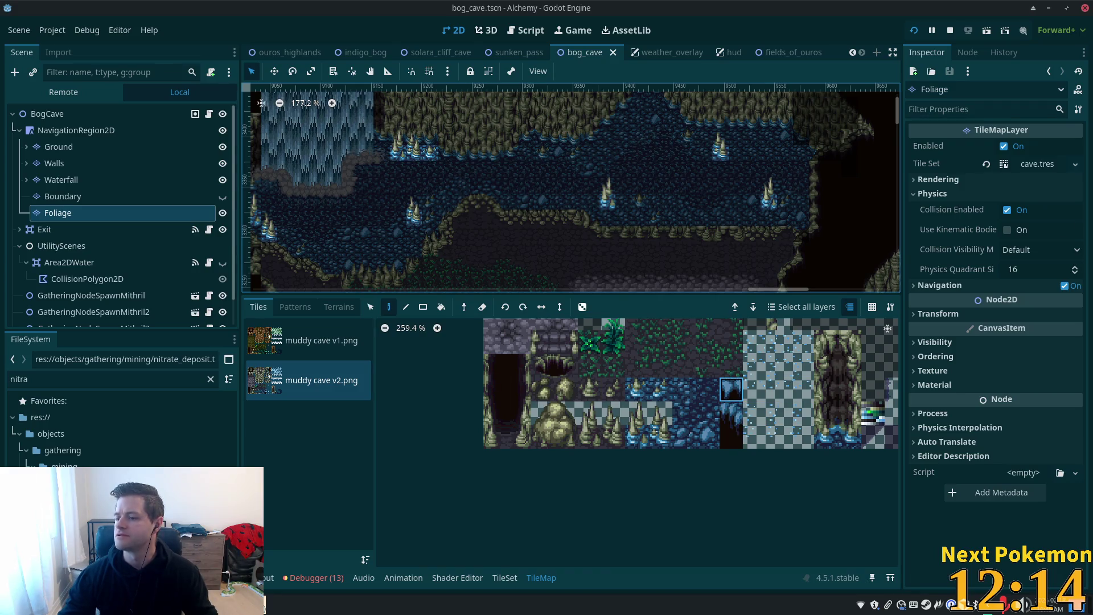
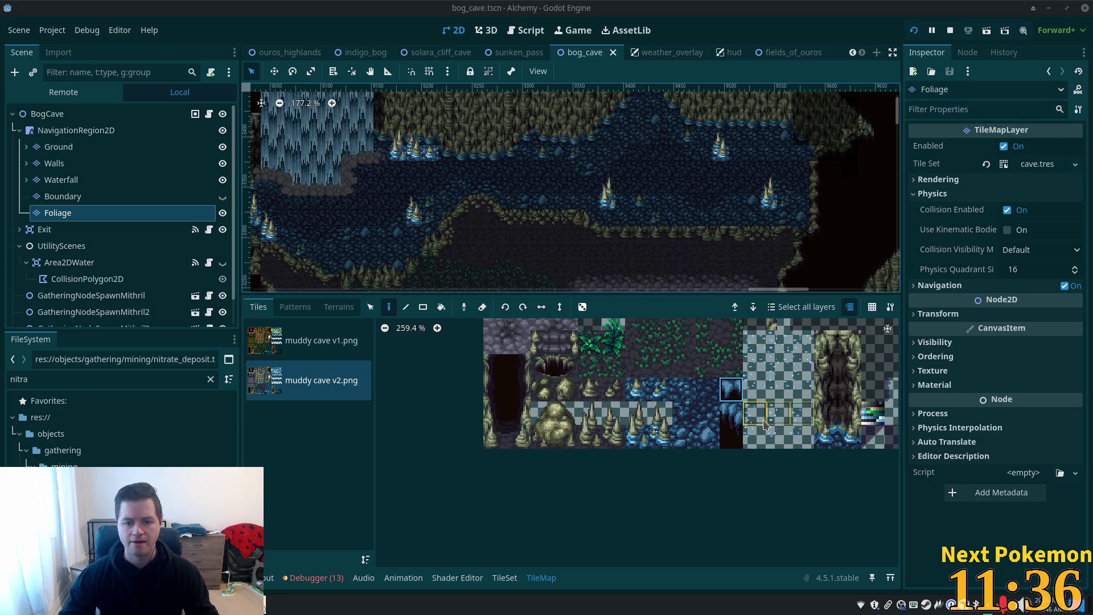
Step: Pick the fern tile plus the tile below it and paint ferns across the dark cave floor
{"action": "scroll", "coordinate": [742, 476], "scroll_direction": "down", "scroll_amount": 3}
{"action": "left_click", "coordinate": [622, 425]}
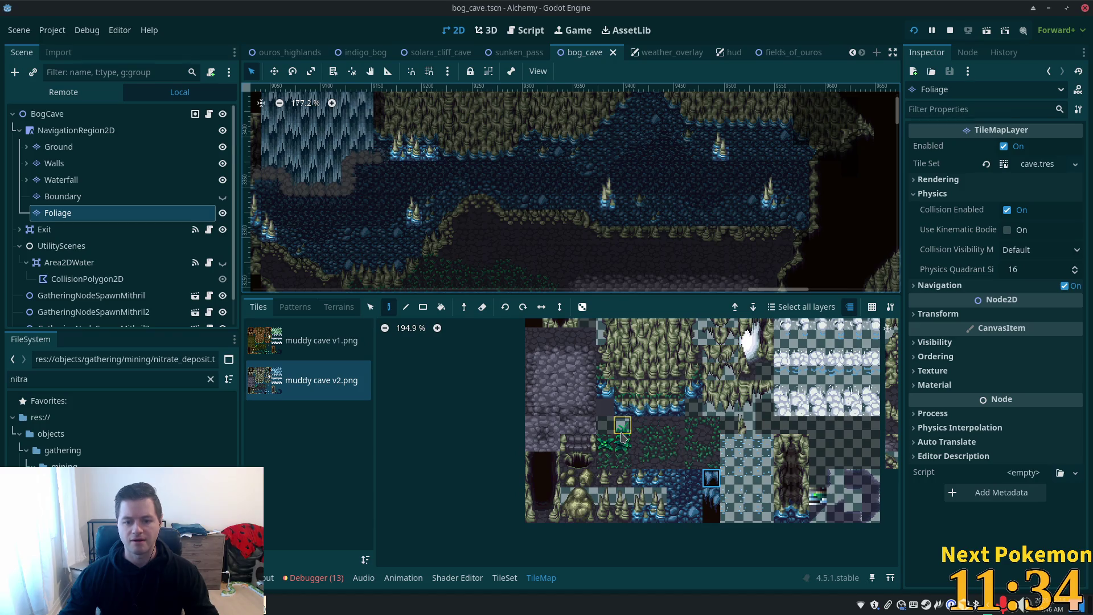
{"action": "left_click", "coordinate": [627, 447], "text": "shift"}
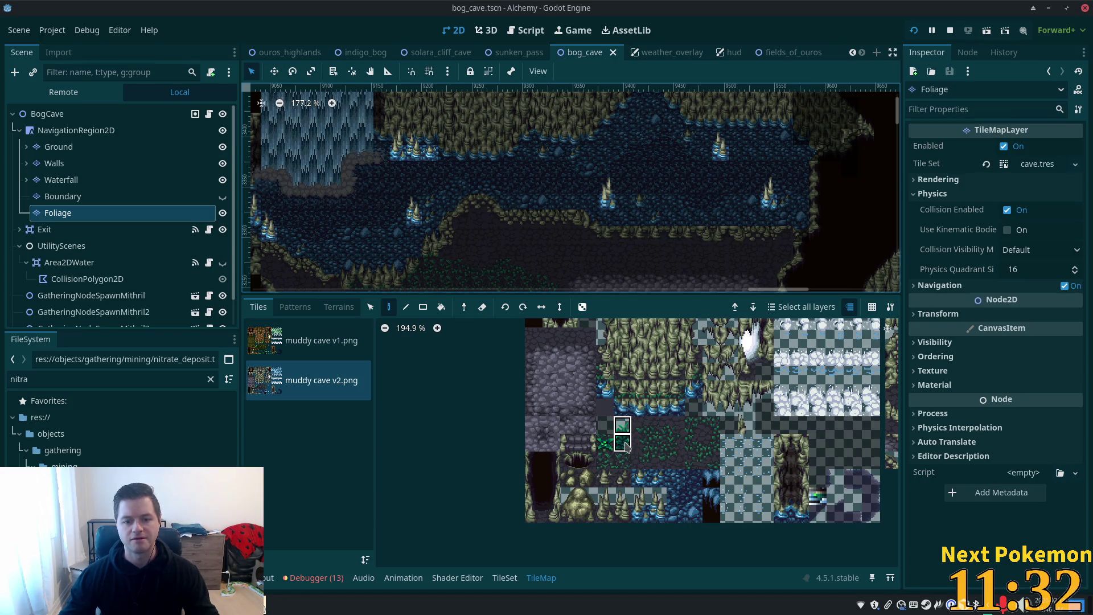
{"action": "scroll", "coordinate": [398, 148], "scroll_direction": "down", "scroll_amount": 5}
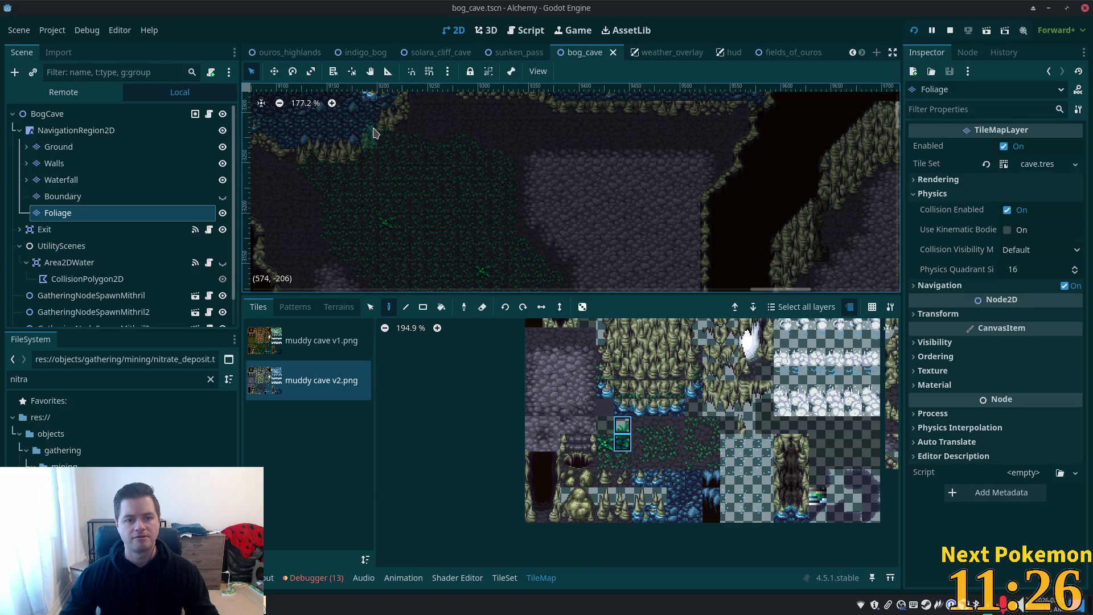
{"action": "left_click", "coordinate": [385, 136]}
{"action": "left_click_drag", "start_coordinate": [528, 189], "coordinate": [559, 160]}
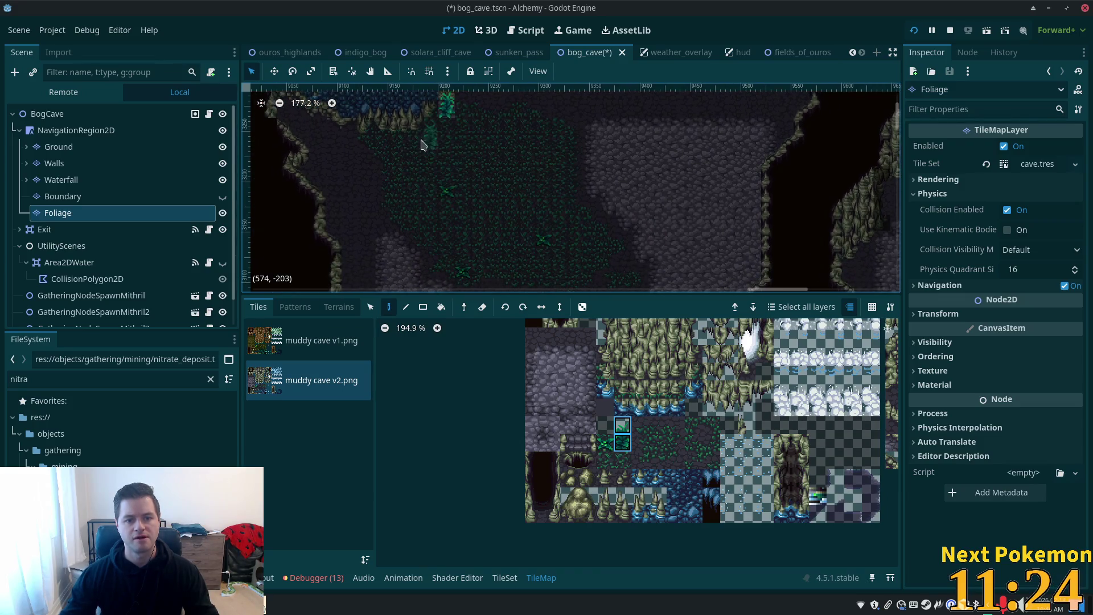
{"action": "scroll", "coordinate": [581, 246], "scroll_direction": "right", "scroll_amount": 10}
{"action": "scroll", "coordinate": [659, 176], "scroll_direction": "down", "scroll_amount": 4}
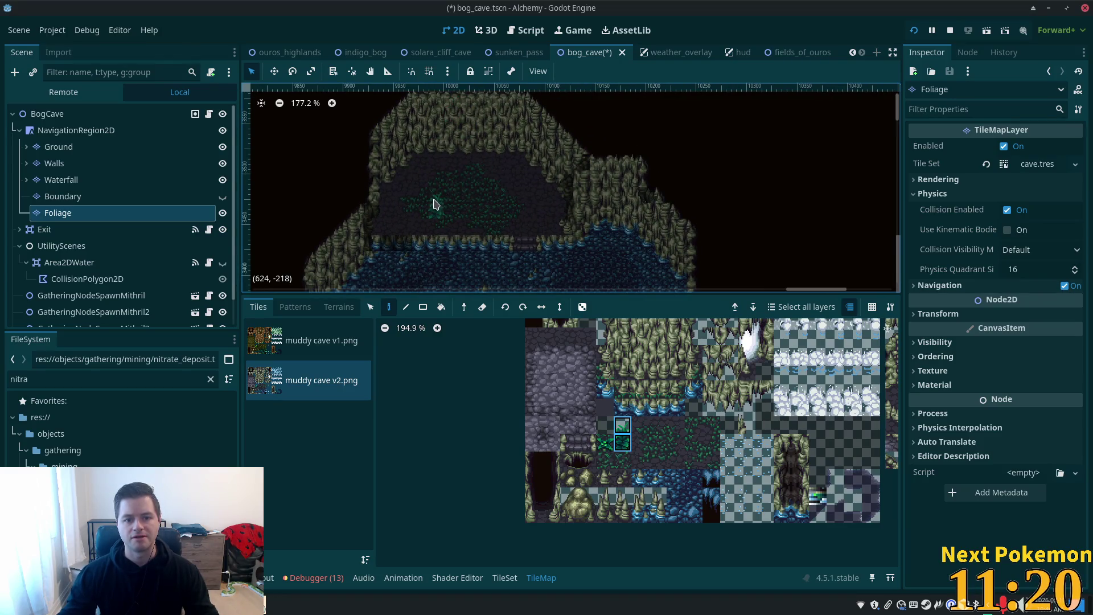
{"action": "scroll", "coordinate": [654, 182], "scroll_direction": "up", "scroll_amount": 8}
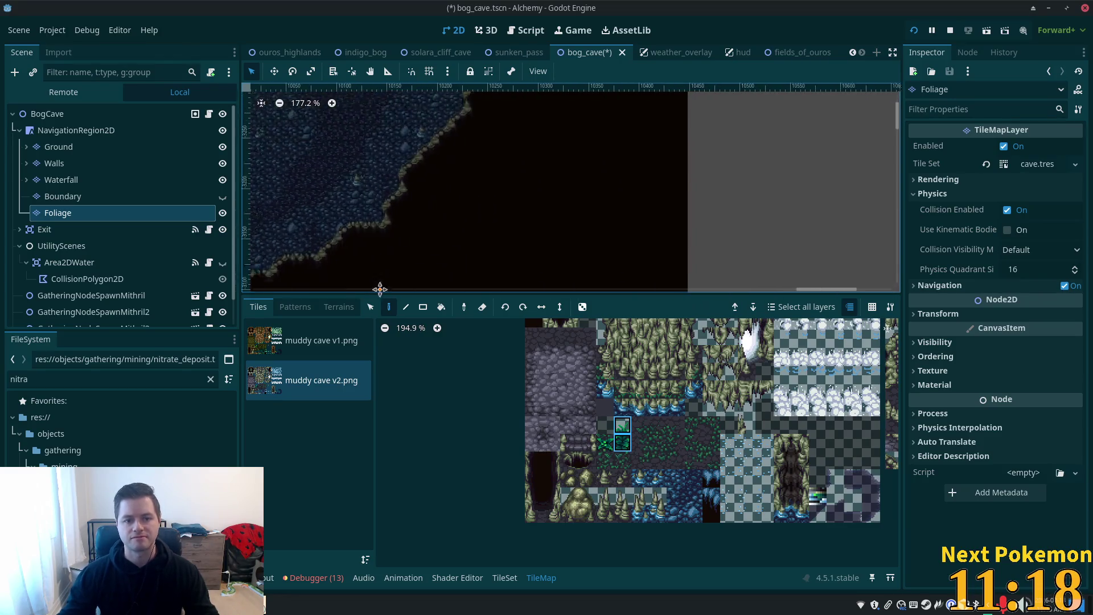
{"action": "scroll", "coordinate": [493, 251], "scroll_direction": "up", "scroll_amount": 1}
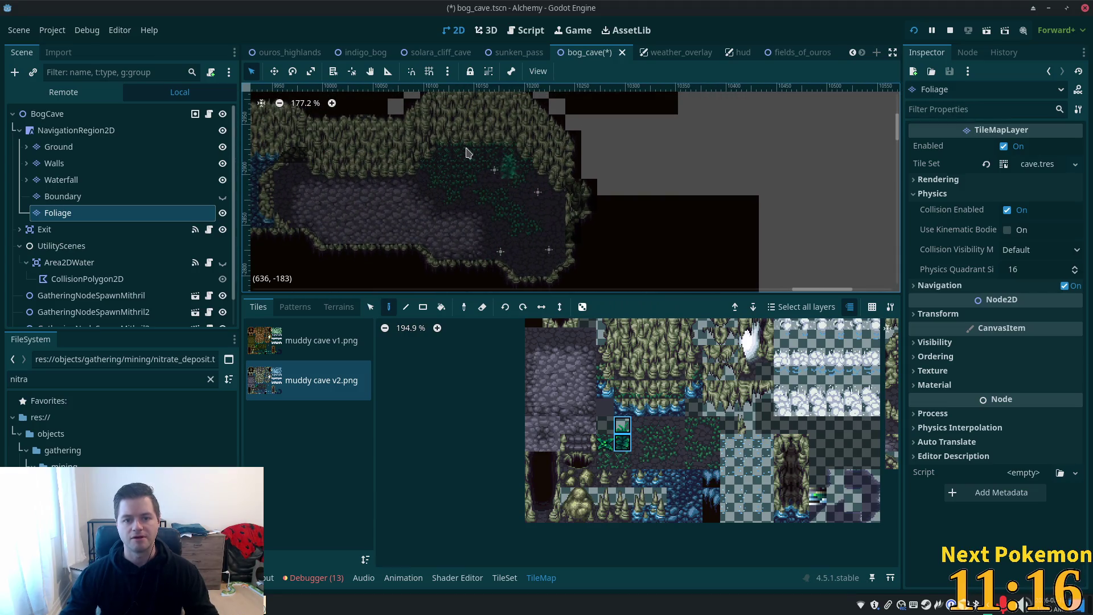
{"action": "scroll", "coordinate": [569, 187], "scroll_direction": "left", "scroll_amount": 5}
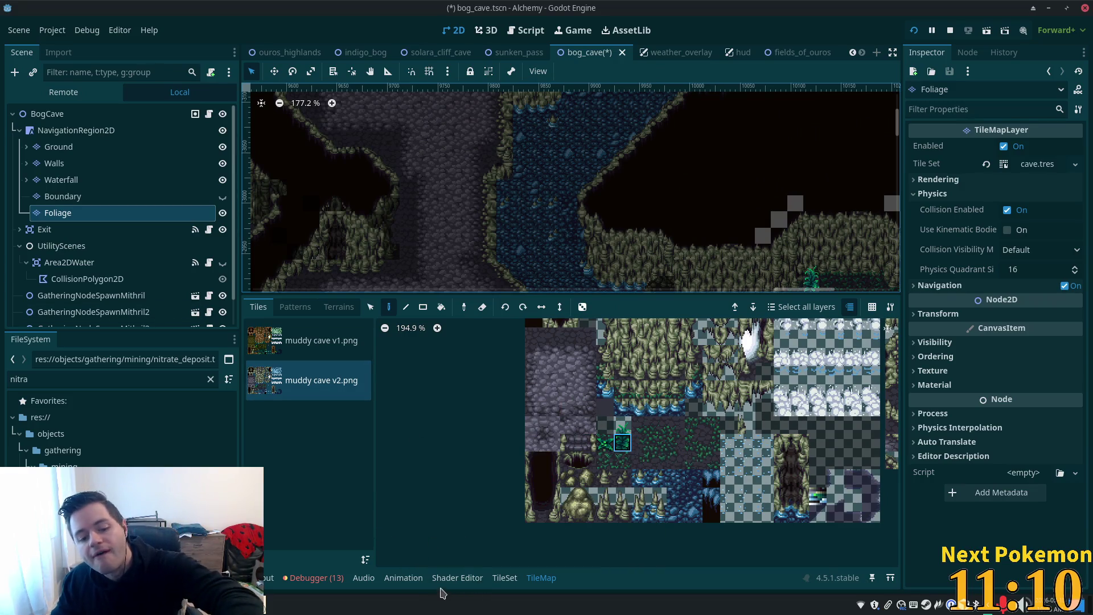
{"action": "left_click", "coordinate": [505, 578]}
Step: In the TileSet editor's Select mode, select the fern tile and save
{"action": "scroll", "coordinate": [659, 437], "scroll_direction": "down", "scroll_amount": 9}
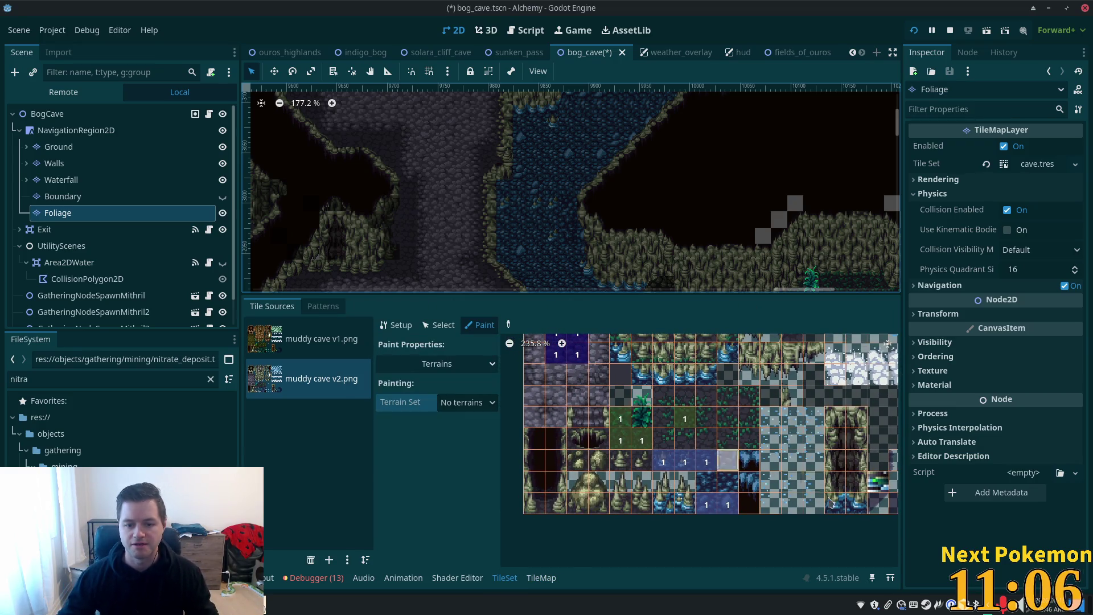
{"action": "scroll", "coordinate": [659, 436], "scroll_direction": "up", "scroll_amount": 6}
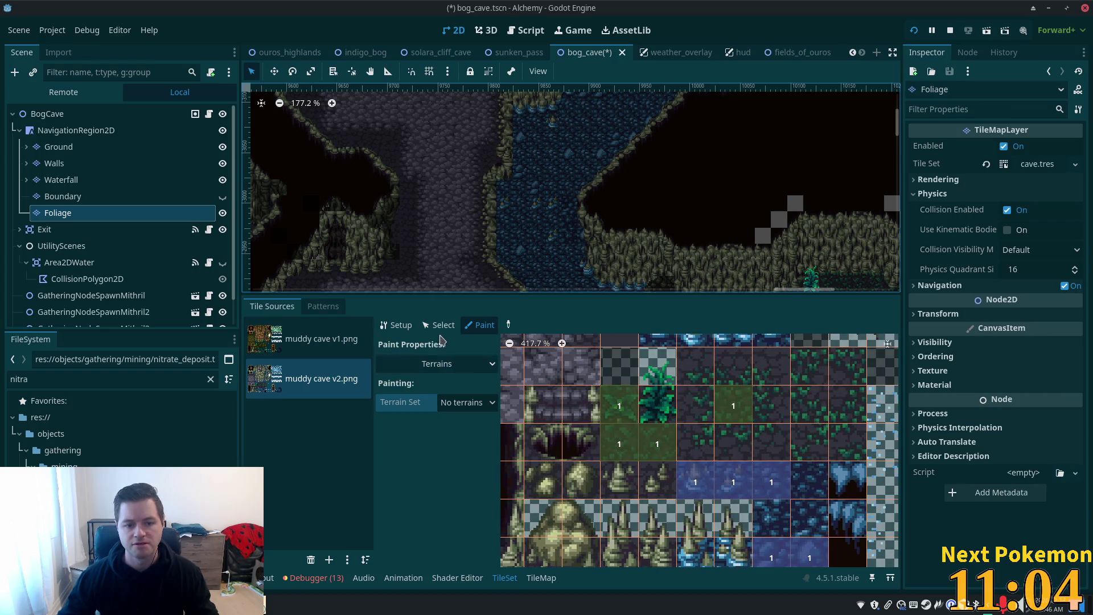
{"action": "left_click", "coordinate": [439, 325]}
{"action": "left_click", "coordinate": [664, 398]}
{"action": "left_click", "coordinate": [664, 398]}
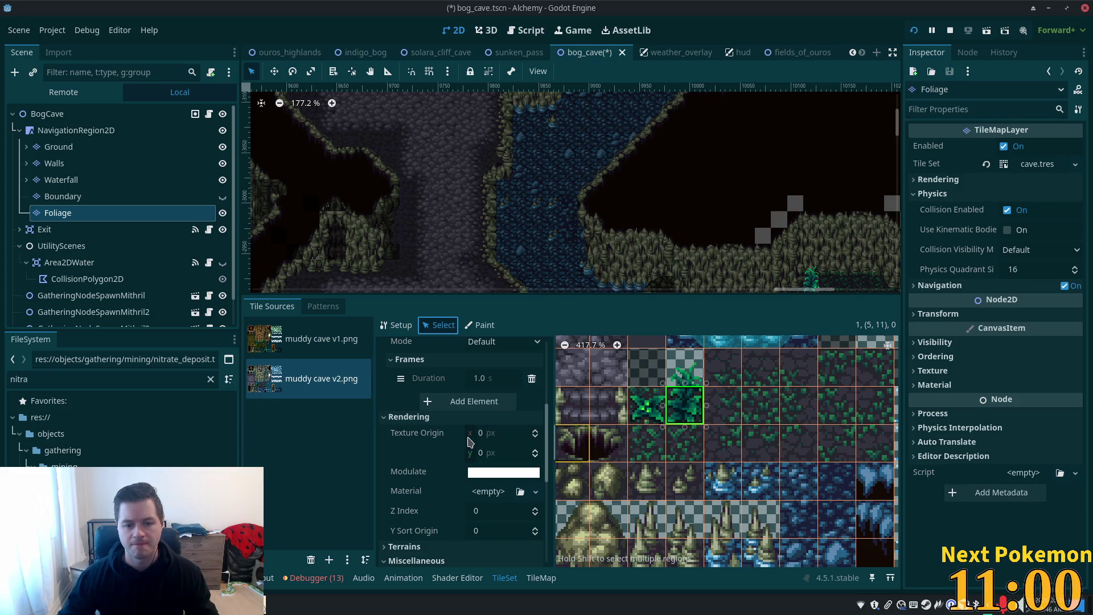
{"action": "key", "text": "ctrl+s"}
Step: Set the fern tile's Rendering Z Index to 6 and save the scene
{"action": "scroll", "coordinate": [468, 441], "scroll_direction": "down", "scroll_amount": 10}
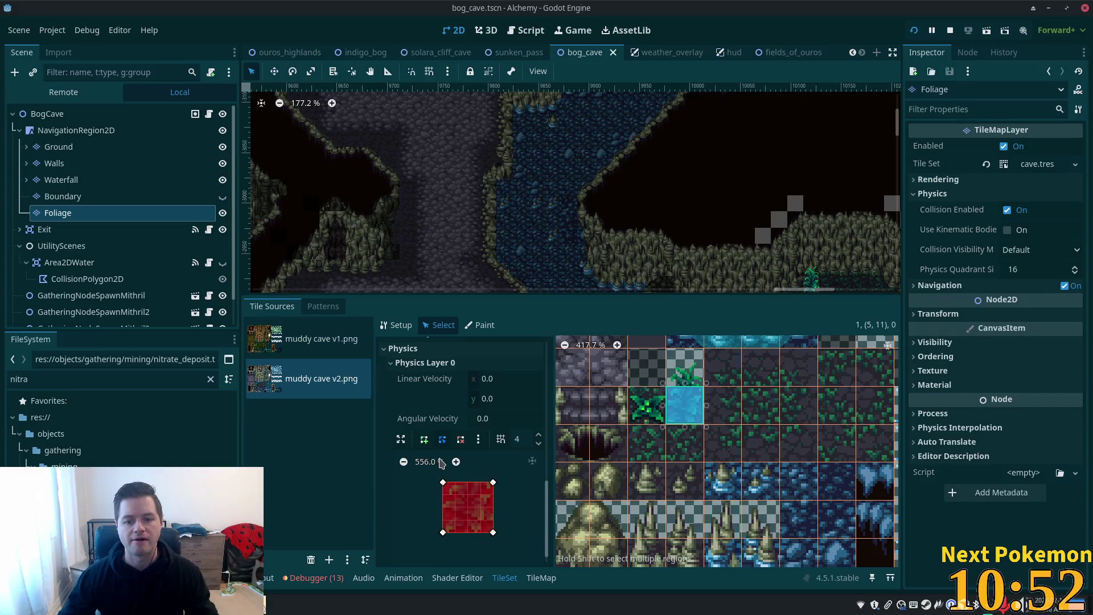
{"action": "key", "text": "ctrl+z"}
{"action": "scroll", "coordinate": [464, 429], "scroll_direction": "up", "scroll_amount": 2}
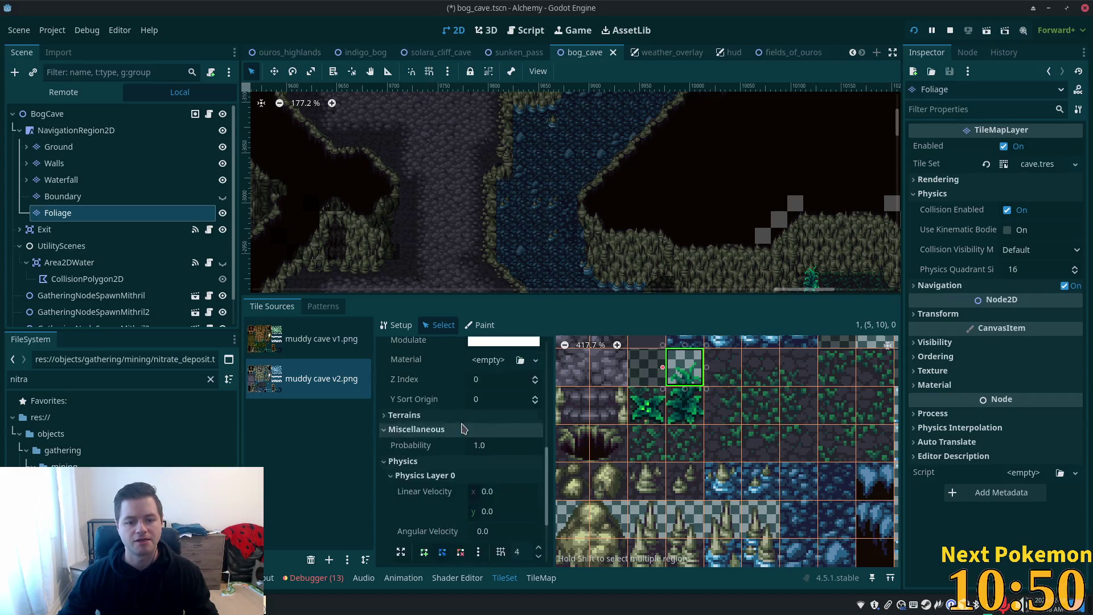
{"action": "scroll", "coordinate": [464, 429], "scroll_direction": "up", "scroll_amount": 2}
{"action": "left_click", "coordinate": [484, 437]}
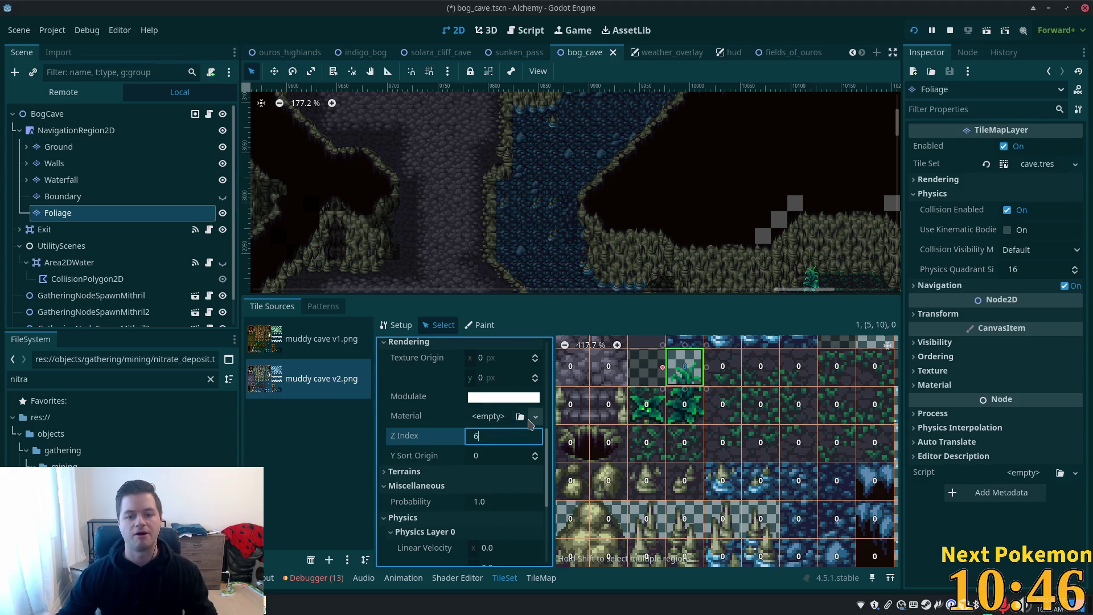
{"action": "key", "text": "Tab"}
{"action": "key", "text": "ctrl+s"}
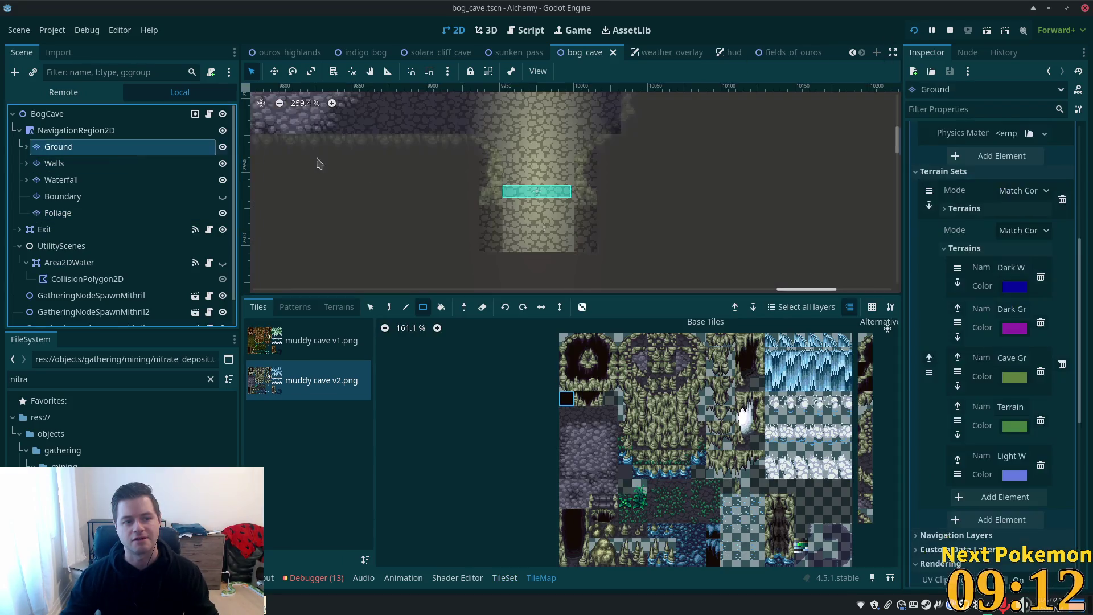
Step: Select the Walls layer, frame the cave exit in view, and save bog_cave
{"action": "mouse_move", "coordinate": [507, 210]}
{"action": "left_mouse_down"}
{"action": "mouse_move", "coordinate": [636, 227]}
{"action": "mouse_move", "coordinate": [527, 225]}
{"action": "left_mouse_up"}
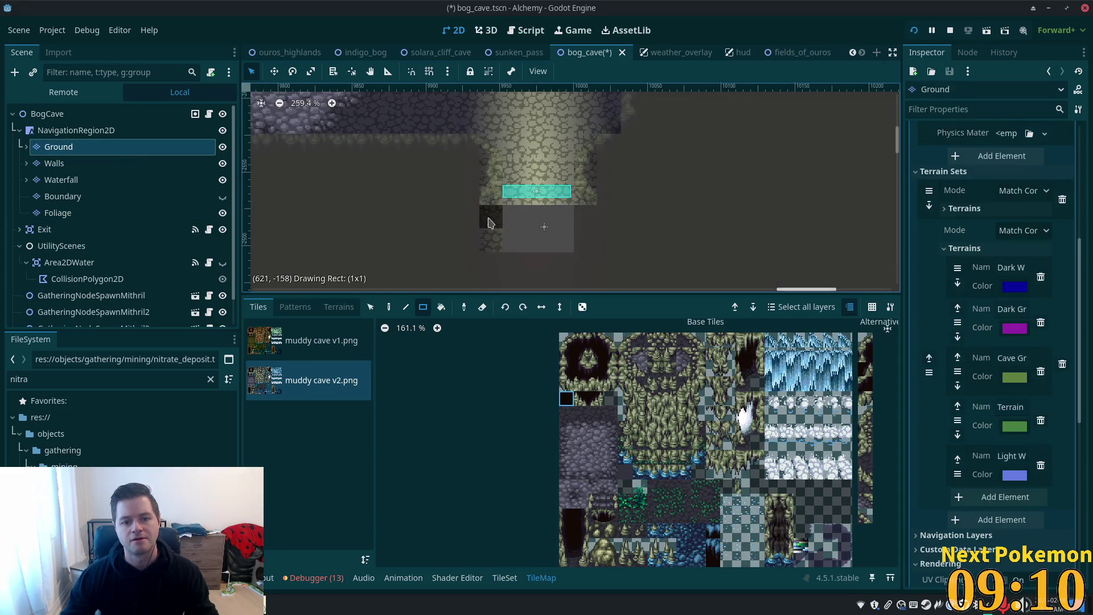
{"action": "left_click", "coordinate": [58, 114]}
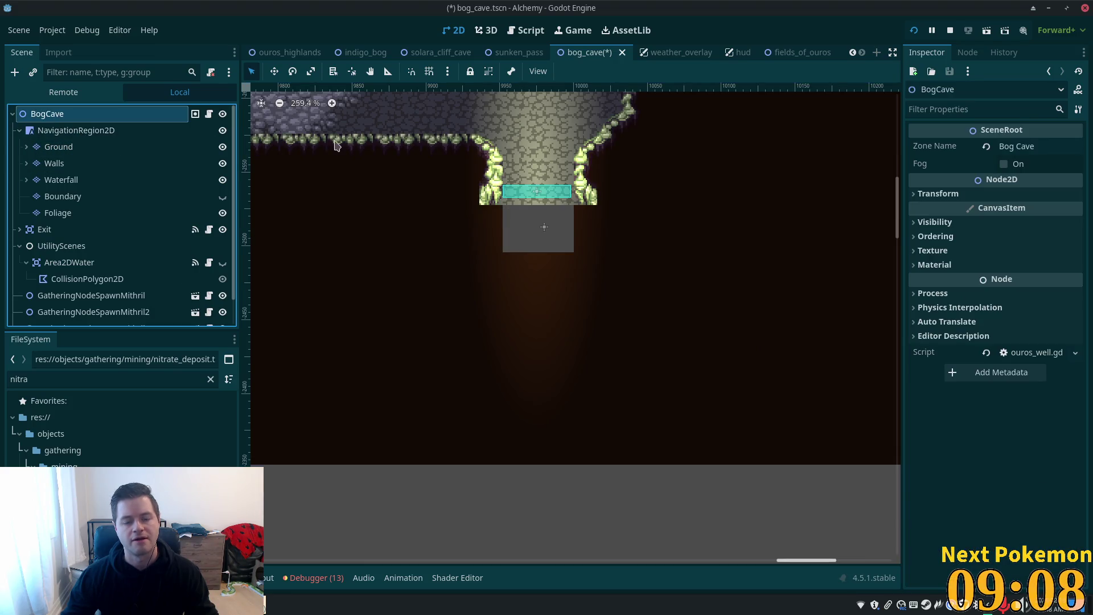
{"action": "scroll", "coordinate": [532, 183], "scroll_direction": "up", "scroll_amount": 5}
{"action": "left_click", "coordinate": [54, 164]}
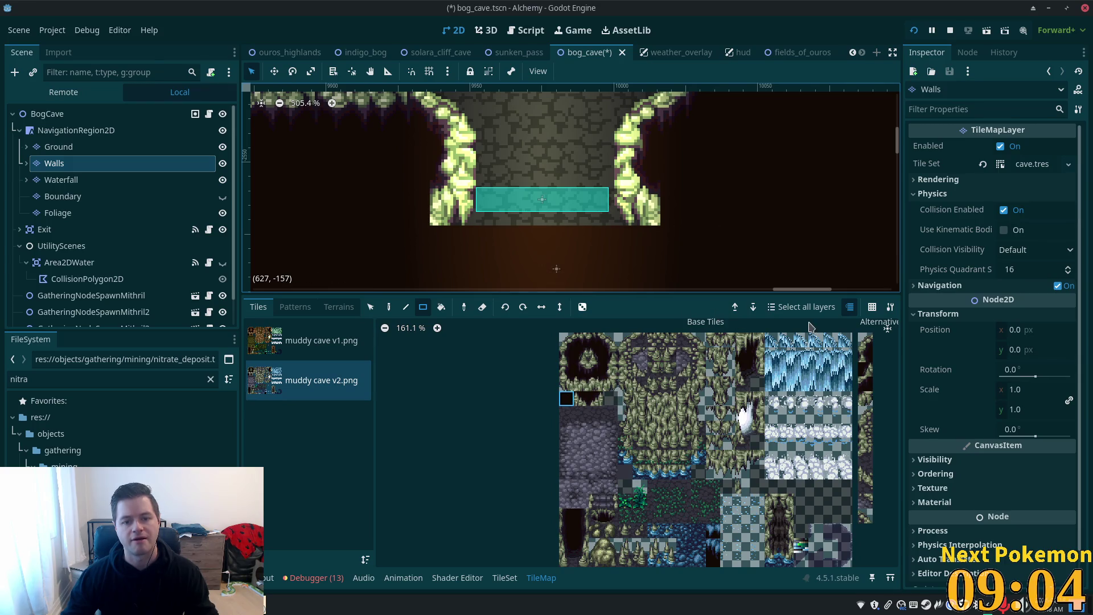
{"action": "scroll", "coordinate": [678, 217], "scroll_direction": "down", "scroll_amount": 4}
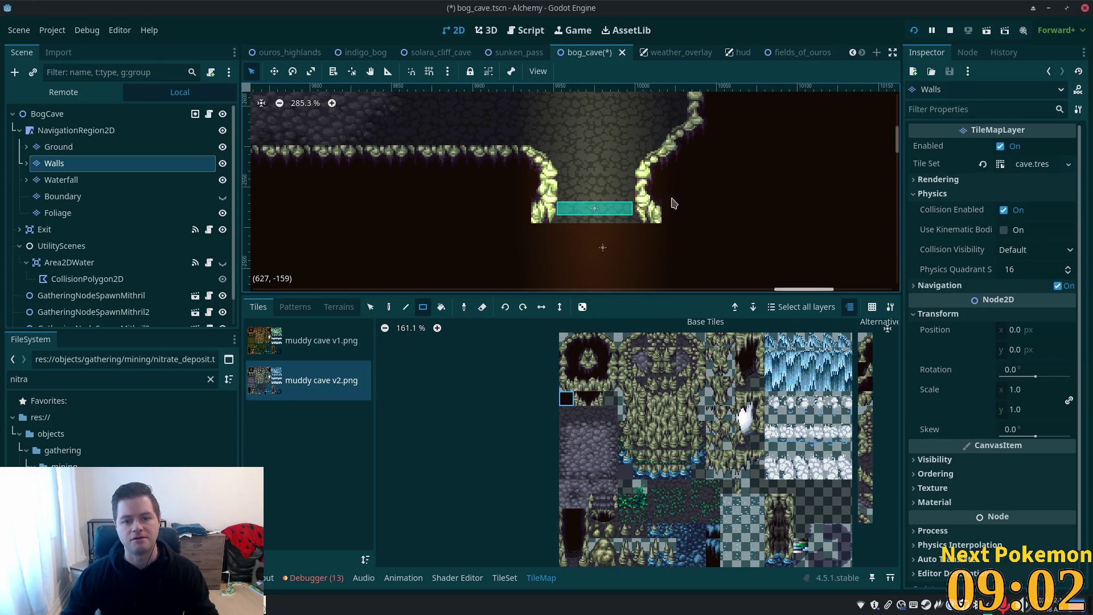
{"action": "scroll", "coordinate": [674, 203], "scroll_direction": "down", "scroll_amount": 6}
{"action": "key", "text": "ctrl+s"}
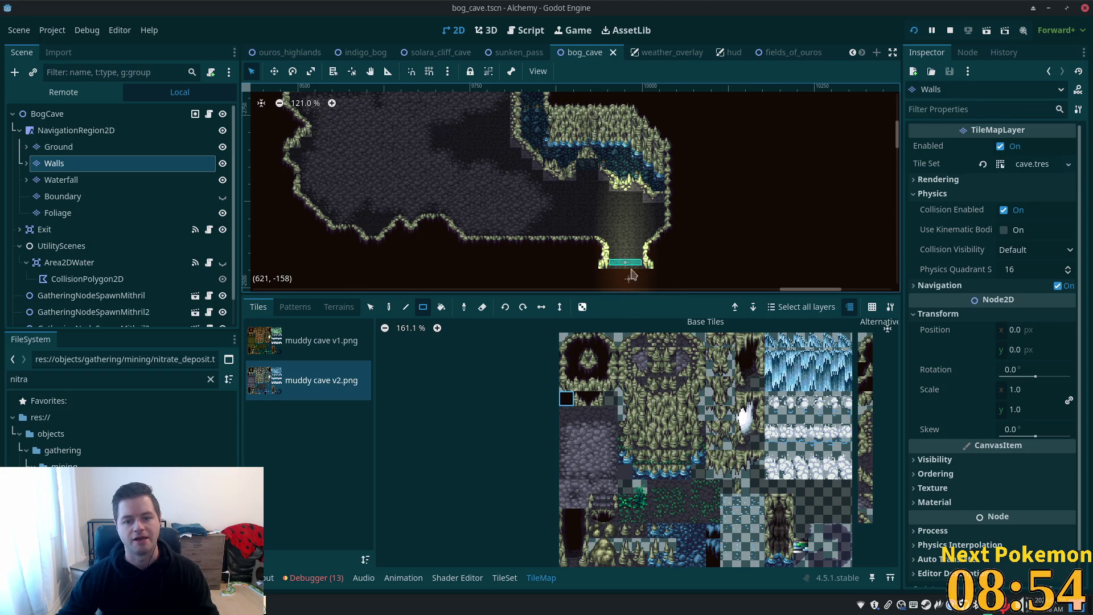
{"action": "scroll", "coordinate": [632, 275], "scroll_direction": "up", "scroll_amount": 5}
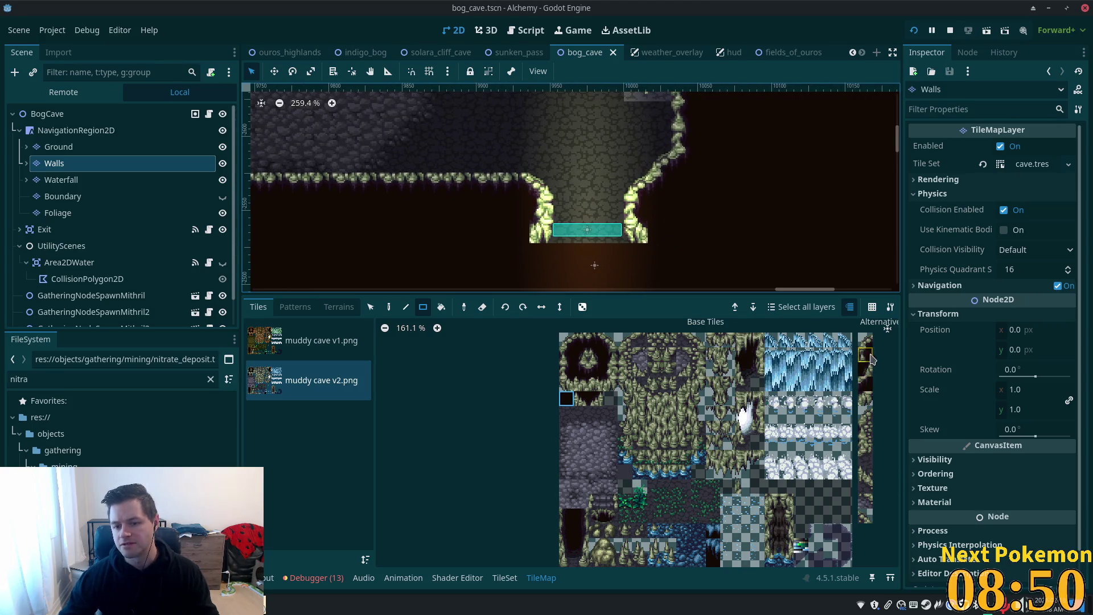
{"action": "left_click", "coordinate": [865, 373]}
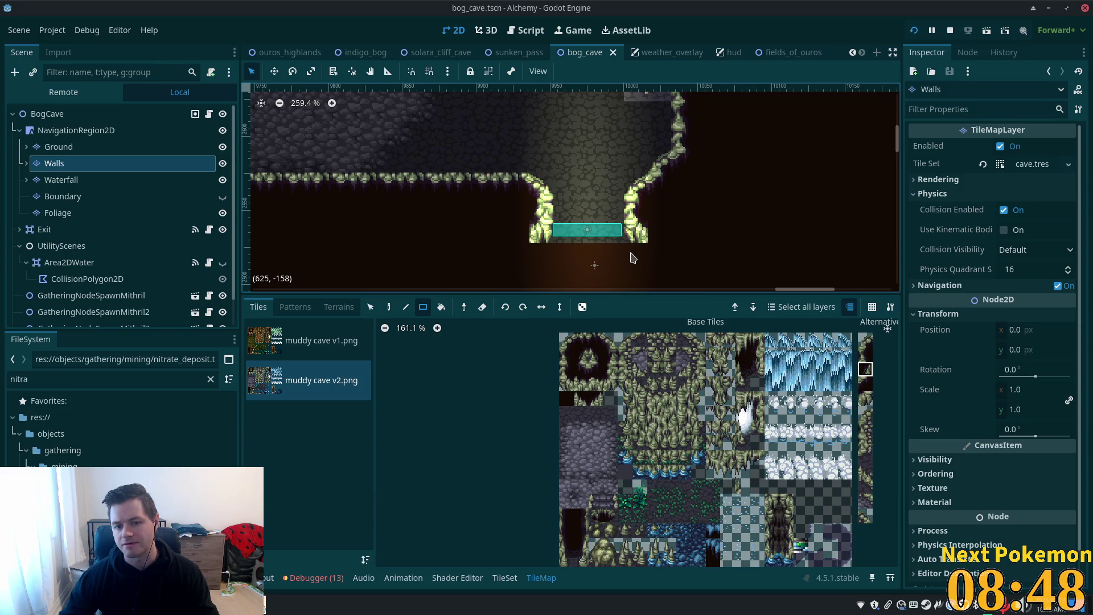
{"action": "left_click", "coordinate": [389, 307]}
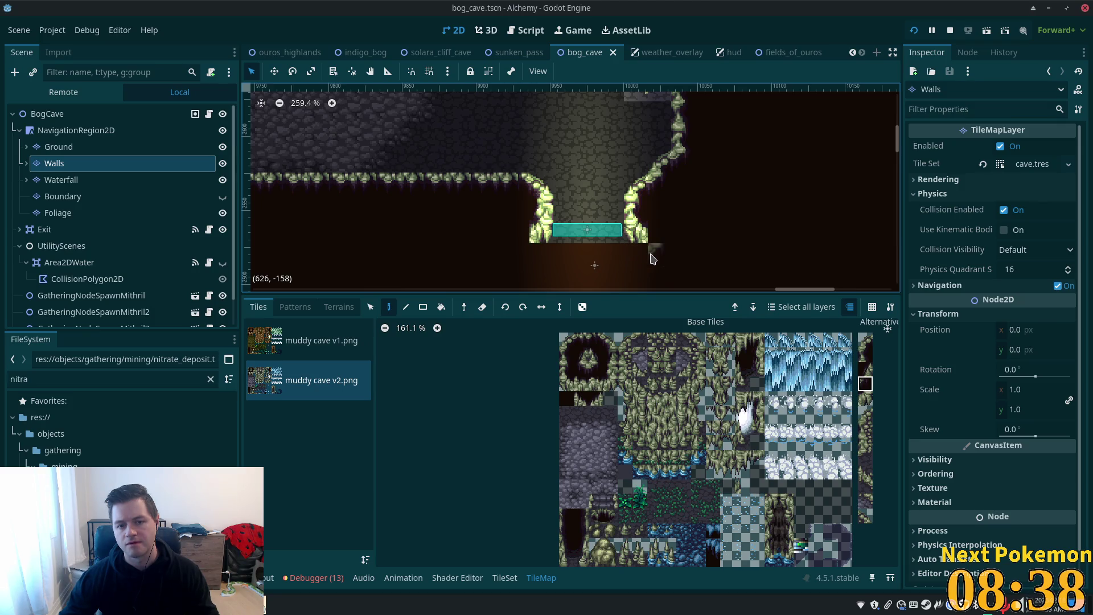
{"action": "key", "text": "x"}
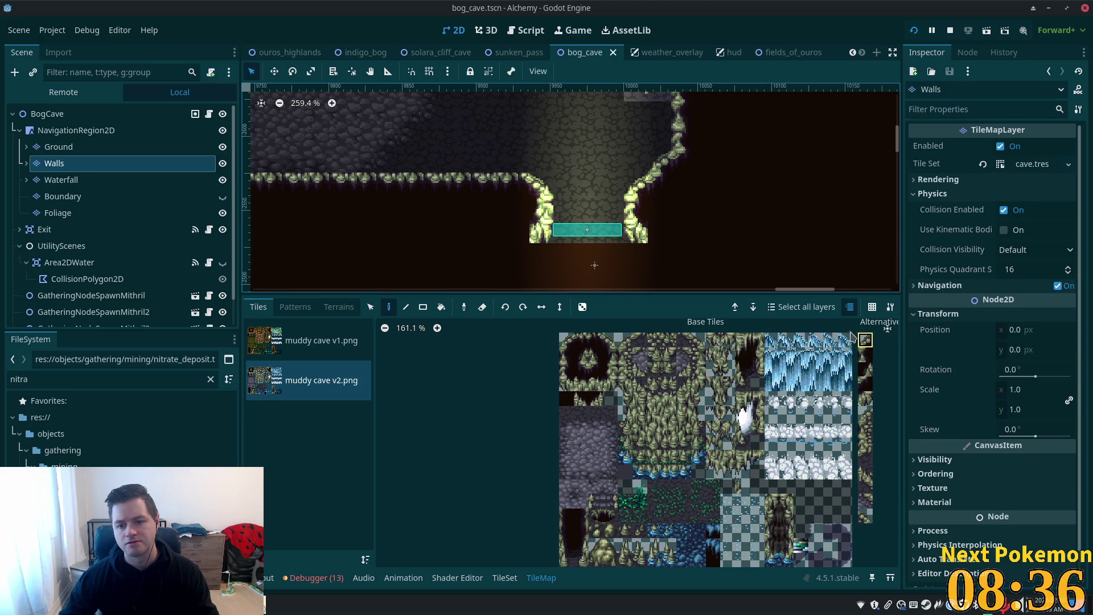
{"action": "left_click", "coordinate": [637, 257]}
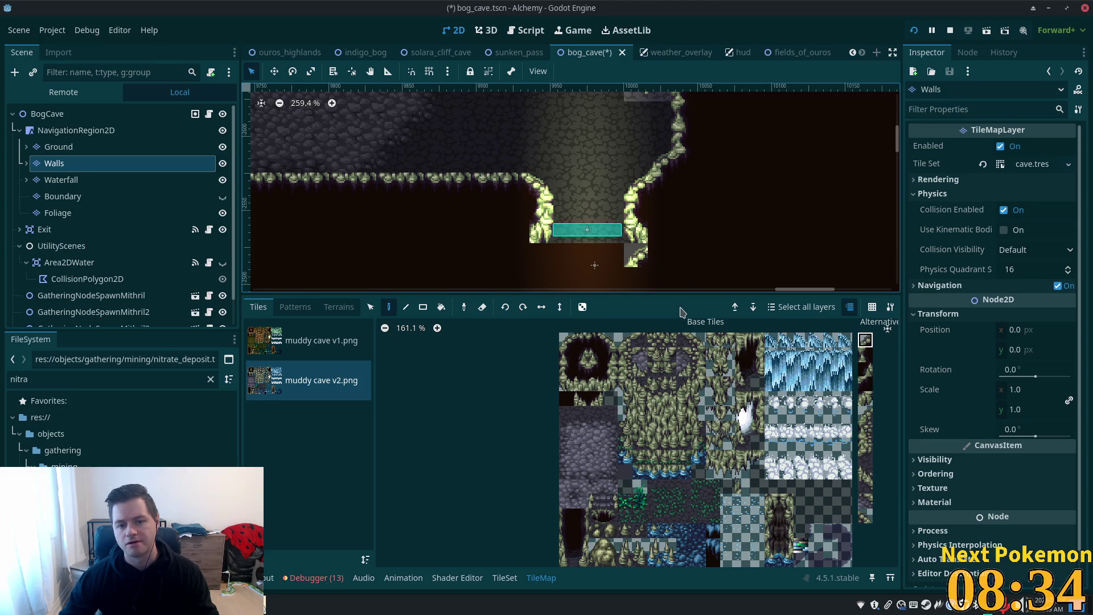
{"action": "key", "text": "ctrl+z"}
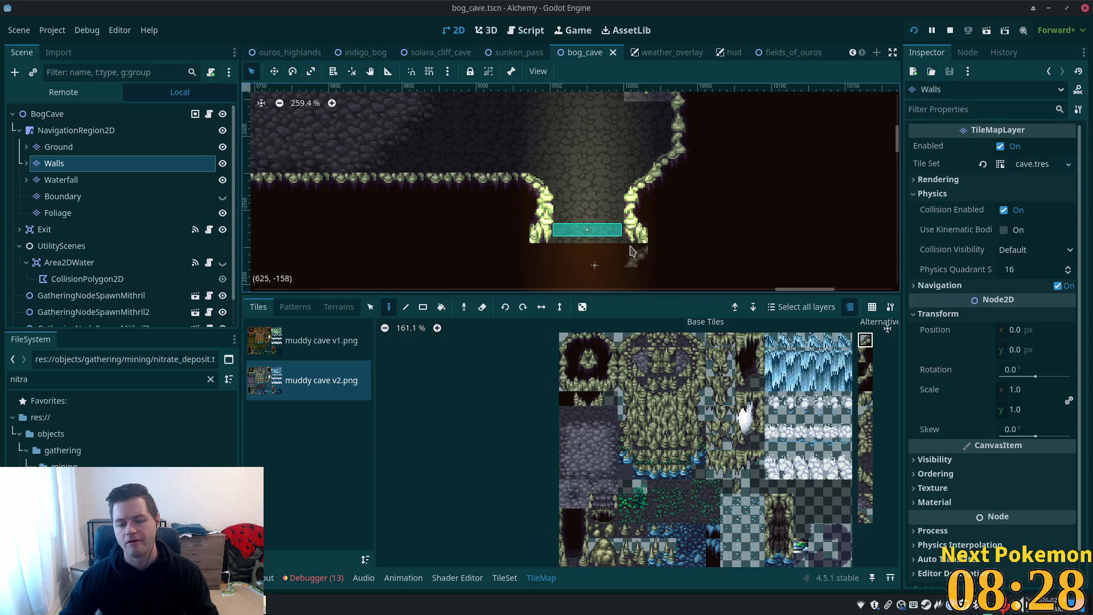
{"action": "mouse_move", "coordinate": [926, 254]}
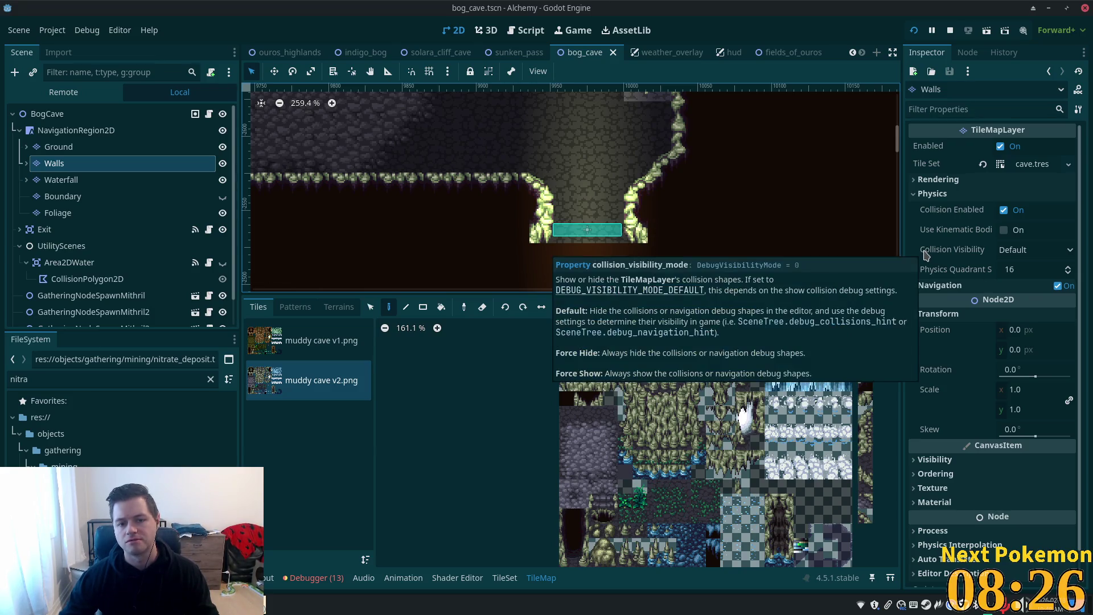
{"action": "scroll", "coordinate": [706, 171], "scroll_direction": "down", "scroll_amount": 5}
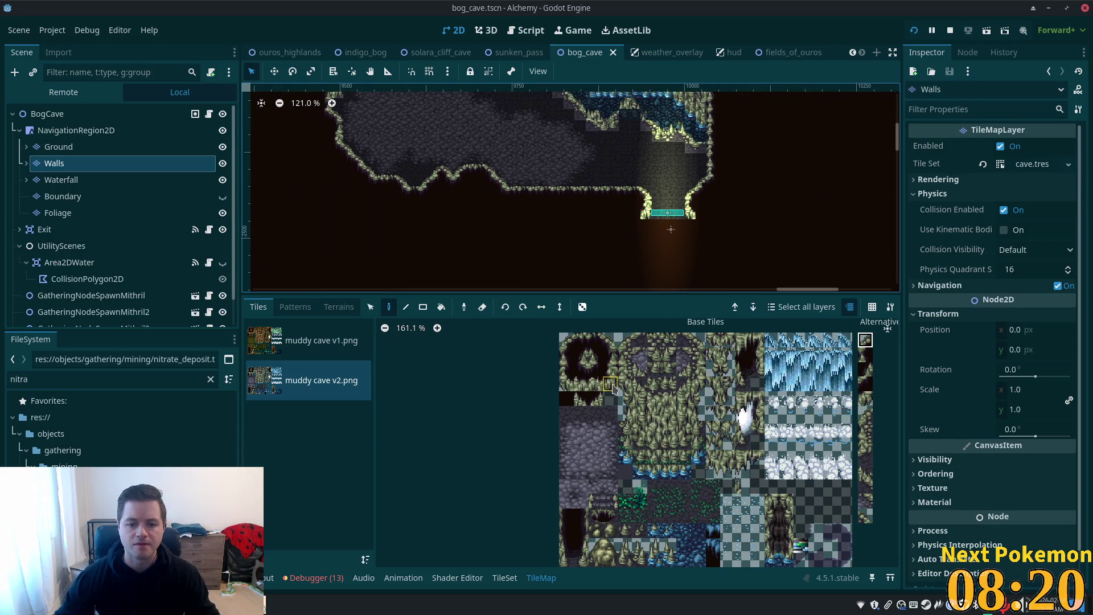
Step: Paint a stone wall tile at the wall base below the ledge, undoing one misplaced tile
{"action": "left_click", "coordinate": [610, 383]}
{"action": "scroll", "coordinate": [691, 213], "scroll_direction": "up", "scroll_amount": 4}
{"action": "scroll", "coordinate": [691, 213], "scroll_direction": "up", "scroll_amount": 3}
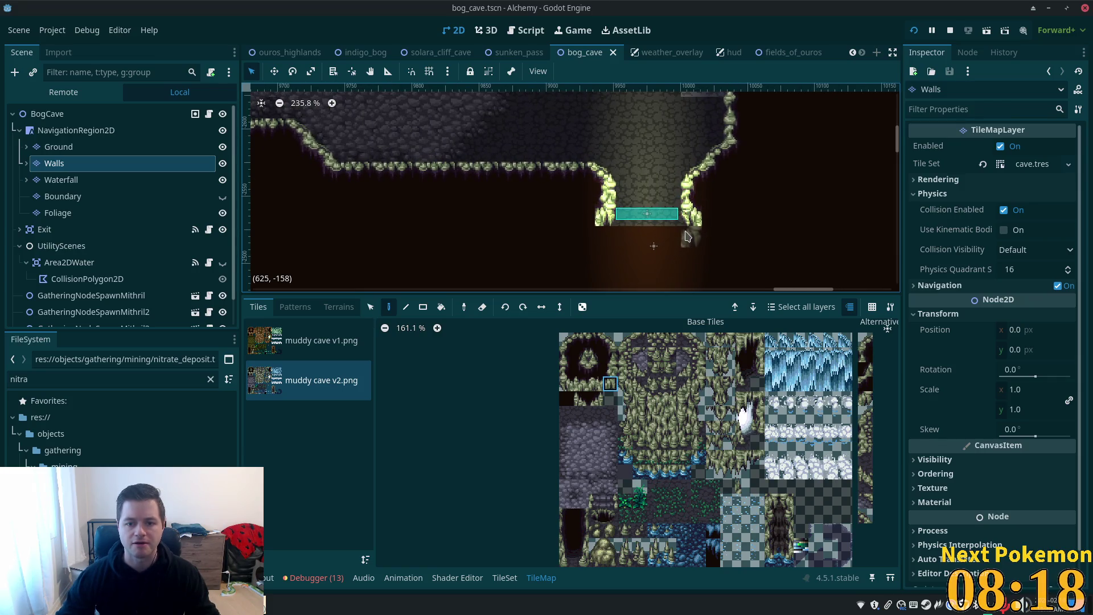
{"action": "left_click", "coordinate": [691, 237]}
{"action": "left_click", "coordinate": [647, 279]}
{"action": "key", "text": "ctrl+z"}
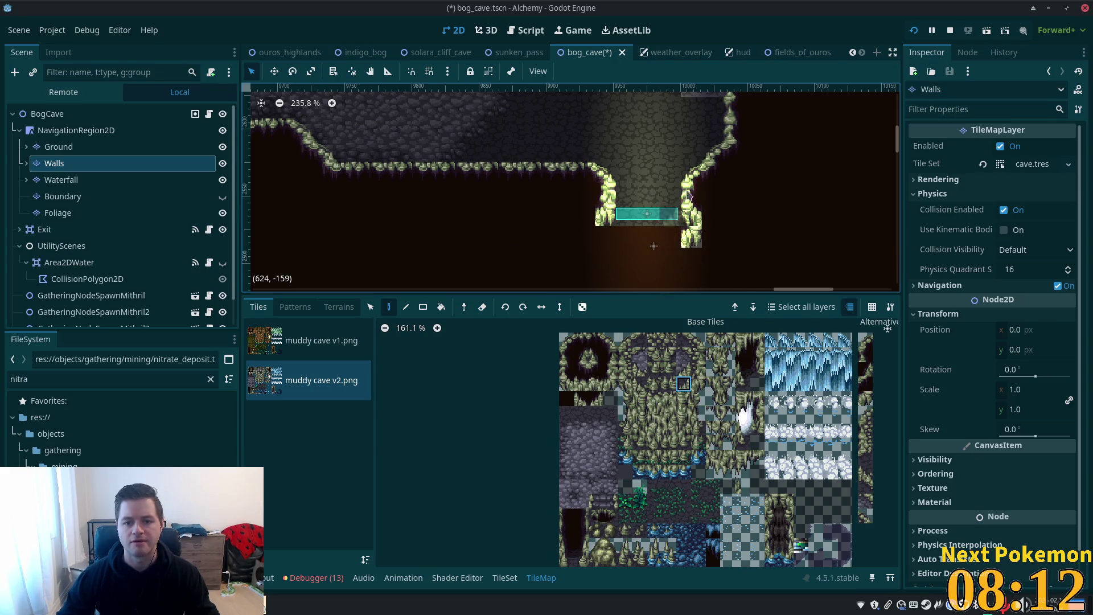
{"action": "left_click", "coordinate": [691, 236]}
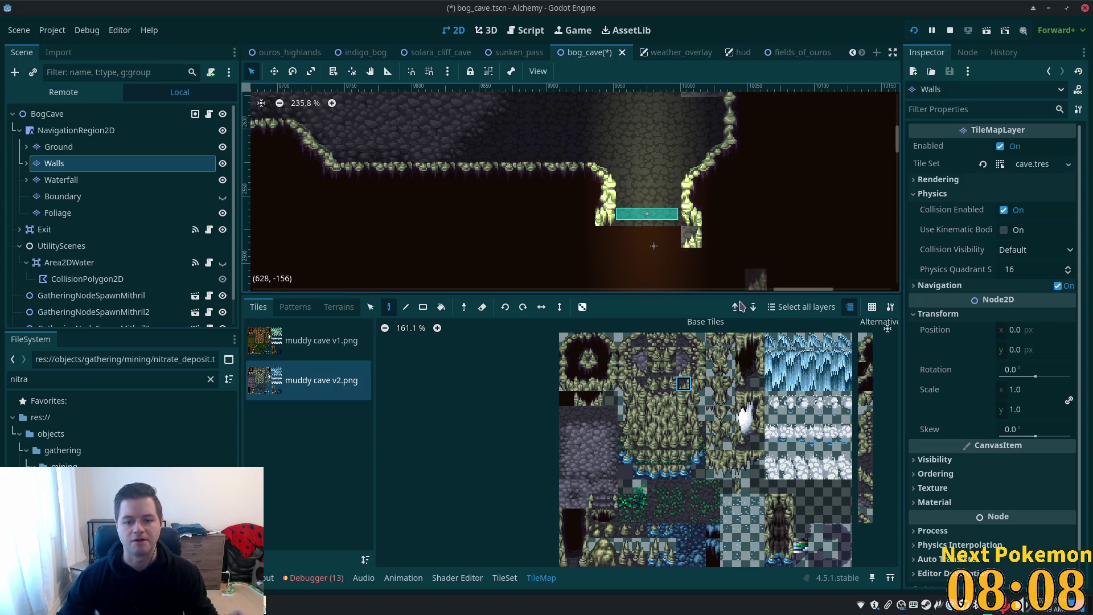
Step: Try neighbouring vine tiles at the column base and paint a wall tile below the teal platform
{"action": "left_click", "coordinate": [686, 370]}
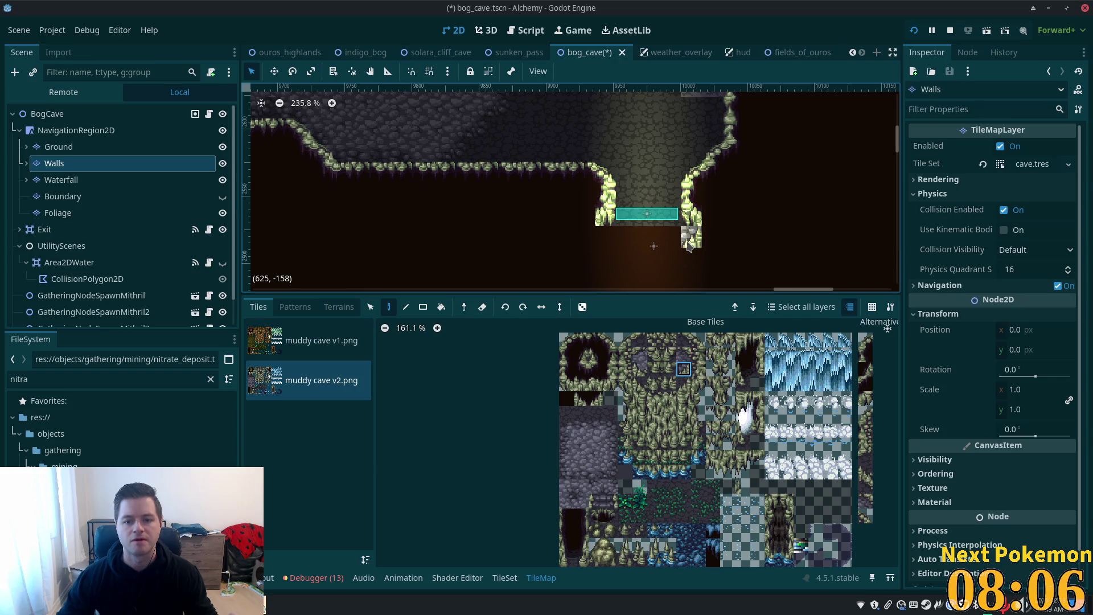
{"action": "left_click", "coordinate": [698, 370]}
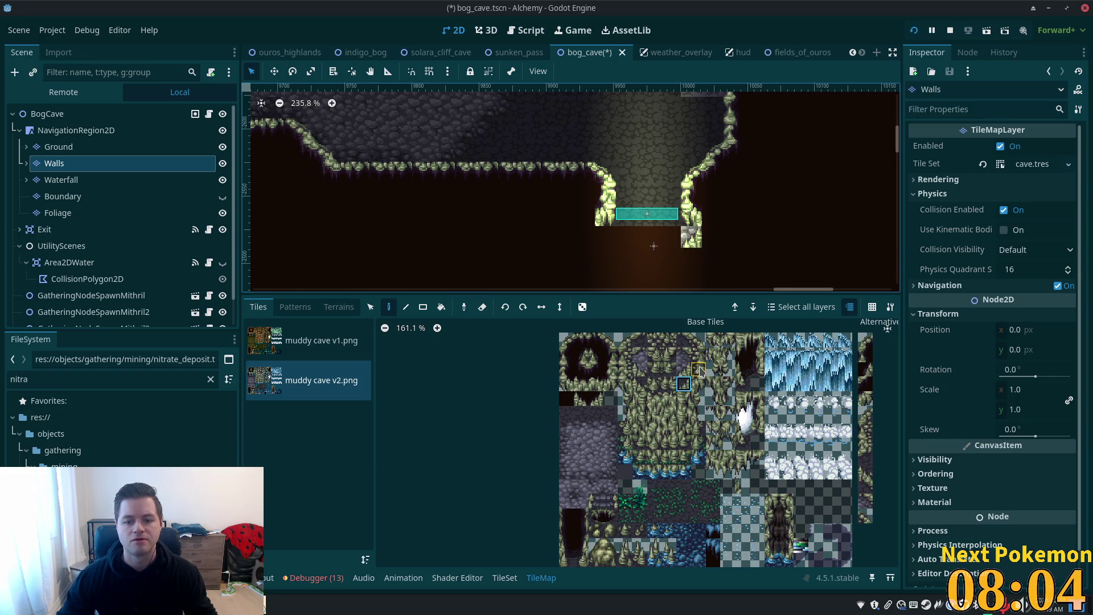
{"action": "left_click", "coordinate": [692, 237]}
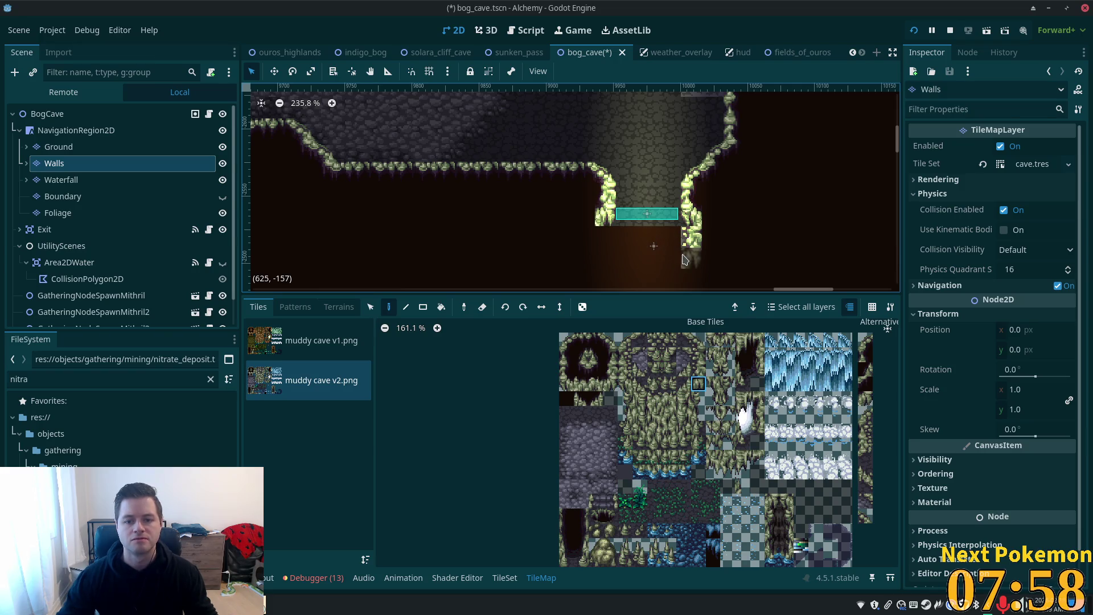
{"action": "left_click", "coordinate": [683, 384]}
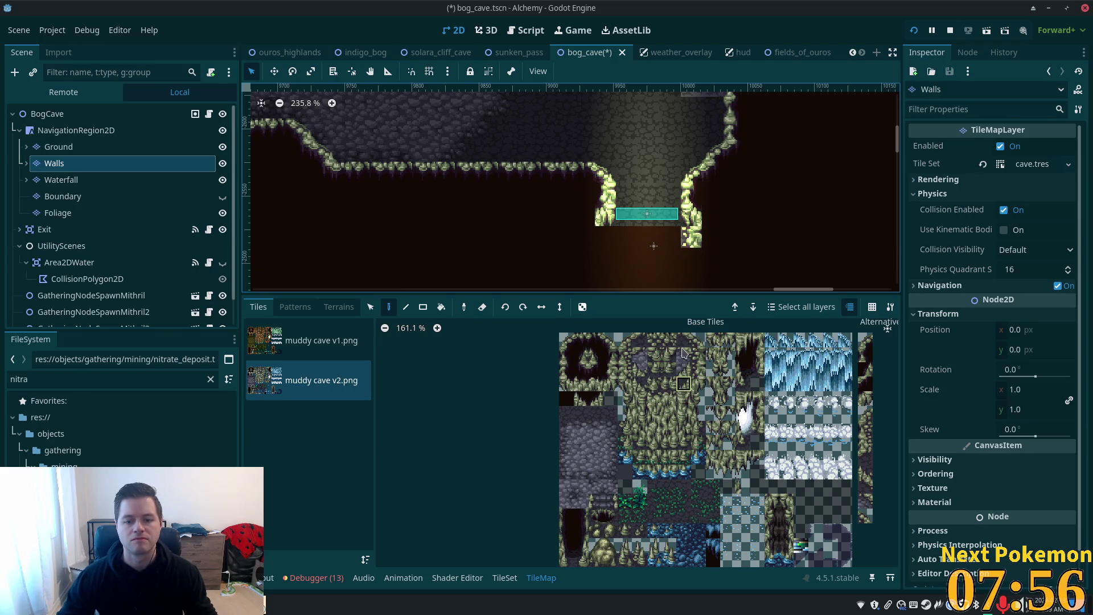
{"action": "left_click", "coordinate": [671, 237]}
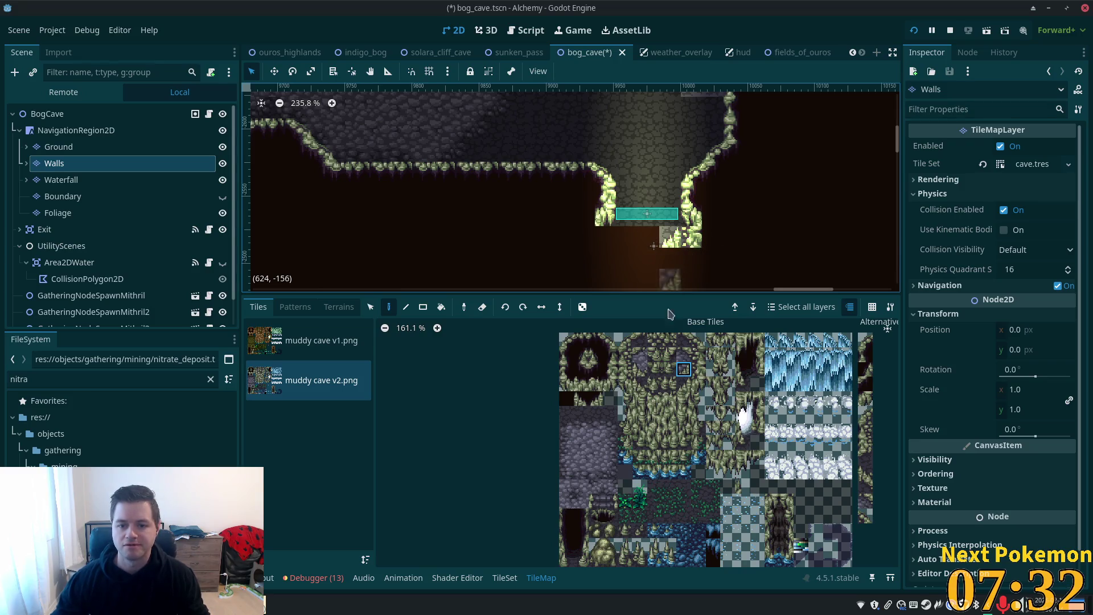
{"action": "left_click", "coordinate": [670, 399]}
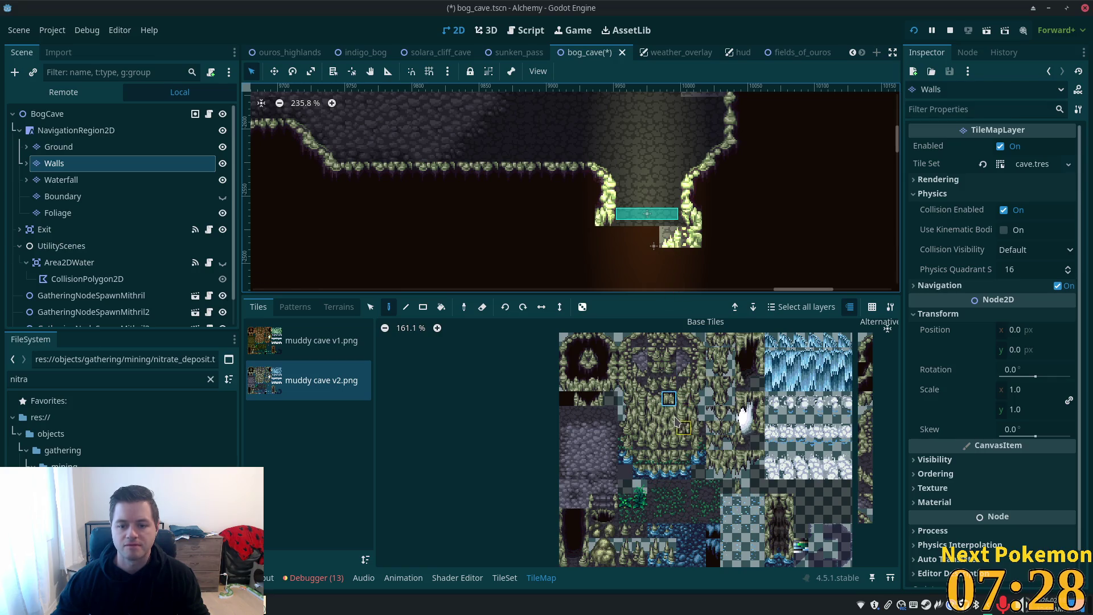
Step: Choose rounded corner and edge wall tiles and paint the pit's left wall
{"action": "left_click", "coordinate": [669, 386]}
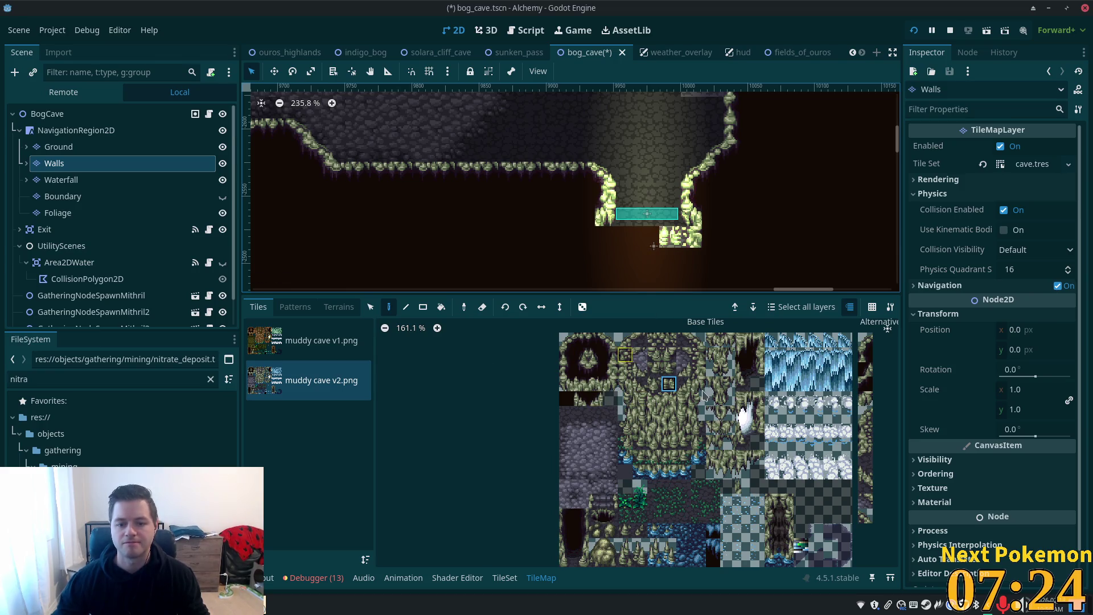
{"action": "left_click", "coordinate": [582, 340]}
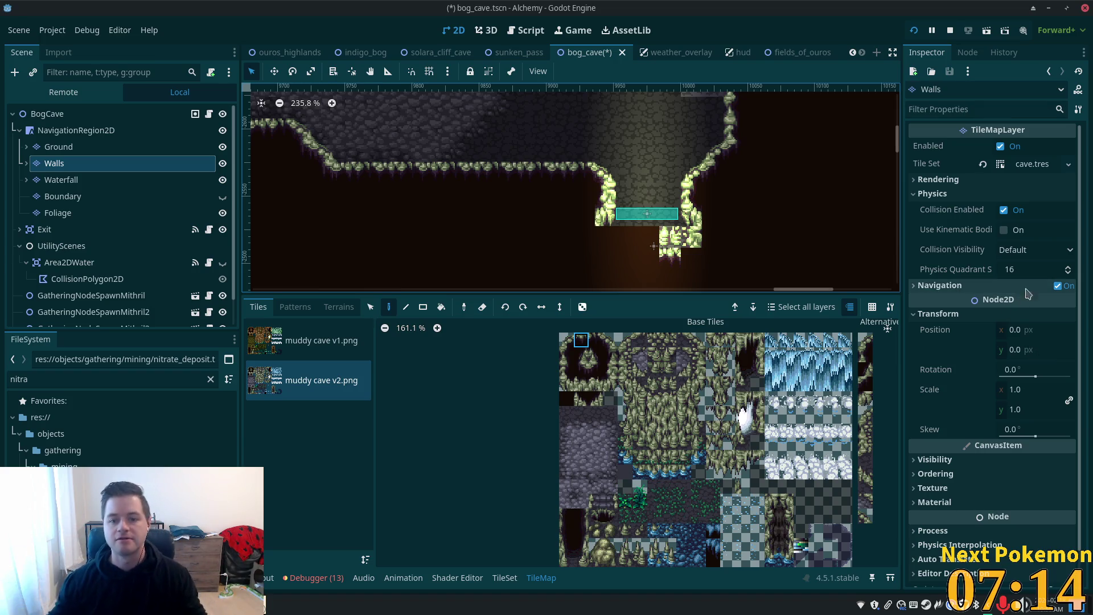
{"action": "left_click", "coordinate": [676, 246]}
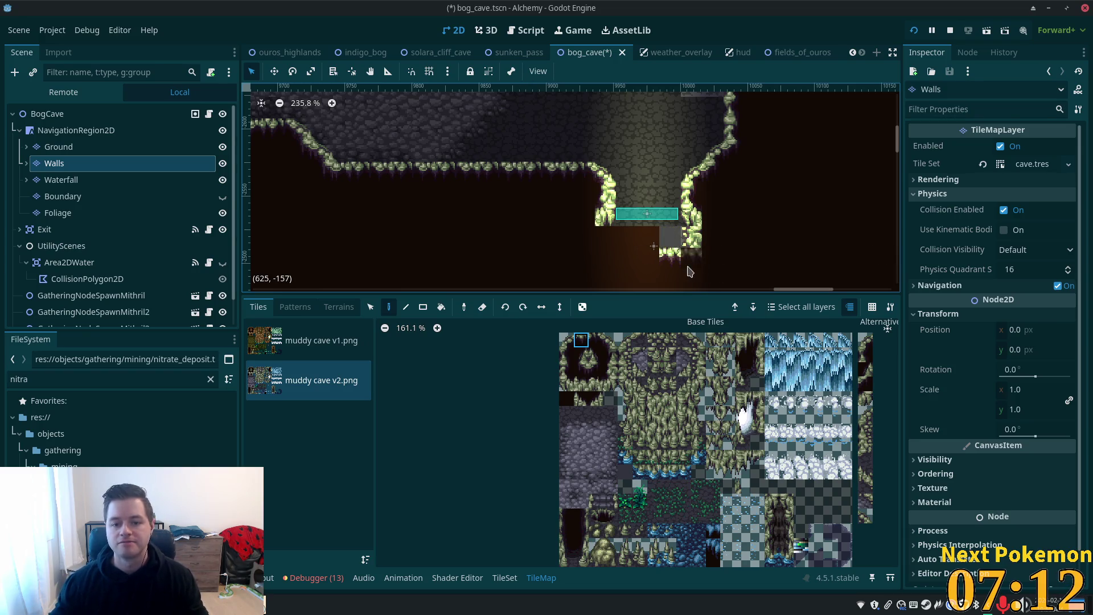
{"action": "left_click", "coordinate": [566, 340]}
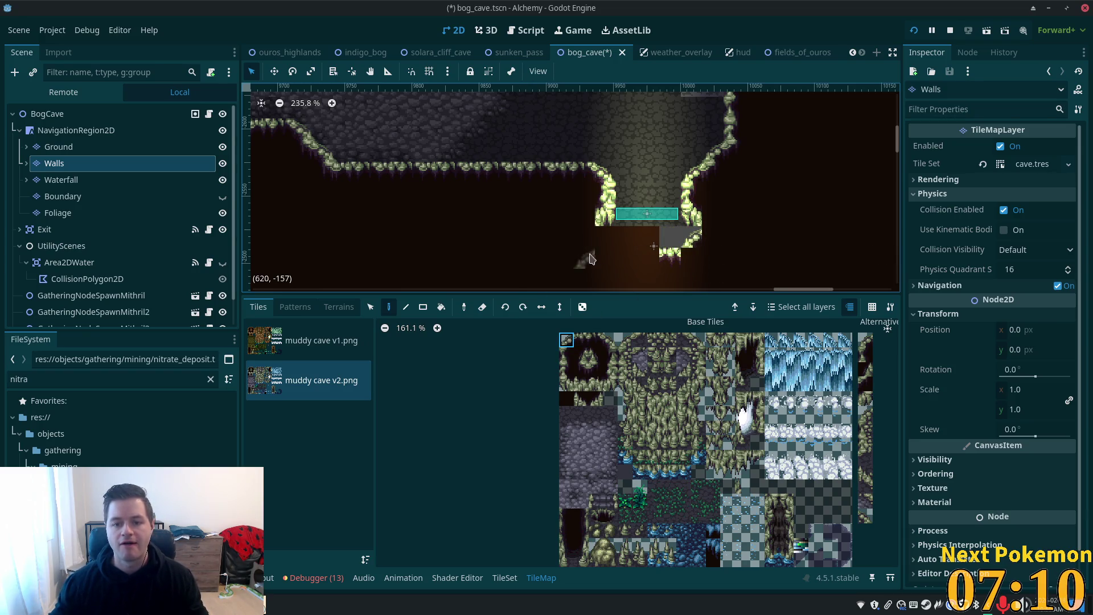
{"action": "left_click", "coordinate": [610, 384]}
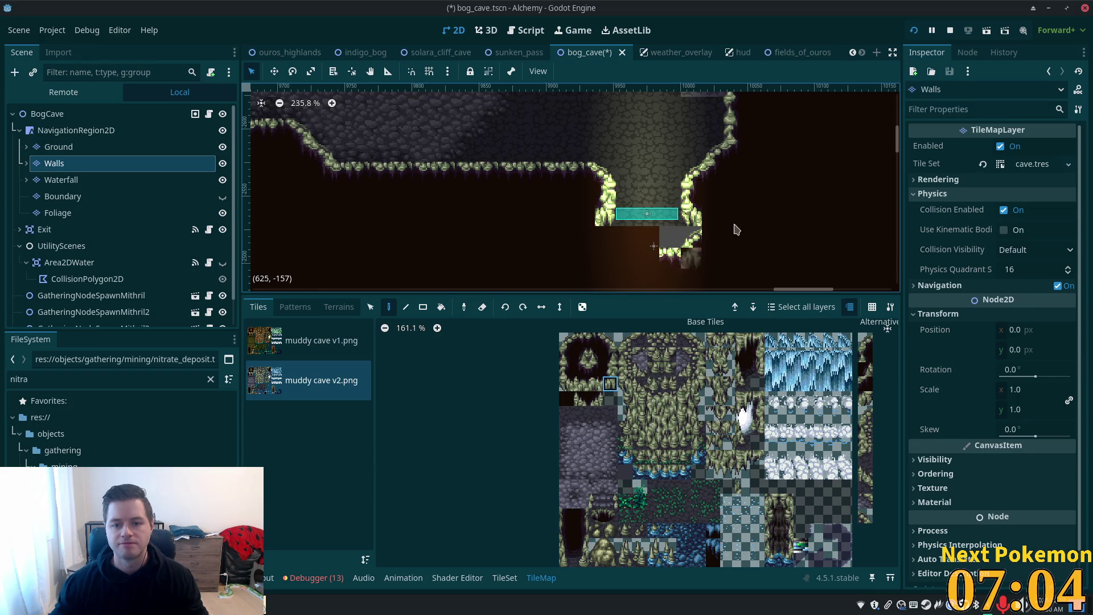
{"action": "left_click", "coordinate": [612, 369]}
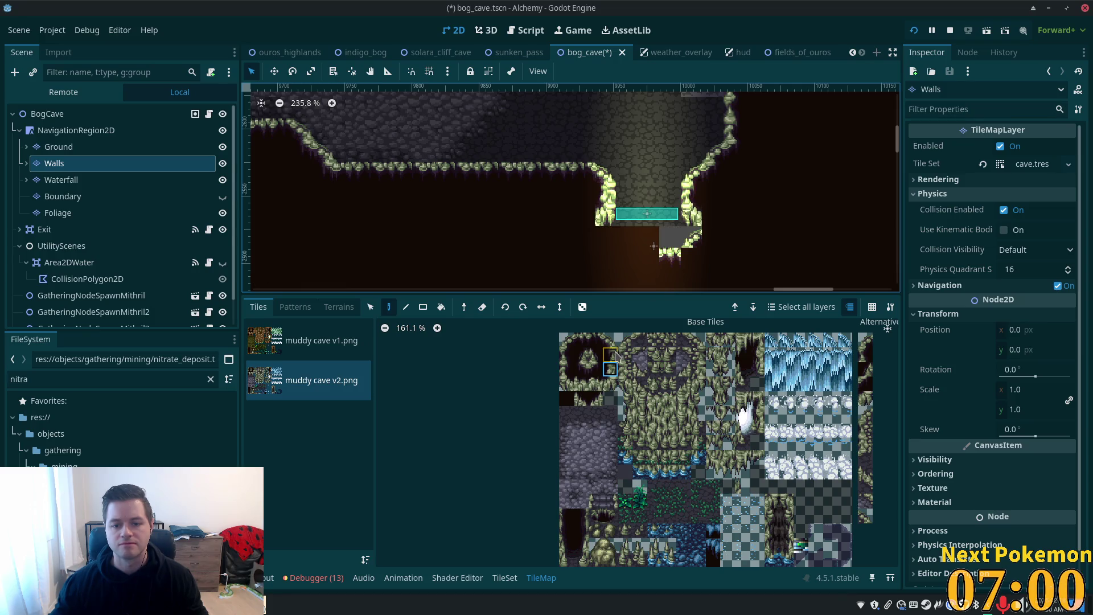
{"action": "left_click_drag", "start_coordinate": [567, 371], "coordinate": [567, 371]}
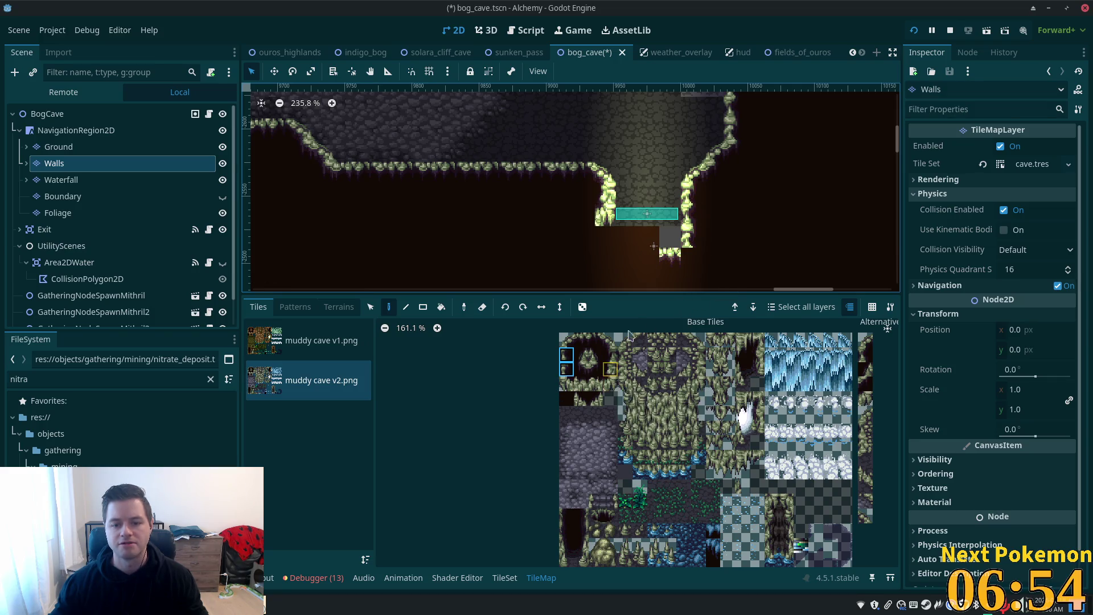
{"action": "left_click", "coordinate": [598, 371]}
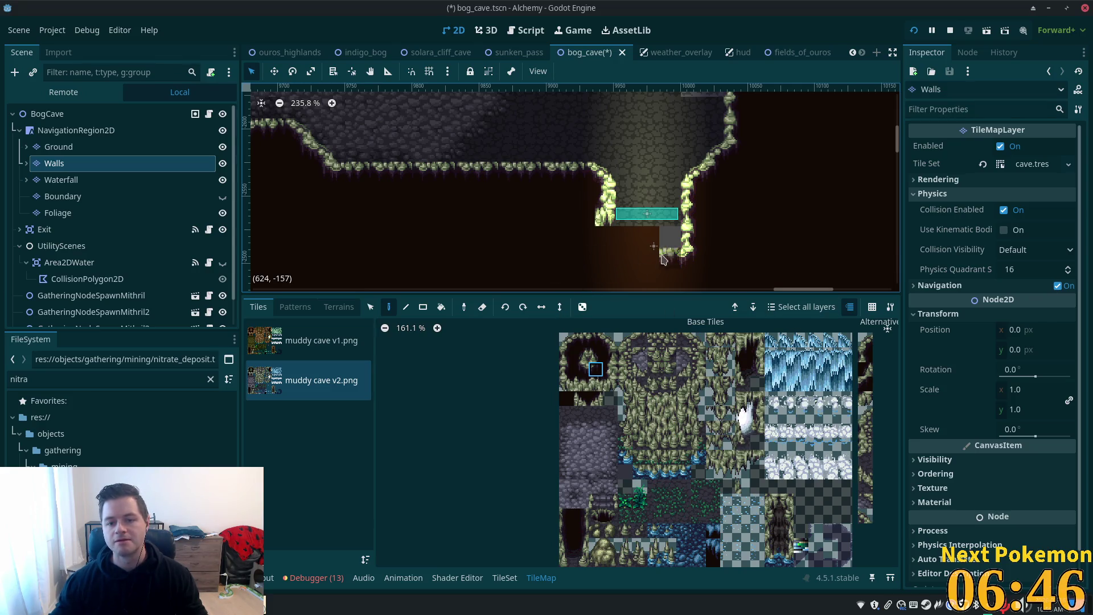
{"action": "left_click", "coordinate": [567, 385]}
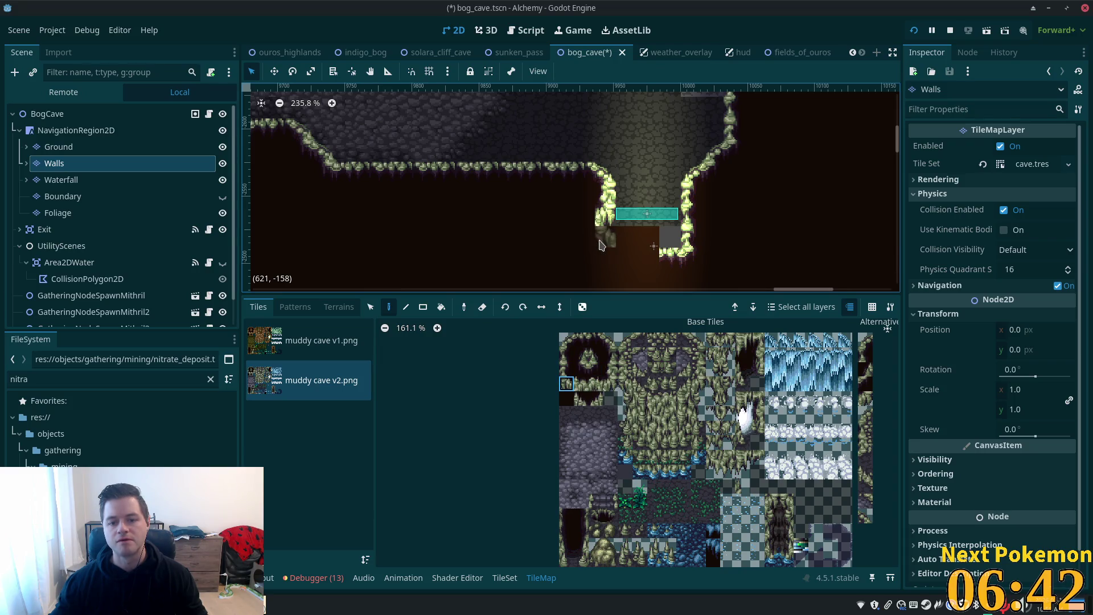
{"action": "left_click", "coordinate": [601, 341]}
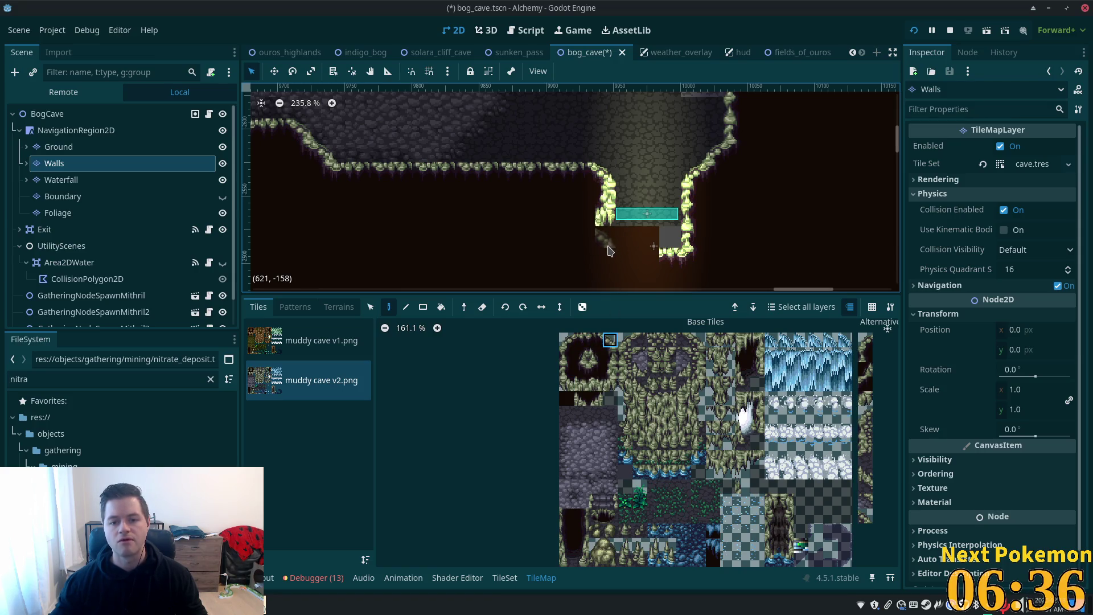
{"action": "left_click", "coordinate": [609, 251]}
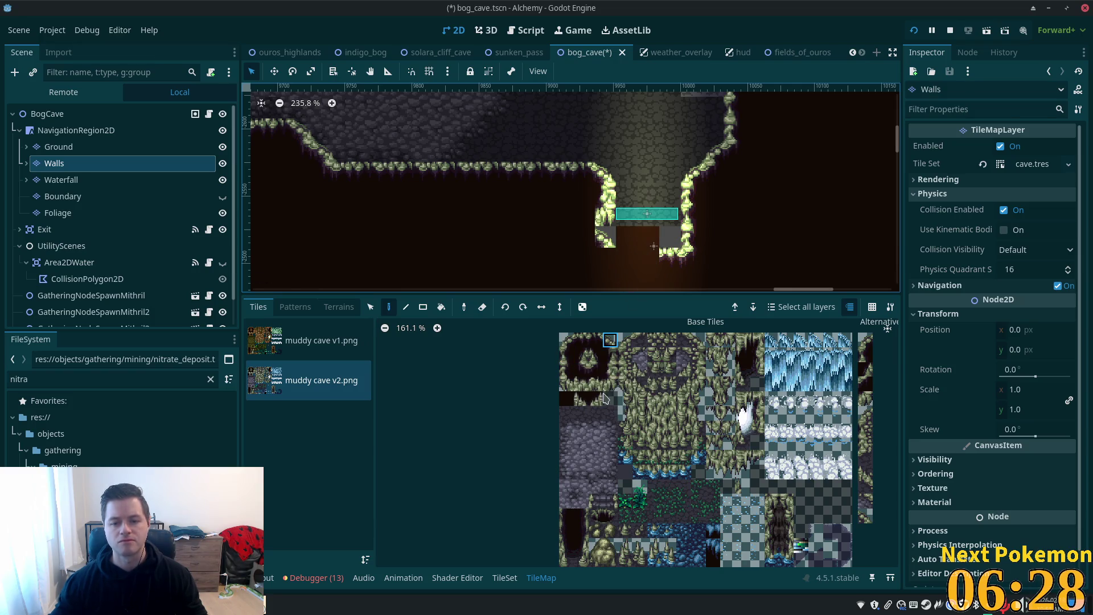
Step: Paint the two-tile wall piece along the pit bottom, then save bog_cave
{"action": "left_click_drag", "start_coordinate": [581, 340], "coordinate": [596, 342]}
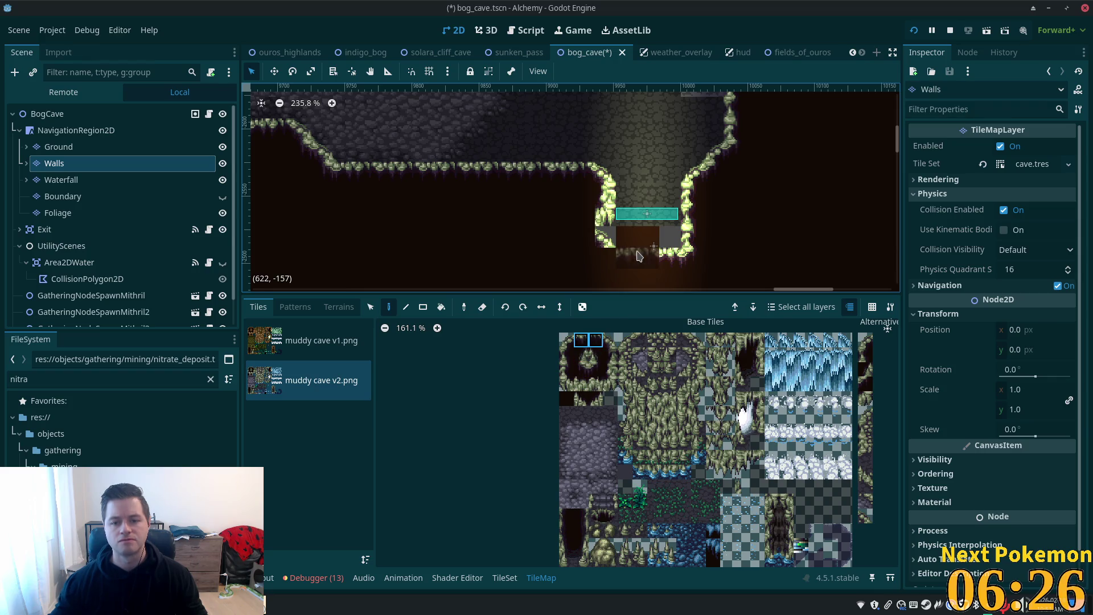
{"action": "left_click", "coordinate": [638, 261]}
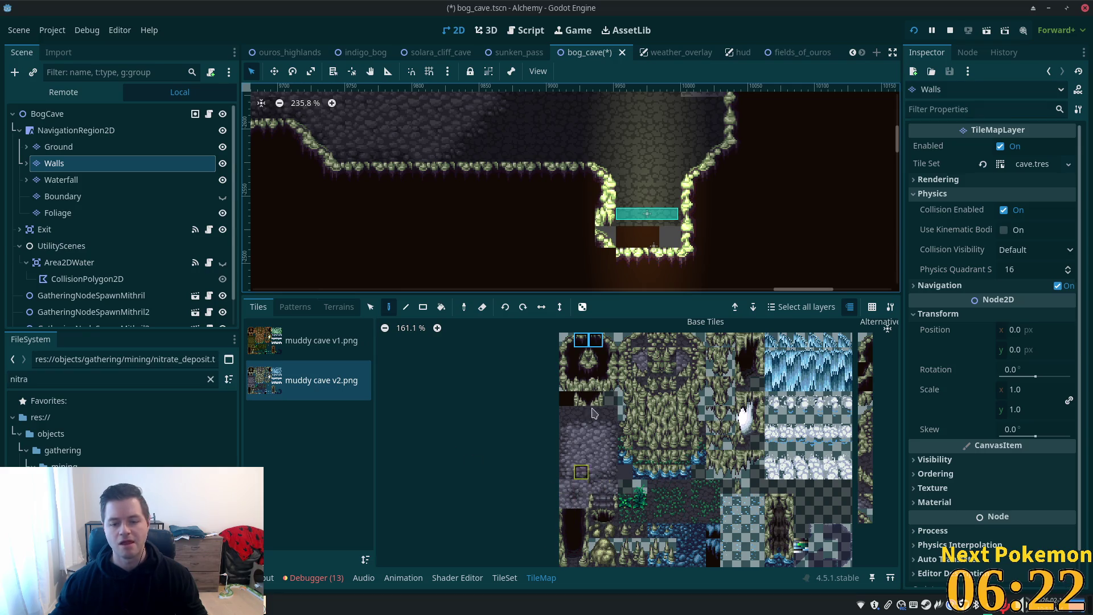
{"action": "left_click", "coordinate": [586, 367]}
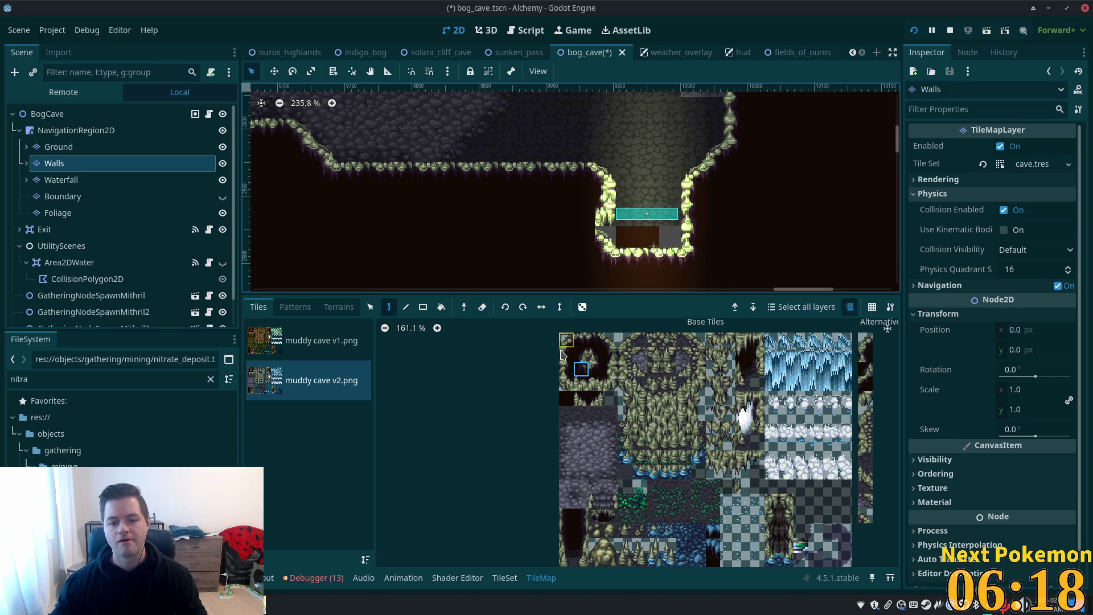
{"action": "left_click", "coordinate": [566, 372]}
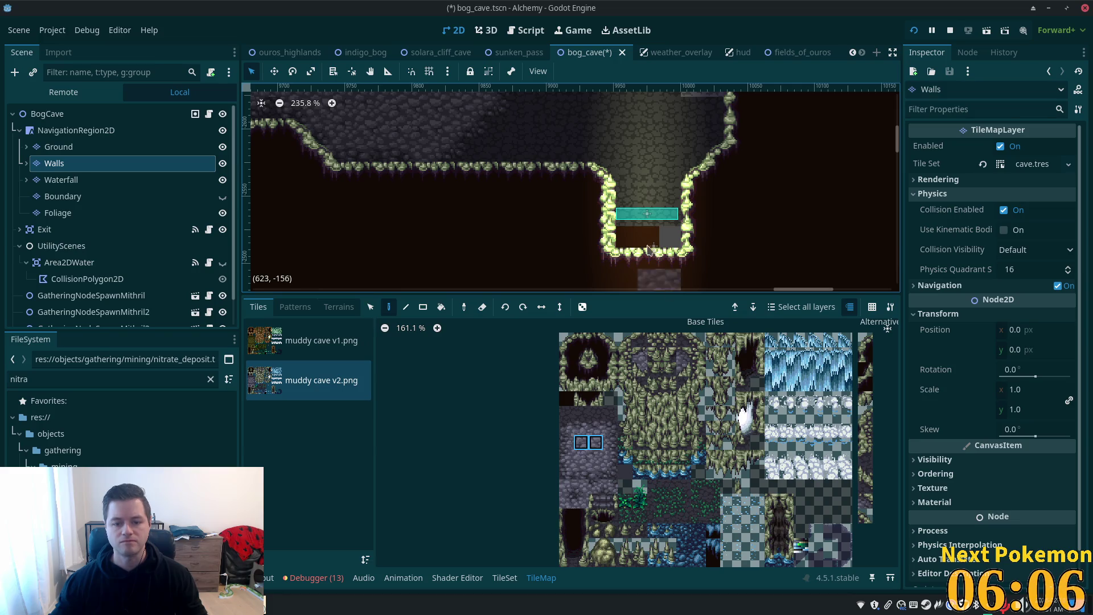
{"action": "key", "text": "Page_Up"}
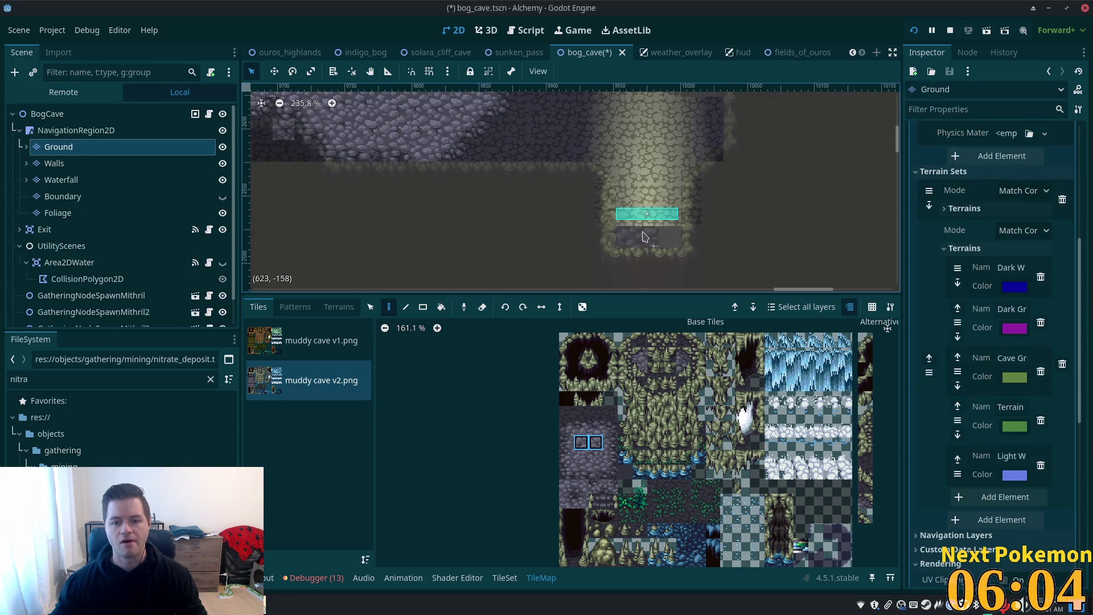
{"action": "key", "text": "Page_Down"}
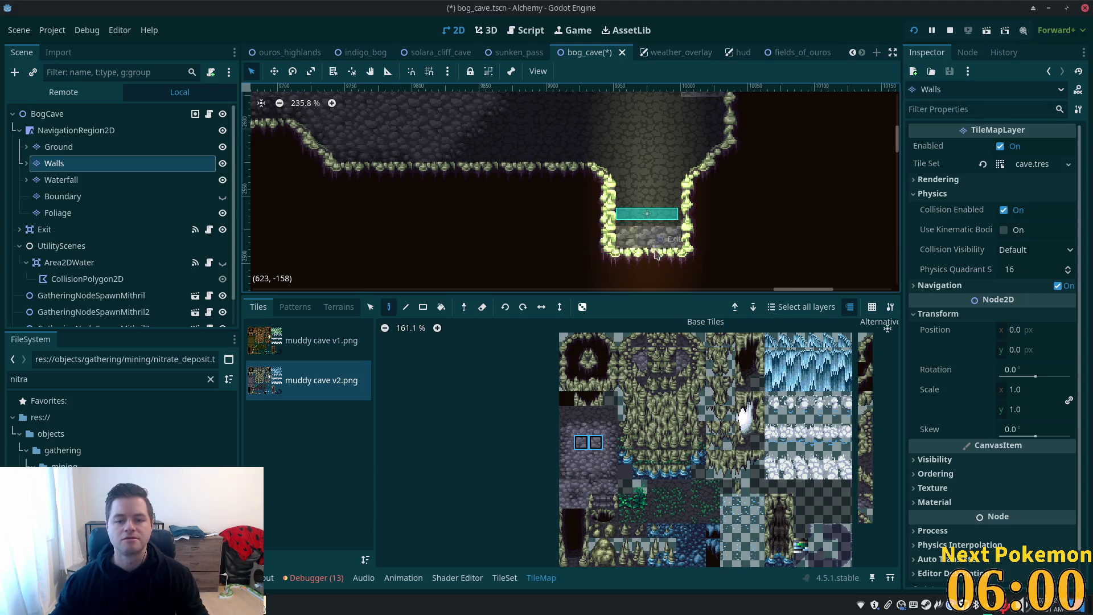
{"action": "key", "text": "ctrl+s"}
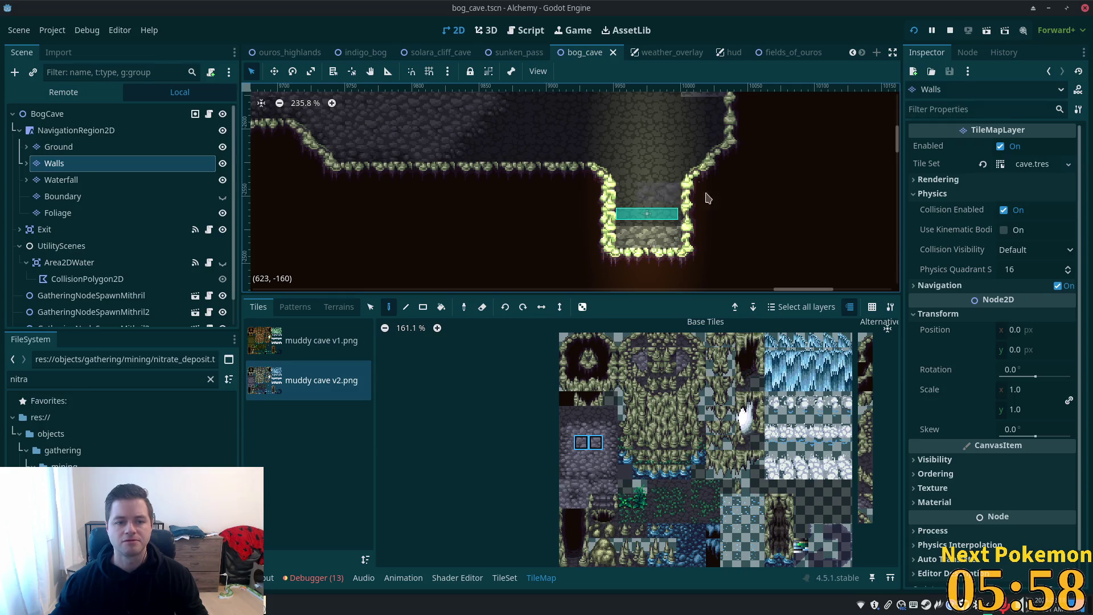
Step: Paint the stone floor tiles into the pit row and save bog_cave
{"action": "scroll", "coordinate": [718, 180], "scroll_direction": "up", "scroll_amount": 2}
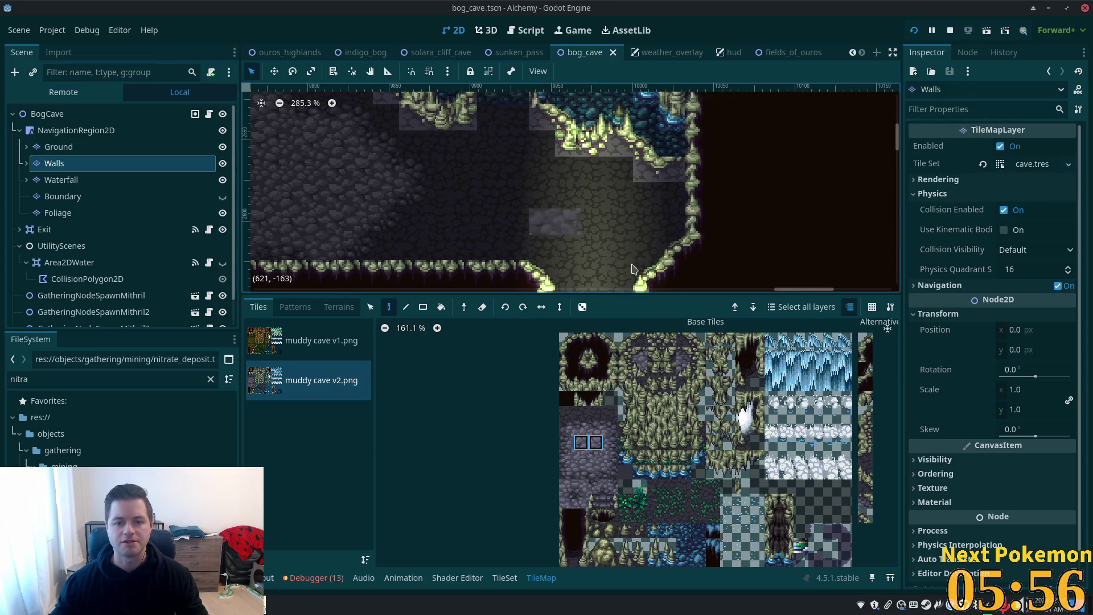
{"action": "scroll", "coordinate": [657, 119], "scroll_direction": "down", "scroll_amount": 1}
{"action": "left_click_drag", "start_coordinate": [566, 414], "coordinate": [589, 416]}
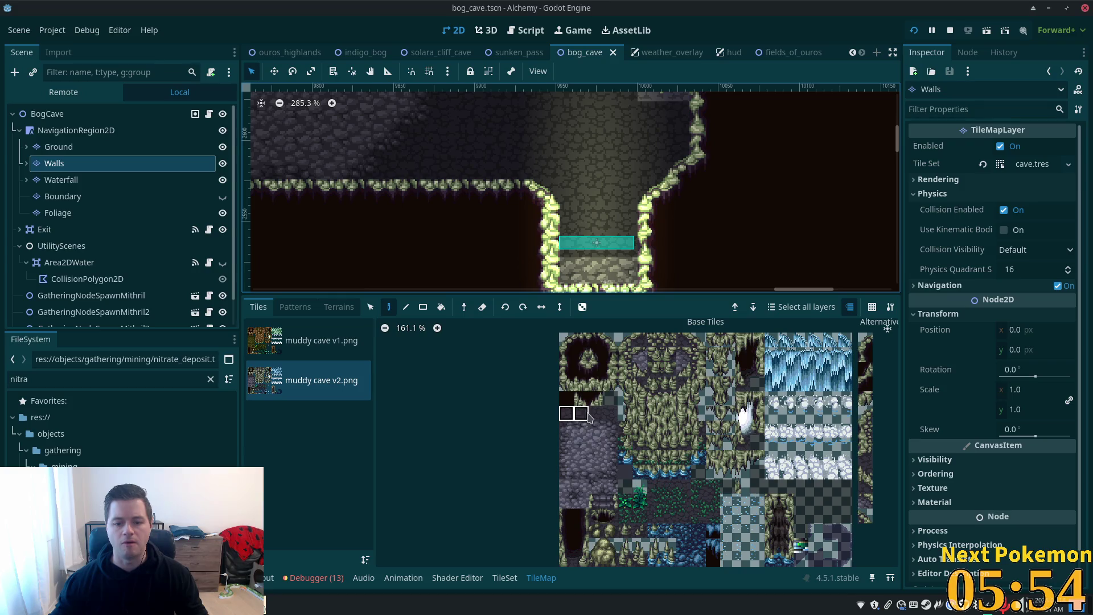
{"action": "left_click", "coordinate": [601, 276]}
{"action": "key", "text": "ctrl+s"}
Step: Select the BogCave root node and restart the running game
{"action": "left_click", "coordinate": [48, 113]}
{"action": "scroll", "coordinate": [512, 214], "scroll_direction": "down", "scroll_amount": 3}
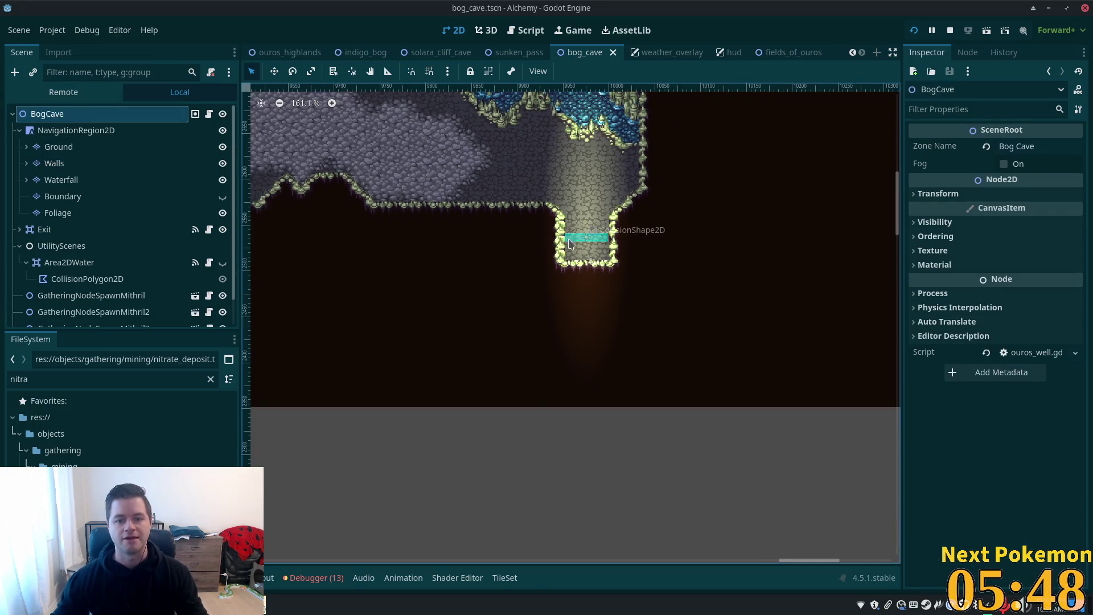
{"action": "scroll", "coordinate": [569, 244], "scroll_direction": "down", "scroll_amount": 3}
{"action": "scroll", "coordinate": [467, 216], "scroll_direction": "down", "scroll_amount": 2}
{"action": "scroll", "coordinate": [421, 171], "scroll_direction": "up", "scroll_amount": 1}
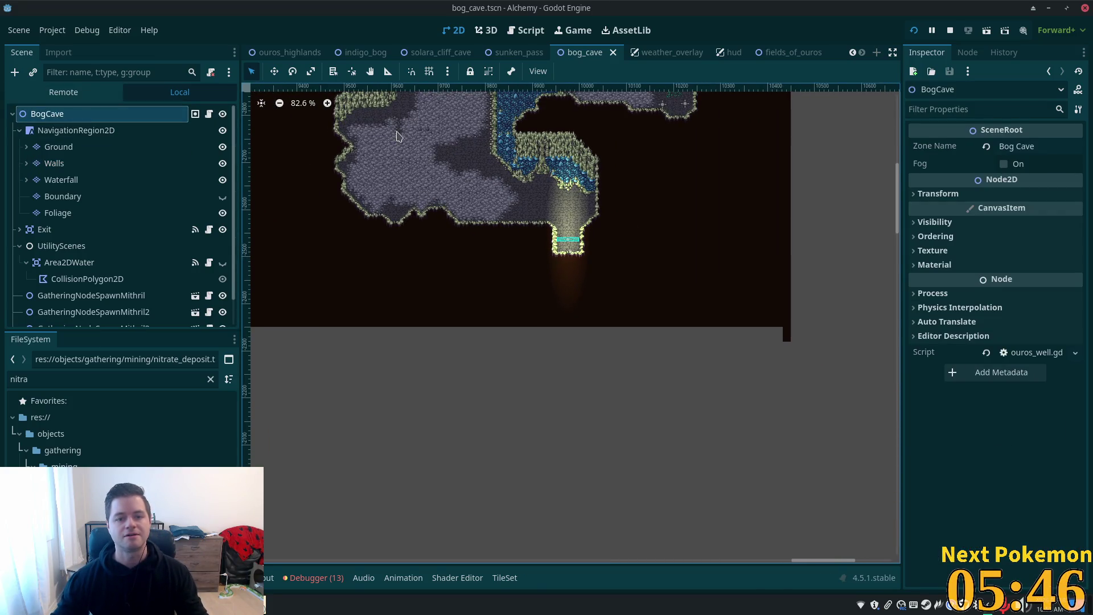
{"action": "left_click", "coordinate": [914, 30]}
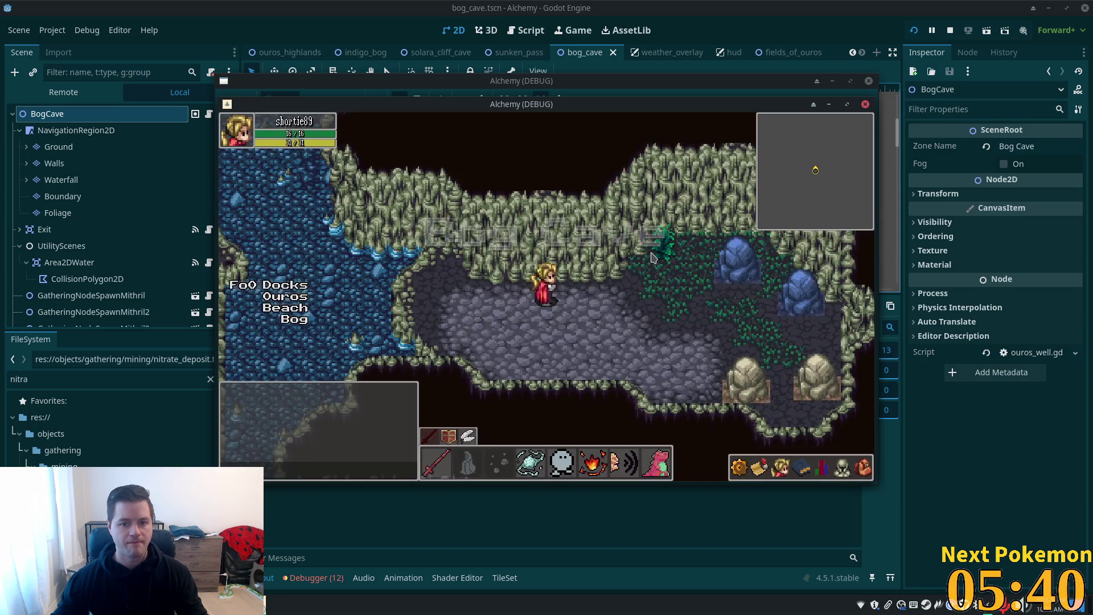
Step: Walk the player through Bog Cave and out its southern exit into Indigo Bog
{"action": "key", "text": "Left"}
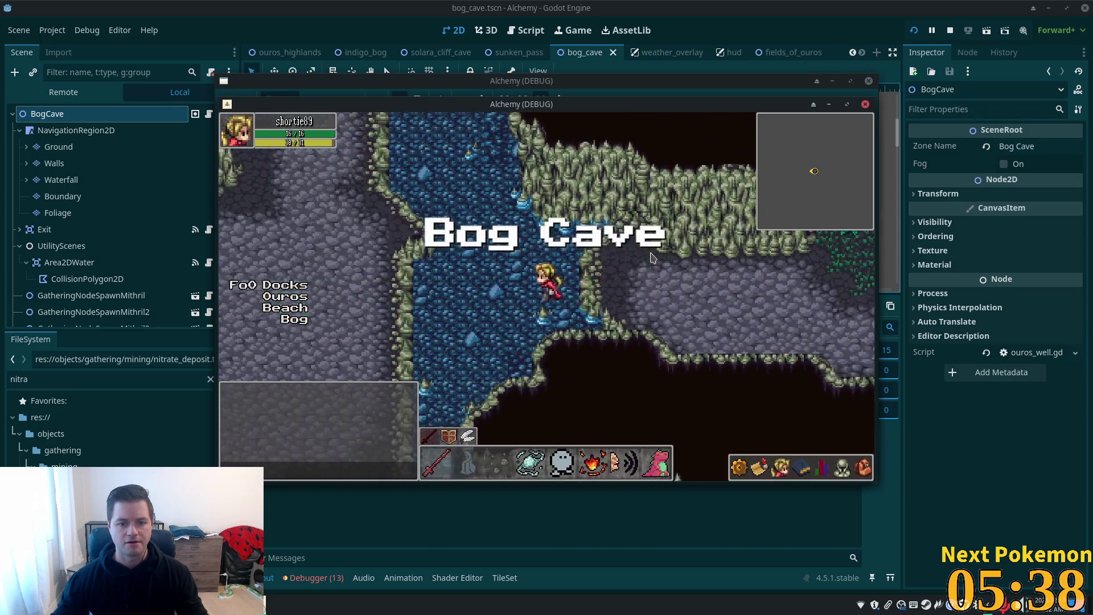
{"action": "key", "text": "Left"}
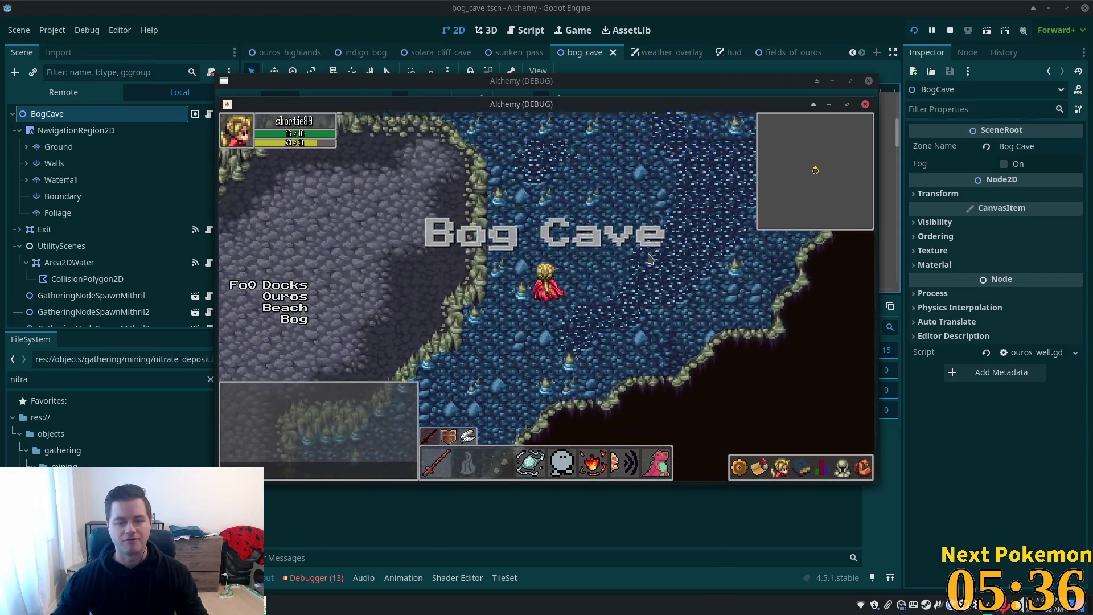
{"action": "key", "text": "Up"}
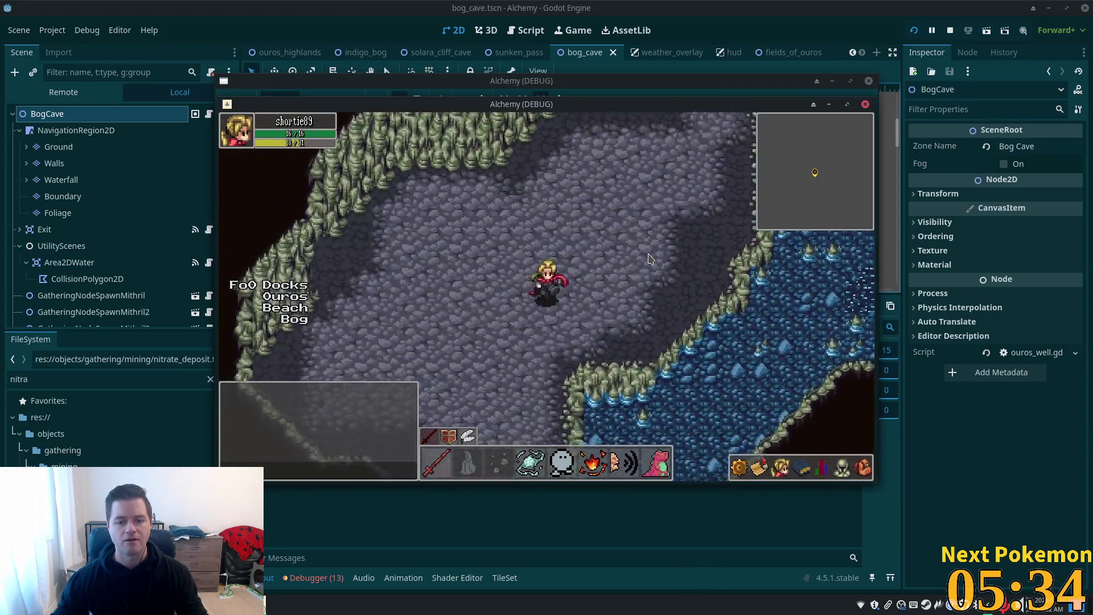
{"action": "key", "text": "Up"}
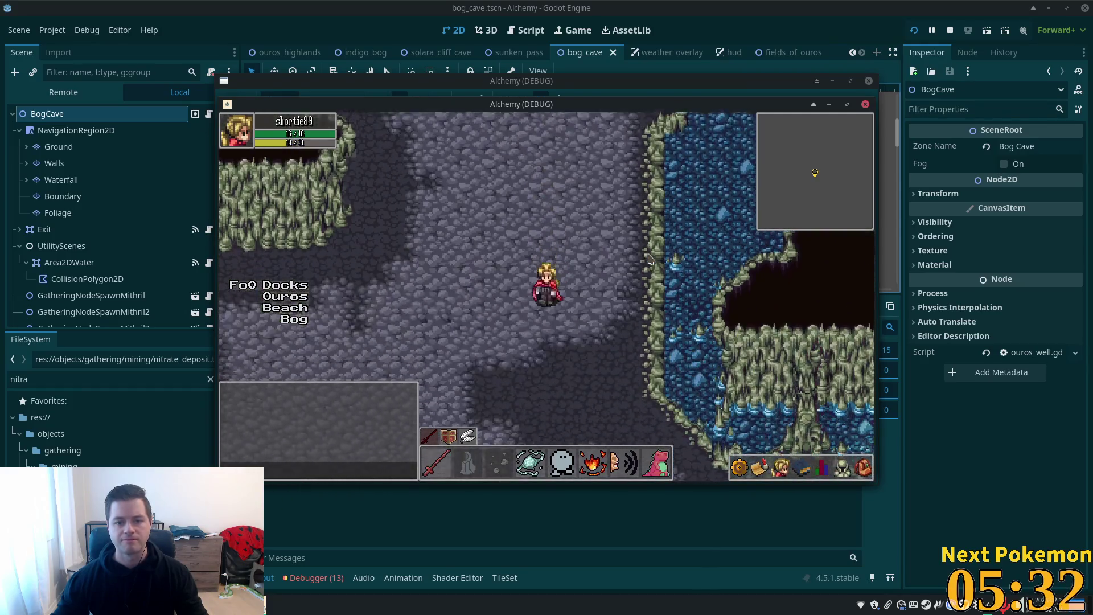
{"action": "key", "text": "Right"}
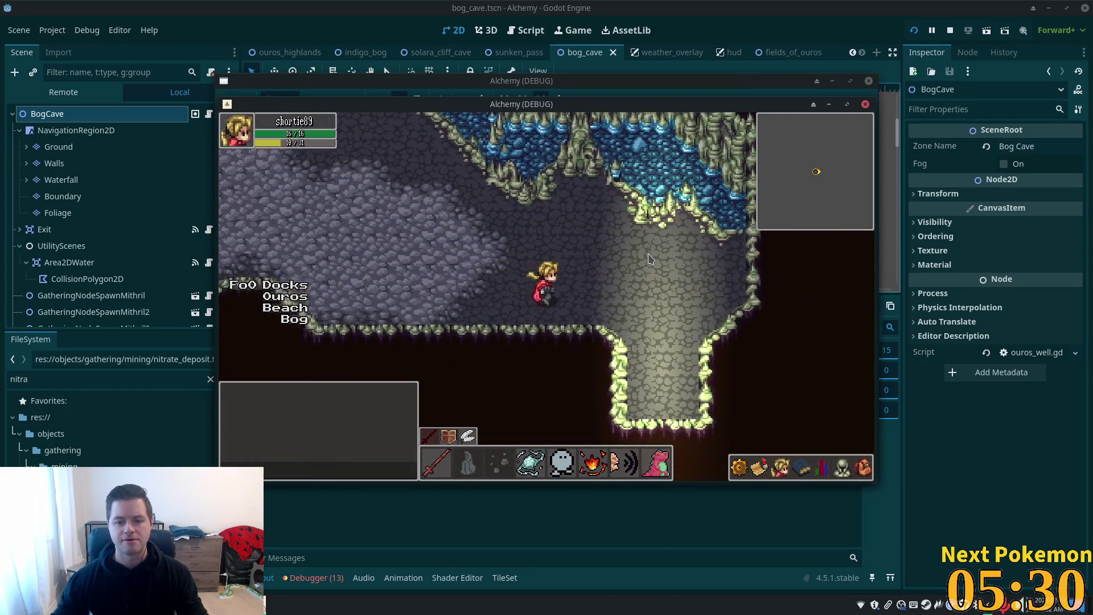
{"action": "key", "text": "Down"}
{"action": "key", "text": "Down"}
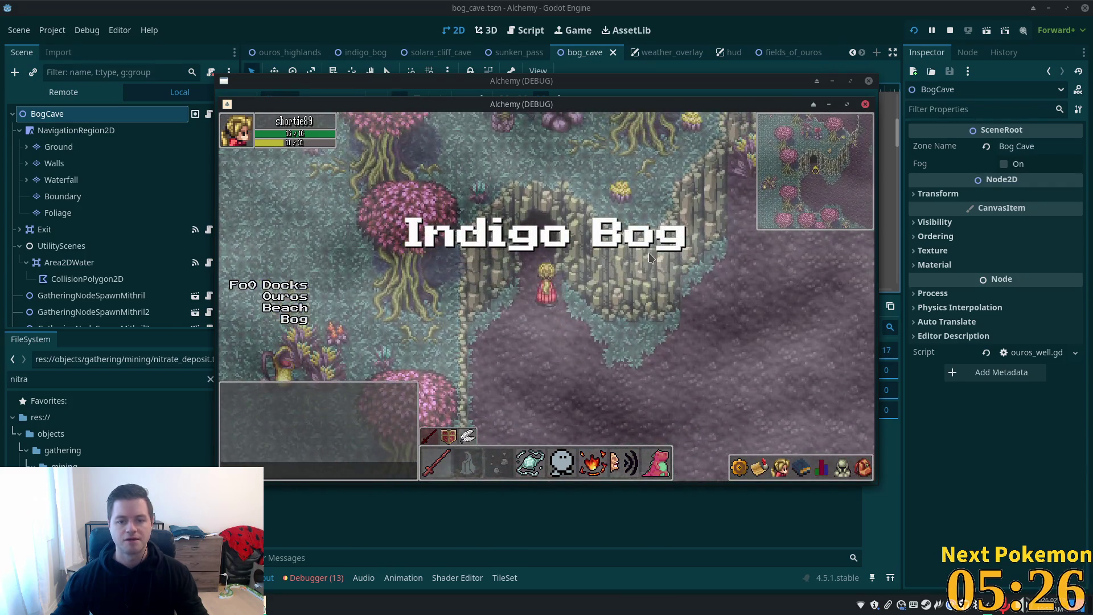
{"action": "key", "text": "Up"}
{"action": "key", "text": "Down"}
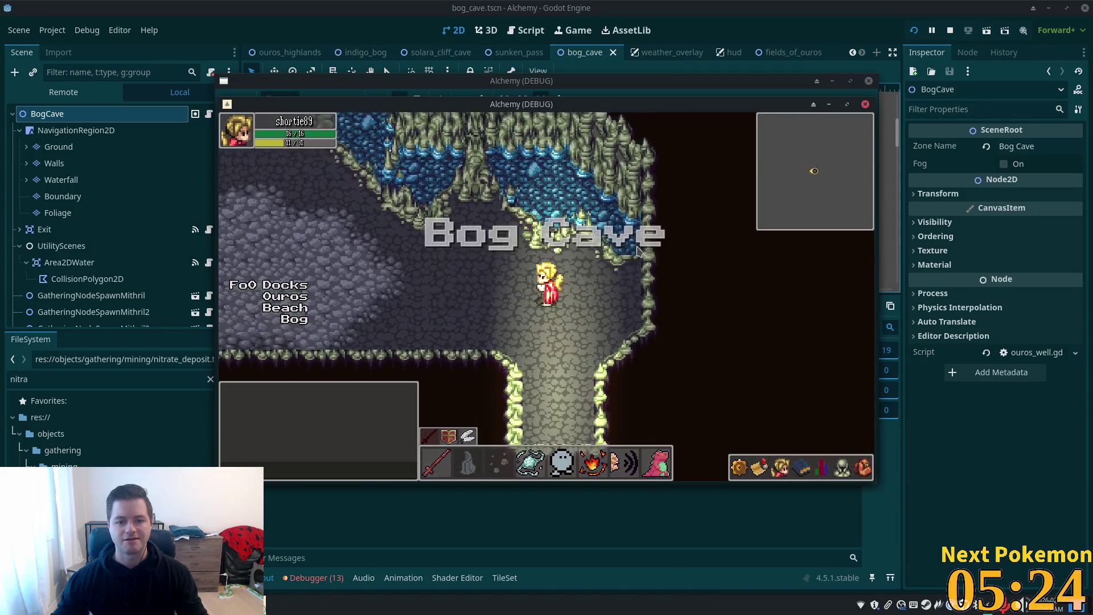
Step: Roam Indigo Bog, re-enter the cave and exit again, then close the game
{"action": "key", "text": "Right"}
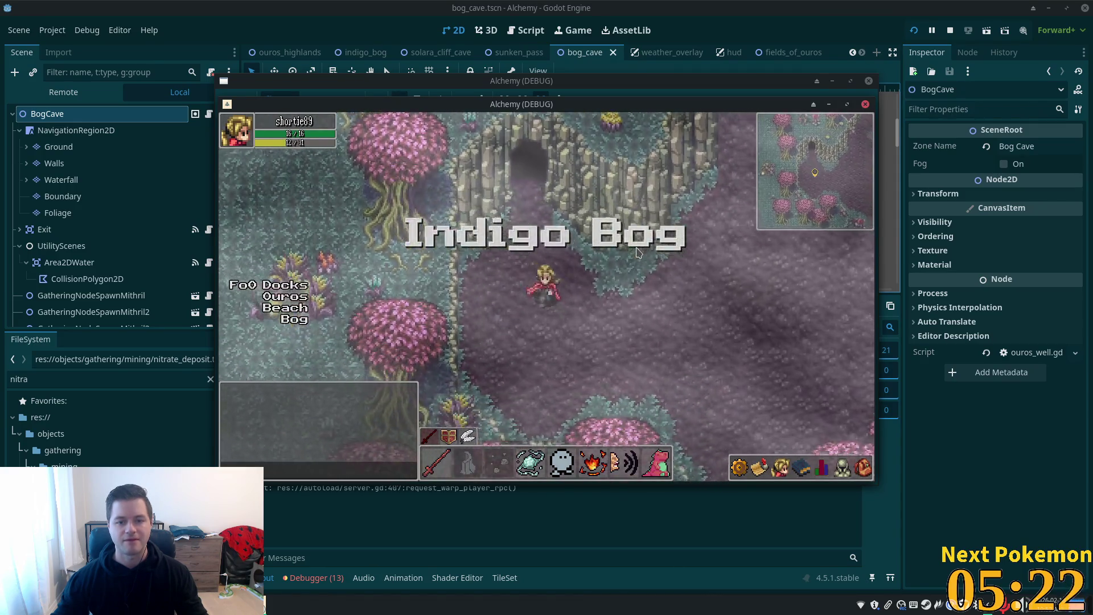
{"action": "key", "text": "Up"}
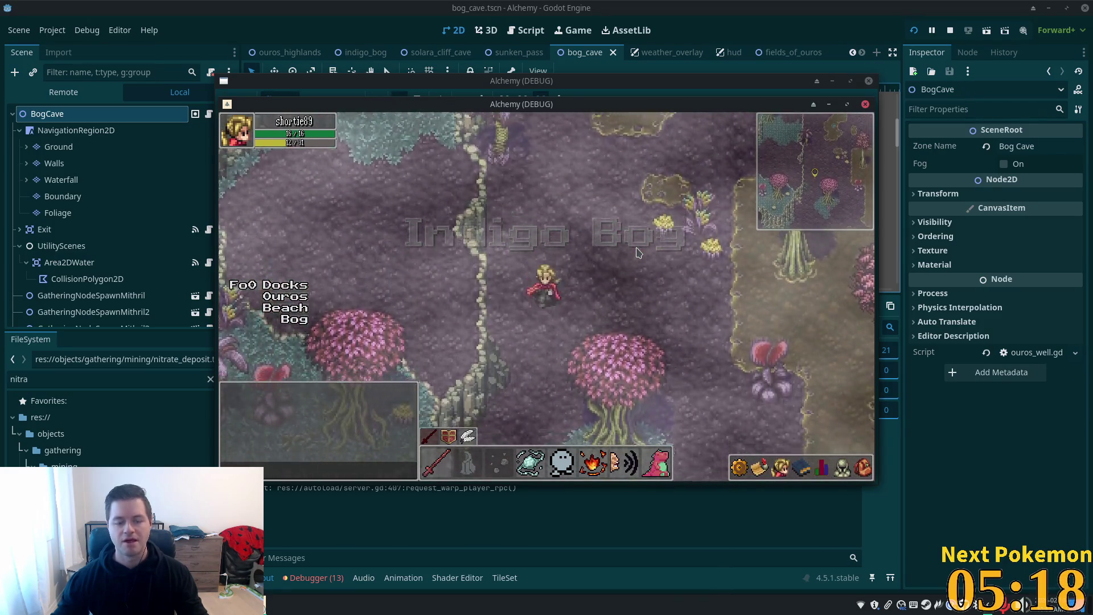
{"action": "key", "text": "Down"}
{"action": "key", "text": "Down"}
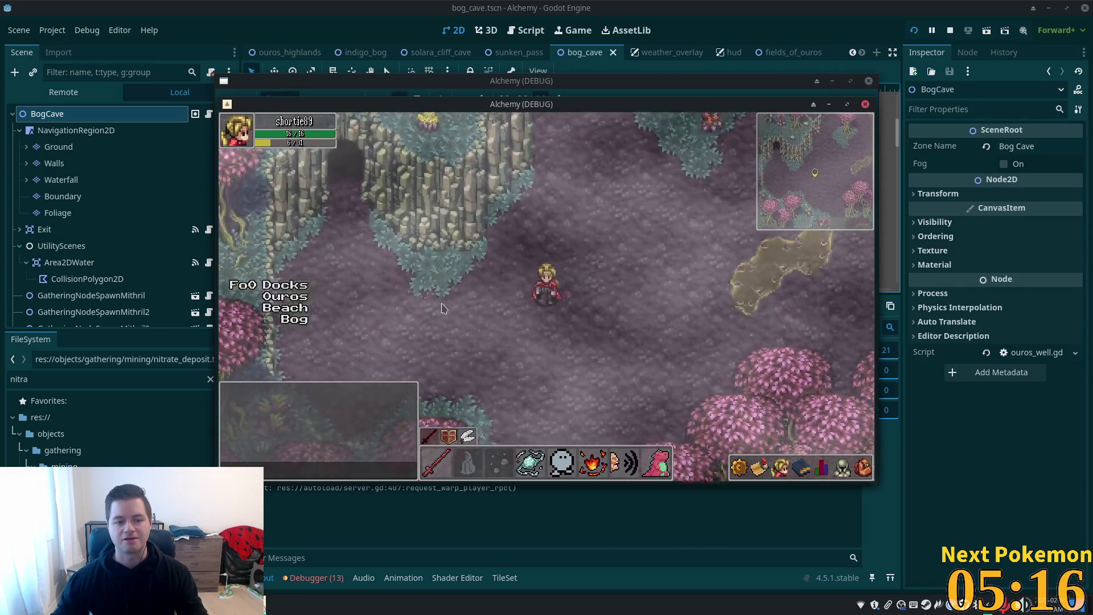
{"action": "key", "text": "Down"}
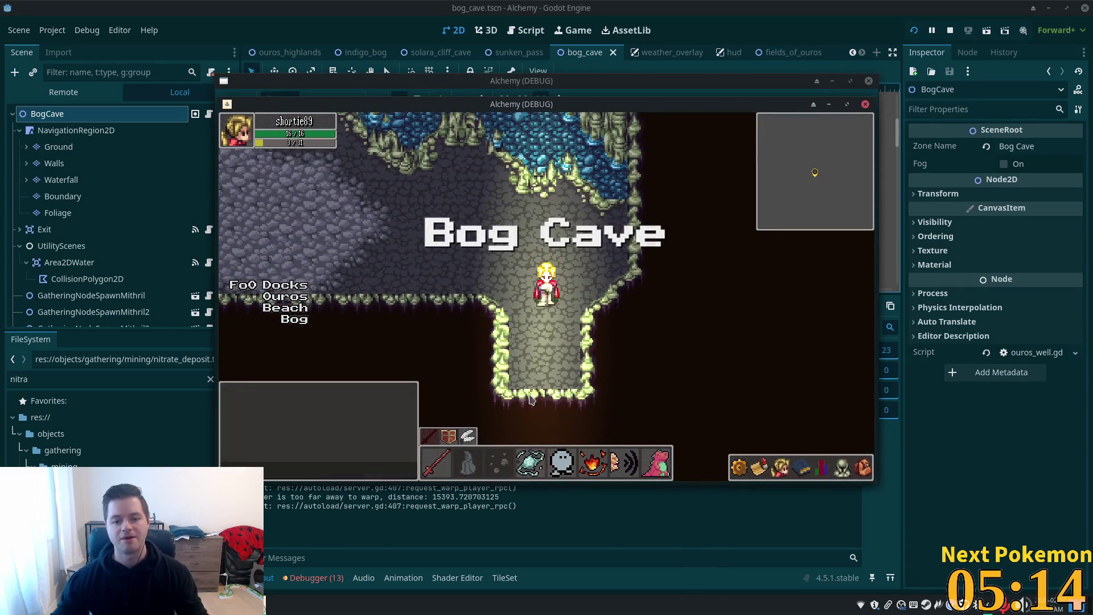
{"action": "key", "text": "Down"}
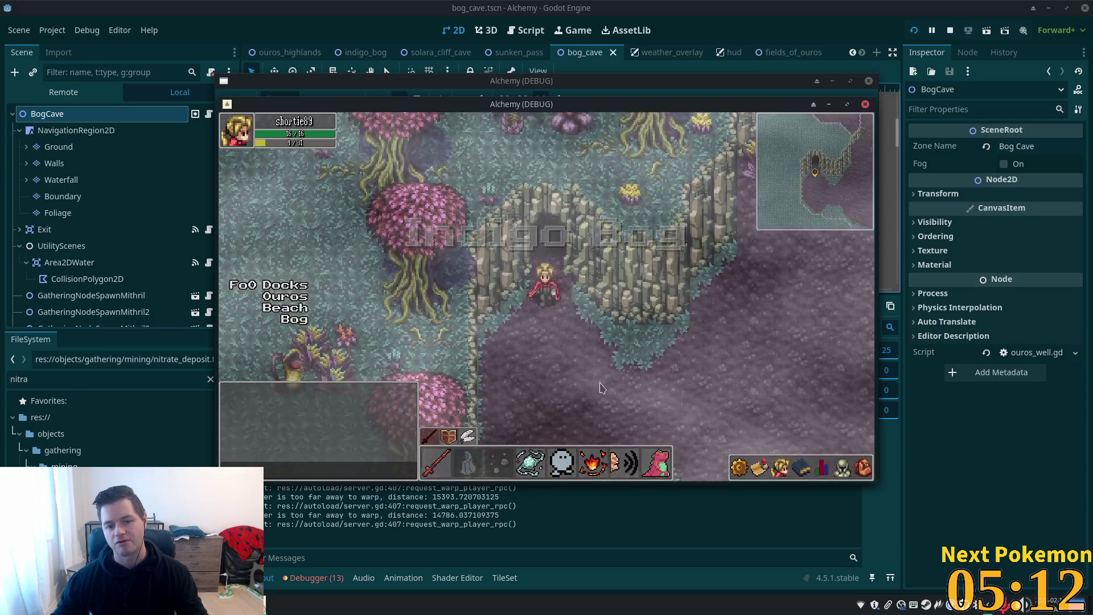
{"action": "key", "text": "Up"}
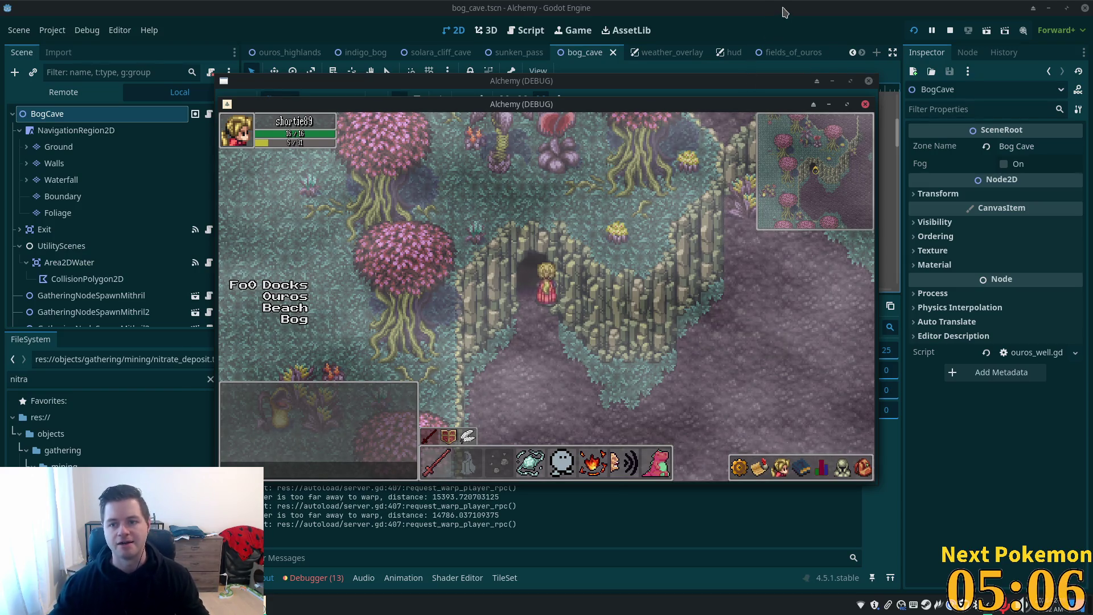
{"action": "key", "text": "alt+Tab"}
{"action": "scroll", "coordinate": [607, 197], "scroll_direction": "up", "scroll_amount": 4}
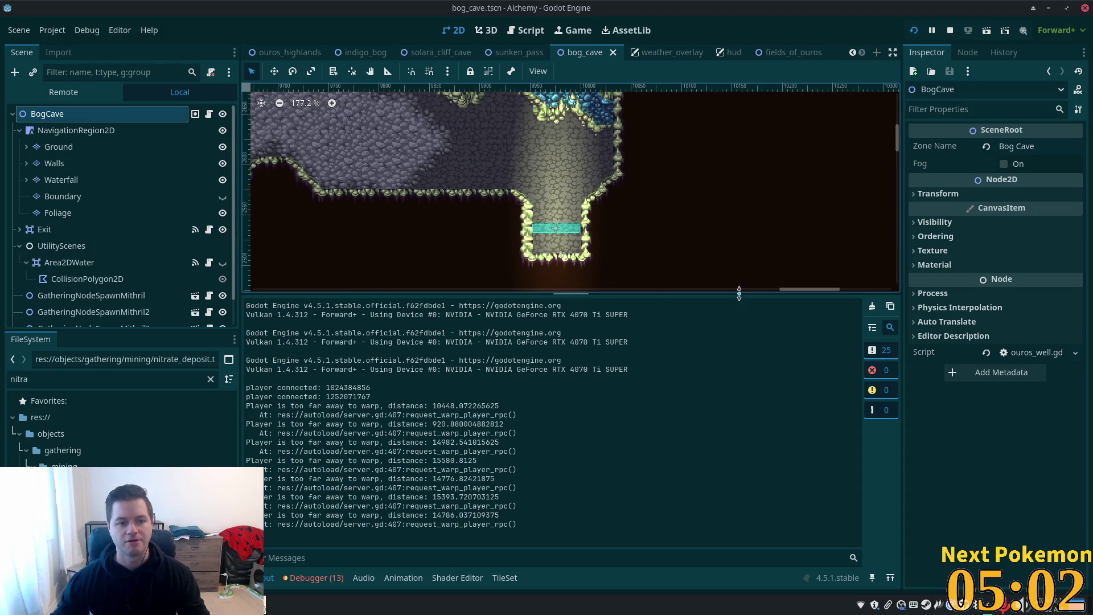
Step: On the Walls layer, repaint the exit's bottom-right corner with a dark cave tile
{"action": "left_click", "coordinate": [74, 164]}
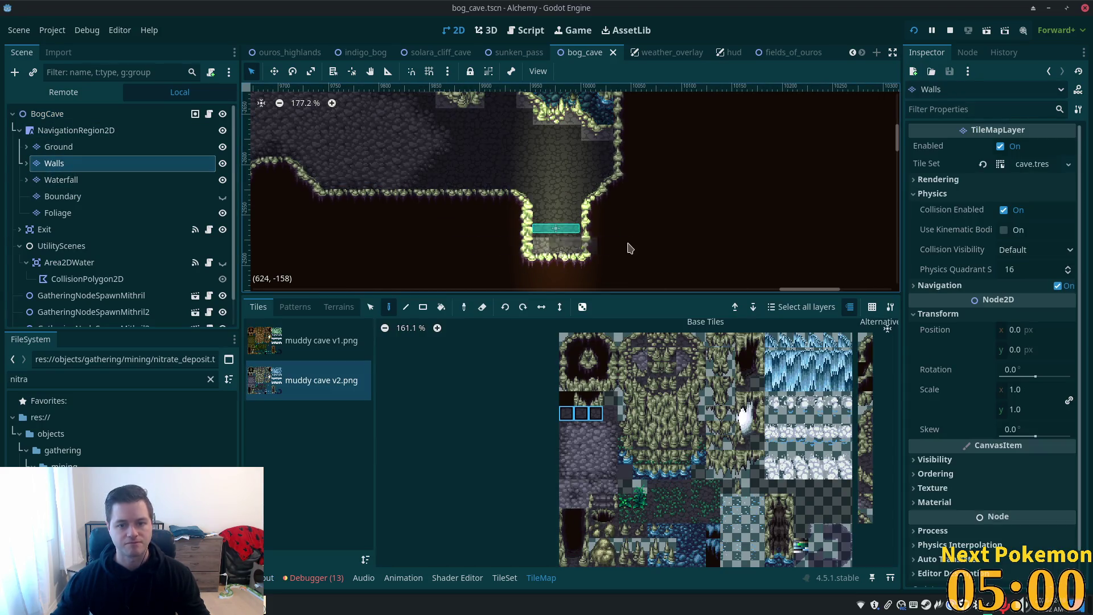
{"action": "scroll", "coordinate": [630, 248], "scroll_direction": "up", "scroll_amount": 4}
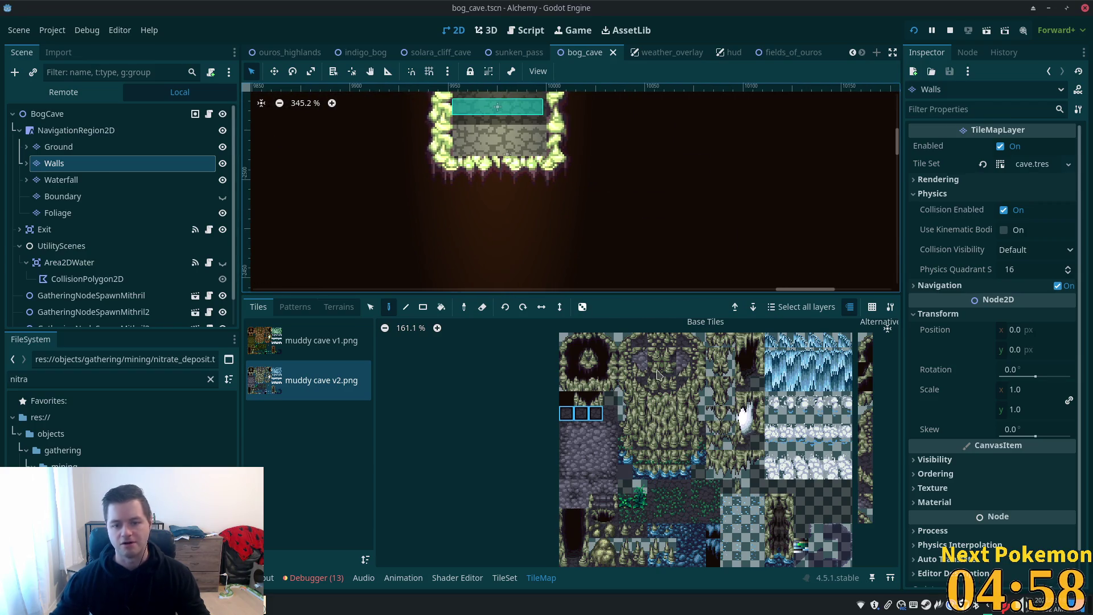
{"action": "left_click_drag", "start_coordinate": [707, 188], "coordinate": [727, 219]}
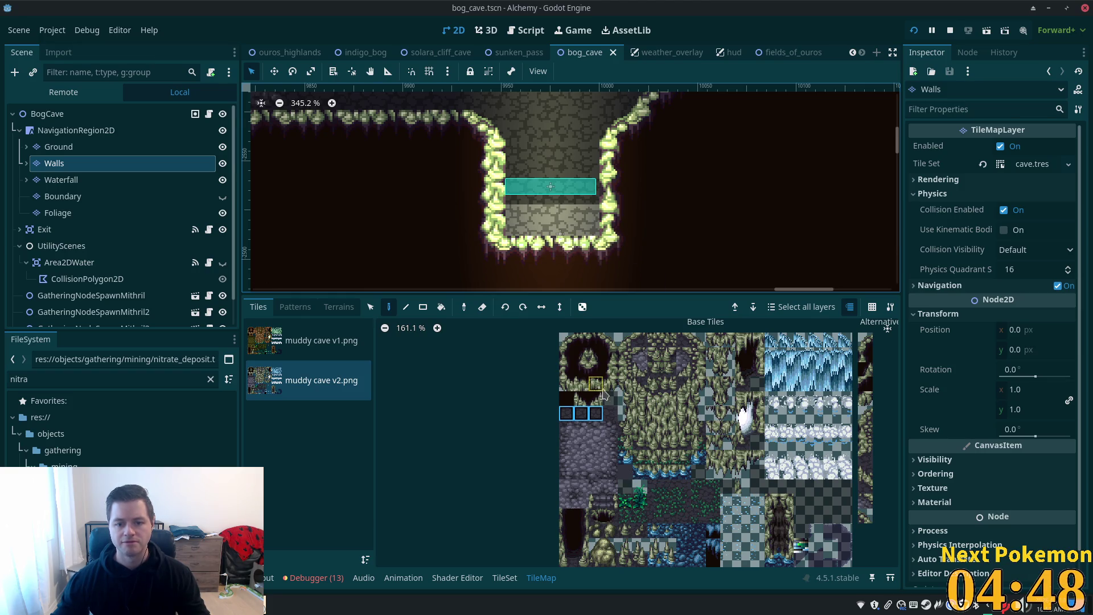
{"action": "left_click", "coordinate": [571, 344]}
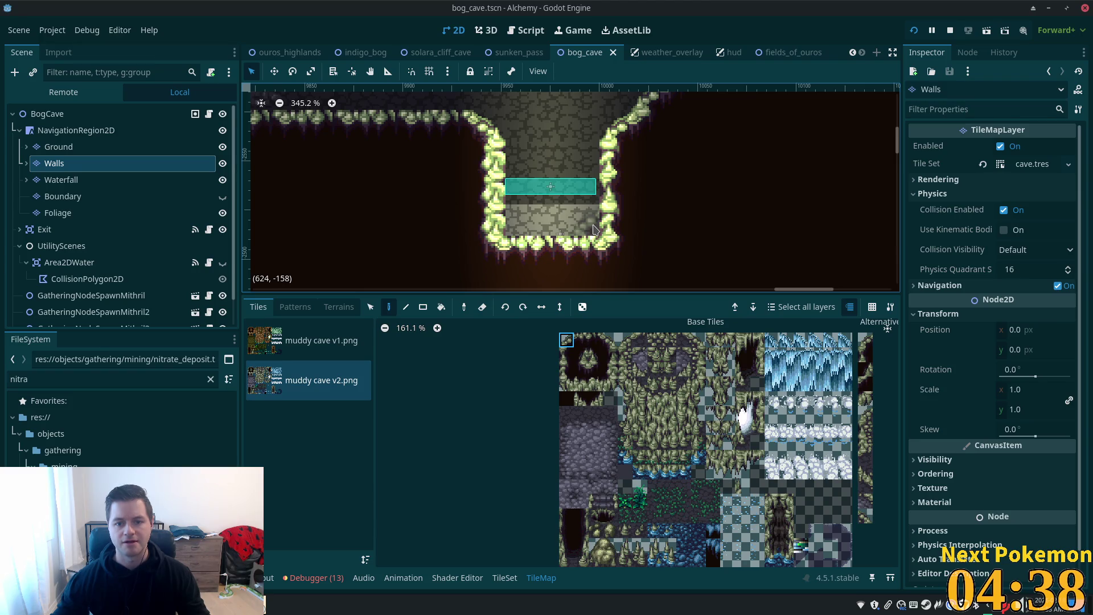
{"action": "left_click", "coordinate": [594, 229]}
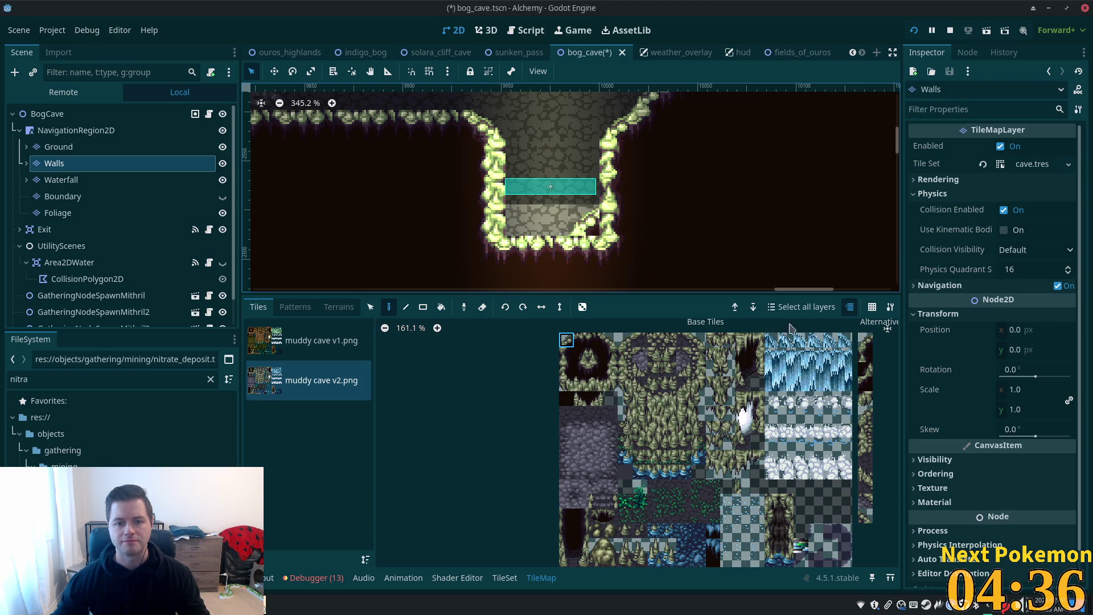
{"action": "left_click", "coordinate": [568, 398]}
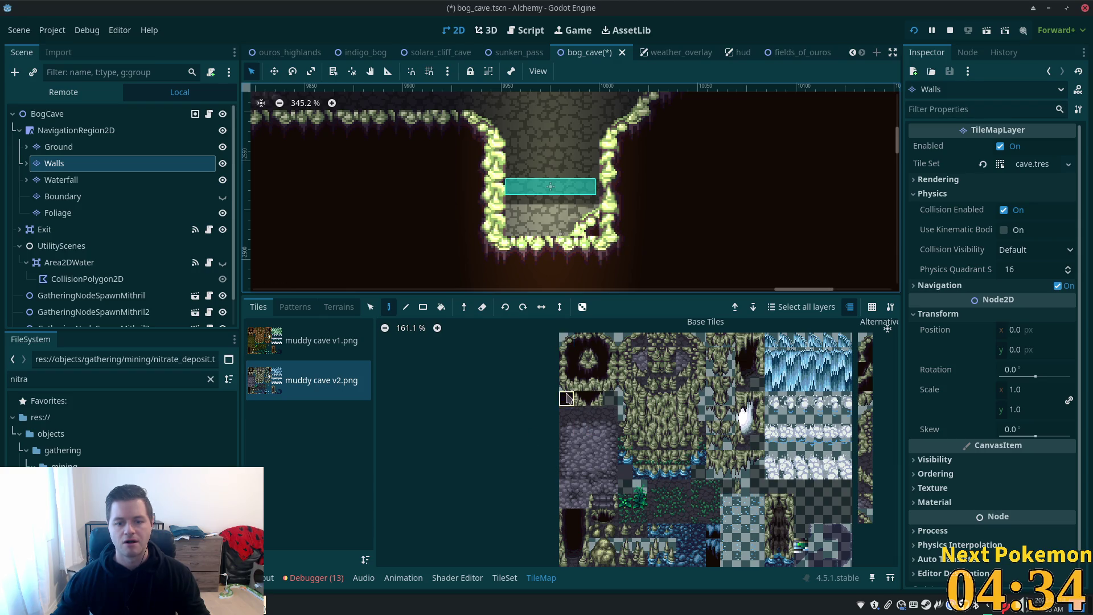
{"action": "left_click", "coordinate": [618, 254]}
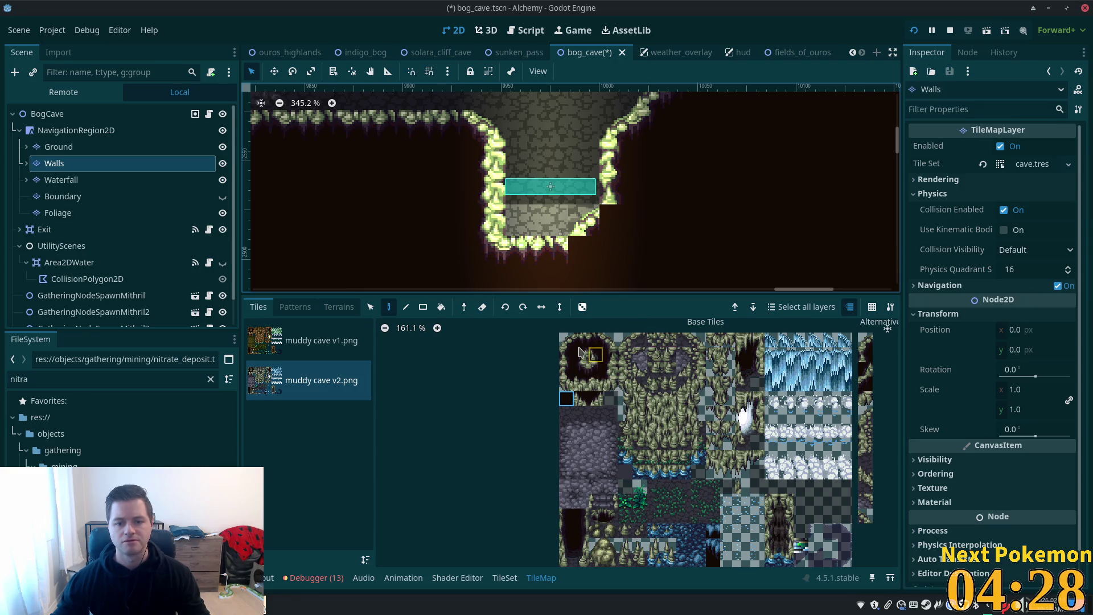
Step: Paint curved corner and cave wall tiles along the exit's bottom-left corner, replacing placeholder tiles
{"action": "left_click", "coordinate": [596, 370]}
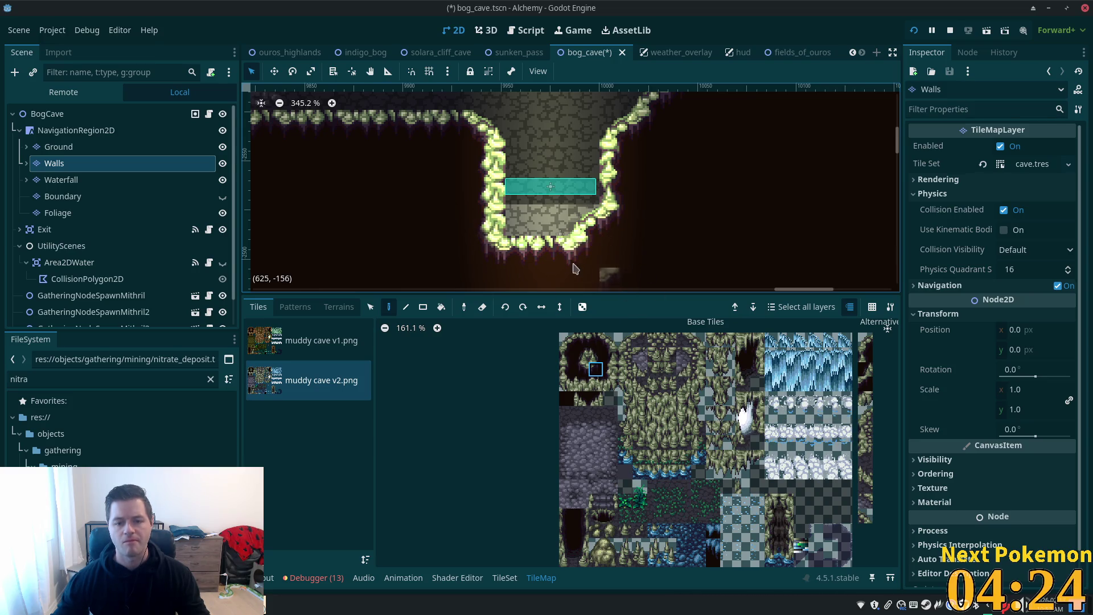
{"action": "left_click", "coordinate": [610, 340]}
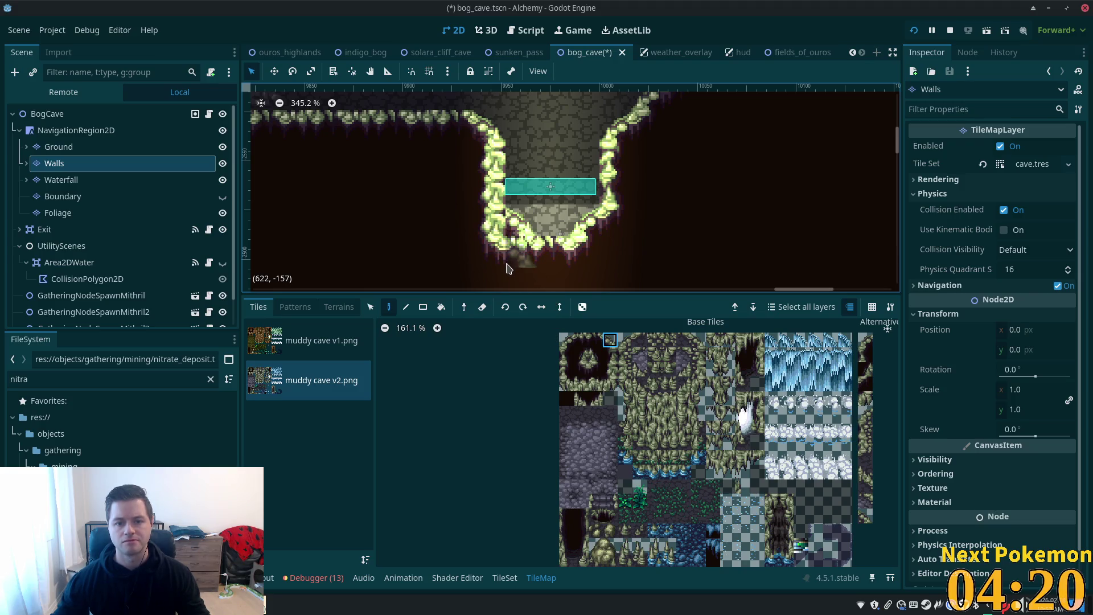
{"action": "mouse_move", "coordinate": [520, 265]}
{"action": "left_mouse_down"}
{"action": "mouse_move", "coordinate": [489, 253]}
{"action": "mouse_move", "coordinate": [490, 222]}
{"action": "mouse_move", "coordinate": [521, 253]}
{"action": "left_mouse_up"}
{"action": "left_click", "coordinate": [566, 398]}
{"action": "left_click", "coordinate": [490, 252]}
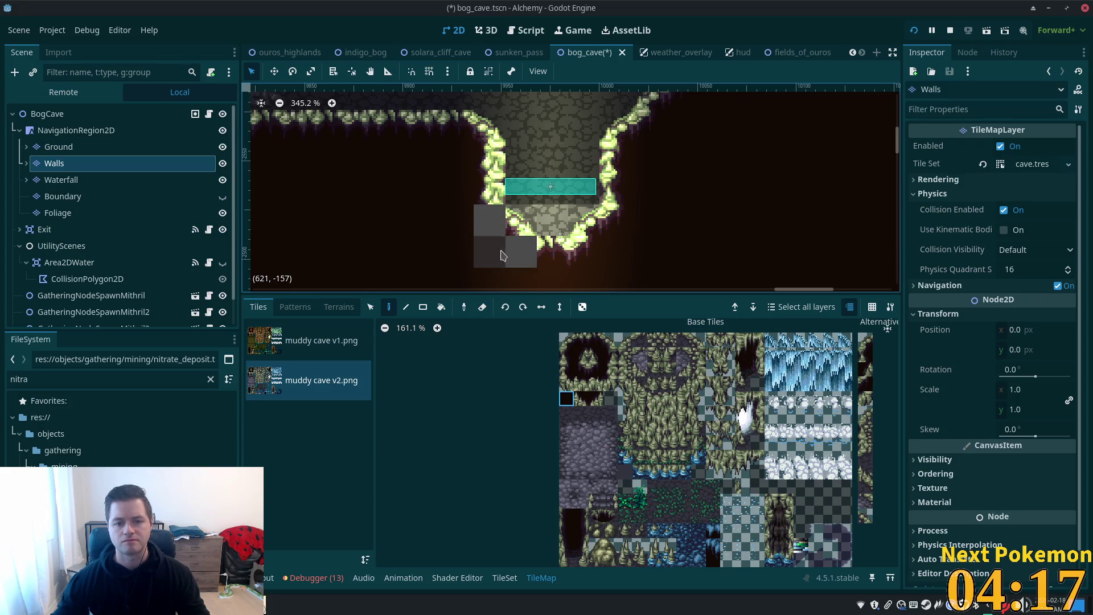
{"action": "left_click", "coordinate": [581, 369]}
{"action": "left_click", "coordinate": [521, 252]}
{"action": "left_click", "coordinate": [489, 220]}
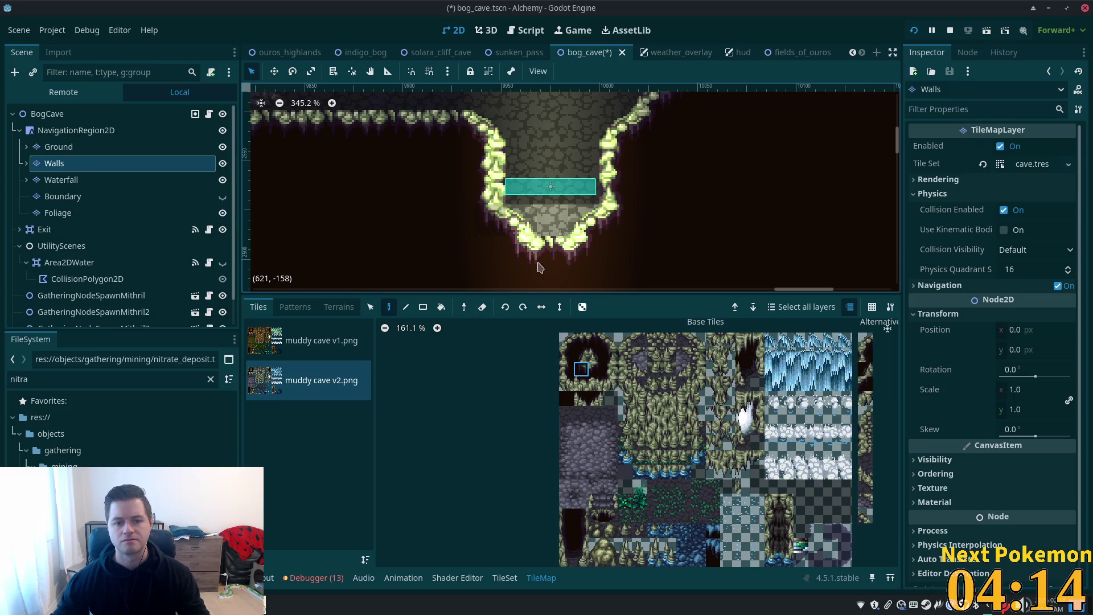
{"action": "scroll", "coordinate": [785, 279], "scroll_direction": "down", "scroll_amount": 3}
{"action": "mouse_move", "coordinate": [764, 248]}
{"action": "left_mouse_down"}
{"action": "mouse_move", "coordinate": [789, 234]}
{"action": "mouse_move", "coordinate": [605, 257]}
{"action": "left_mouse_up"}
{"action": "scroll", "coordinate": [686, 231], "scroll_direction": "up", "scroll_amount": 4}
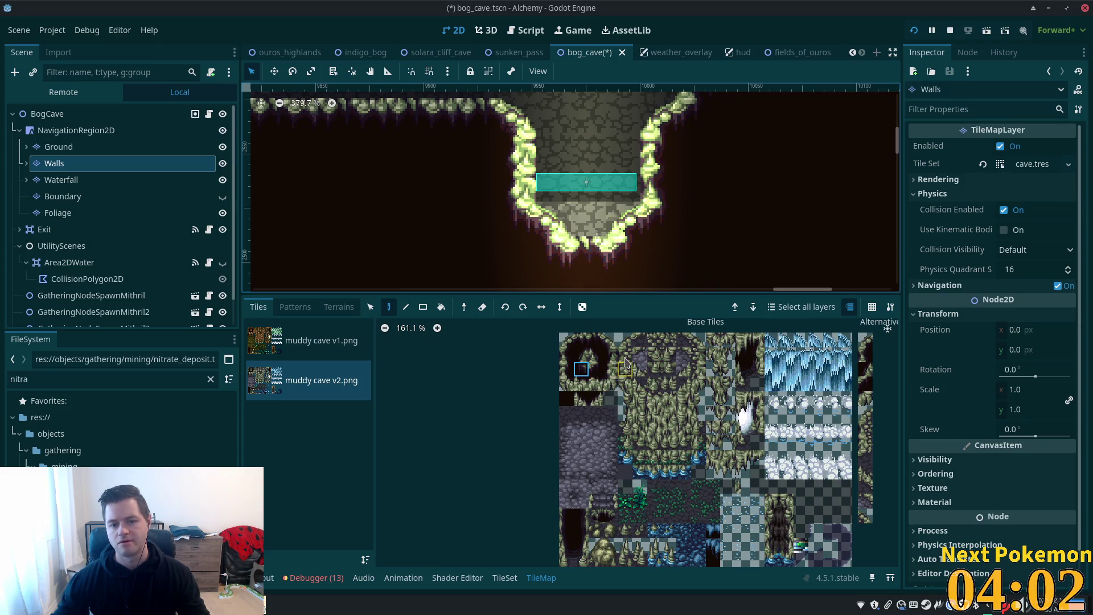
Step: Try alternative versions of a wall tile from the palette near the cave exit
{"action": "scroll", "coordinate": [797, 251], "scroll_direction": "down", "scroll_amount": 3}
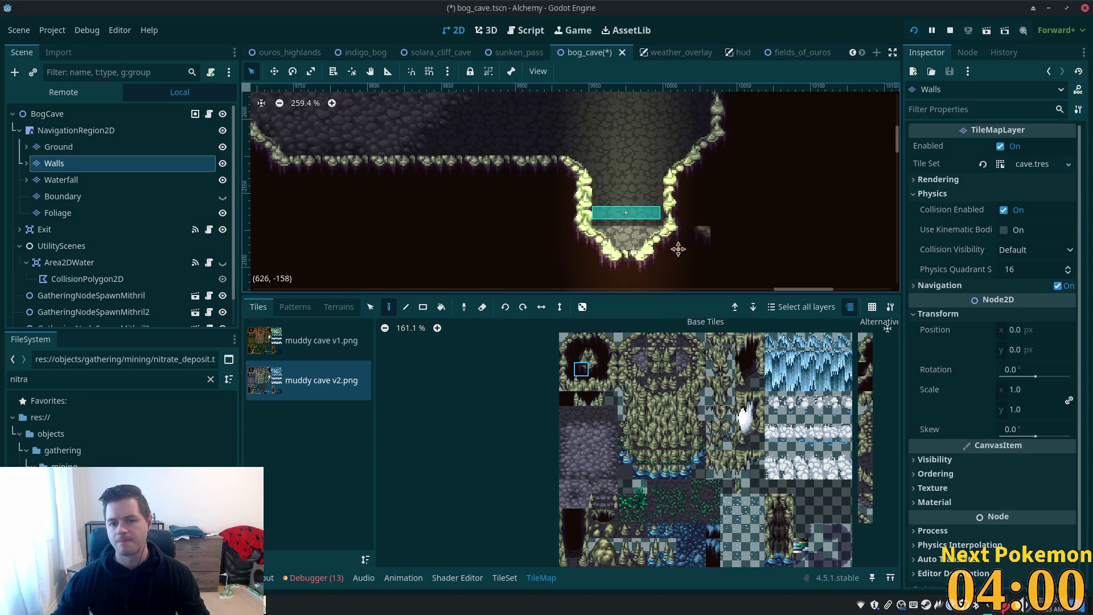
{"action": "left_click_drag", "start_coordinate": [670, 253], "coordinate": [520, 200]}
{"action": "scroll", "coordinate": [847, 357], "scroll_direction": "down", "scroll_amount": 2}
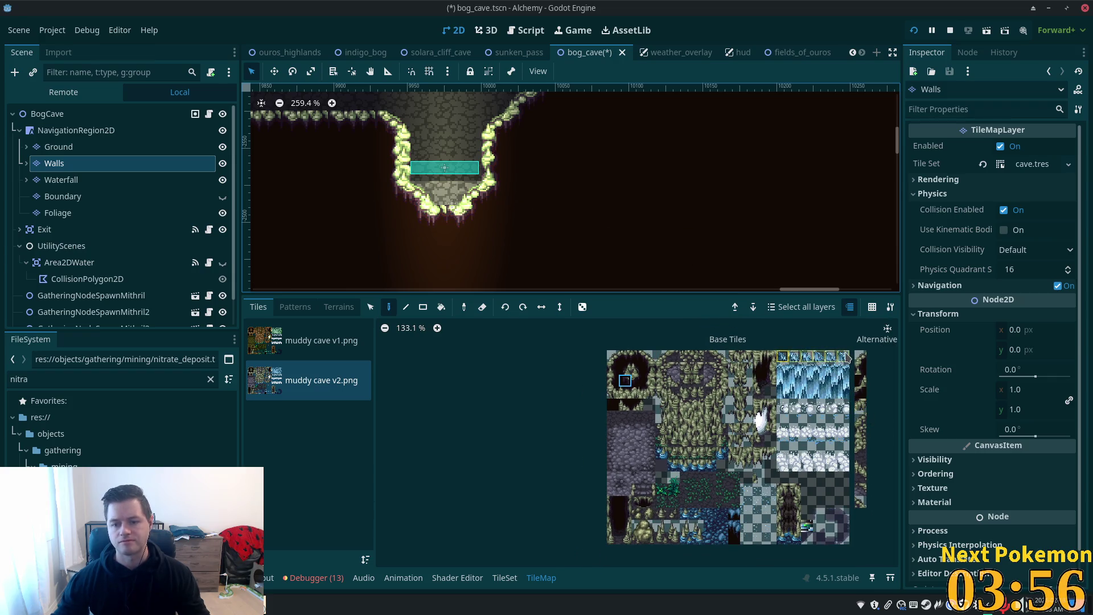
{"action": "left_click", "coordinate": [861, 393]}
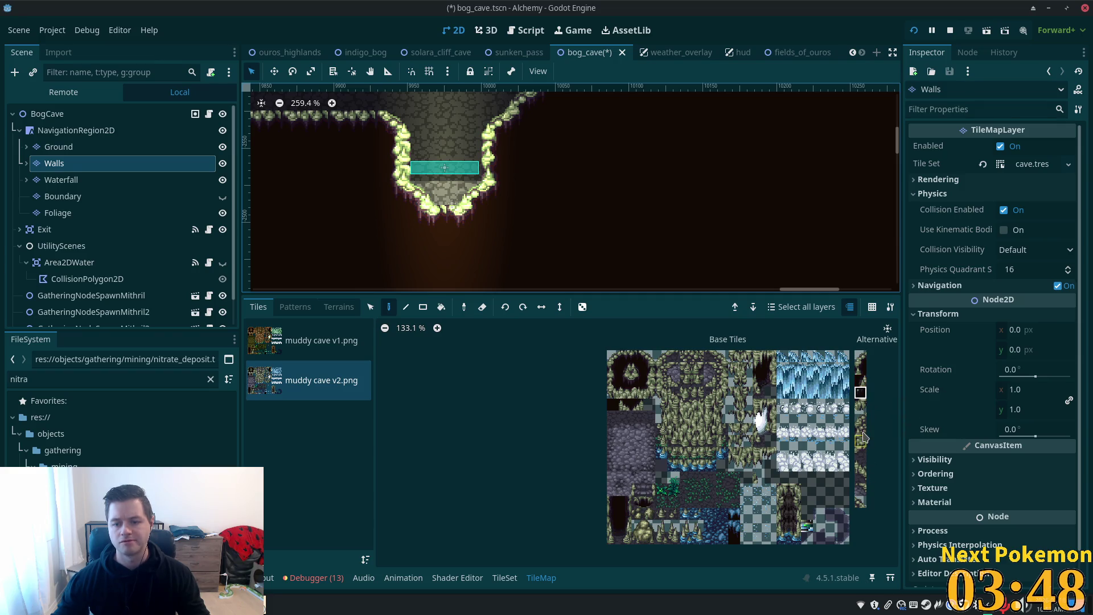
{"action": "left_click", "coordinate": [863, 408]}
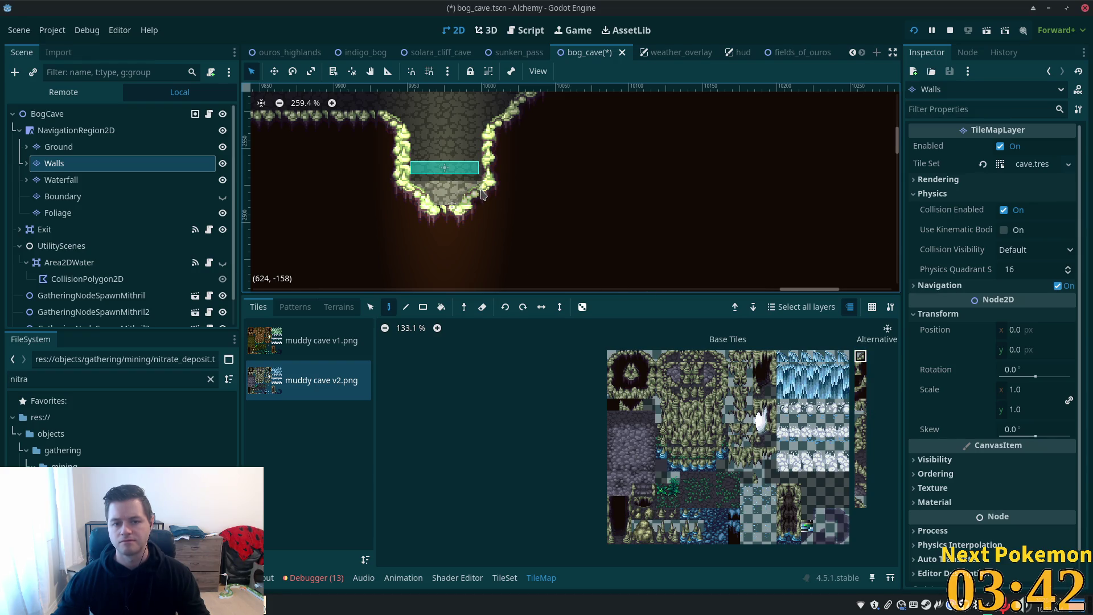
{"action": "scroll", "coordinate": [528, 202], "scroll_direction": "up", "scroll_amount": 4}
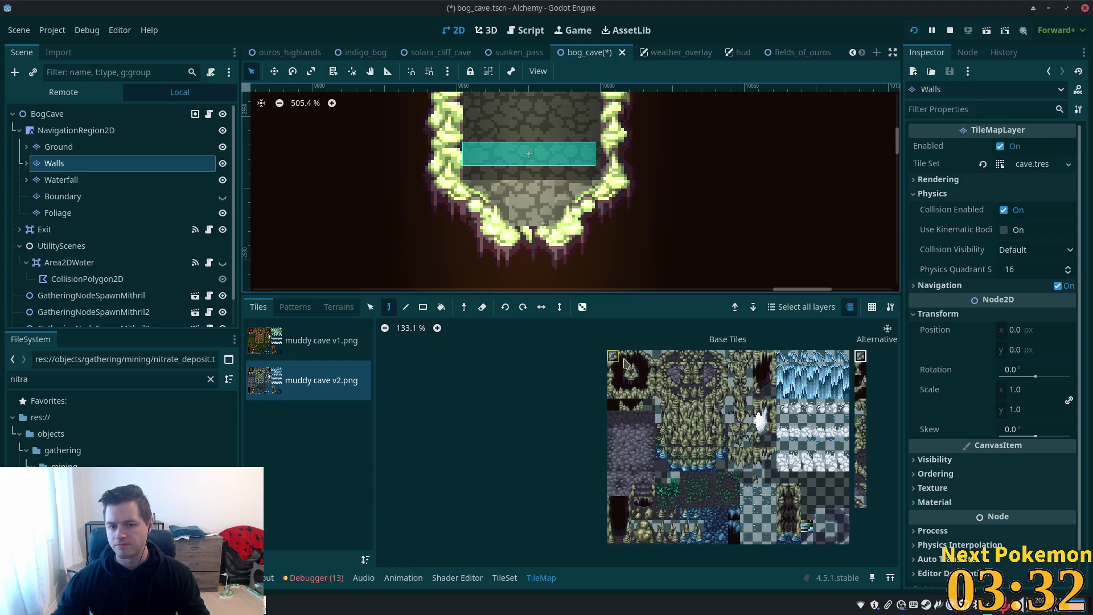
{"action": "left_click", "coordinate": [649, 358]}
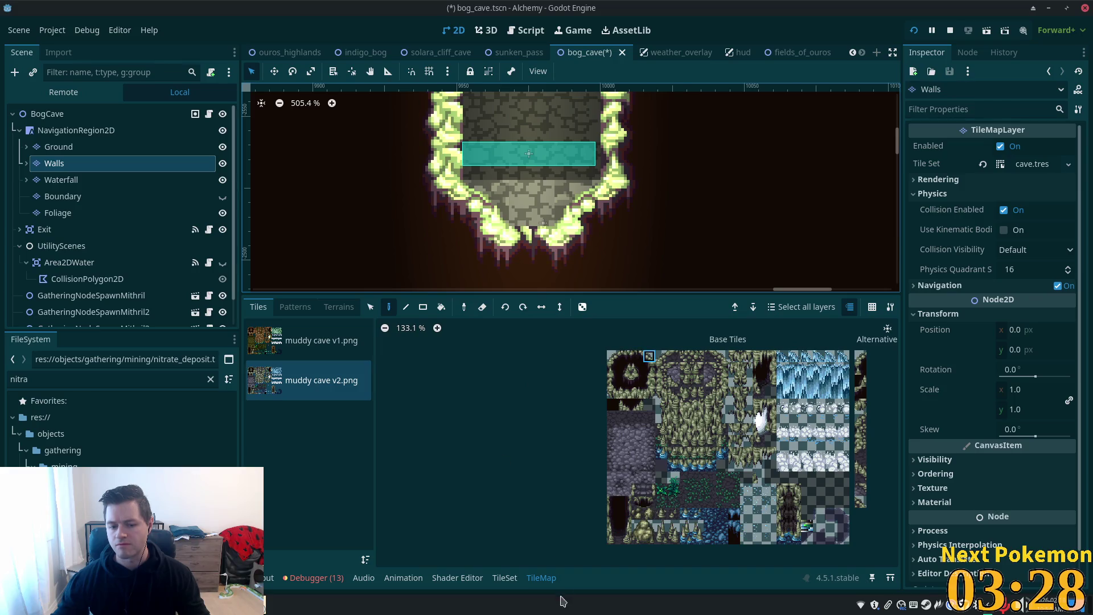
Step: In the TileSet editor, create an alternative of atlas tile (3,0) and remove the unwanted (9,0) alternative
{"action": "left_click", "coordinate": [505, 578]}
{"action": "left_click", "coordinate": [652, 405]}
{"action": "scroll", "coordinate": [661, 432], "scroll_direction": "down", "scroll_amount": 2}
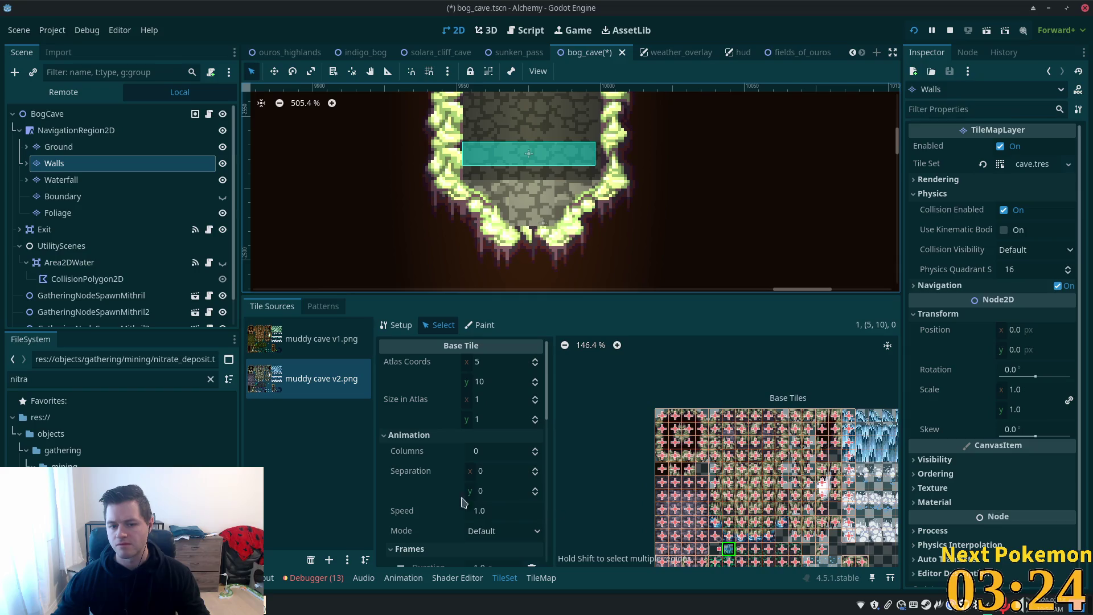
{"action": "left_click", "coordinate": [435, 472]}
{"action": "left_click_drag", "start_coordinate": [795, 477], "coordinate": [672, 443]}
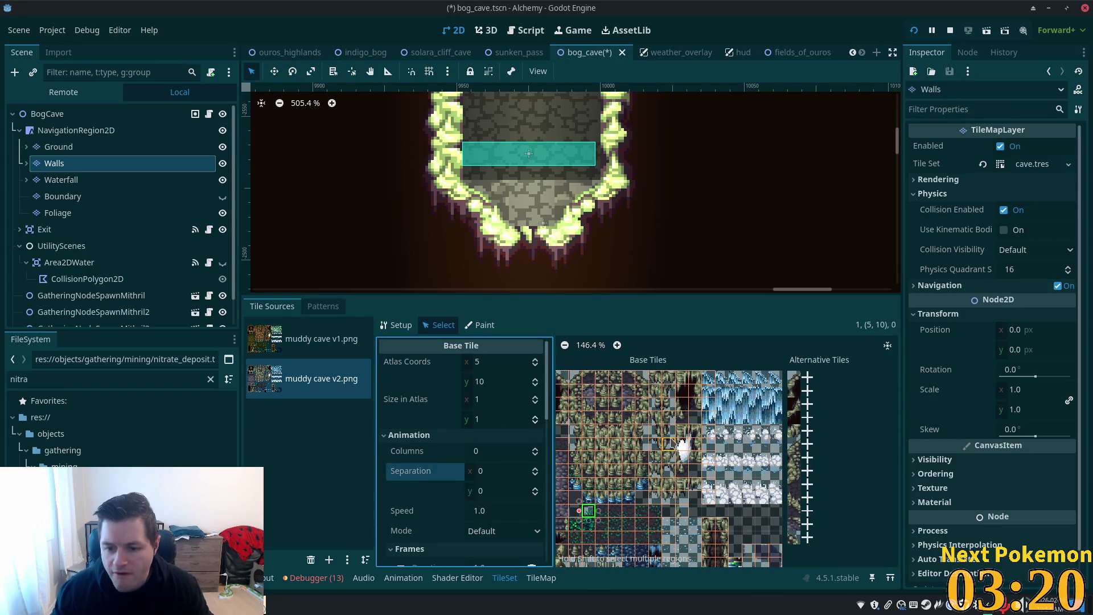
{"action": "scroll", "coordinate": [678, 427], "scroll_direction": "left", "scroll_amount": 4}
{"action": "right_click", "coordinate": [673, 411]}
{"action": "left_click", "coordinate": [706, 434]}
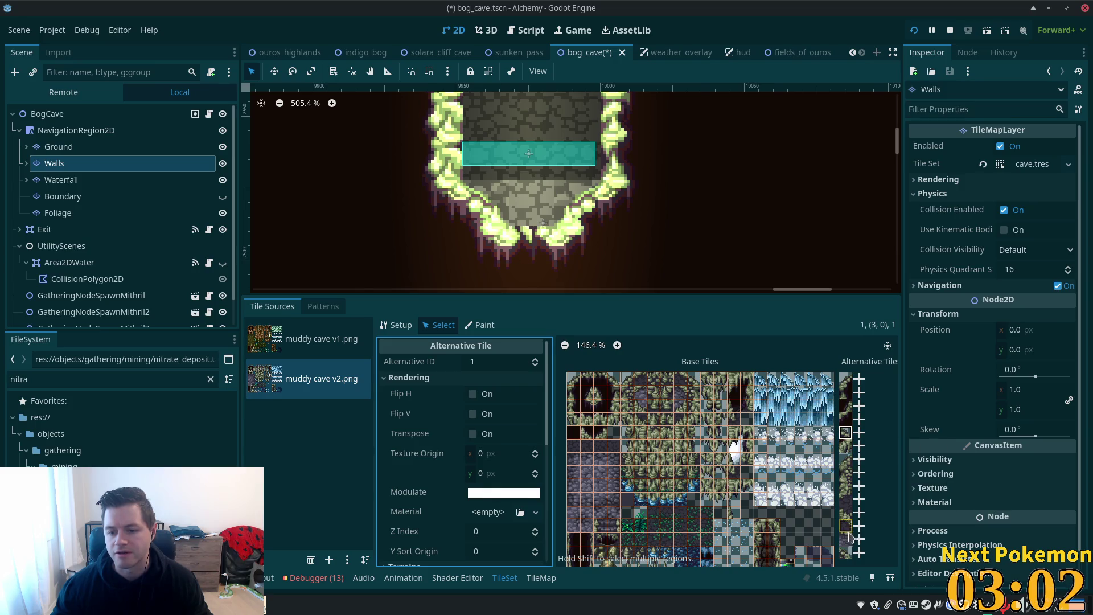
{"action": "right_click", "coordinate": [844, 553]}
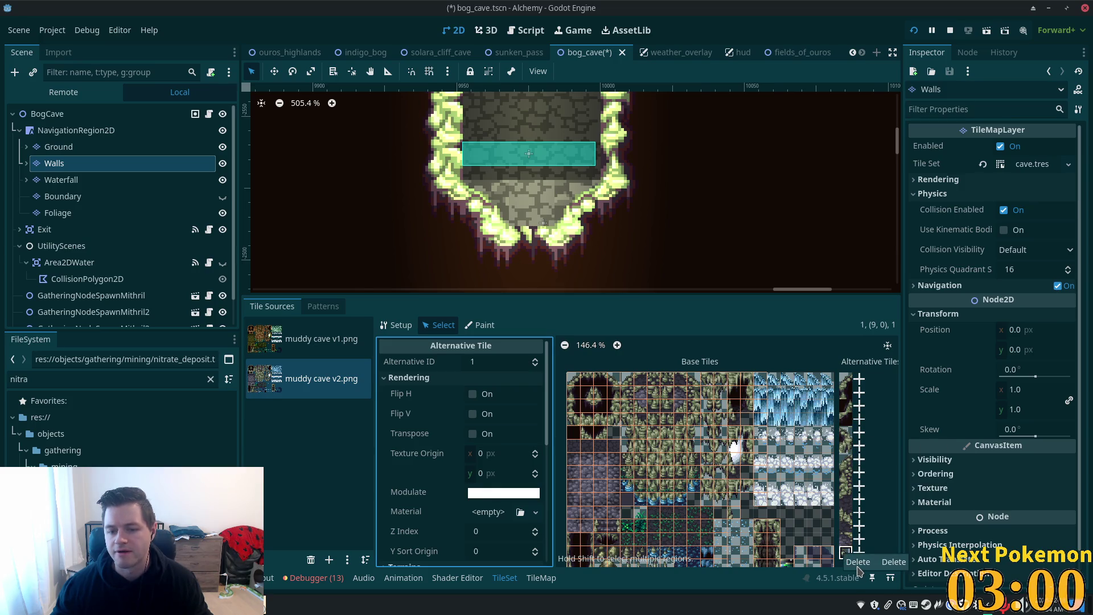
{"action": "scroll", "coordinate": [676, 176], "scroll_direction": "down", "scroll_amount": 5}
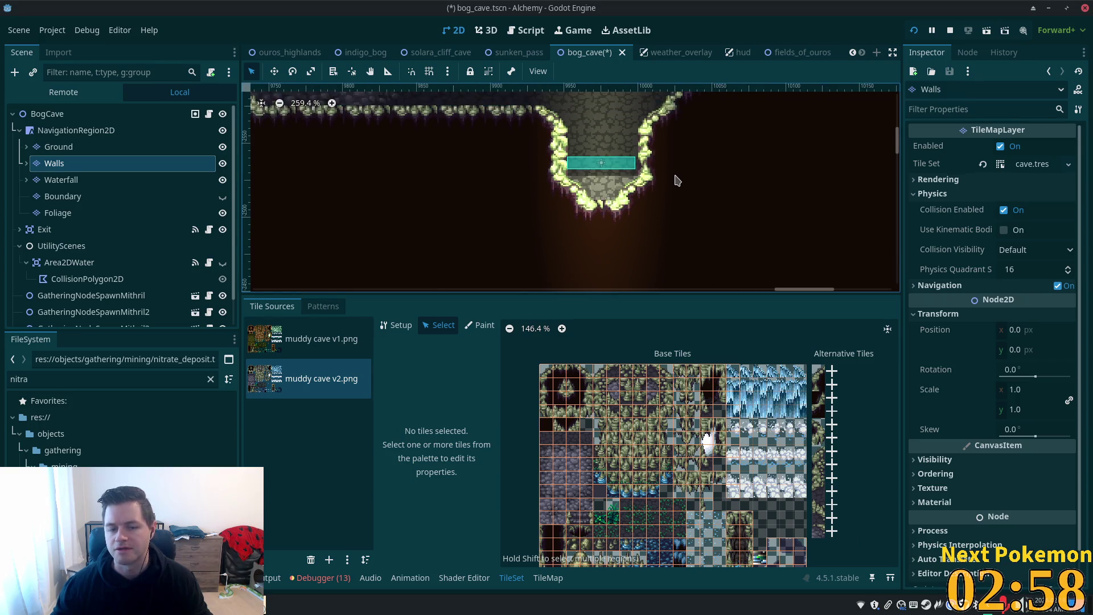
{"action": "scroll", "coordinate": [757, 244], "scroll_direction": "down", "scroll_amount": 4}
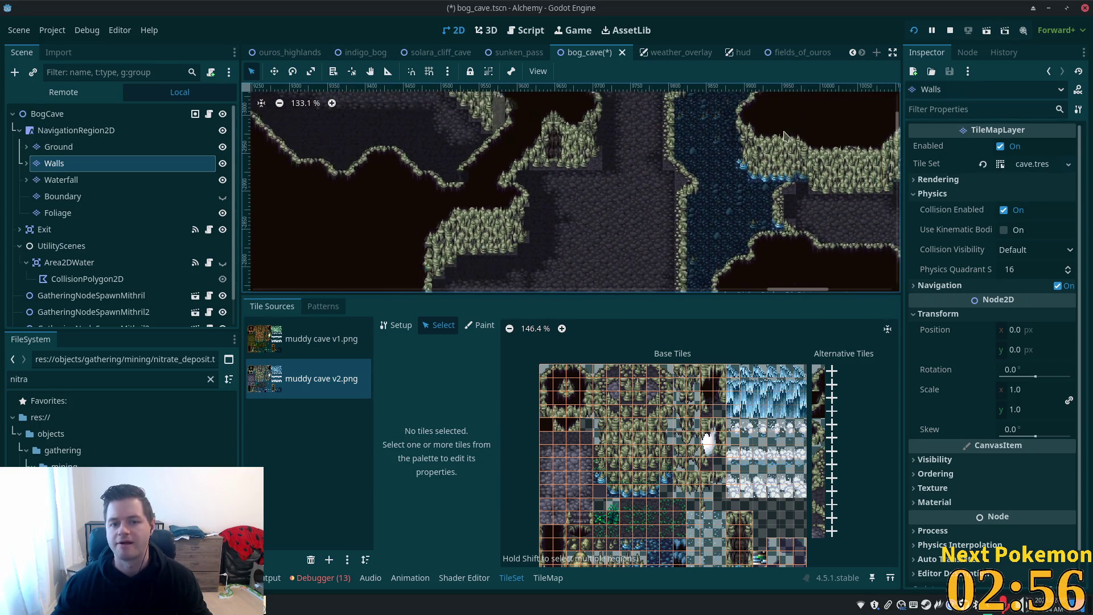
{"action": "scroll", "coordinate": [758, 243], "scroll_direction": "down", "scroll_amount": 1}
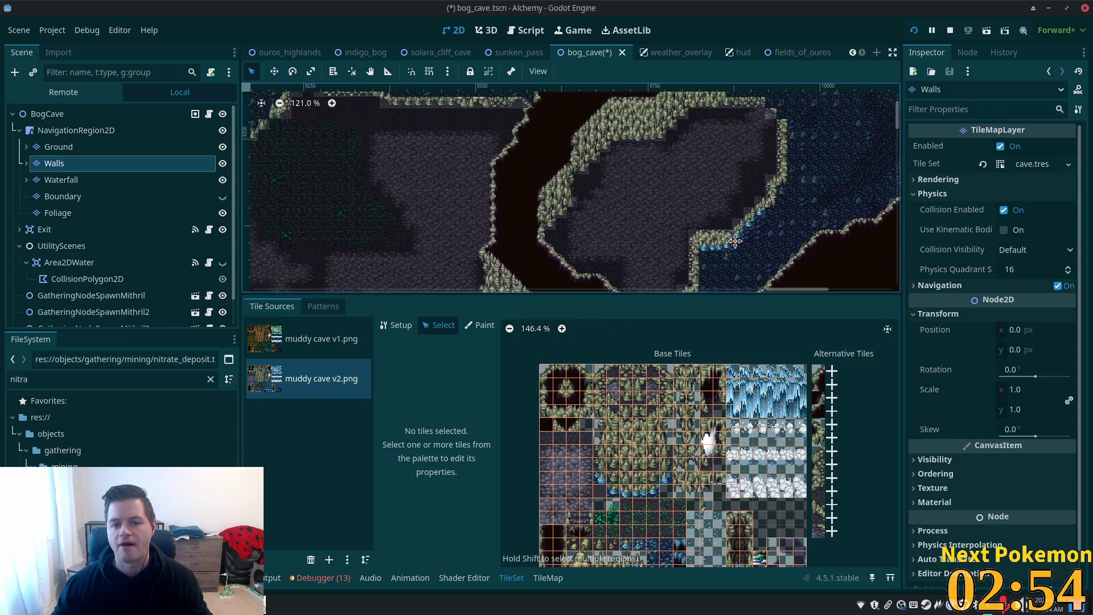
{"action": "left_click_drag", "start_coordinate": [724, 254], "coordinate": [718, 116]}
{"action": "scroll", "coordinate": [615, 219], "scroll_direction": "up", "scroll_amount": 10}
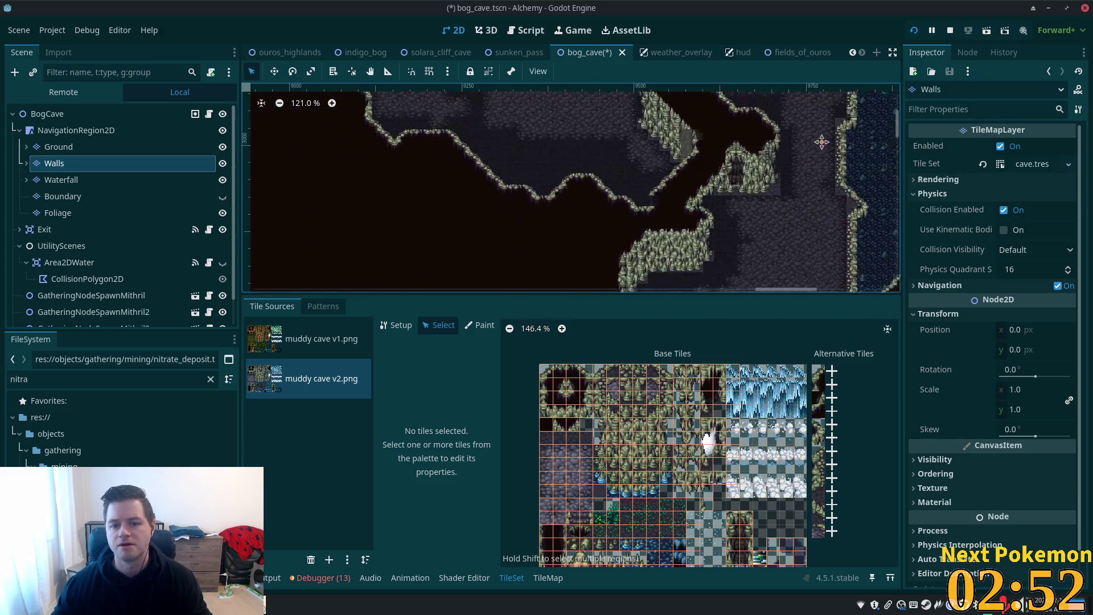
{"action": "scroll", "coordinate": [615, 220], "scroll_direction": "down", "scroll_amount": 4}
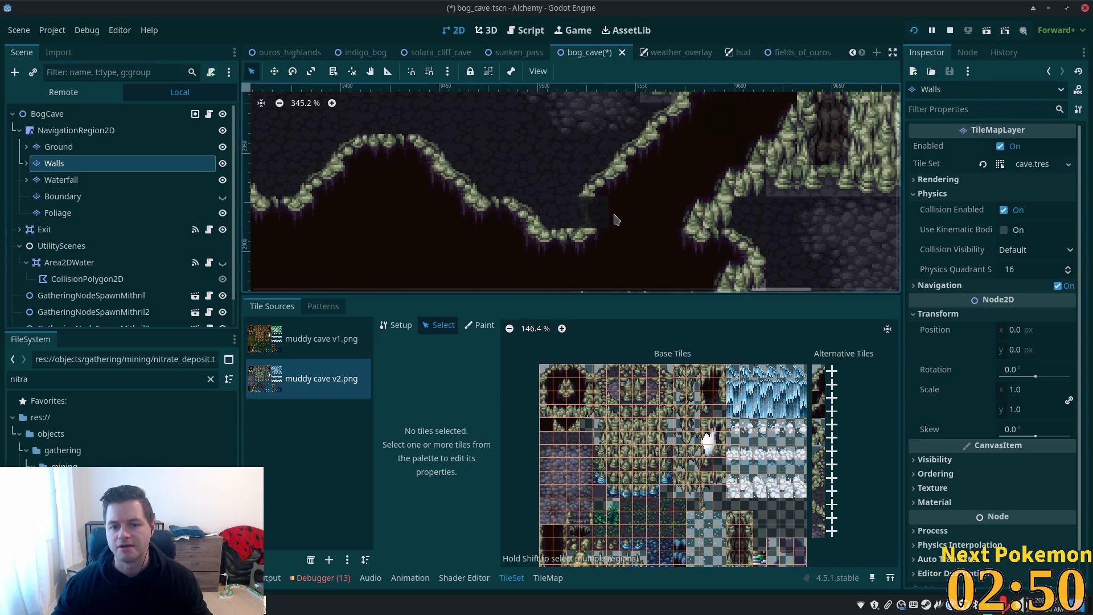
{"action": "mouse_move", "coordinate": [706, 160]}
{"action": "left_mouse_down"}
{"action": "mouse_move", "coordinate": [674, 180]}
{"action": "mouse_move", "coordinate": [695, 108]}
{"action": "left_mouse_up"}
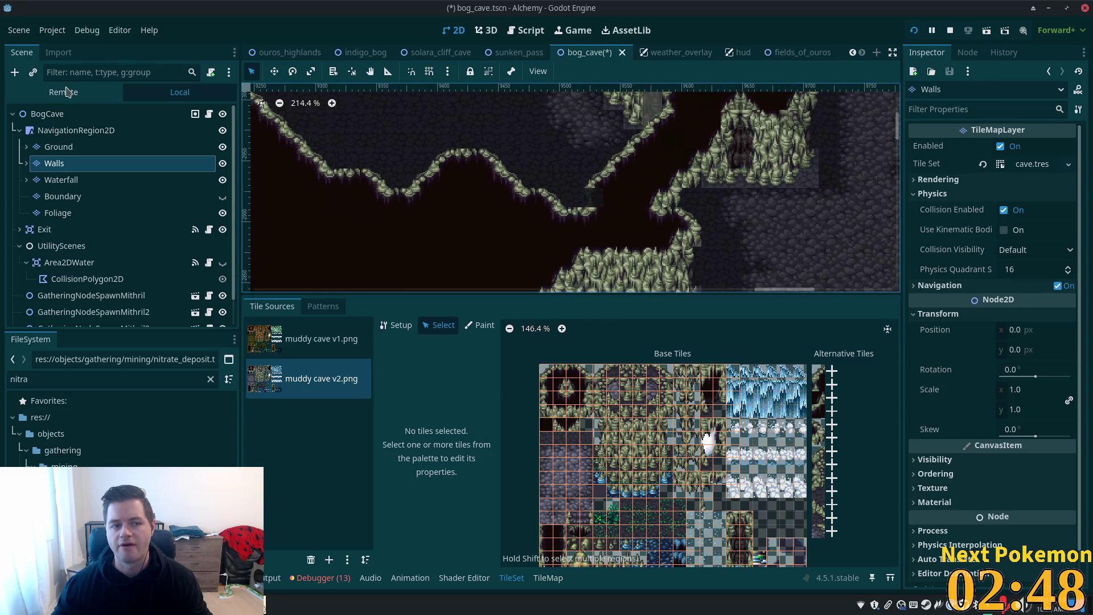
{"action": "left_click", "coordinate": [47, 114]}
{"action": "scroll", "coordinate": [803, 171], "scroll_direction": "down", "scroll_amount": 4}
{"action": "left_click_drag", "start_coordinate": [797, 268], "coordinate": [723, 117]}
{"action": "left_click_drag", "start_coordinate": [758, 273], "coordinate": [501, 210]}
{"action": "left_click_drag", "start_coordinate": [490, 273], "coordinate": [475, 242]}
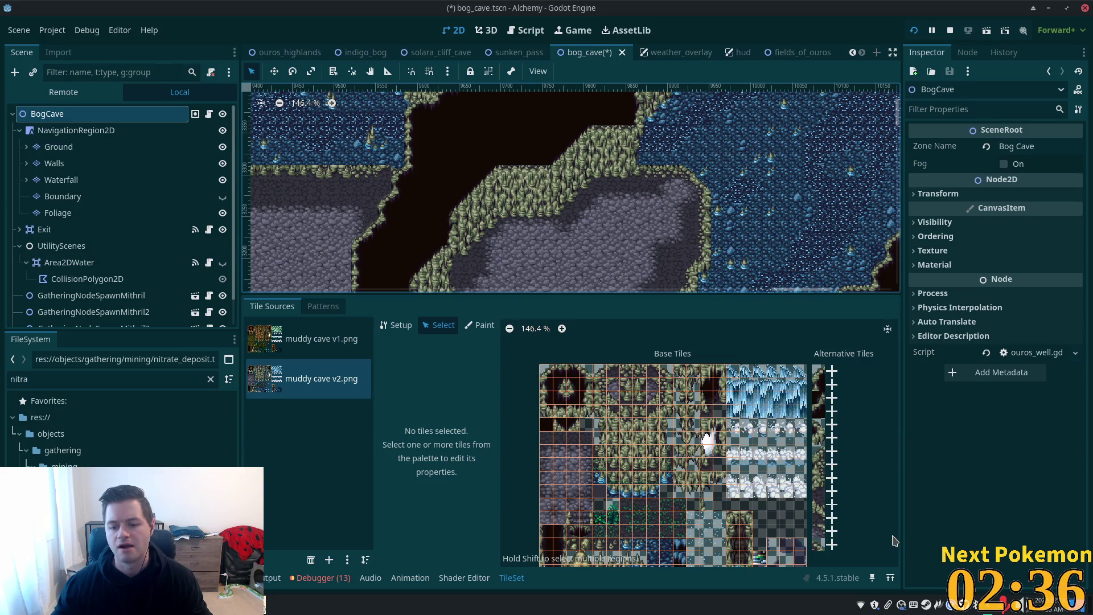
{"action": "scroll", "coordinate": [877, 551], "scroll_direction": "up", "scroll_amount": 1}
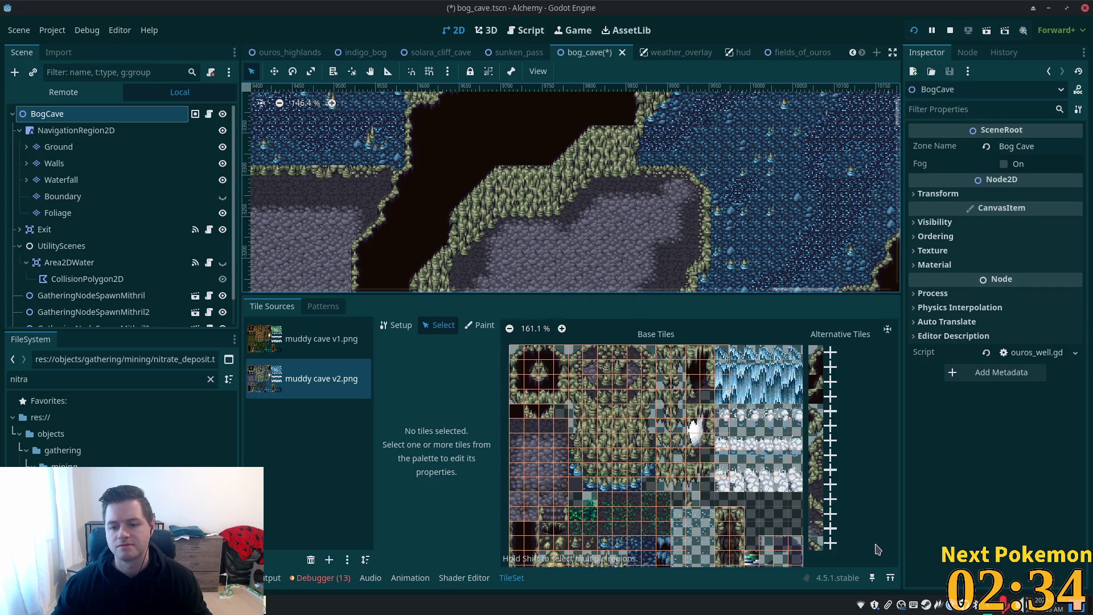
Step: Create an alternative of atlas tile (1,2) in muddy cave v2.png, then select the Walls layer
{"action": "left_click", "coordinate": [815, 412]}
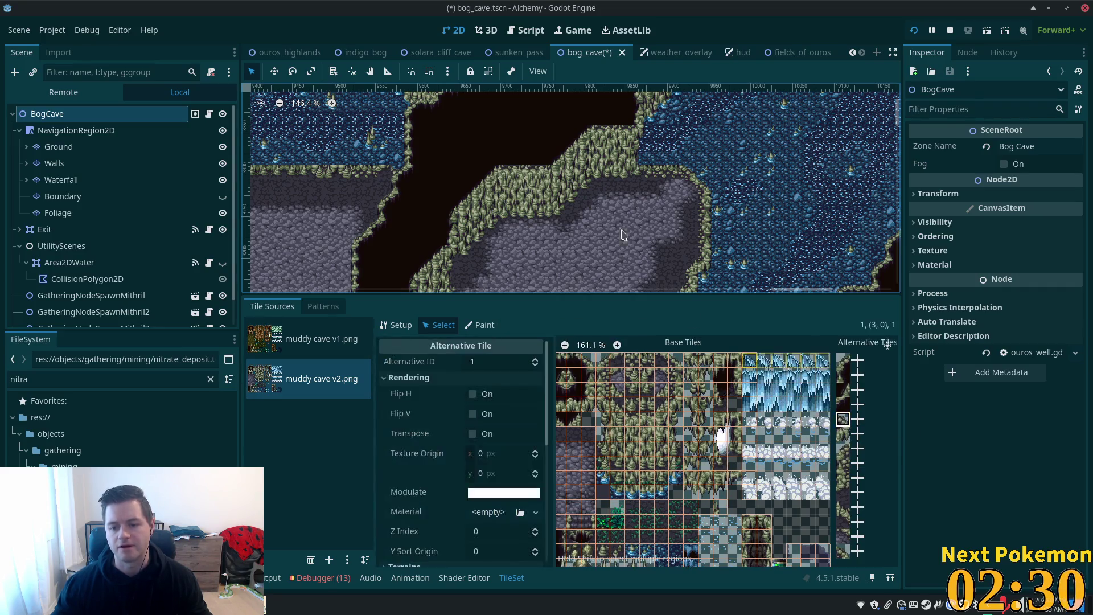
{"action": "scroll", "coordinate": [660, 221], "scroll_direction": "down", "scroll_amount": 5}
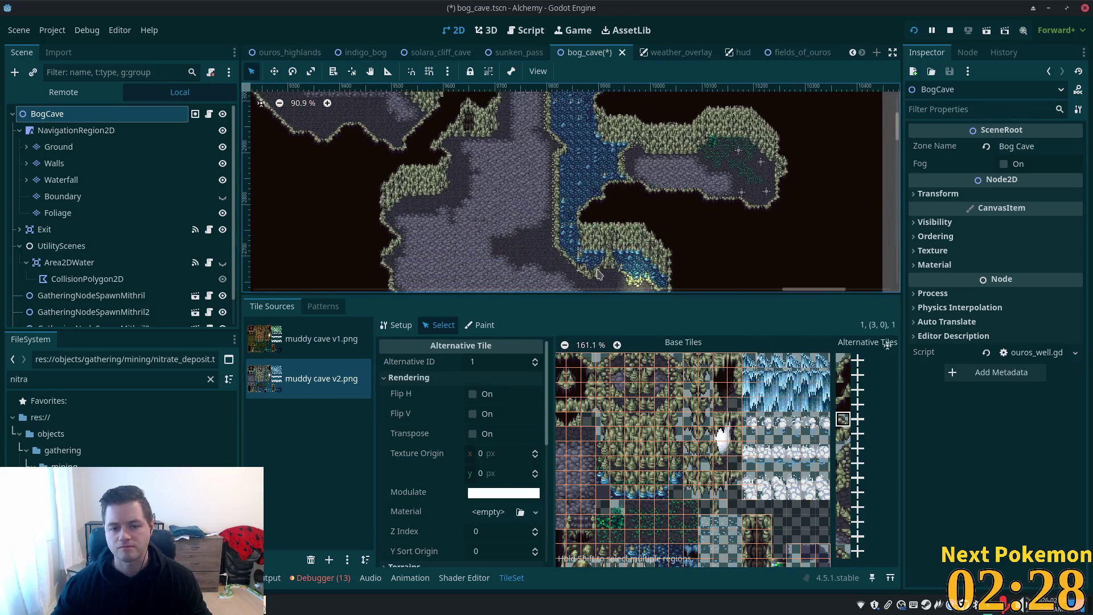
{"action": "left_click", "coordinate": [562, 391]}
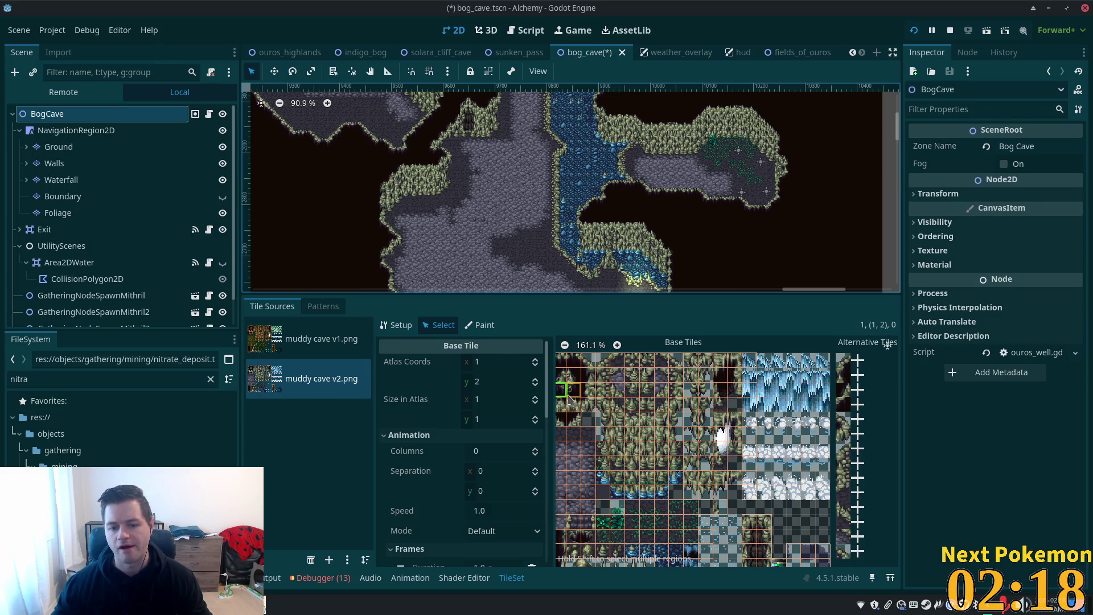
{"action": "right_click", "coordinate": [560, 390]}
{"action": "left_click", "coordinate": [603, 411]}
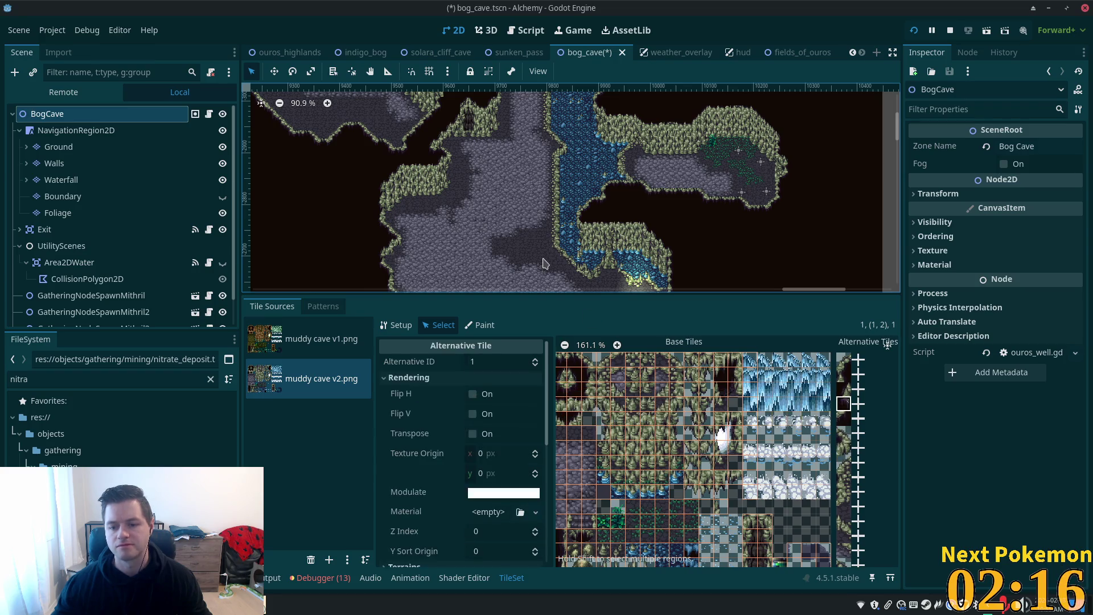
{"action": "scroll", "coordinate": [544, 263], "scroll_direction": "down", "scroll_amount": 5}
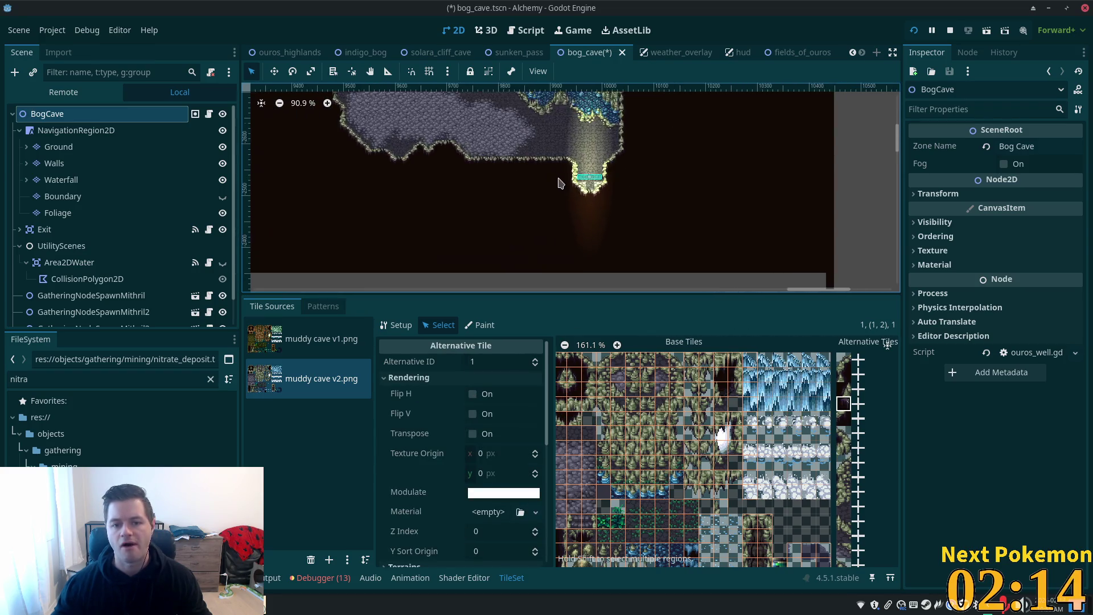
{"action": "scroll", "coordinate": [592, 202], "scroll_direction": "up", "scroll_amount": 8}
{"action": "scroll", "coordinate": [592, 202], "scroll_direction": "down", "scroll_amount": 3}
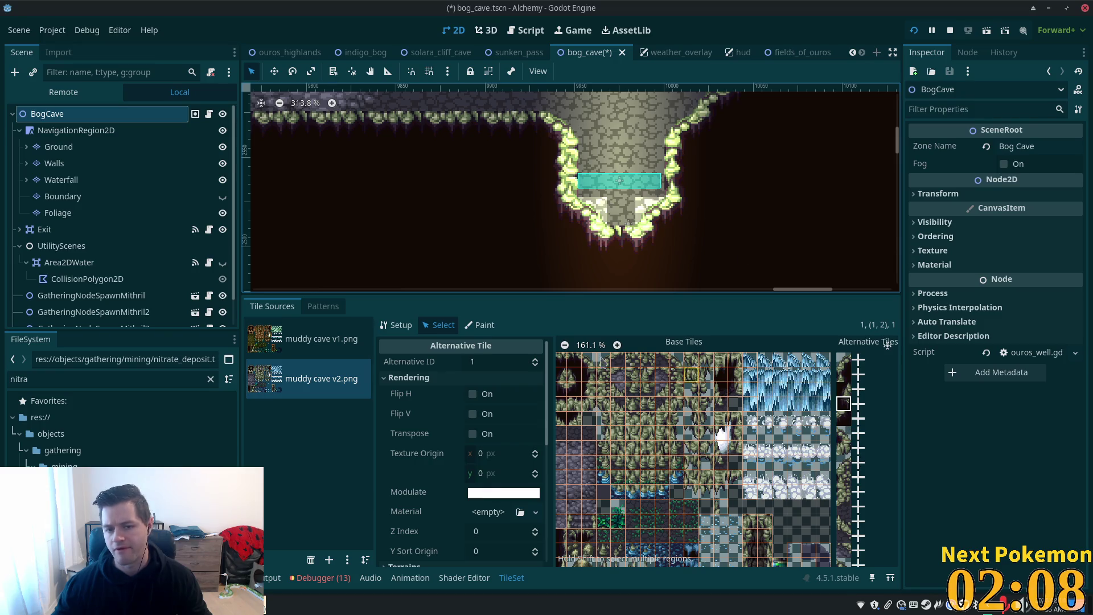
{"action": "left_click", "coordinate": [78, 166]}
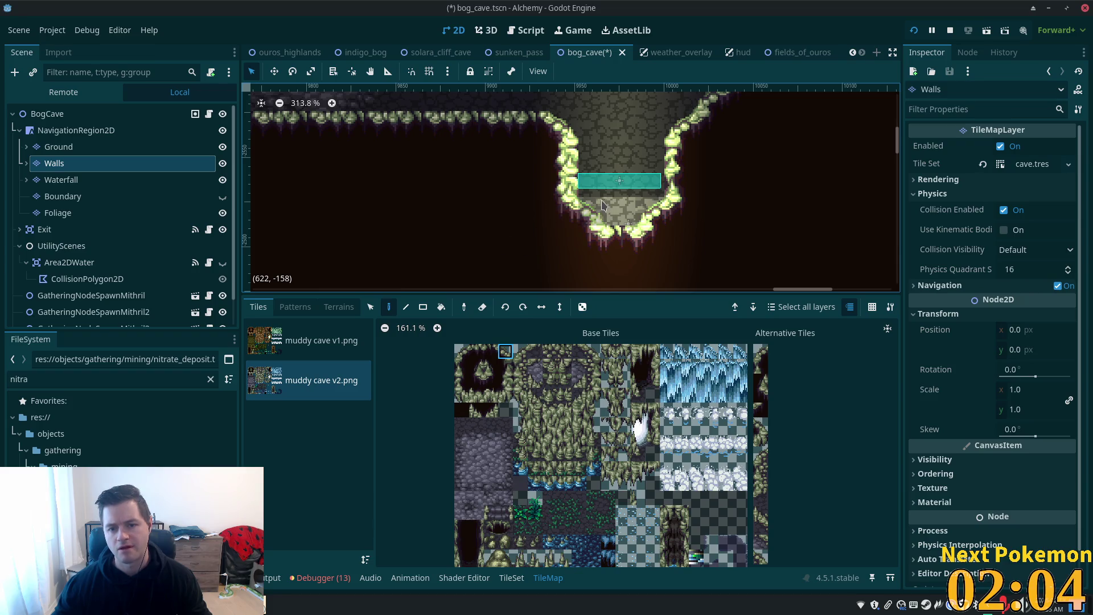
Step: Select a row of six palette tiles and pick the alternative tile to paint with
{"action": "left_click_drag", "start_coordinate": [667, 468], "coordinate": [750, 454]}
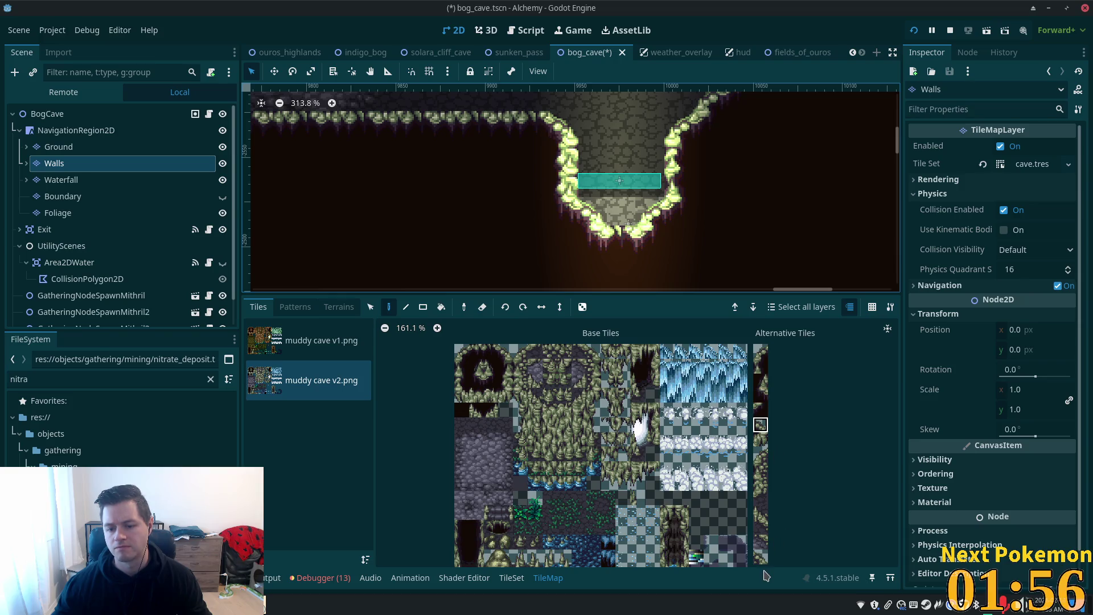
{"action": "left_click", "coordinate": [762, 393]}
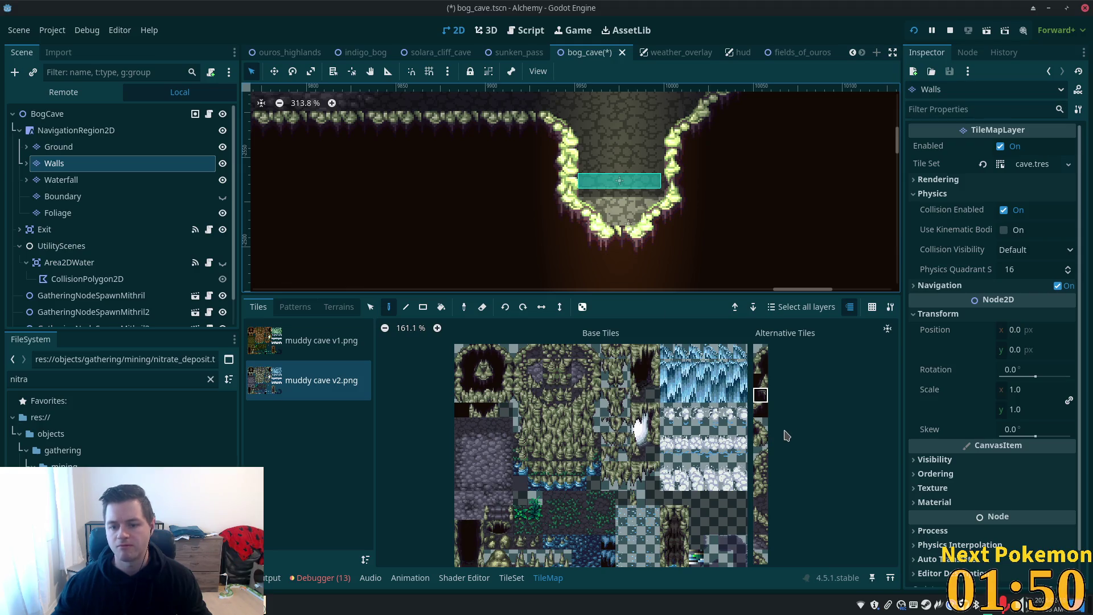
{"action": "scroll", "coordinate": [649, 431], "scroll_direction": "down", "scroll_amount": 3}
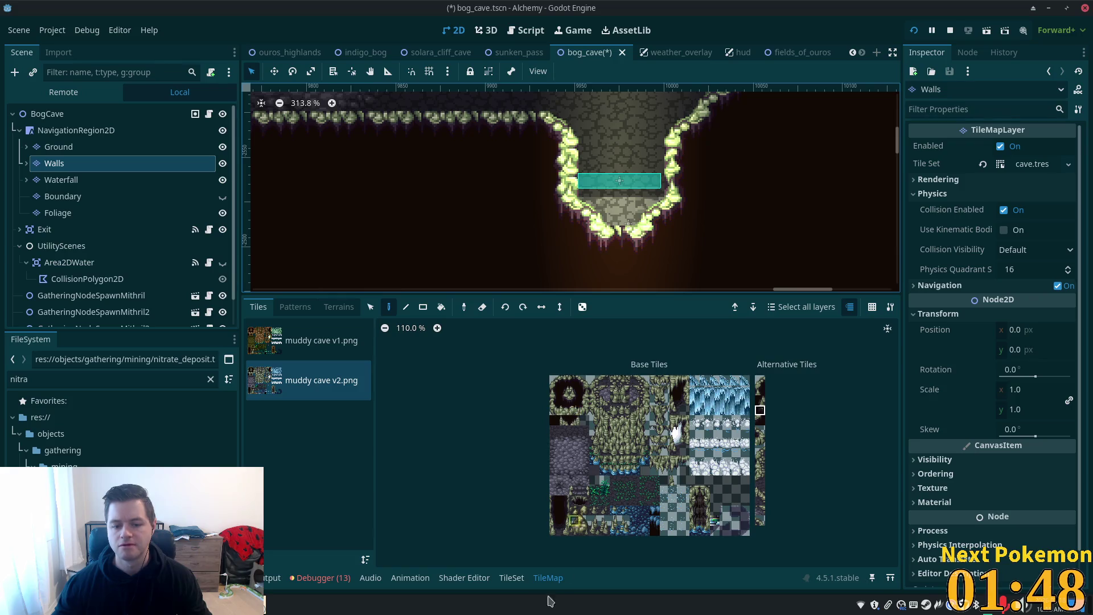
Step: Select base atlas tile (1,0) in the TileSet editor, then return to the painting palette
{"action": "left_click", "coordinate": [516, 580]}
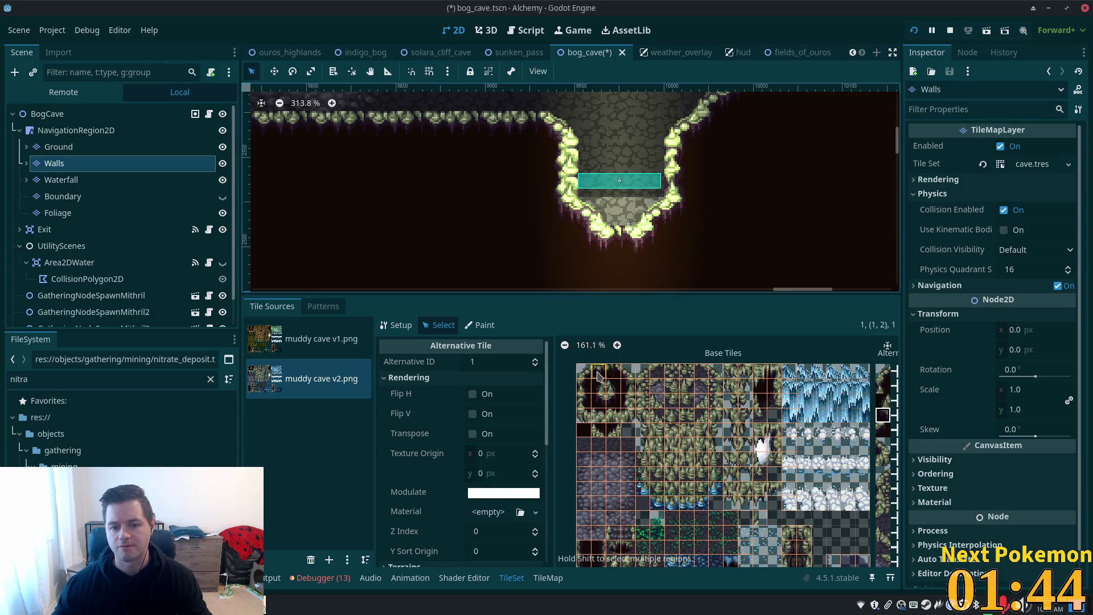
{"action": "scroll", "coordinate": [614, 382], "scroll_direction": "up", "scroll_amount": 1}
{"action": "scroll", "coordinate": [614, 382], "scroll_direction": "up", "scroll_amount": 3}
{"action": "left_click", "coordinate": [610, 369]}
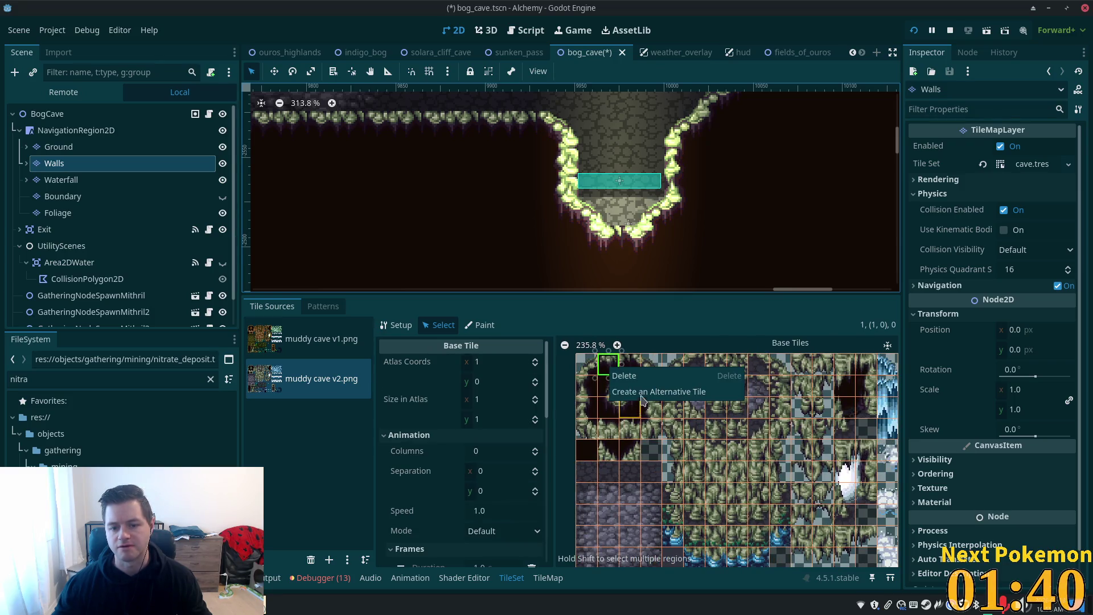
{"action": "scroll", "coordinate": [646, 395], "scroll_direction": "down", "scroll_amount": 8}
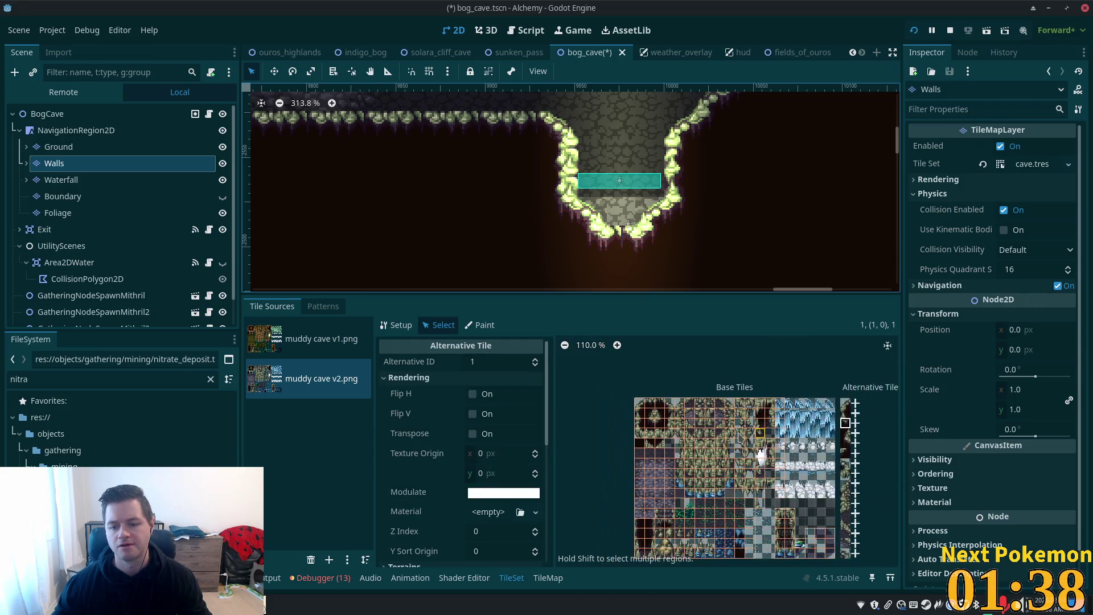
{"action": "left_click", "coordinate": [539, 577]}
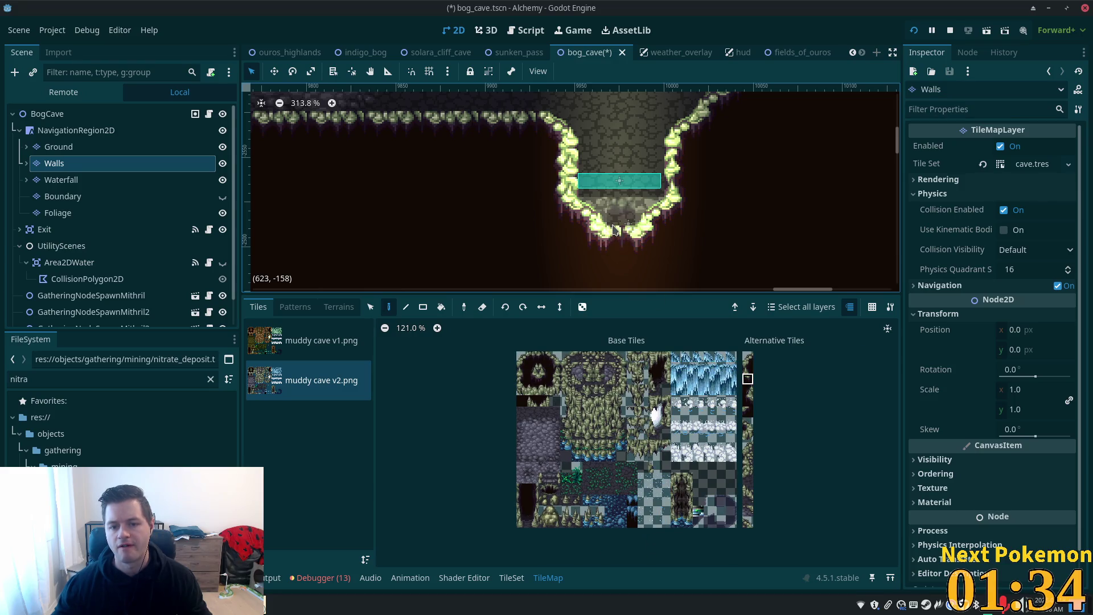
Step: Save bog_cave.tscn with Ctrl+S and zoom out over the cave
{"action": "key", "text": "ctrl+s"}
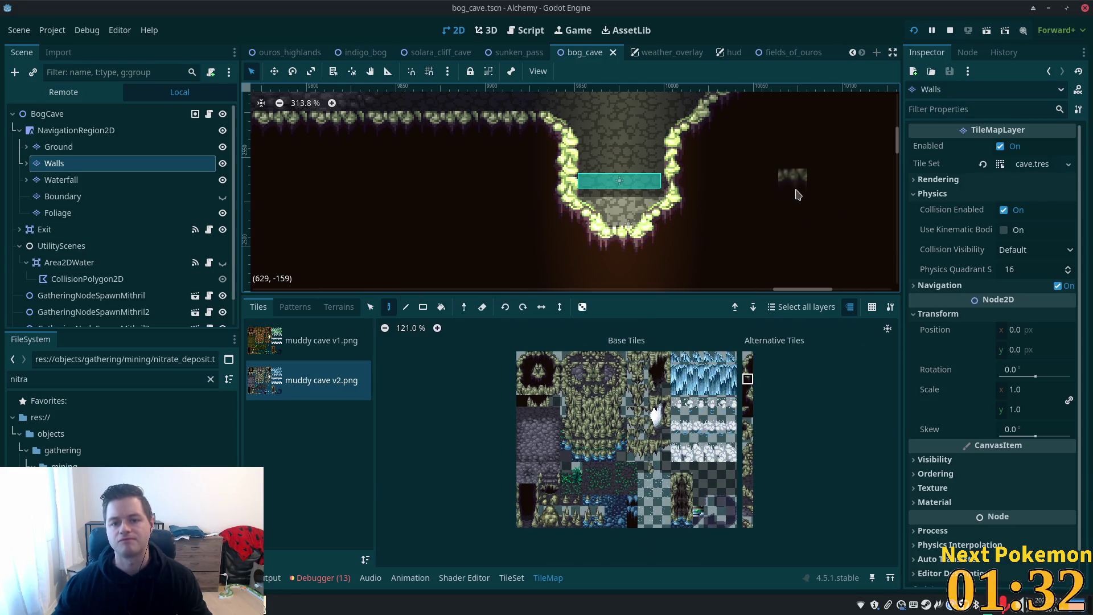
{"action": "scroll", "coordinate": [673, 272], "scroll_direction": "down", "scroll_amount": 2}
{"action": "scroll", "coordinate": [673, 271], "scroll_direction": "down", "scroll_amount": 5}
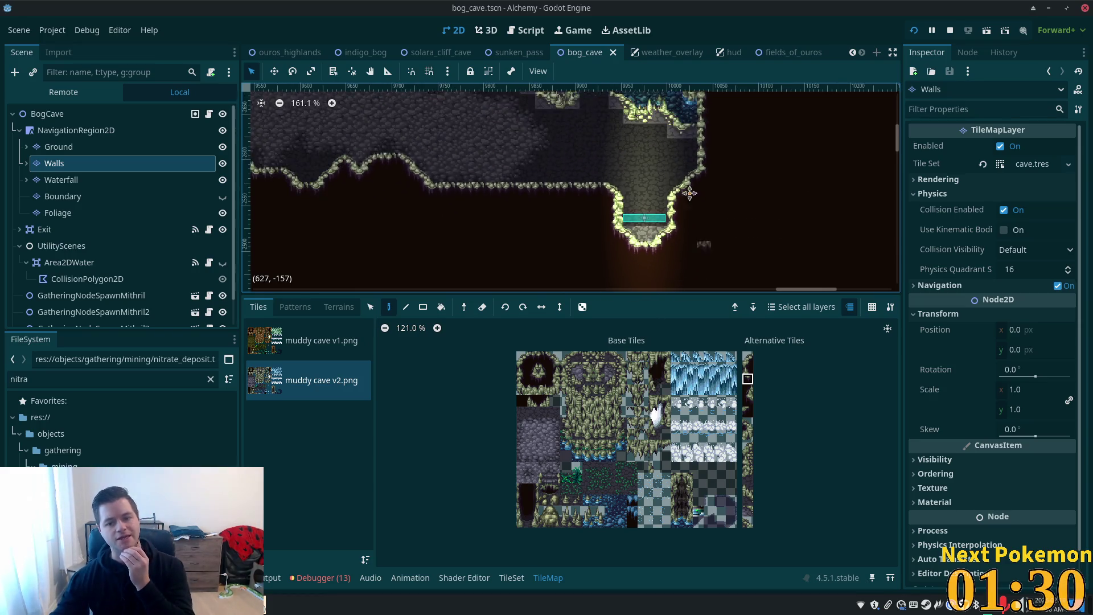
Step: Launch the project and arrange the two Alchemy (DEBUG) windows side by side
{"action": "left_click", "coordinate": [916, 32]}
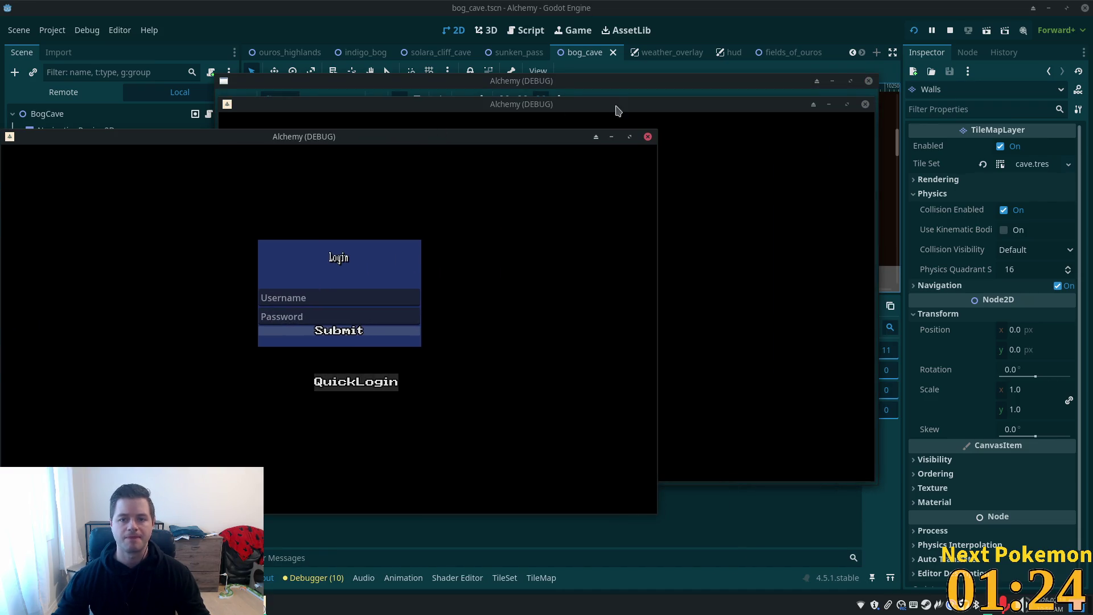
{"action": "mouse_move", "coordinate": [643, 108]}
{"action": "left_mouse_down"}
{"action": "mouse_move", "coordinate": [837, 161]}
{"action": "mouse_move", "coordinate": [886, 161]}
{"action": "left_mouse_up"}
{"action": "left_click_drag", "start_coordinate": [337, 138], "coordinate": [440, 121]}
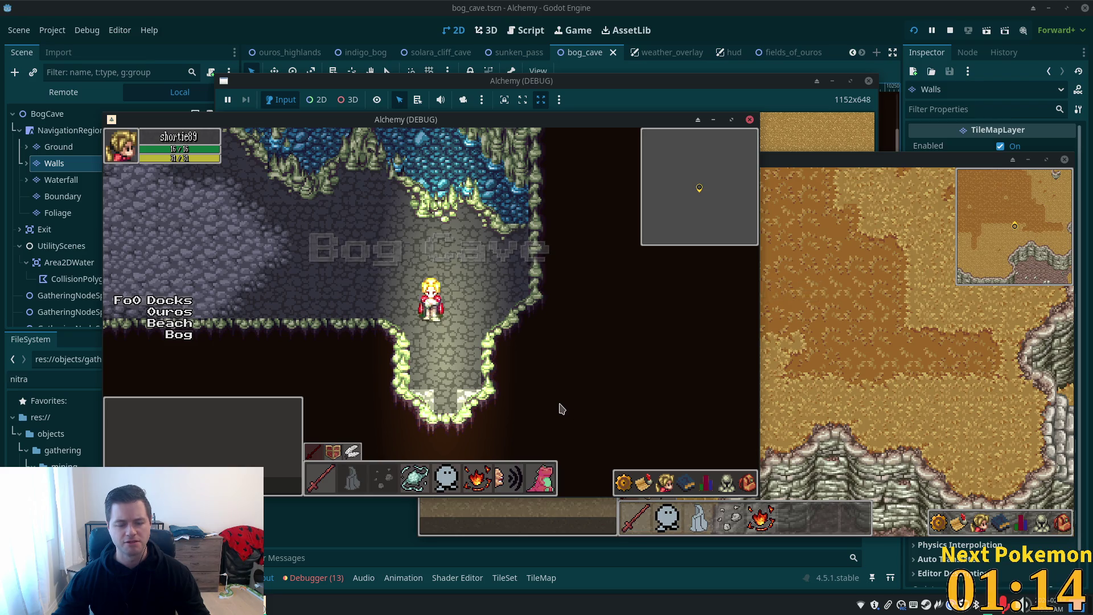
Step: Walk south into Indigo Bog and north into Bog Cave repeatedly, then stop the game with F8
{"action": "key", "text": "Down"}
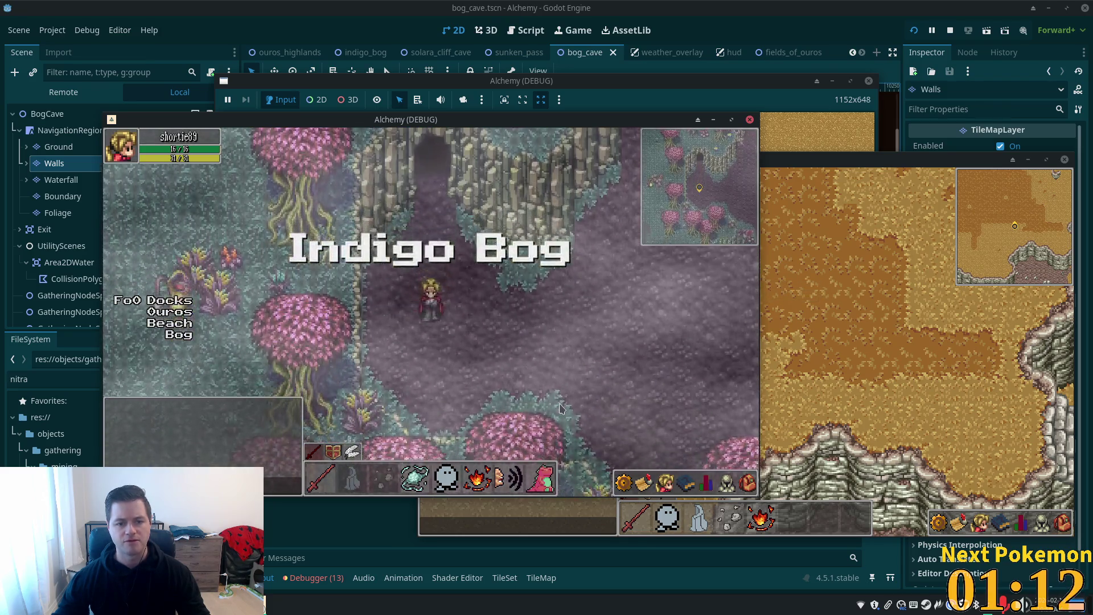
{"action": "key", "text": "Up"}
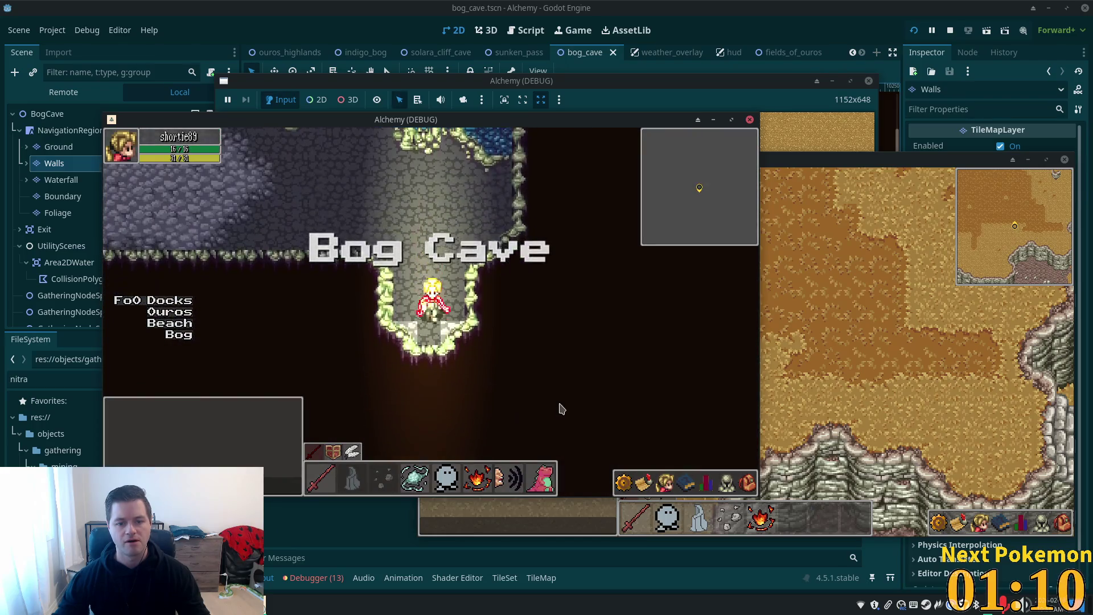
{"action": "key", "text": "Down"}
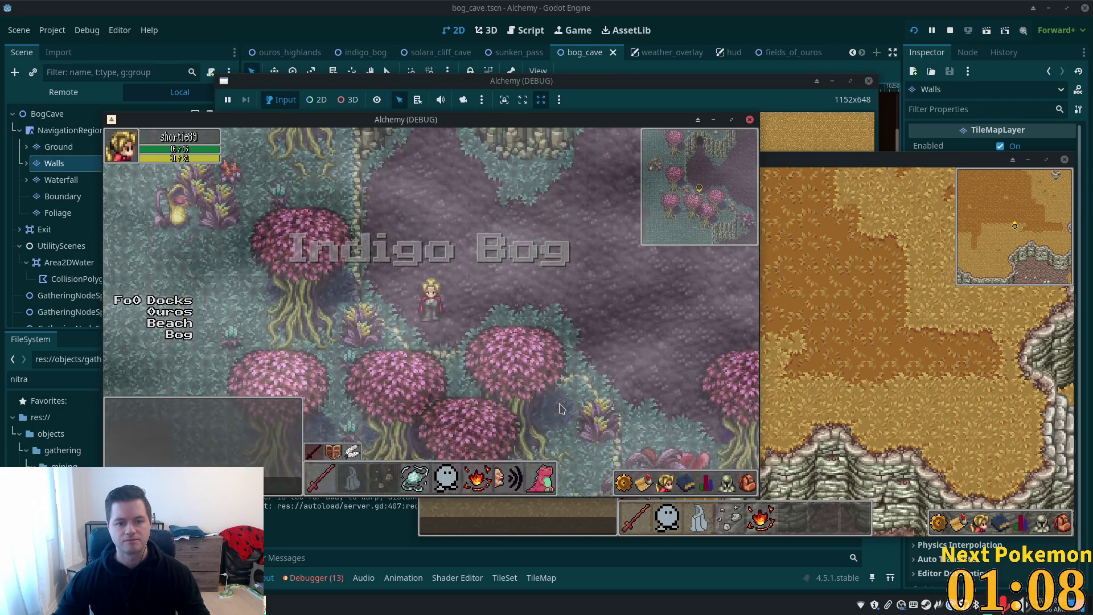
{"action": "key", "text": "Up"}
{"action": "key", "text": "Down"}
{"action": "key", "text": "F8"}
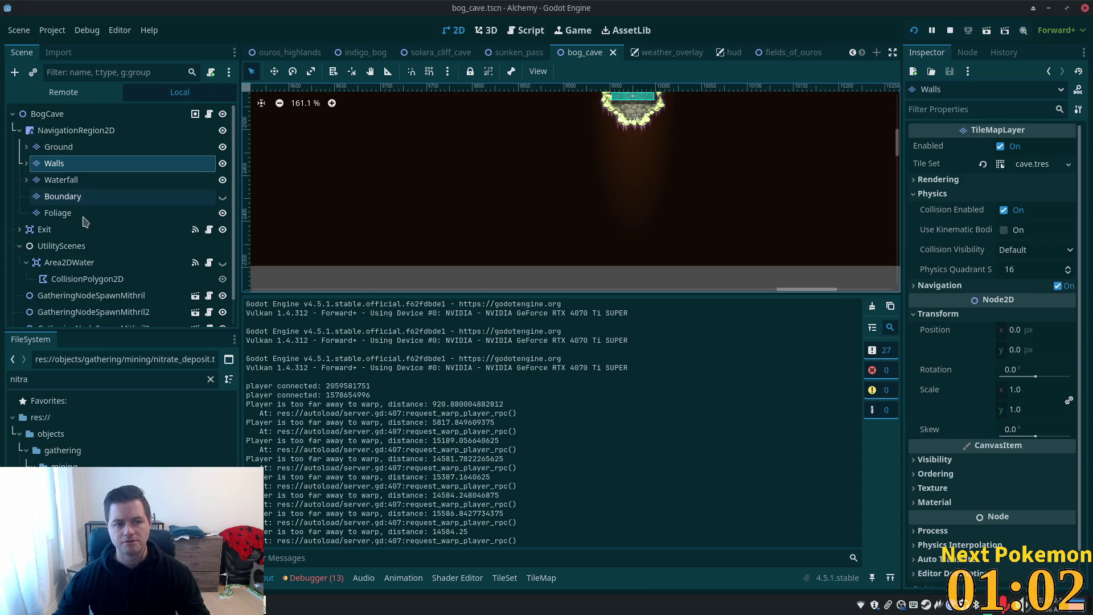
Step: Expand Walls to reveal its Walls2 child layer and bring up the TileMap painting panel
{"action": "scroll", "coordinate": [102, 248], "scroll_direction": "down", "scroll_amount": 1}
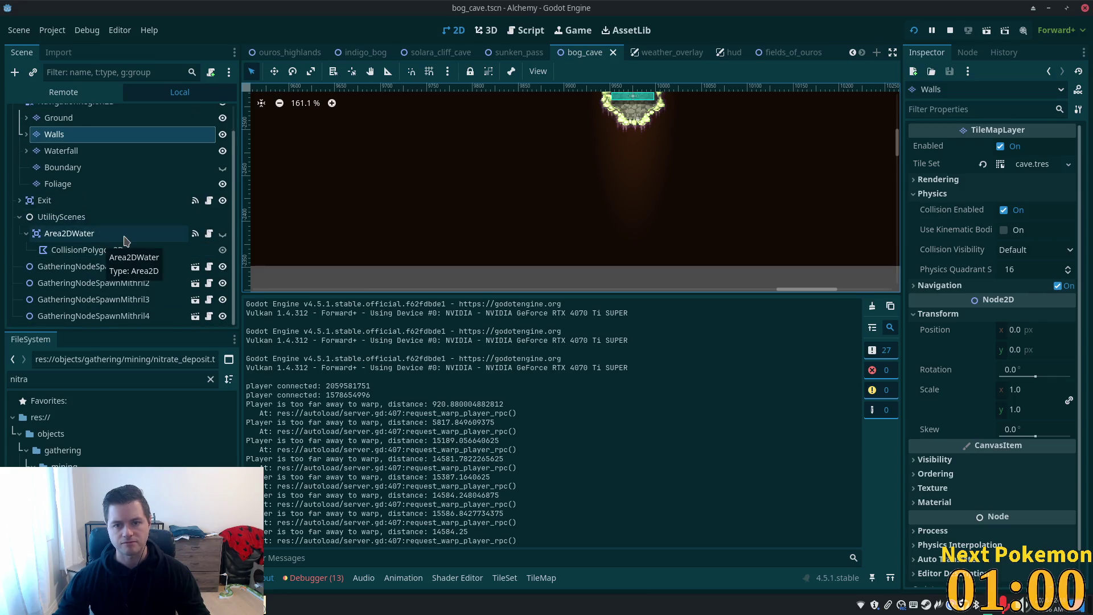
{"action": "scroll", "coordinate": [102, 246], "scroll_direction": "up", "scroll_amount": 1}
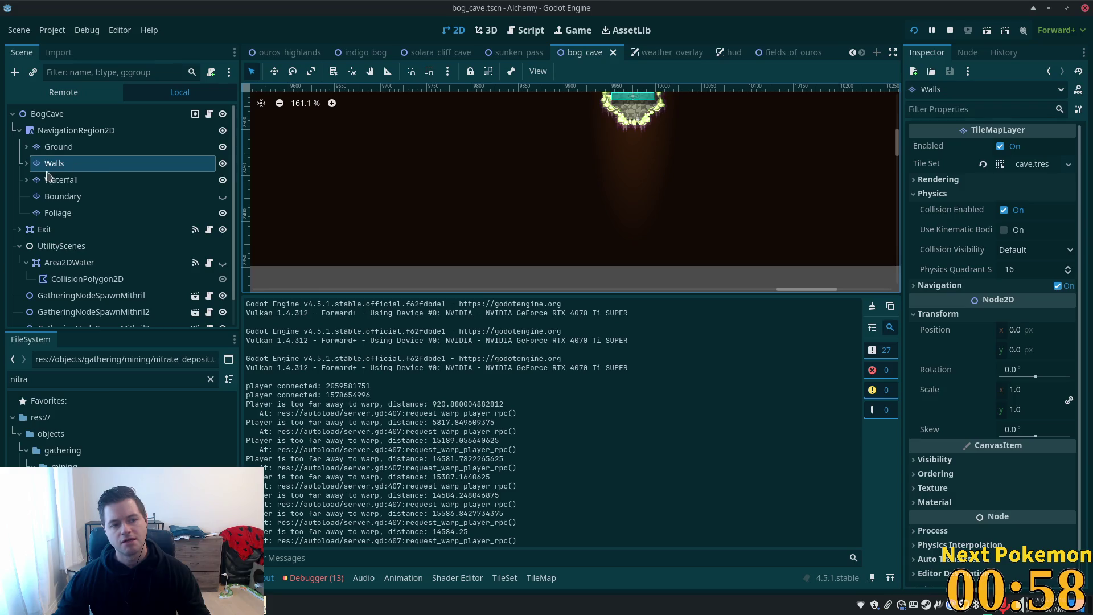
{"action": "left_click", "coordinate": [26, 163]}
{"action": "scroll", "coordinate": [587, 146], "scroll_direction": "up", "scroll_amount": 5}
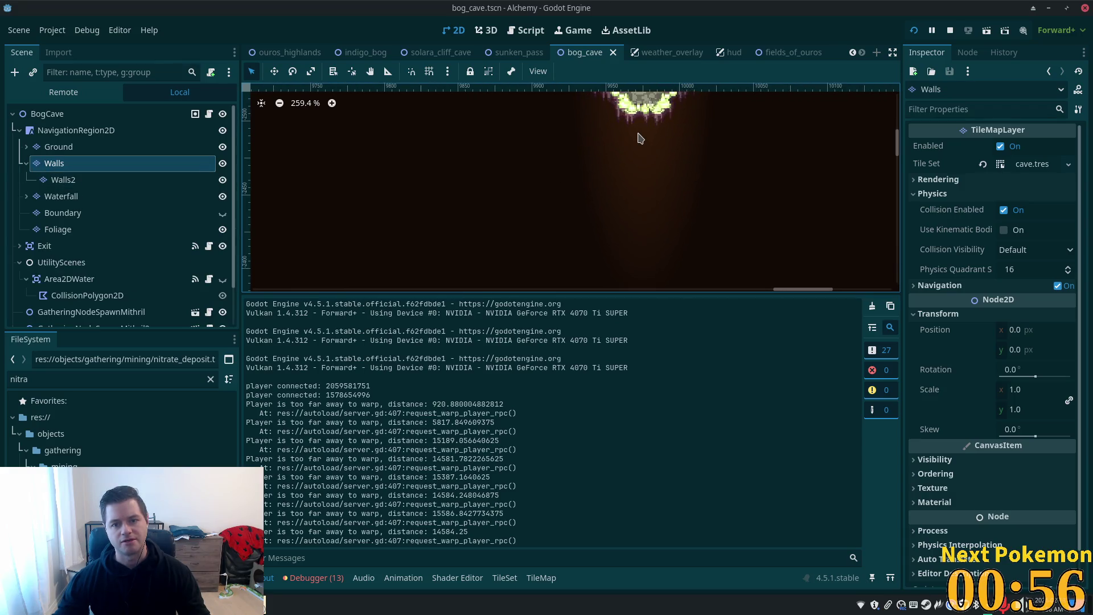
{"action": "scroll", "coordinate": [598, 239], "scroll_direction": "up", "scroll_amount": 6}
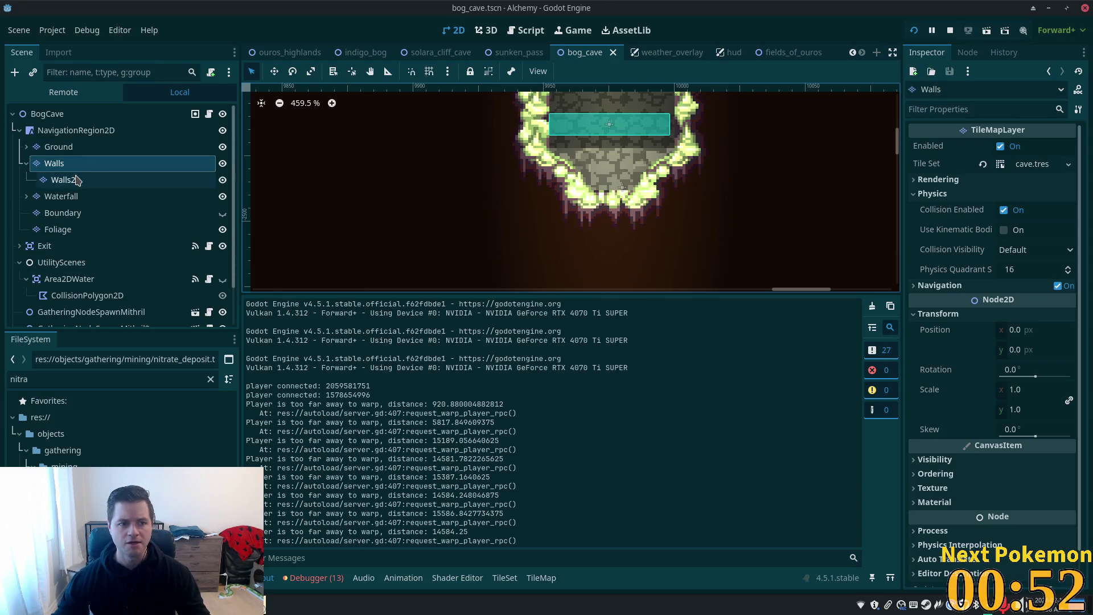
{"action": "left_click", "coordinate": [114, 164]}
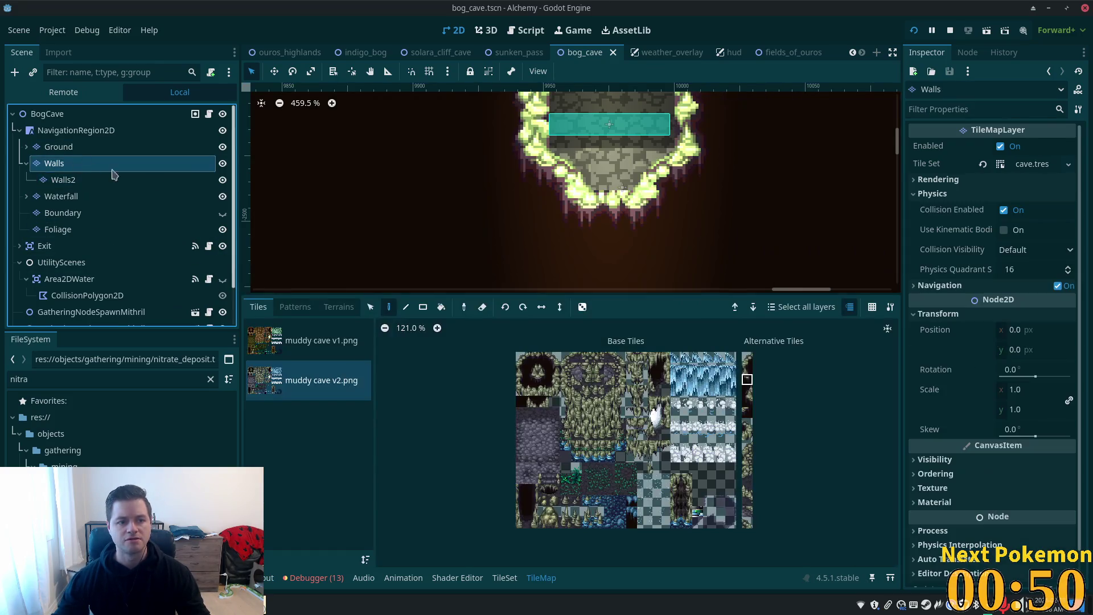
Step: Alternate between Walls and Walls2 with Select and Paint, selecting the wall tiles around the cave exit
{"action": "left_click", "coordinate": [370, 307]}
{"action": "left_click", "coordinate": [63, 180]}
{"action": "left_click", "coordinate": [389, 308]}
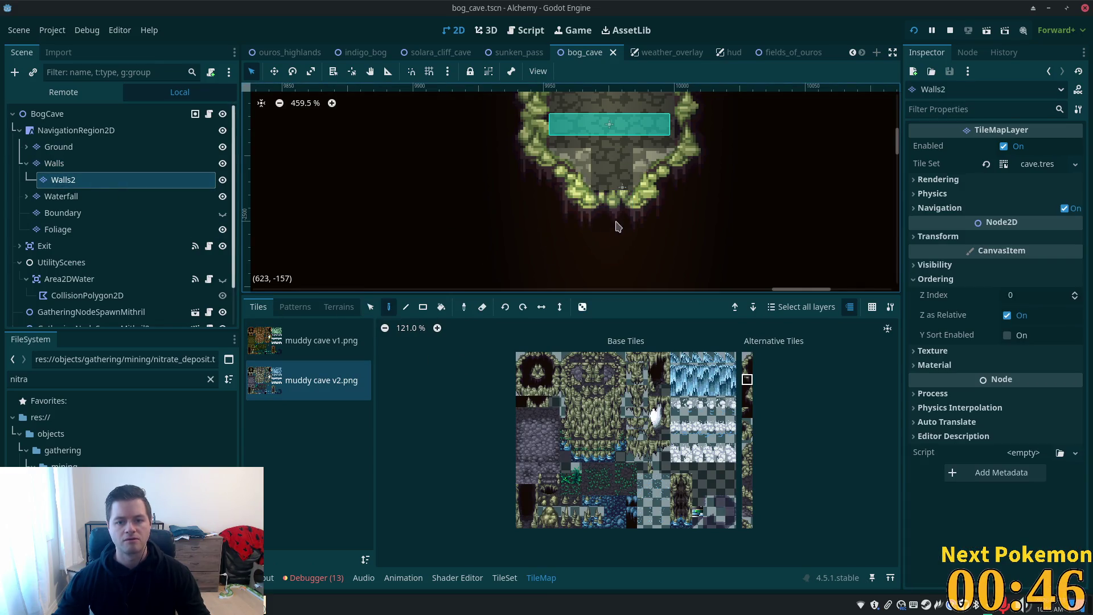
{"action": "left_click", "coordinate": [69, 163]}
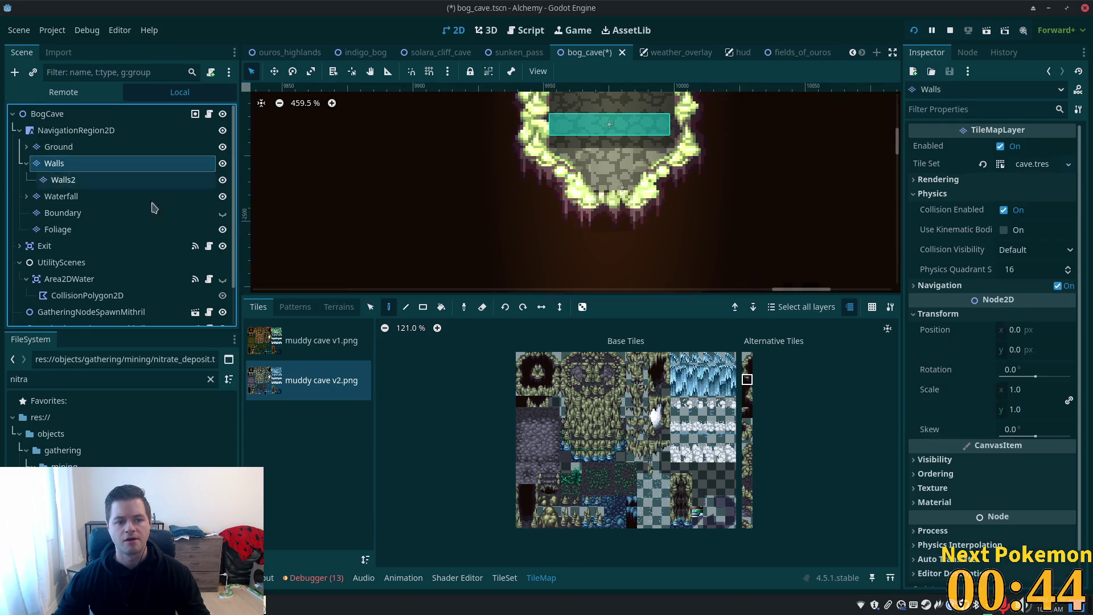
{"action": "left_click", "coordinate": [371, 307]}
{"action": "left_click_drag", "start_coordinate": [504, 167], "coordinate": [729, 225]}
{"action": "left_click", "coordinate": [389, 307]}
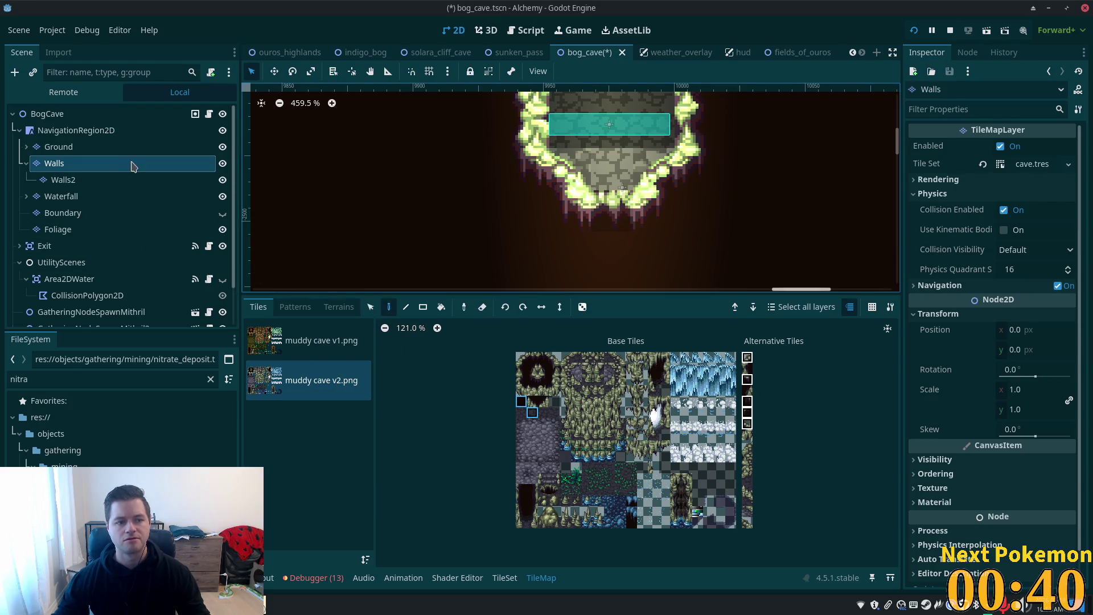
{"action": "left_click", "coordinate": [163, 179]}
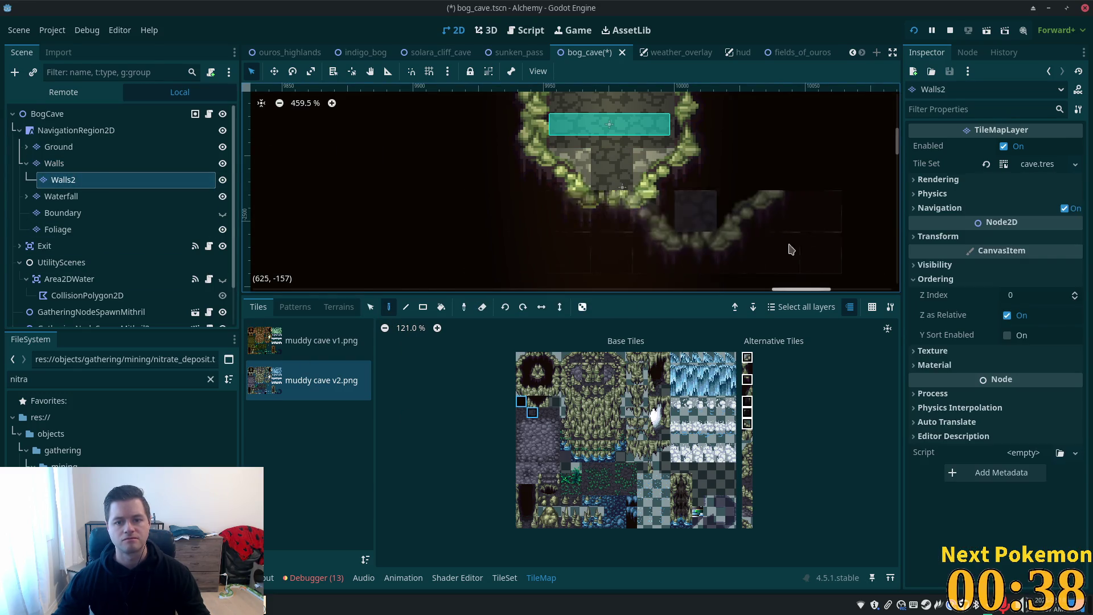
{"action": "scroll", "coordinate": [627, 182], "scroll_direction": "up", "scroll_amount": 5}
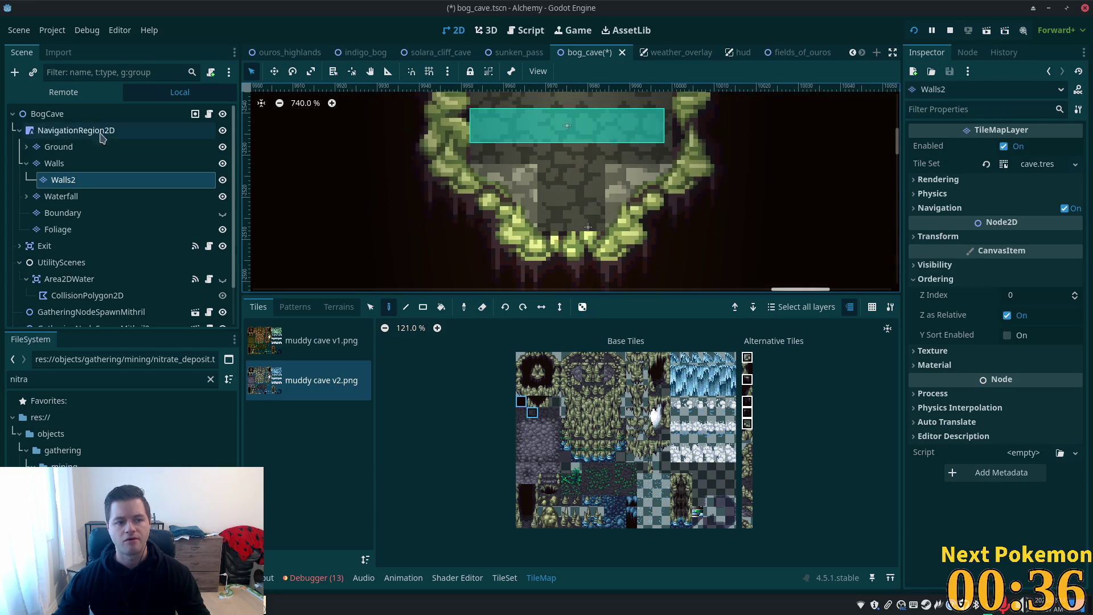
Step: On the Ground layer pick two adjacent ground atlas tiles, switch back to Walls, and save
{"action": "left_click", "coordinate": [59, 147]}
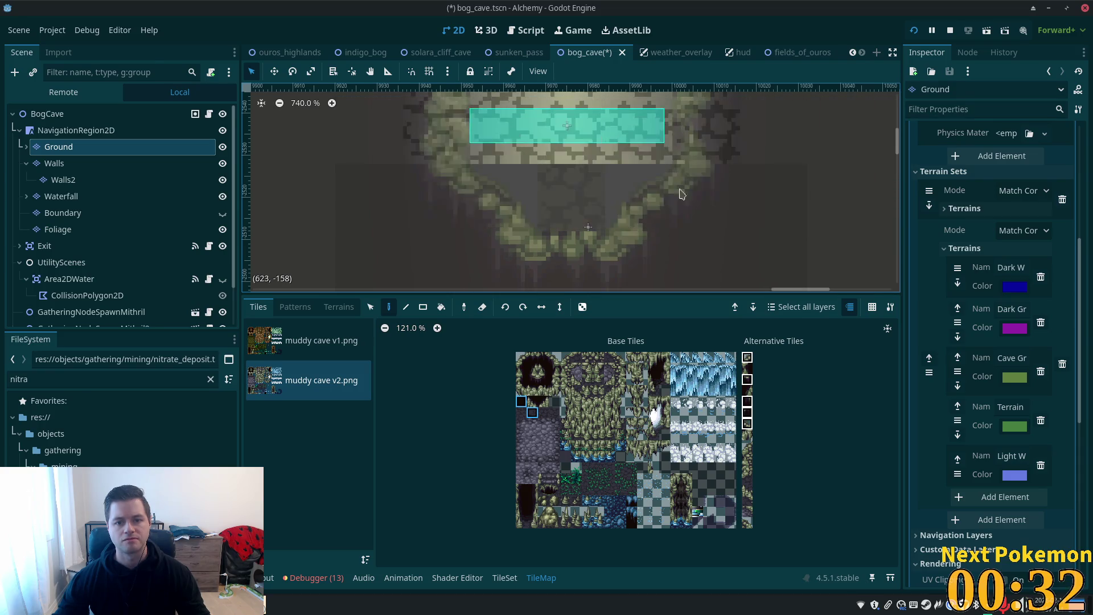
{"action": "left_click", "coordinate": [528, 416]}
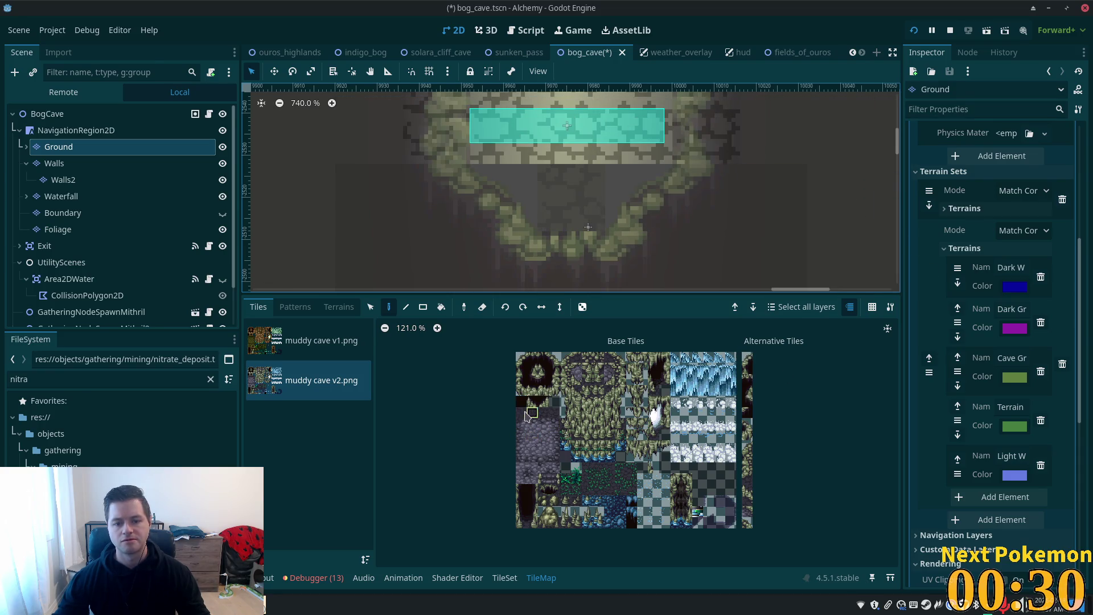
{"action": "left_click_drag", "start_coordinate": [533, 413], "coordinate": [544, 413]}
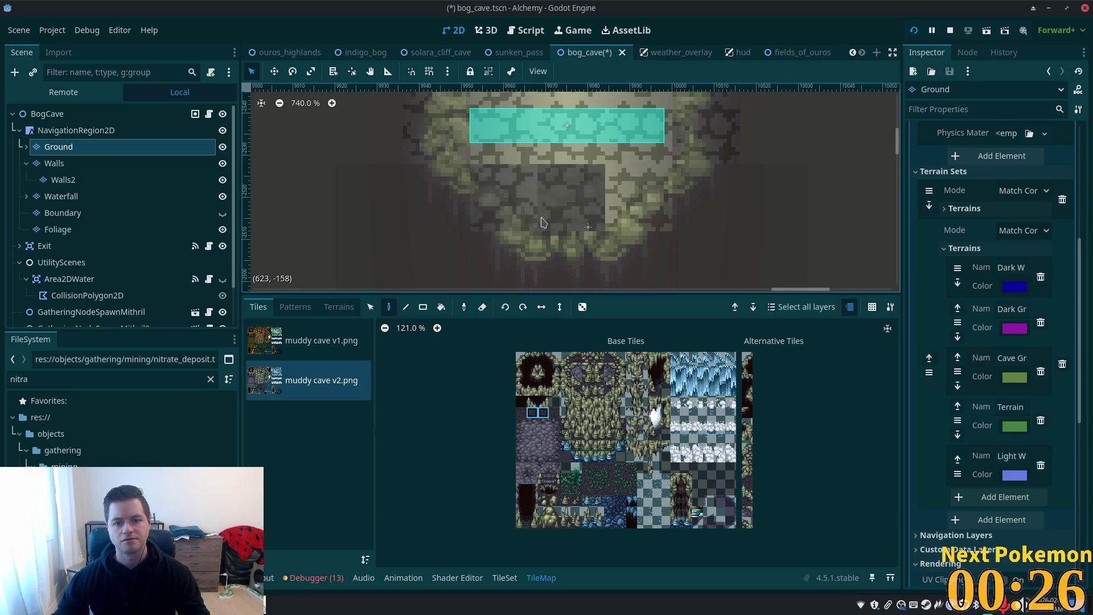
{"action": "left_click", "coordinate": [55, 164]}
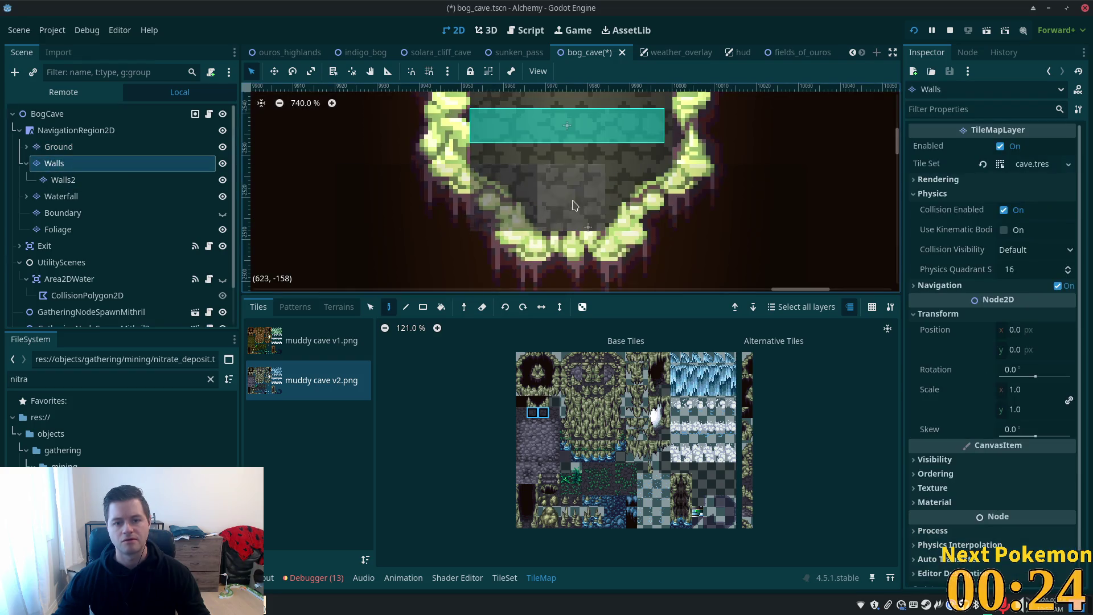
{"action": "key", "text": "ctrl+s"}
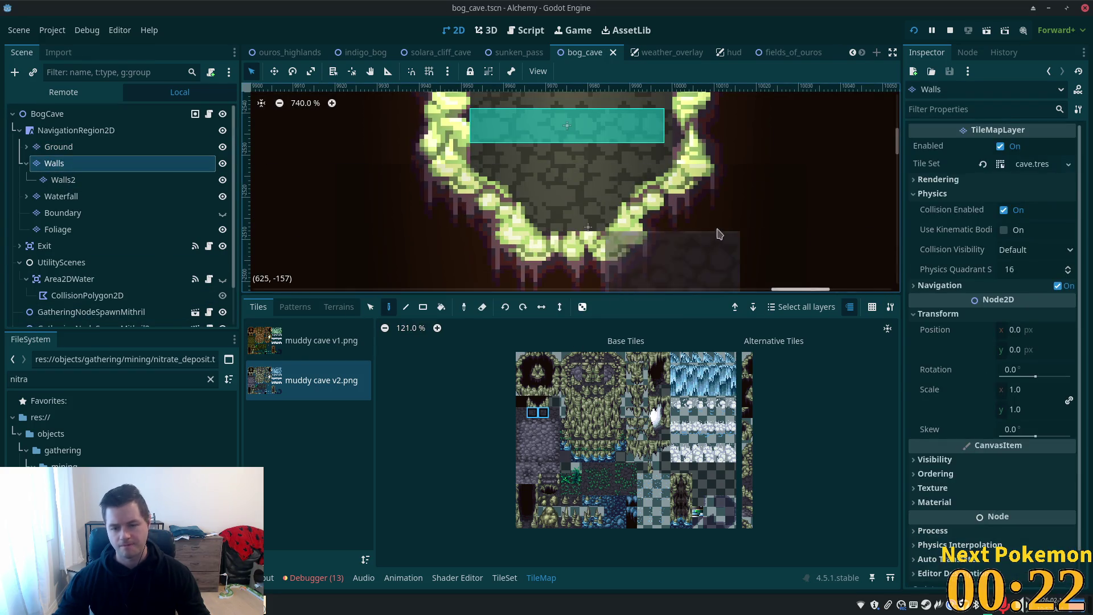
Step: Rerun the game, walk down toward the cave exit, stop it, then bring up PokemonCommunityGame
{"action": "left_click", "coordinate": [913, 31]}
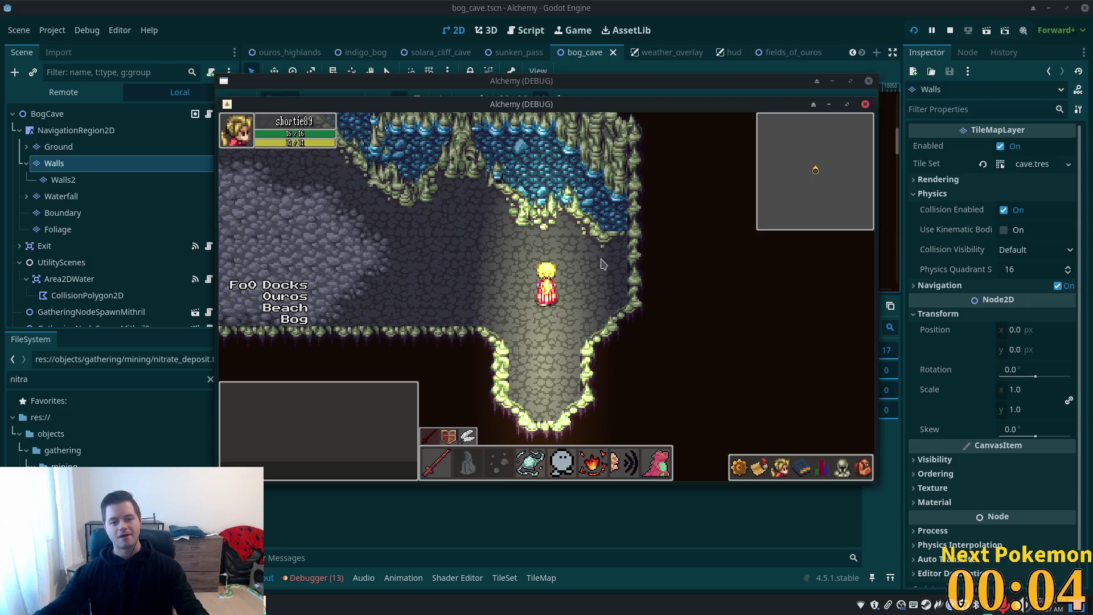
{"action": "key", "text": "Down"}
{"action": "key", "text": "Down"}
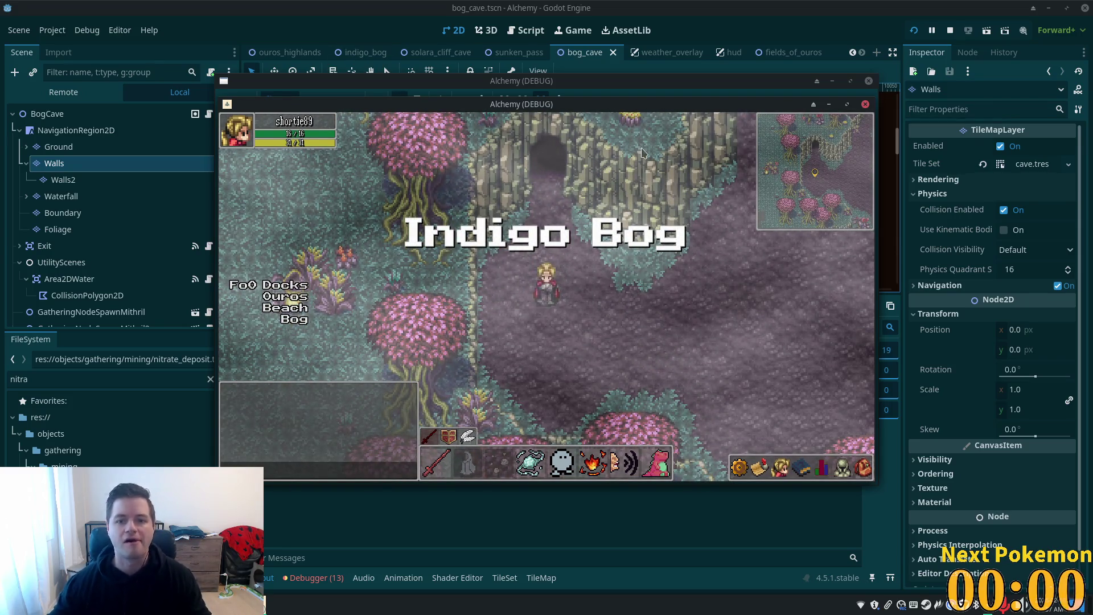
{"action": "key", "text": "F8"}
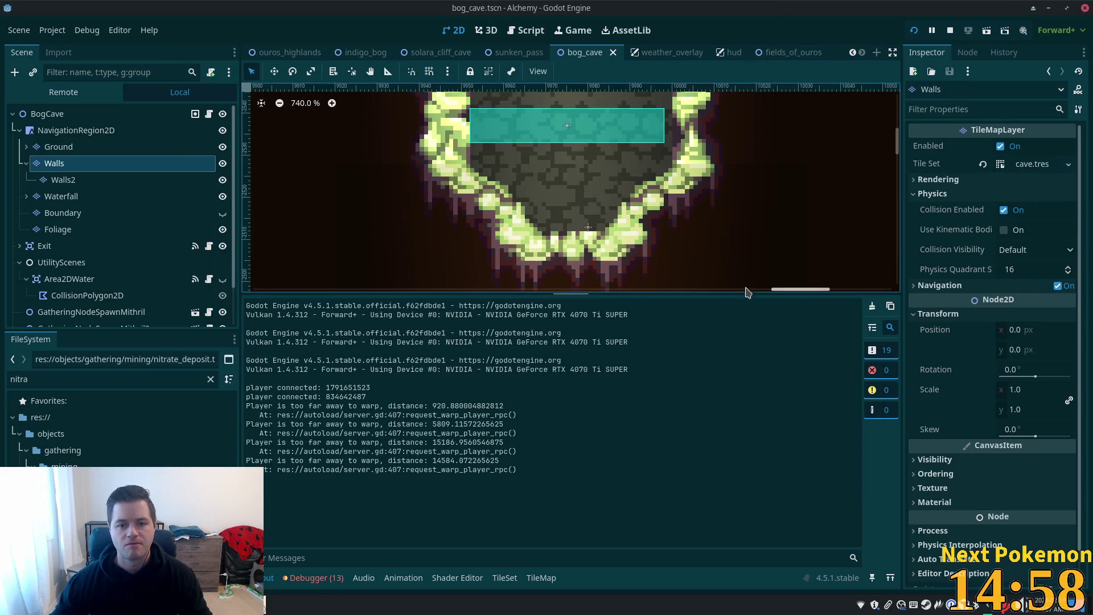
{"action": "scroll", "coordinate": [587, 223], "scroll_direction": "down", "scroll_amount": 5}
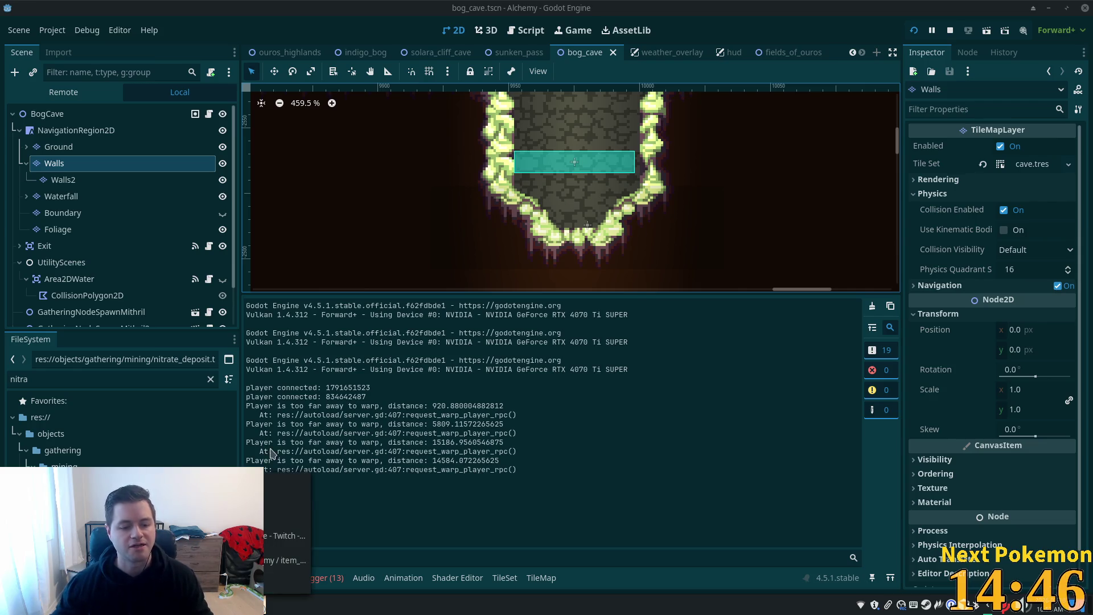
{"action": "left_click", "coordinate": [282, 525]}
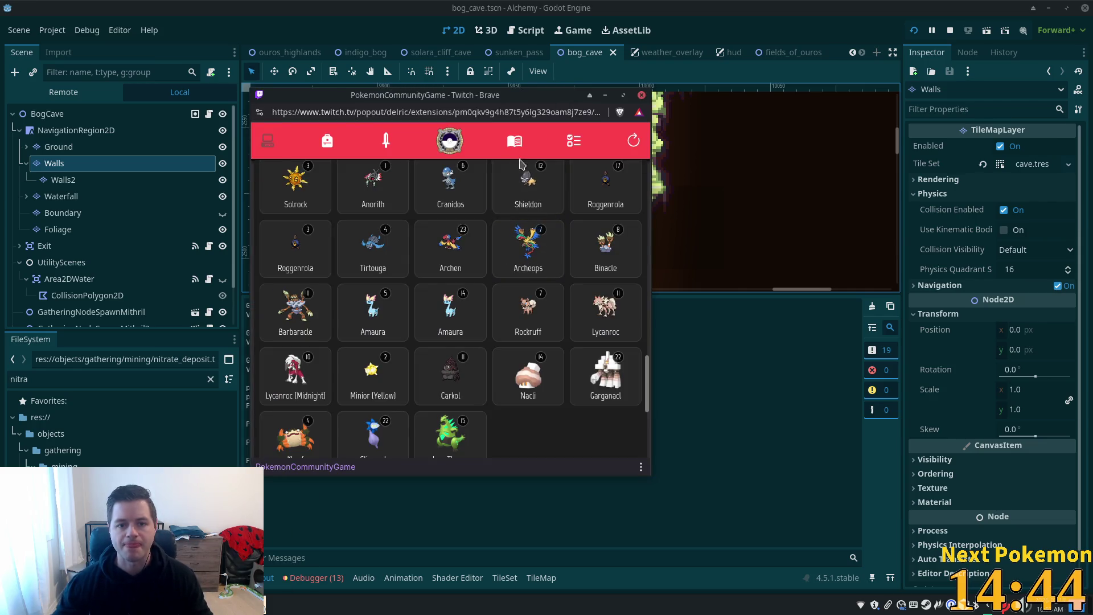
Step: Glance at missions, view Tadbulb's details, and sort the Pokémon collection by Pokédex ID
{"action": "scroll", "coordinate": [564, 249], "scroll_direction": "up", "scroll_amount": 2}
{"action": "scroll", "coordinate": [556, 313], "scroll_direction": "down", "scroll_amount": 2}
{"action": "scroll", "coordinate": [549, 256], "scroll_direction": "up", "scroll_amount": 1}
{"action": "left_click", "coordinate": [573, 141]}
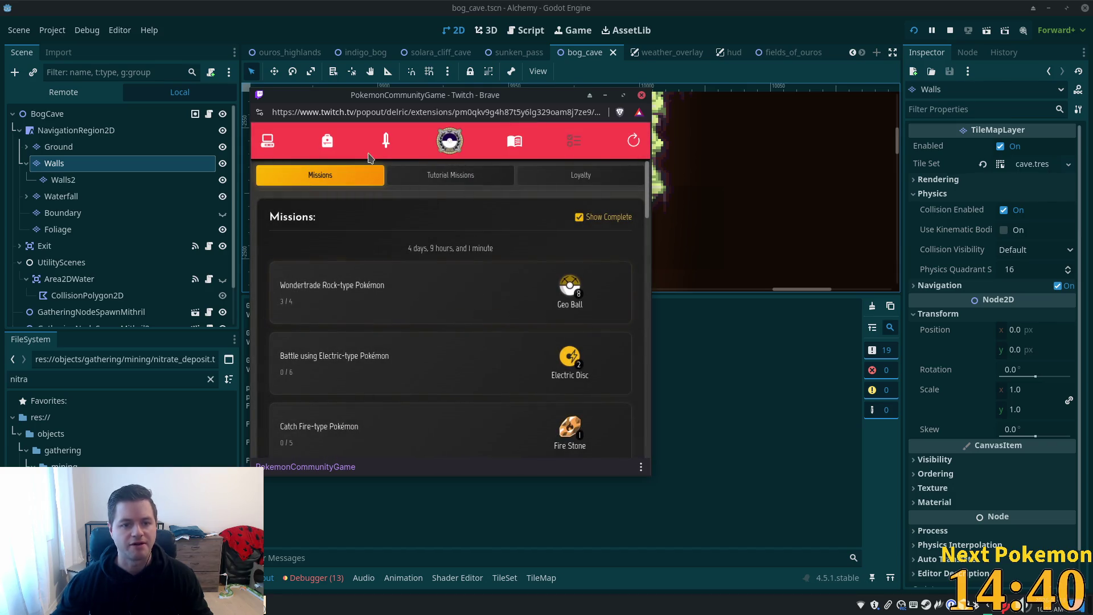
{"action": "left_click", "coordinate": [274, 142]}
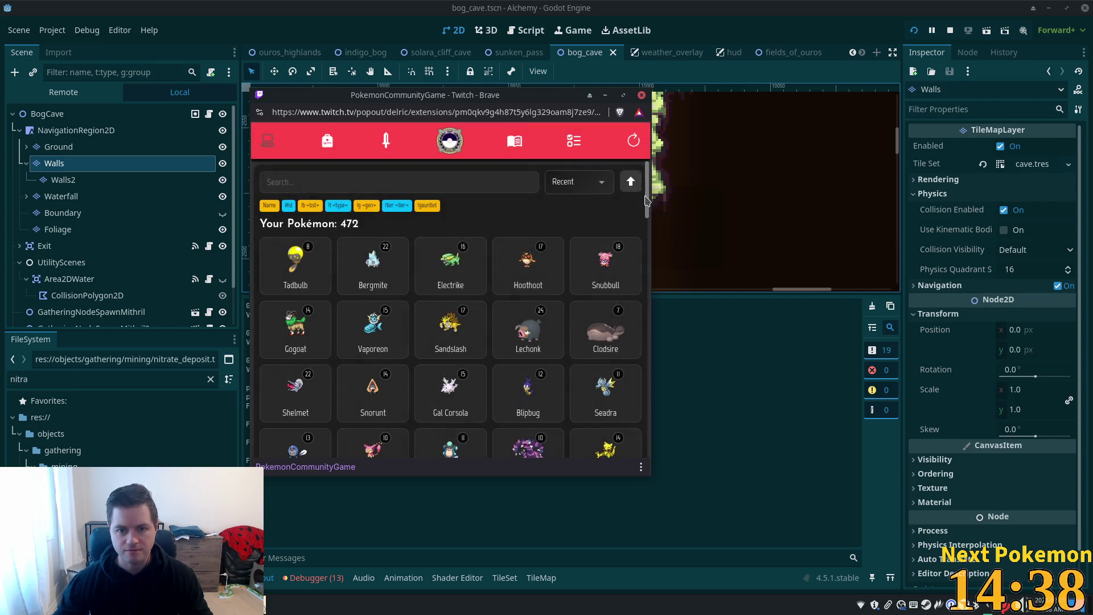
{"action": "left_click", "coordinate": [295, 265]}
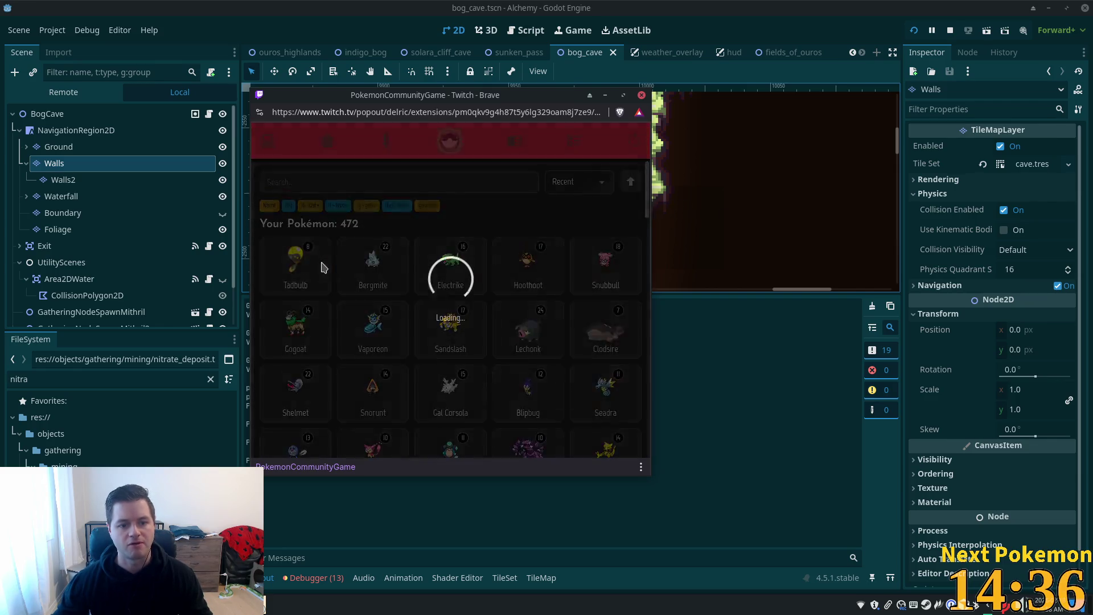
{"action": "left_click", "coordinate": [591, 147]}
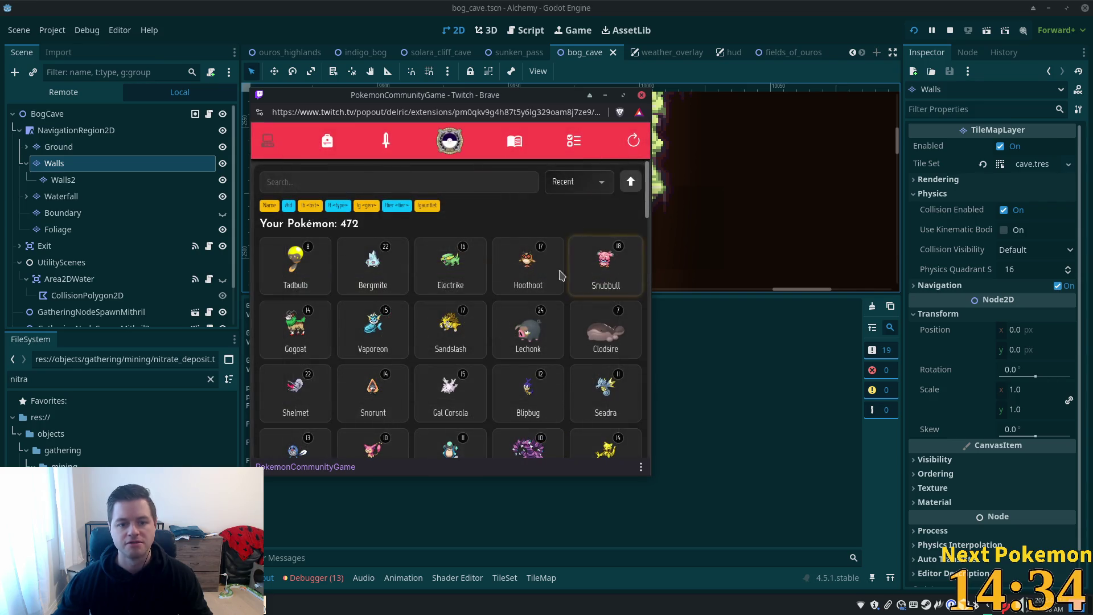
{"action": "left_click", "coordinate": [581, 183]}
{"action": "left_click", "coordinate": [567, 228]}
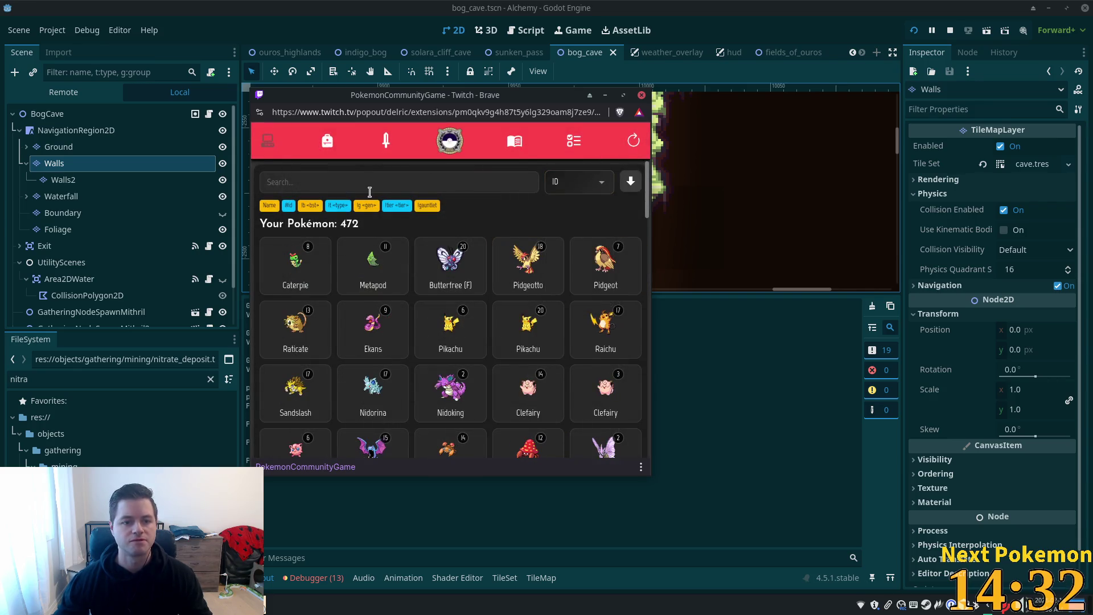
Step: Search the collection for 'lt rock' and scroll through the rock-type results
{"action": "type", "text": "lt rock"}
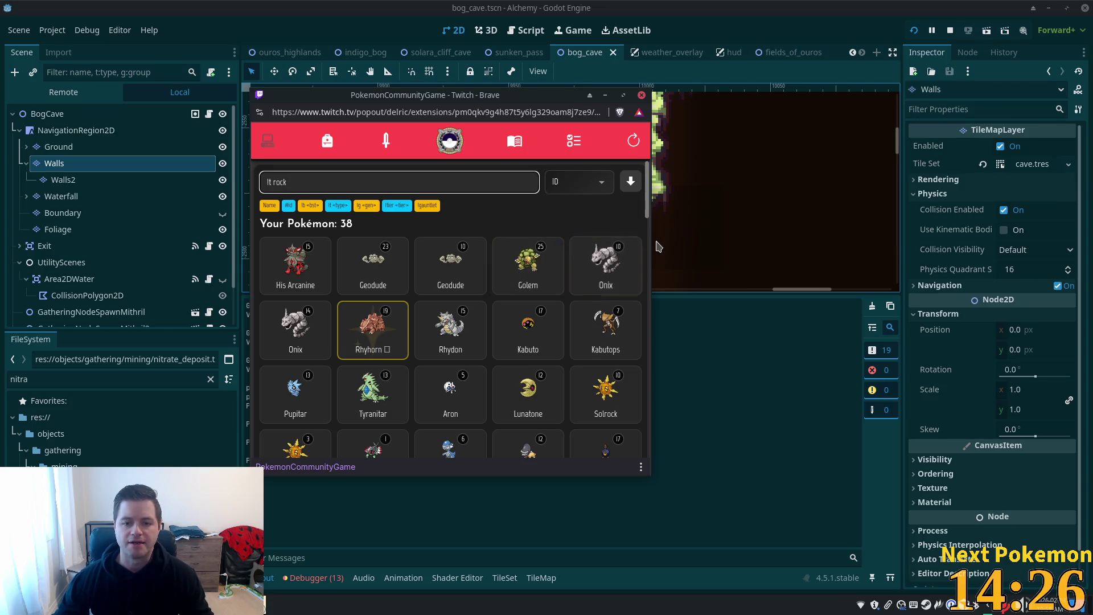
{"action": "left_click_drag", "start_coordinate": [651, 211], "coordinate": [647, 227]}
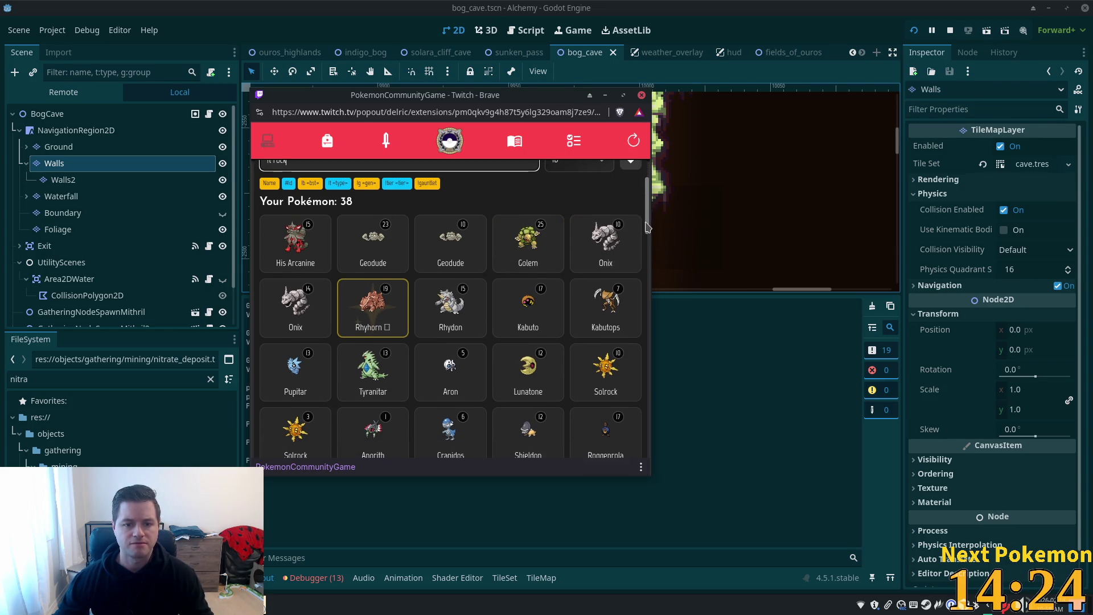
{"action": "scroll", "coordinate": [563, 342], "scroll_direction": "down", "scroll_amount": 5}
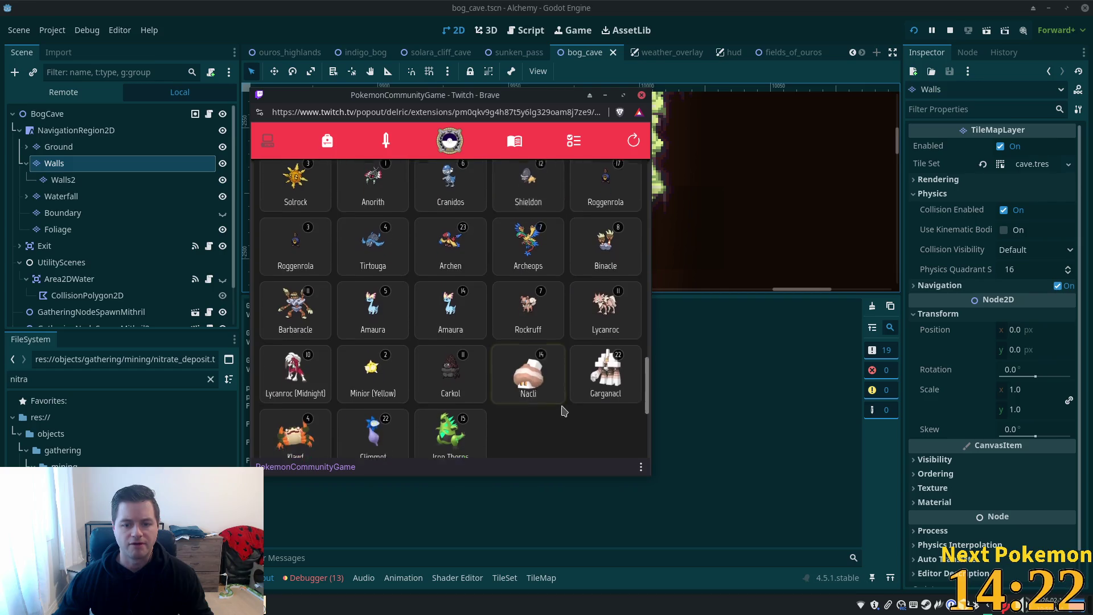
{"action": "scroll", "coordinate": [562, 410], "scroll_direction": "up", "scroll_amount": 1}
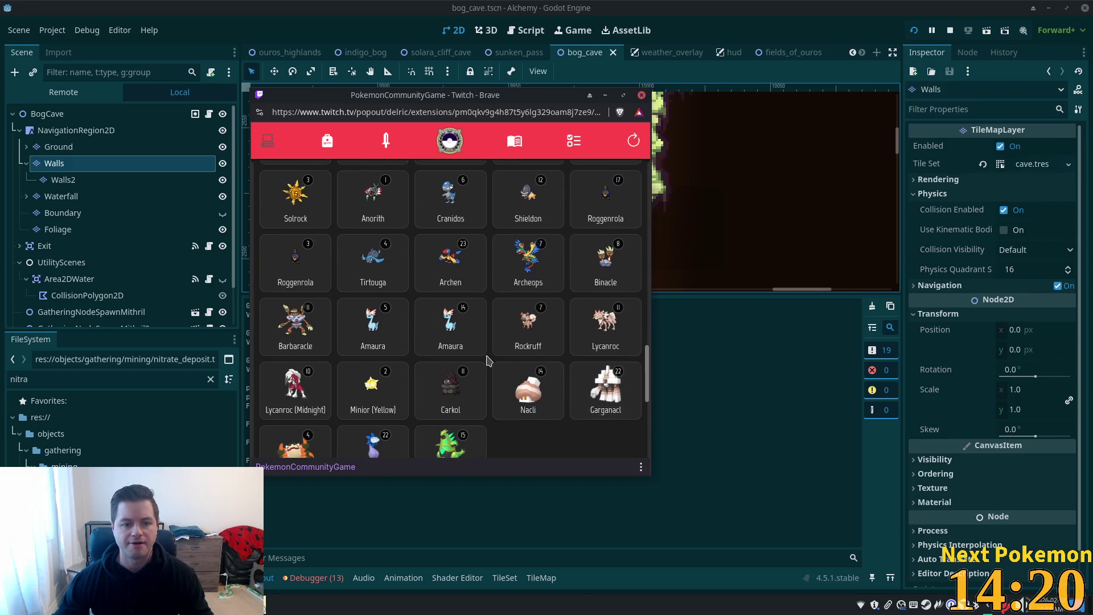
{"action": "scroll", "coordinate": [488, 360], "scroll_direction": "down", "scroll_amount": 2}
{"action": "scroll", "coordinate": [497, 358], "scroll_direction": "up", "scroll_amount": 3}
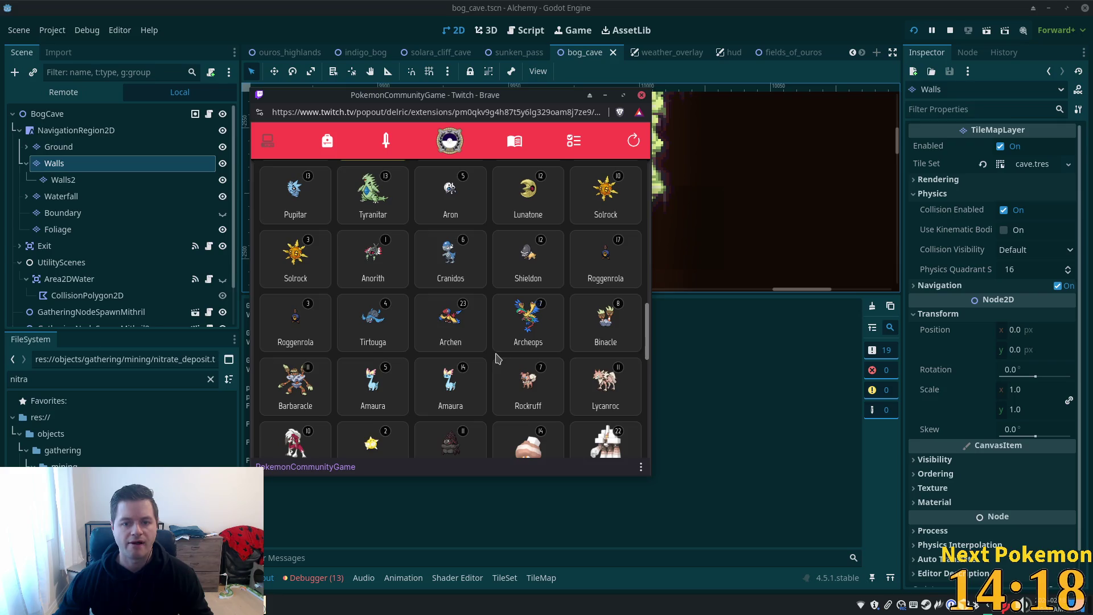
Step: Wondertrade the level-3 Roggenrola, confirm, and close the received level-13 Rockruff's details
{"action": "left_click", "coordinate": [282, 318]}
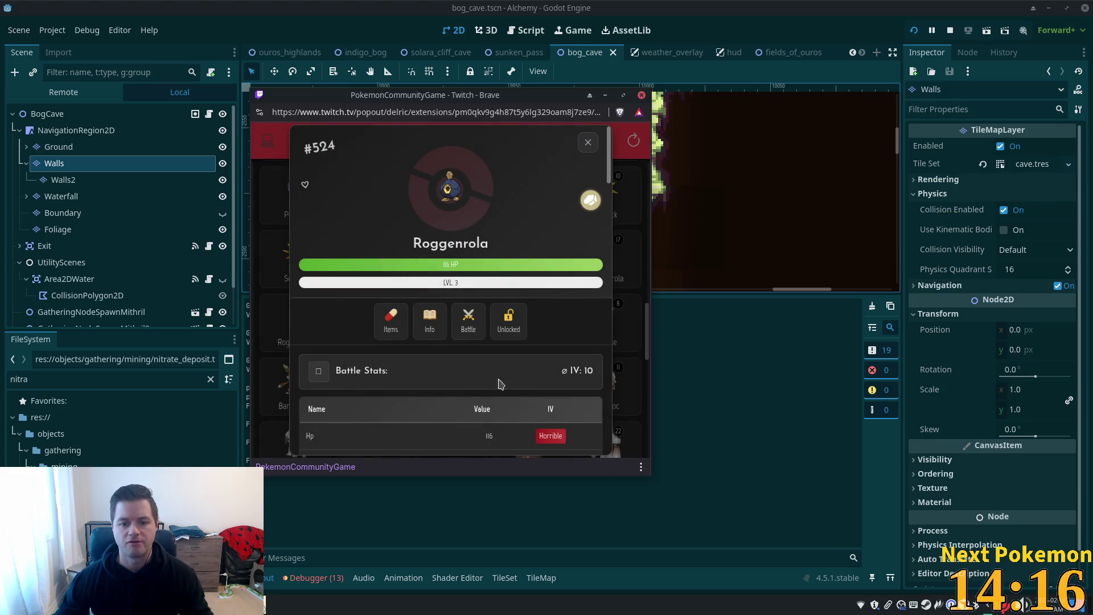
{"action": "scroll", "coordinate": [473, 393], "scroll_direction": "down", "scroll_amount": 10}
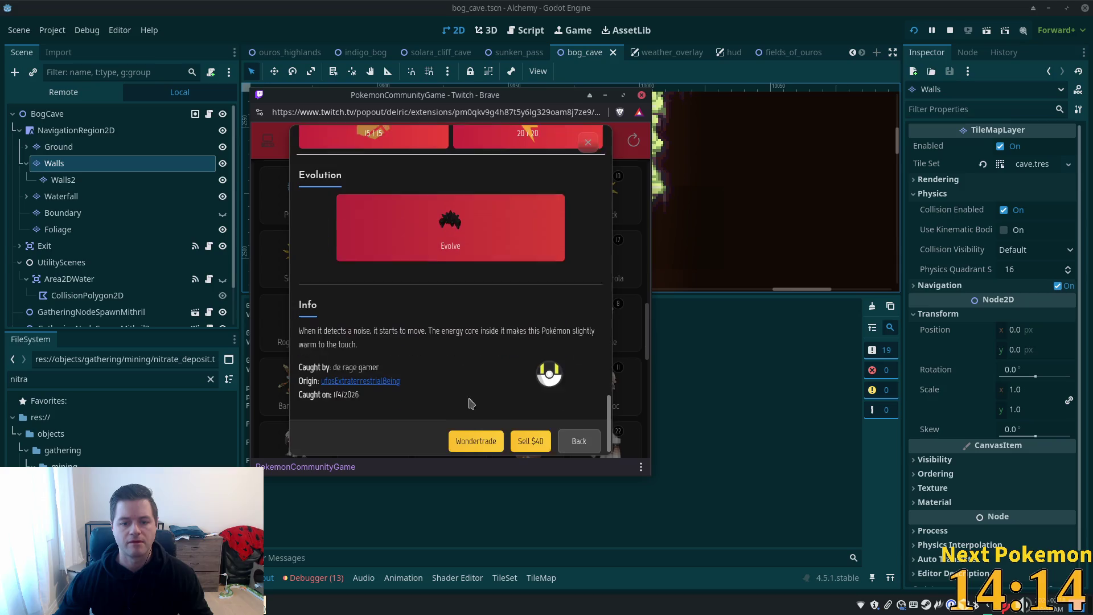
{"action": "left_click", "coordinate": [475, 435]}
{"action": "left_click", "coordinate": [450, 317]}
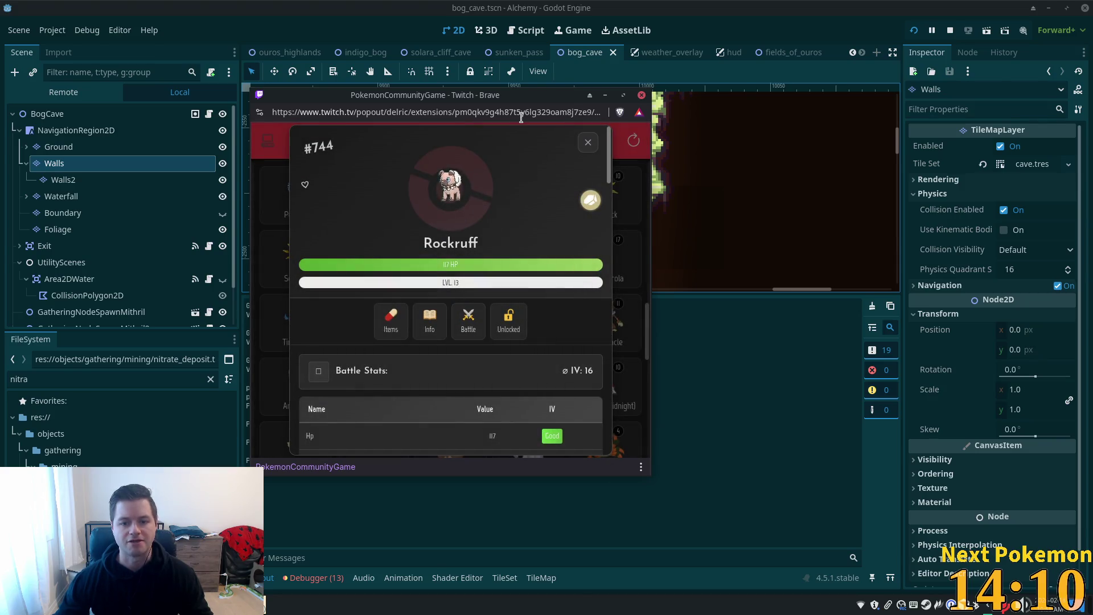
{"action": "left_click", "coordinate": [588, 140]}
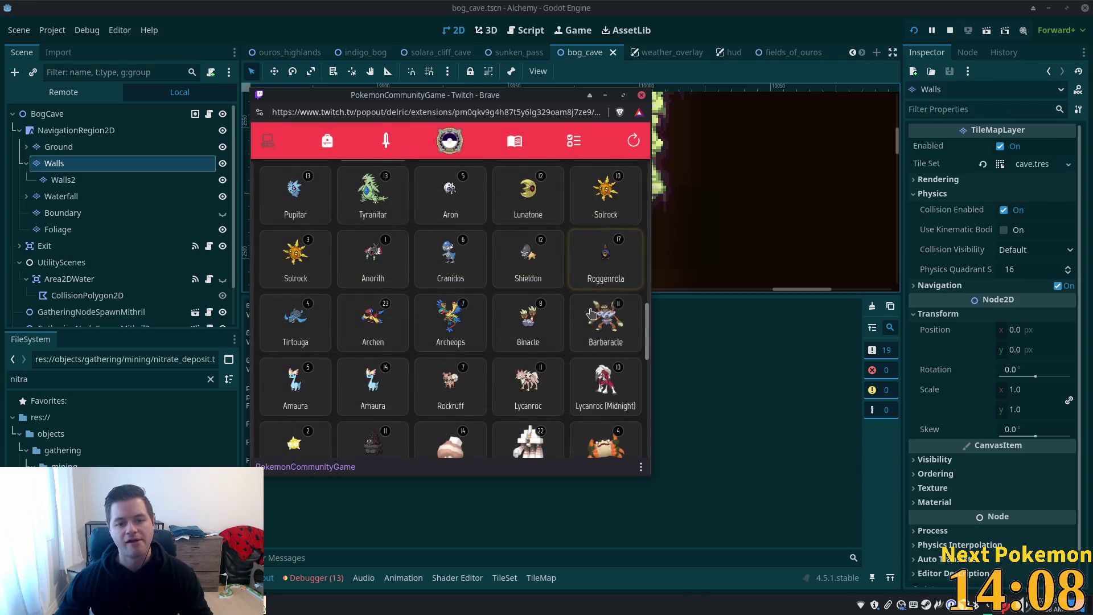
{"action": "scroll", "coordinate": [582, 310], "scroll_direction": "up", "scroll_amount": 3}
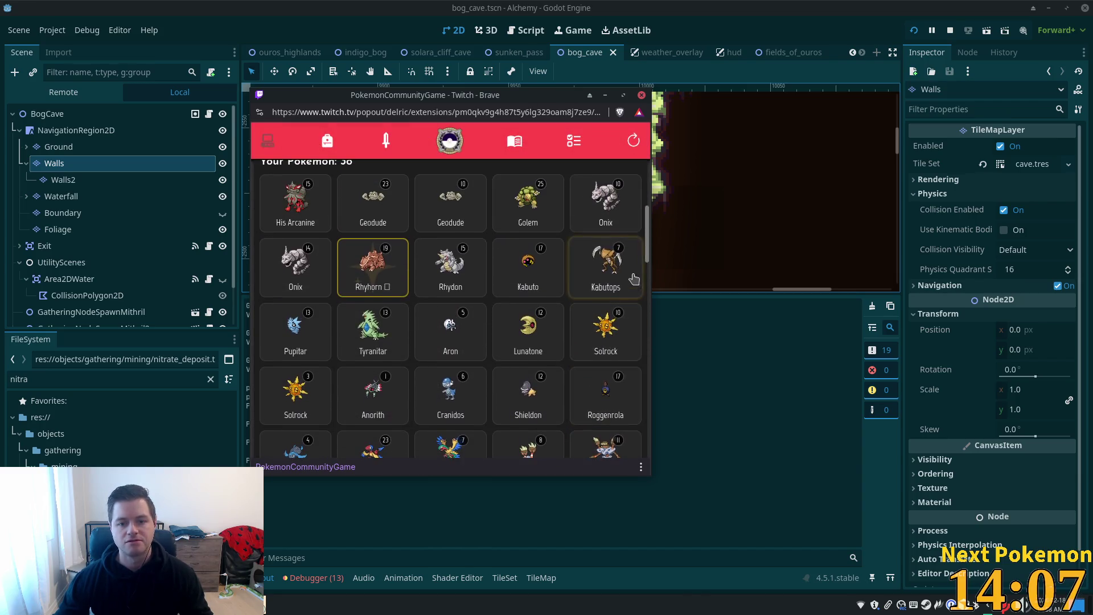
Step: Scroll the Missions page to the completed 4/4 Rock-type wondertrade mission and its Geo Ball reward
{"action": "left_click", "coordinate": [573, 141]}
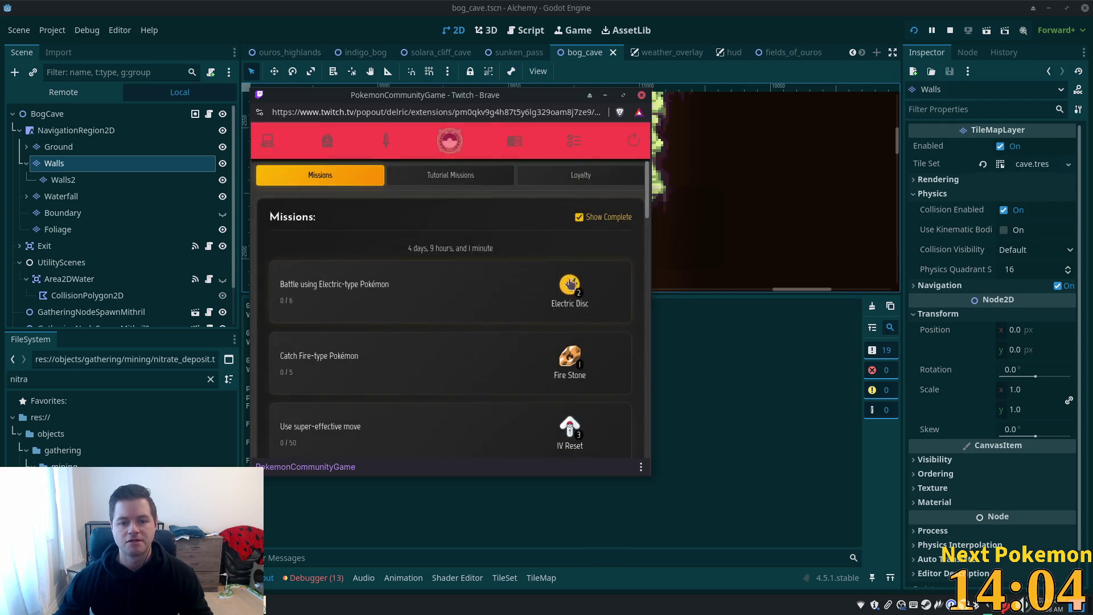
{"action": "scroll", "coordinate": [507, 295], "scroll_direction": "down", "scroll_amount": 5}
{"action": "scroll", "coordinate": [508, 292], "scroll_direction": "up", "scroll_amount": 2}
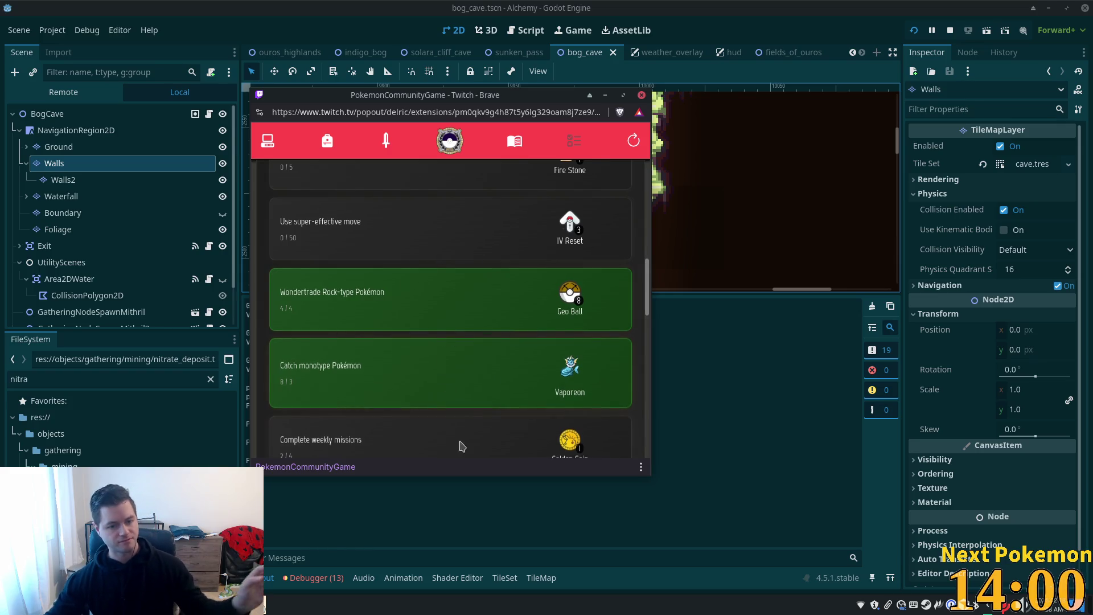
{"action": "scroll", "coordinate": [462, 378], "scroll_direction": "up", "scroll_amount": 3}
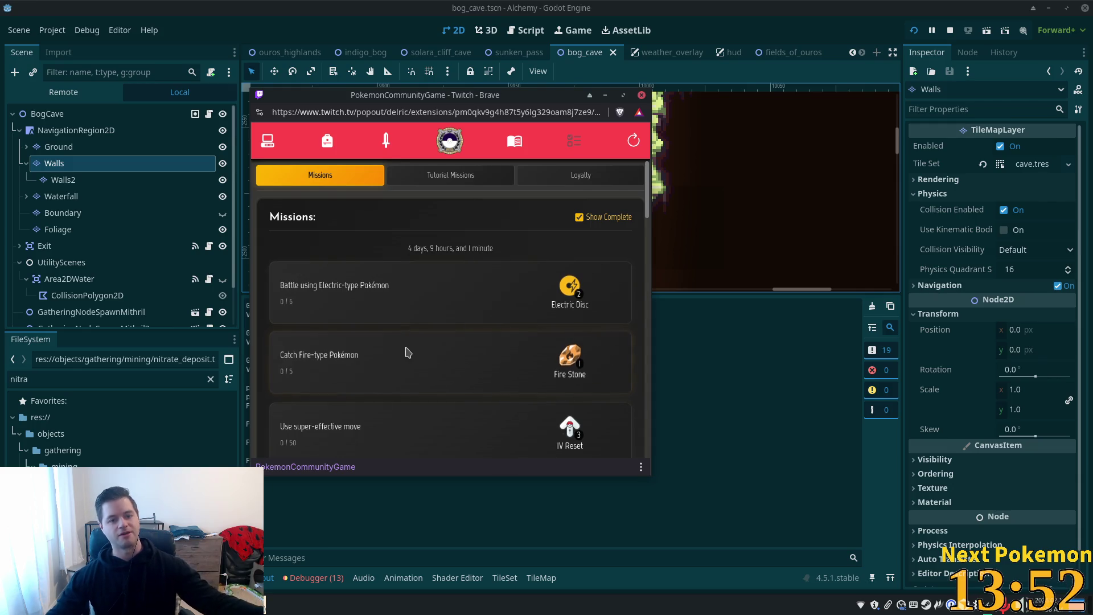
{"action": "scroll", "coordinate": [435, 356], "scroll_direction": "down", "scroll_amount": 3}
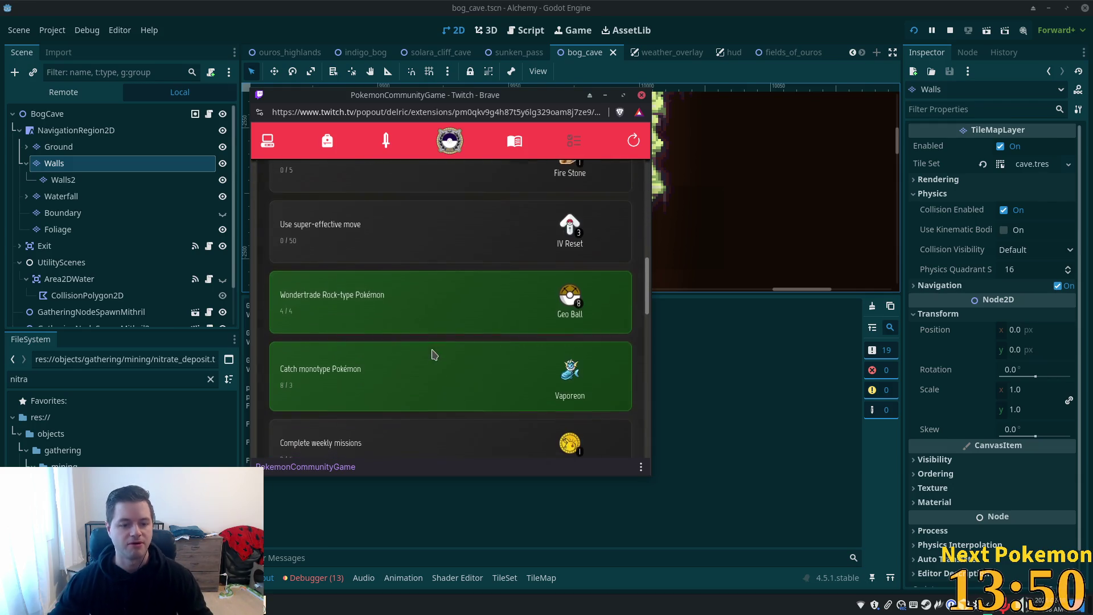
{"action": "scroll", "coordinate": [432, 355], "scroll_direction": "down", "scroll_amount": 1}
{"action": "scroll", "coordinate": [430, 357], "scroll_direction": "down", "scroll_amount": 2}
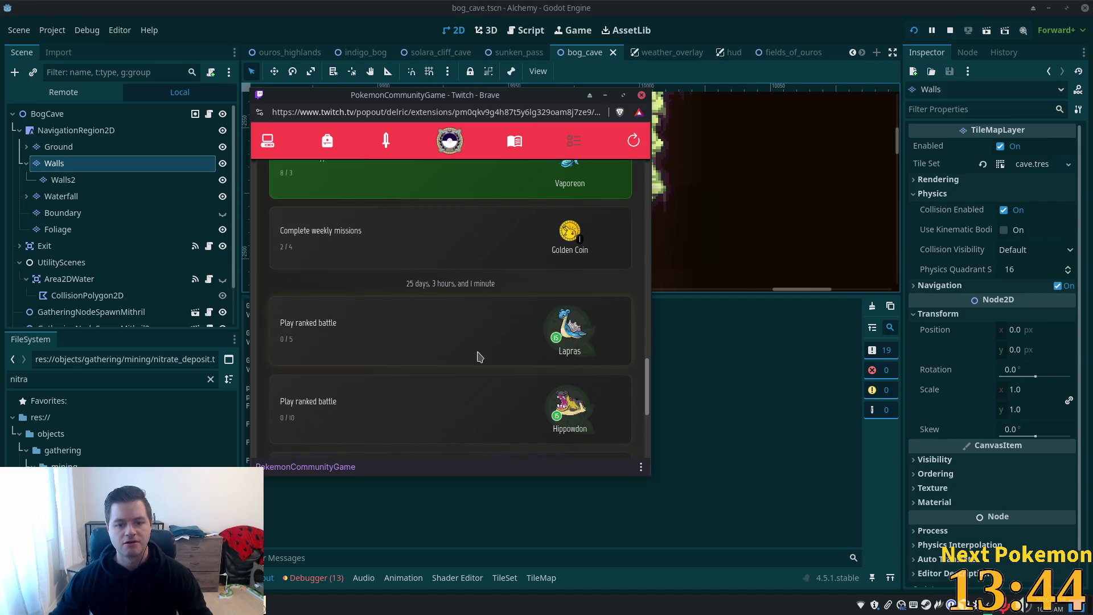
{"action": "scroll", "coordinate": [478, 357], "scroll_direction": "down", "scroll_amount": 3}
{"action": "scroll", "coordinate": [477, 357], "scroll_direction": "up", "scroll_amount": 10}
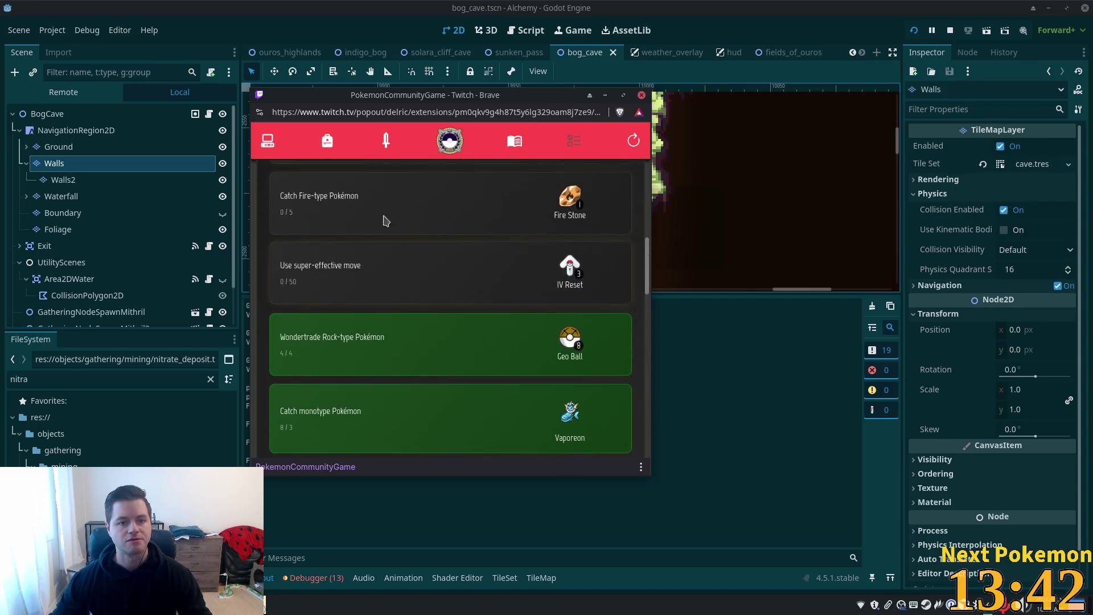
Step: Browse the Golden Coin Shop from the bag and view Latias's details and base stats
{"action": "left_click", "coordinate": [326, 147]}
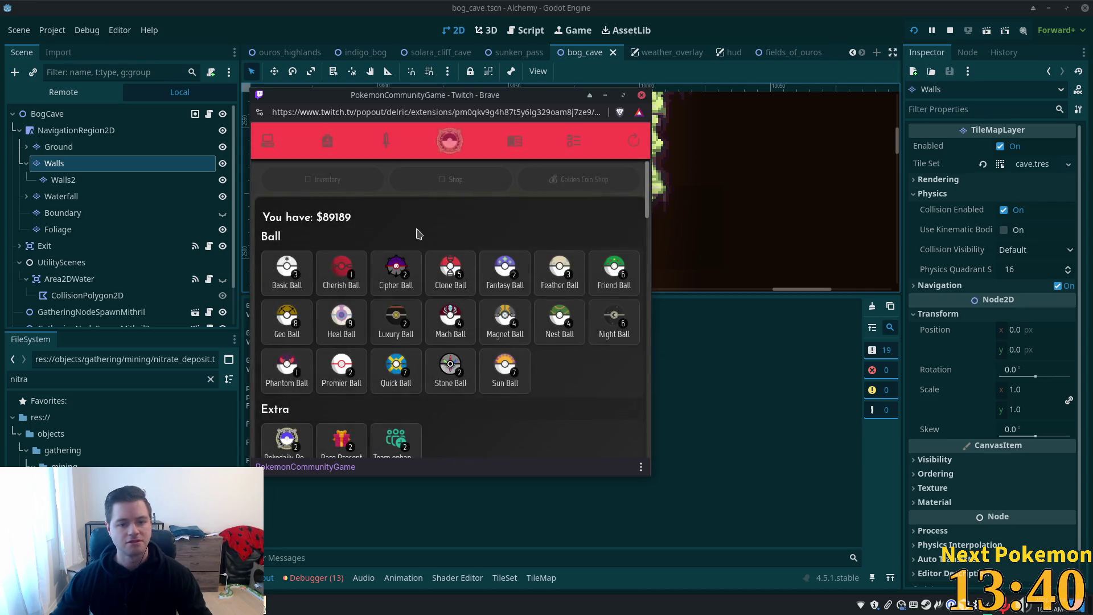
{"action": "left_click", "coordinate": [484, 188]}
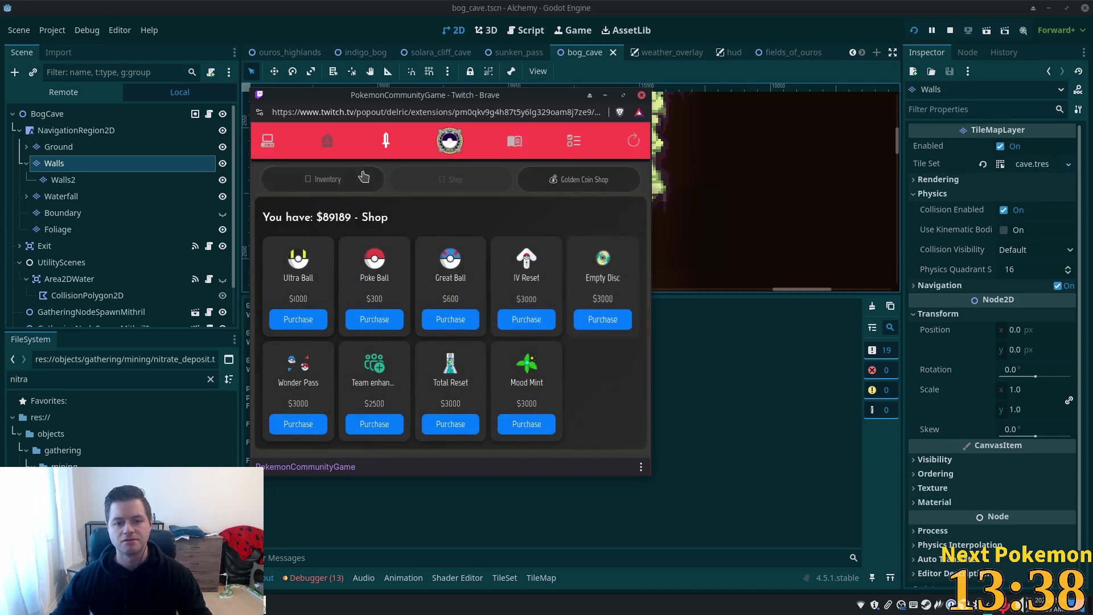
{"action": "left_click", "coordinate": [598, 181]}
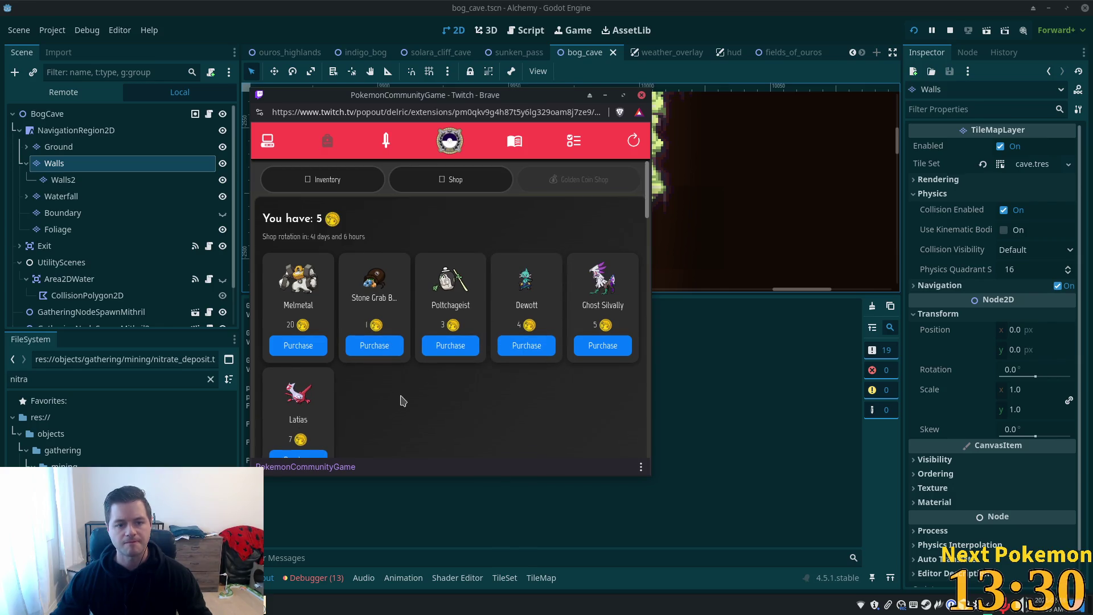
{"action": "scroll", "coordinate": [402, 397], "scroll_direction": "down", "scroll_amount": 1}
{"action": "left_click", "coordinate": [304, 366]}
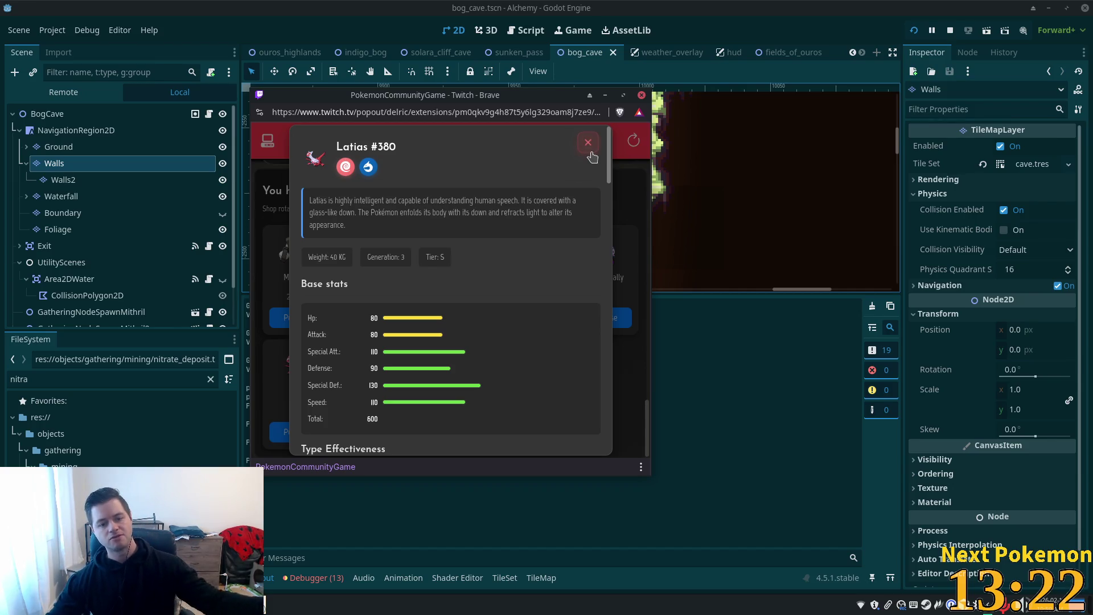
{"action": "left_click", "coordinate": [589, 143]}
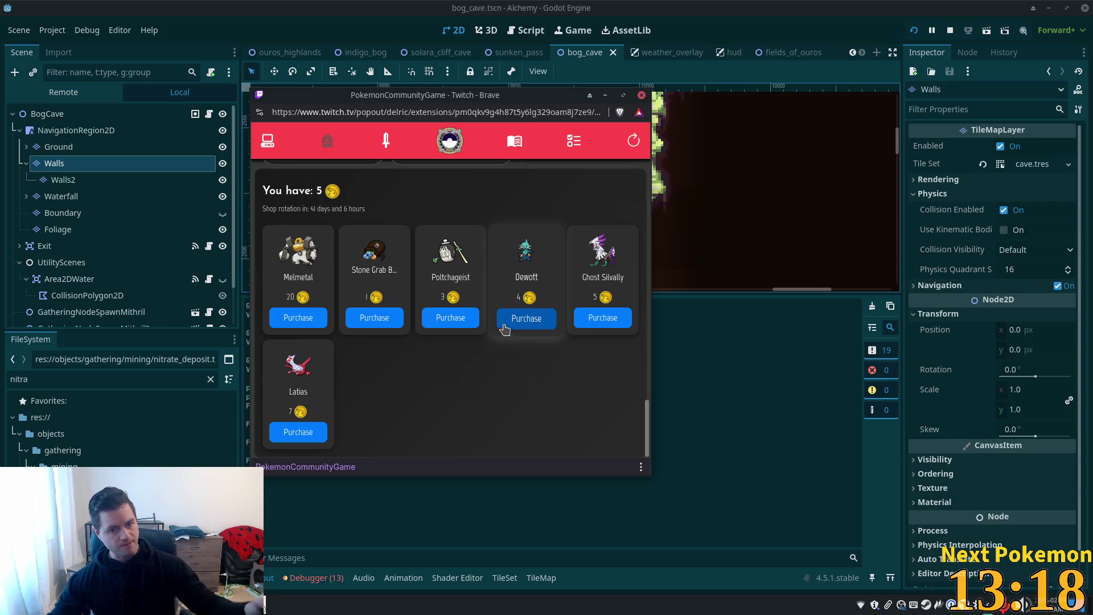
Step: Read the Stone Grab Bag description without buying, return to Pokémon, and minimize the game window
{"action": "left_click", "coordinate": [377, 263]}
{"action": "left_click", "coordinate": [538, 311]}
{"action": "left_click", "coordinate": [269, 146]}
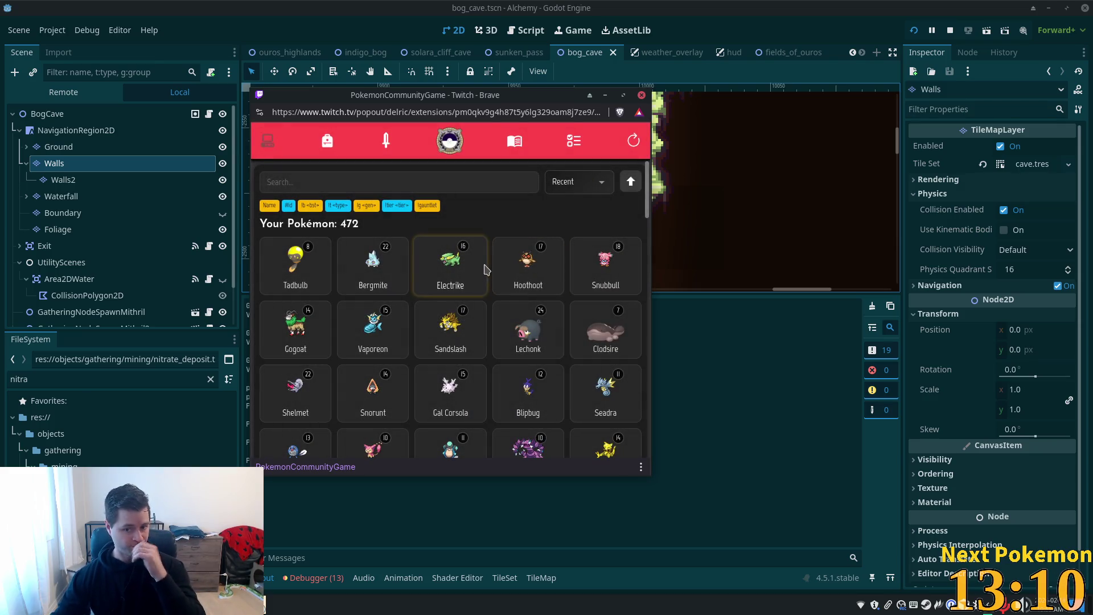
{"action": "left_click", "coordinate": [757, 135]}
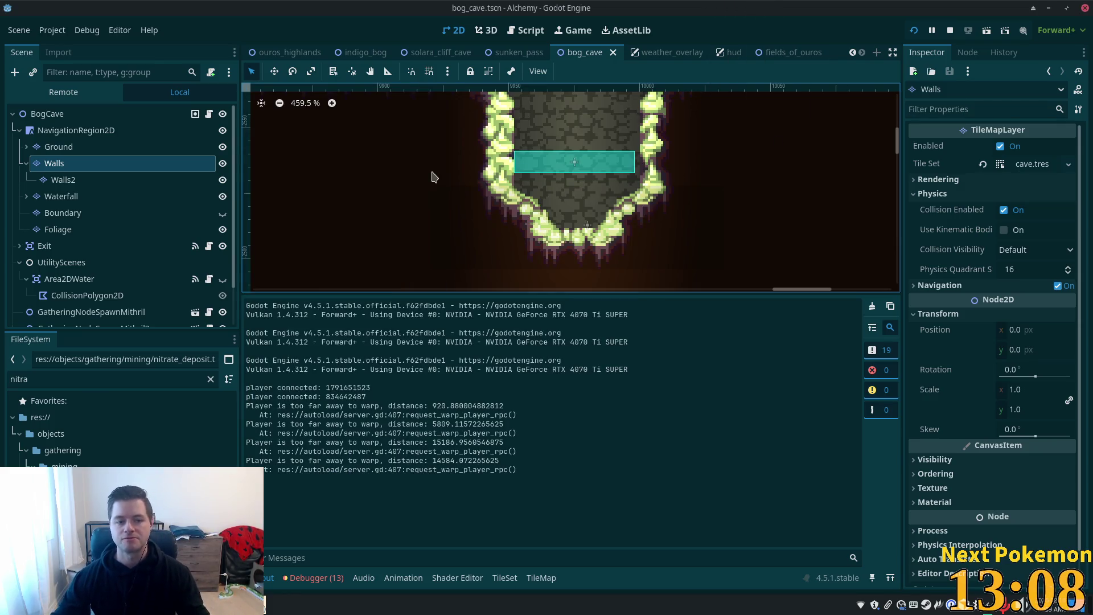
Step: Check the Walls and Waterfall layers, settle on Walls2, and open the muddy cave v2 TileSet
{"action": "left_click", "coordinate": [71, 179]}
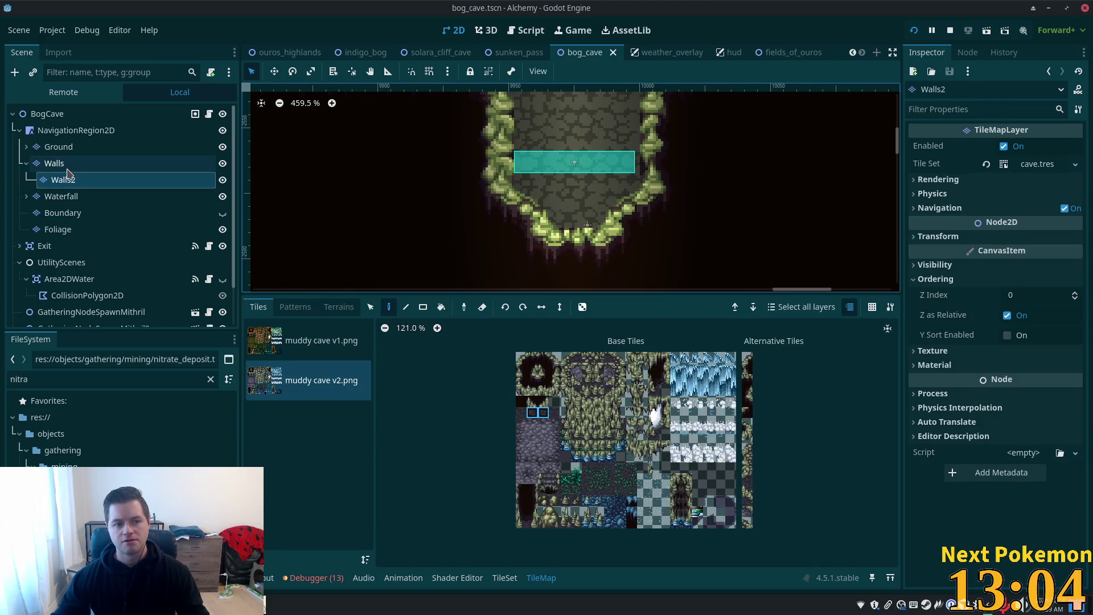
{"action": "left_click", "coordinate": [66, 164]}
{"action": "left_click", "coordinate": [62, 195]}
{"action": "left_click", "coordinate": [61, 182]}
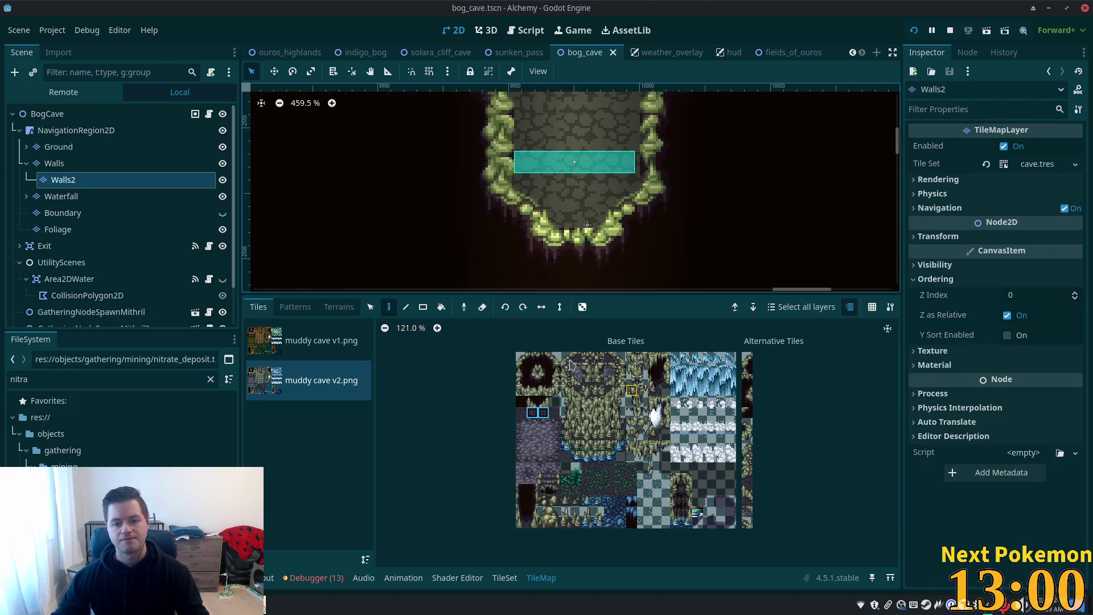
{"action": "left_click", "coordinate": [64, 163]}
{"action": "left_click", "coordinate": [64, 179]}
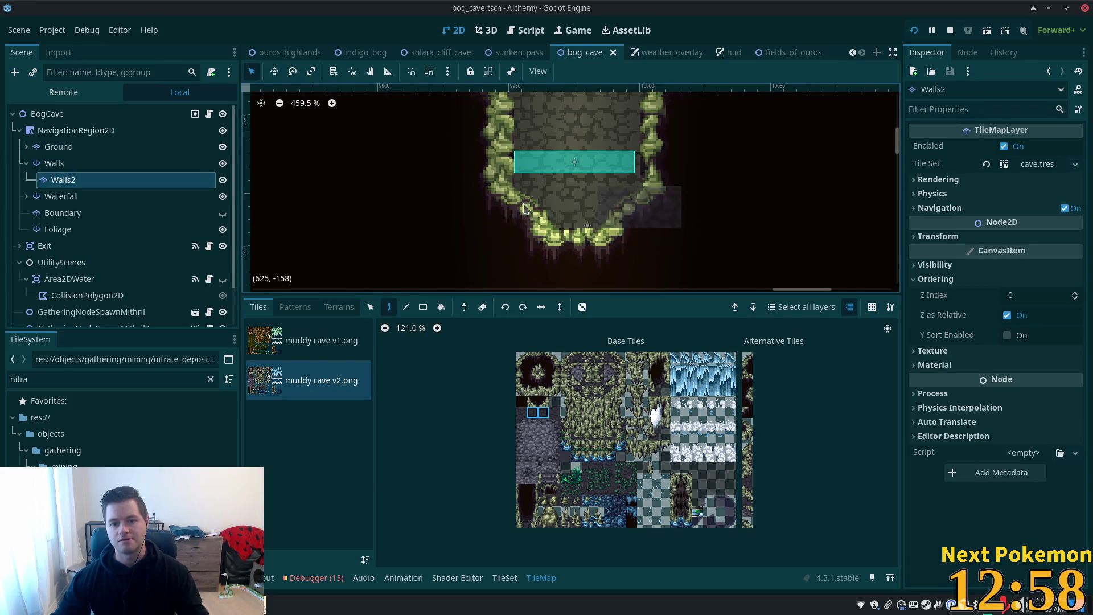
{"action": "scroll", "coordinate": [789, 464], "scroll_direction": "up", "scroll_amount": 2}
{"action": "scroll", "coordinate": [775, 455], "scroll_direction": "down", "scroll_amount": 2}
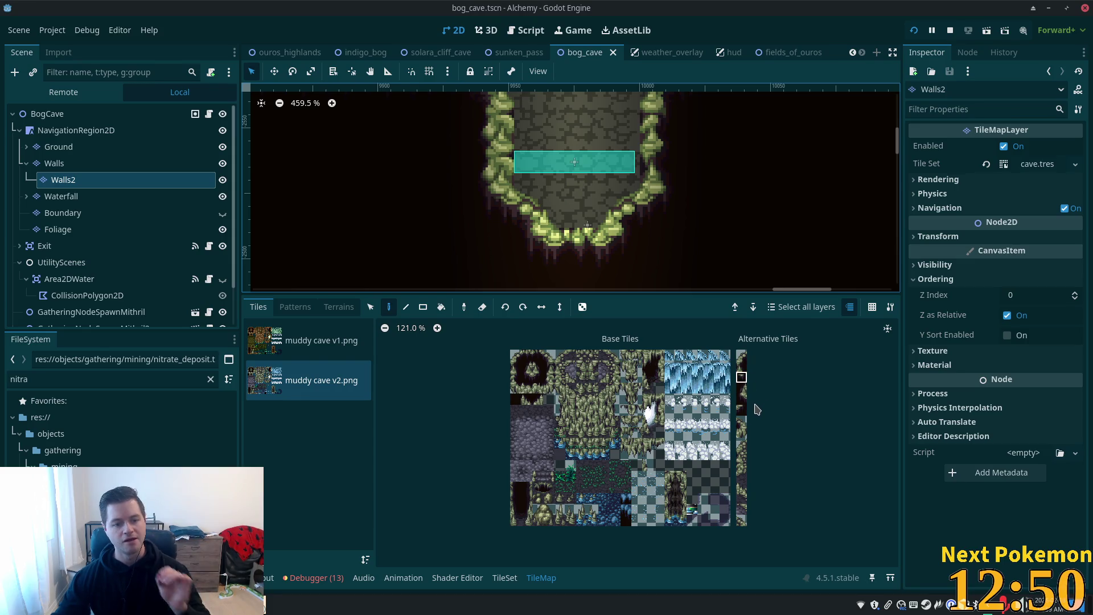
{"action": "left_click", "coordinate": [509, 579]}
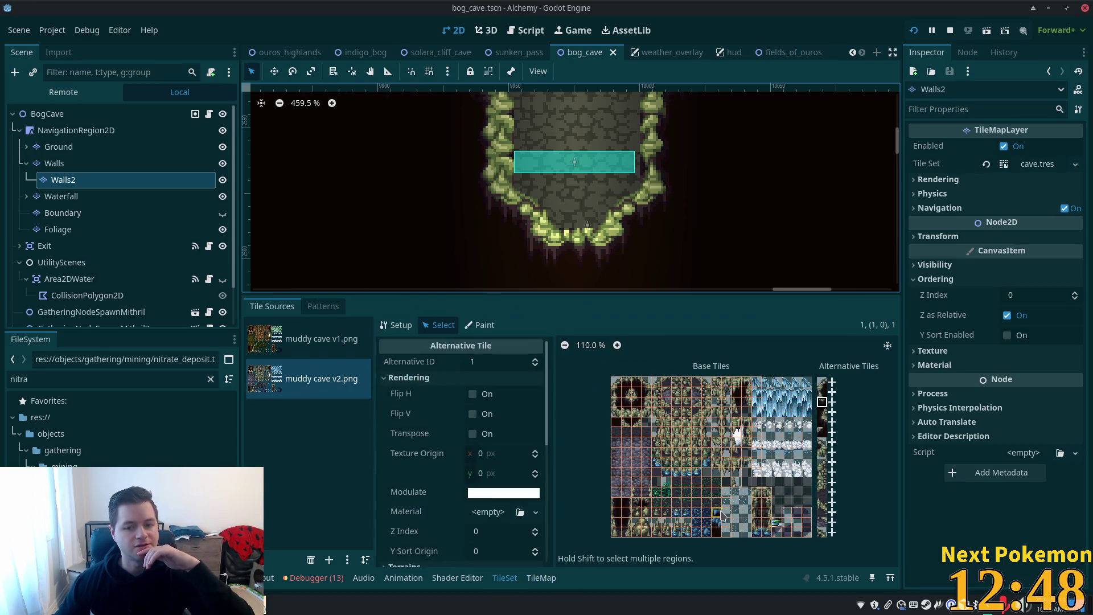
Step: Inspect existing wall alternatives and a 6x5 block of base wall tiles, then clear the selection
{"action": "scroll", "coordinate": [870, 444], "scroll_direction": "up", "scroll_amount": 3}
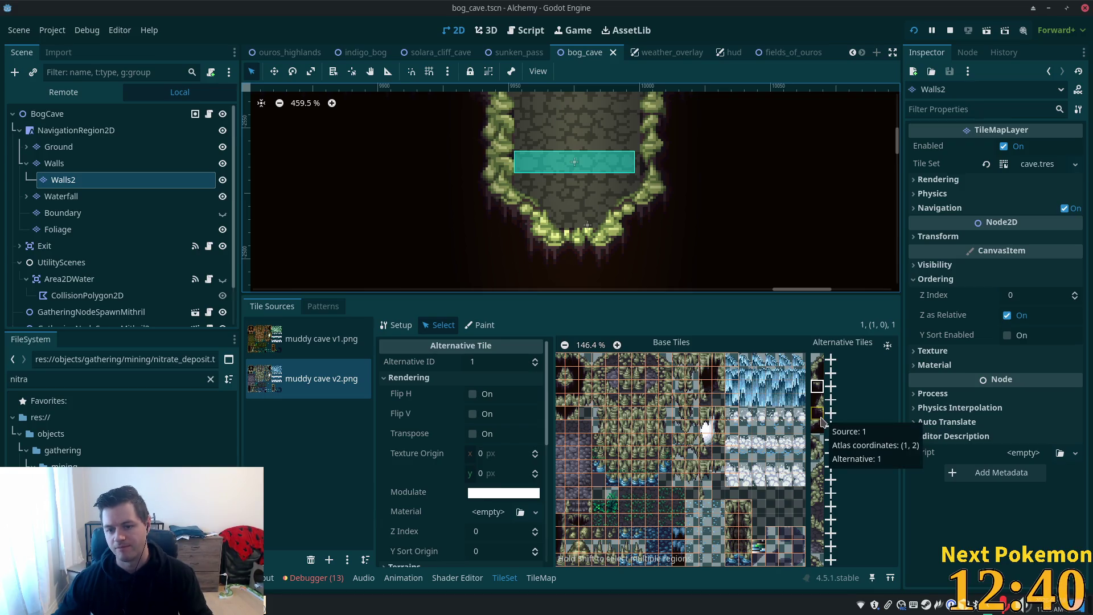
{"action": "left_click", "coordinate": [820, 418]}
{"action": "left_click", "coordinate": [820, 429]}
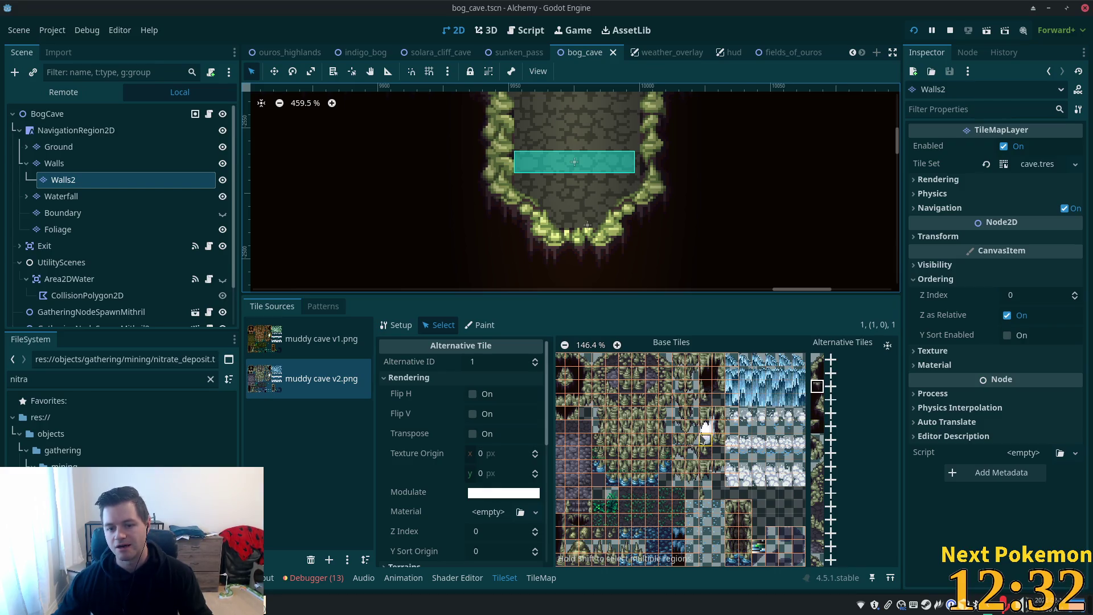
{"action": "left_click_drag", "start_coordinate": [586, 402], "coordinate": [649, 458]}
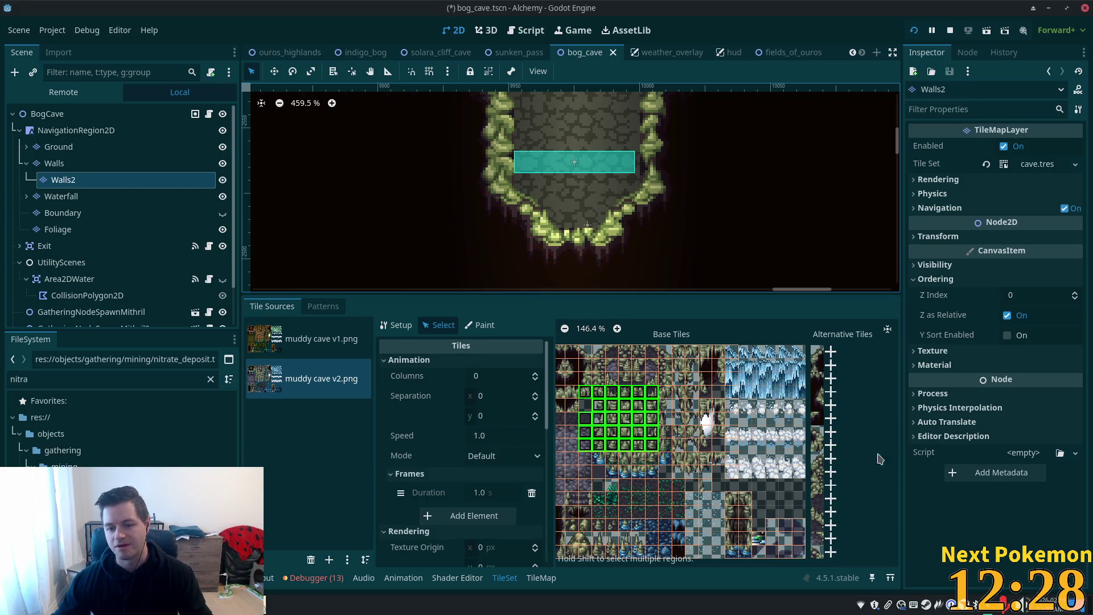
{"action": "right_click", "coordinate": [630, 420]}
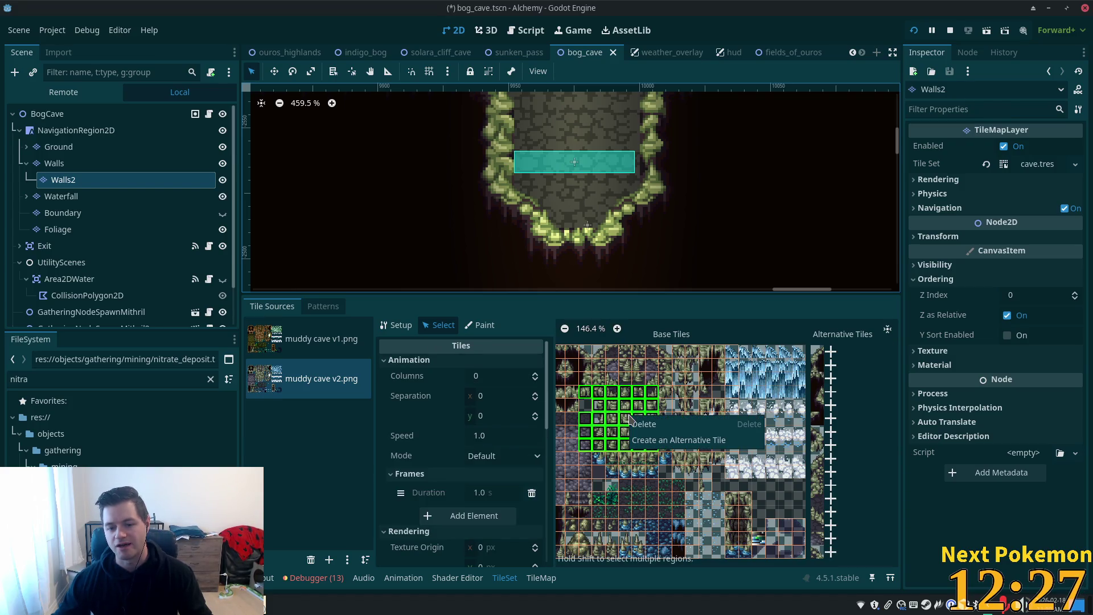
{"action": "left_click", "coordinate": [887, 445]}
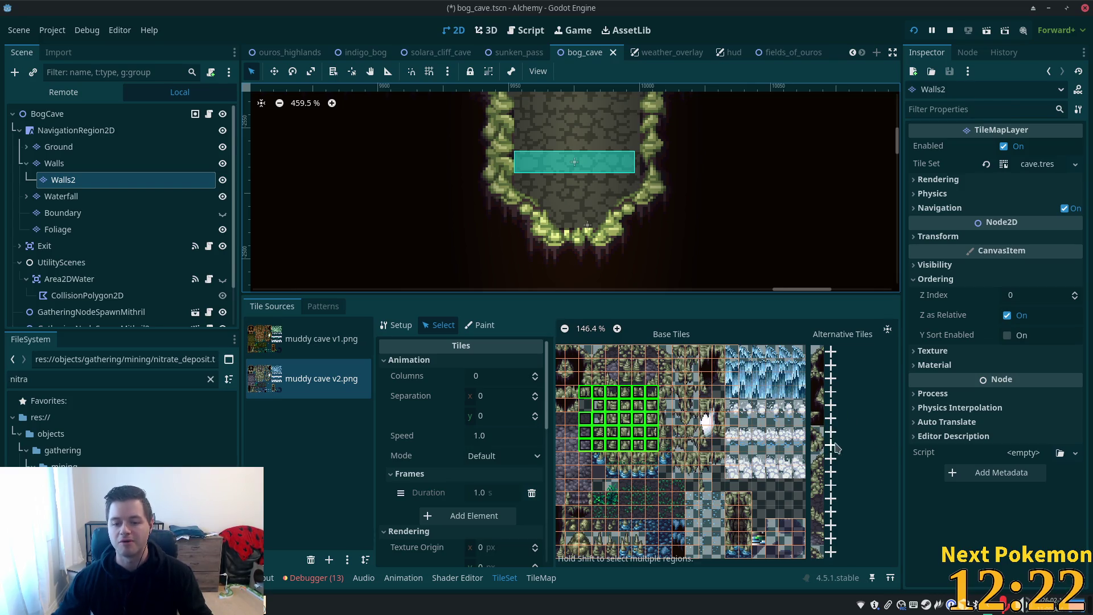
{"action": "left_click", "coordinate": [831, 393]}
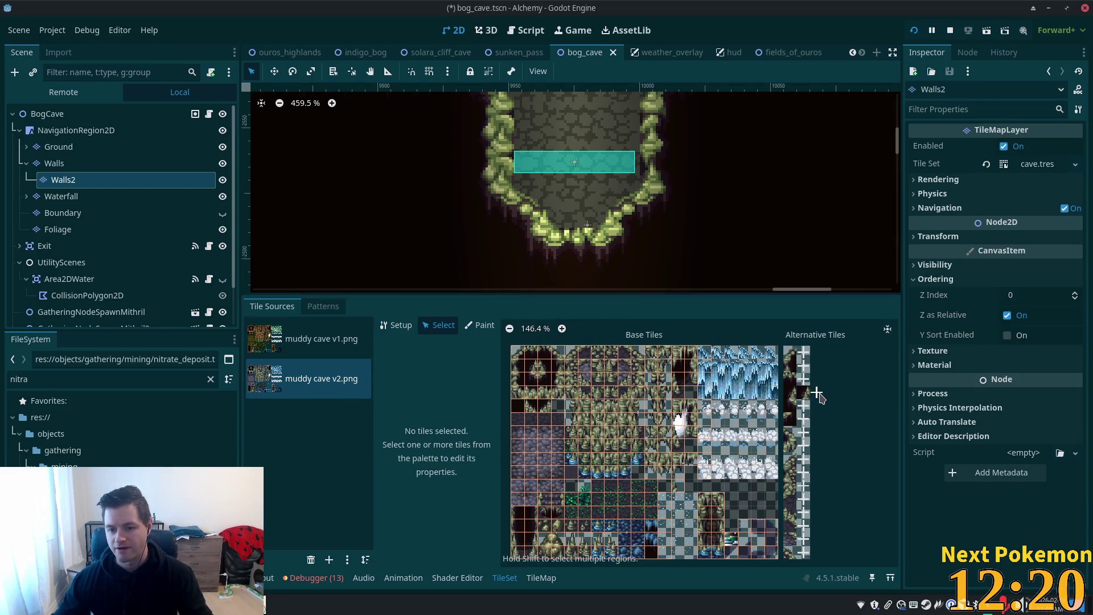
{"action": "scroll", "coordinate": [844, 391], "scroll_direction": "up", "scroll_amount": 3}
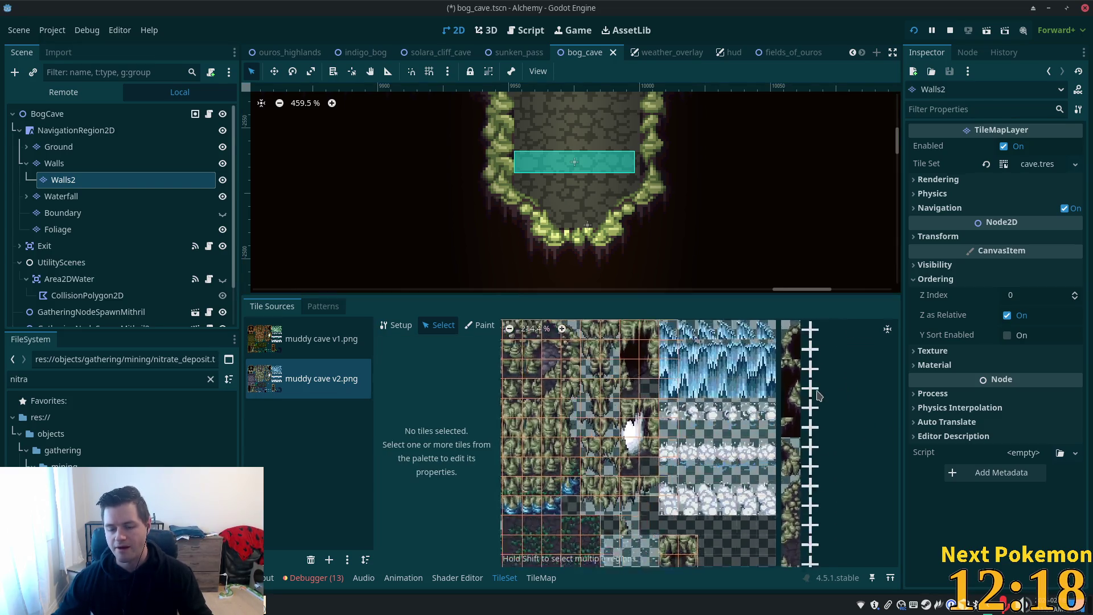
Step: Create a new alternative for a wall tile and set its Z Index to 6
{"action": "left_click", "coordinate": [818, 410]}
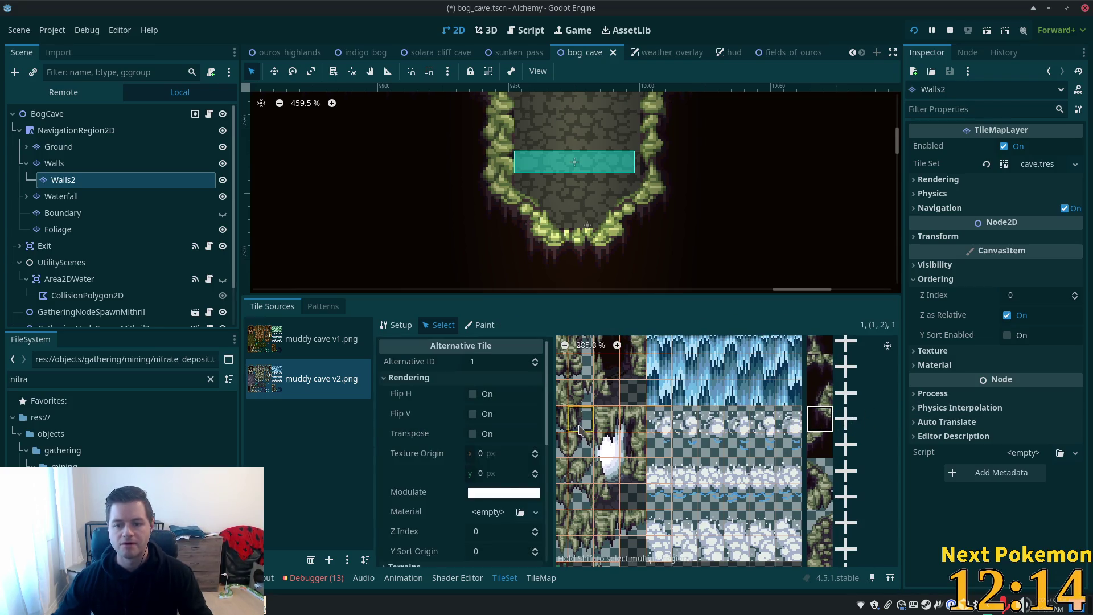
{"action": "scroll", "coordinate": [519, 450], "scroll_direction": "down", "scroll_amount": 4}
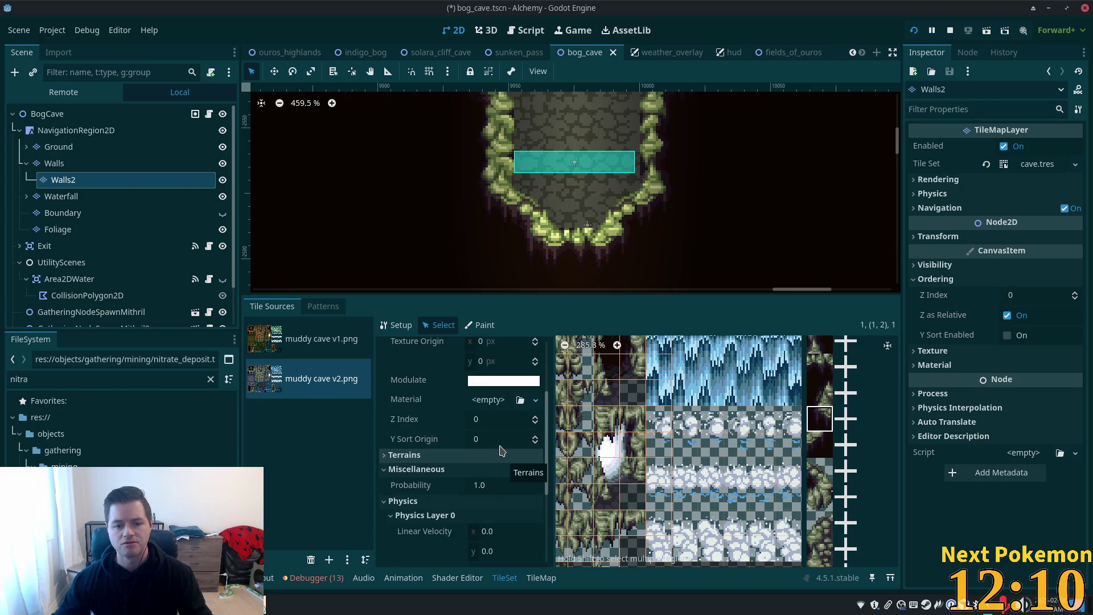
{"action": "left_click", "coordinate": [488, 399]}
{"action": "left_click", "coordinate": [496, 419]}
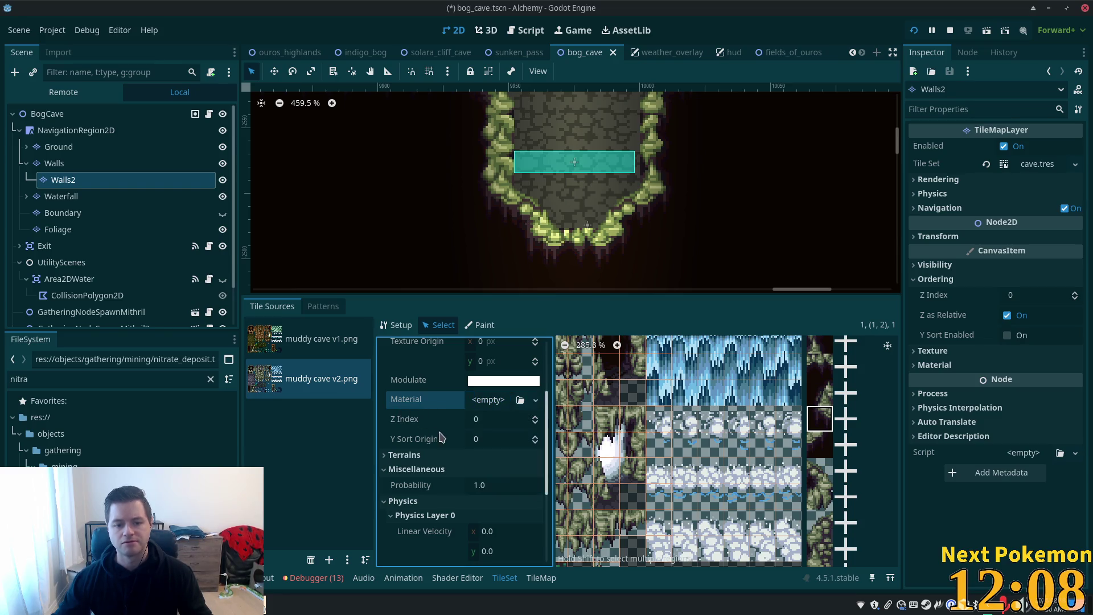
{"action": "left_click", "coordinate": [495, 420]}
{"action": "type", "text": "6"}
{"action": "key", "text": "Tab"}
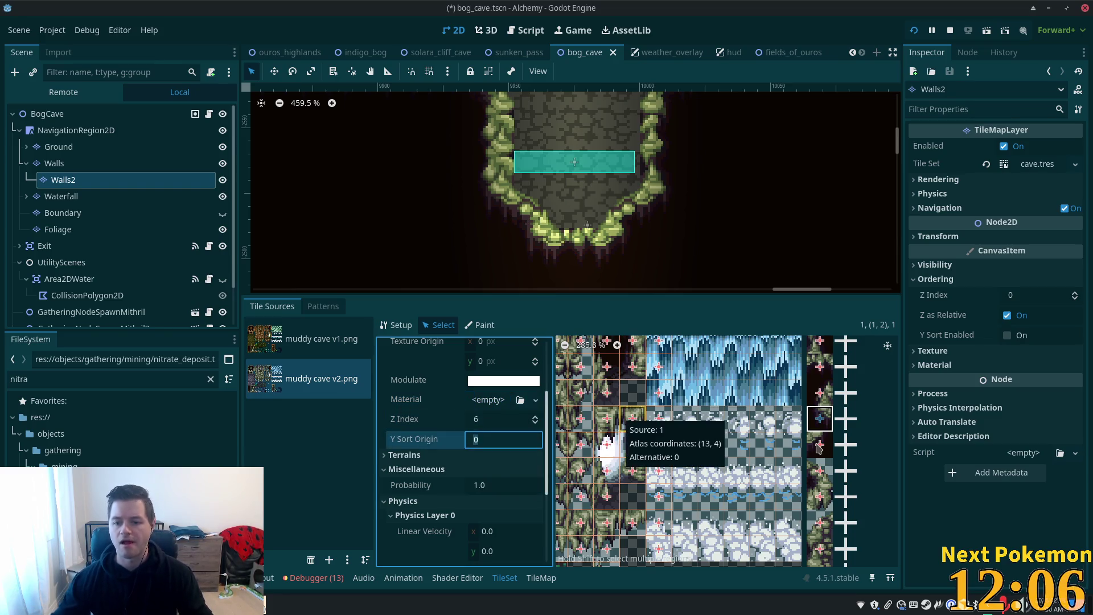
Step: Give another alternative tile Z Index 6, select the next one, and run the game with F5
{"action": "left_click", "coordinate": [822, 376]}
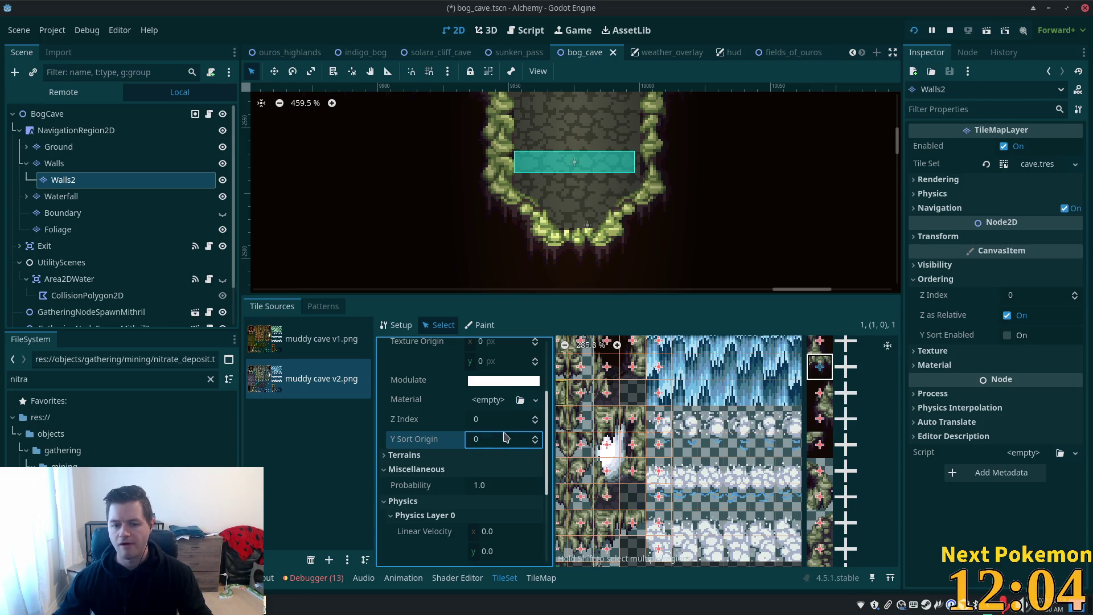
{"action": "left_click", "coordinate": [515, 415]}
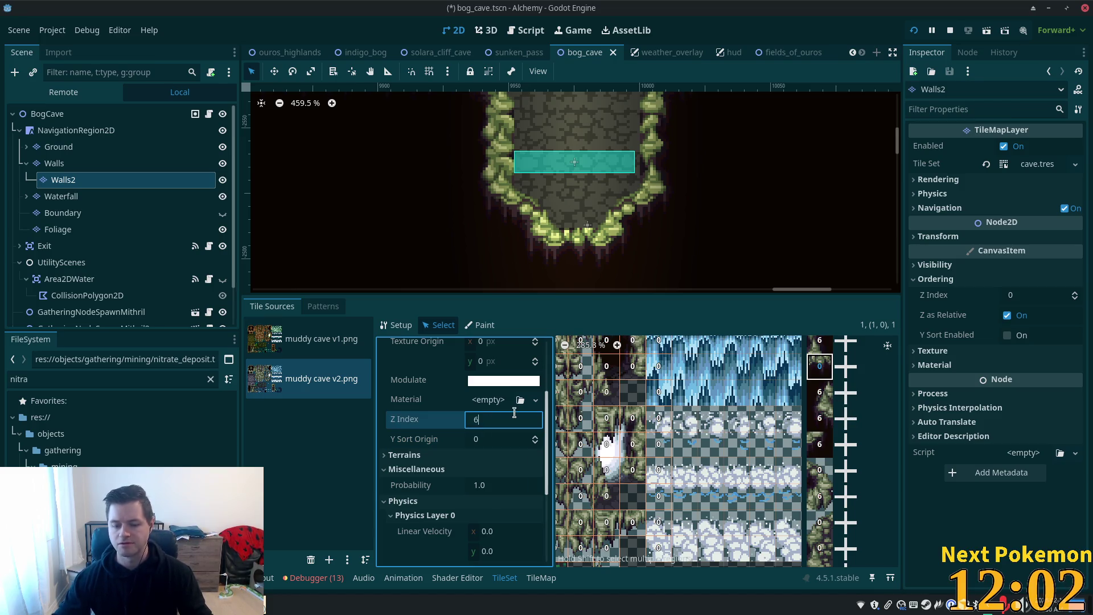
{"action": "key", "text": "Tab"}
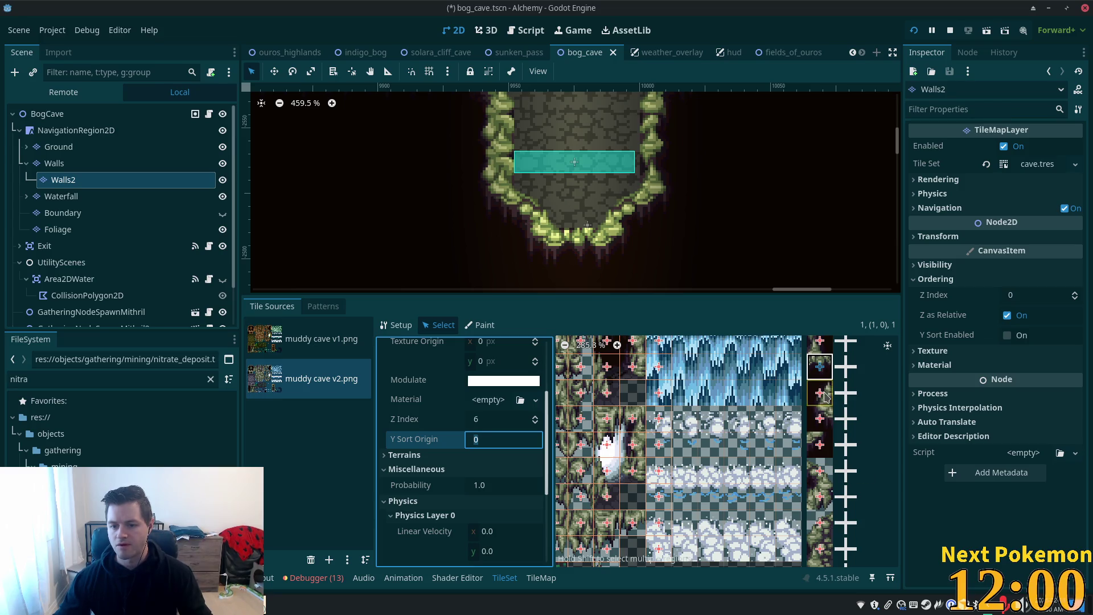
{"action": "left_click", "coordinate": [820, 443]}
{"action": "key", "text": "F5"}
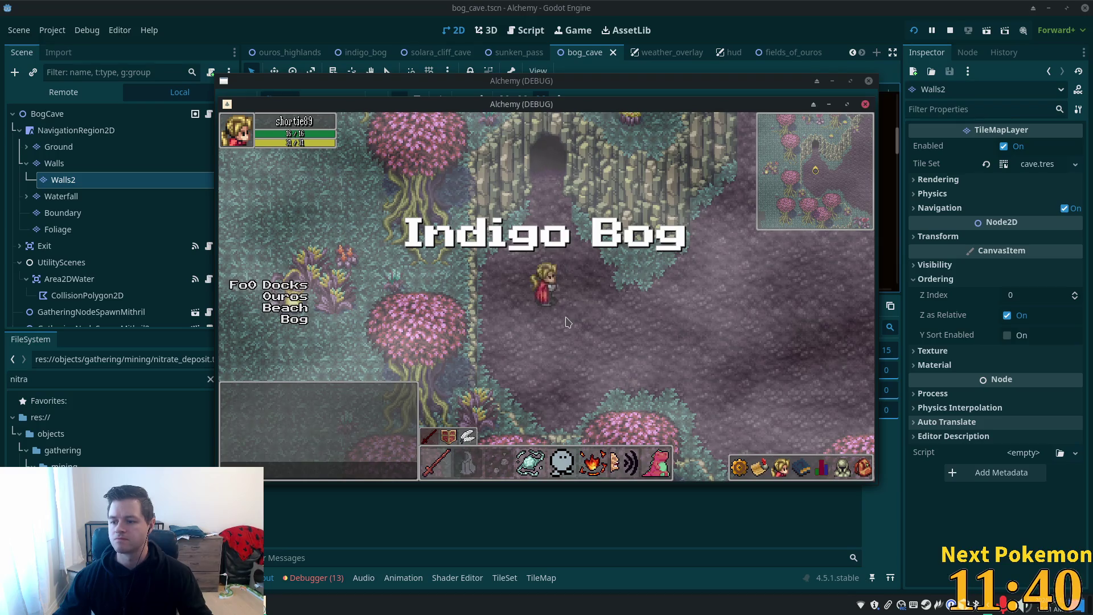
Step: Walk into Bog Cave and around the water channel to check the new walls
{"action": "key", "text": "Up"}
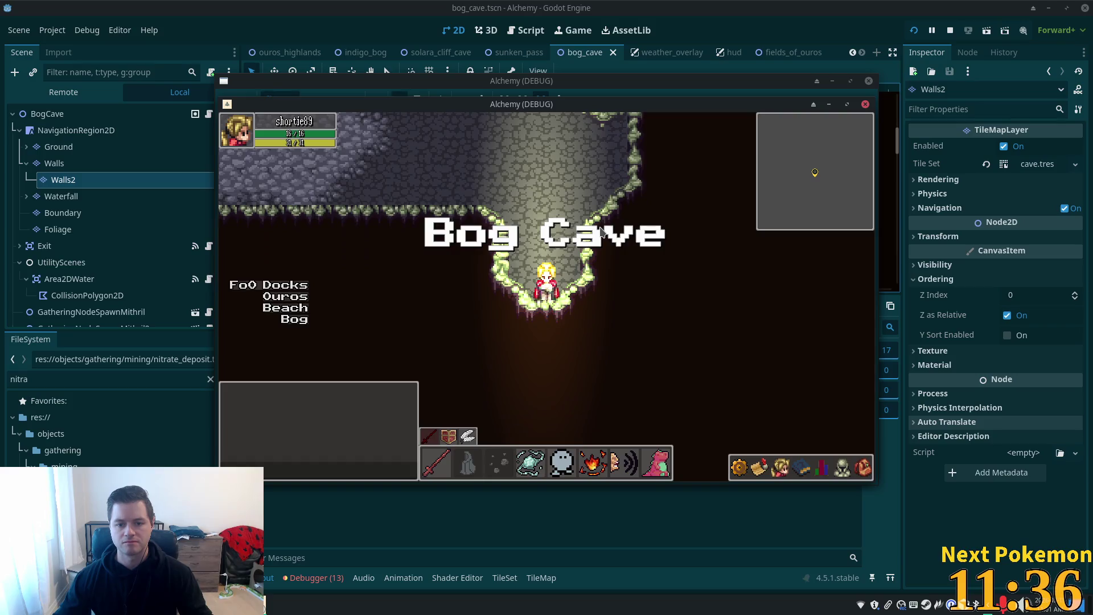
{"action": "key", "text": "Down"}
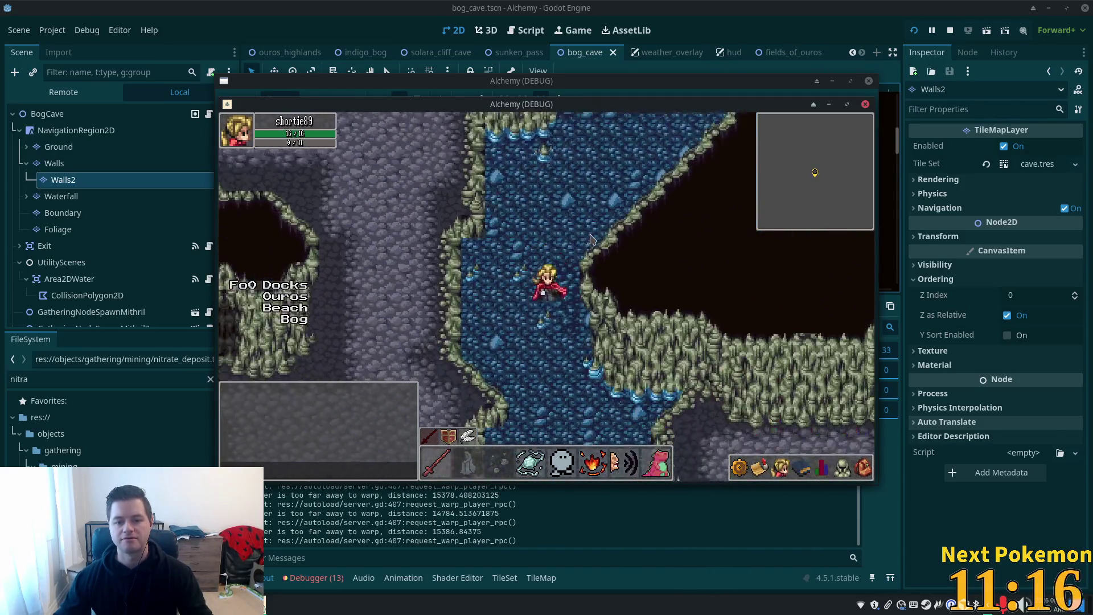
{"action": "key", "text": "a"}
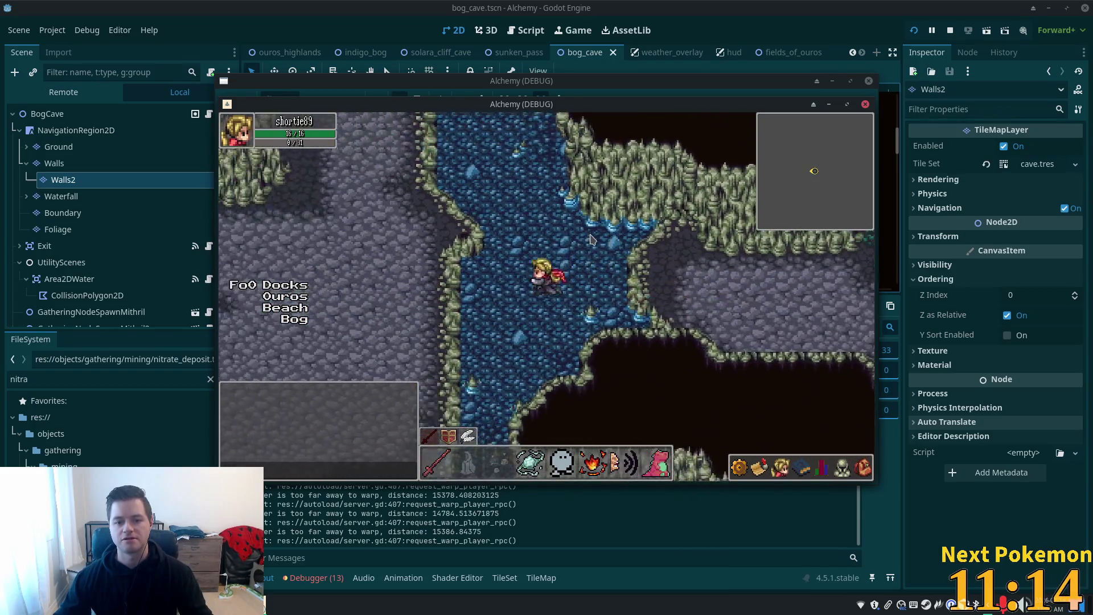
{"action": "key", "text": "d"}
{"action": "key", "text": "s"}
{"action": "key", "text": "a"}
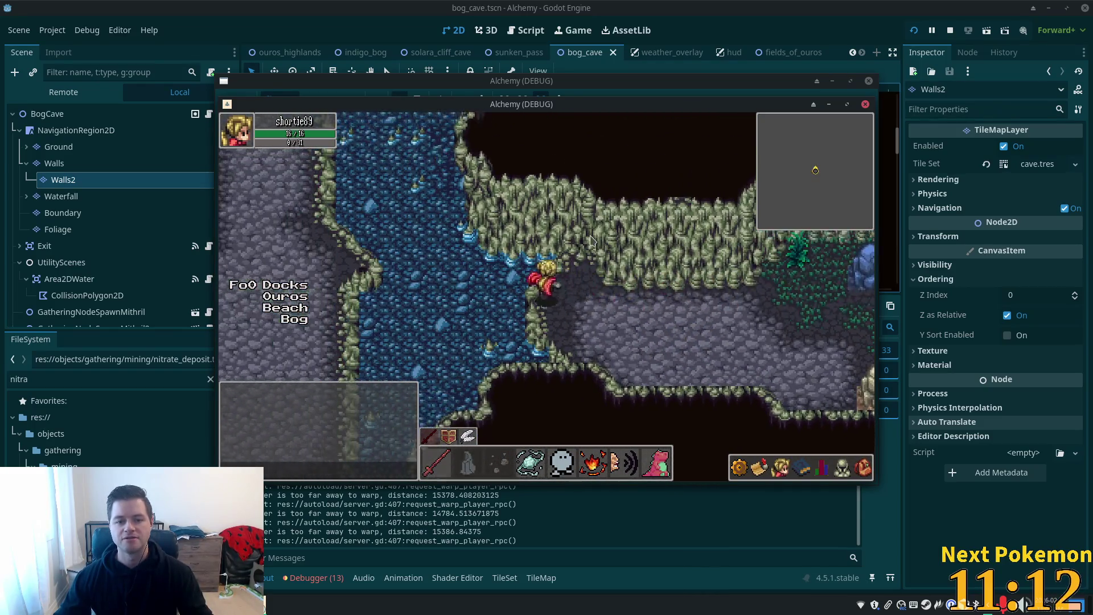
{"action": "key", "text": "w"}
{"action": "key", "text": "w"}
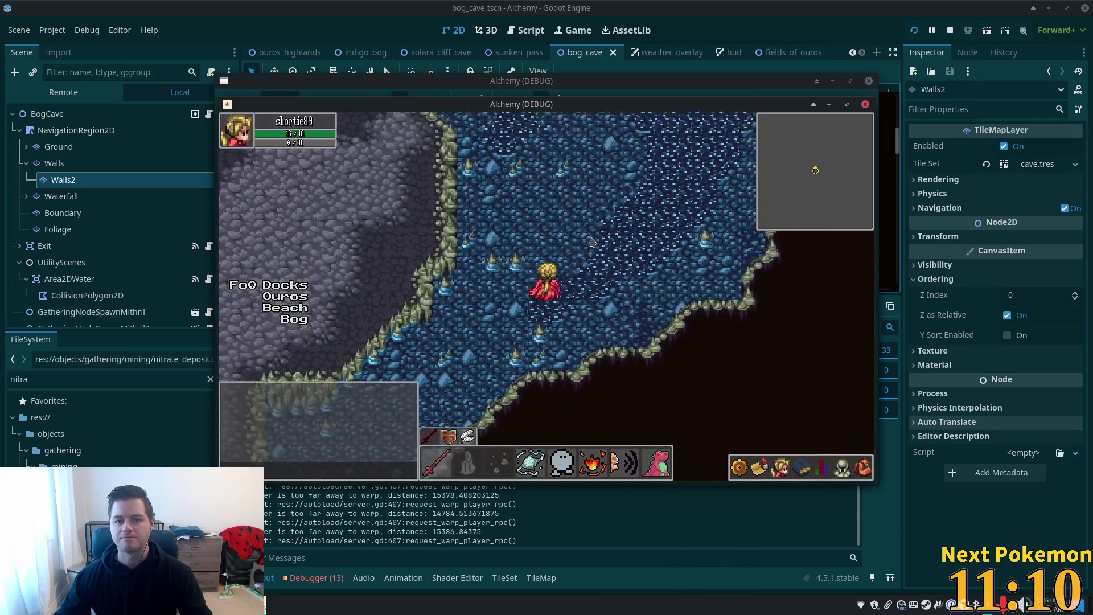
{"action": "key", "text": "a"}
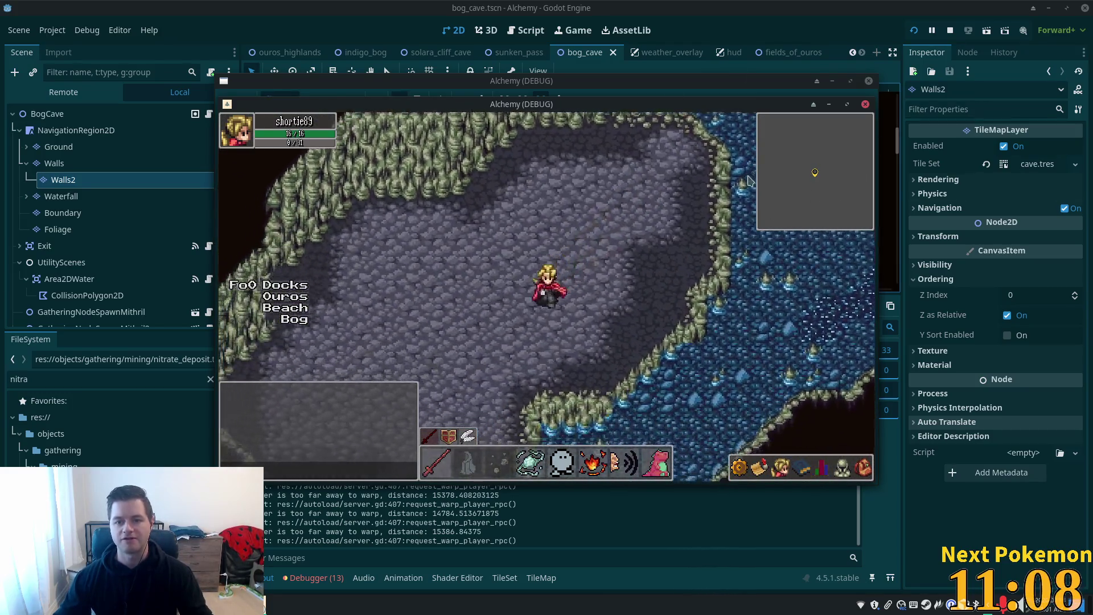
Step: Walk south through the lit passage and back north, then select BogCave in the editor
{"action": "key", "text": "s"}
{"action": "key", "text": "s"}
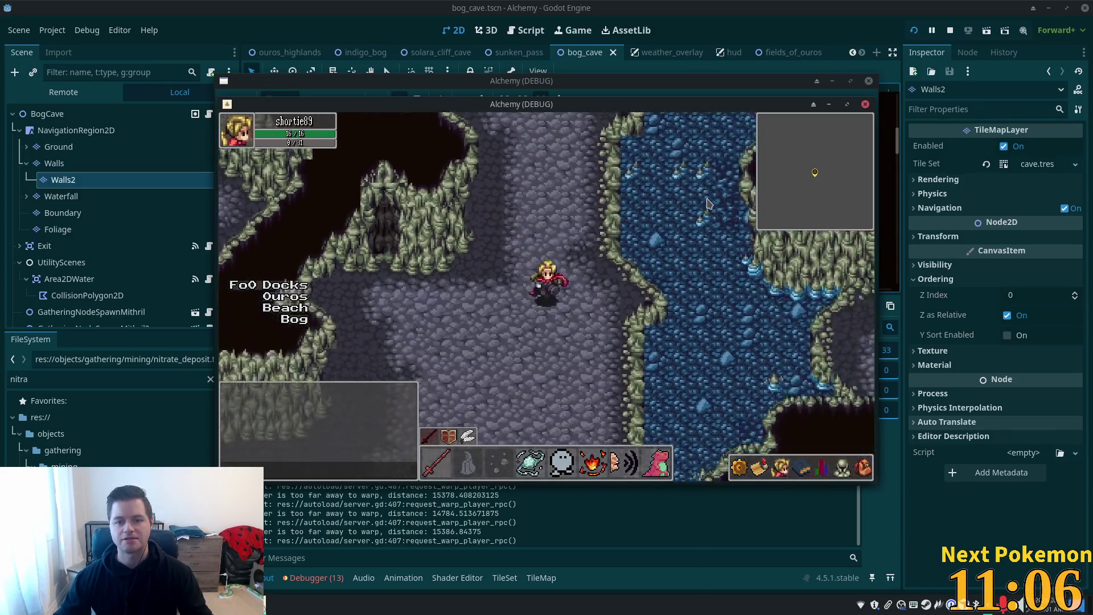
{"action": "key", "text": "s"}
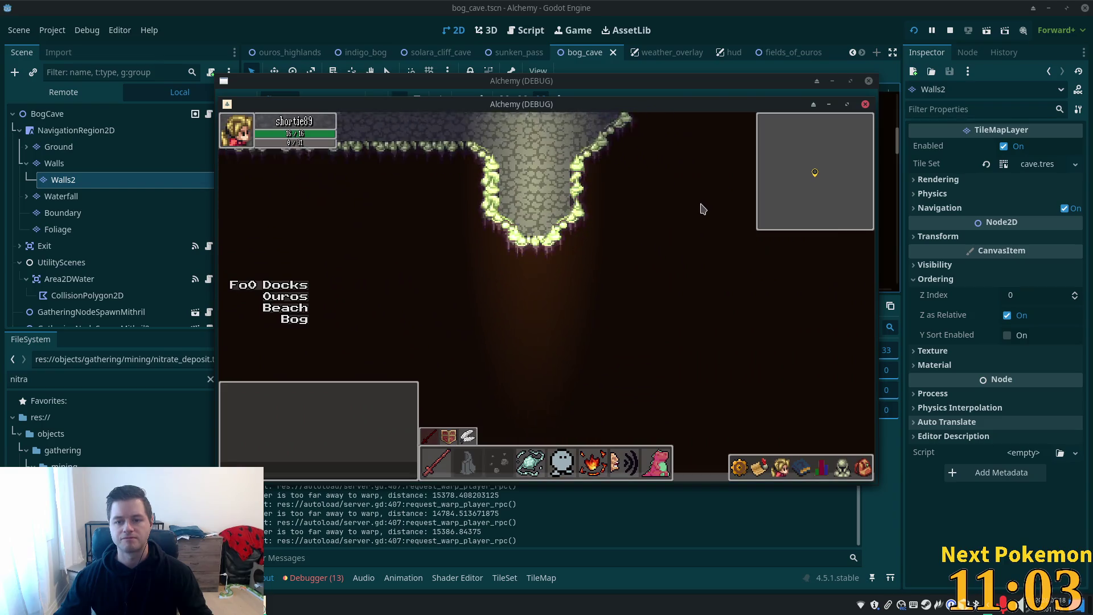
{"action": "key", "text": "s"}
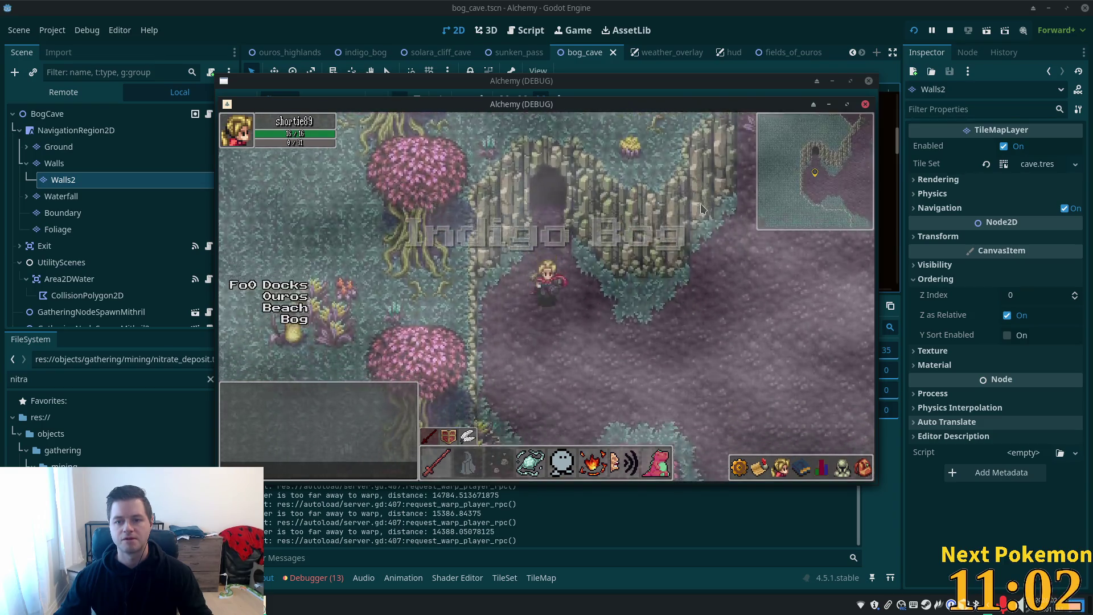
{"action": "key", "text": "w"}
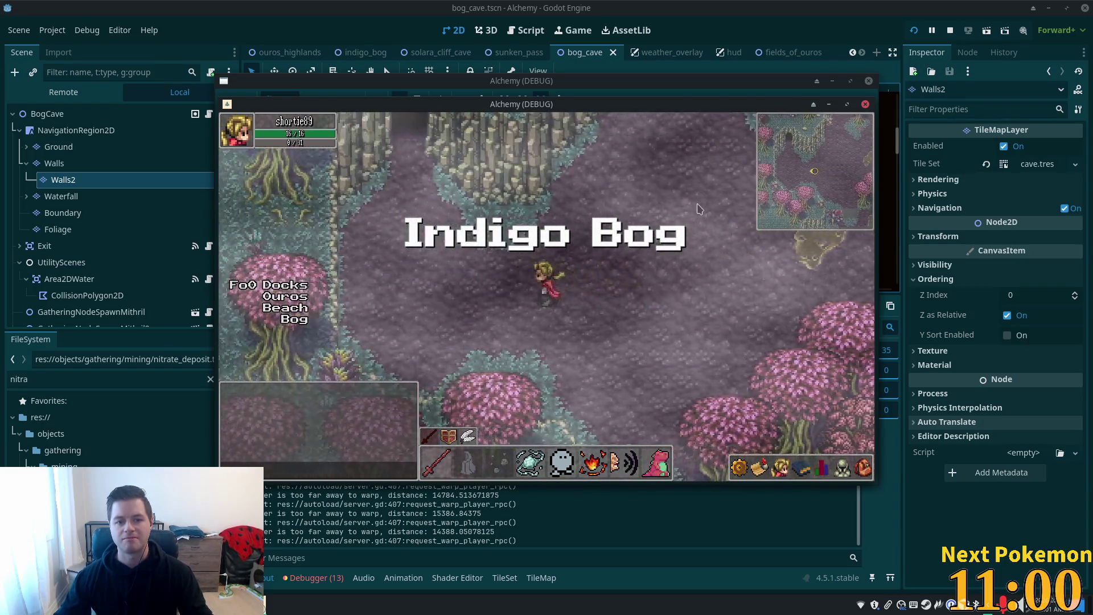
{"action": "key", "text": "w"}
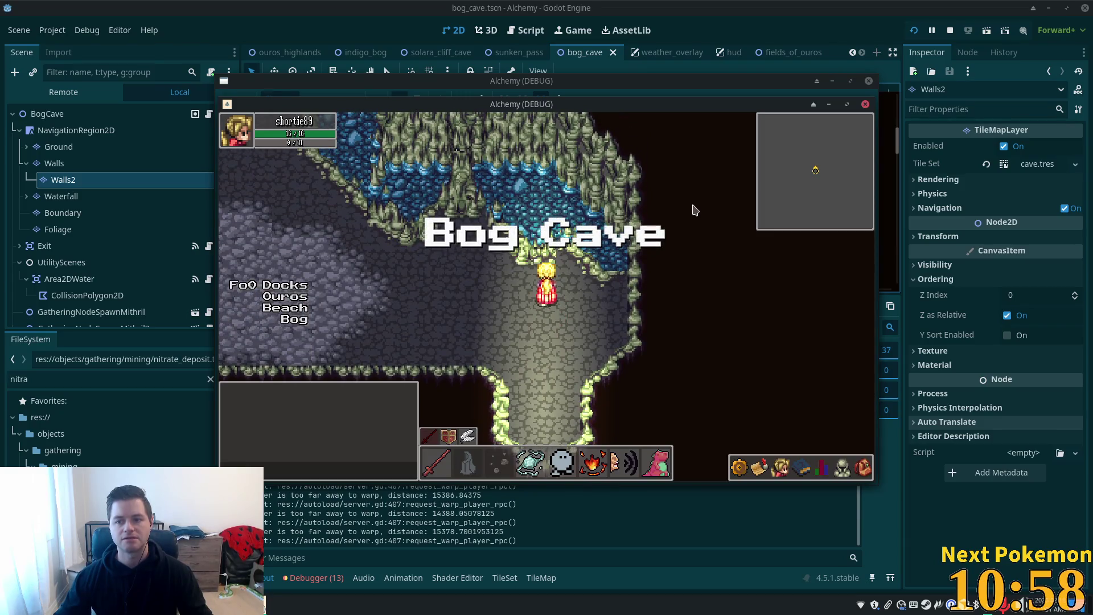
{"action": "left_click", "coordinate": [68, 114]}
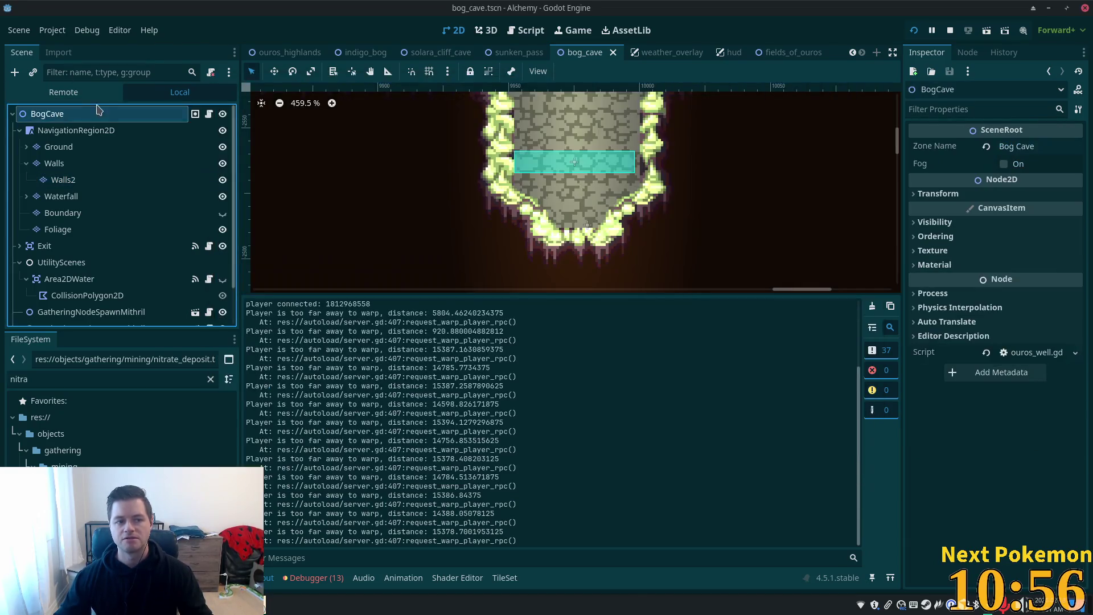
Step: Confirm the BogCave root is in the scene_root group, then switch to the hud scene
{"action": "scroll", "coordinate": [547, 151], "scroll_direction": "down", "scroll_amount": 6}
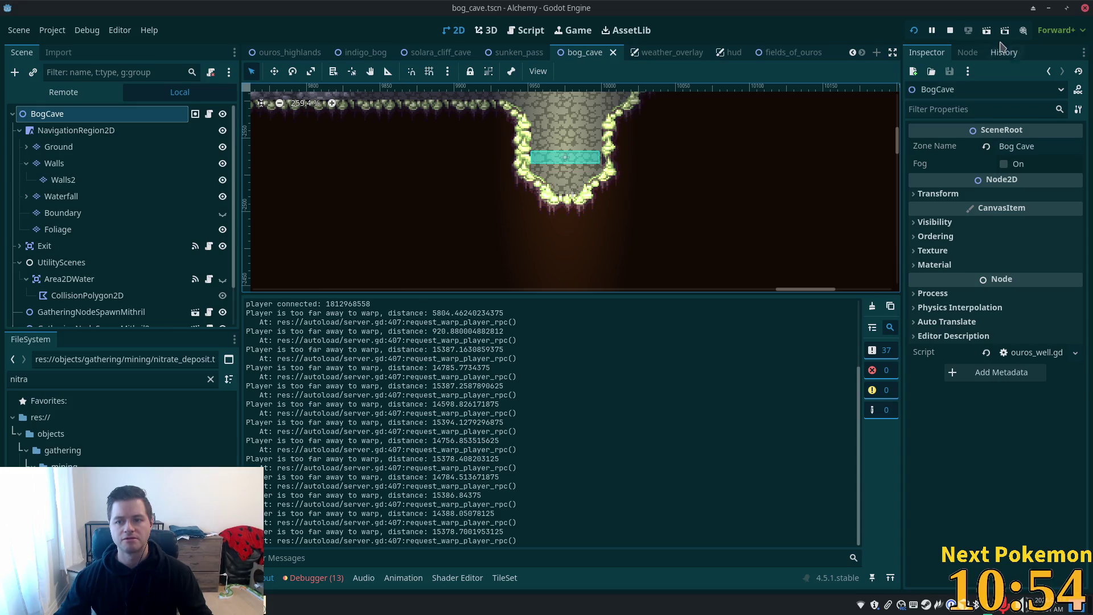
{"action": "left_click", "coordinate": [970, 52]}
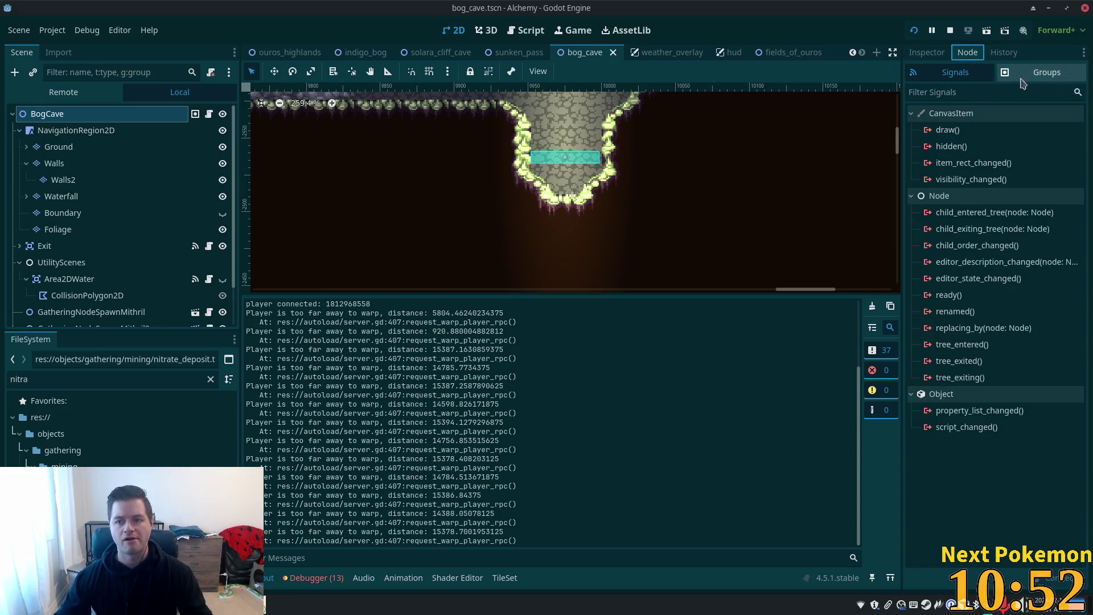
{"action": "left_click", "coordinate": [1040, 75]}
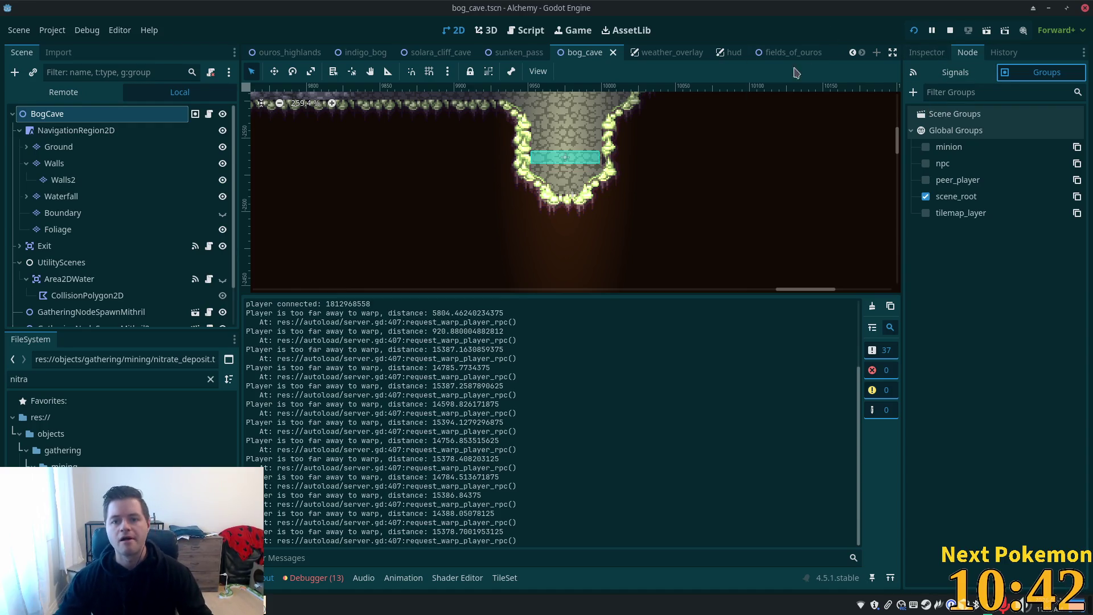
{"action": "left_click", "coordinate": [731, 57]}
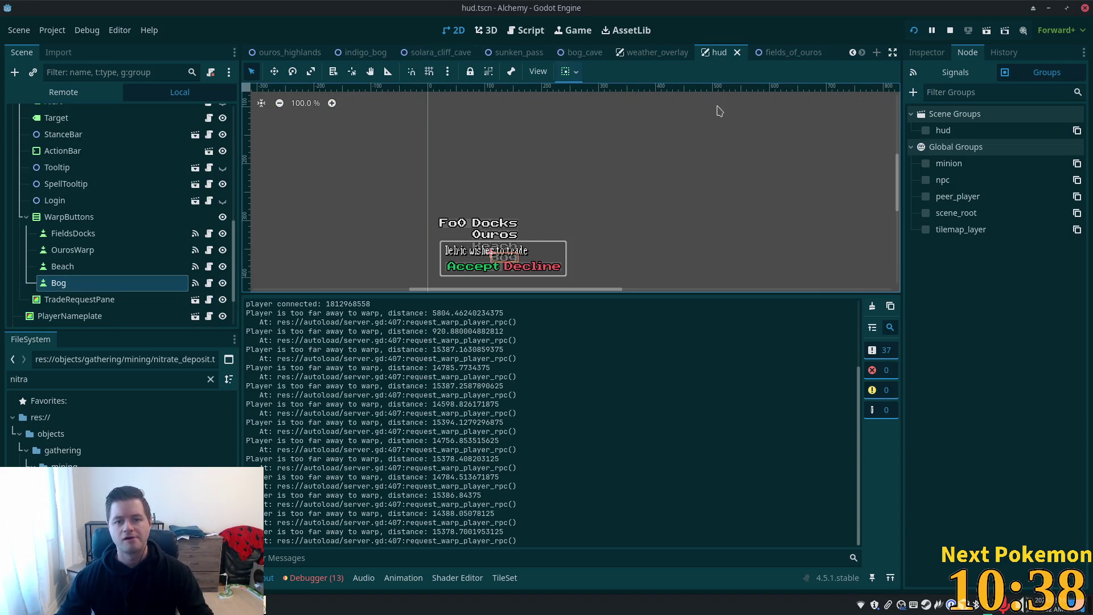
{"action": "key", "text": "alt+Tab"}
{"action": "left_click", "coordinate": [521, 95]}
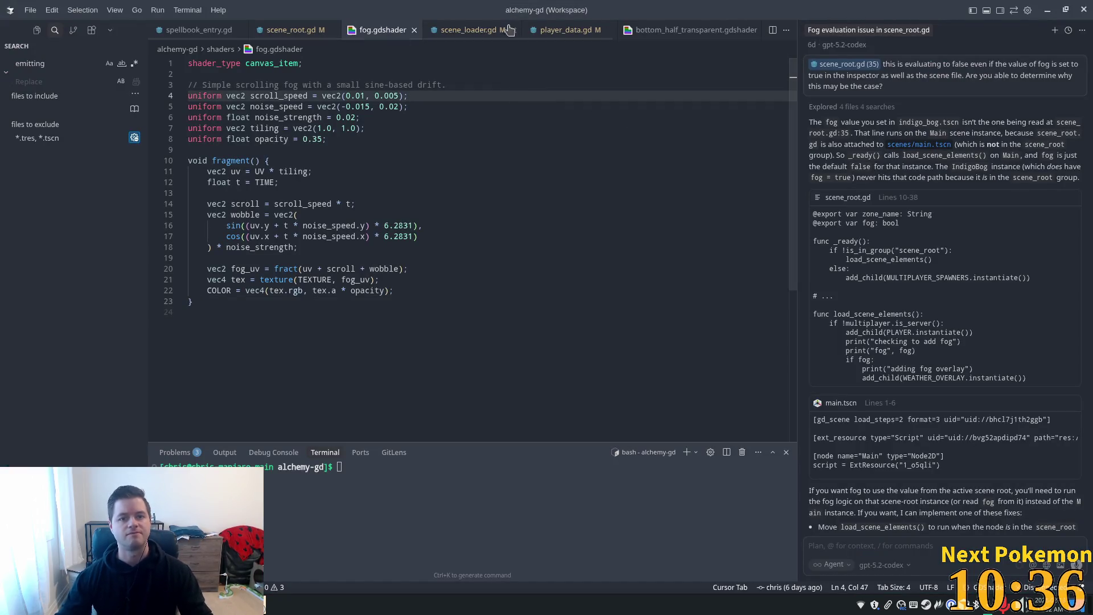
{"action": "left_click", "coordinate": [297, 38]}
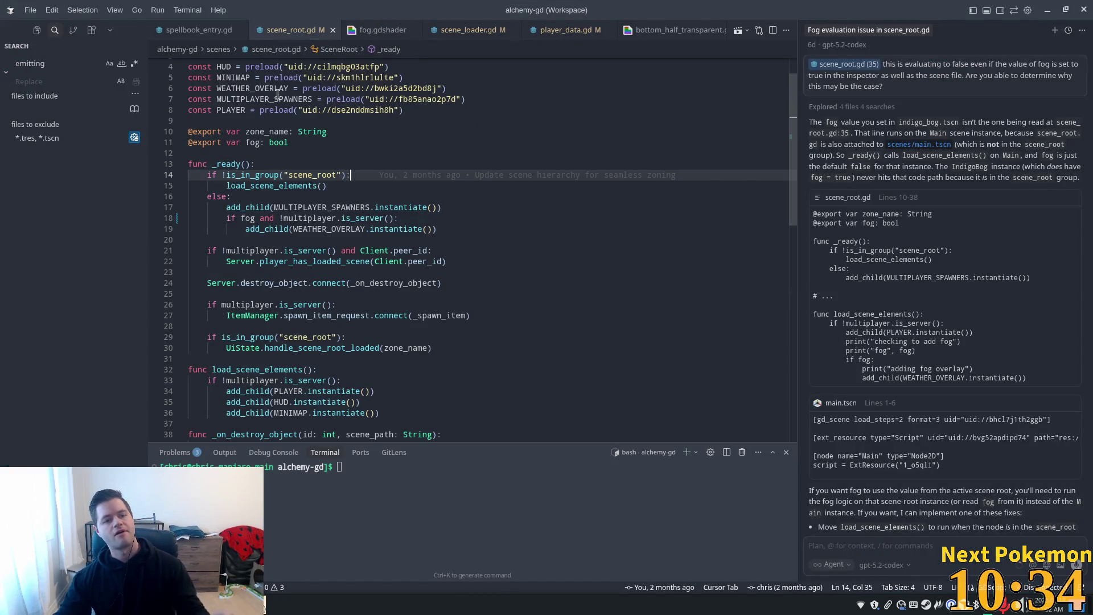
{"action": "left_click", "coordinate": [224, 78]}
{"action": "double_click", "coordinate": [224, 78]}
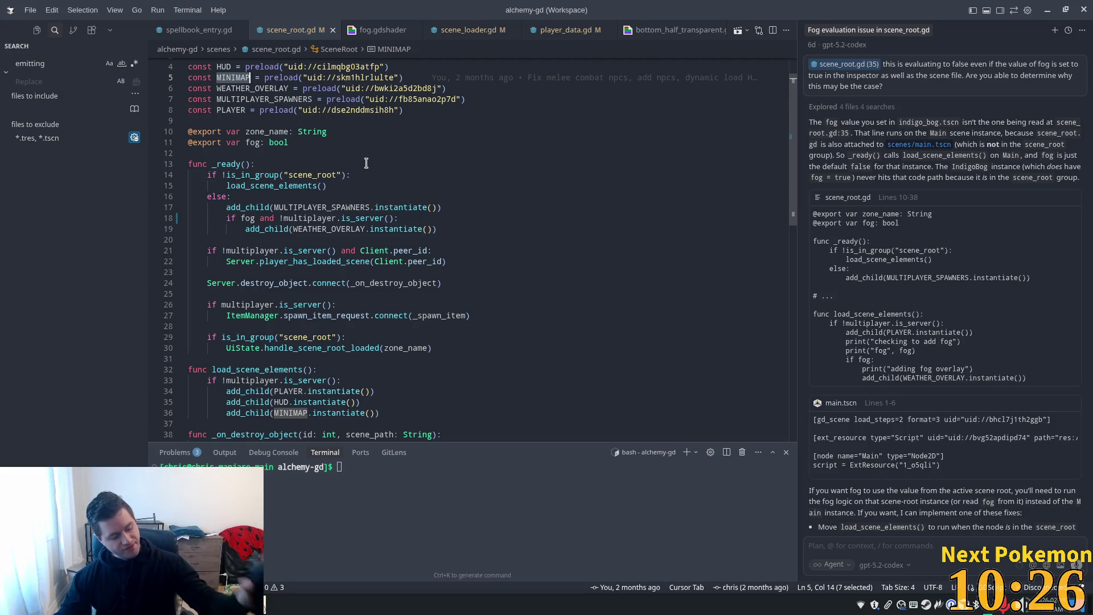
{"action": "key", "text": "alt+Tab"}
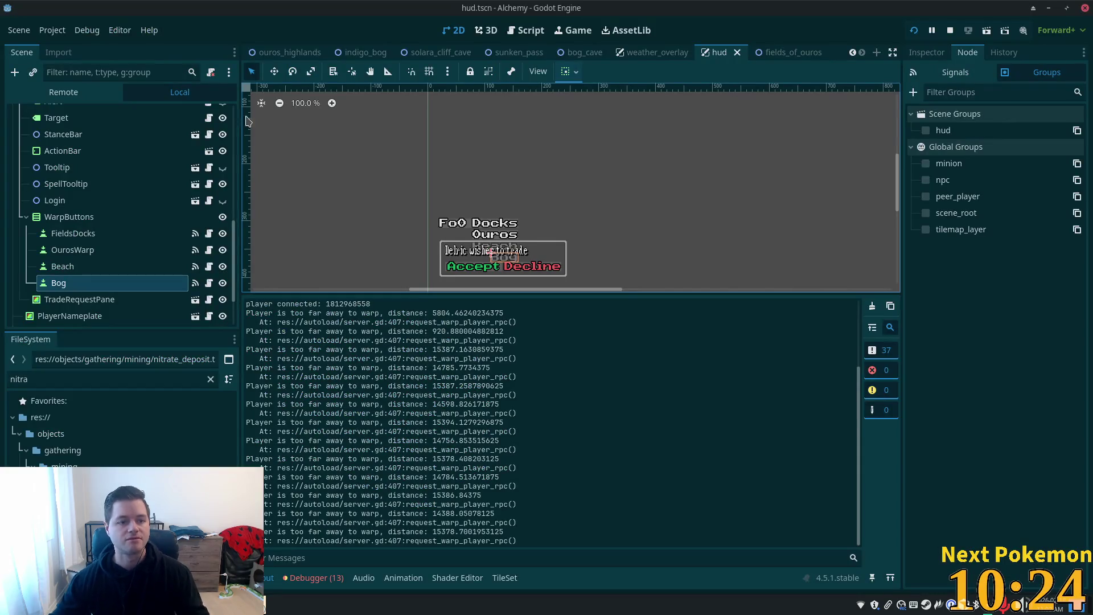
Step: Switch to the bog_cave scene and select its Ground tile layer
{"action": "scroll", "coordinate": [108, 207], "scroll_direction": "up", "scroll_amount": 6}
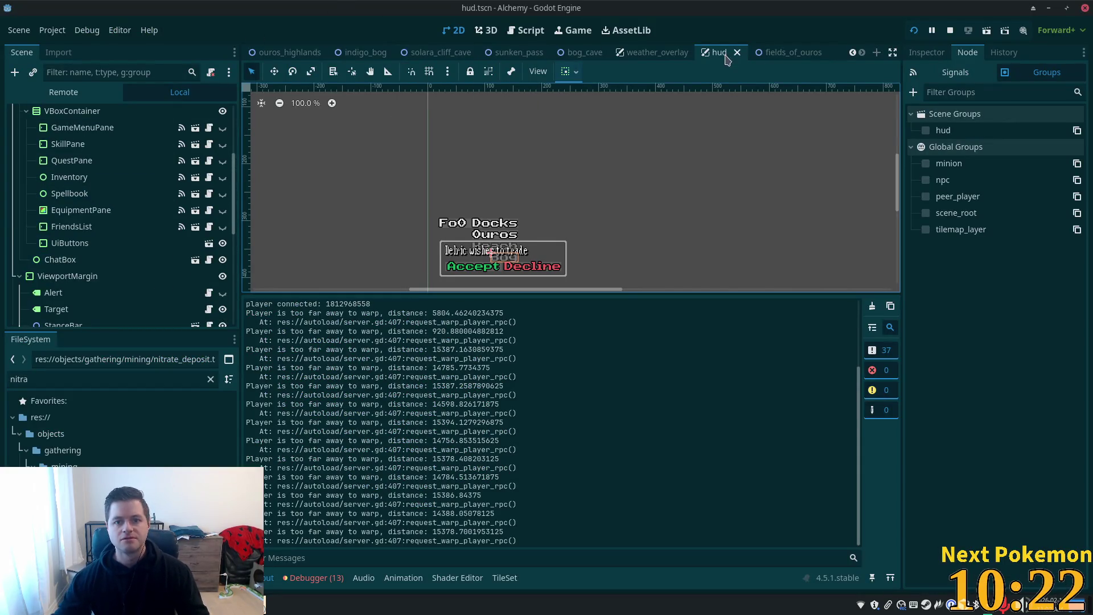
{"action": "left_click", "coordinate": [582, 52]}
{"action": "left_click", "coordinate": [59, 146]}
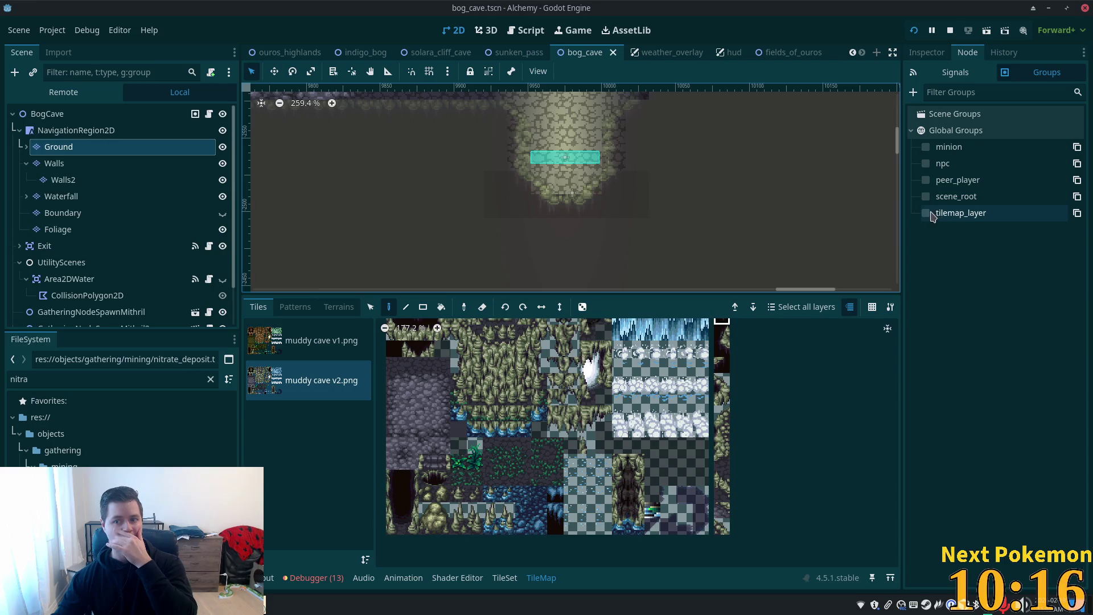
Step: Add the Ground and Ground2 layers to the tilemap_layer group
{"action": "left_click", "coordinate": [26, 164]}
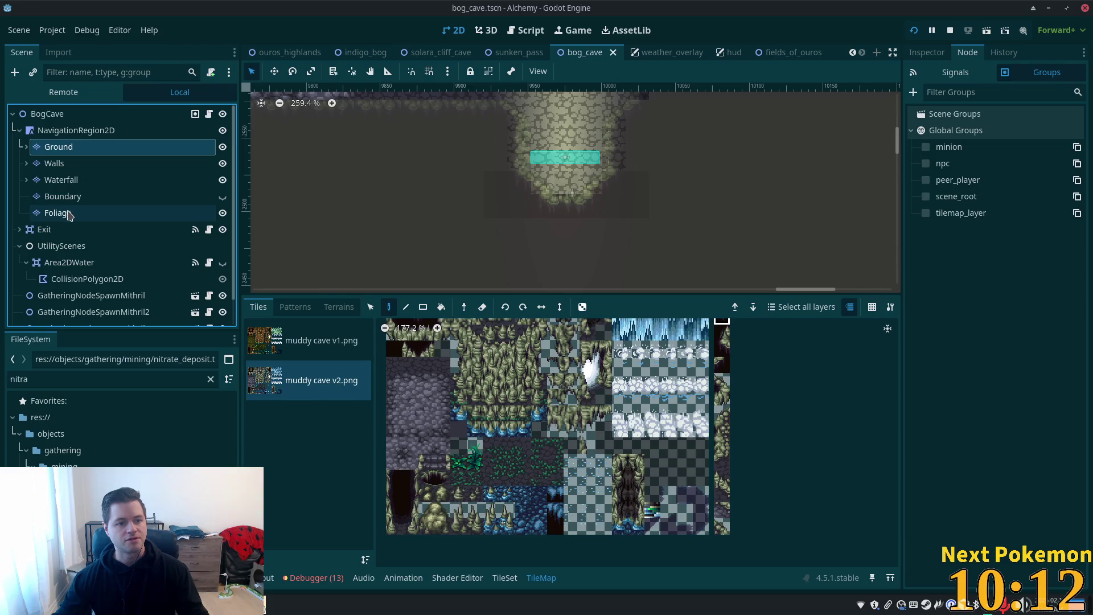
{"action": "left_click", "coordinate": [66, 215], "text": "shift"}
{"action": "left_click", "coordinate": [963, 57]}
{"action": "left_click", "coordinate": [122, 147]}
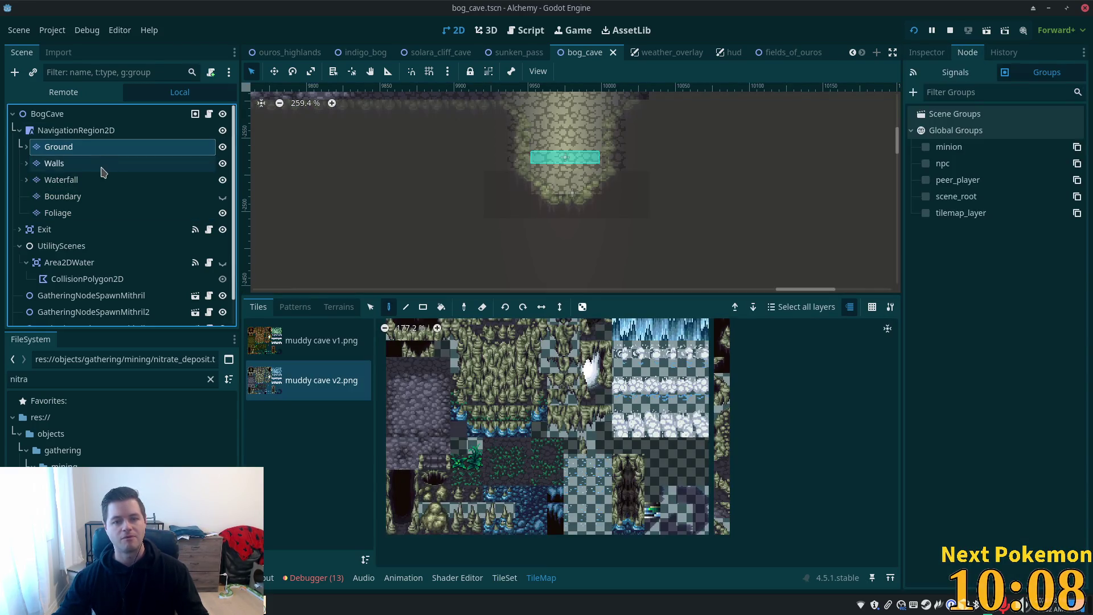
{"action": "left_click", "coordinate": [102, 167], "text": "shift"}
{"action": "double_click", "coordinate": [60, 147]}
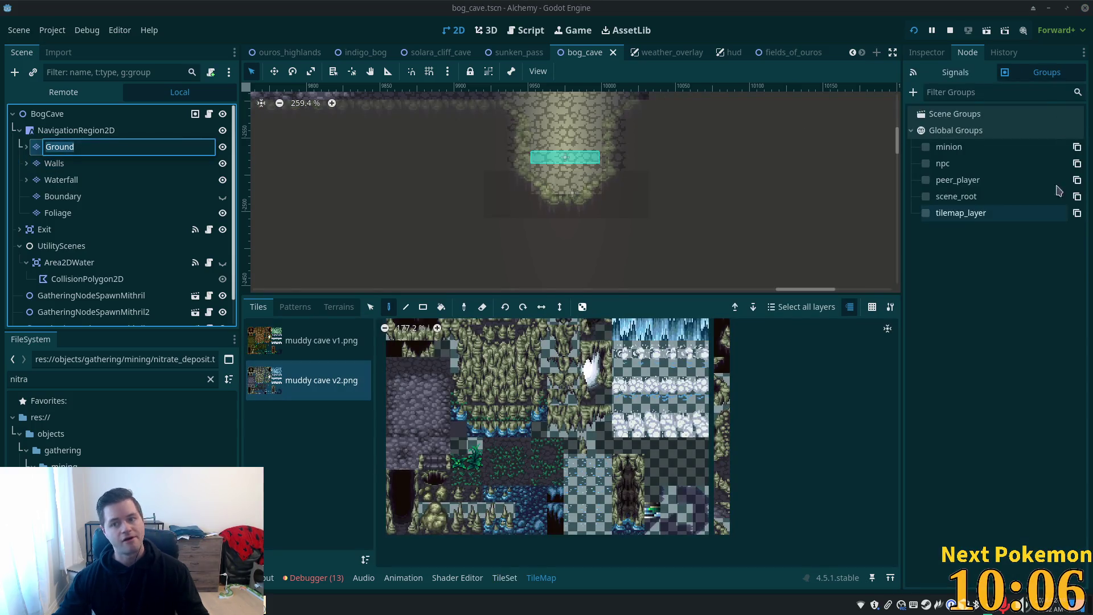
{"action": "left_click", "coordinate": [926, 213]}
{"action": "left_click", "coordinate": [54, 164]}
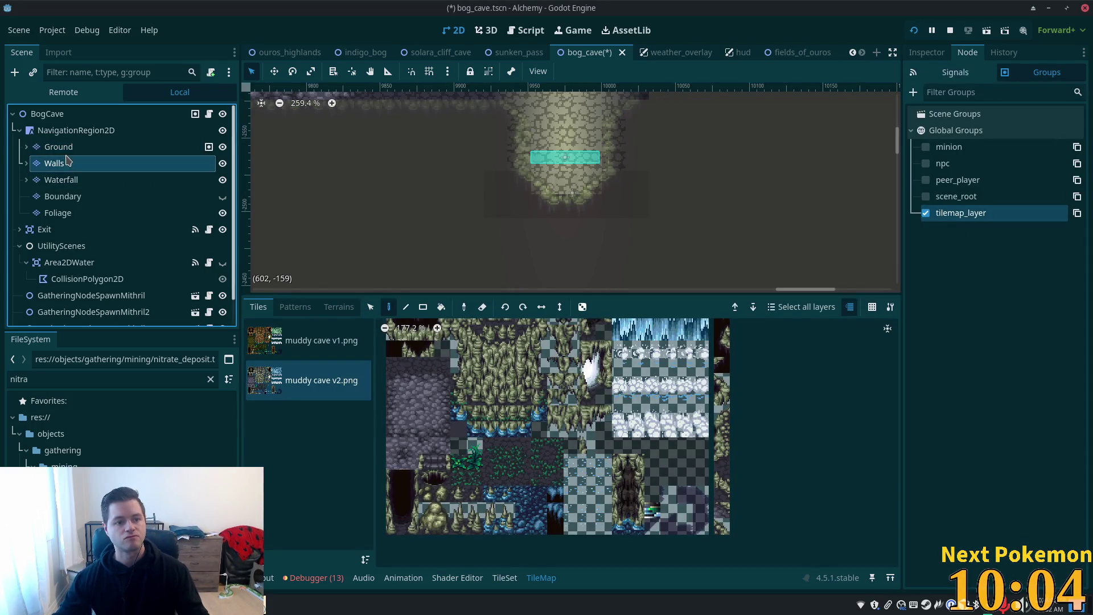
{"action": "left_click", "coordinate": [59, 147]}
{"action": "key", "text": "ctrl+d"}
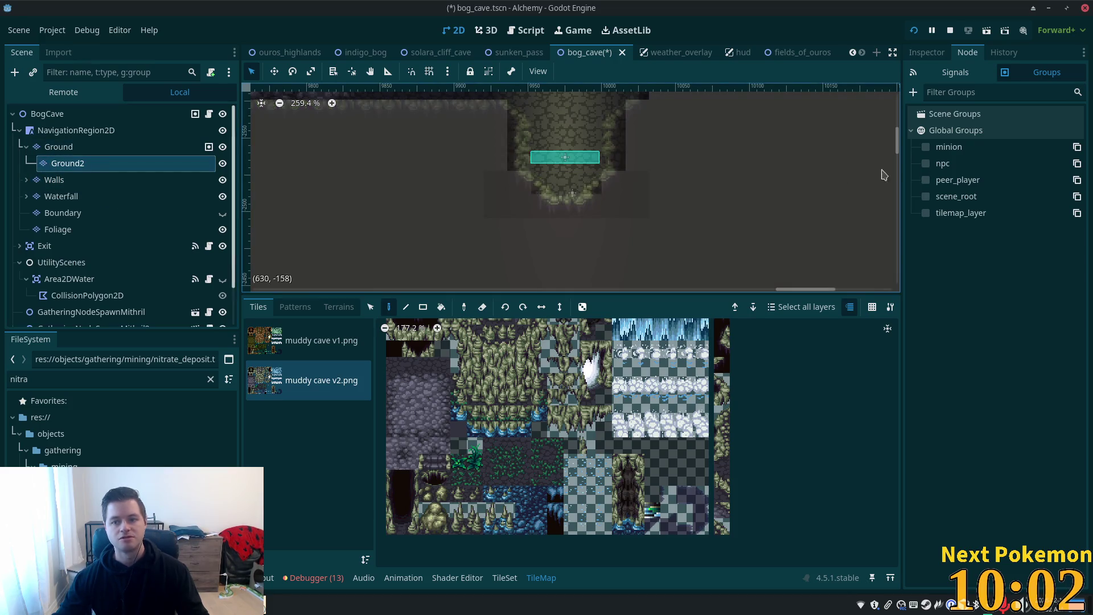
{"action": "left_click", "coordinate": [927, 213]}
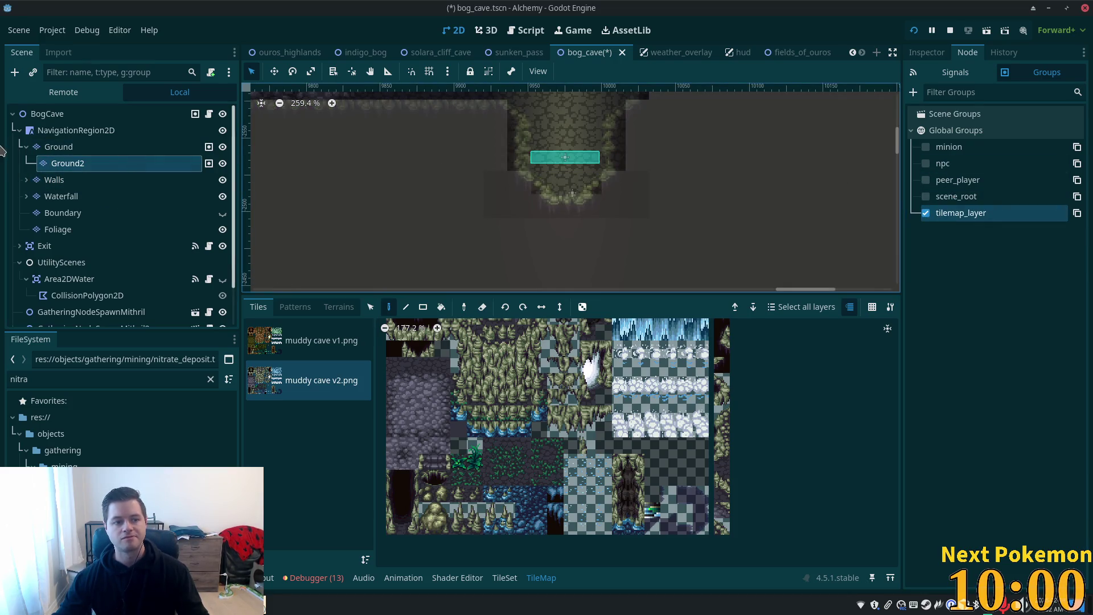
Step: Add Walls, Walls2 and both Waterfall layers to the tilemap_layer group
{"action": "left_click", "coordinate": [27, 181]}
{"action": "left_click", "coordinate": [54, 180]}
{"action": "left_click", "coordinate": [943, 215]}
{"action": "left_click", "coordinate": [62, 196]}
{"action": "left_click", "coordinate": [926, 213]}
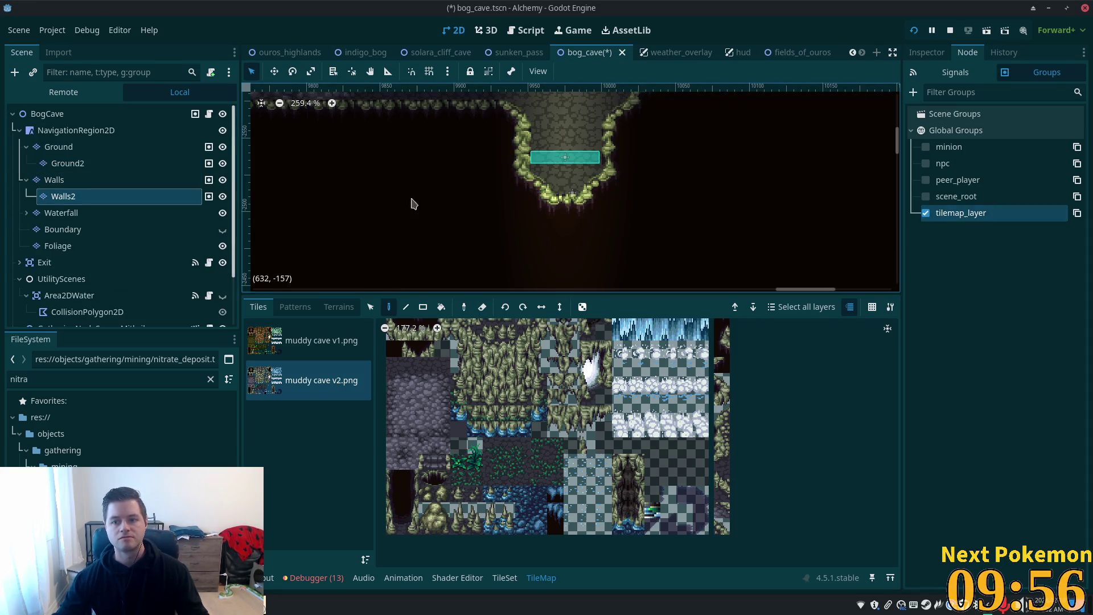
{"action": "left_click", "coordinate": [62, 213]}
{"action": "left_click", "coordinate": [26, 213]}
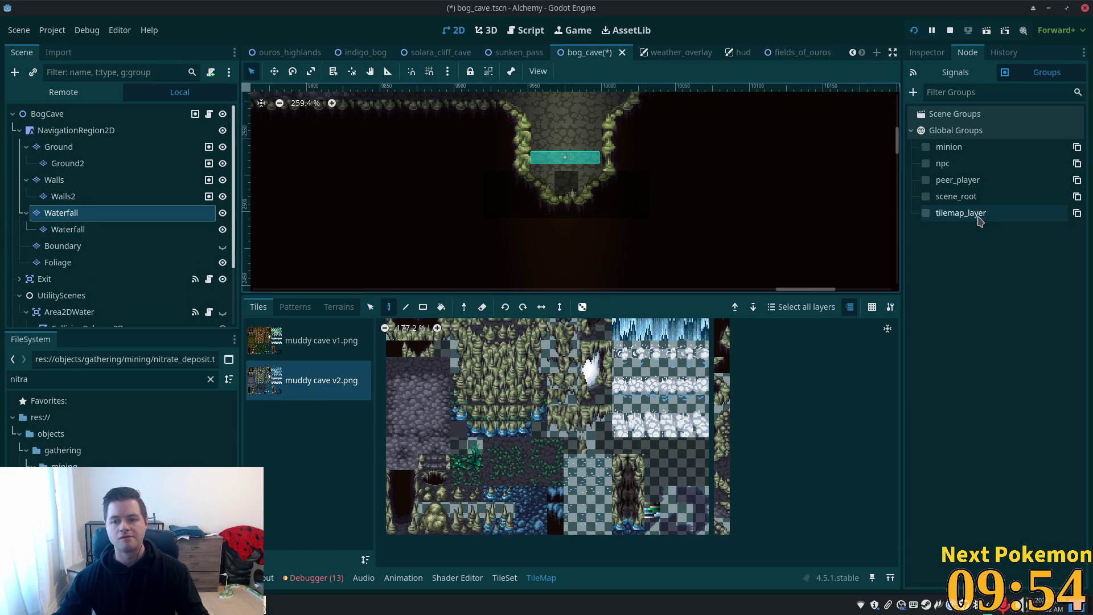
{"action": "left_click", "coordinate": [927, 213]}
{"action": "left_click", "coordinate": [68, 229]}
{"action": "left_click", "coordinate": [927, 213]}
Step: Add Foliage to tilemap_layer, save bog_cave, and run the project
{"action": "left_click", "coordinate": [63, 245]}
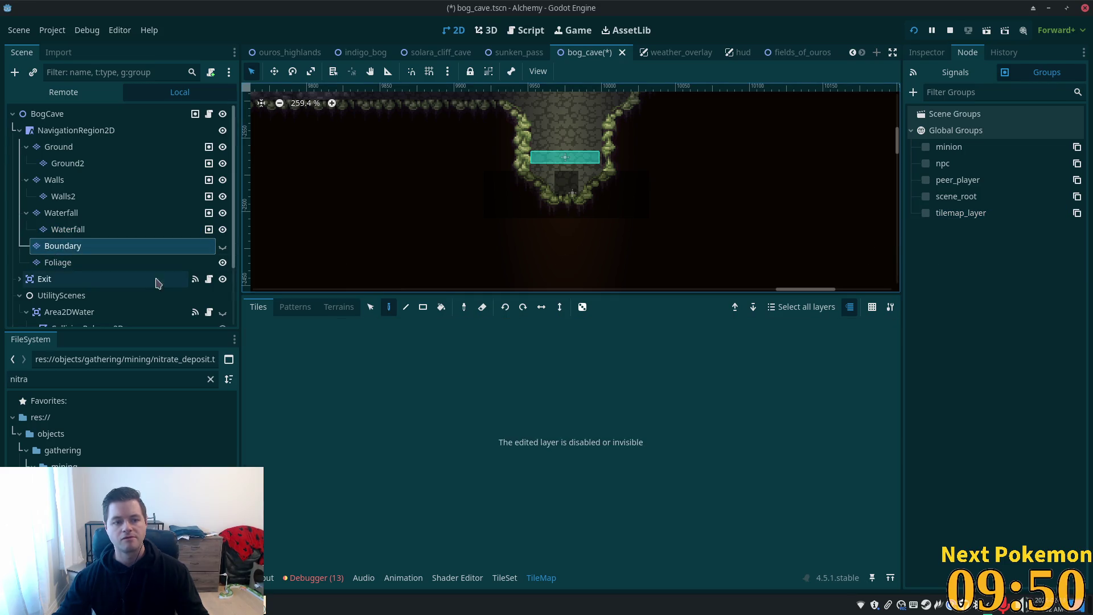
{"action": "left_click", "coordinate": [59, 262]}
{"action": "left_click", "coordinate": [926, 213]}
{"action": "key", "text": "ctrl+s"}
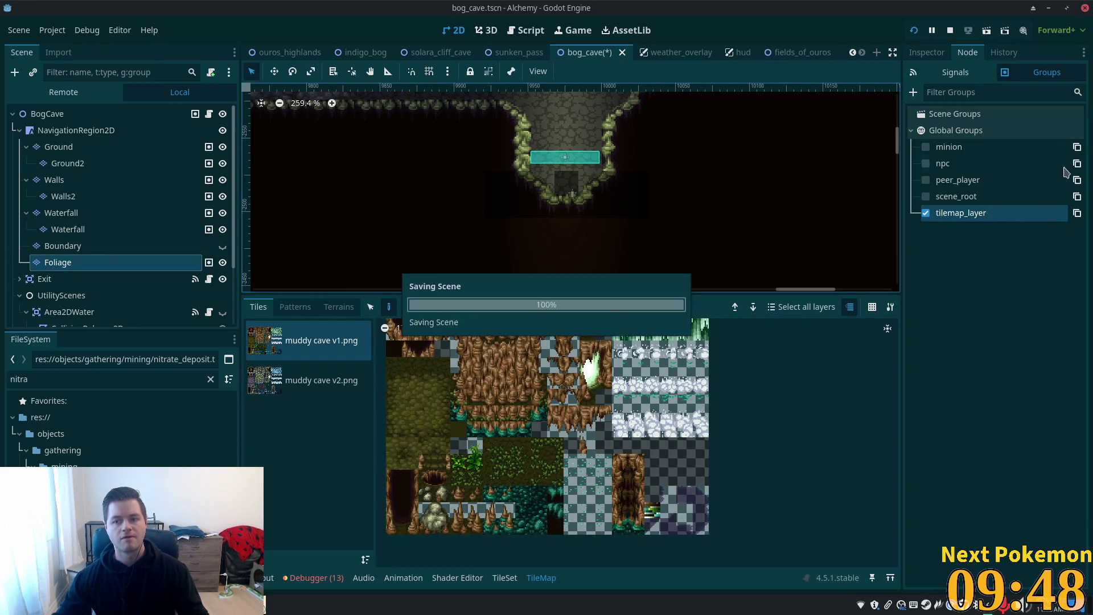
{"action": "left_click", "coordinate": [915, 31]}
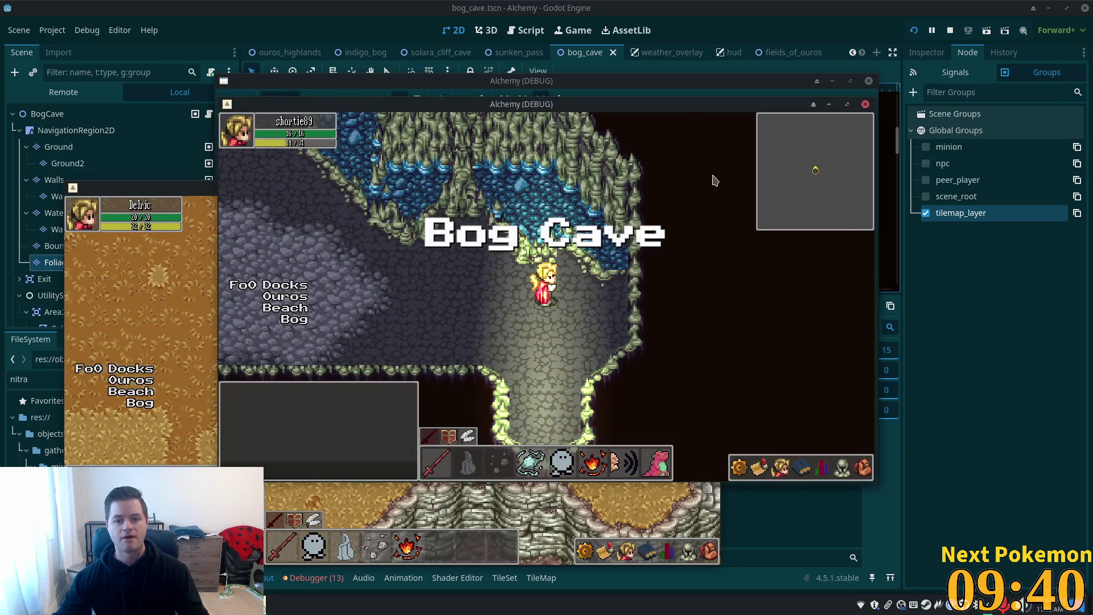
Step: Walk out of Bog Cave to Indigo Bog and back north through the cave, then open indigo_bog
{"action": "key", "text": "Down"}
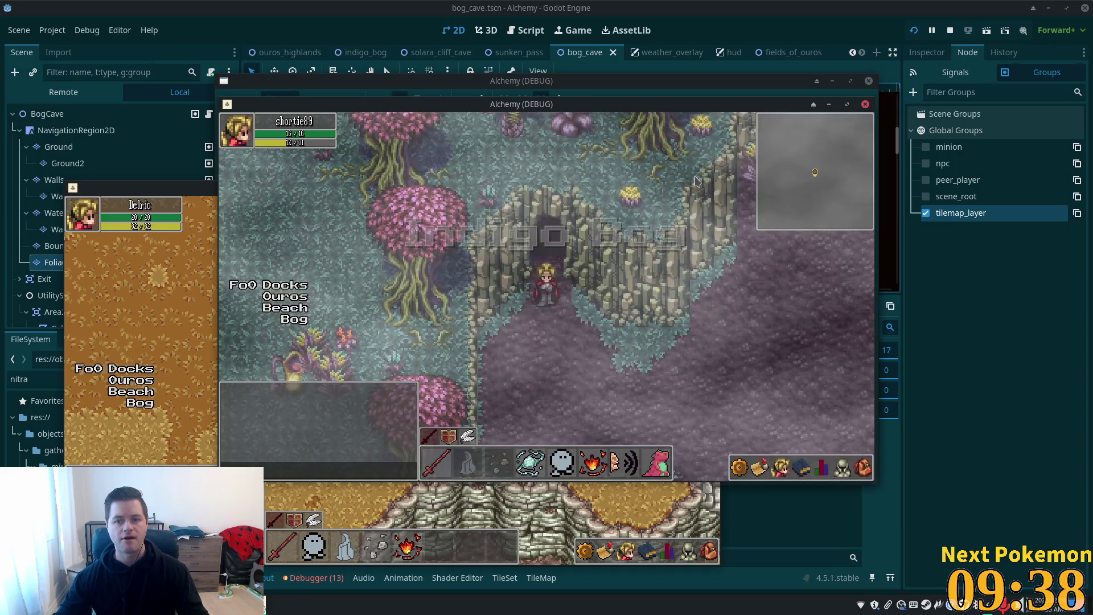
{"action": "key", "text": "Up"}
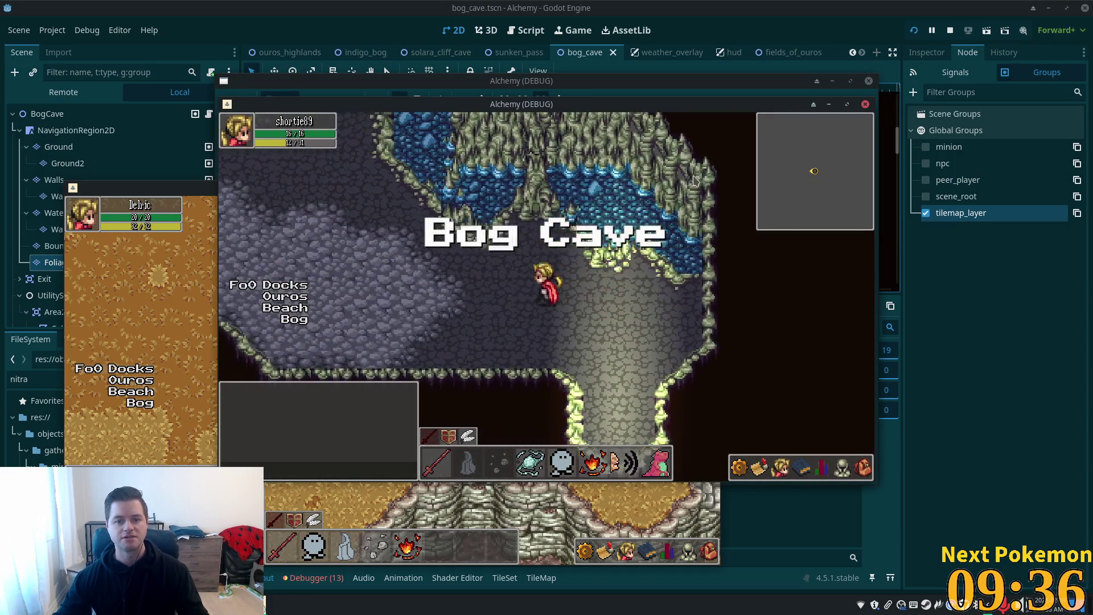
{"action": "key", "text": "Up"}
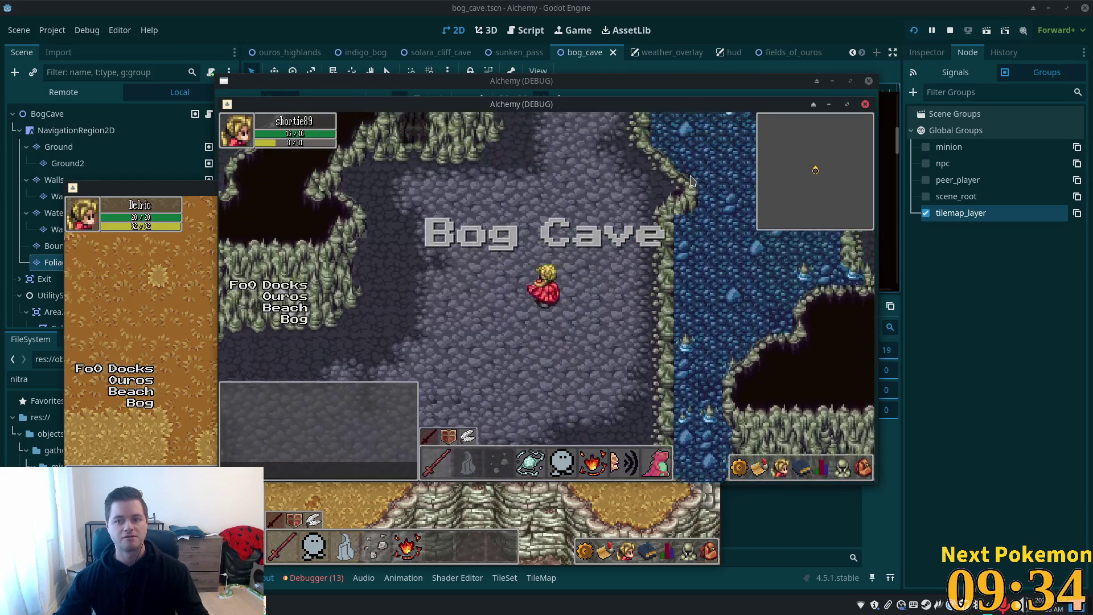
{"action": "key", "text": "Up"}
{"action": "key", "text": "Left"}
{"action": "left_click", "coordinate": [348, 53]}
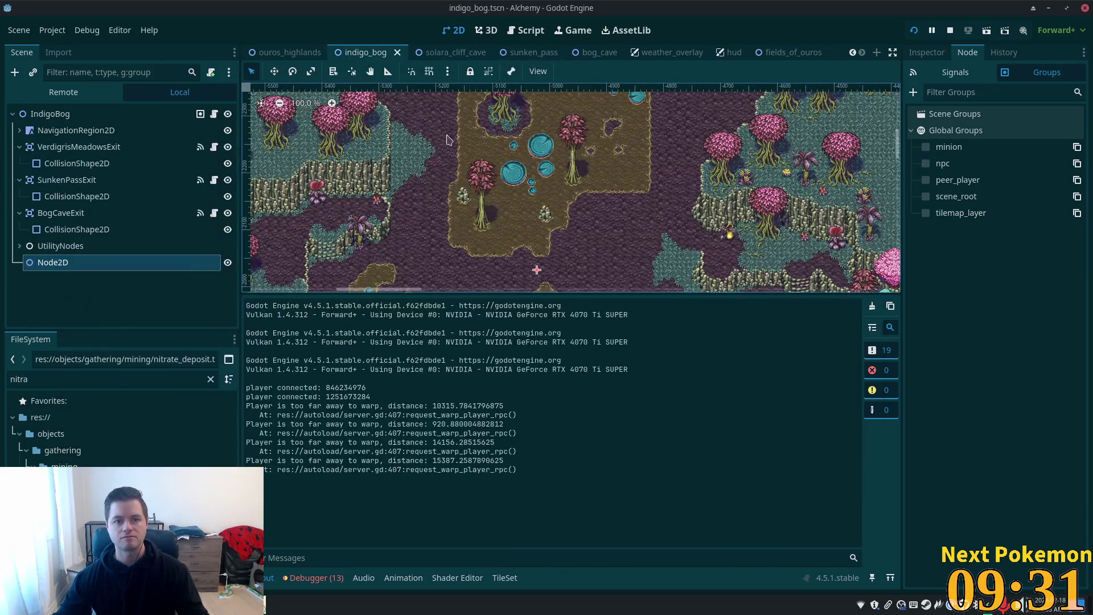
Step: Inspect Indigo Bog's Ground and Waterfall layers, then return to the bog_cave scene
{"action": "left_click", "coordinate": [14, 136]}
{"action": "left_click", "coordinate": [54, 147]}
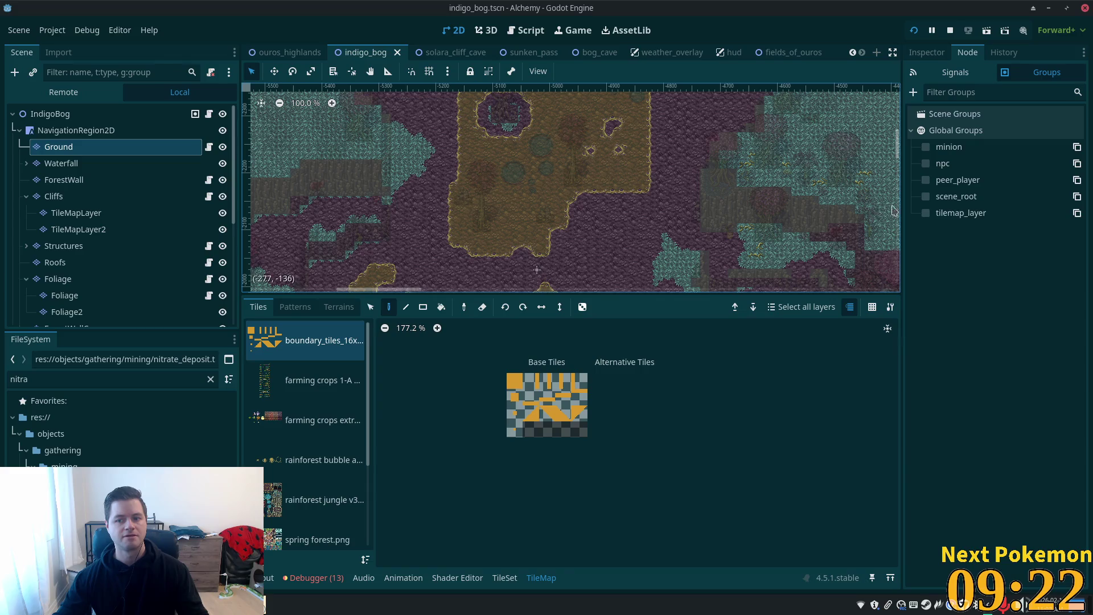
{"action": "left_click", "coordinate": [53, 164]}
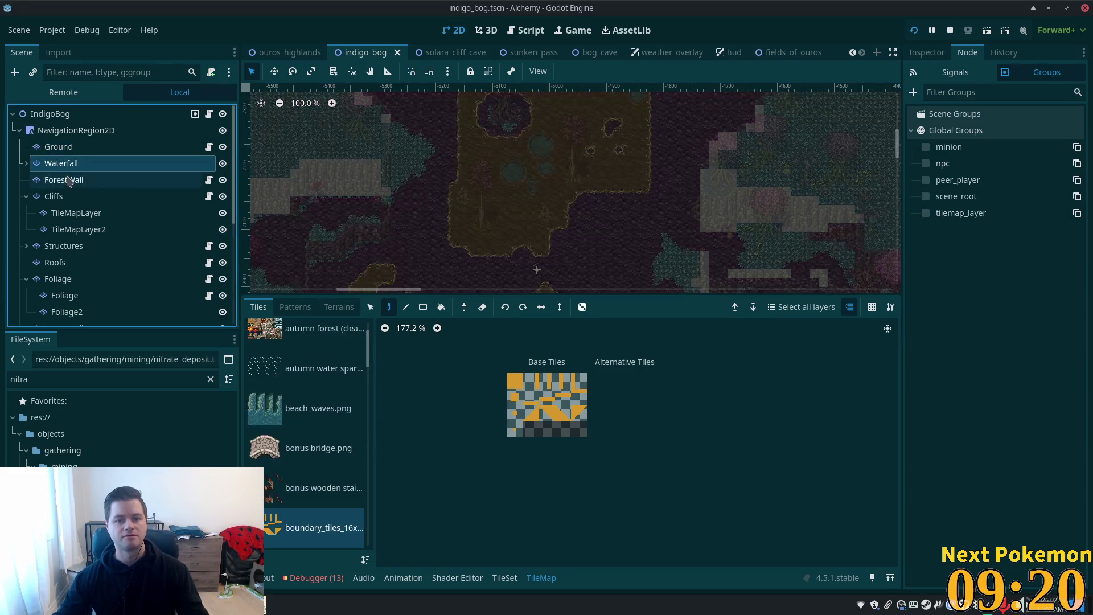
{"action": "left_click", "coordinate": [584, 52]}
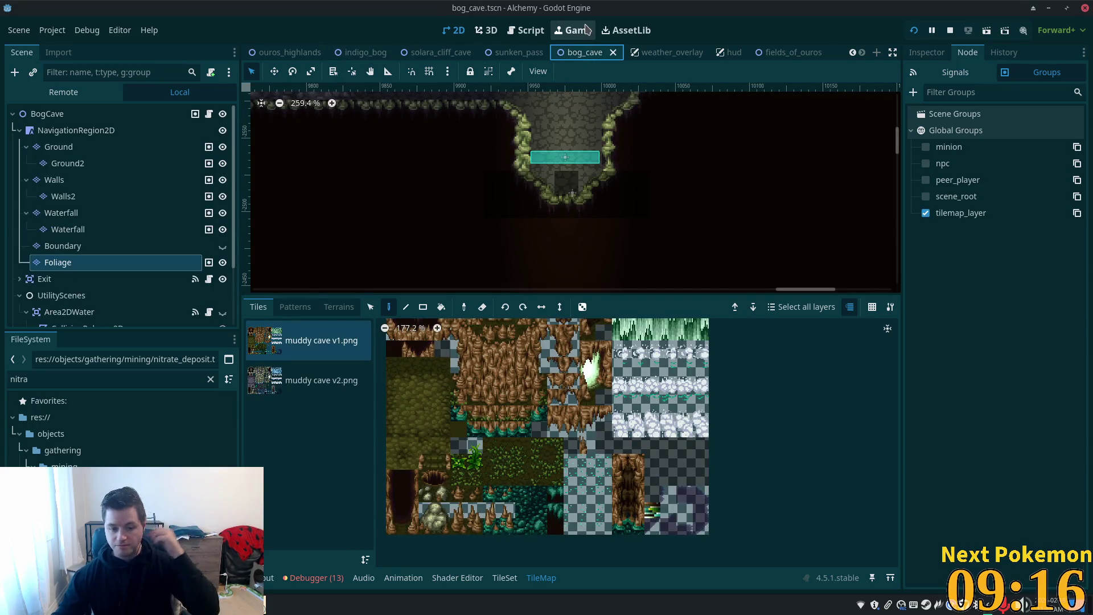
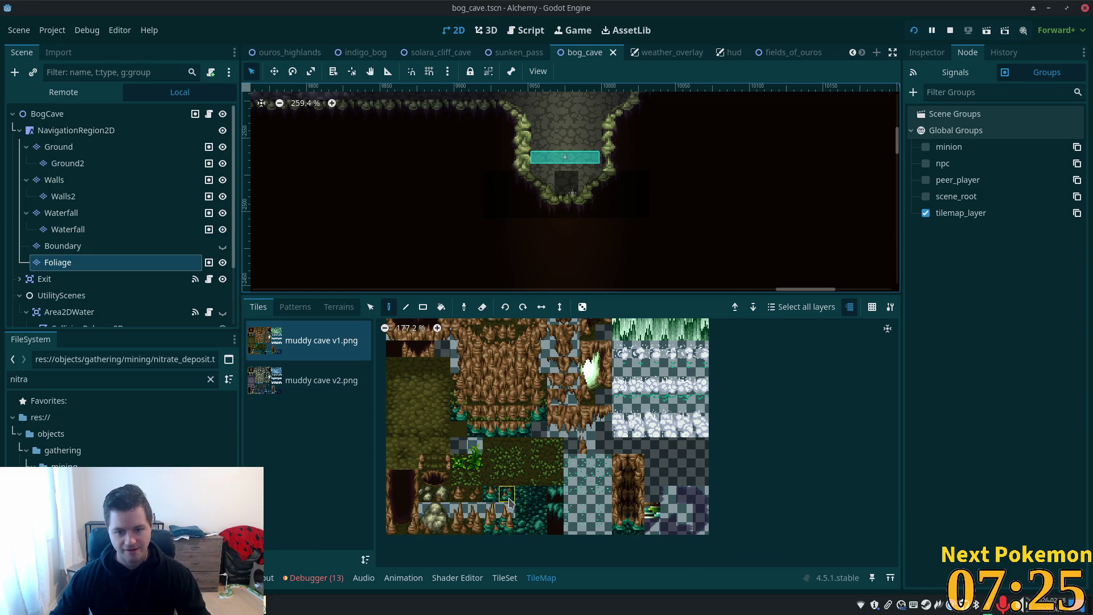
Step: Switch the TileSet atlas to muddy cave v2.png
{"action": "scroll", "coordinate": [508, 502], "scroll_direction": "down", "scroll_amount": 4}
{"action": "left_click", "coordinate": [291, 391]}
{"action": "scroll", "coordinate": [708, 464], "scroll_direction": "up", "scroll_amount": 2}
{"action": "scroll", "coordinate": [709, 464], "scroll_direction": "down", "scroll_amount": 2}
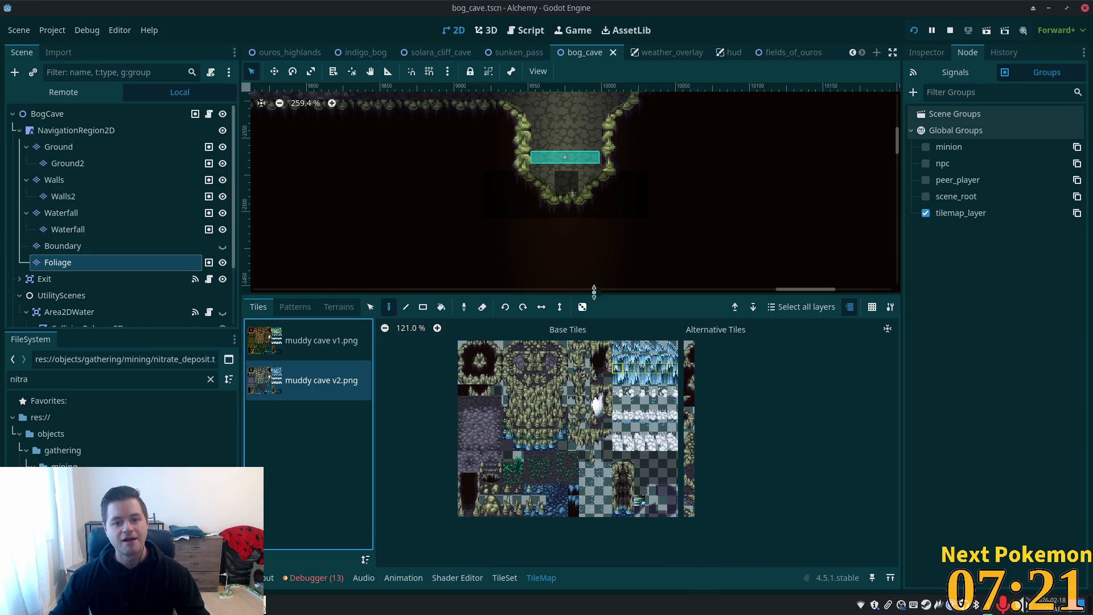
{"action": "scroll", "coordinate": [618, 183], "scroll_direction": "up", "scroll_amount": 4}
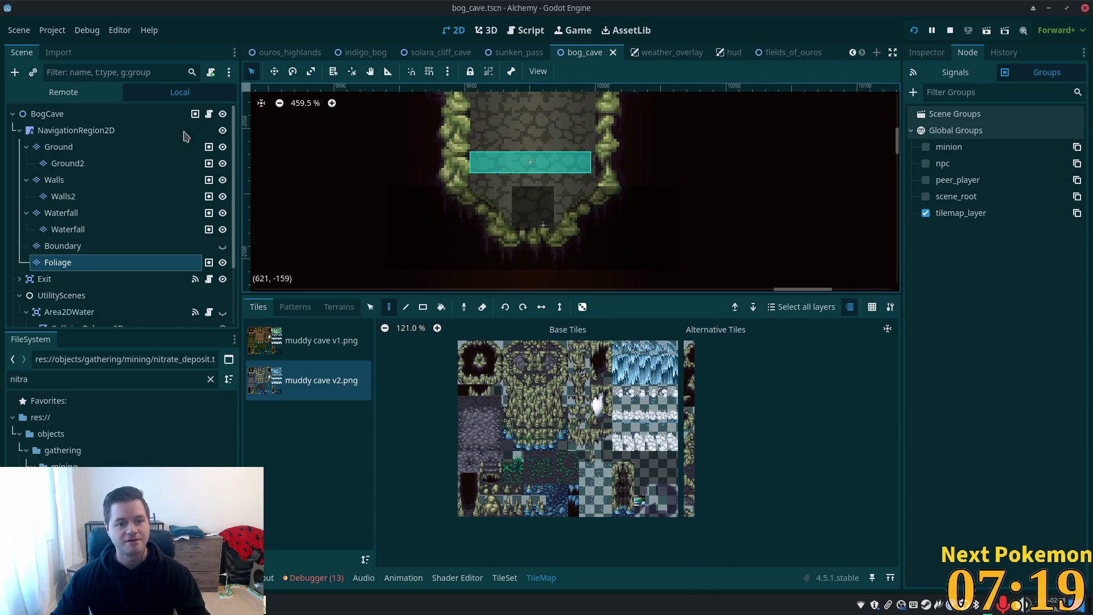
Step: Select the BogCave root node and save the bog_cave scene
{"action": "left_click", "coordinate": [90, 117]}
{"action": "scroll", "coordinate": [597, 258], "scroll_direction": "down", "scroll_amount": 5}
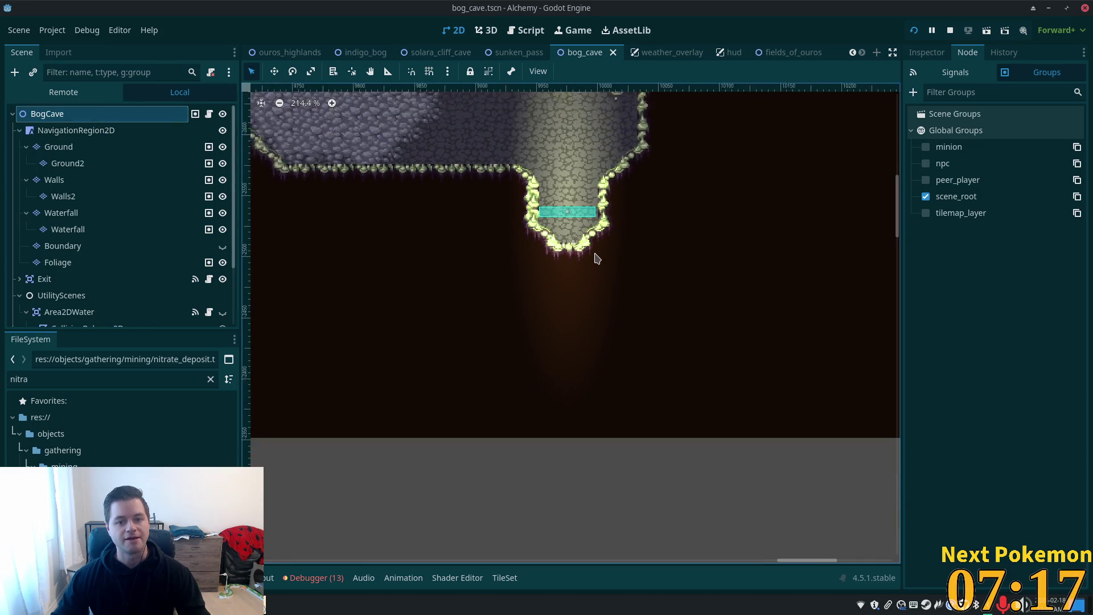
{"action": "scroll", "coordinate": [597, 258], "scroll_direction": "down", "scroll_amount": 9}
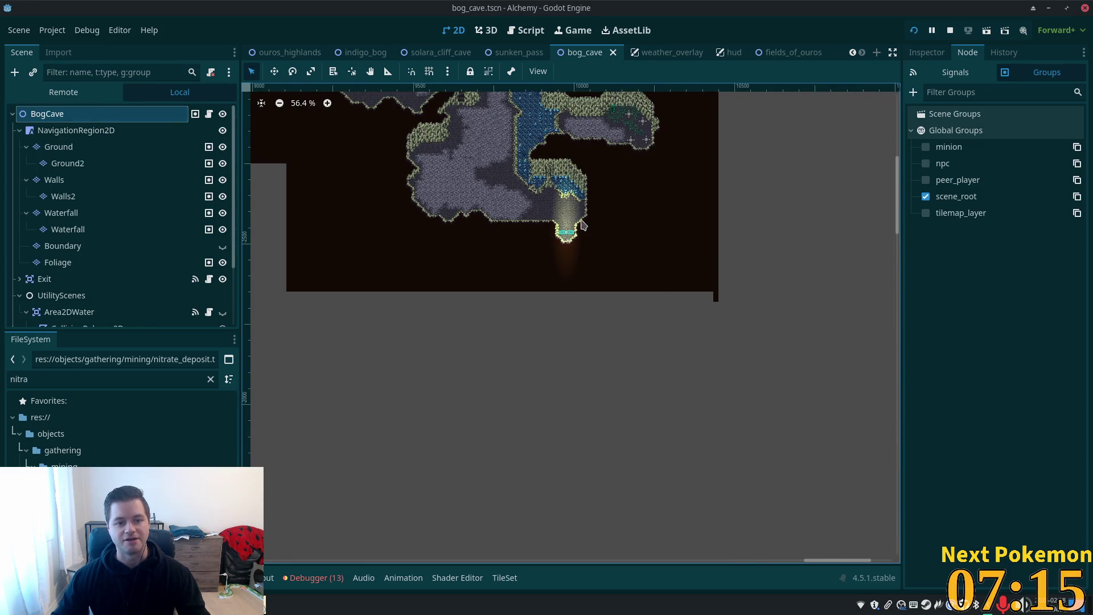
{"action": "scroll", "coordinate": [582, 225], "scroll_direction": "down", "scroll_amount": 3}
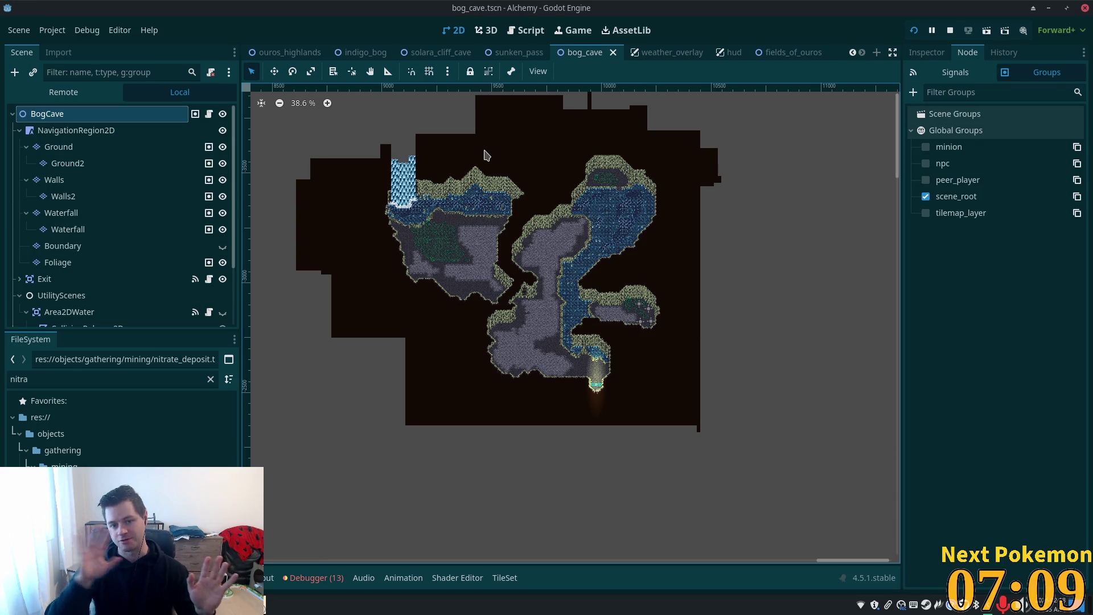
{"action": "key", "text": "ctrl+s"}
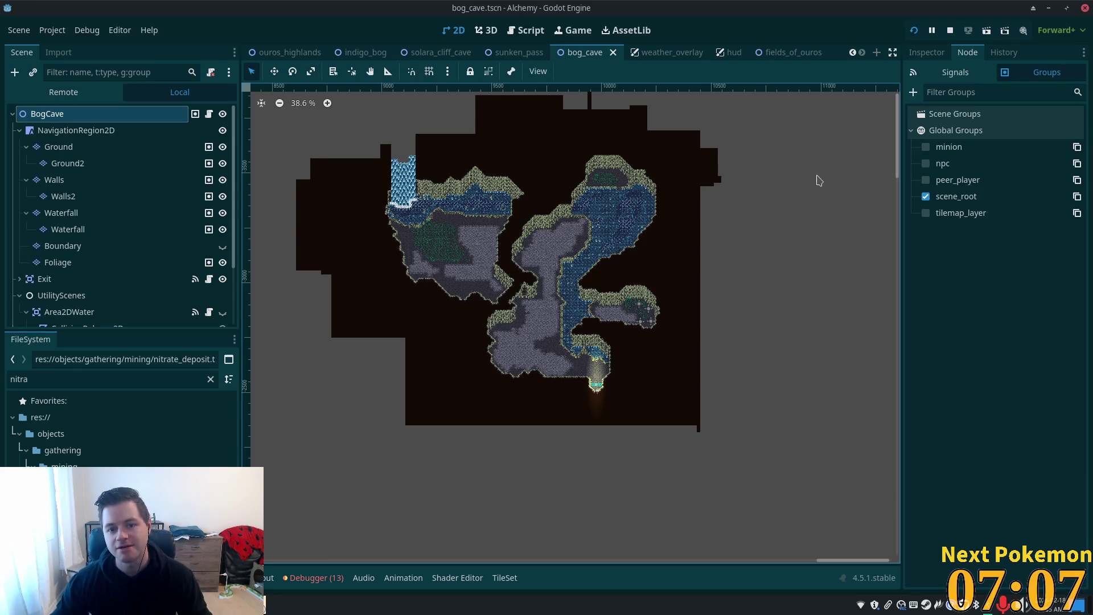
Step: Pan up across the cave map, then bring the terminal window to the front
{"action": "scroll", "coordinate": [686, 267], "scroll_direction": "up", "scroll_amount": 3}
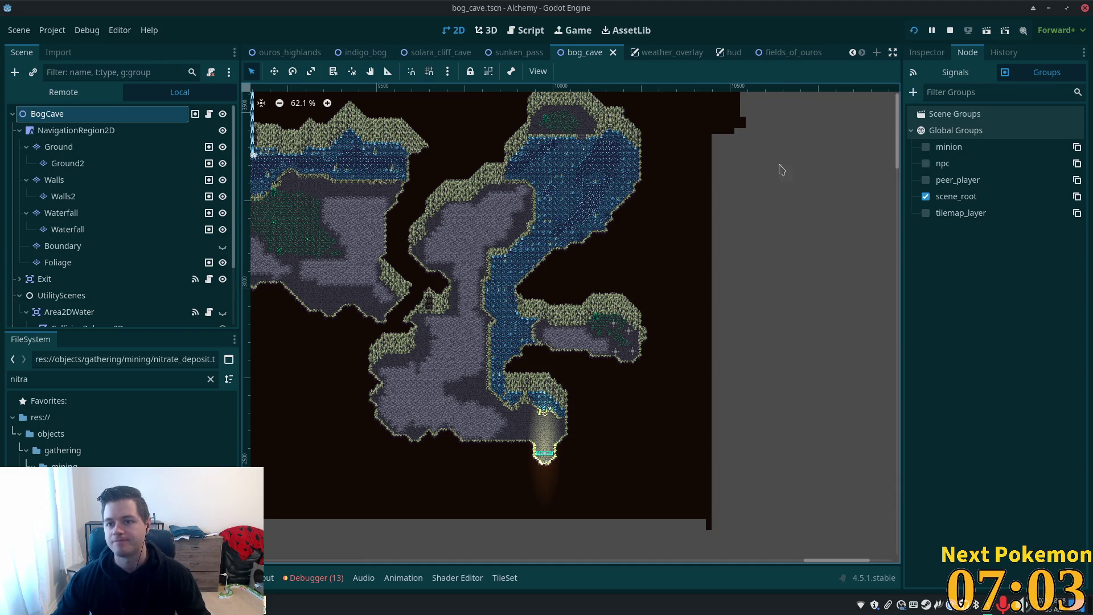
{"action": "scroll", "coordinate": [780, 374], "scroll_direction": "up", "scroll_amount": 3}
{"action": "scroll", "coordinate": [781, 374], "scroll_direction": "left", "scroll_amount": 3}
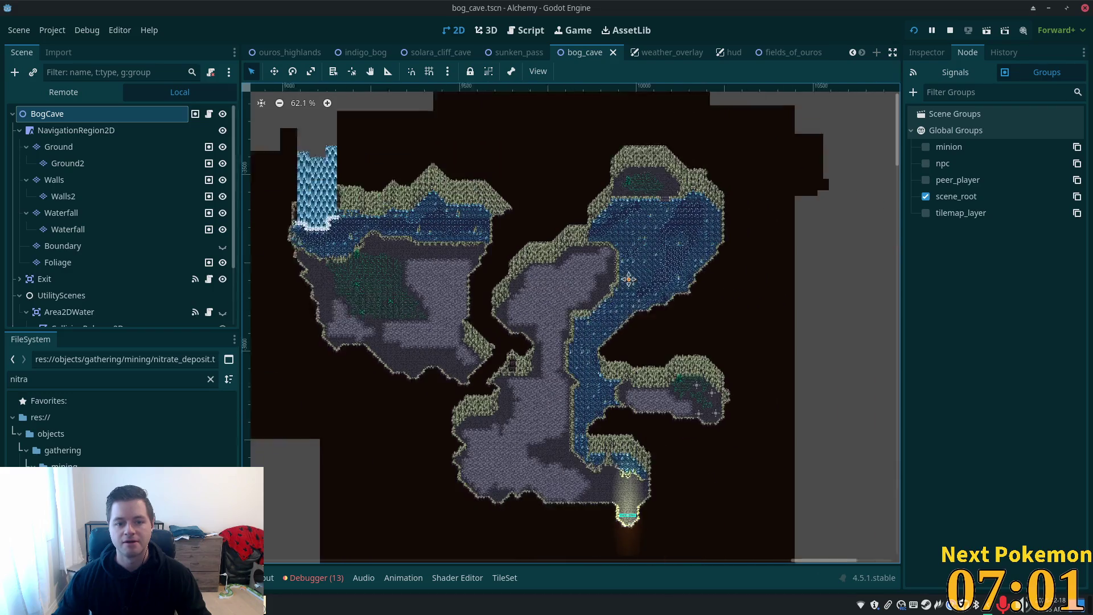
{"action": "scroll", "coordinate": [628, 279], "scroll_direction": "right", "scroll_amount": 3}
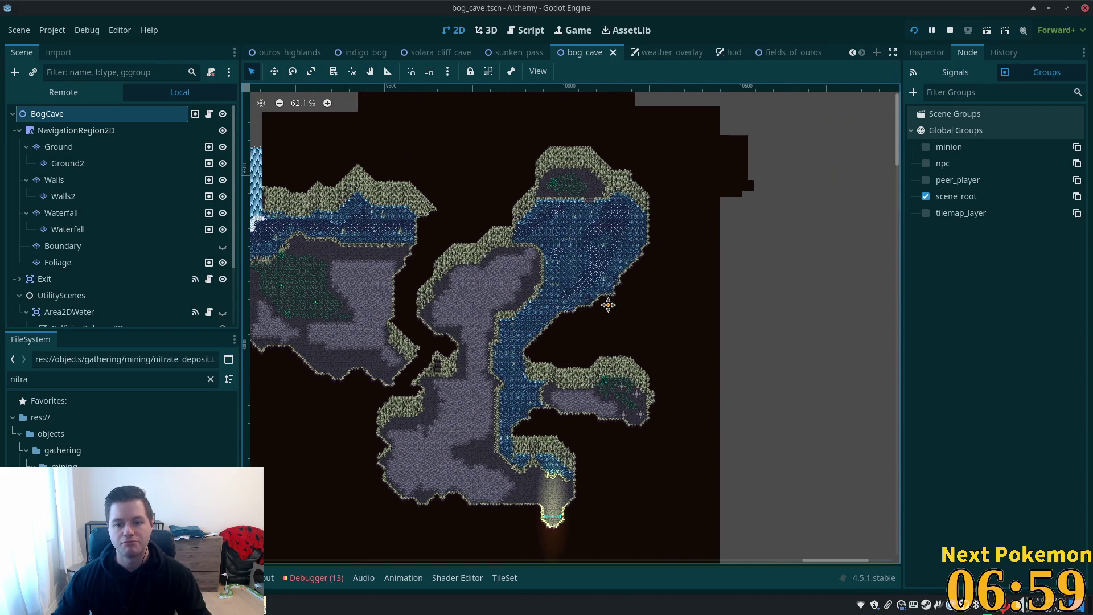
{"action": "mouse_move", "coordinate": [608, 305]}
{"action": "left_mouse_down"}
{"action": "mouse_move", "coordinate": [593, 206]}
{"action": "mouse_move", "coordinate": [771, 266]}
{"action": "mouse_move", "coordinate": [706, 371]}
{"action": "mouse_move", "coordinate": [632, 236]}
{"action": "left_mouse_up"}
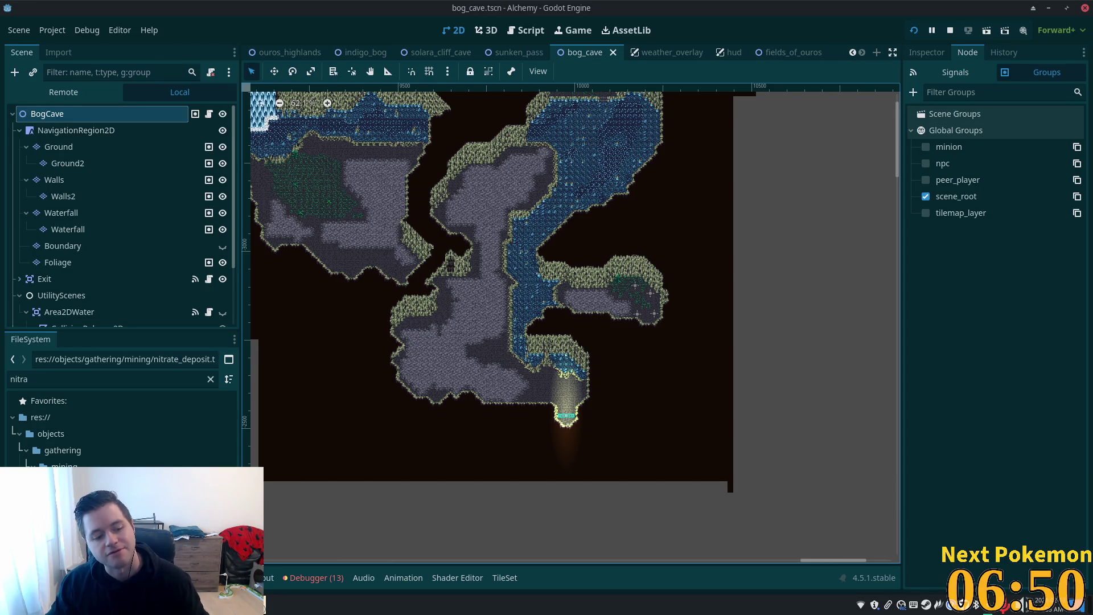
{"action": "key", "text": "alt+Tab"}
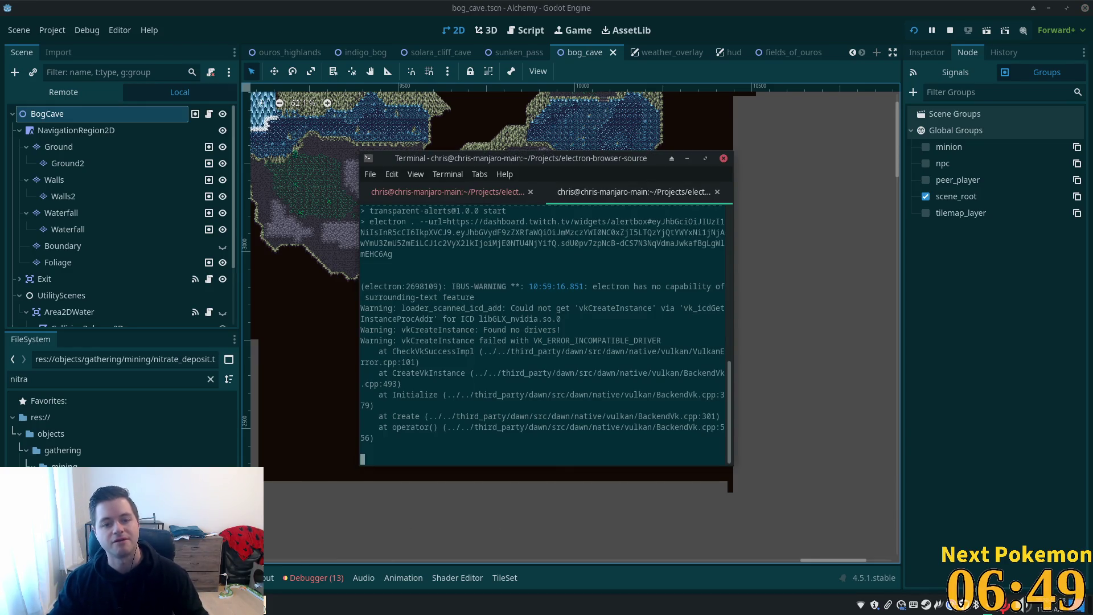
Step: Minimize the terminal and bring the running game window forward
{"action": "left_click", "coordinate": [688, 158]}
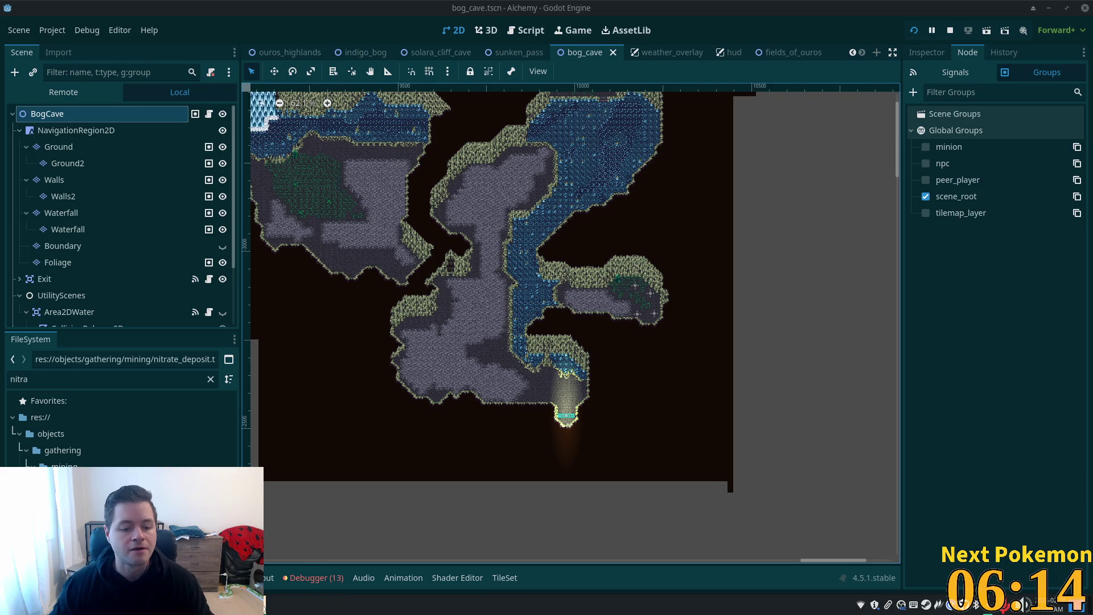
{"action": "left_click", "coordinate": [335, 518]}
Step: Walk the character down out of the cave and up-right into Indigo Bog
{"action": "key", "text": "s"}
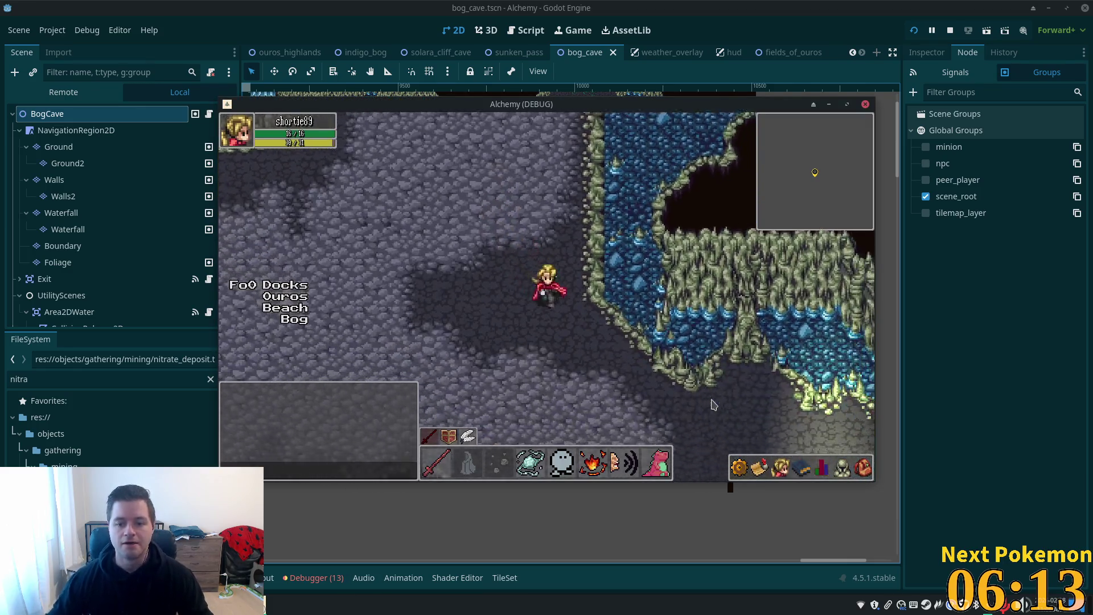
{"action": "key", "text": "s"}
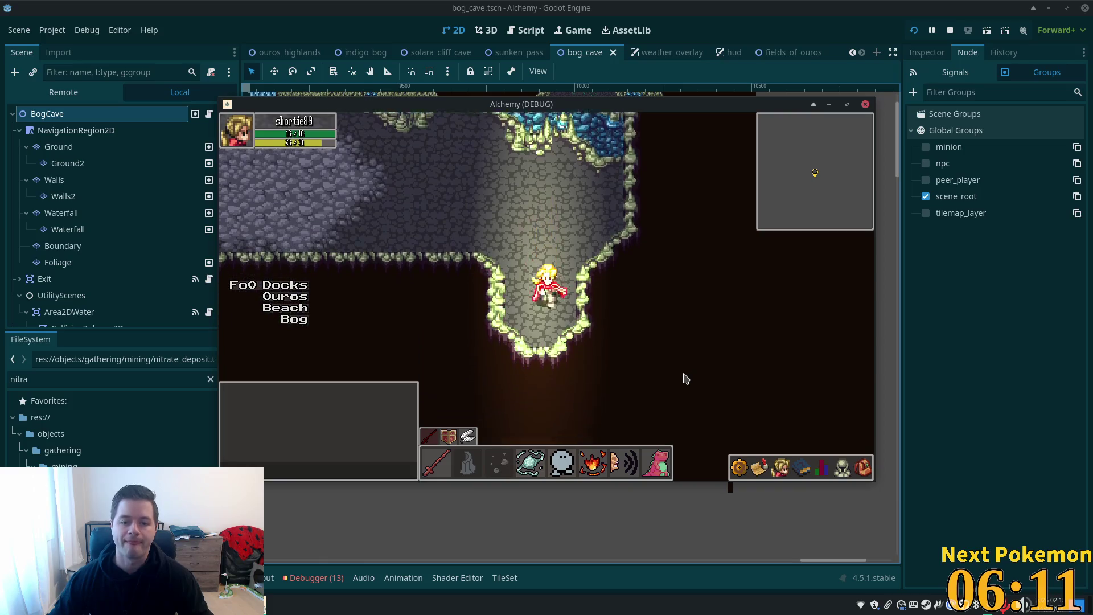
{"action": "key", "text": "w"}
{"action": "key", "text": "d"}
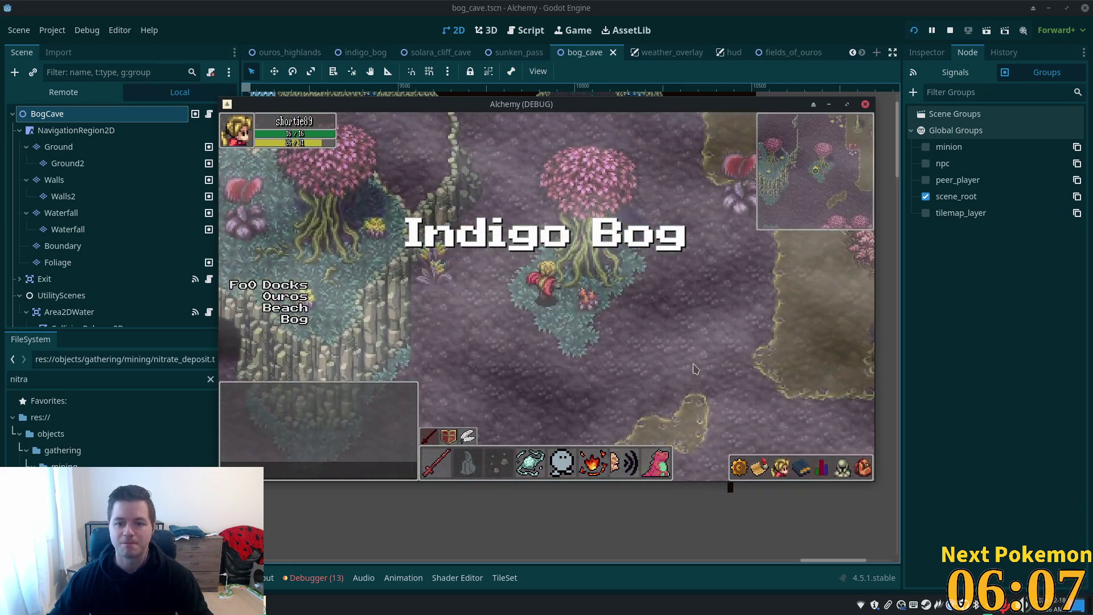
{"action": "key", "text": "d"}
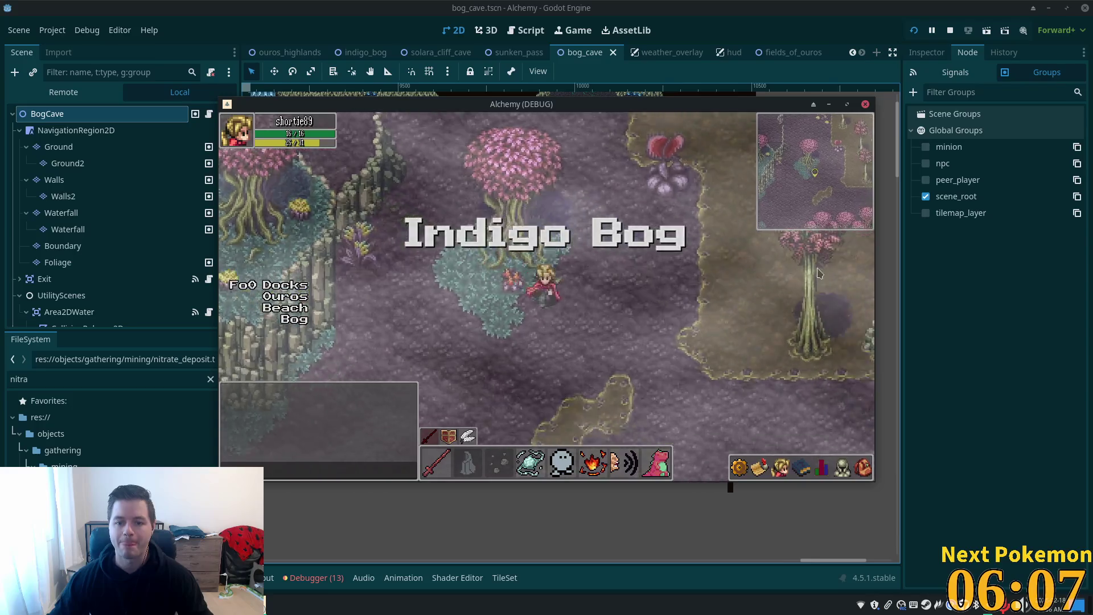
Step: Open the indigo_bog scene, run it with F6 and walk north through the bog
{"action": "left_click", "coordinate": [763, 23]}
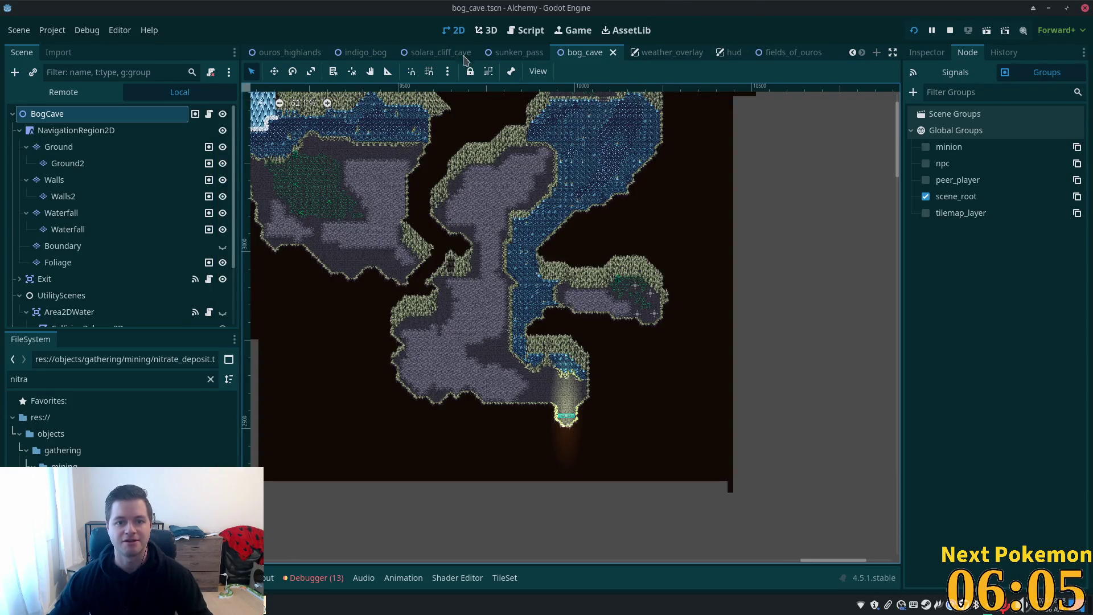
{"action": "left_click", "coordinate": [363, 52]}
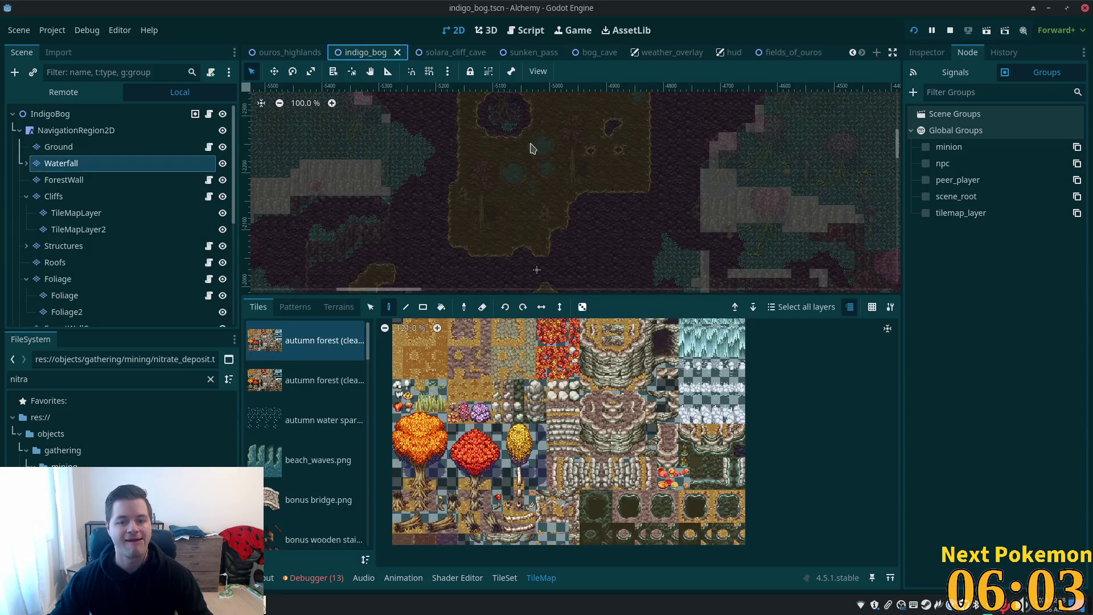
{"action": "scroll", "coordinate": [531, 148], "scroll_direction": "down", "scroll_amount": 10}
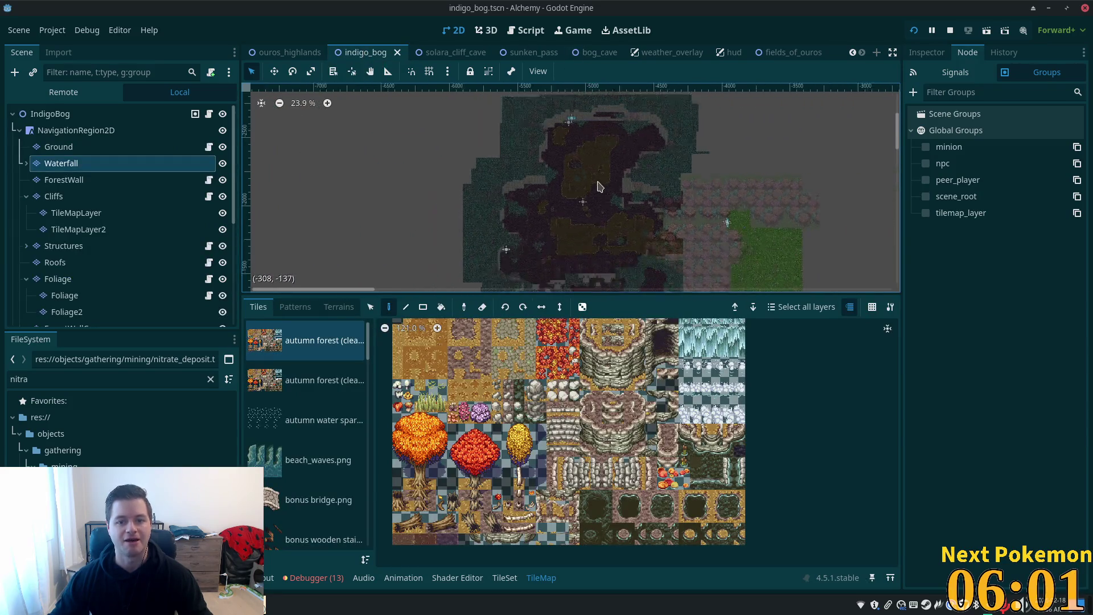
{"action": "scroll", "coordinate": [590, 222], "scroll_direction": "down", "scroll_amount": 2}
{"action": "scroll", "coordinate": [605, 223], "scroll_direction": "up", "scroll_amount": 5}
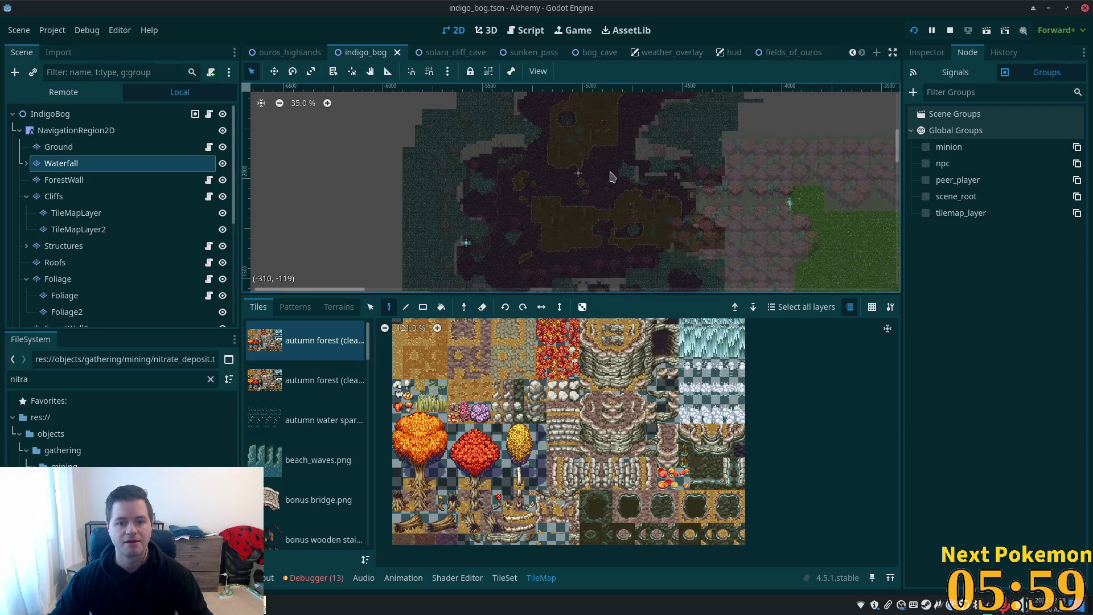
{"action": "key", "text": "F6"}
{"action": "key", "text": "w"}
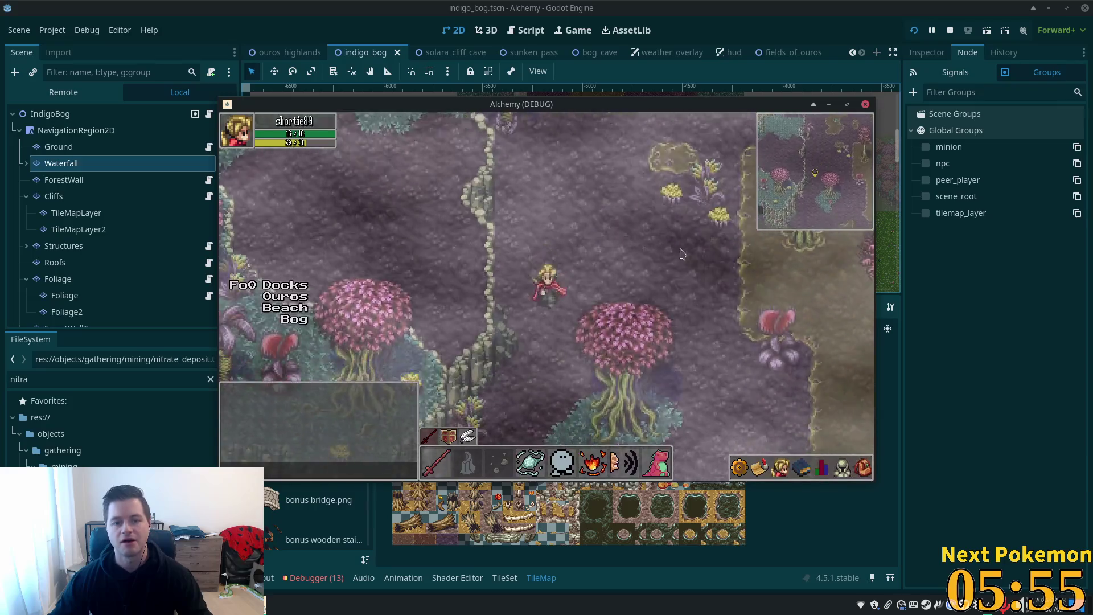
Step: Back in bog_cave, select the Ground layer and check its tilemap_layer group
{"action": "left_click", "coordinate": [72, 158]}
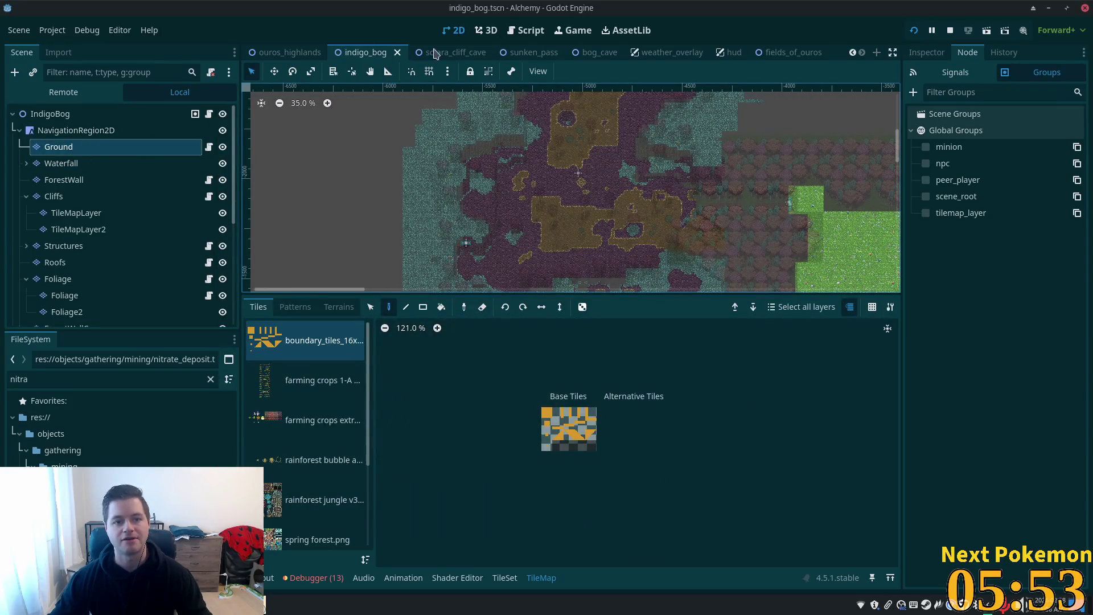
{"action": "left_click", "coordinate": [585, 52]}
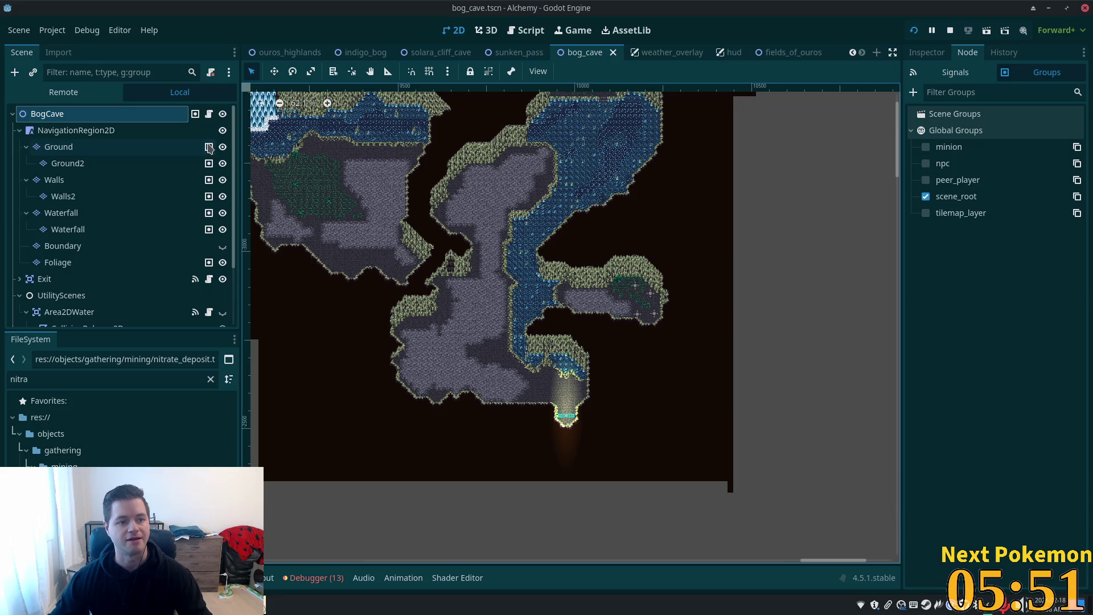
{"action": "left_click", "coordinate": [171, 149]}
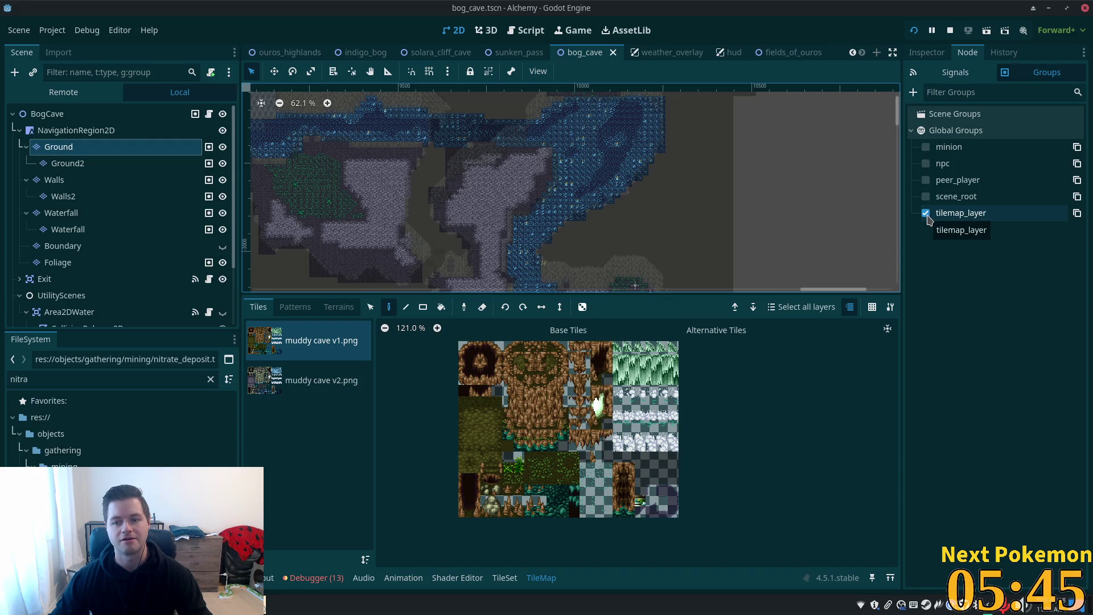
{"action": "key", "text": "alt+Tab"}
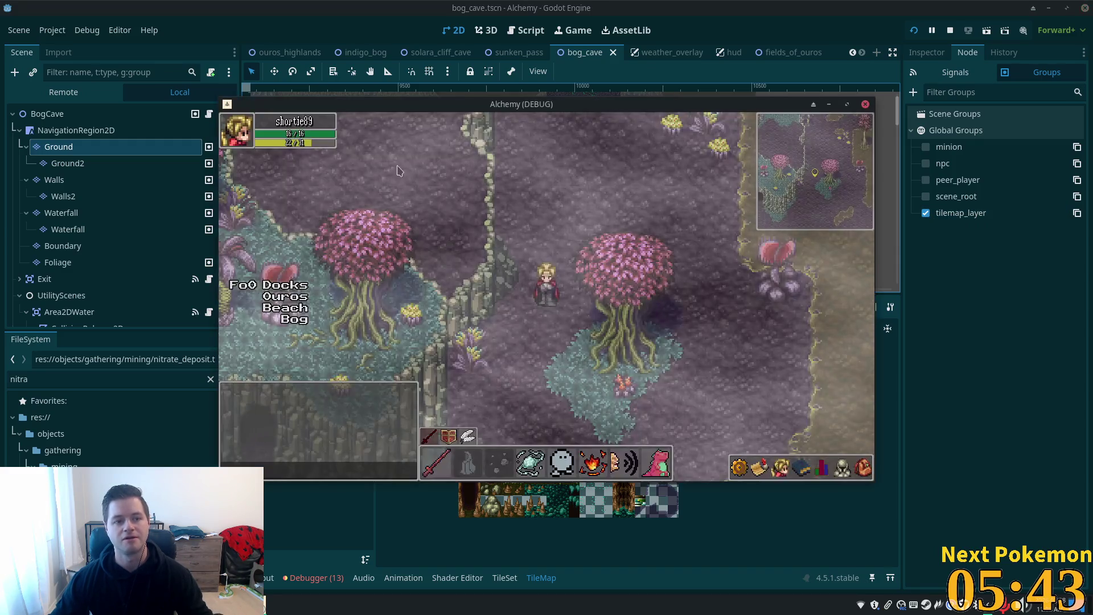
{"action": "double_click", "coordinate": [37, 63]}
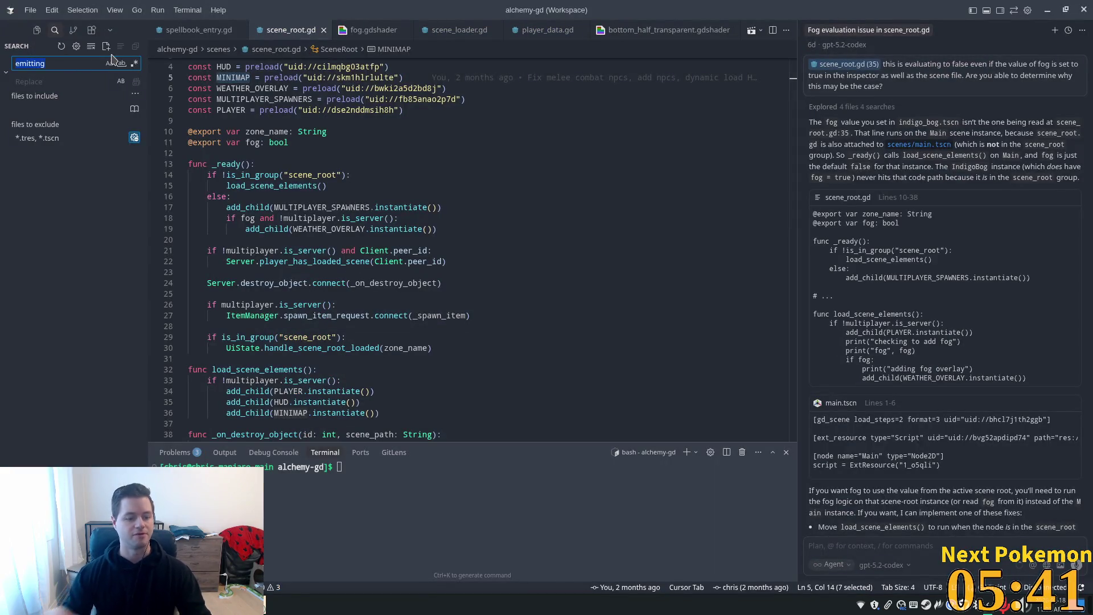
Step: Search tilemap_layer, open tilemap_layer.gd at add_to_group, then select Ground2 in Godot
{"action": "type", "text": "tilemap_"}
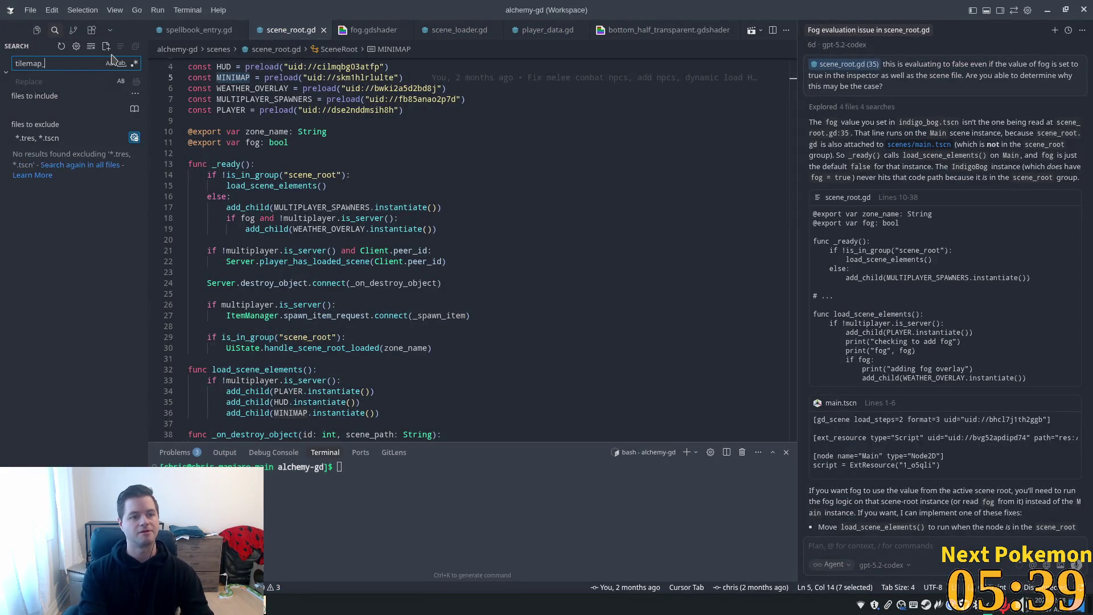
{"action": "type", "text": "layer"}
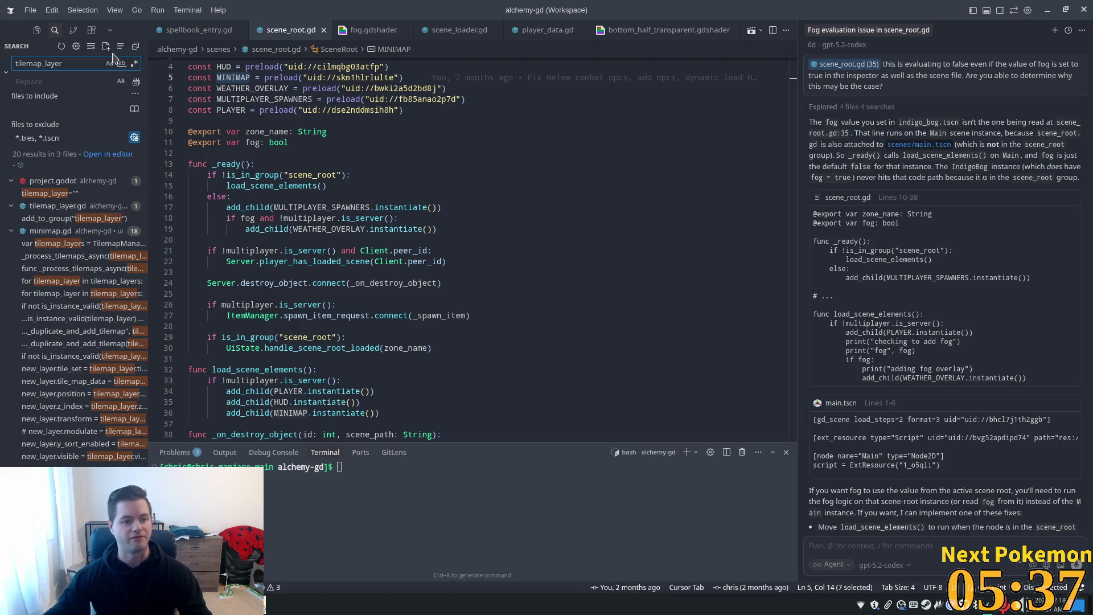
{"action": "left_click", "coordinate": [74, 218]}
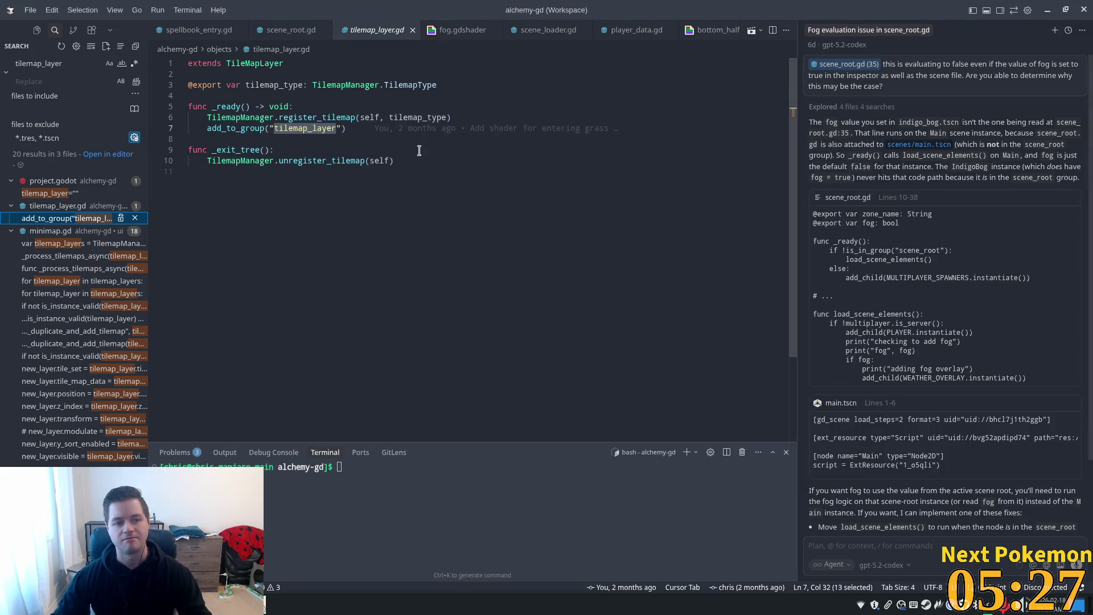
{"action": "key", "text": "alt+Tab"}
{"action": "left_click", "coordinate": [926, 213]}
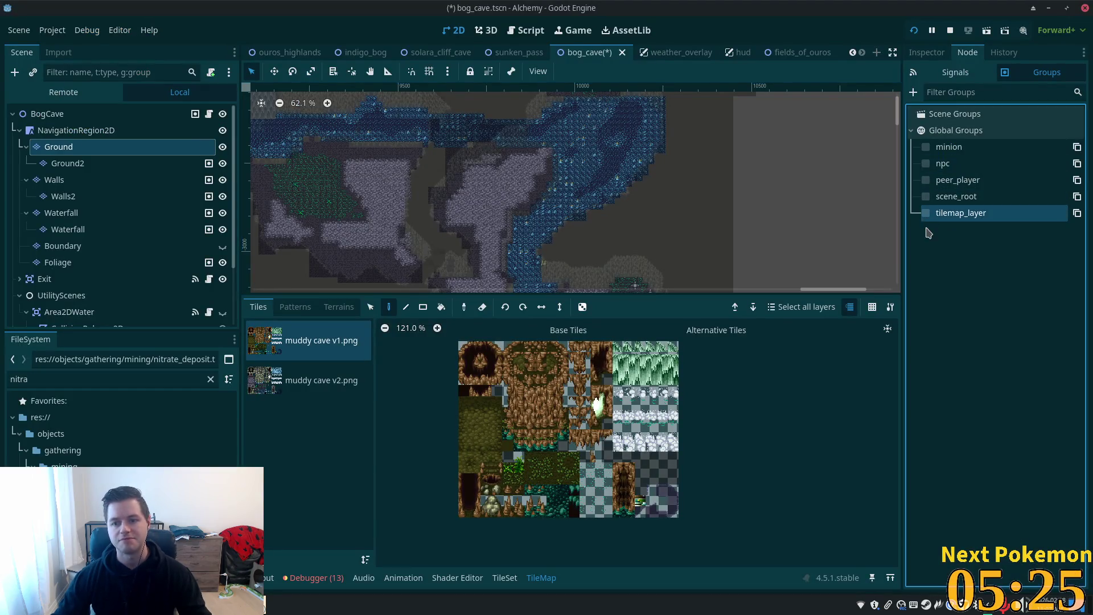
{"action": "left_click", "coordinate": [88, 164]}
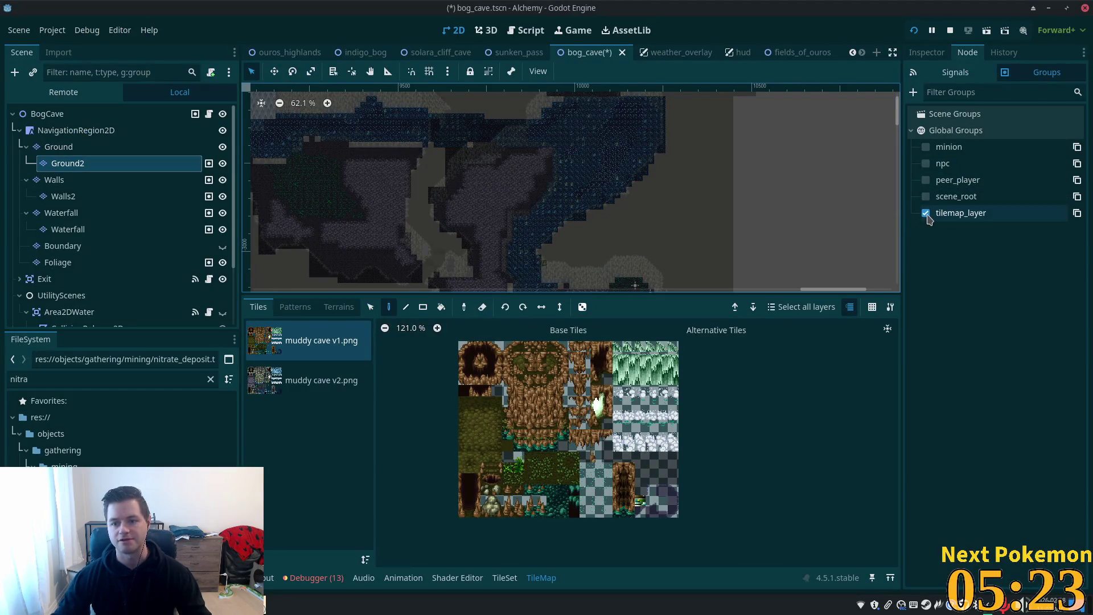
{"action": "left_click", "coordinate": [85, 181]}
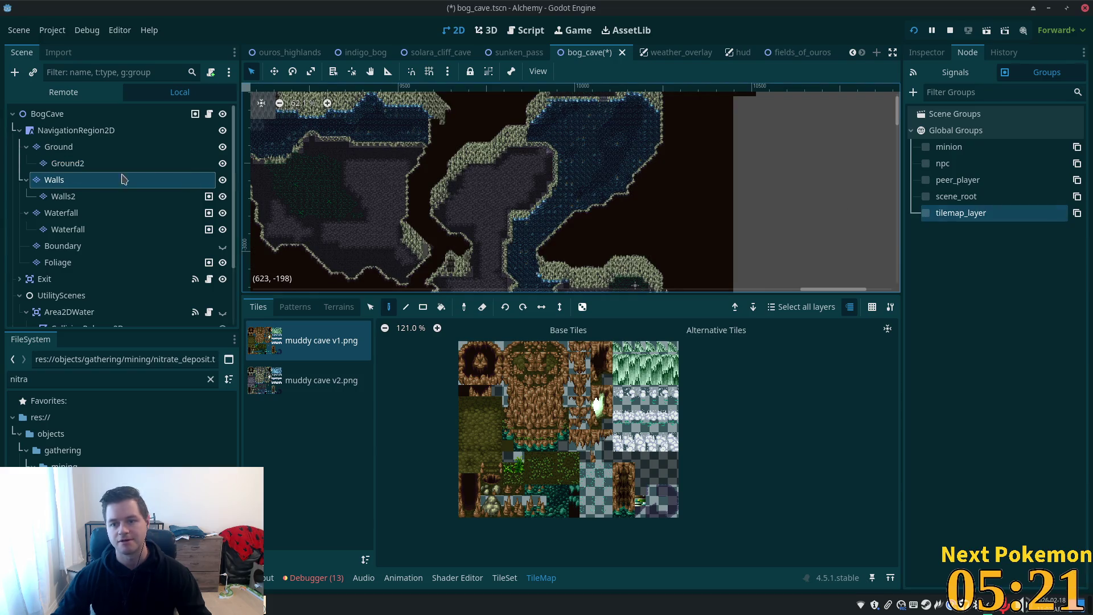
{"action": "key", "text": "Down"}
{"action": "left_click", "coordinate": [921, 214]}
{"action": "left_click", "coordinate": [153, 212]}
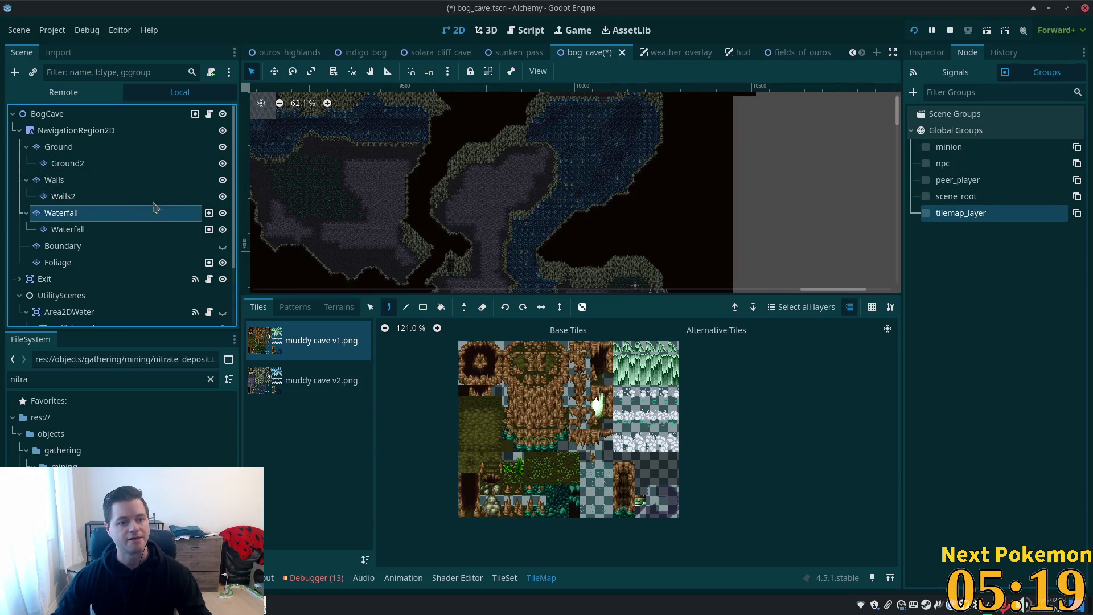
{"action": "left_click", "coordinate": [112, 231]}
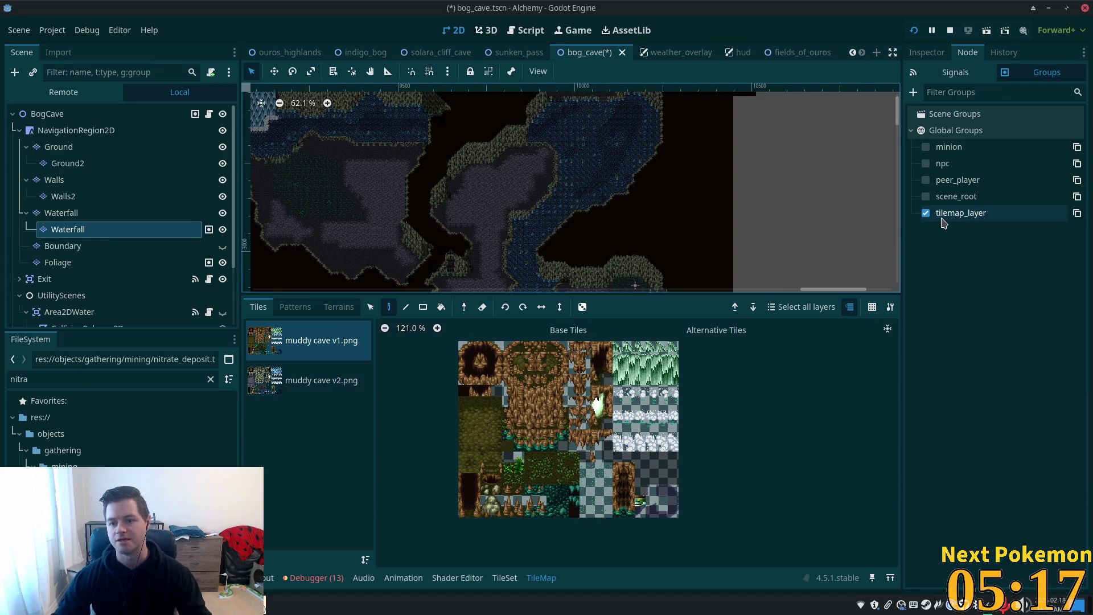
{"action": "left_click", "coordinate": [144, 263]}
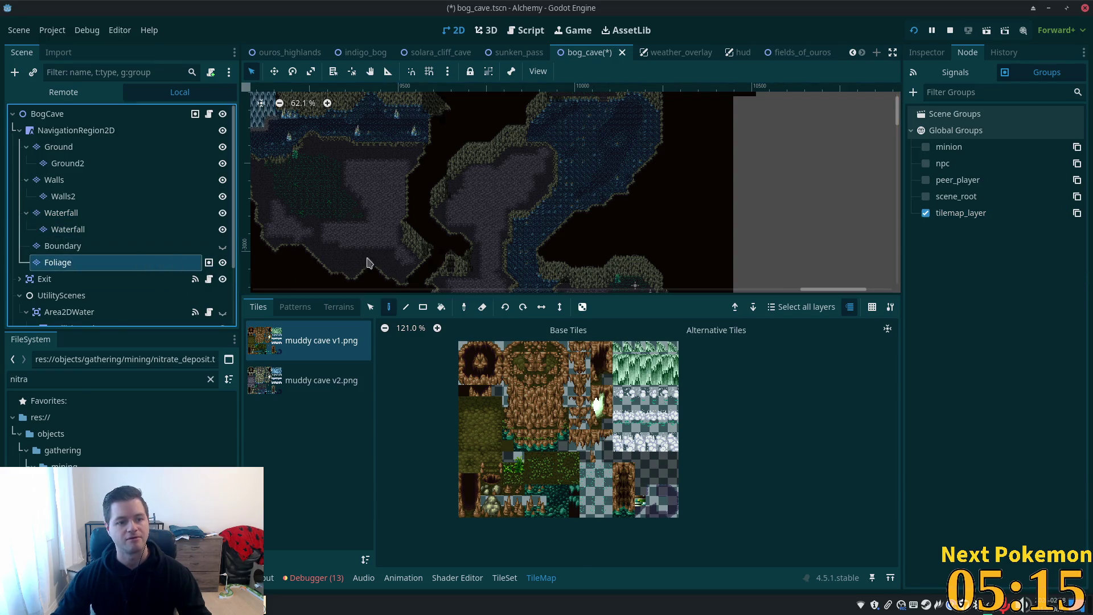
{"action": "left_click", "coordinate": [143, 196]}
{"action": "left_click", "coordinate": [108, 148]}
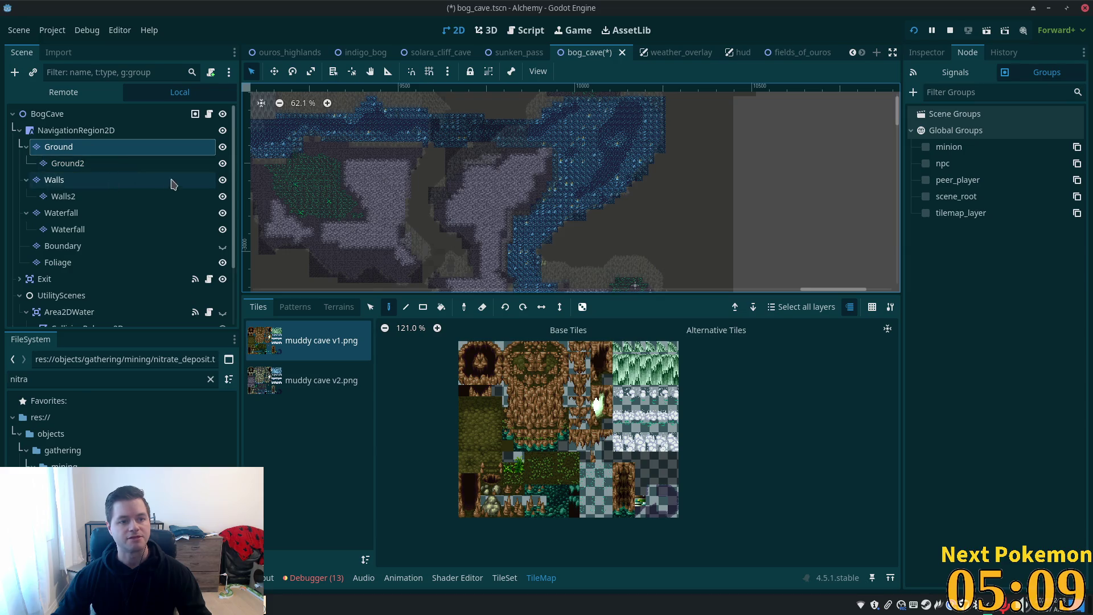
{"action": "left_click", "coordinate": [96, 165], "text": "ctrl"}
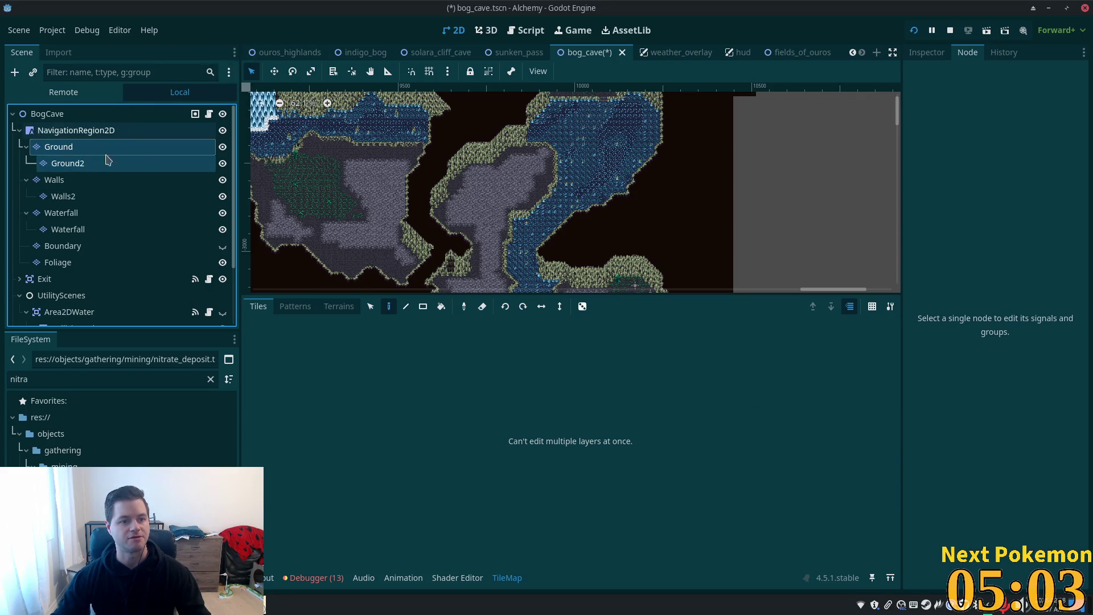
Step: Select the Ground-to-Waterfall layers plus Foliage and filter FileSystem for tilemap
{"action": "left_click", "coordinate": [85, 147]}
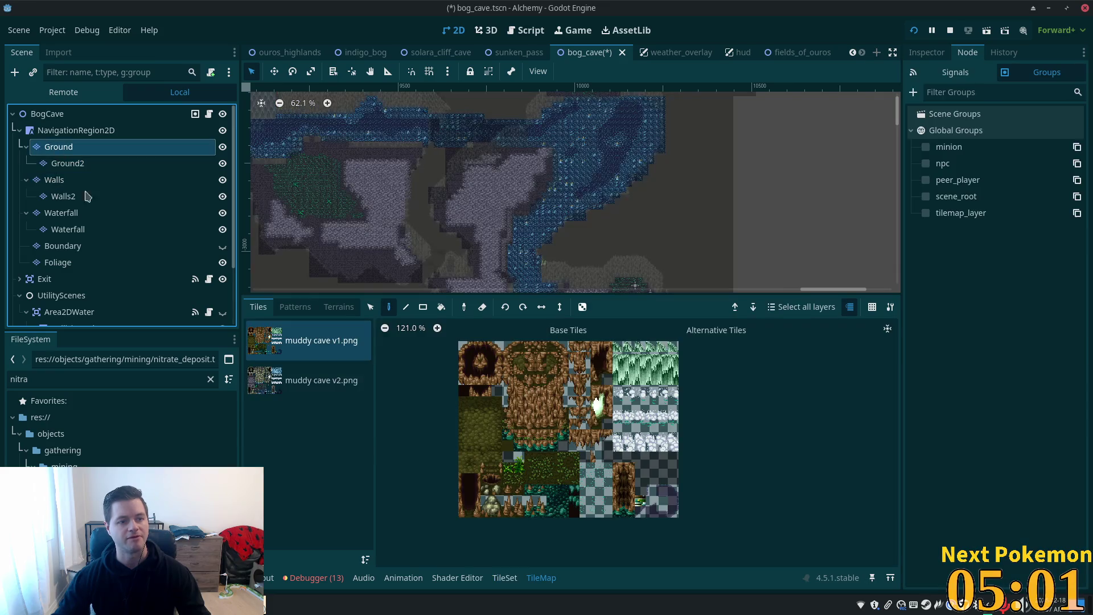
{"action": "left_click", "coordinate": [61, 212], "text": "shift"}
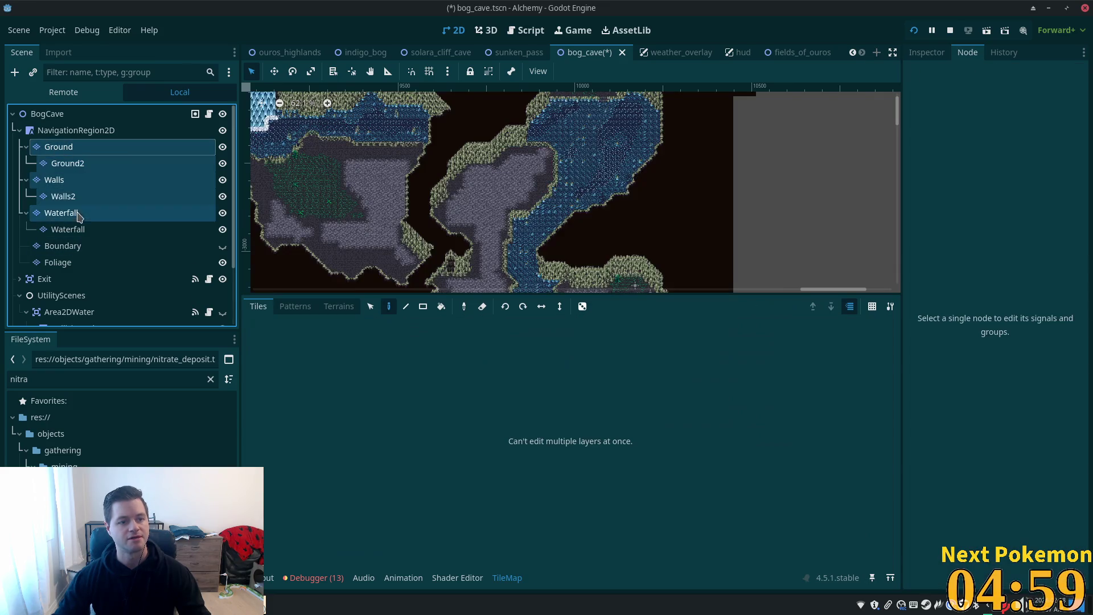
{"action": "left_click", "coordinate": [68, 228], "text": "shift"}
{"action": "left_click", "coordinate": [73, 263], "text": "ctrl"}
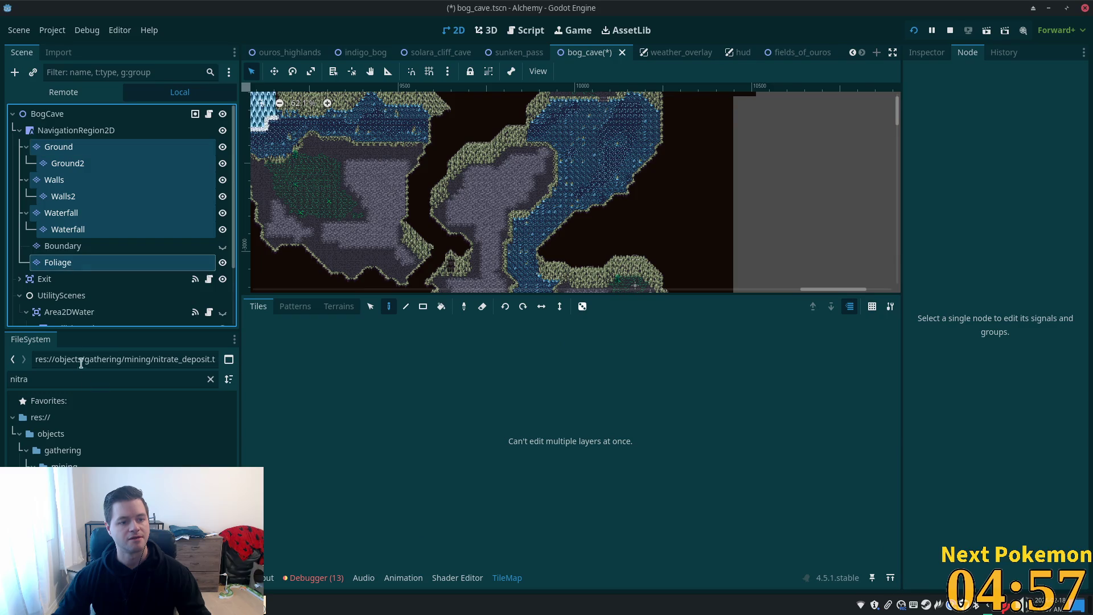
{"action": "left_click", "coordinate": [81, 382]}
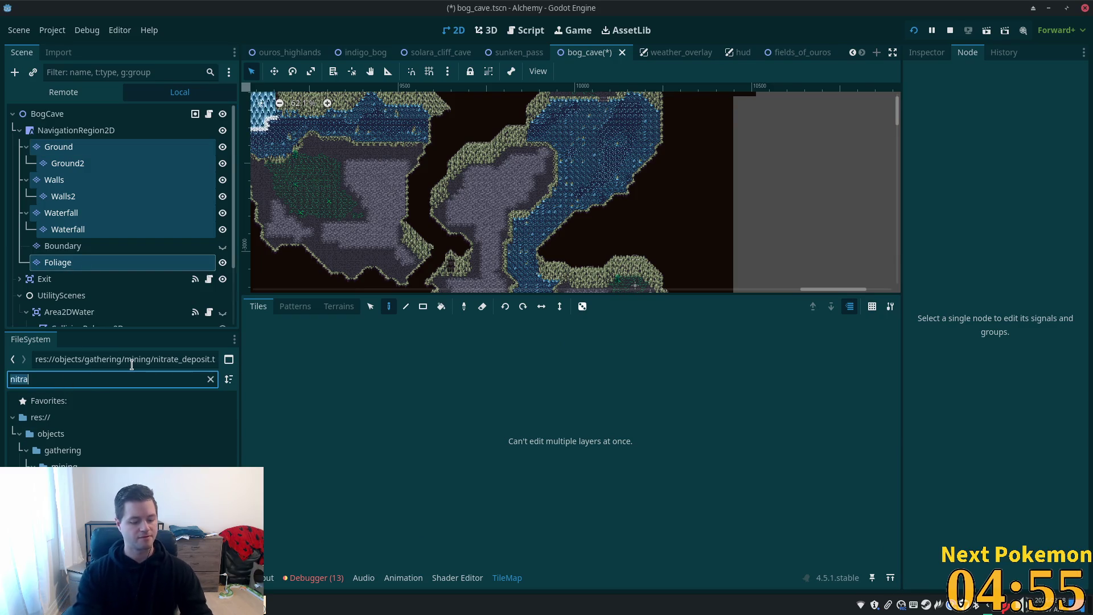
{"action": "key", "text": "ctrl+a"}
{"action": "type", "text": "to;e"}
{"action": "key", "text": "BackSpace"}
{"action": "key", "text": "BackSpace"}
{"action": "key", "text": "BackSpace"}
{"action": "type", "text": "map"}
Step: Attach tilemap_layer.gd to the Ground, Walls and Waterfall layers, keeping Foliage selected
{"action": "left_click_drag", "start_coordinate": [80, 483], "coordinate": [73, 149]}
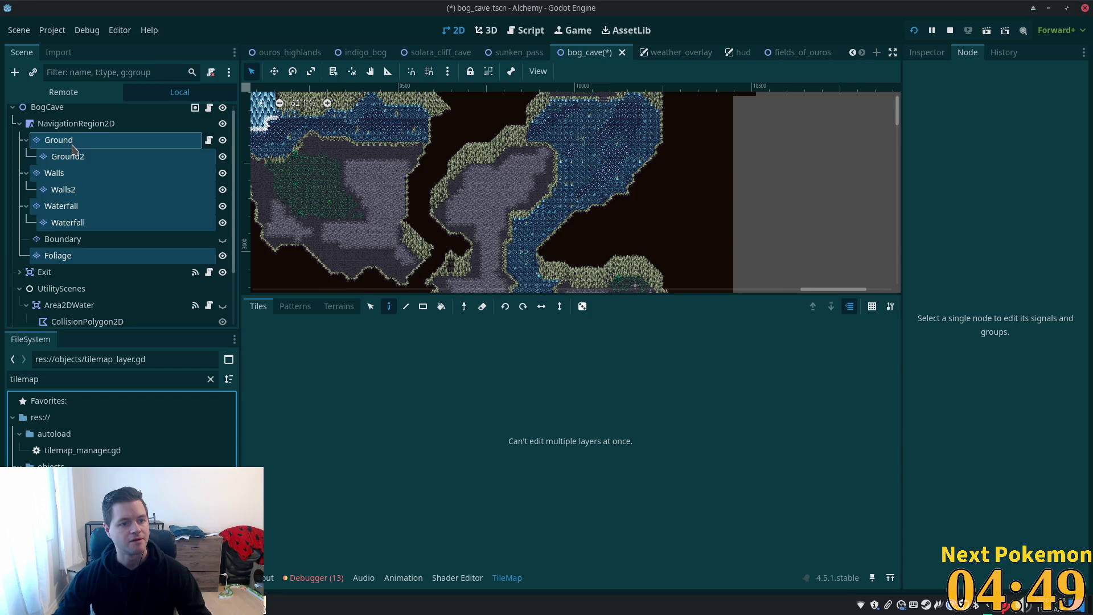
{"action": "left_click_drag", "start_coordinate": [80, 483], "coordinate": [74, 149]}
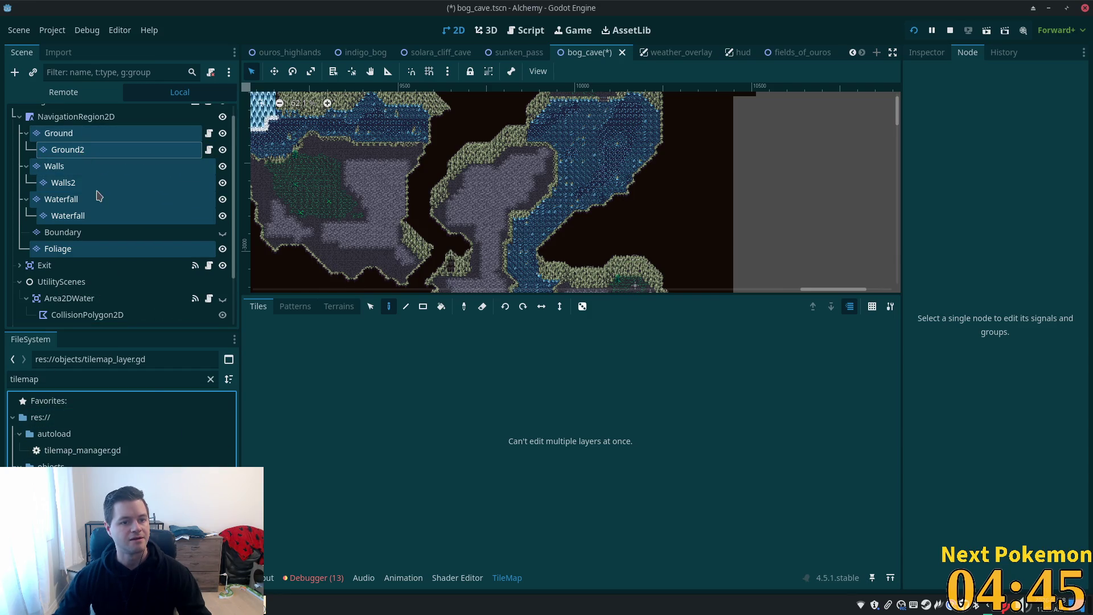
{"action": "mouse_move", "coordinate": [80, 483]}
{"action": "left_mouse_down"}
{"action": "mouse_move", "coordinate": [85, 316]}
{"action": "mouse_move", "coordinate": [73, 166]}
{"action": "mouse_move", "coordinate": [85, 348]}
{"action": "mouse_move", "coordinate": [85, 200]}
{"action": "mouse_move", "coordinate": [52, 181]}
{"action": "mouse_move", "coordinate": [86, 342]}
{"action": "mouse_move", "coordinate": [57, 189]}
{"action": "left_mouse_up"}
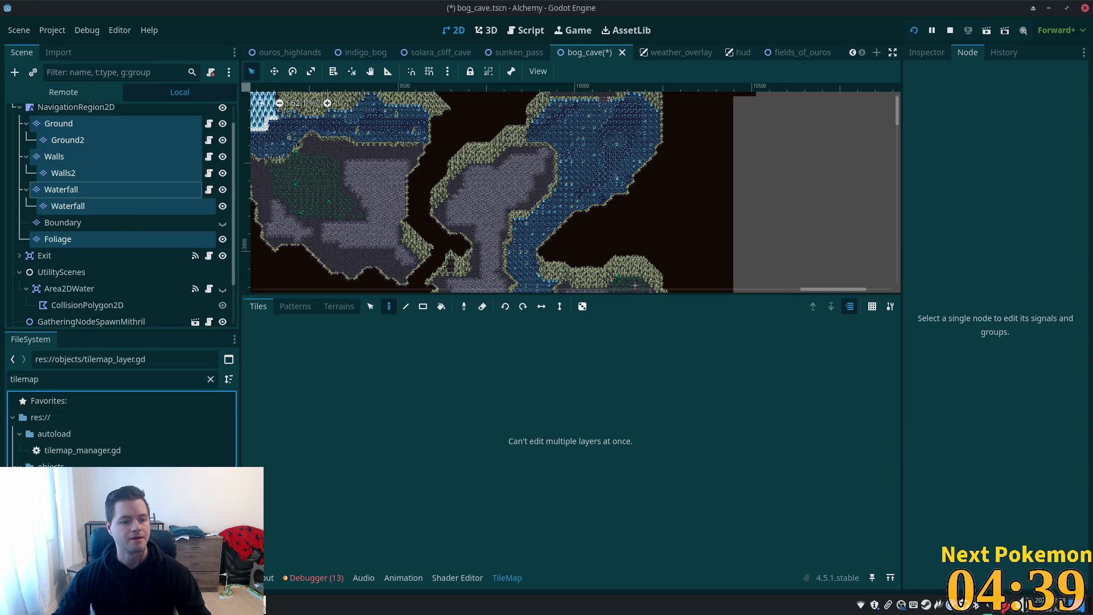
{"action": "mouse_move", "coordinate": [80, 483]}
{"action": "left_mouse_down"}
{"action": "mouse_move", "coordinate": [108, 232]}
{"action": "mouse_move", "coordinate": [94, 206]}
{"action": "mouse_move", "coordinate": [66, 201]}
{"action": "left_mouse_up"}
{"action": "left_click", "coordinate": [66, 231], "text": "ctrl"}
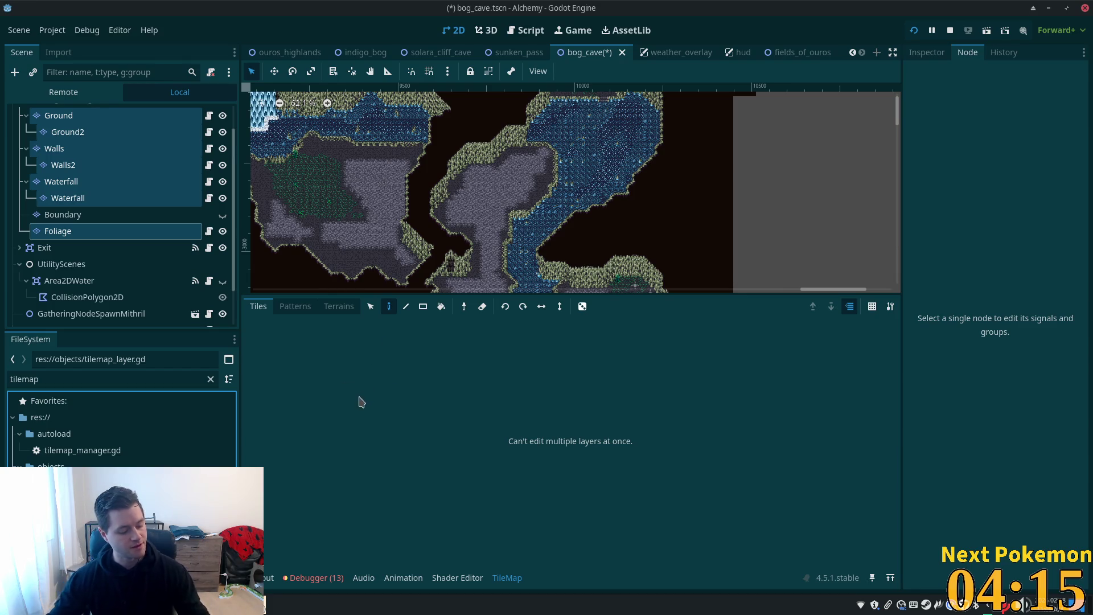
Step: Save the bog_cave scene, enlarge the map view and switch to indigo_bog
{"action": "key", "text": "ctrl+s"}
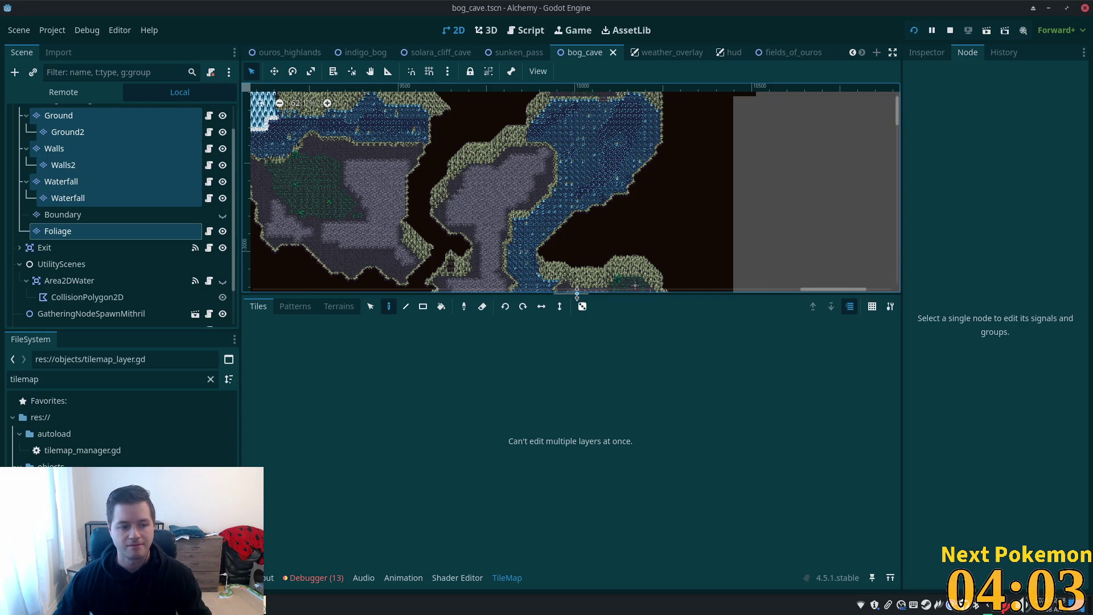
{"action": "left_click_drag", "start_coordinate": [577, 293], "coordinate": [577, 408]}
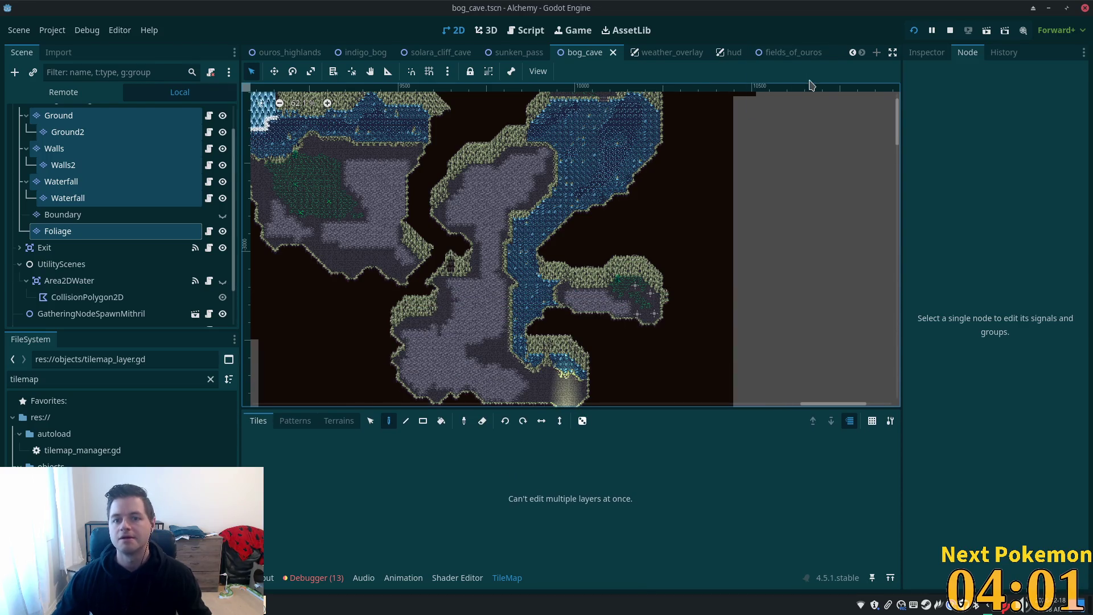
{"action": "left_click", "coordinate": [355, 52]}
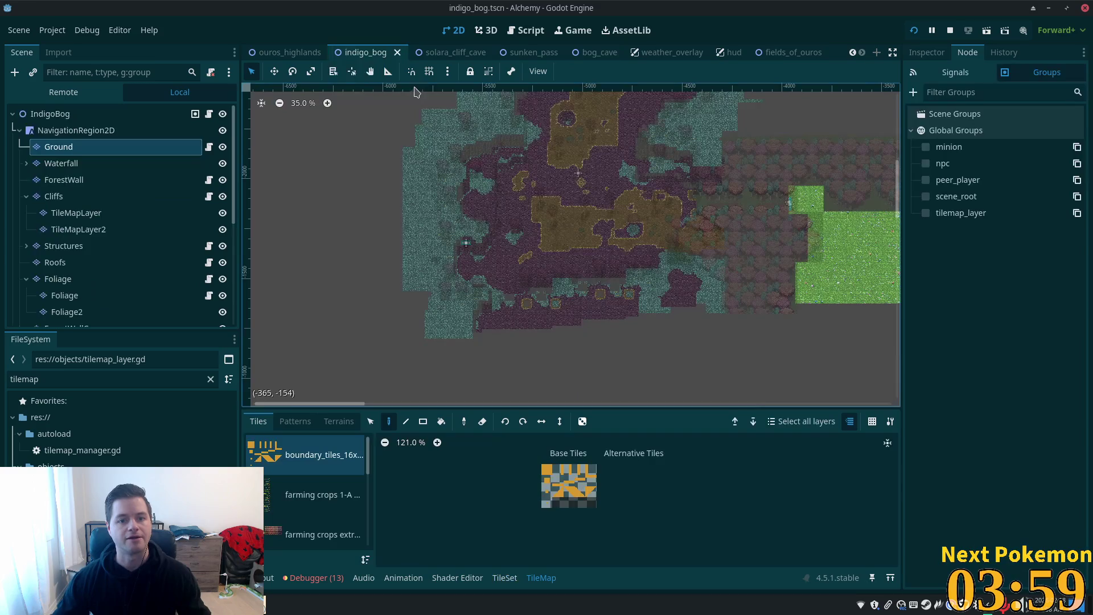
{"action": "scroll", "coordinate": [567, 238], "scroll_direction": "up", "scroll_amount": 5}
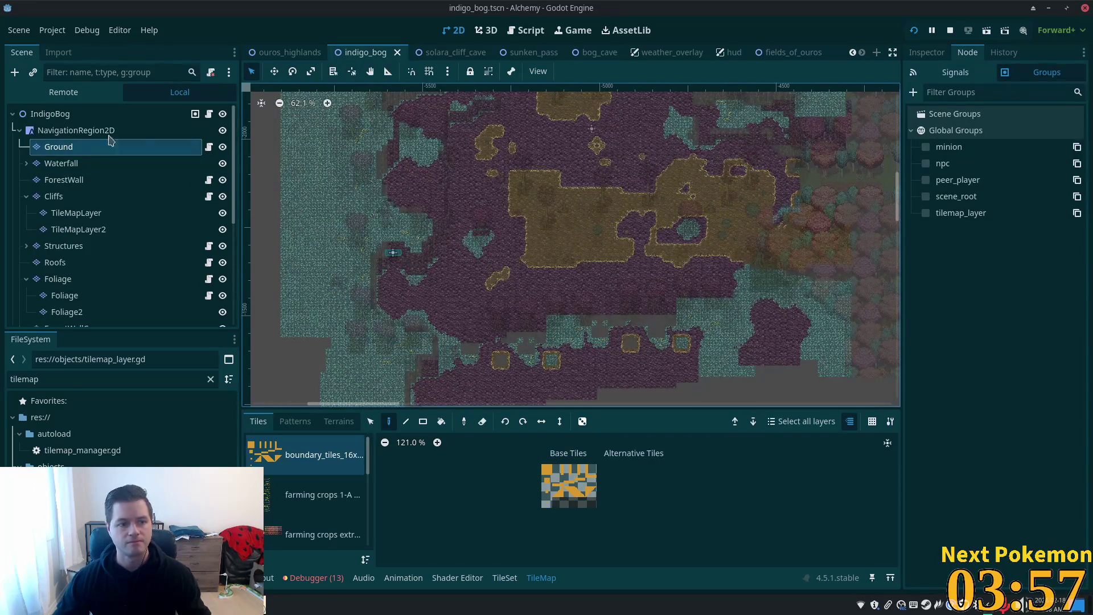
{"action": "scroll", "coordinate": [592, 244], "scroll_direction": "up", "scroll_amount": 3}
{"action": "scroll", "coordinate": [586, 245], "scroll_direction": "down", "scroll_amount": 2}
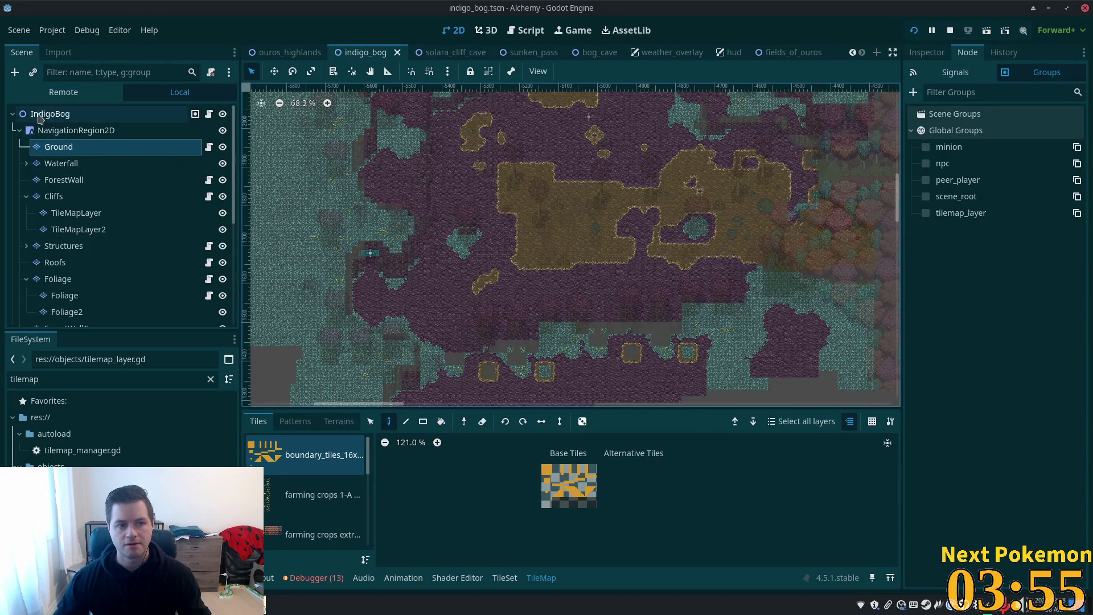
{"action": "left_click", "coordinate": [34, 113]}
{"action": "scroll", "coordinate": [630, 301], "scroll_direction": "up", "scroll_amount": 5}
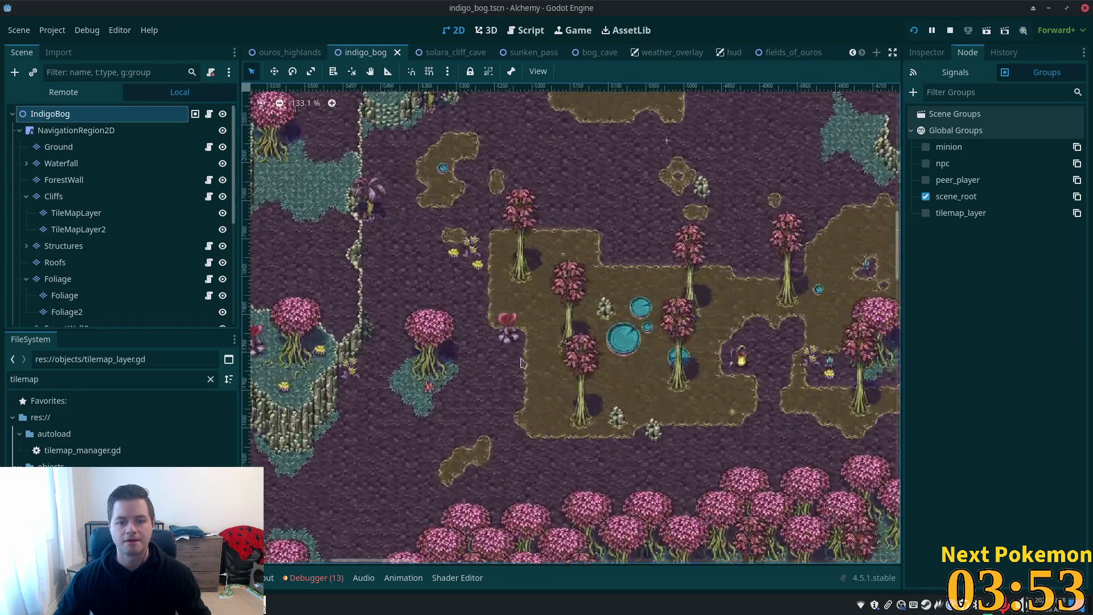
{"action": "scroll", "coordinate": [542, 367], "scroll_direction": "up", "scroll_amount": 4}
{"action": "left_click_drag", "start_coordinate": [543, 367], "coordinate": [590, 262]}
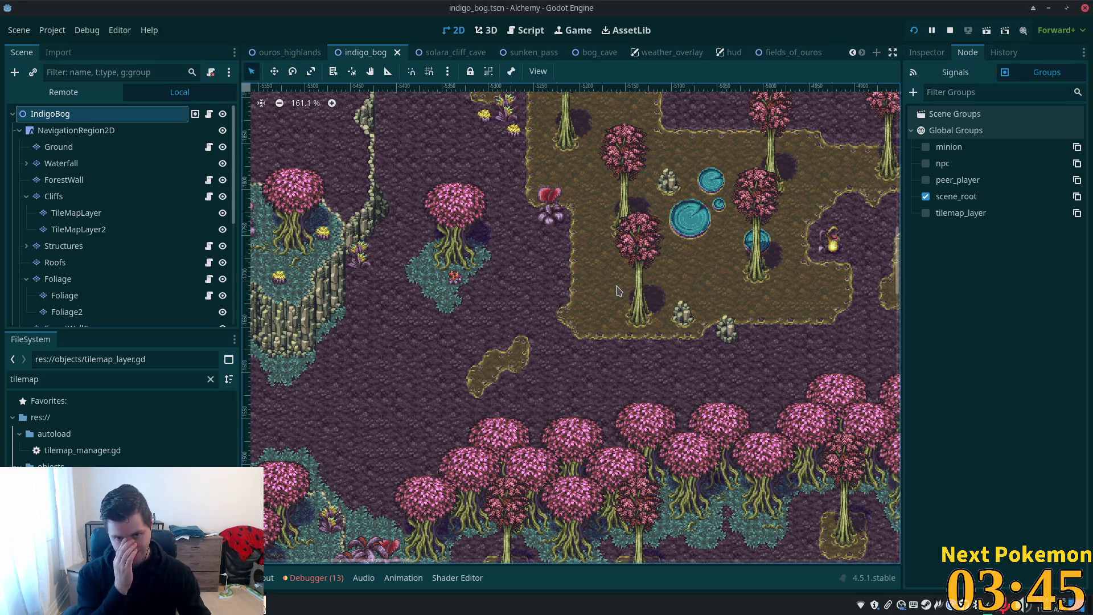
{"action": "left_click", "coordinate": [116, 147]}
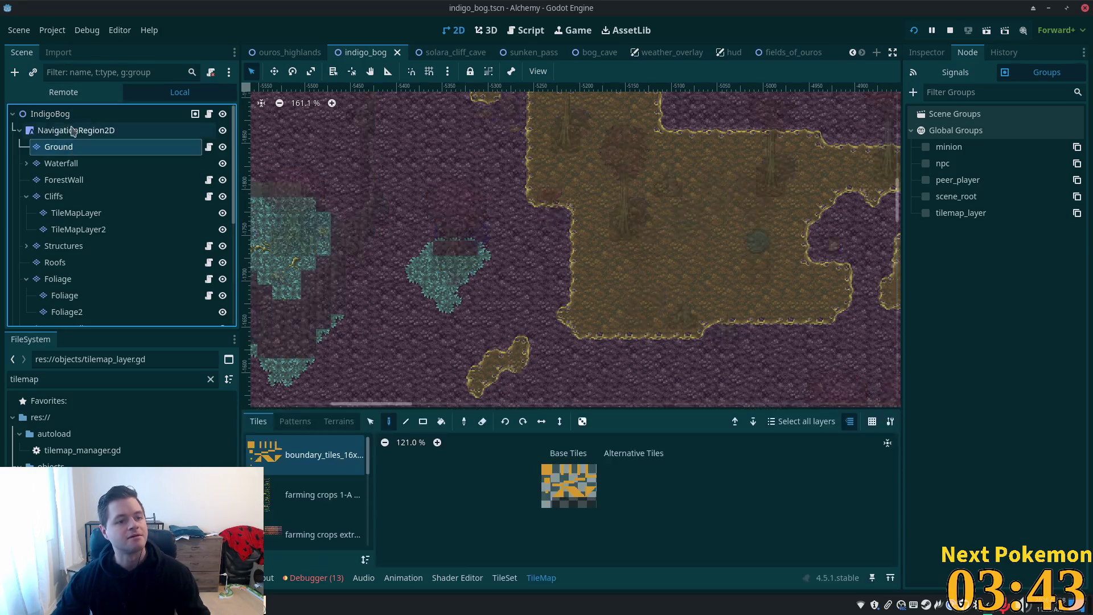
{"action": "key", "text": "ctrl+a"}
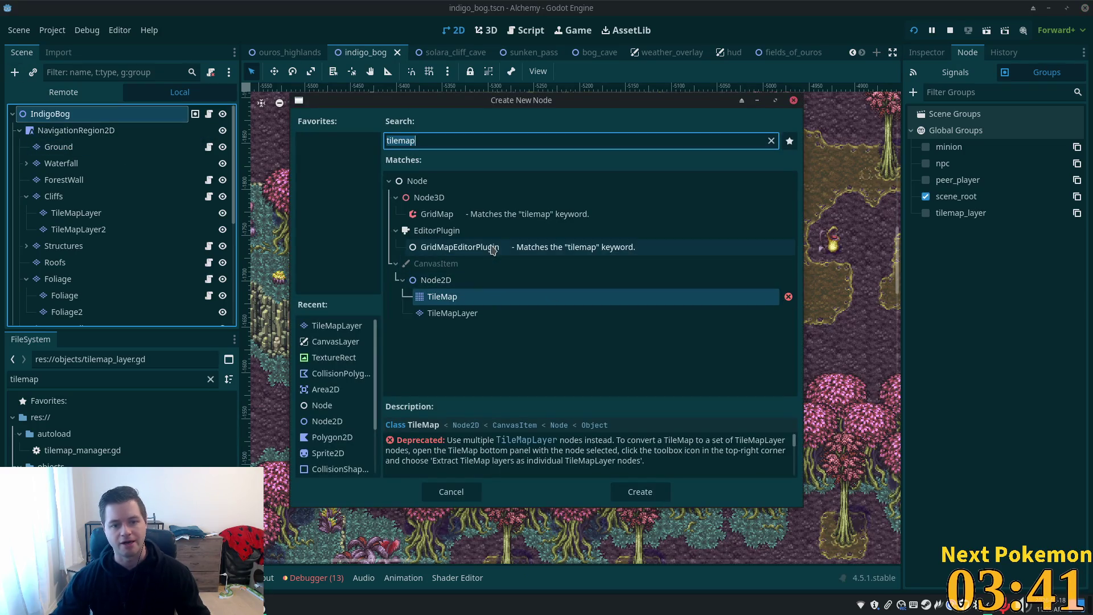
{"action": "left_click", "coordinate": [436, 280]}
{"action": "key", "text": "Return"}
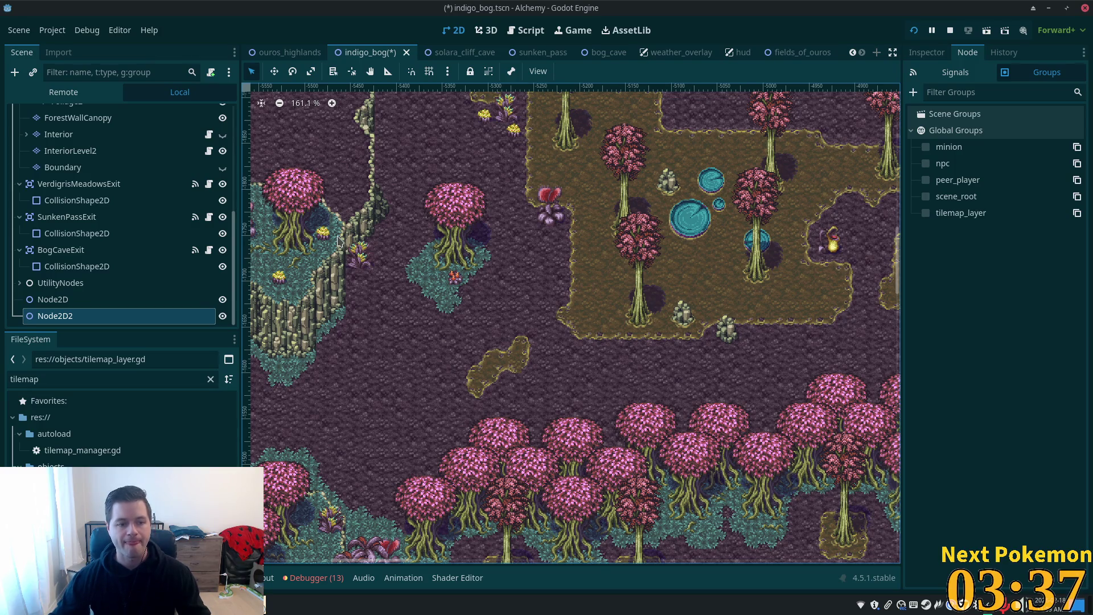
{"action": "key", "text": "ctrl+z"}
{"action": "left_click", "coordinate": [131, 319]}
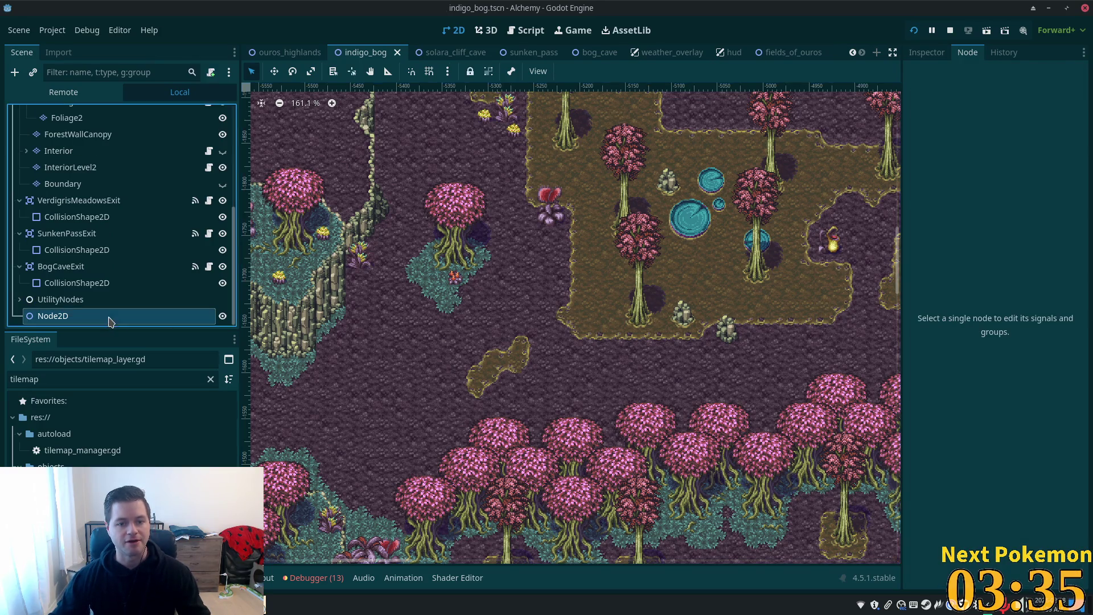
{"action": "scroll", "coordinate": [532, 255], "scroll_direction": "down", "scroll_amount": 5}
{"action": "scroll", "coordinate": [532, 255], "scroll_direction": "up", "scroll_amount": 3}
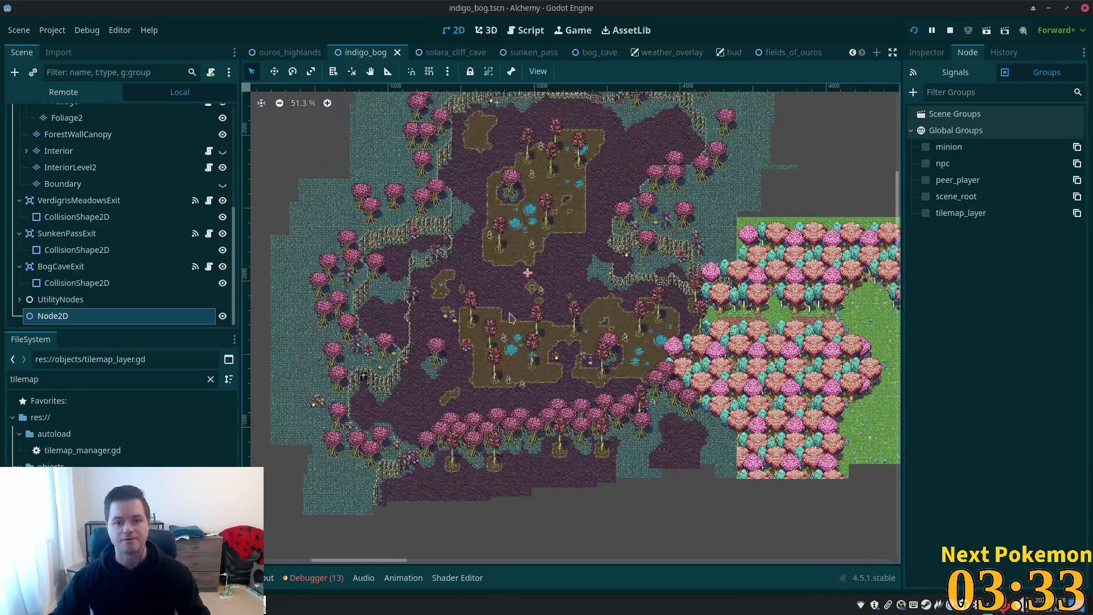
{"action": "scroll", "coordinate": [454, 346], "scroll_direction": "up", "scroll_amount": 1}
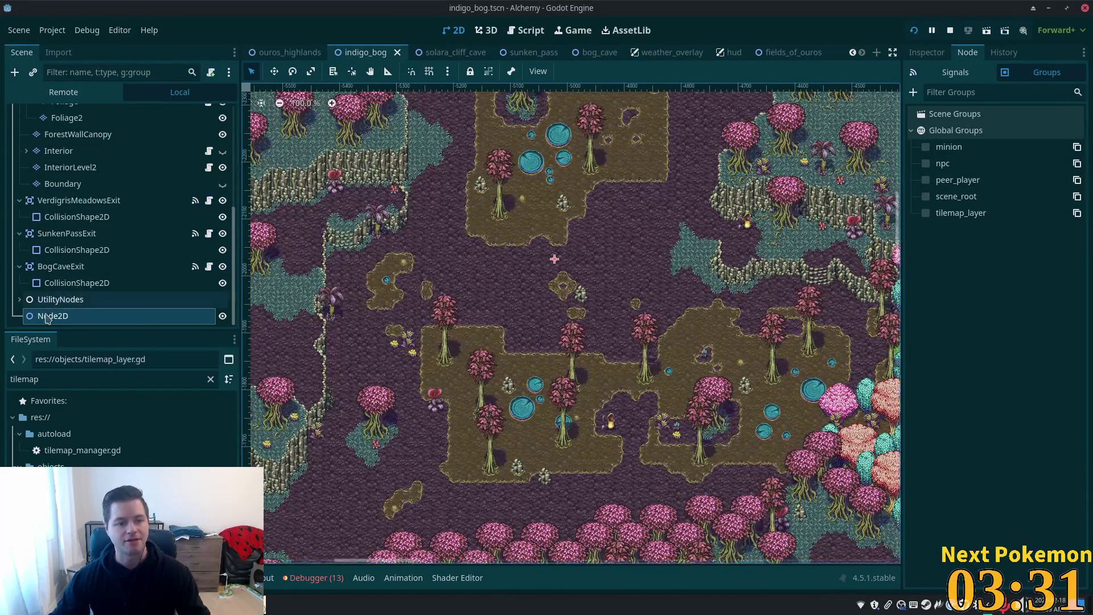
Step: Delete the empty Node2D node and confirm its removal
{"action": "right_click", "coordinate": [45, 316]}
{"action": "left_click", "coordinate": [92, 560]}
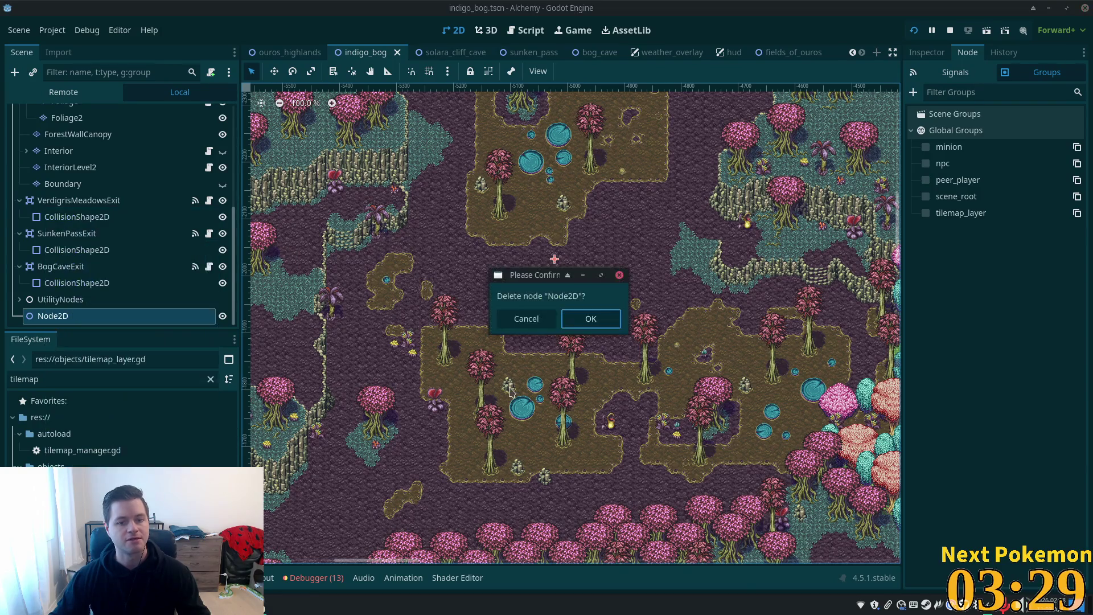
{"action": "key", "text": "Return"}
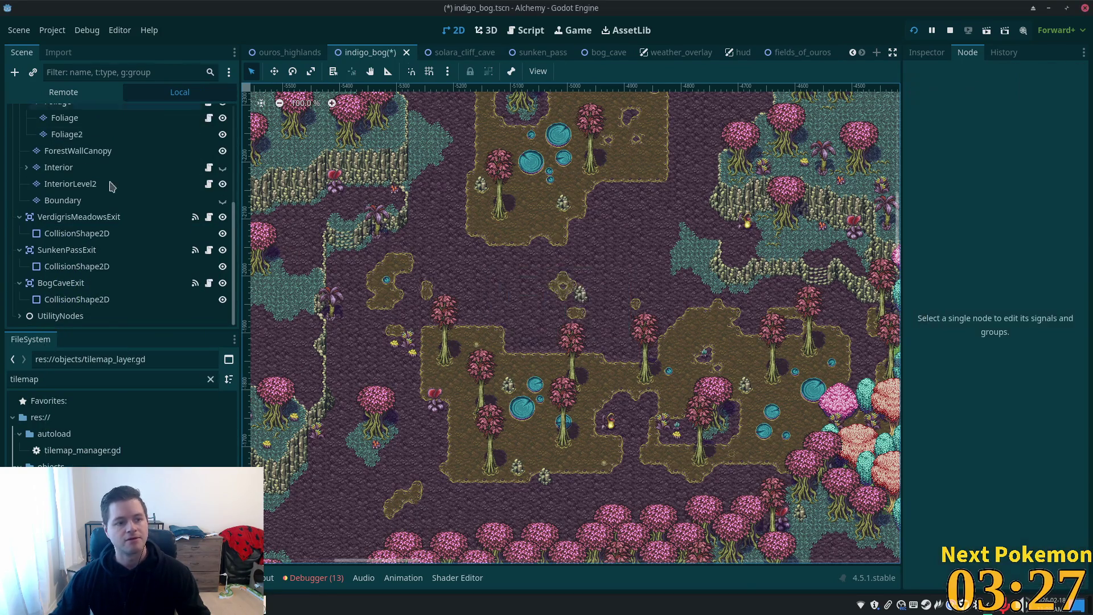
{"action": "scroll", "coordinate": [738, 130], "scroll_direction": "up", "scroll_amount": 4}
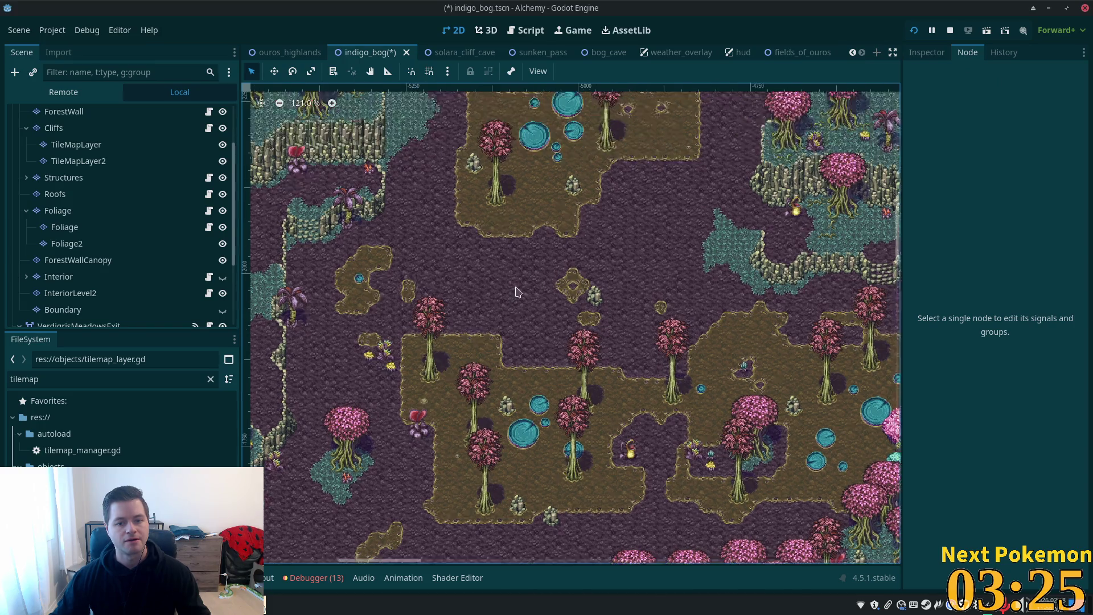
{"action": "scroll", "coordinate": [534, 388], "scroll_direction": "up", "scroll_amount": 5}
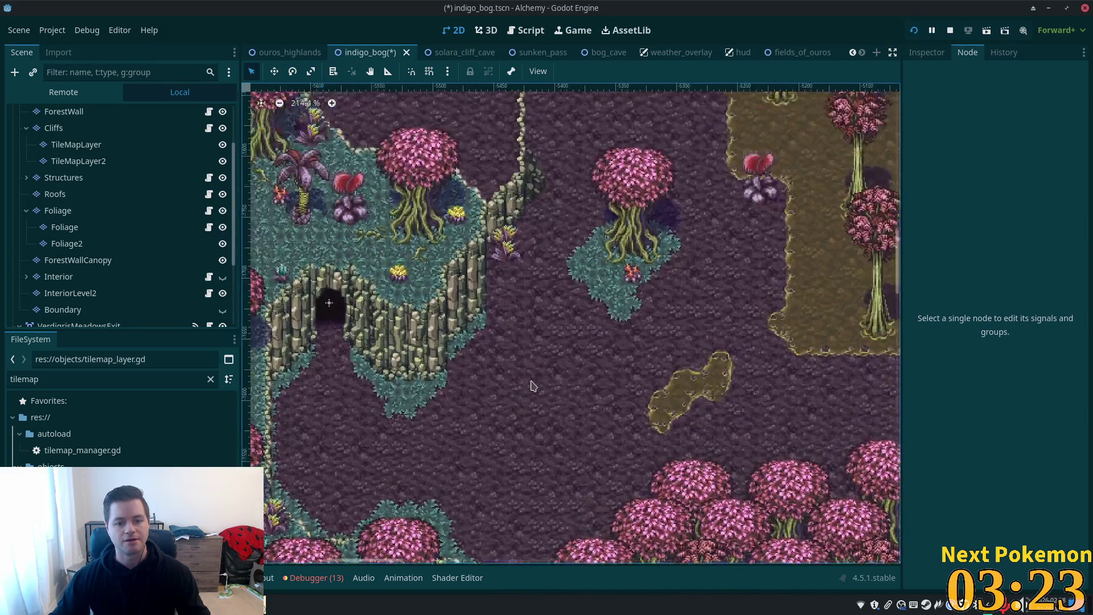
{"action": "scroll", "coordinate": [507, 321], "scroll_direction": "down", "scroll_amount": 2}
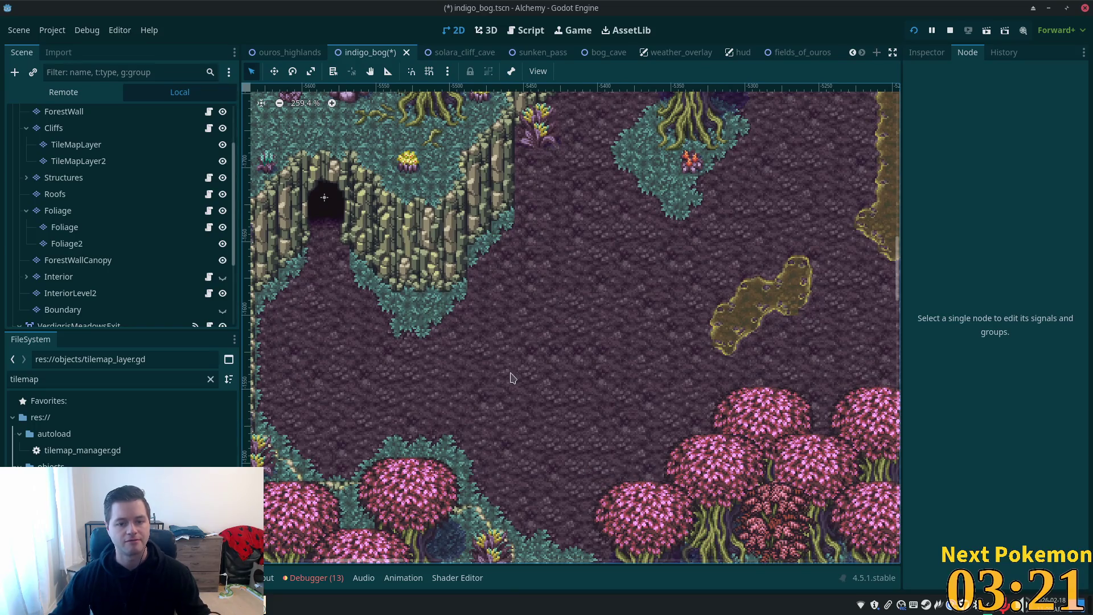
Step: Check the running game window, then return to the map and right-click a canvas spot
{"action": "key", "text": "alt+Tab"}
{"action": "left_click", "coordinate": [270, 610]}
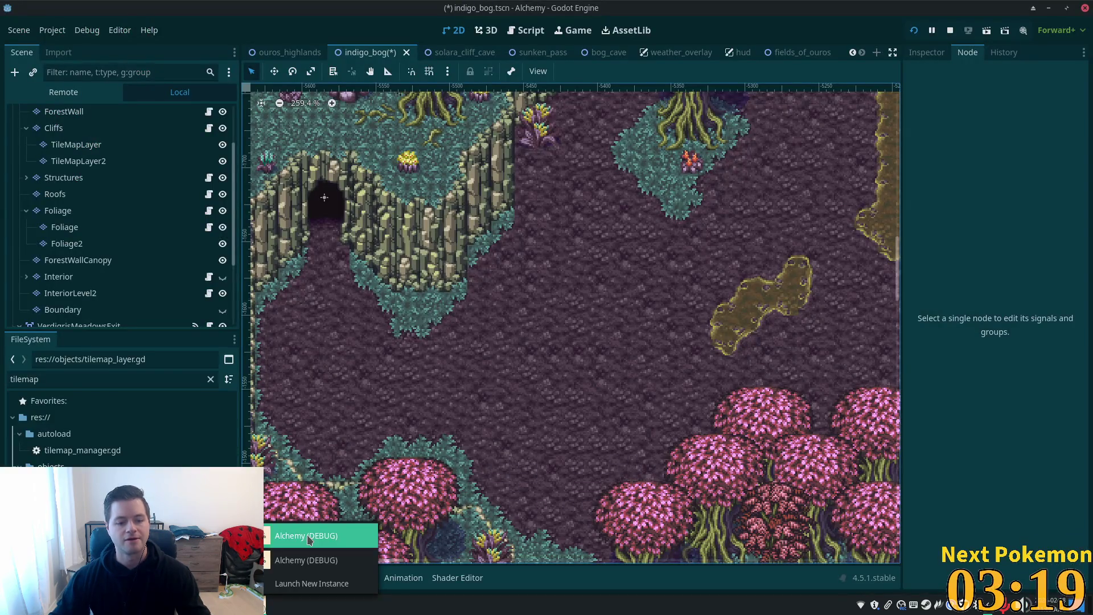
{"action": "left_click", "coordinate": [307, 543]}
{"action": "left_click", "coordinate": [308, 542]}
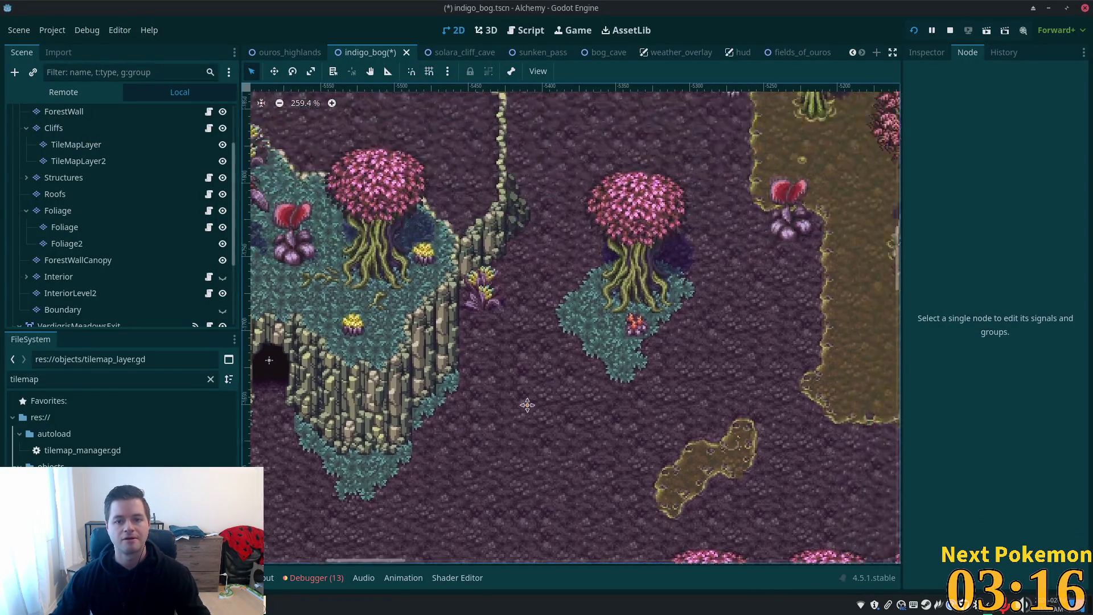
{"action": "scroll", "coordinate": [520, 237], "scroll_direction": "up", "scroll_amount": 5}
{"action": "scroll", "coordinate": [520, 237], "scroll_direction": "right", "scroll_amount": 2}
{"action": "right_click", "coordinate": [524, 236]}
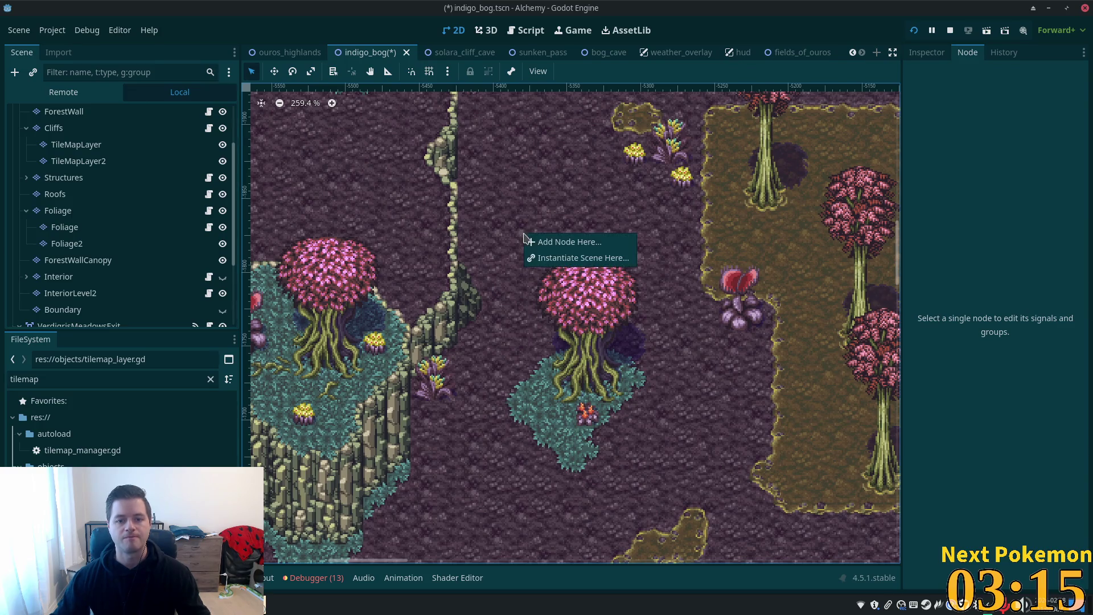
Step: Add a Node2D at the chosen map spot and create a PointLight2D child under it
{"action": "left_click", "coordinate": [568, 242]}
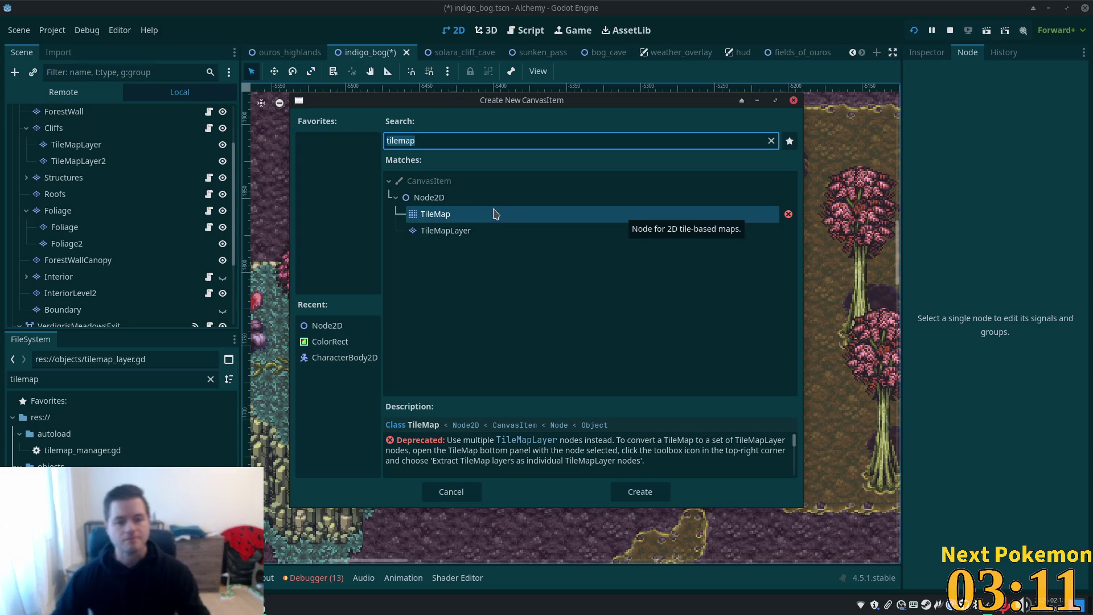
{"action": "double_click", "coordinate": [470, 202]}
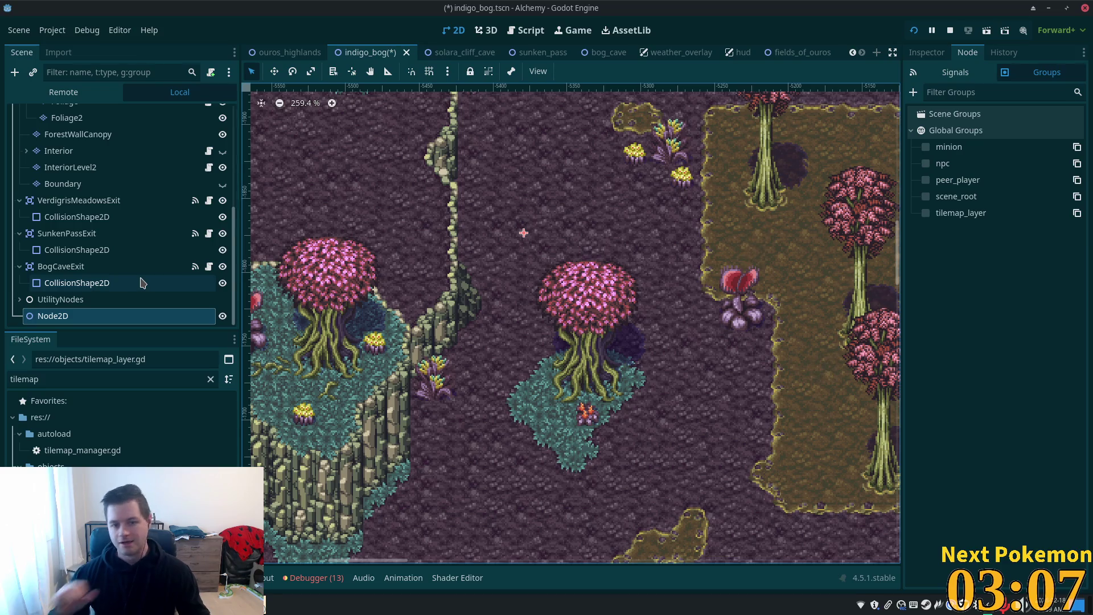
{"action": "left_click", "coordinate": [15, 72]}
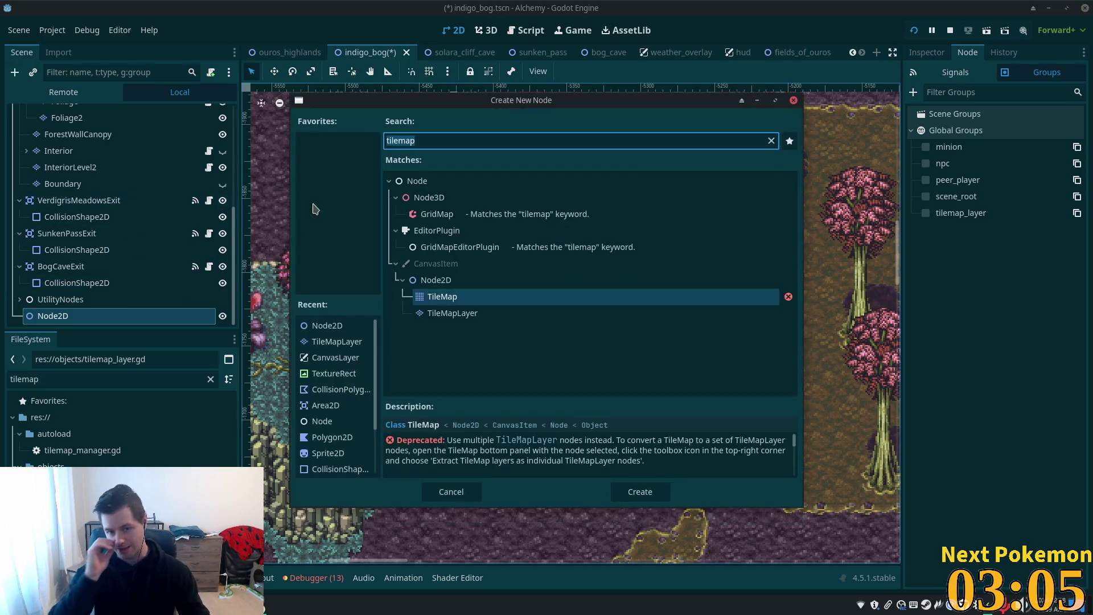
{"action": "type", "text": "lihjy"}
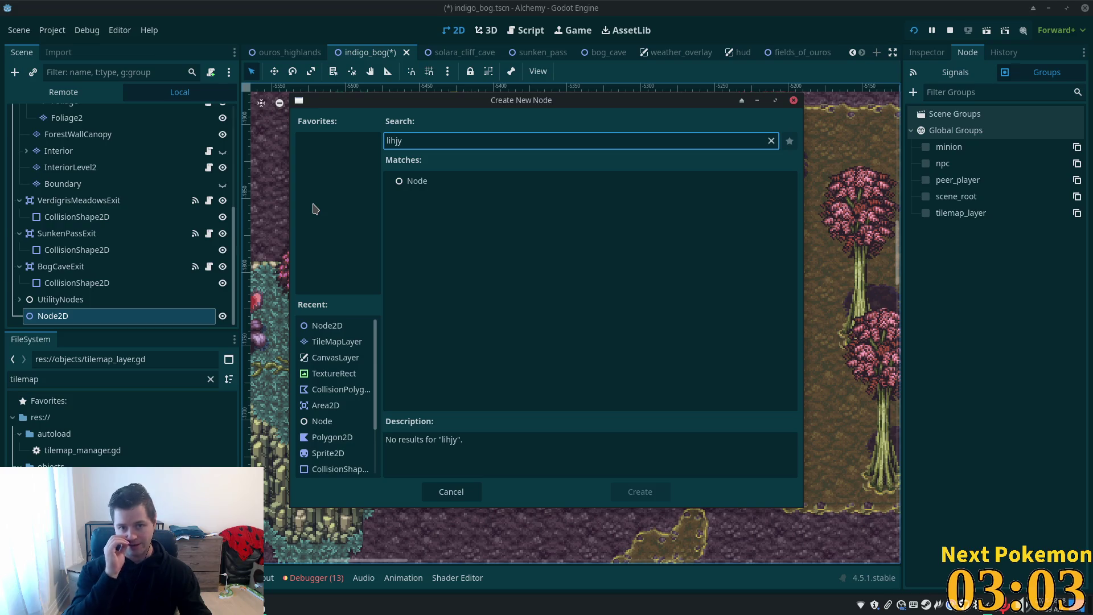
{"action": "key", "text": "BackSpace"}
{"action": "key", "text": "BackSpace"}
{"action": "key", "text": "BackSpace"}
{"action": "type", "text": "ight"}
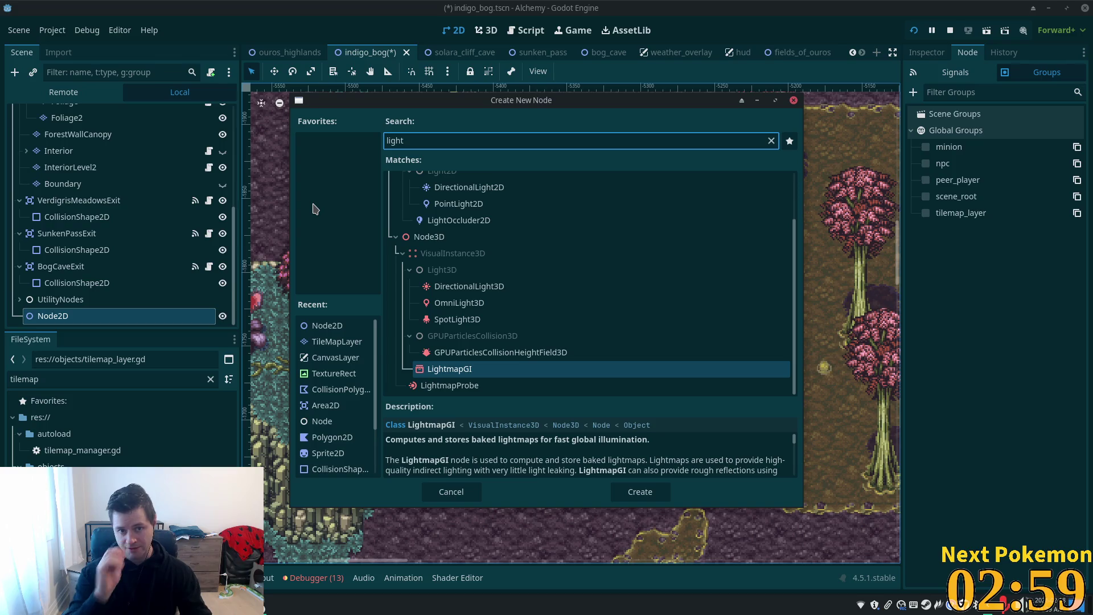
{"action": "scroll", "coordinate": [513, 240], "scroll_direction": "up", "scroll_amount": 3}
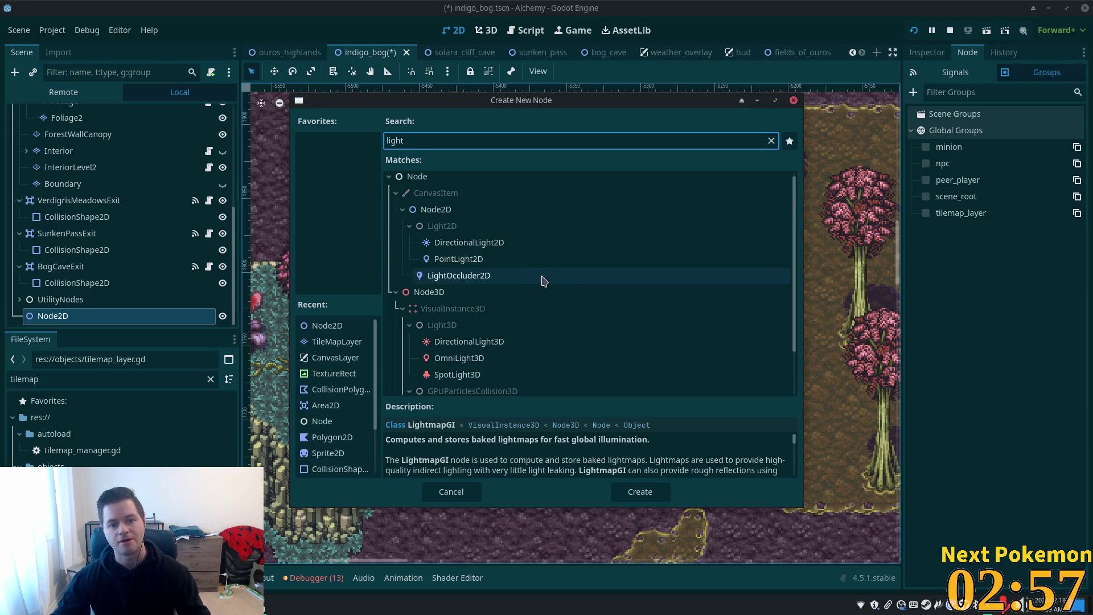
{"action": "double_click", "coordinate": [477, 266]}
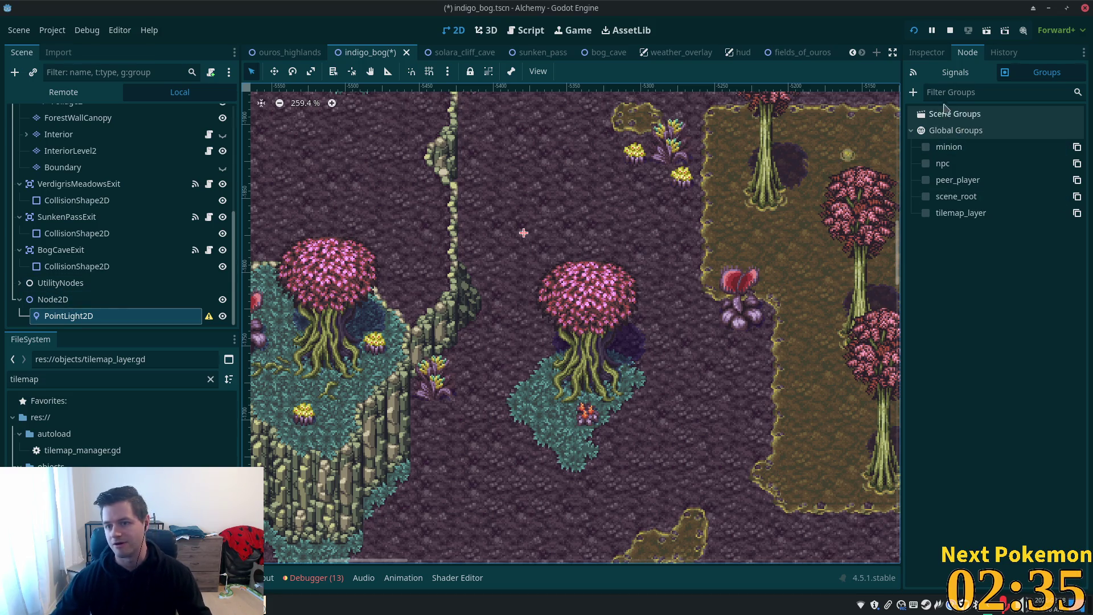
{"action": "left_click", "coordinate": [927, 52]}
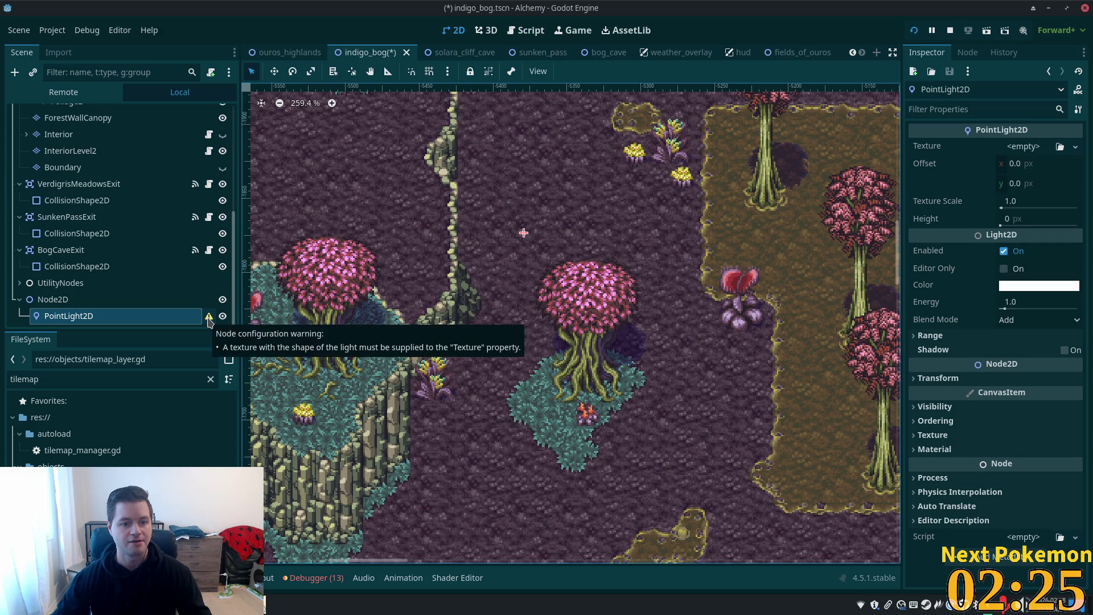
Step: Assign the point-light texture from FileSystem, then set Energy 1.85 and Texture Scale 0.24
{"action": "left_click", "coordinate": [72, 380]}
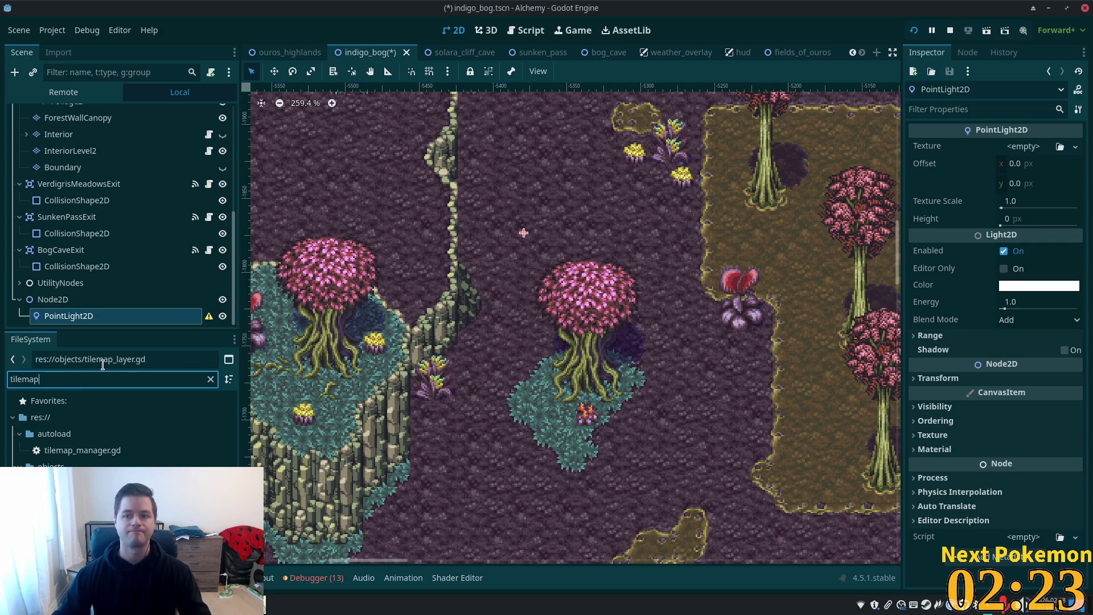
{"action": "type", "text": "light"}
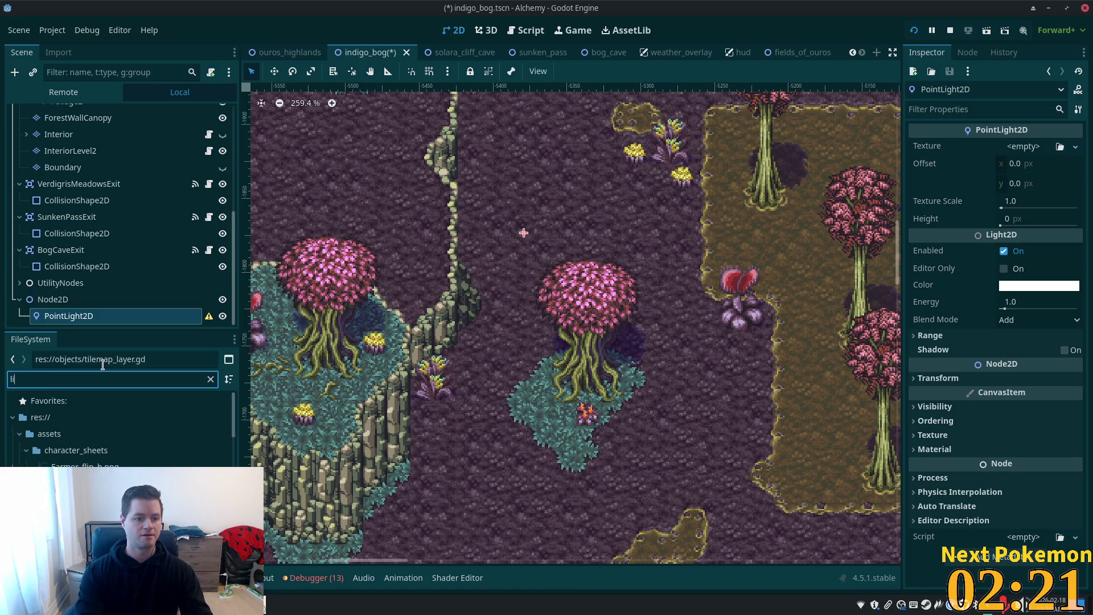
{"action": "left_click_drag", "start_coordinate": [114, 466], "coordinate": [1013, 149]}
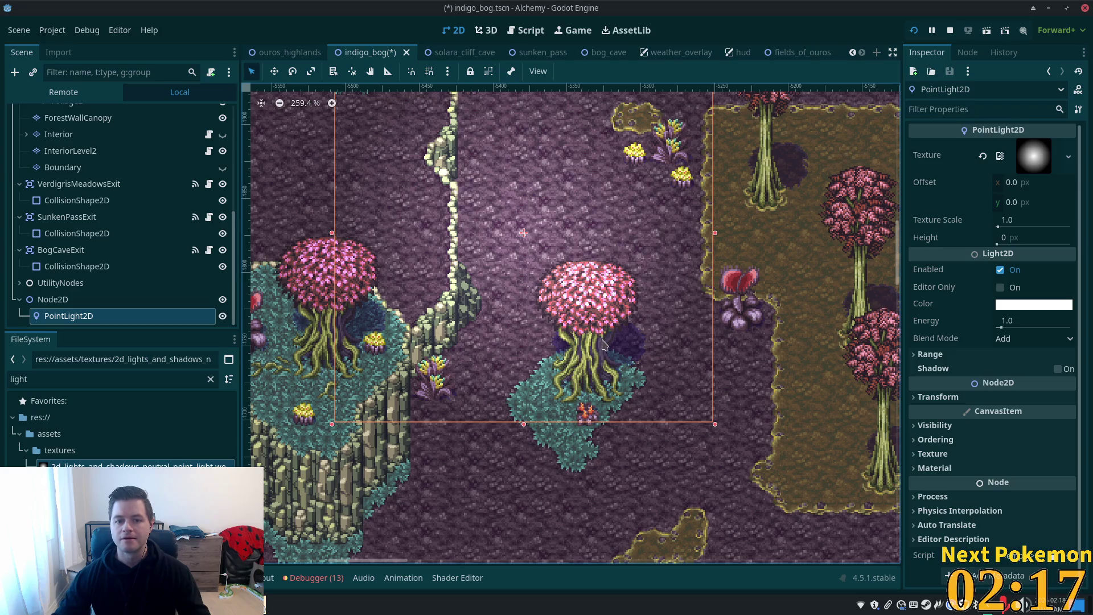
{"action": "scroll", "coordinate": [575, 244], "scroll_direction": "up", "scroll_amount": 4}
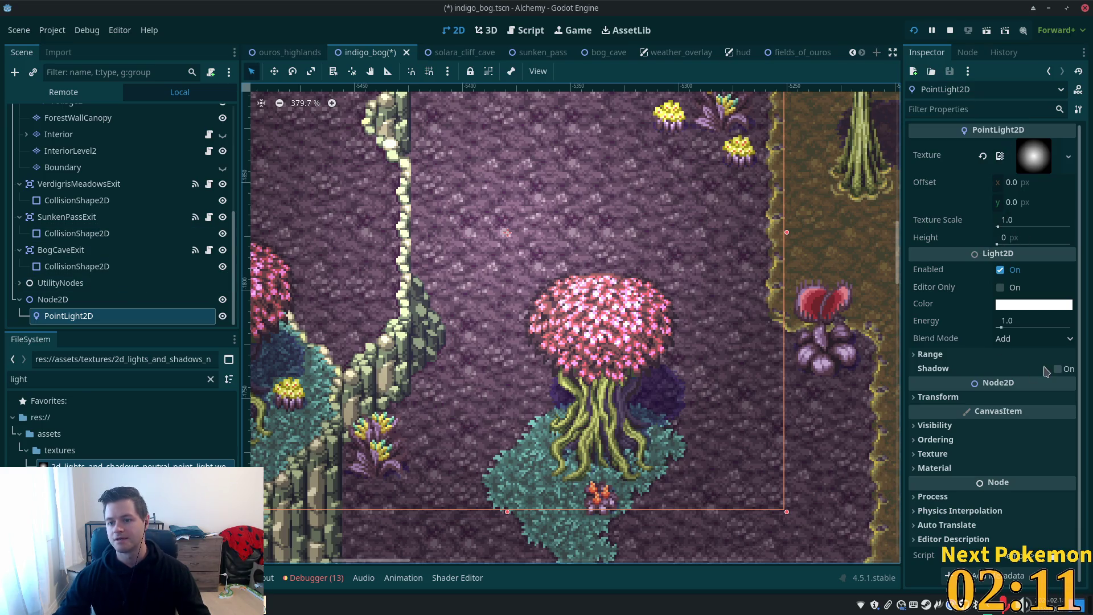
{"action": "left_click_drag", "start_coordinate": [1002, 328], "coordinate": [1006, 330]}
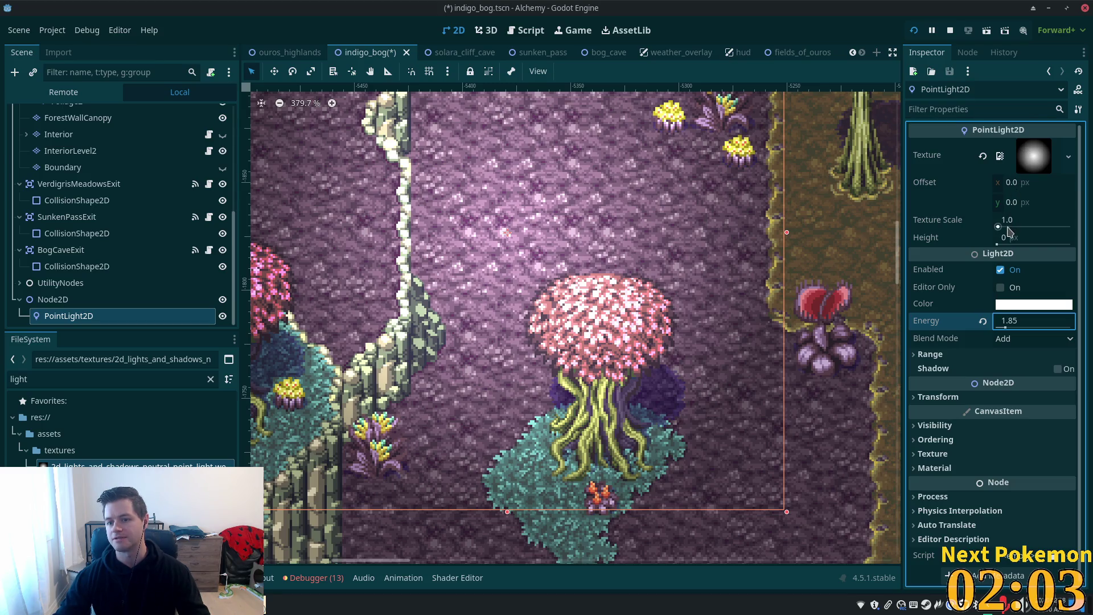
{"action": "left_click_drag", "start_coordinate": [1001, 230], "coordinate": [999, 227]}
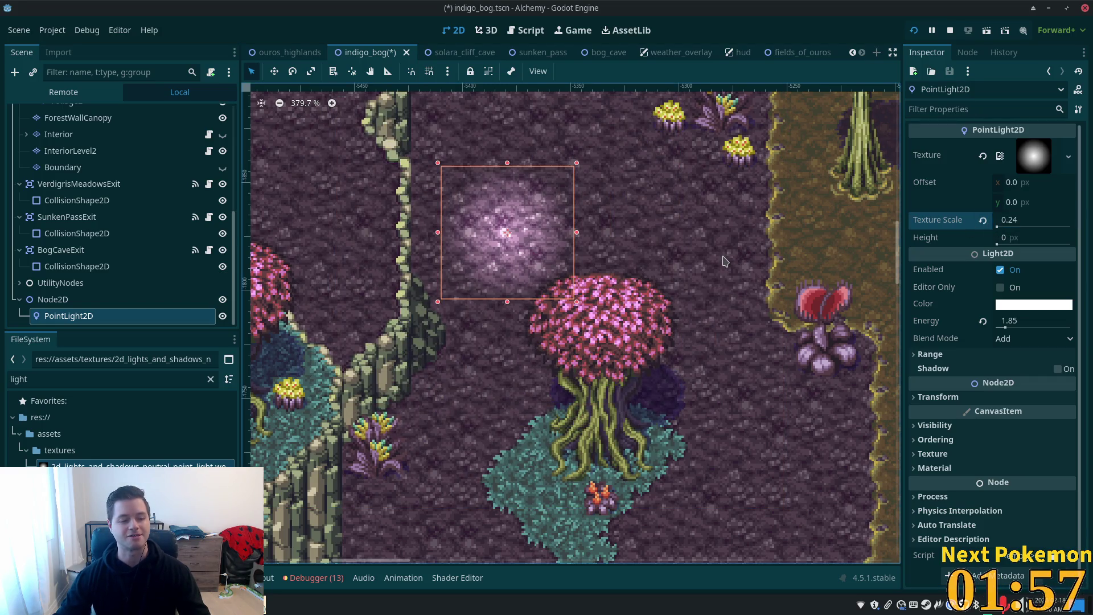
Step: Save indigo_bog, run the project and view the glow in the Indigo Bog window
{"action": "key", "text": "ctrl+s"}
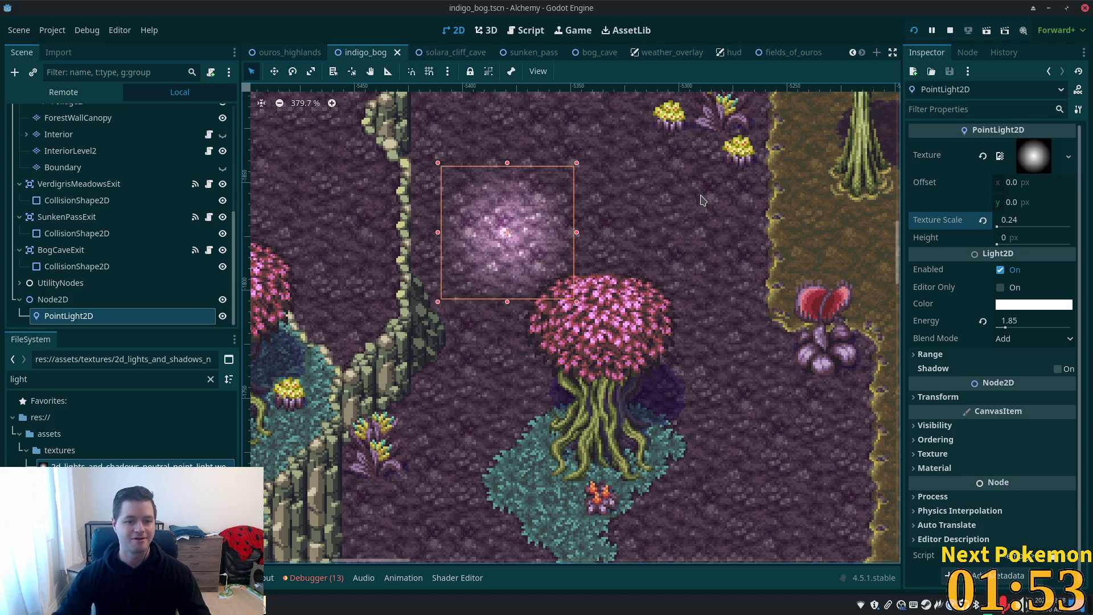
{"action": "left_click", "coordinate": [915, 31]}
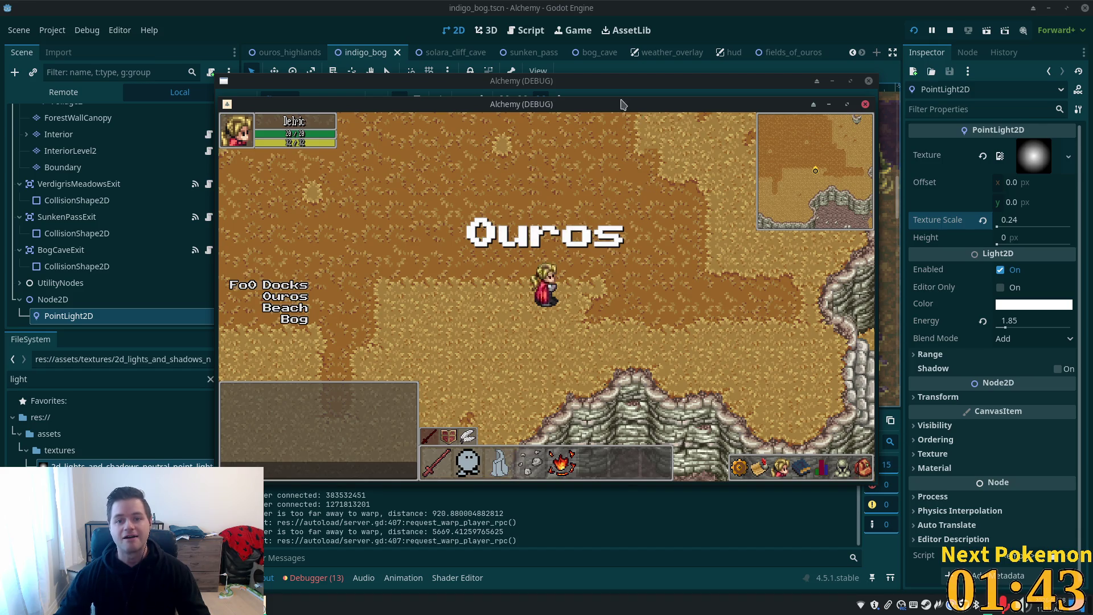
{"action": "left_click_drag", "start_coordinate": [623, 105], "coordinate": [815, 229]}
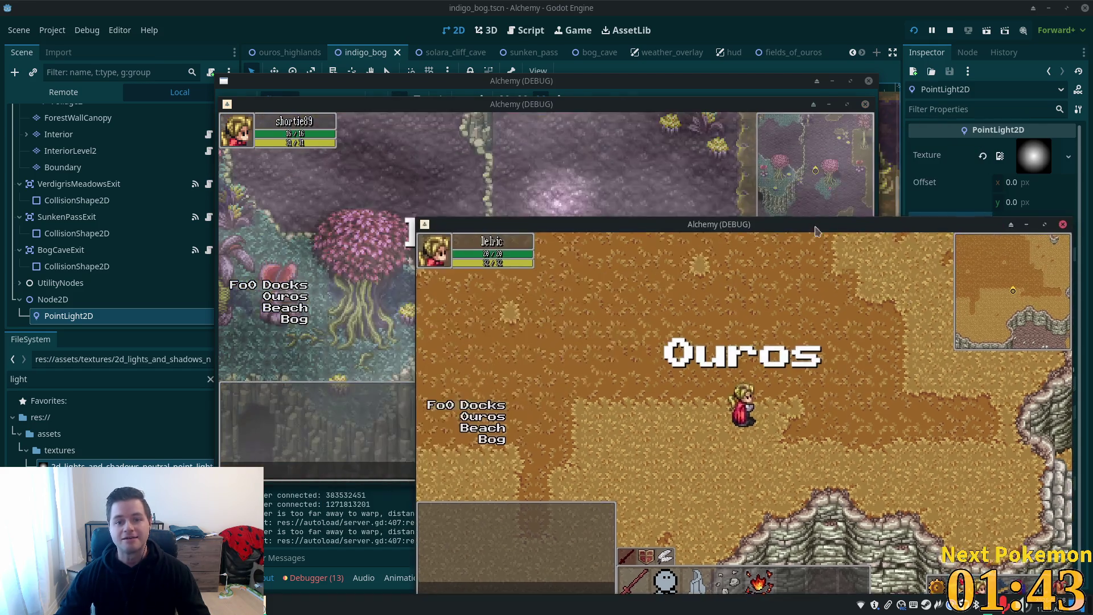
{"action": "left_click", "coordinate": [621, 206]}
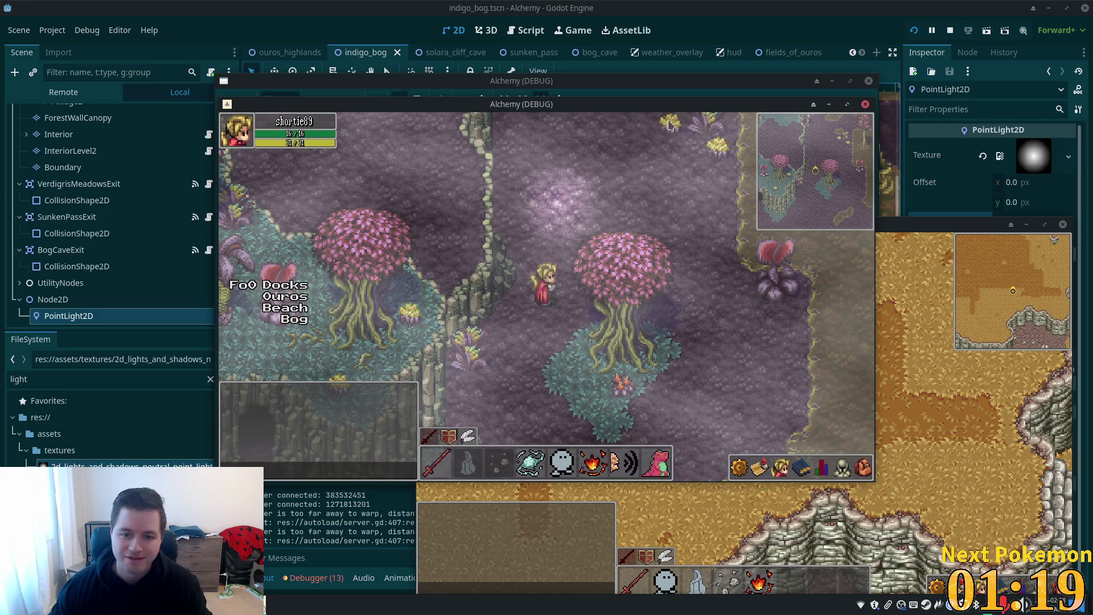
{"action": "key", "text": "alt+Tab"}
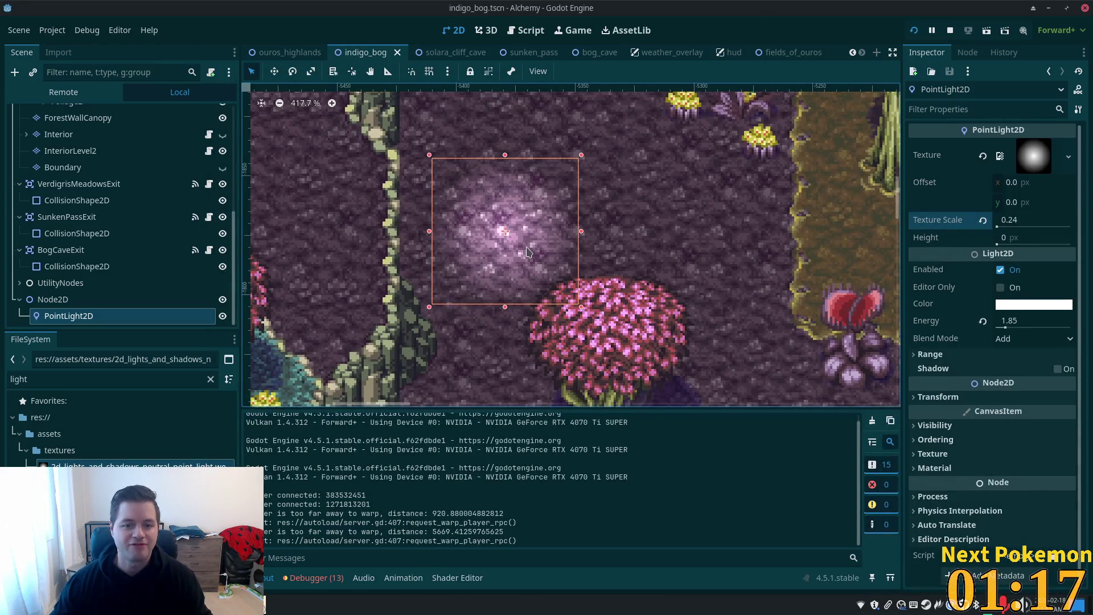
Step: Reselect the PointLight2D and open its Color picker in RGB mode
{"action": "scroll", "coordinate": [527, 252], "scroll_direction": "up", "scroll_amount": 2}
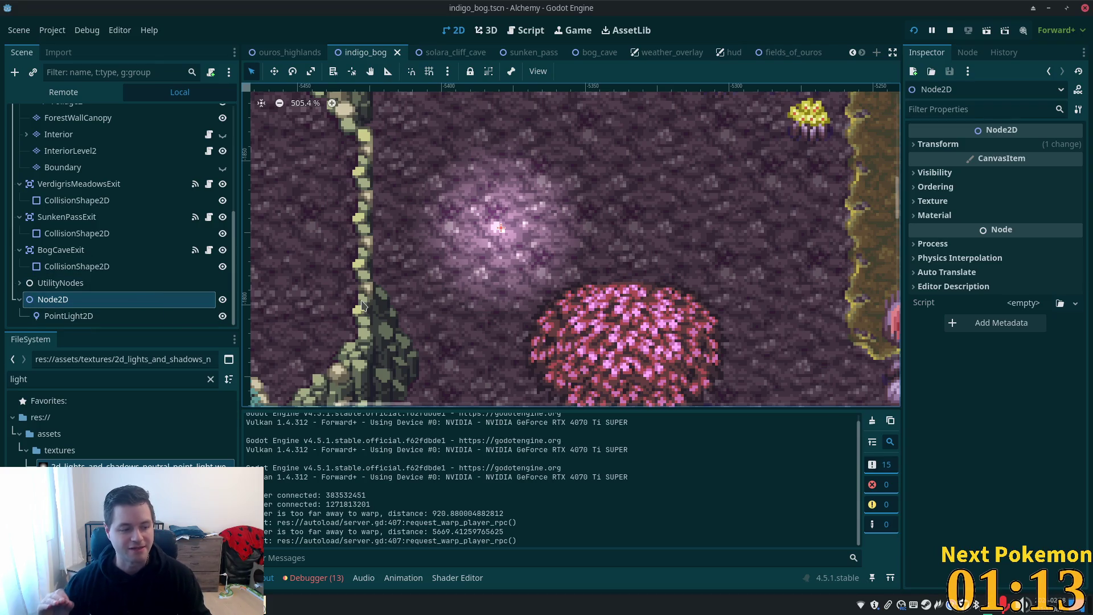
{"action": "left_click", "coordinate": [129, 316]}
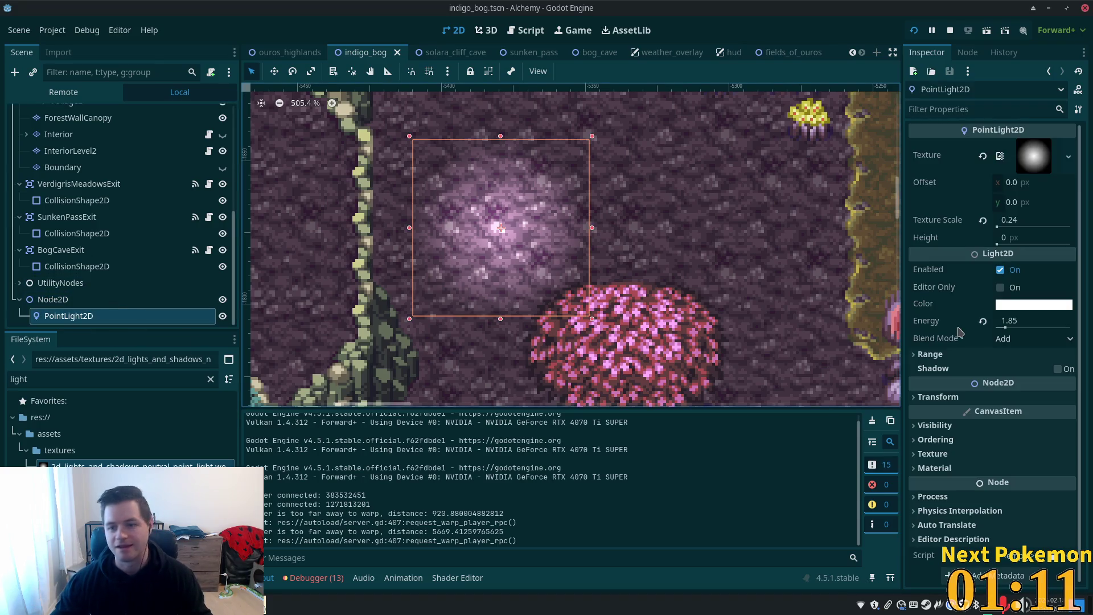
{"action": "left_click", "coordinate": [1028, 306]}
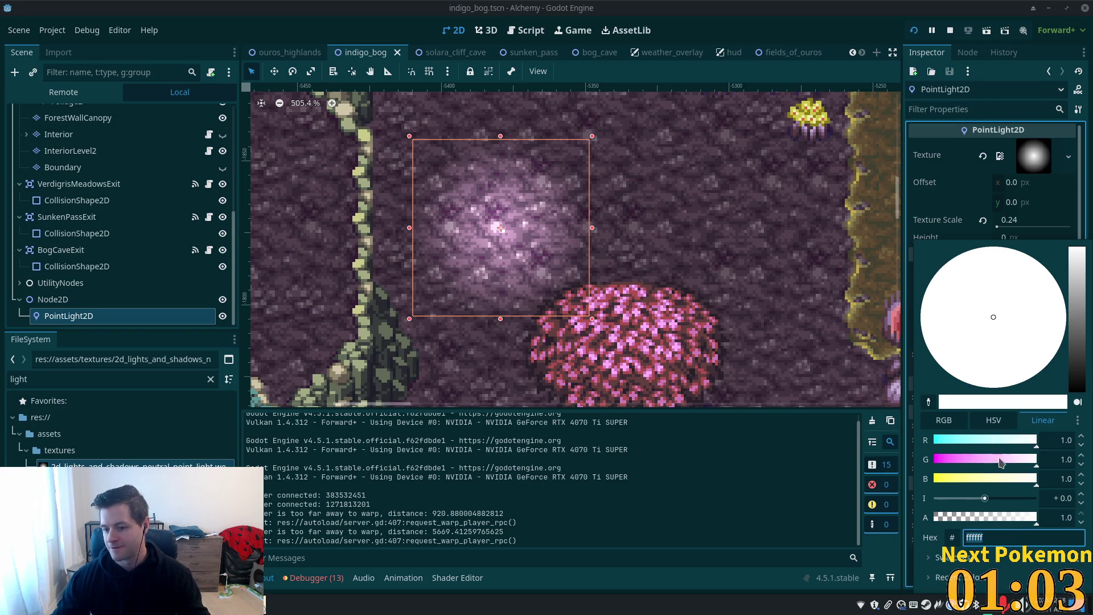
{"action": "left_click", "coordinate": [996, 328]}
{"action": "left_click", "coordinate": [963, 420]}
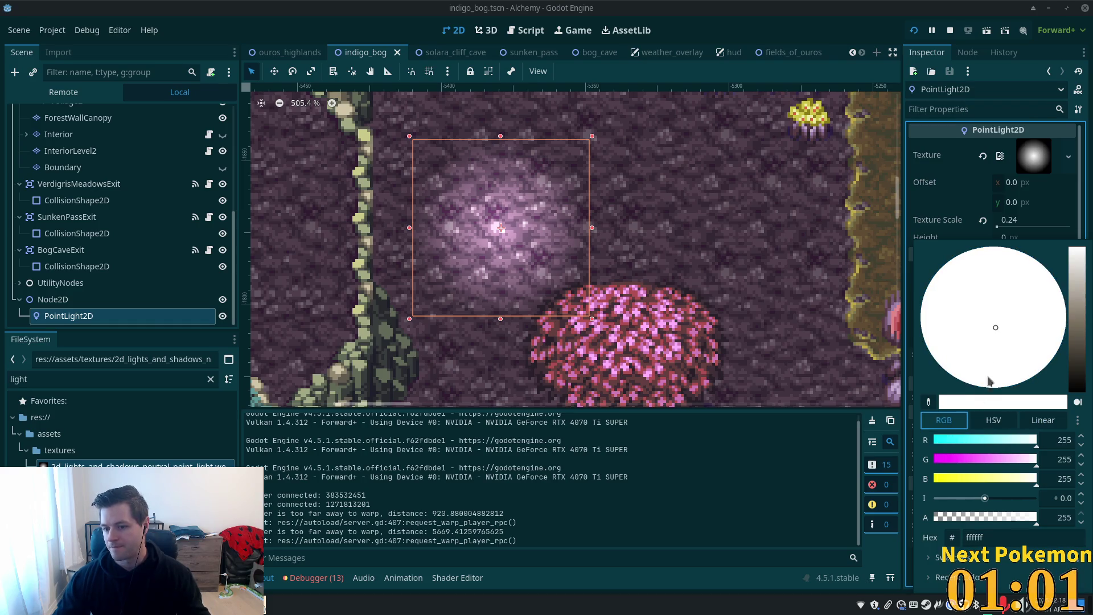
Step: Adjust the colour wheel and brightness strip to a saturated green around 74ce00
{"action": "left_click", "coordinate": [997, 322]}
{"action": "left_click", "coordinate": [1075, 352]}
{"action": "left_click", "coordinate": [957, 348]}
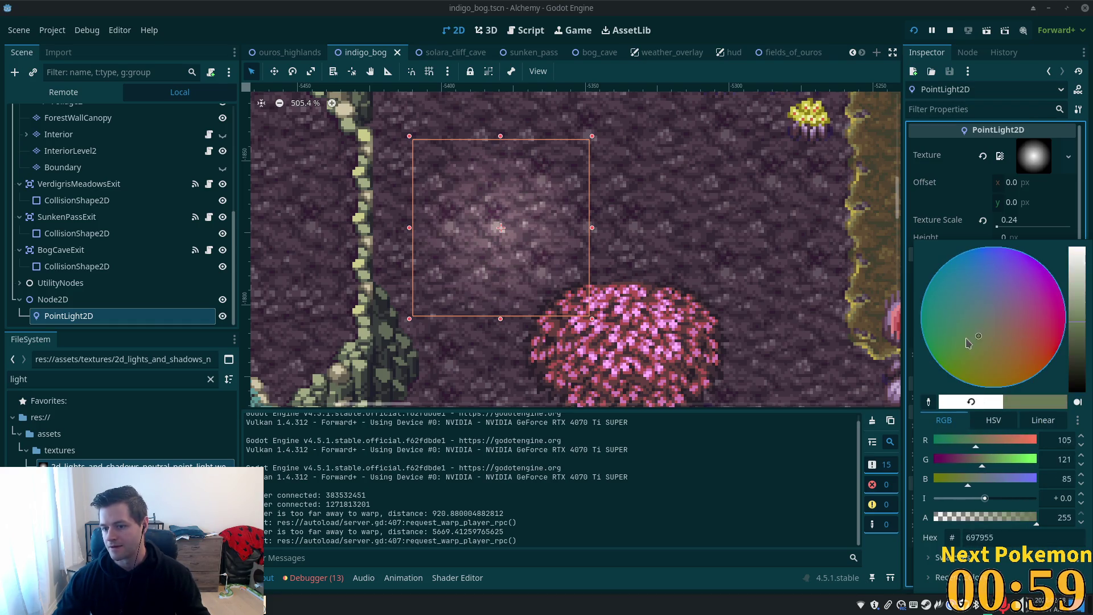
{"action": "left_click_drag", "start_coordinate": [957, 352], "coordinate": [958, 353]}
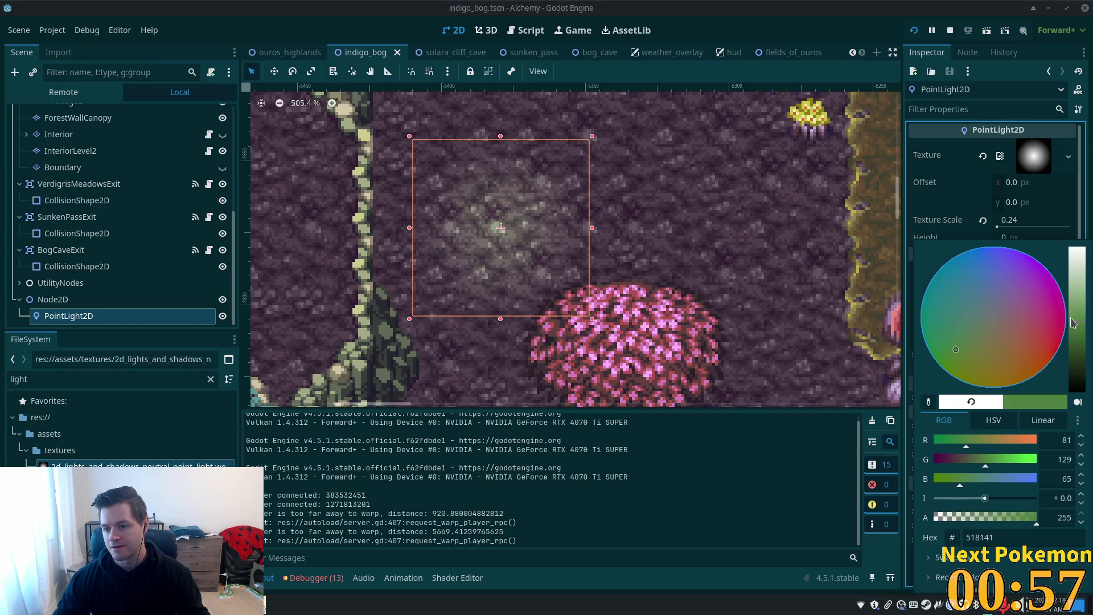
{"action": "left_click_drag", "start_coordinate": [1073, 323], "coordinate": [1074, 306]}
{"action": "left_click", "coordinate": [984, 354]}
{"action": "left_click_drag", "start_coordinate": [967, 358], "coordinate": [968, 354]}
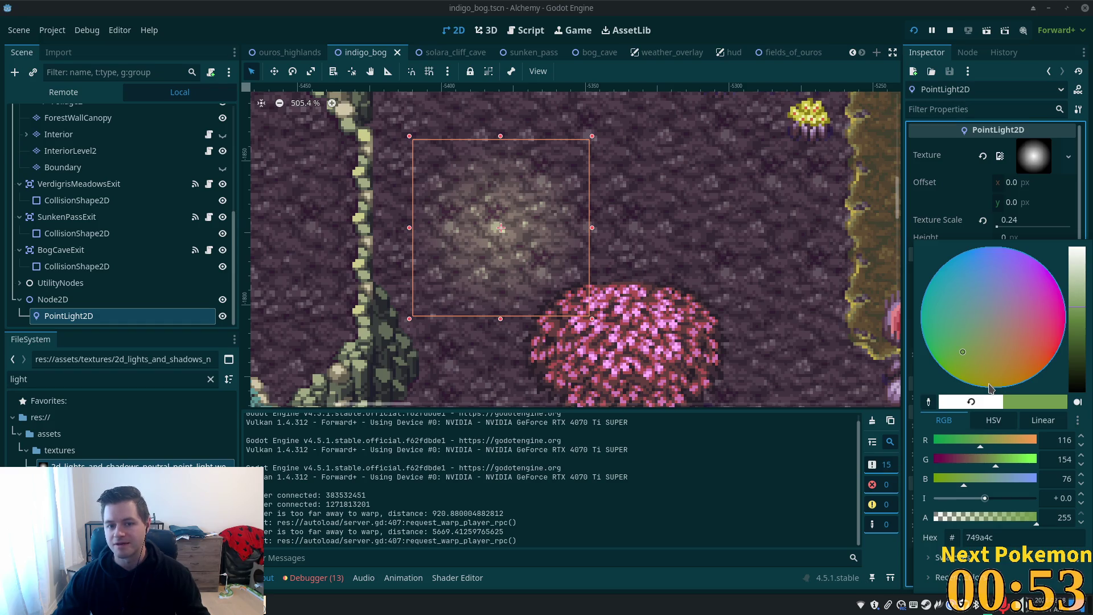
{"action": "left_click_drag", "start_coordinate": [1080, 332], "coordinate": [1076, 292]}
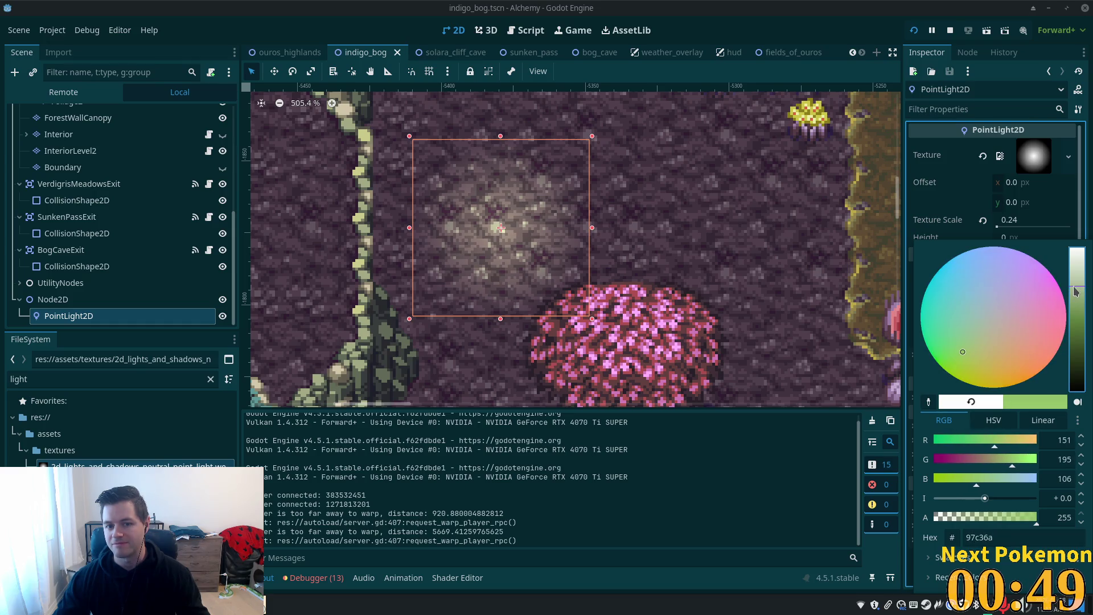
{"action": "left_click_drag", "start_coordinate": [942, 369], "coordinate": [936, 378]}
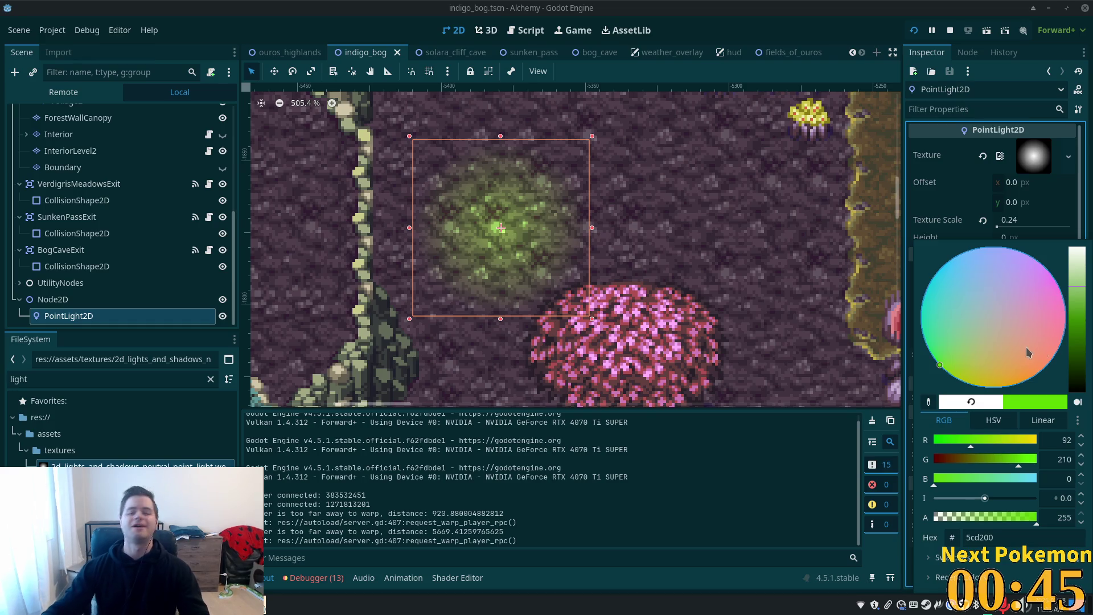
{"action": "left_click_drag", "start_coordinate": [941, 370], "coordinate": [940, 373]}
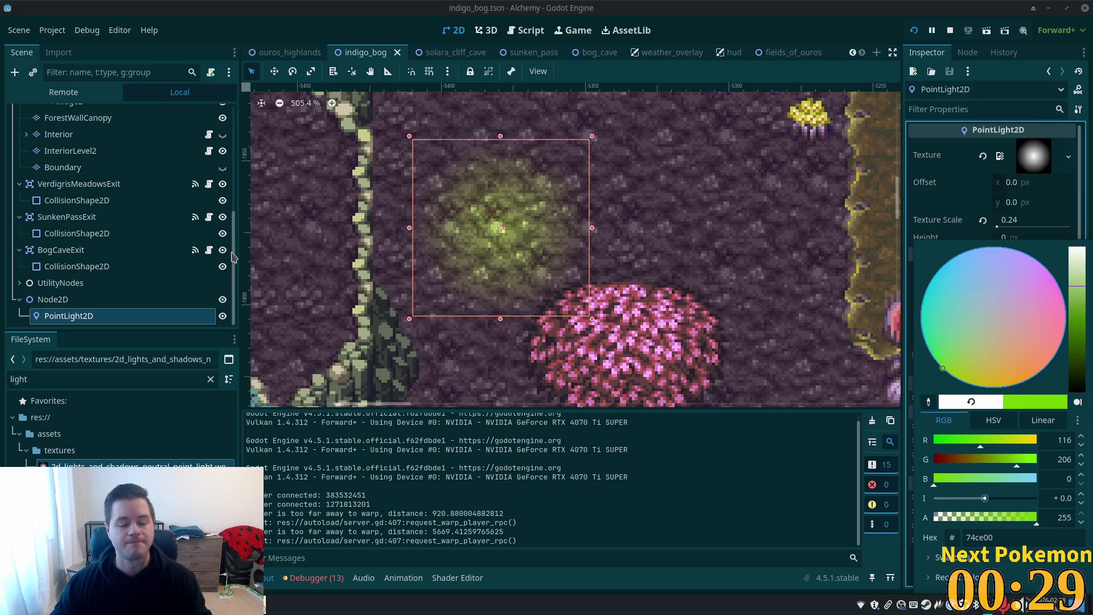
{"action": "left_click", "coordinate": [94, 300]}
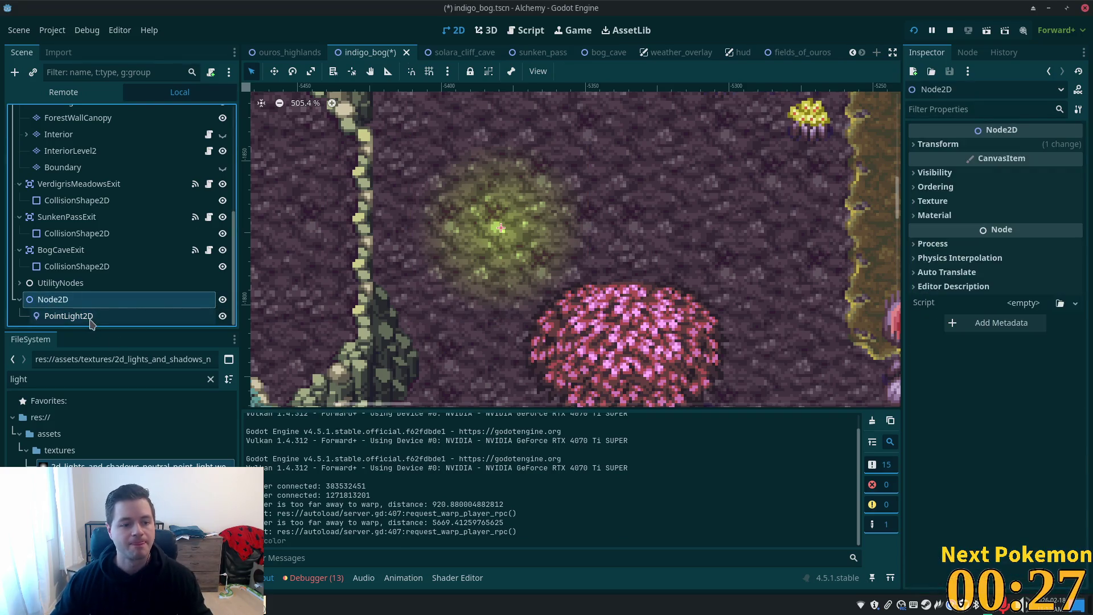
Step: Dismiss the Create New Node dialog and rename PointLight2D to PointLight2DGlow
{"action": "key", "text": "ctrl+a"}
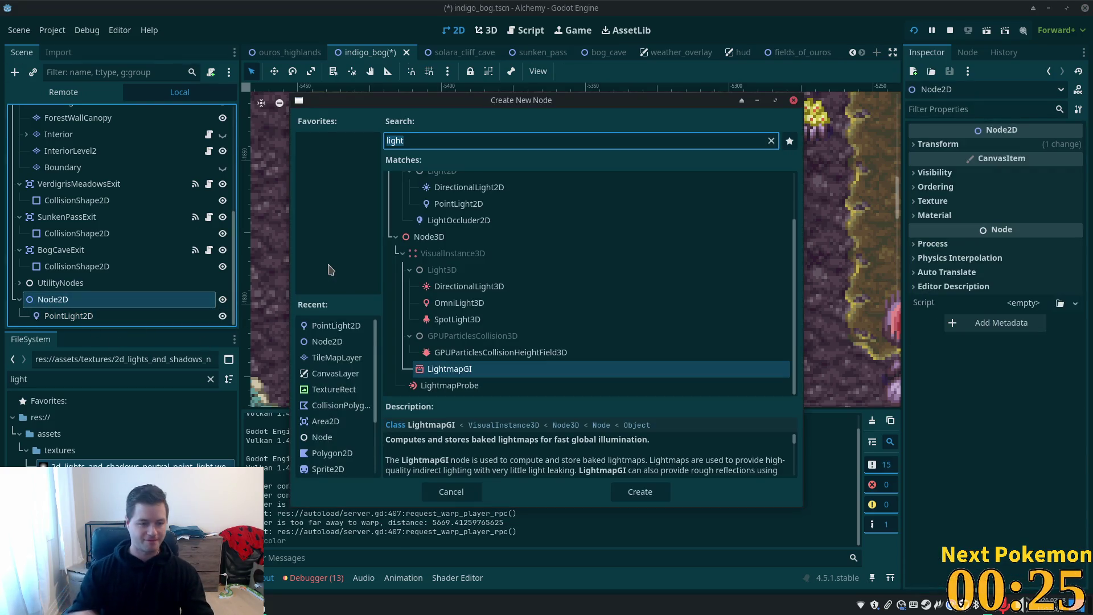
{"action": "left_click", "coordinate": [452, 492]}
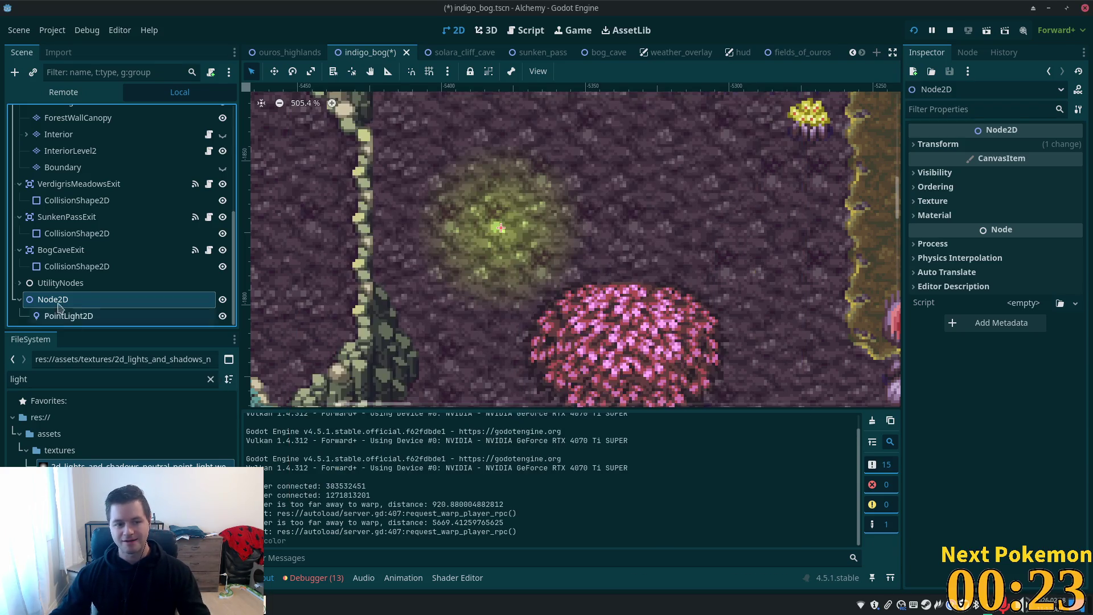
{"action": "left_click", "coordinate": [71, 317]}
{"action": "left_click", "coordinate": [108, 319]}
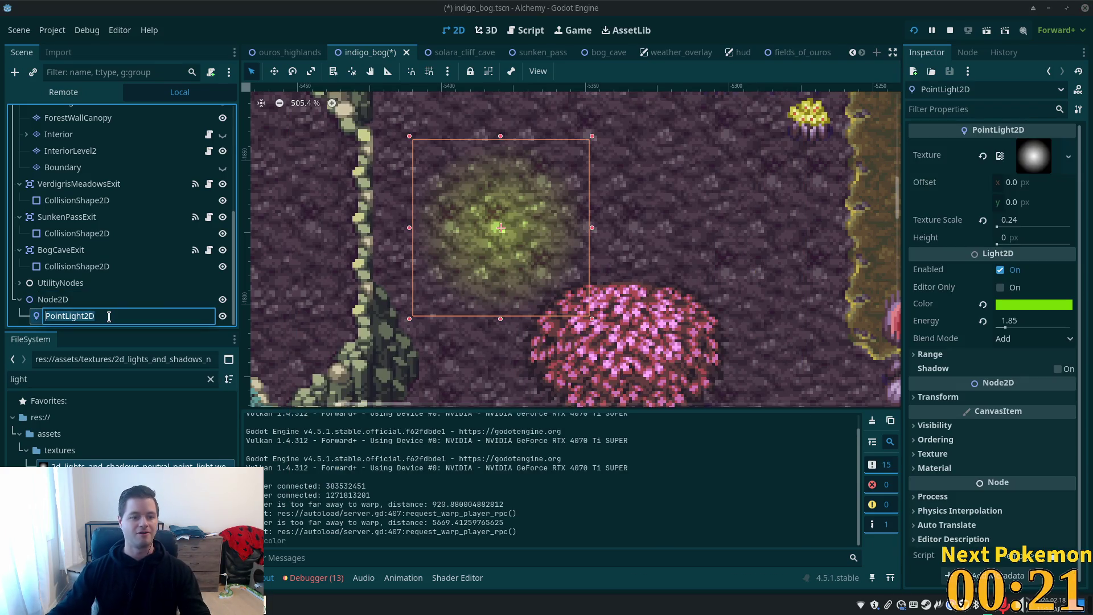
{"action": "key", "text": "End"}
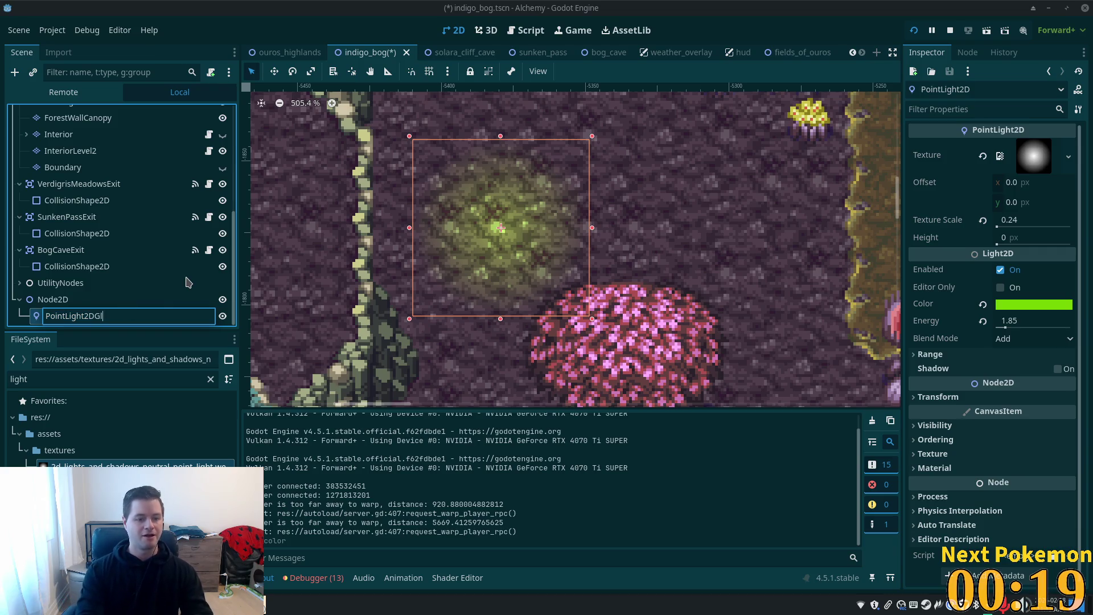
{"action": "type", "text": "ow"}
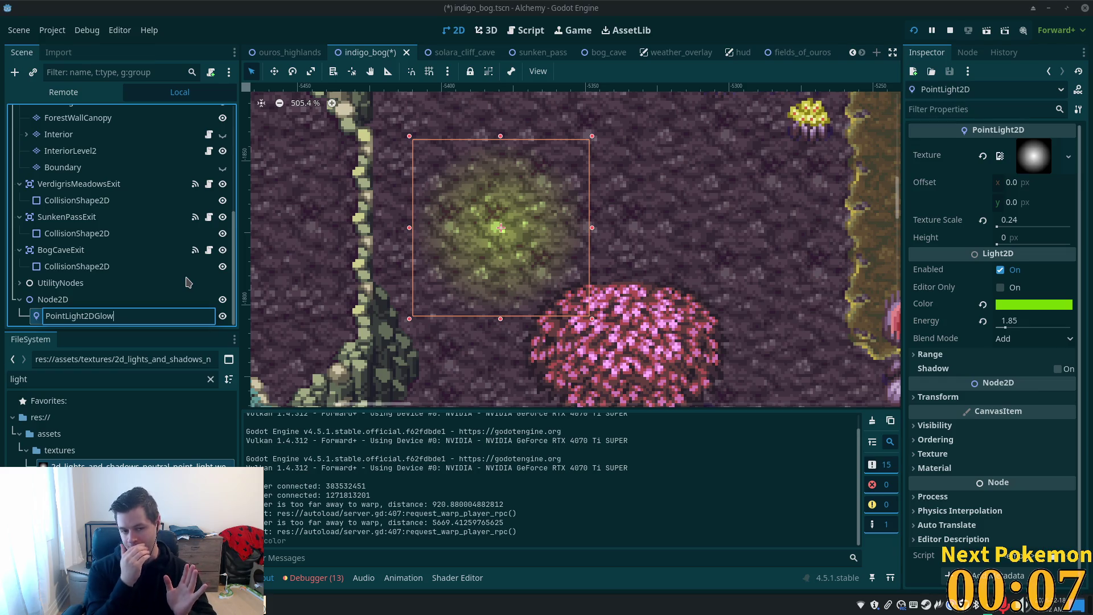
{"action": "key", "text": "Return"}
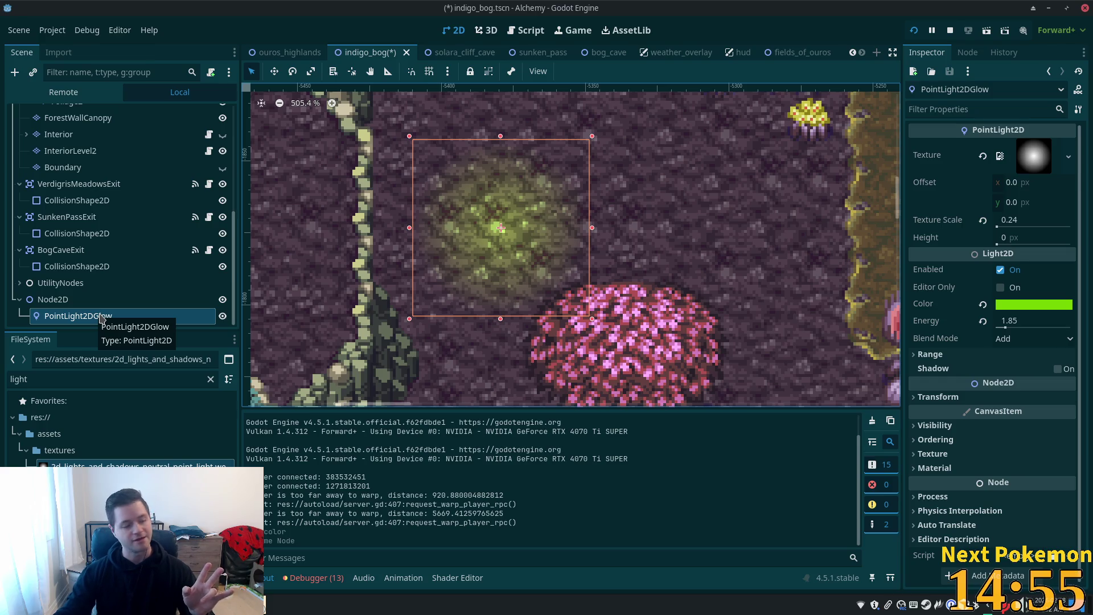
Step: Reselect PointLight2DGlow in the Scene tree, then select its Node2D parent
{"action": "left_click", "coordinate": [69, 298]}
{"action": "left_click", "coordinate": [76, 315]}
{"action": "left_click", "coordinate": [72, 301]}
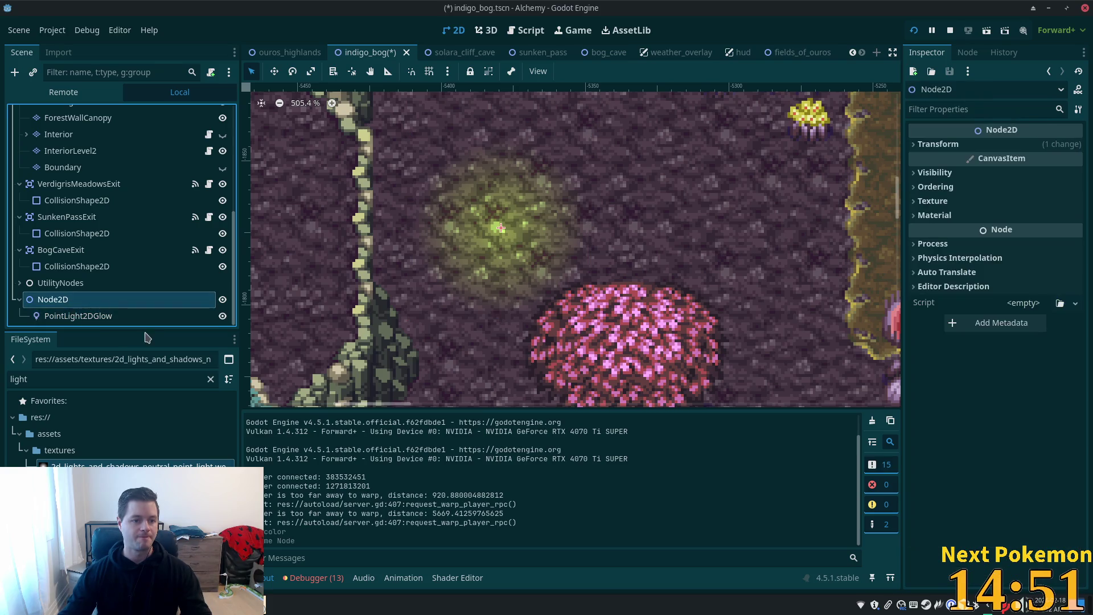
Step: Add a PointLight2D under Node2D with the radial light texture, texture scale 0.01 and energy 25.75
{"action": "key", "text": "ctrl+a"}
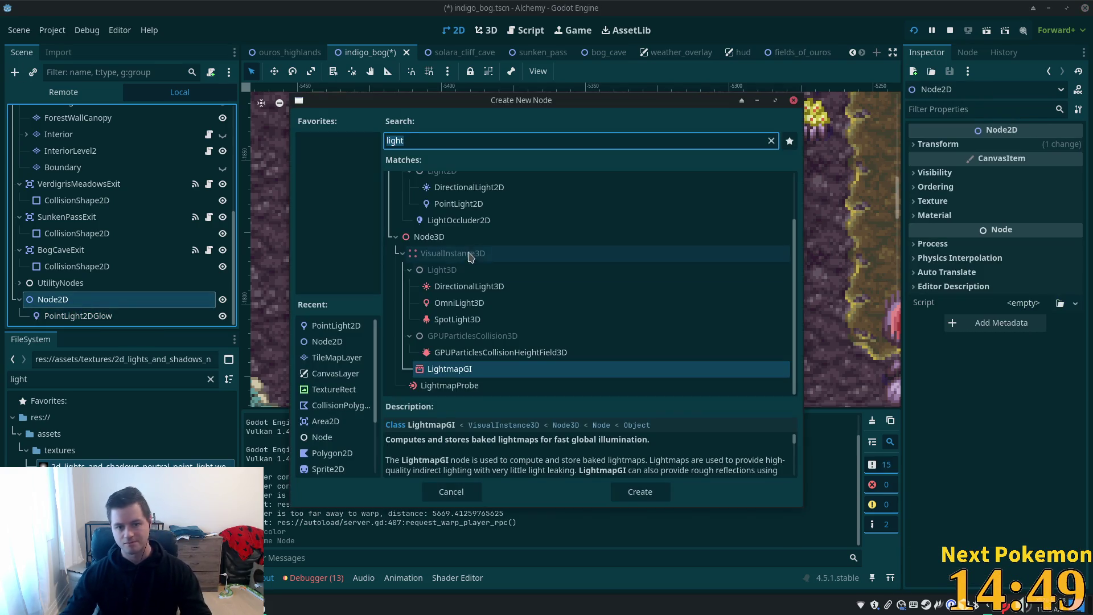
{"action": "double_click", "coordinate": [450, 204]}
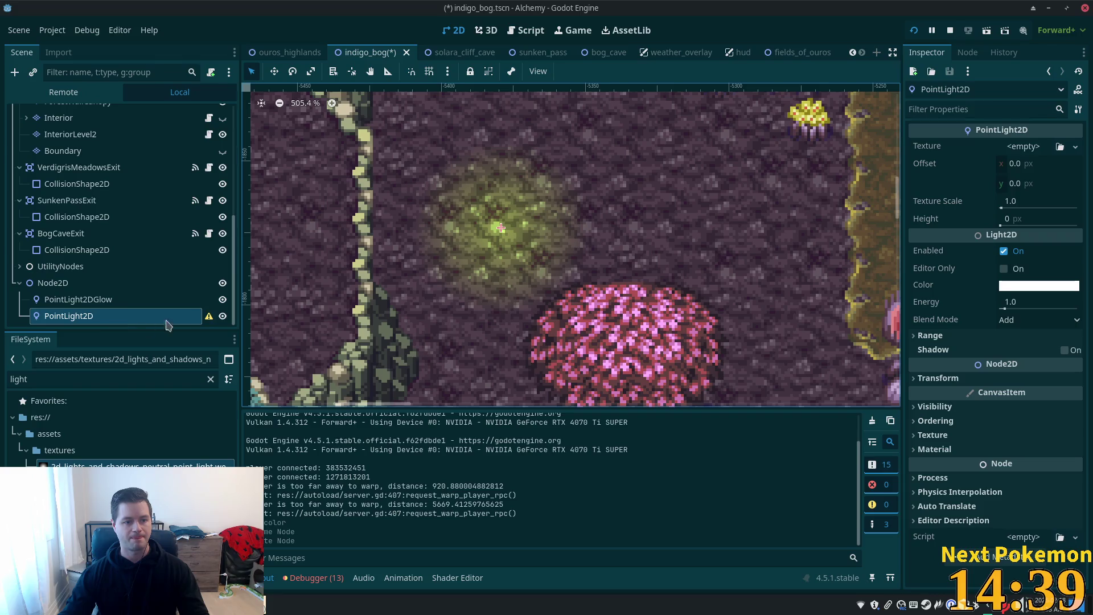
{"action": "mouse_move", "coordinate": [137, 466]}
{"action": "left_mouse_down"}
{"action": "mouse_move", "coordinate": [1046, 135]}
{"action": "mouse_move", "coordinate": [1028, 147]}
{"action": "left_mouse_up"}
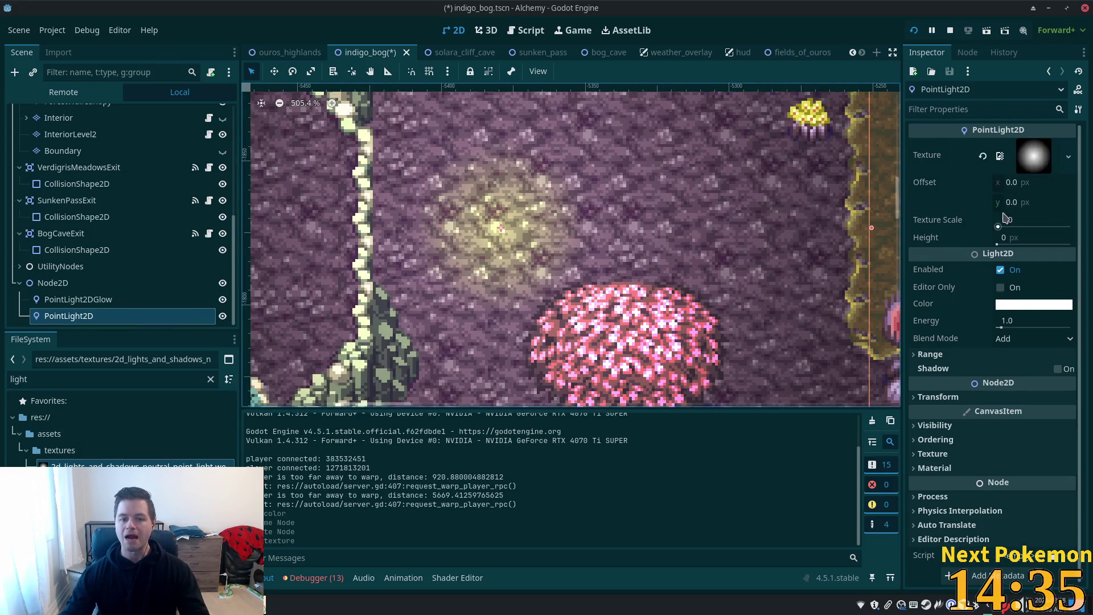
{"action": "left_click_drag", "start_coordinate": [1006, 229], "coordinate": [999, 228]}
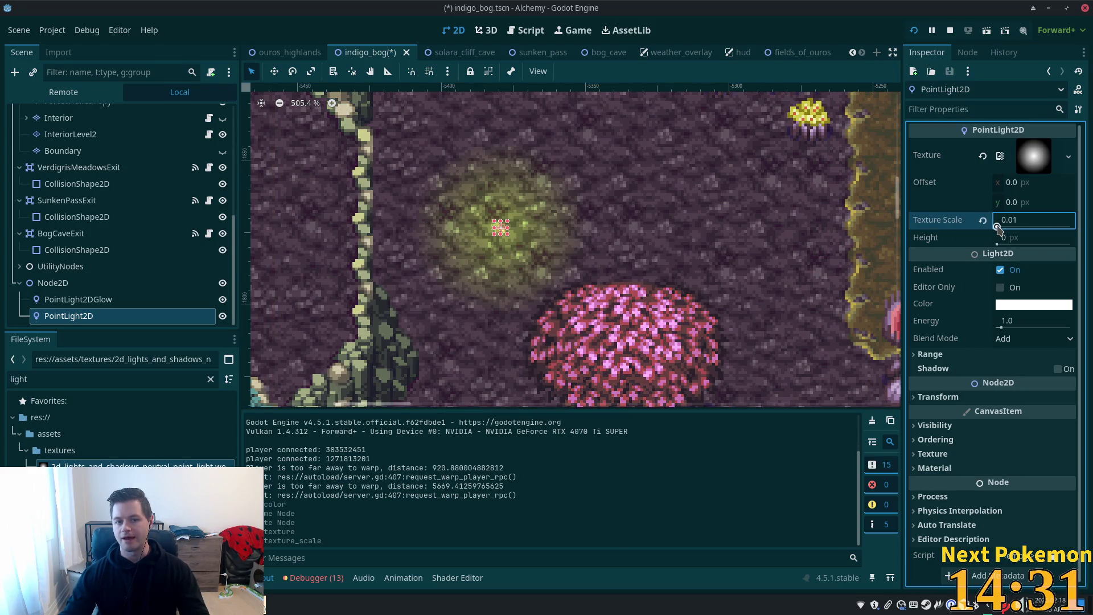
{"action": "scroll", "coordinate": [490, 242], "scroll_direction": "up", "scroll_amount": 6}
{"action": "left_click_drag", "start_coordinate": [1002, 322], "coordinate": [1042, 323]}
{"action": "key", "text": "Return"}
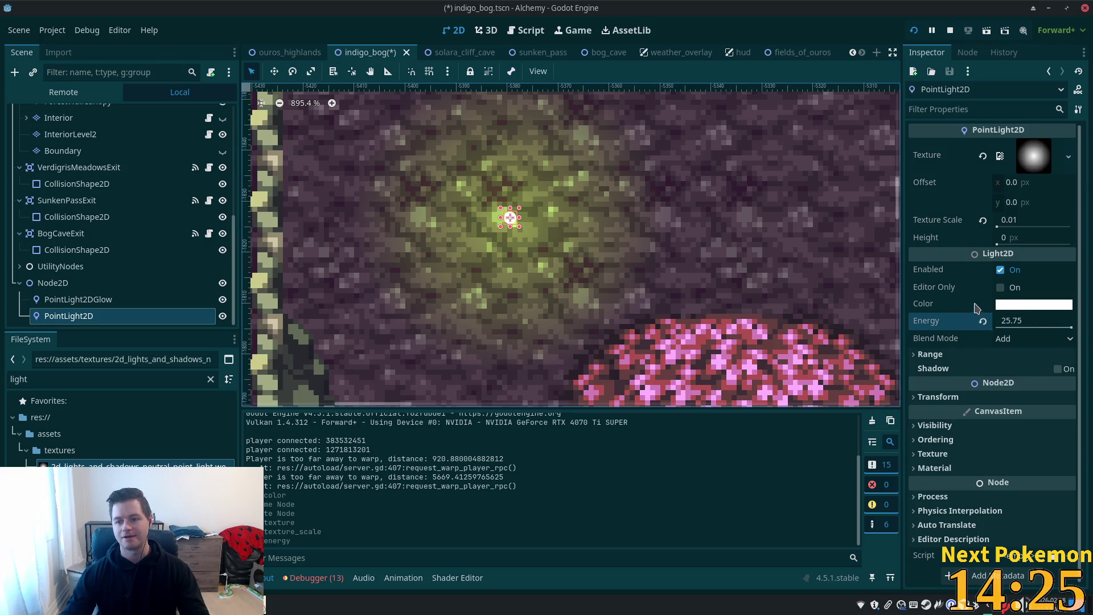
Step: Tint the new light bright green by lowering blue and red in its colour picker
{"action": "left_click", "coordinate": [999, 305]}
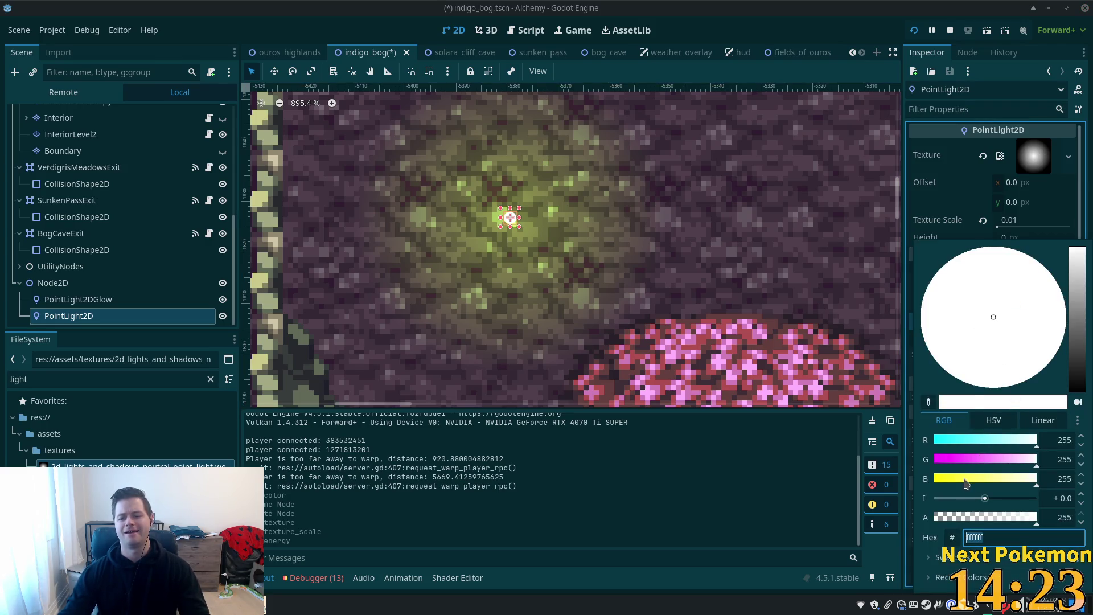
{"action": "left_click_drag", "start_coordinate": [966, 483], "coordinate": [937, 483]}
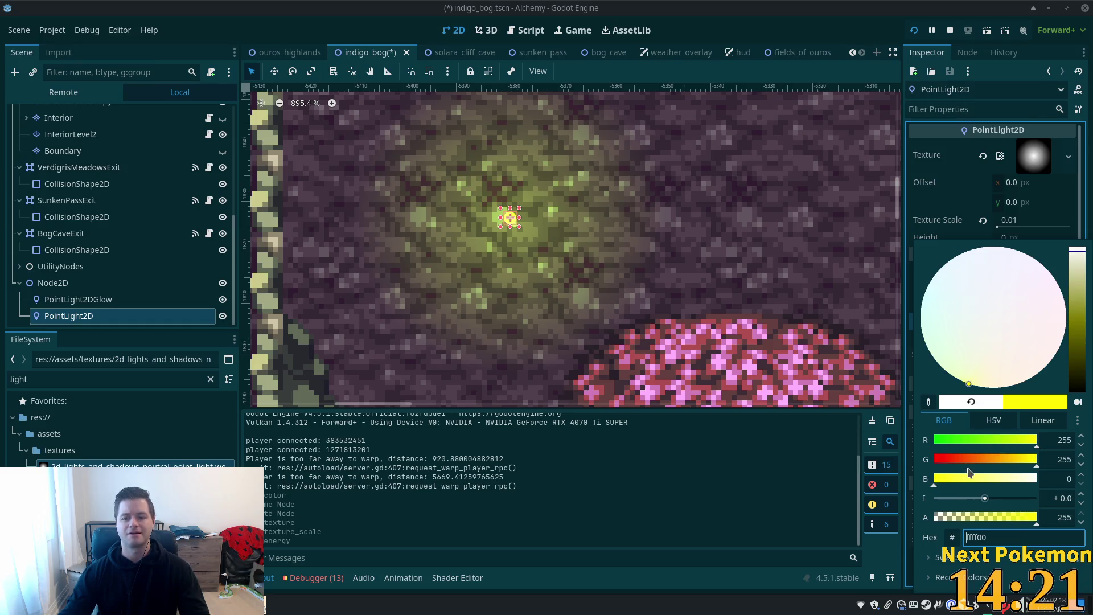
{"action": "mouse_move", "coordinate": [977, 442]}
{"action": "left_mouse_down"}
{"action": "mouse_move", "coordinate": [915, 444]}
{"action": "mouse_move", "coordinate": [964, 445]}
{"action": "mouse_move", "coordinate": [942, 445]}
{"action": "left_mouse_up"}
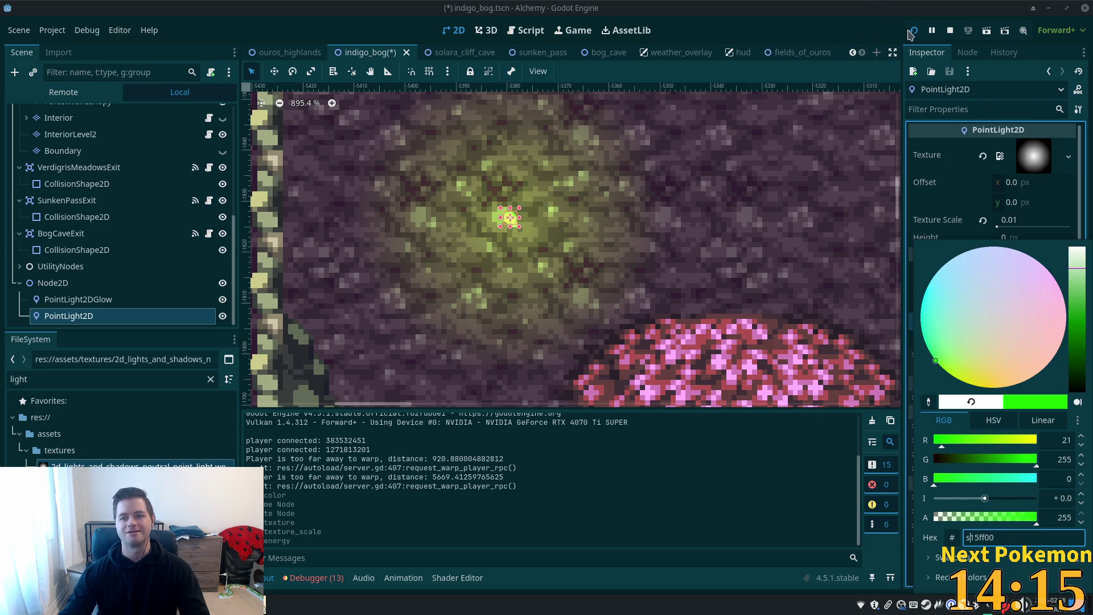
{"action": "left_click", "coordinate": [521, 284]}
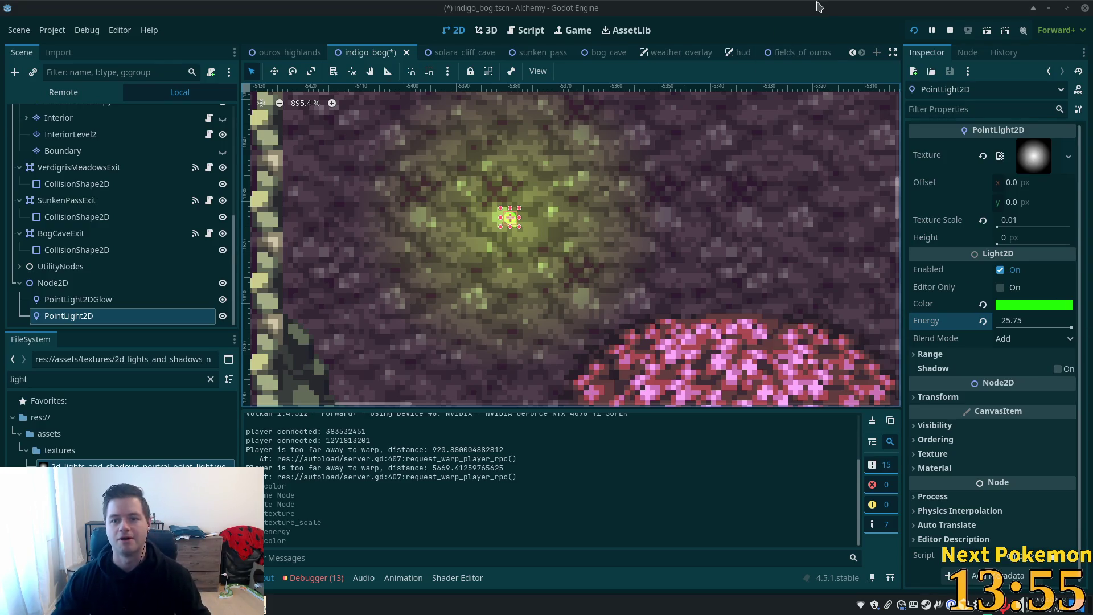
Step: Save and run the game with F5, view the bog's green glow, then return to the editor
{"action": "key", "text": "F5"}
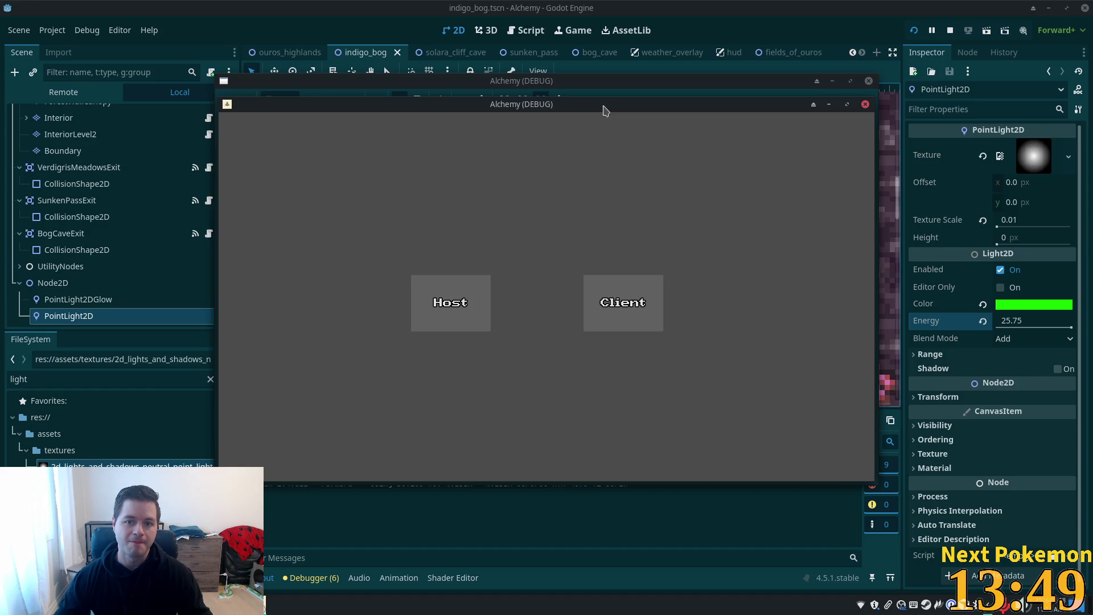
{"action": "mouse_move", "coordinate": [605, 111]}
{"action": "left_mouse_down"}
{"action": "mouse_move", "coordinate": [473, 174]}
{"action": "mouse_move", "coordinate": [433, 177]}
{"action": "mouse_move", "coordinate": [748, 142]}
{"action": "mouse_move", "coordinate": [800, 149]}
{"action": "left_mouse_up"}
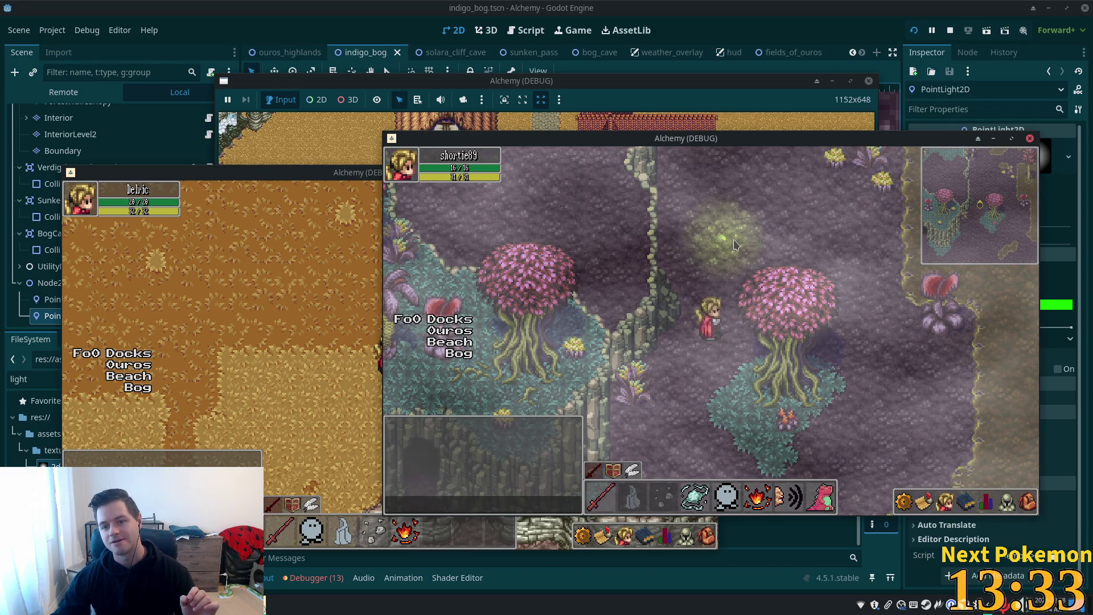
{"action": "left_click", "coordinate": [1063, 345]}
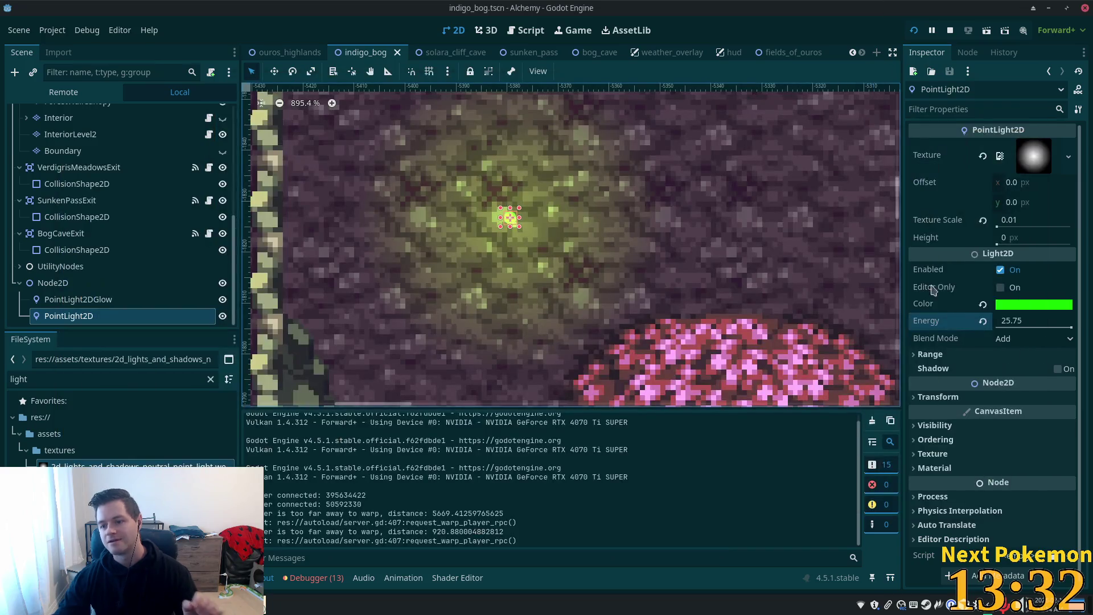
Step: Try the Subtract and Mix blend modes on the light, previewing Mix in the running game
{"action": "left_click", "coordinate": [1057, 344]}
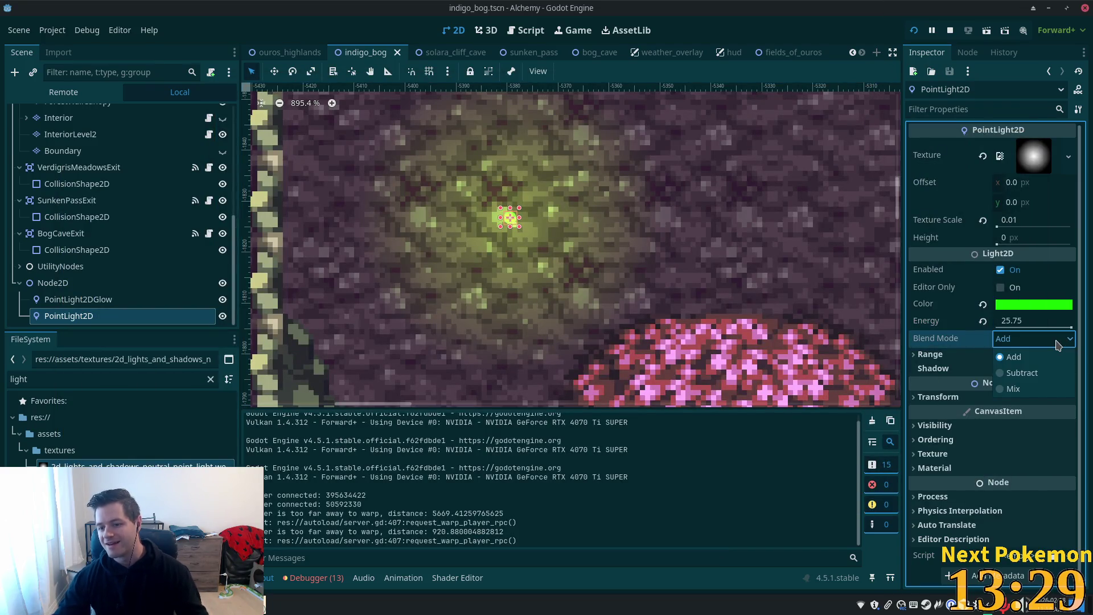
{"action": "left_click", "coordinate": [1033, 357]}
{"action": "left_click", "coordinate": [1034, 340]}
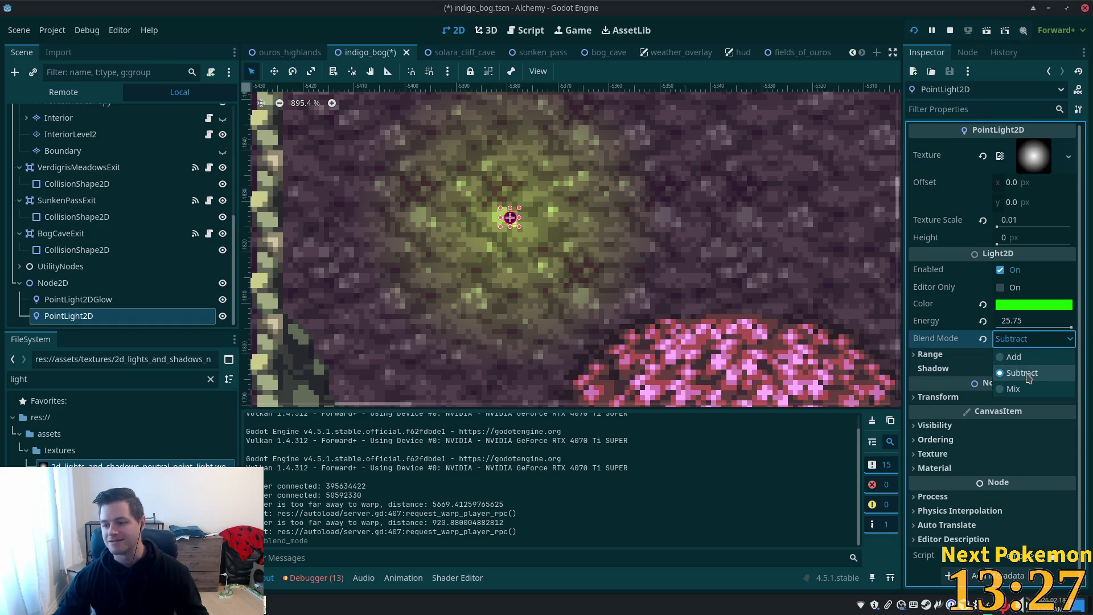
{"action": "left_click", "coordinate": [1021, 392]}
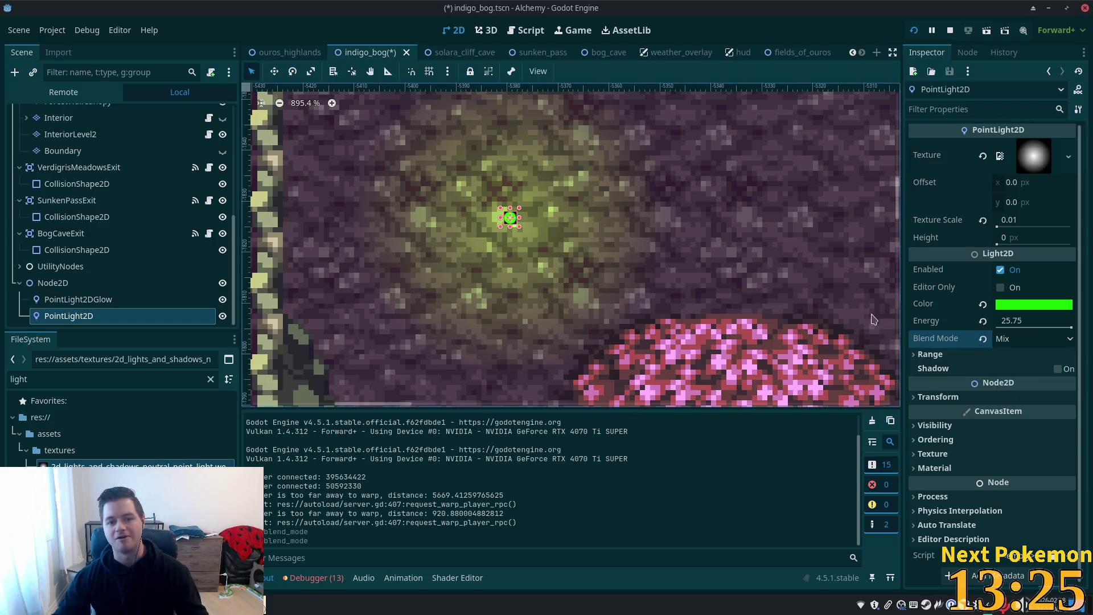
{"action": "key", "text": "alt+Tab"}
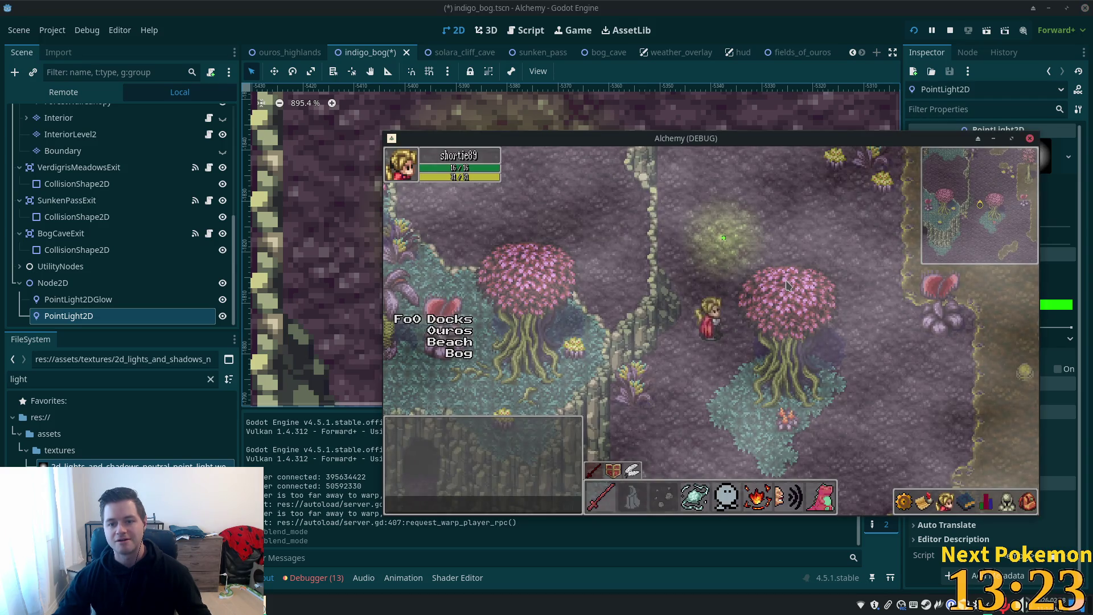
{"action": "key", "text": "alt+Tab"}
Step: Set the blend mode to Add, save the scene, and revert a Height change of 8 back to 0
{"action": "left_click", "coordinate": [1030, 340]}
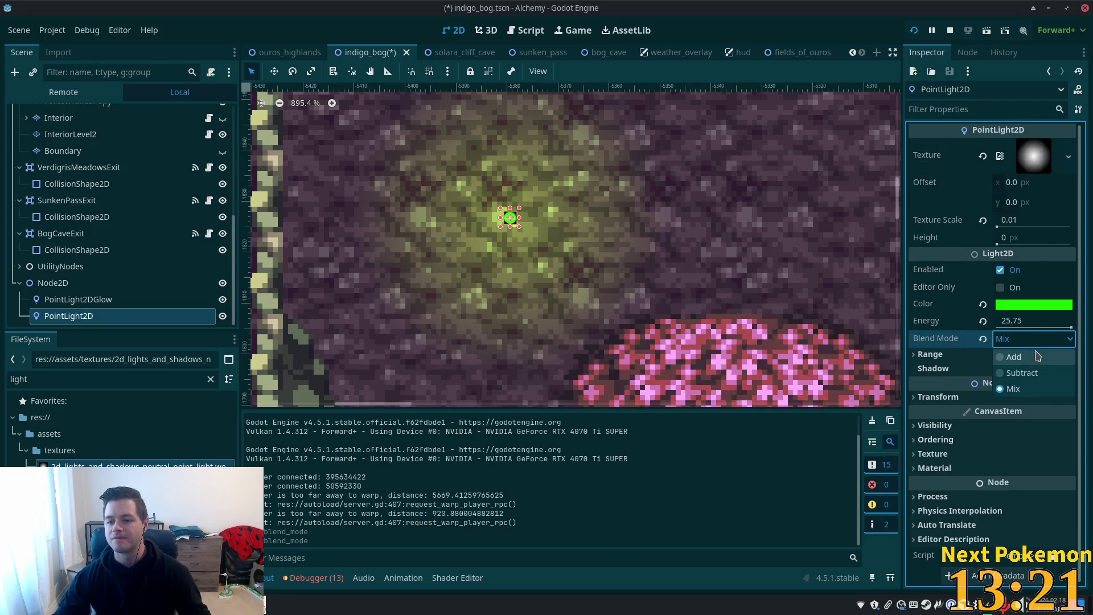
{"action": "left_click", "coordinate": [1032, 358]}
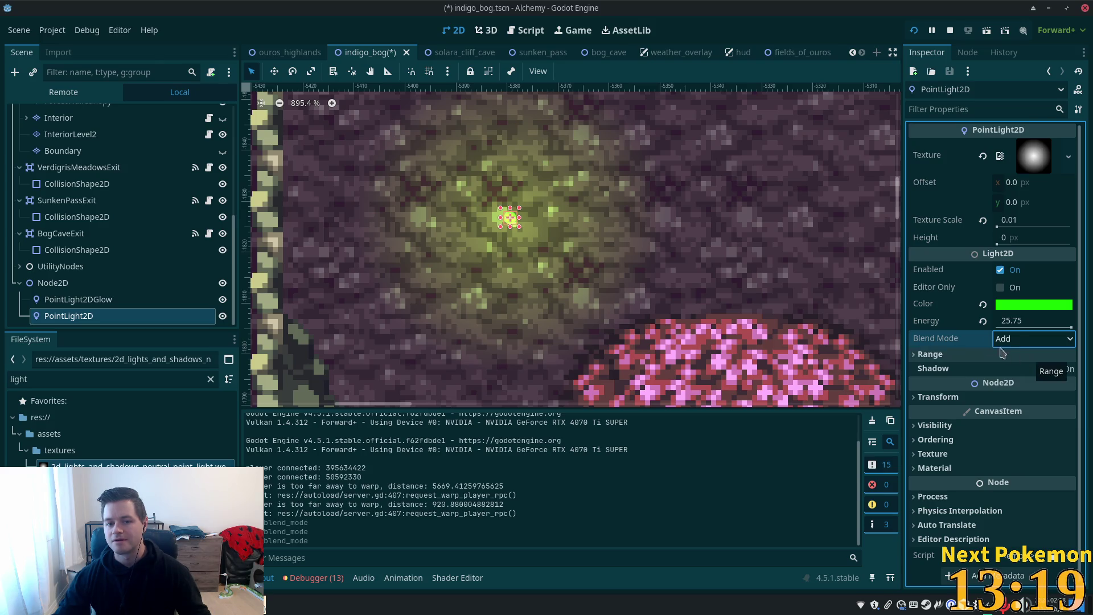
{"action": "key", "text": "ctrl+s"}
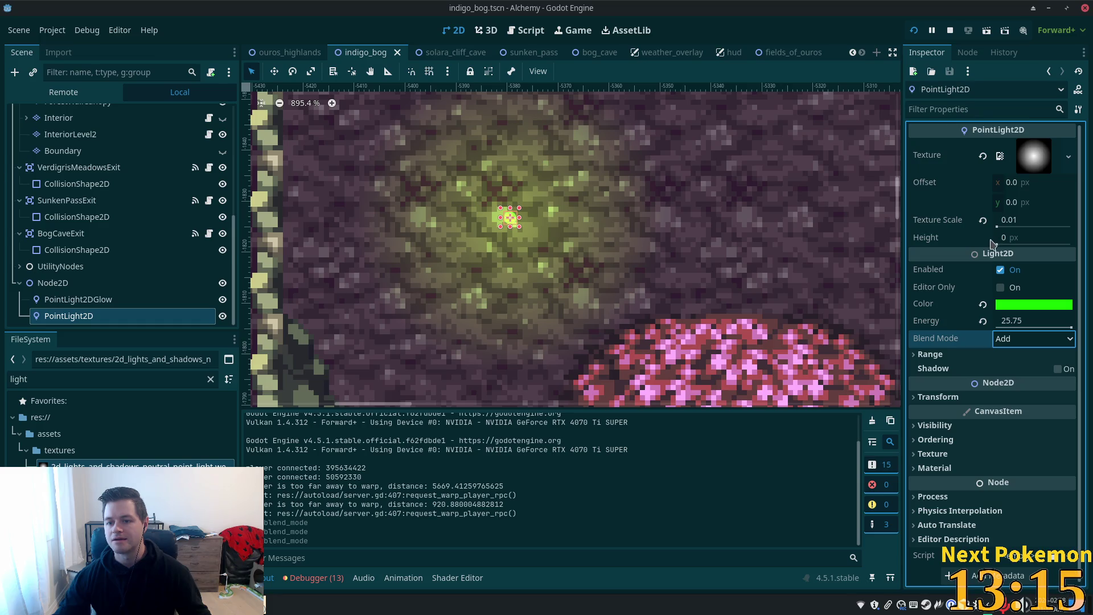
{"action": "mouse_move", "coordinate": [1004, 244]}
{"action": "left_mouse_down"}
{"action": "mouse_move", "coordinate": [1019, 246]}
{"action": "mouse_move", "coordinate": [1003, 247]}
{"action": "left_mouse_up"}
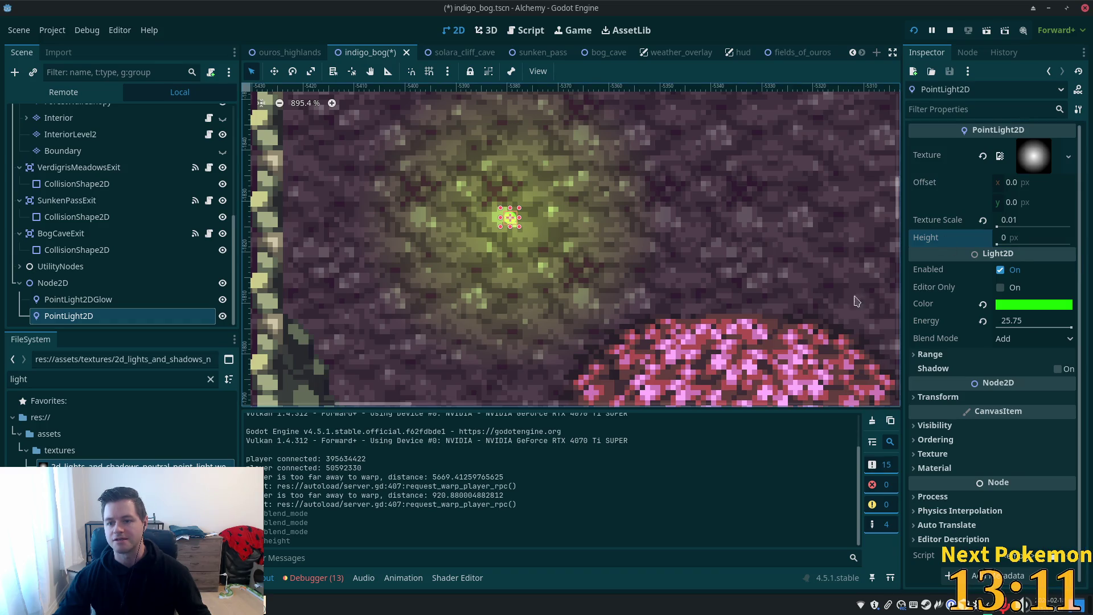
{"action": "key", "text": "ctrl+z"}
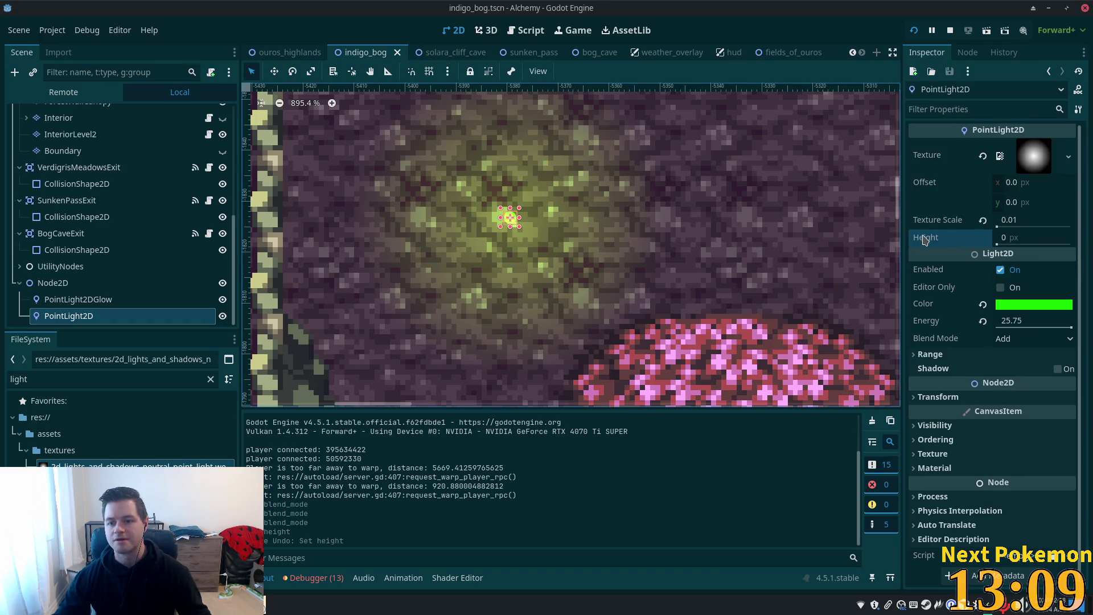
{"action": "left_click", "coordinate": [951, 245]}
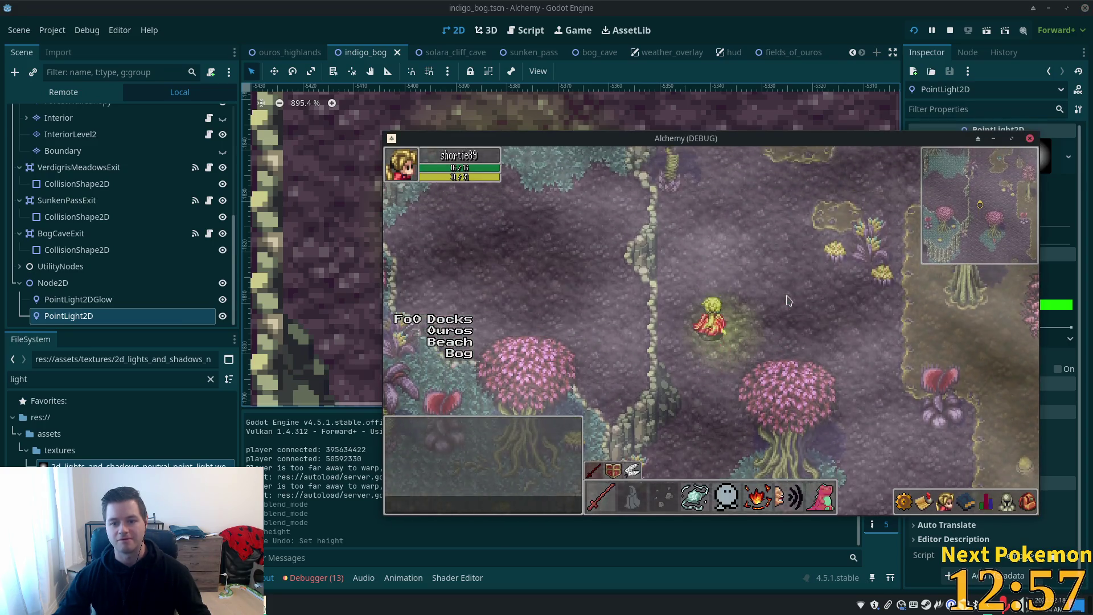
Step: Walk the character through the bog, well clearing and torch-lit cave, then stop the game with F8
{"action": "key", "text": "Right"}
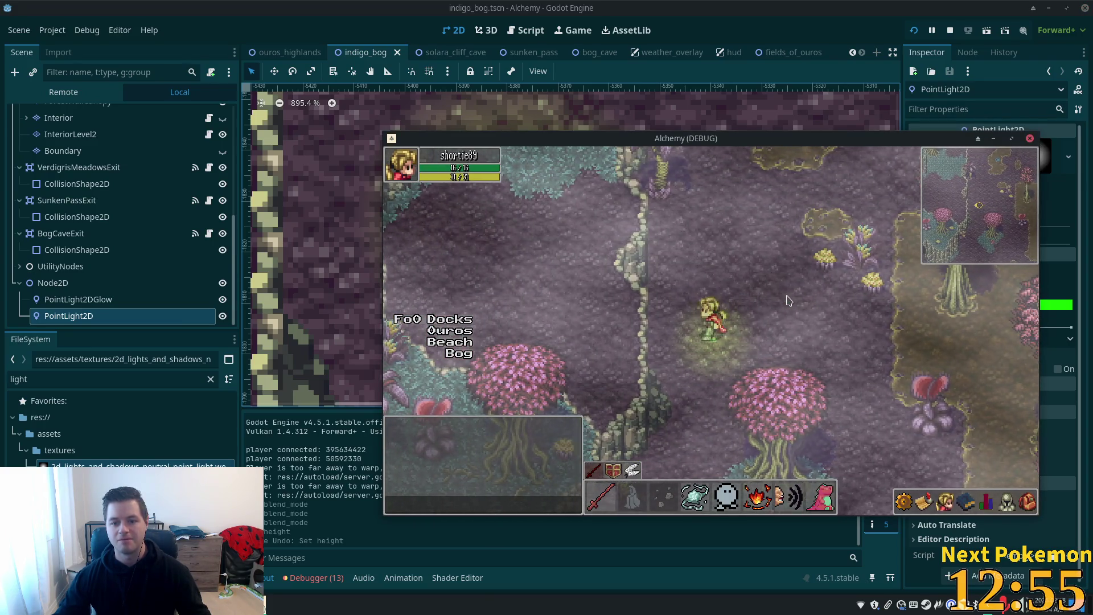
{"action": "key", "text": "a"}
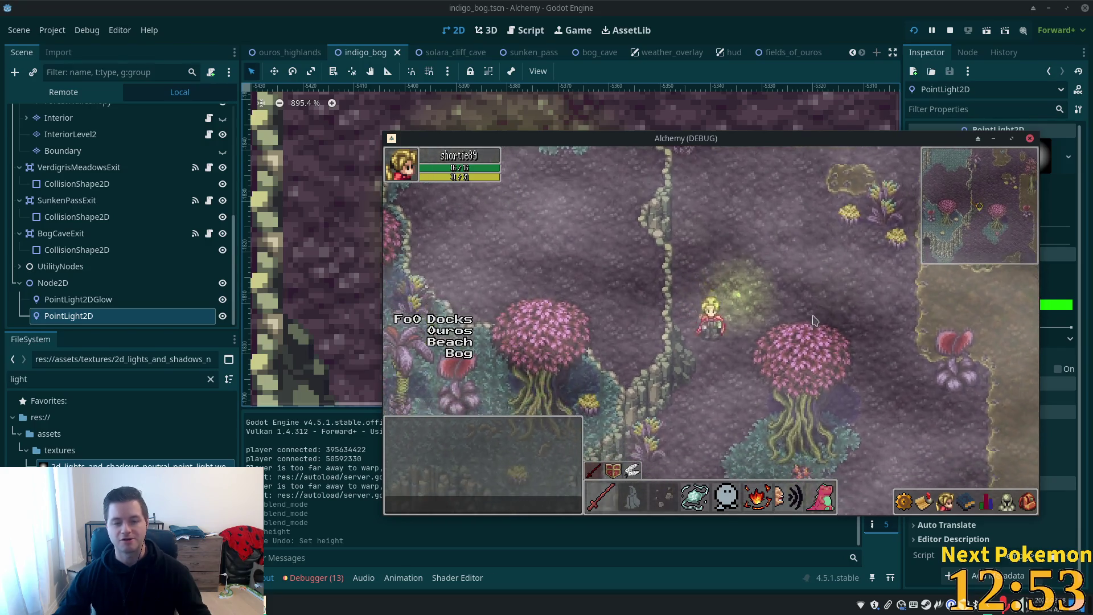
{"action": "key", "text": "s"}
{"action": "key", "text": "d"}
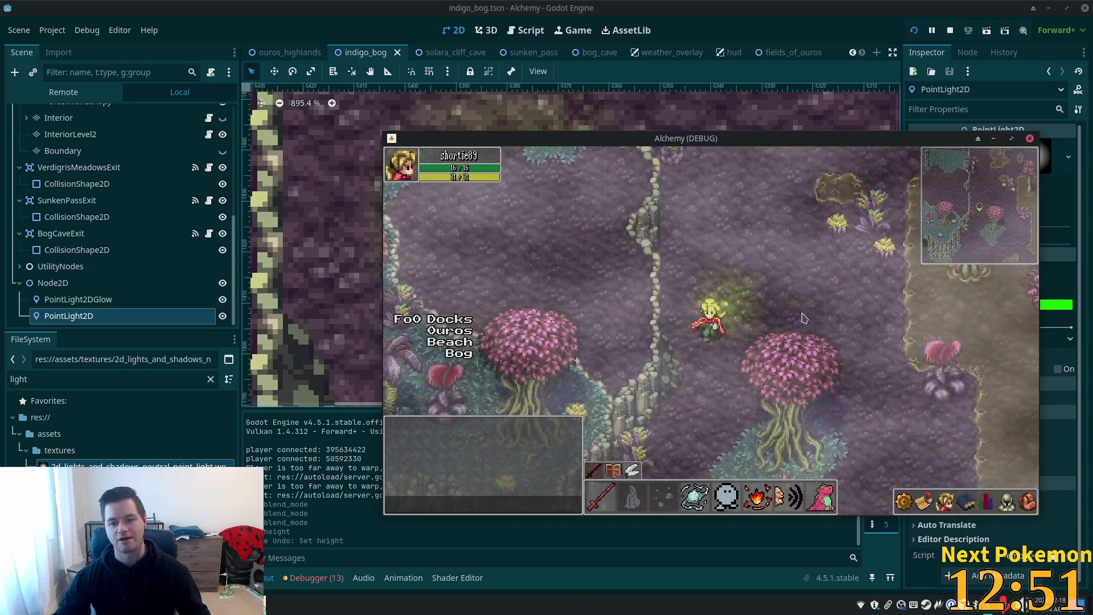
{"action": "key", "text": "w"}
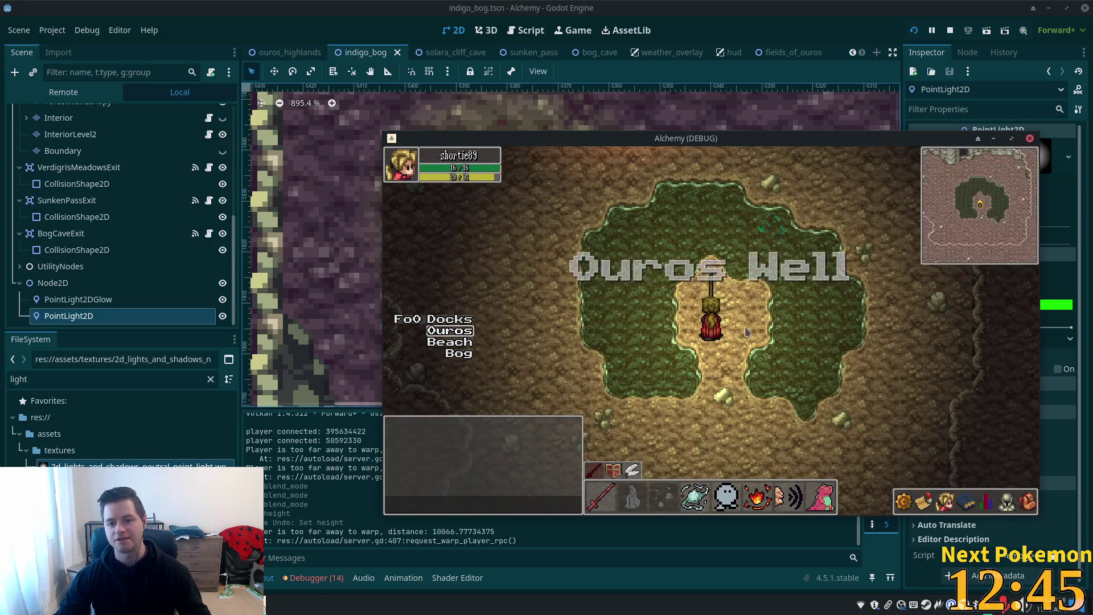
{"action": "key", "text": "s"}
{"action": "key", "text": "w"}
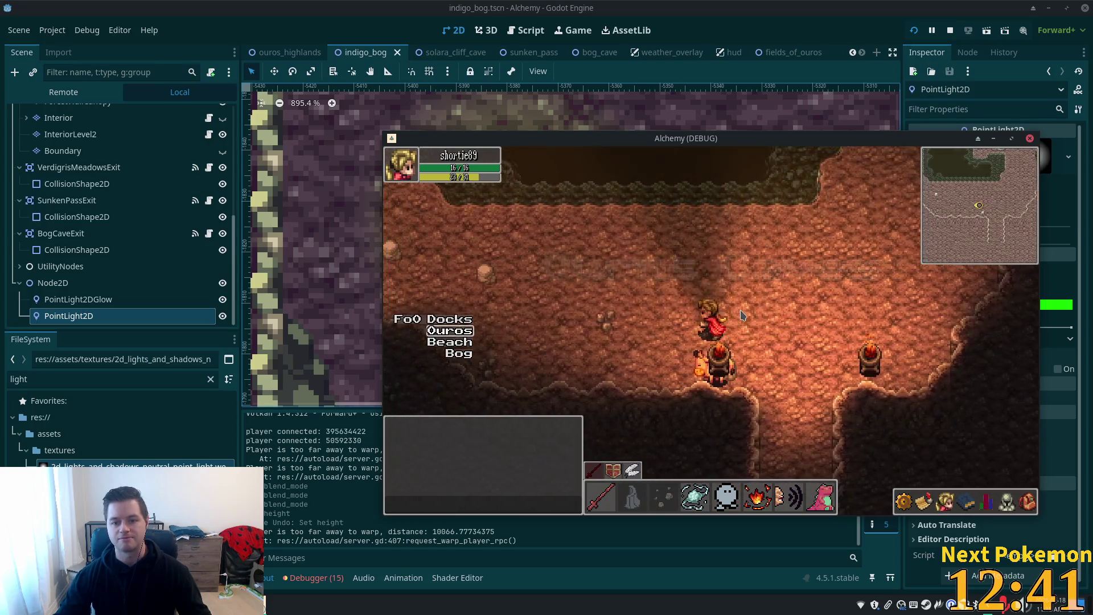
{"action": "key", "text": "d"}
{"action": "key", "text": "d"}
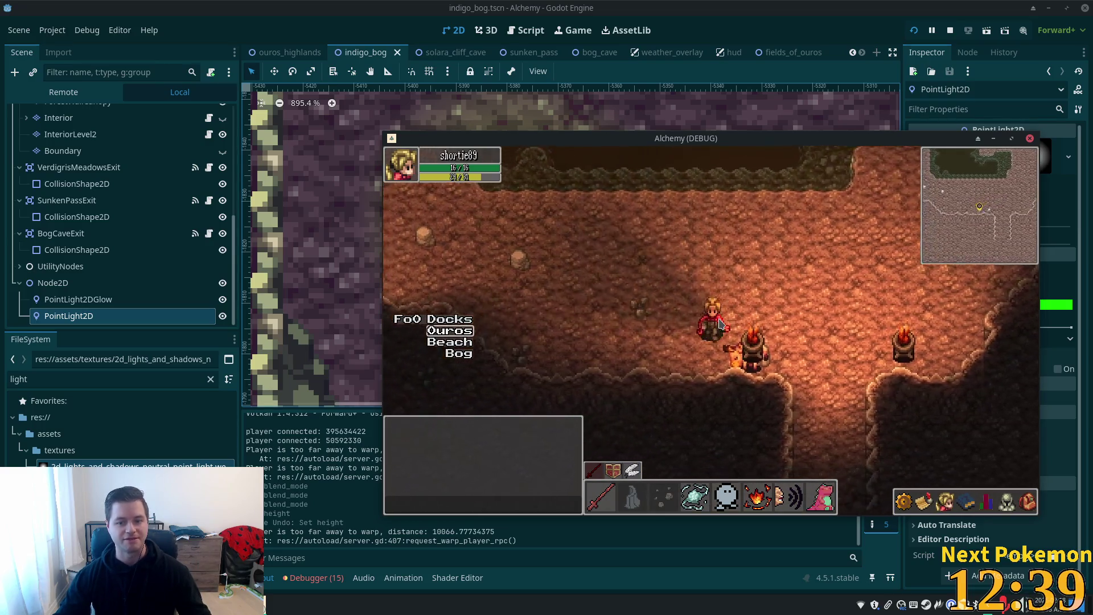
{"action": "key", "text": "d"}
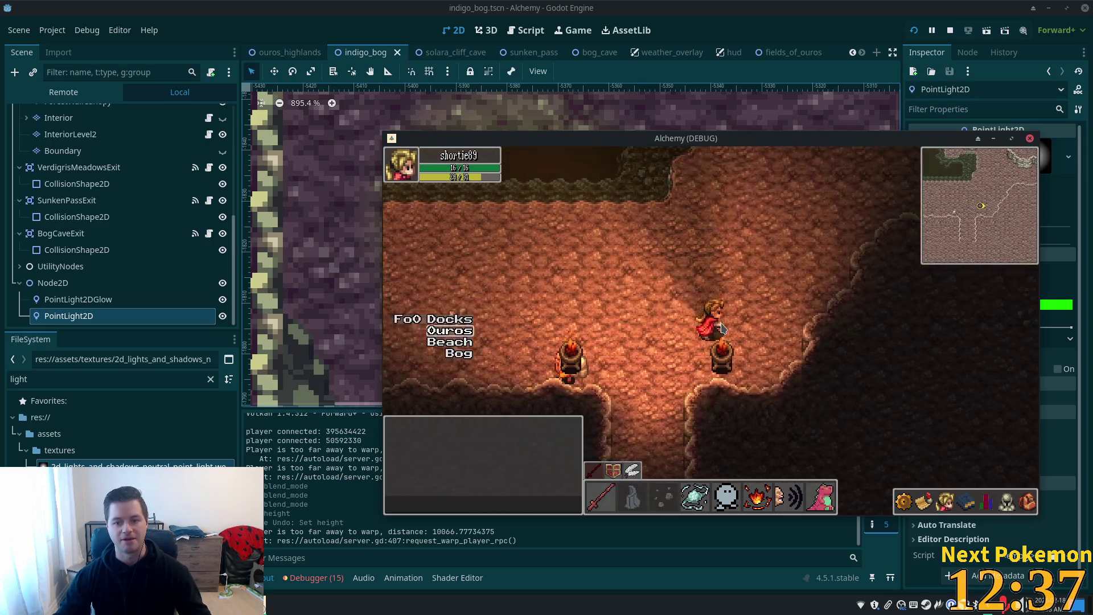
{"action": "key", "text": "d"}
{"action": "key", "text": "s"}
{"action": "key", "text": "w"}
{"action": "key", "text": "w"}
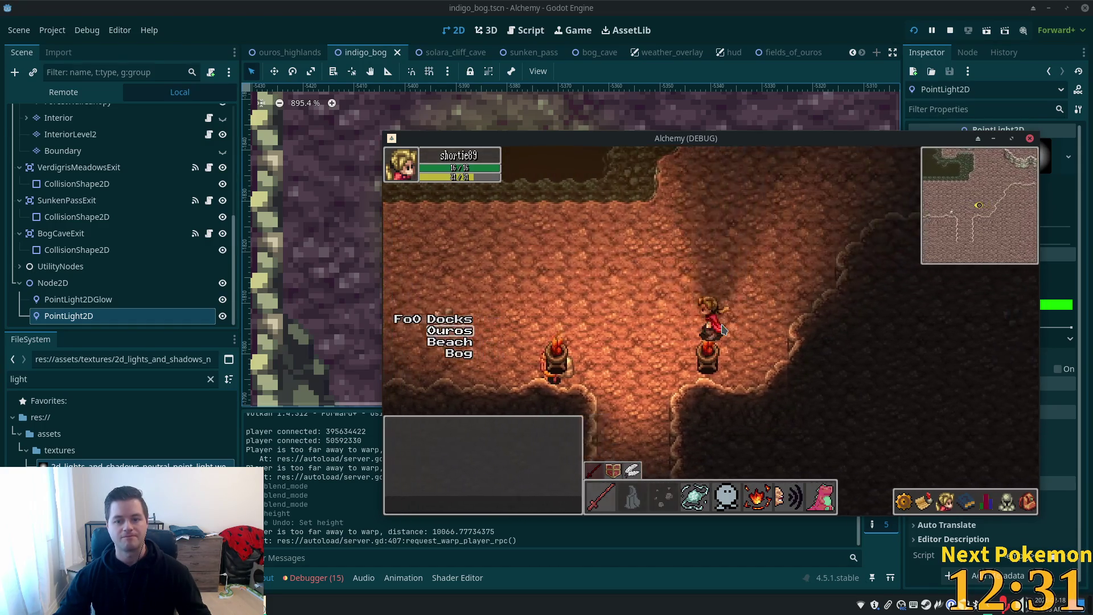
{"action": "key", "text": "d"}
{"action": "key", "text": "a"}
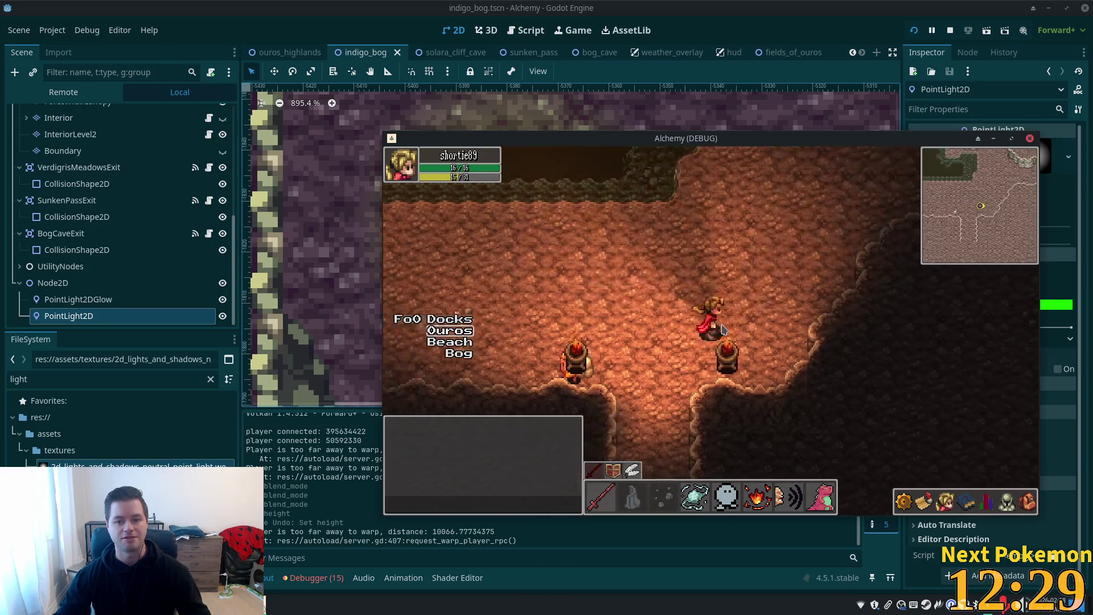
{"action": "key", "text": "d"}
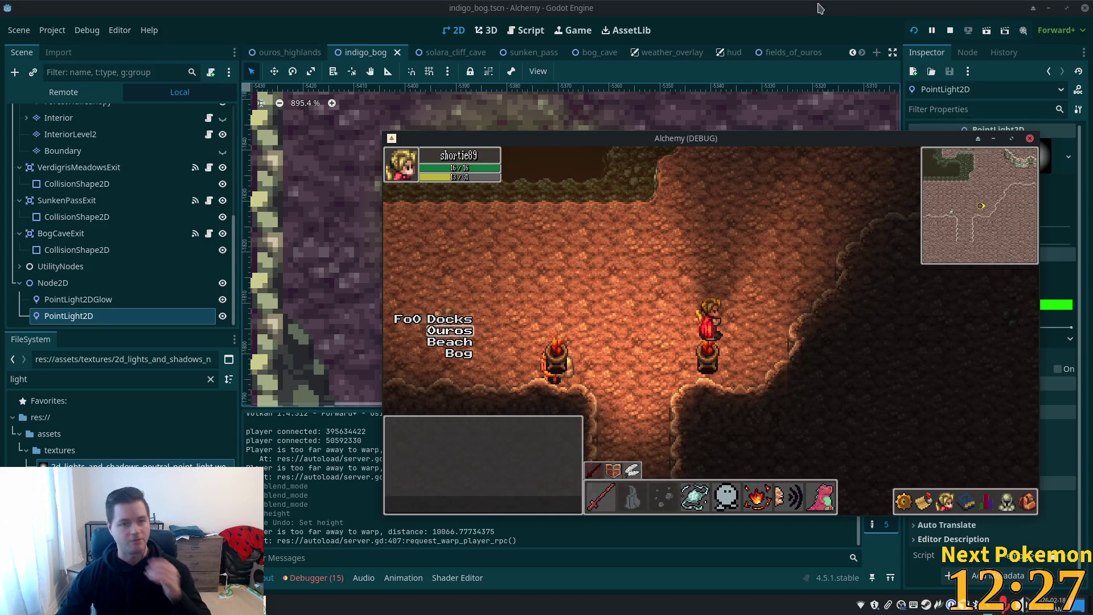
{"action": "key", "text": "F8"}
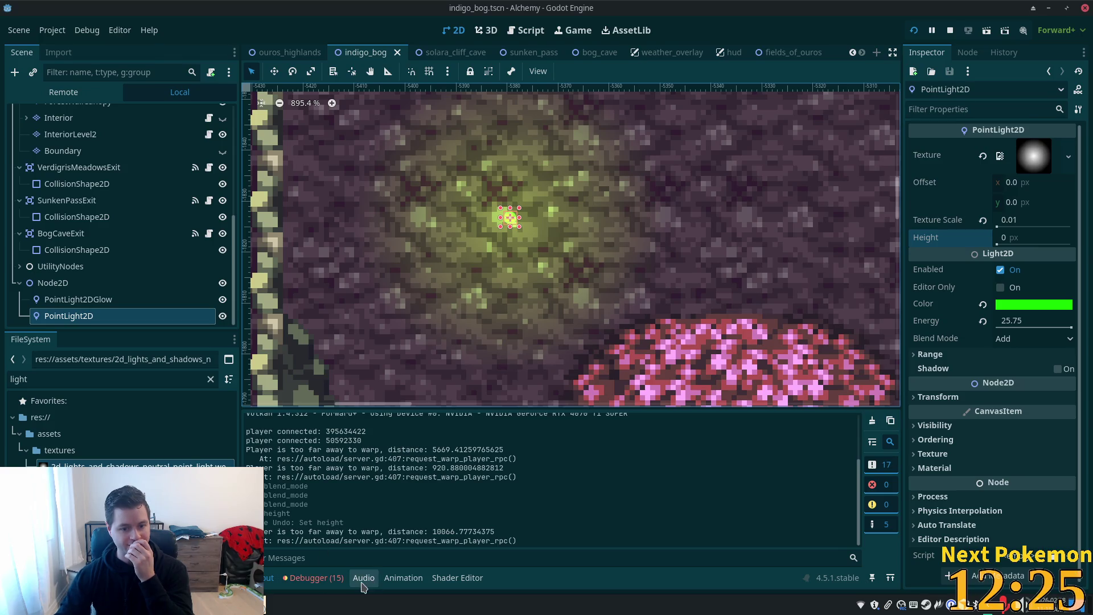
Step: Open the debugger, enlarge its panel, and briefly try recording in the Profiler
{"action": "left_click", "coordinate": [314, 578]}
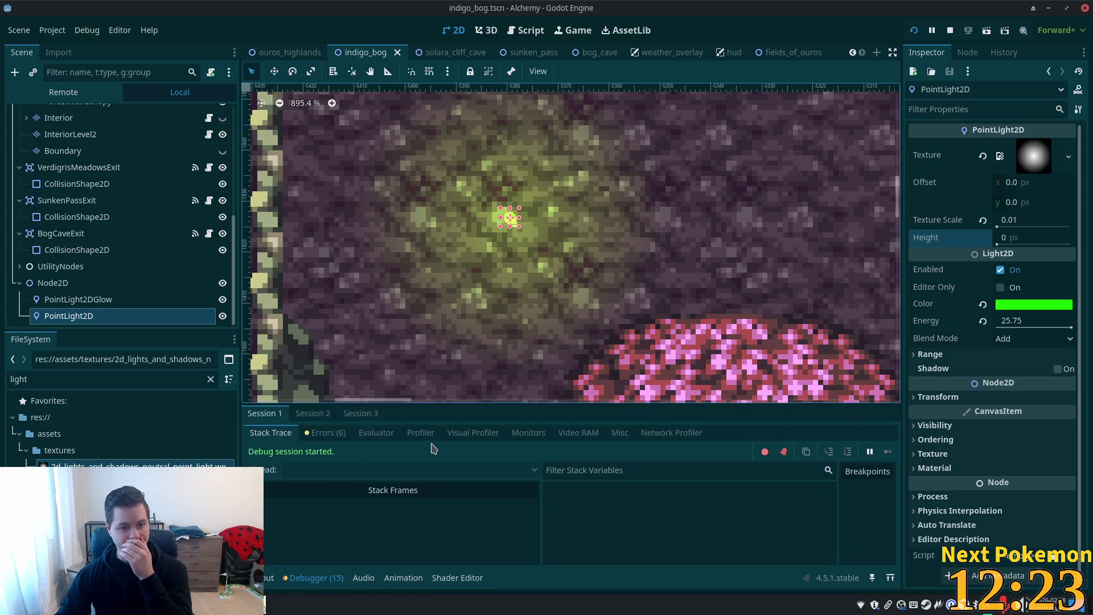
{"action": "left_click", "coordinate": [472, 434]}
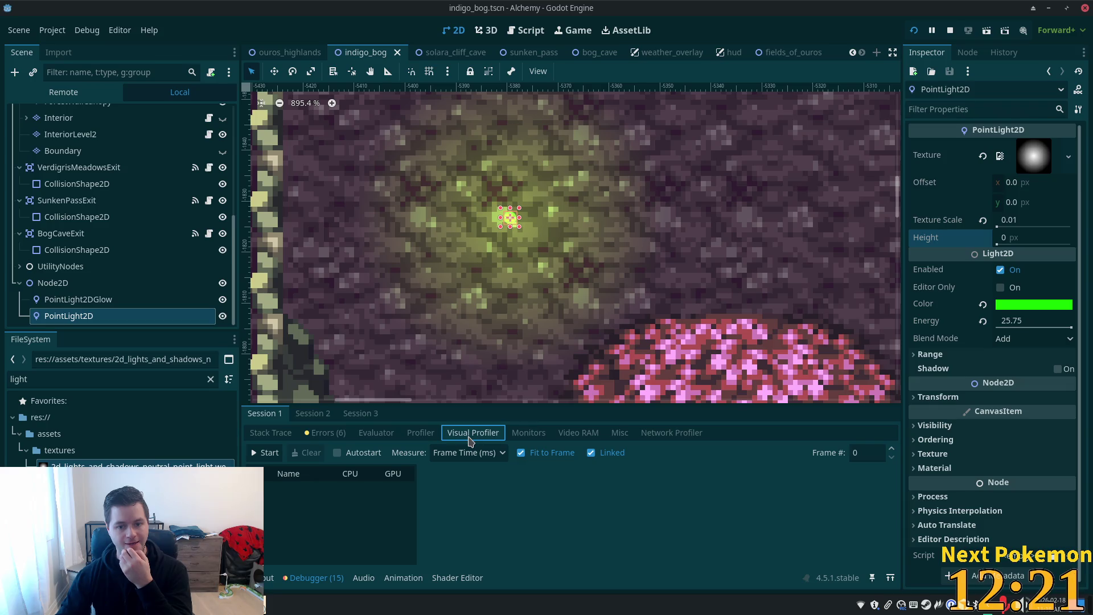
{"action": "left_click", "coordinate": [421, 433]}
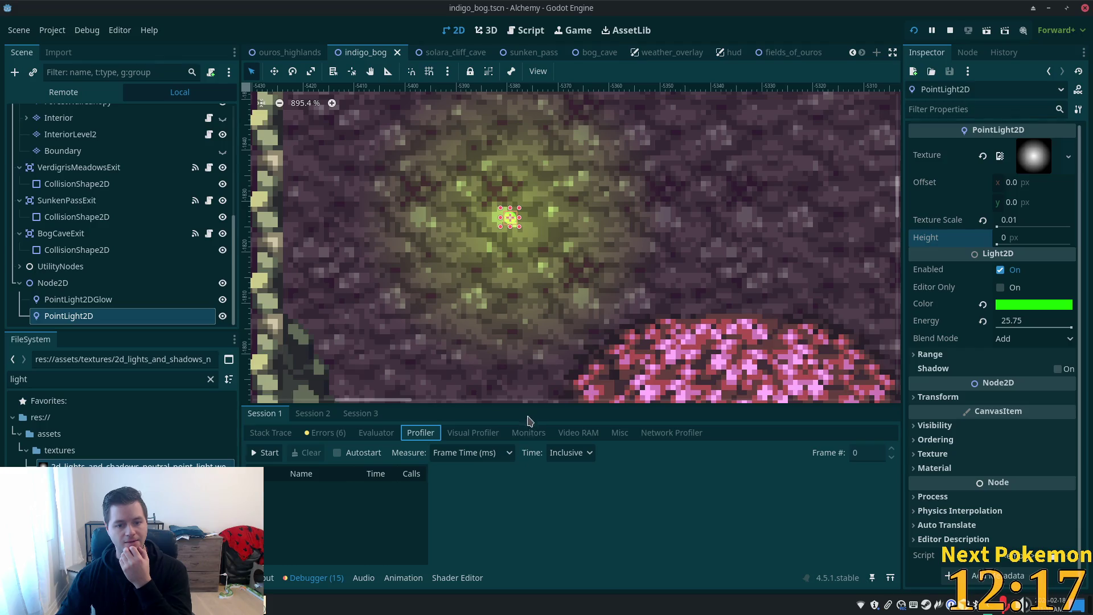
{"action": "mouse_move", "coordinate": [522, 407]}
{"action": "left_mouse_down"}
{"action": "mouse_move", "coordinate": [541, 313]}
{"action": "mouse_move", "coordinate": [552, 309]}
{"action": "left_mouse_up"}
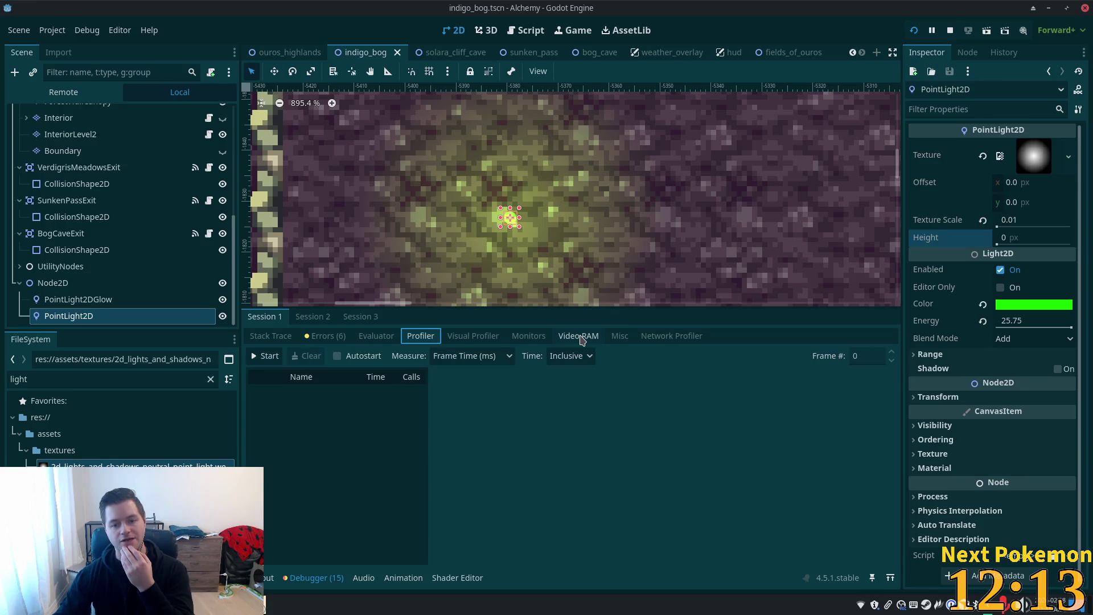
{"action": "left_click", "coordinate": [582, 340]}
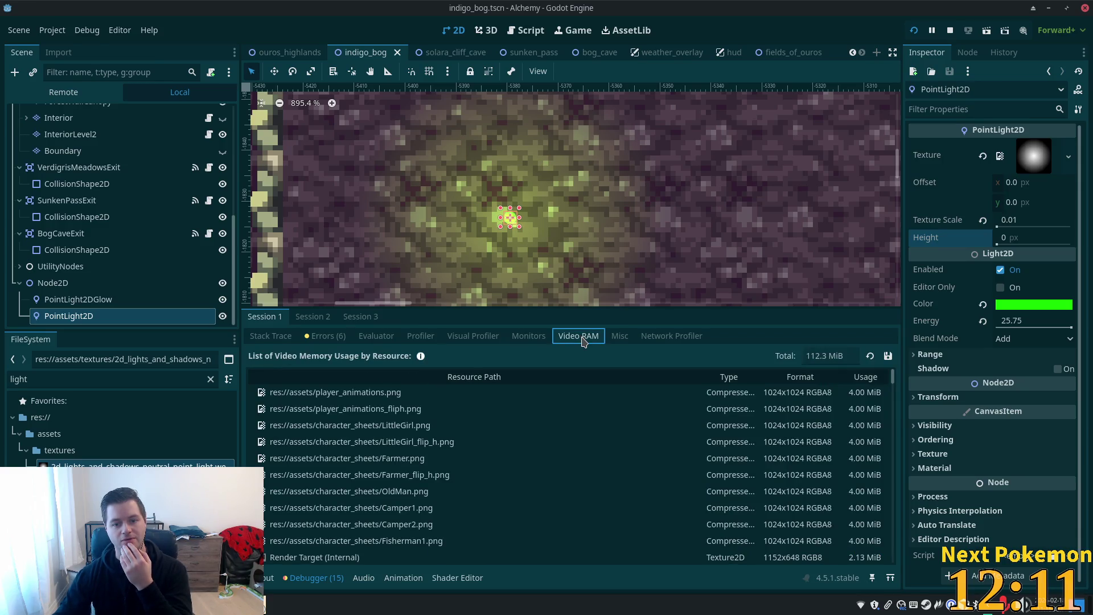
{"action": "left_click", "coordinate": [457, 341]}
{"action": "left_click", "coordinate": [420, 336]}
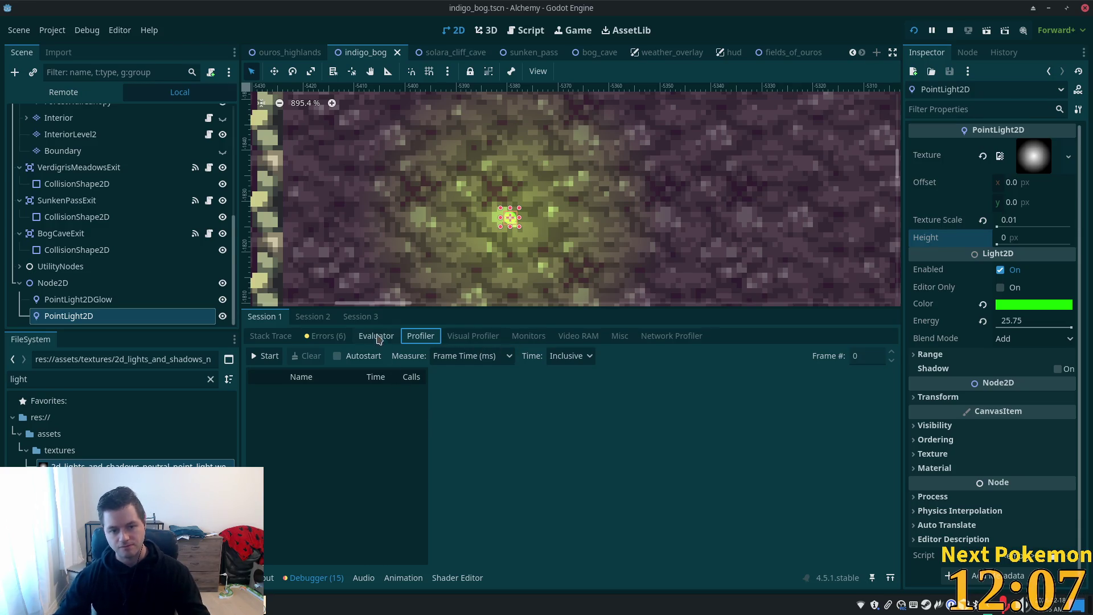
{"action": "left_click", "coordinate": [274, 356]}
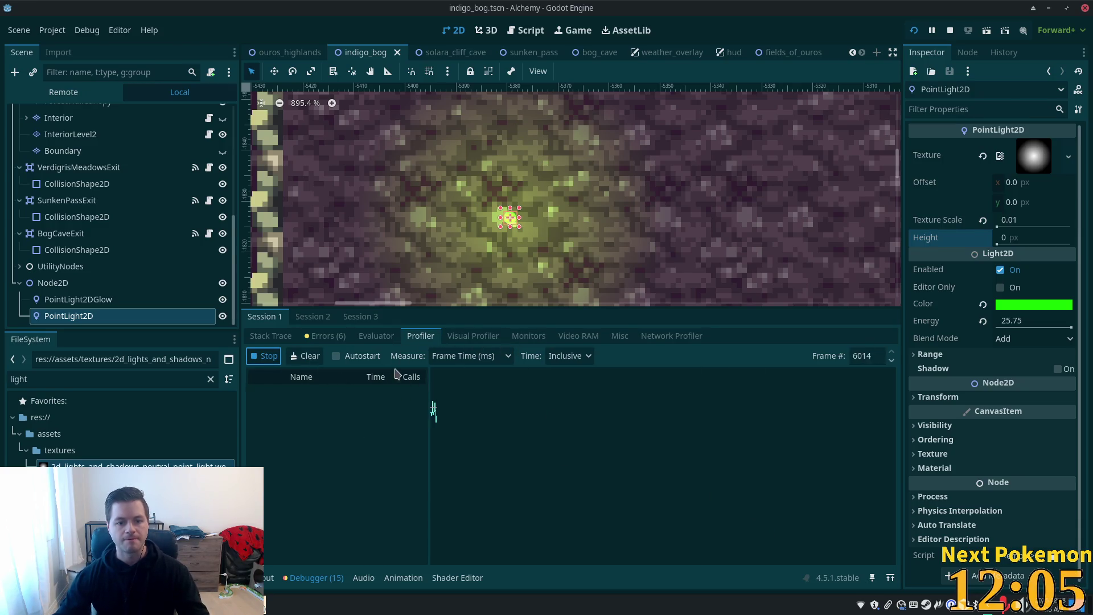
{"action": "left_click", "coordinate": [264, 356]}
Step: Switch to the Session 3 debugger tab and start frame-time recording in its Profiler
{"action": "left_click", "coordinate": [315, 318]}
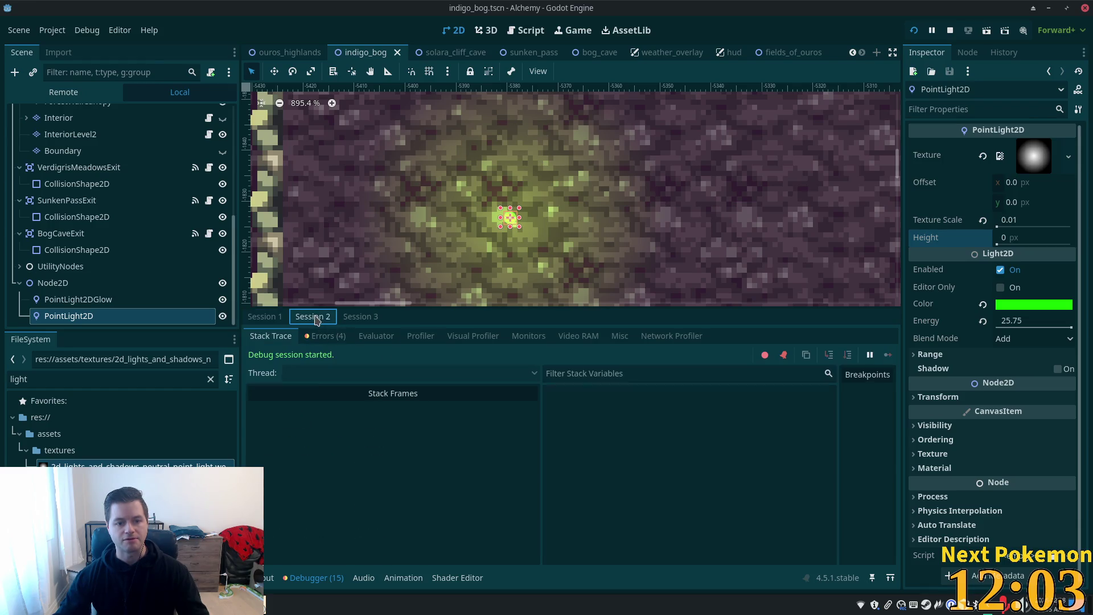
{"action": "left_click", "coordinate": [326, 336]}
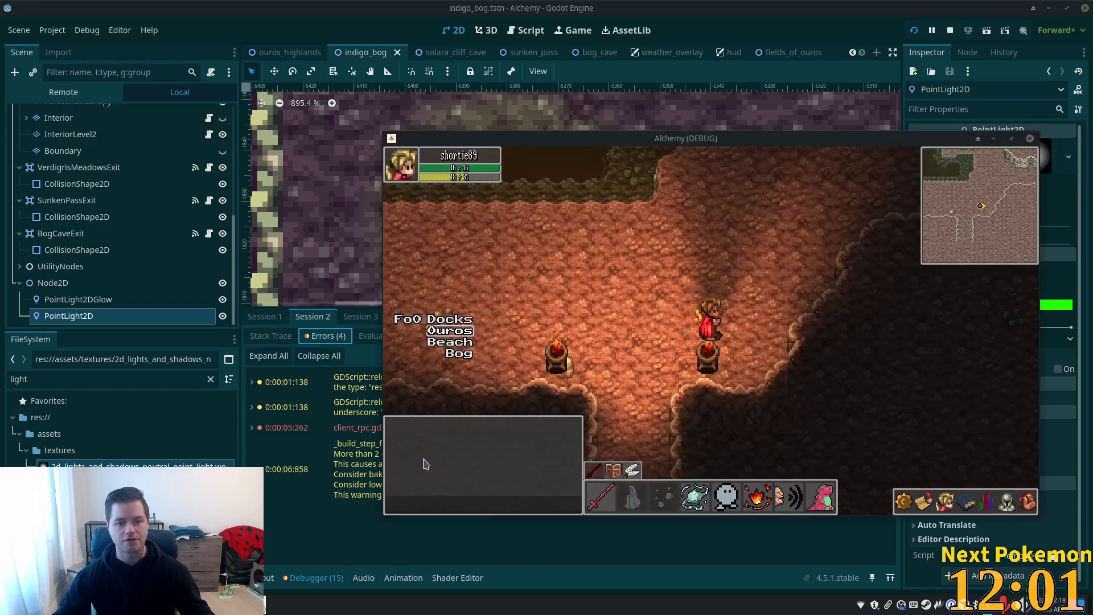
{"action": "left_click", "coordinate": [375, 443]}
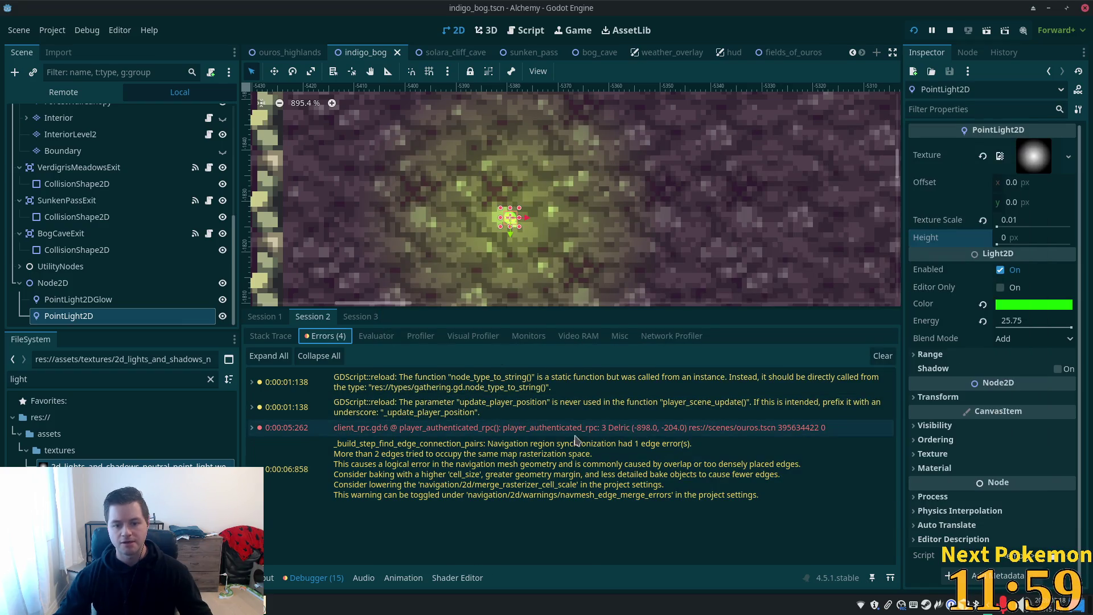
{"action": "left_click", "coordinate": [365, 319]}
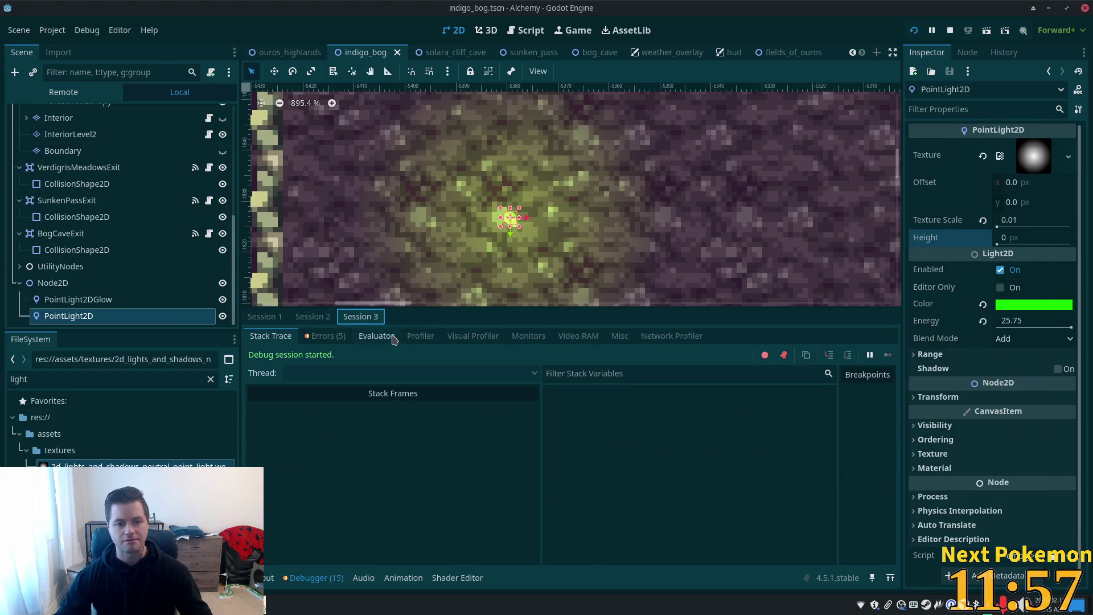
{"action": "left_click", "coordinate": [421, 336]}
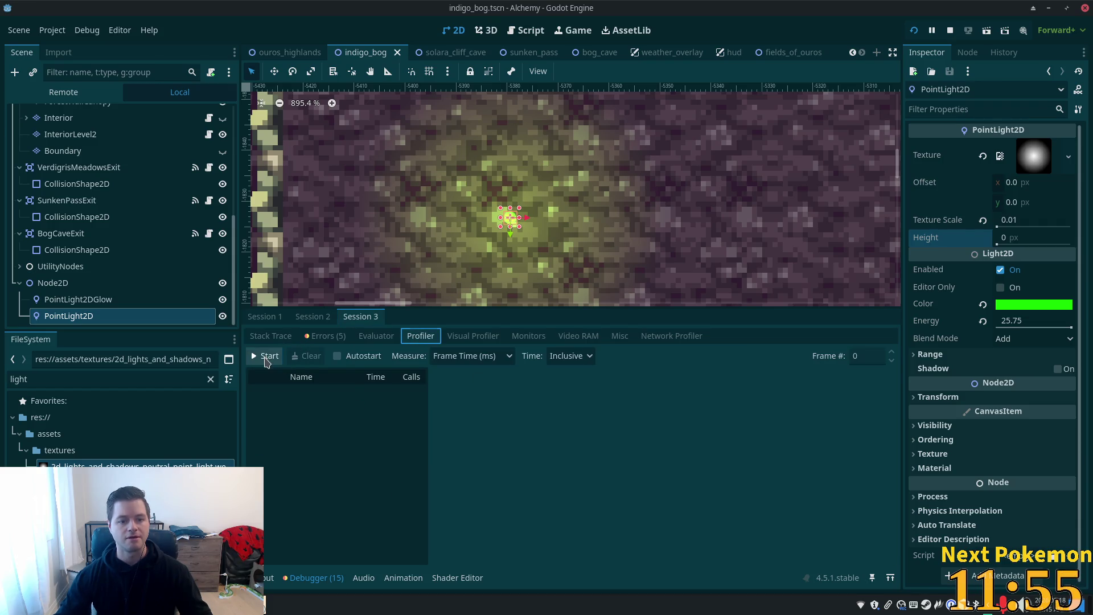
{"action": "left_click", "coordinate": [266, 356]}
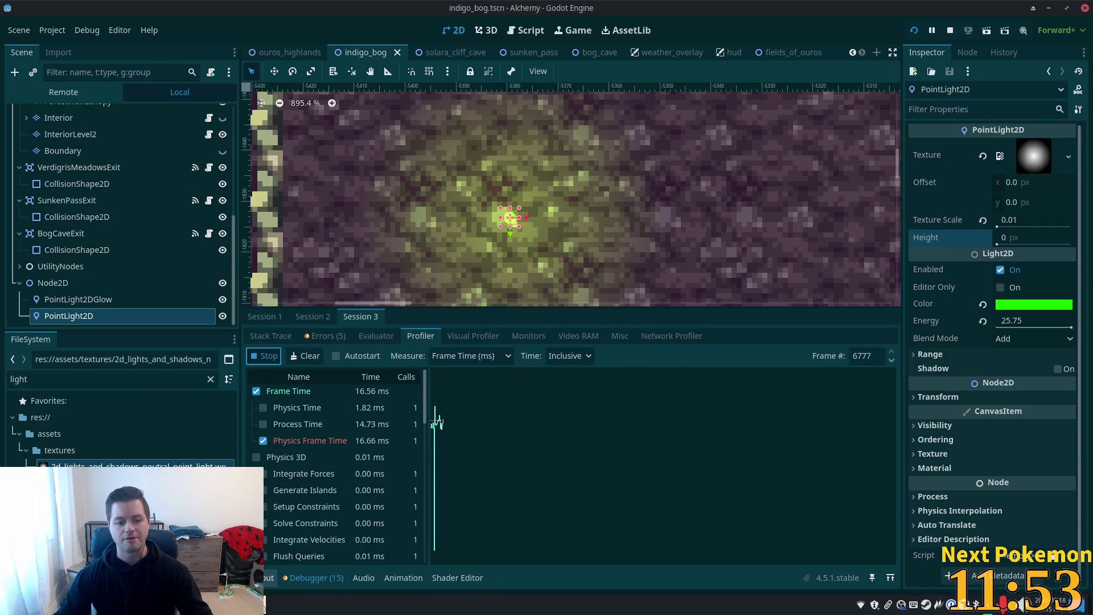
Step: From the taskbar, minimise the first game window and bring up the second one
{"action": "left_click", "coordinate": [250, 605]}
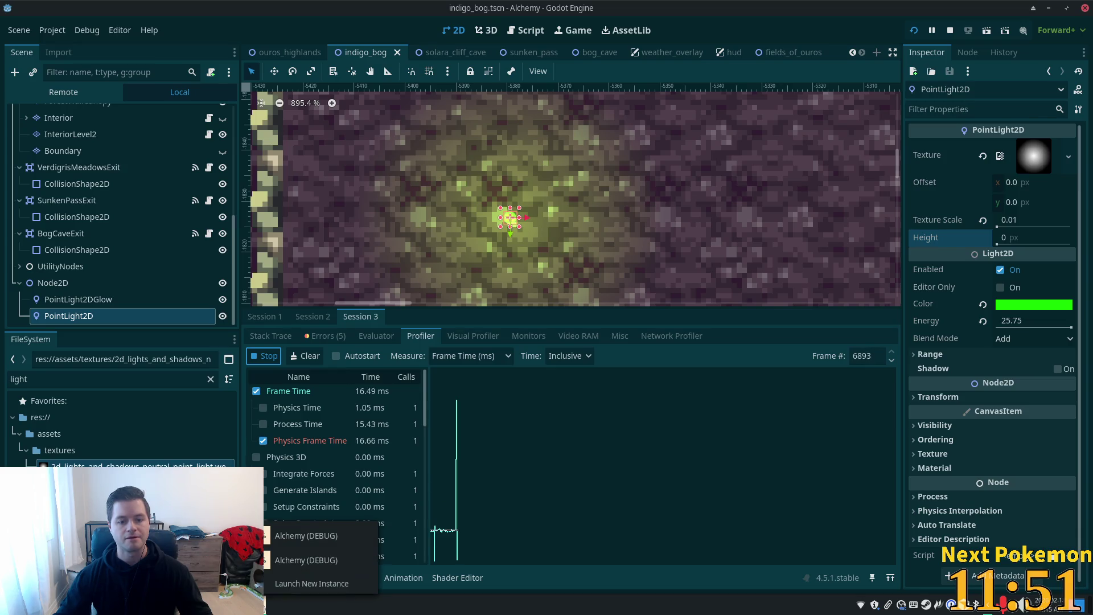
{"action": "left_click", "coordinate": [310, 536]}
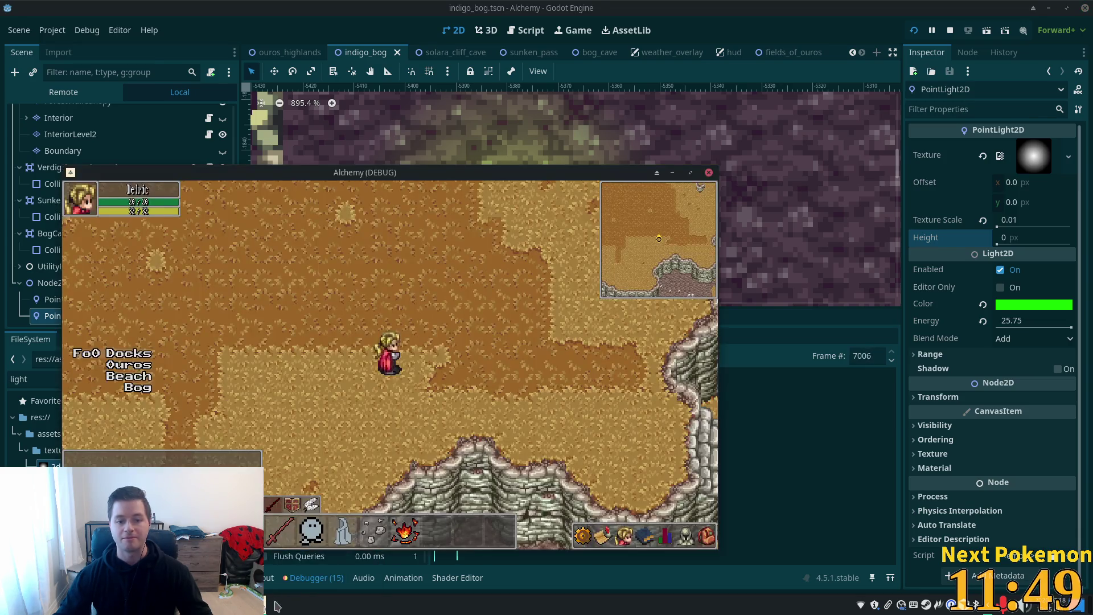
{"action": "left_click", "coordinate": [672, 172]}
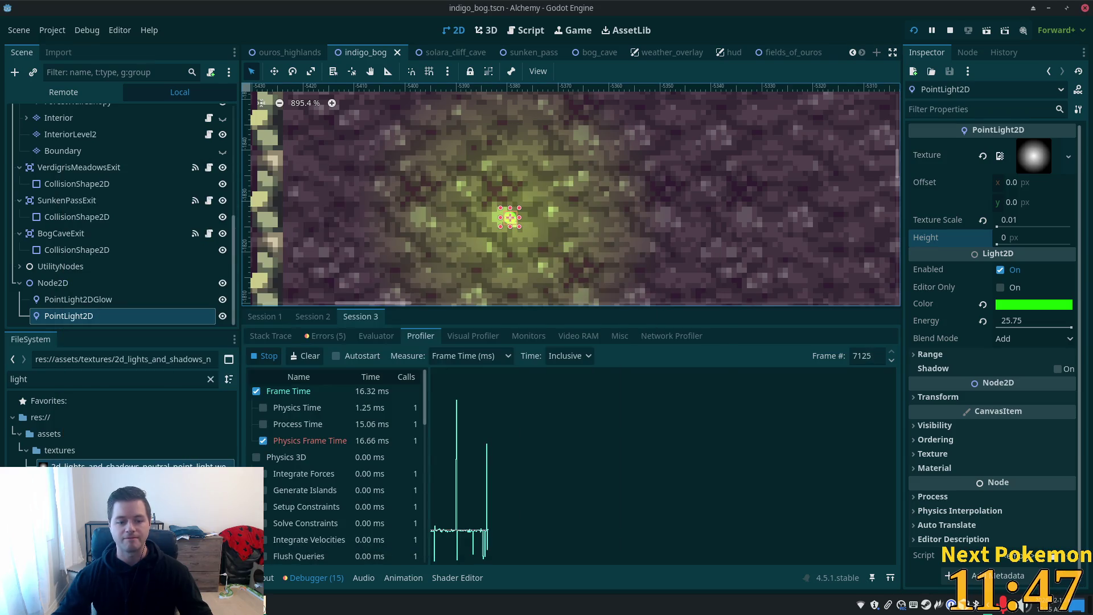
{"action": "left_click", "coordinate": [306, 560]}
Step: Move the game window top-right and walk toward Ouros Well, casting the return-to-town spell with 4
{"action": "left_click_drag", "start_coordinate": [635, 134], "coordinate": [804, 53]}
{"action": "key", "text": "d"}
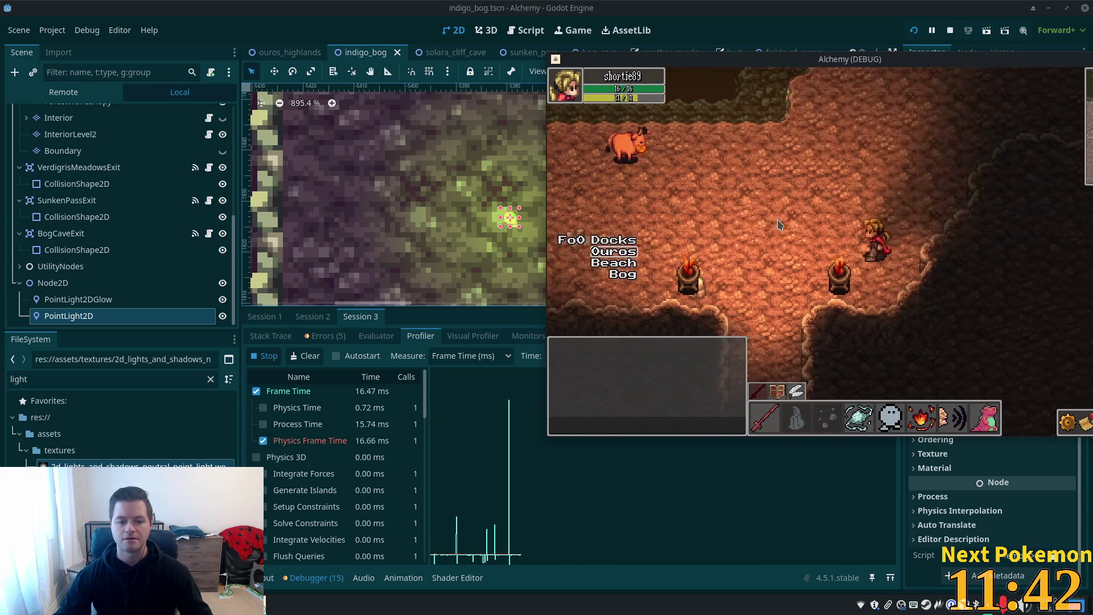
{"action": "key", "text": "w"}
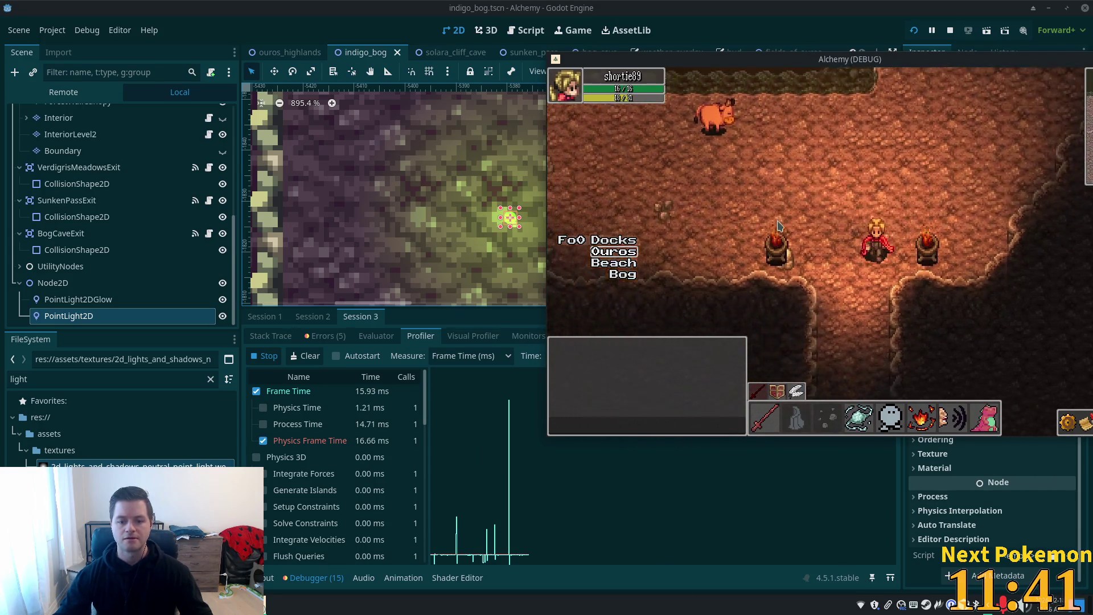
{"action": "key", "text": "s"}
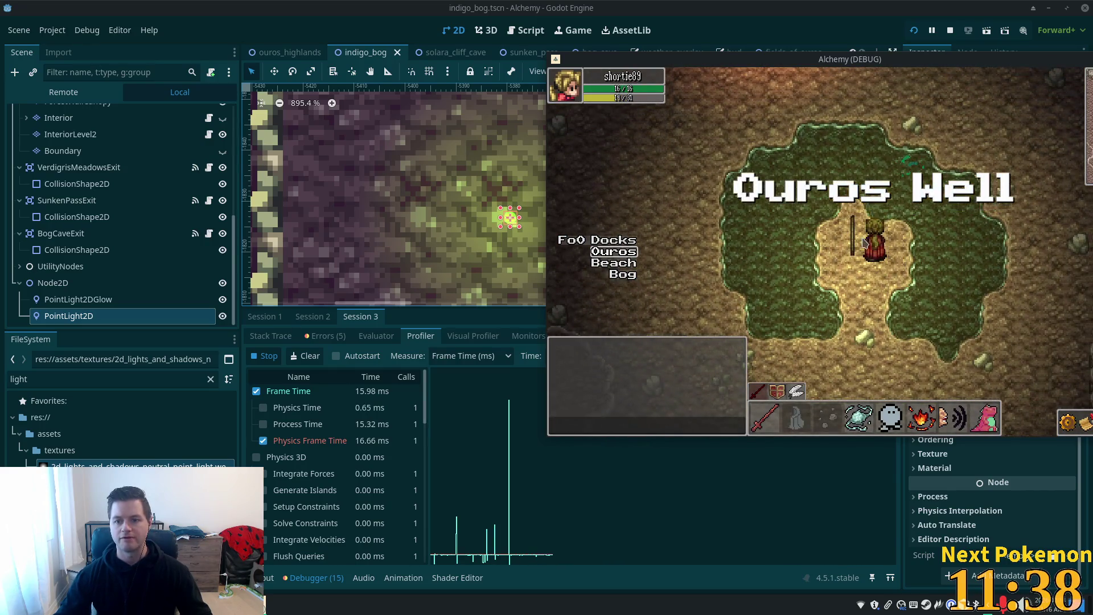
{"action": "key", "text": "4"}
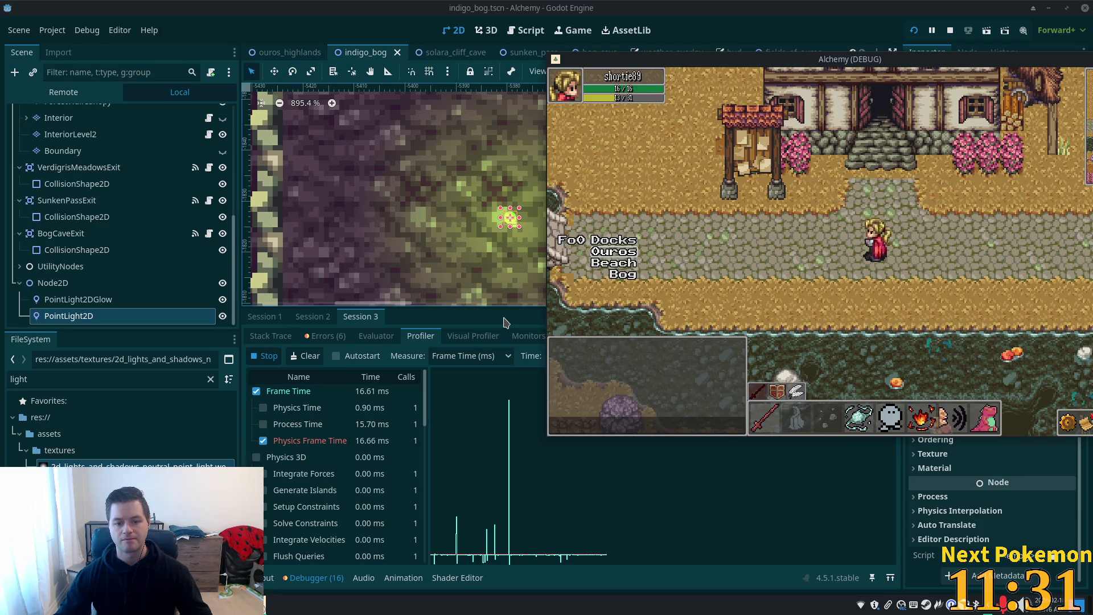
Step: Scrub through recorded frames in the profiler graph, then walk back up into Ouros Well
{"action": "left_click", "coordinate": [511, 420]}
{"action": "mouse_move", "coordinate": [510, 405]}
{"action": "left_mouse_down"}
{"action": "mouse_move", "coordinate": [511, 455]}
{"action": "mouse_move", "coordinate": [627, 484]}
{"action": "mouse_move", "coordinate": [666, 513]}
{"action": "mouse_move", "coordinate": [552, 561]}
{"action": "mouse_move", "coordinate": [478, 561]}
{"action": "left_mouse_up"}
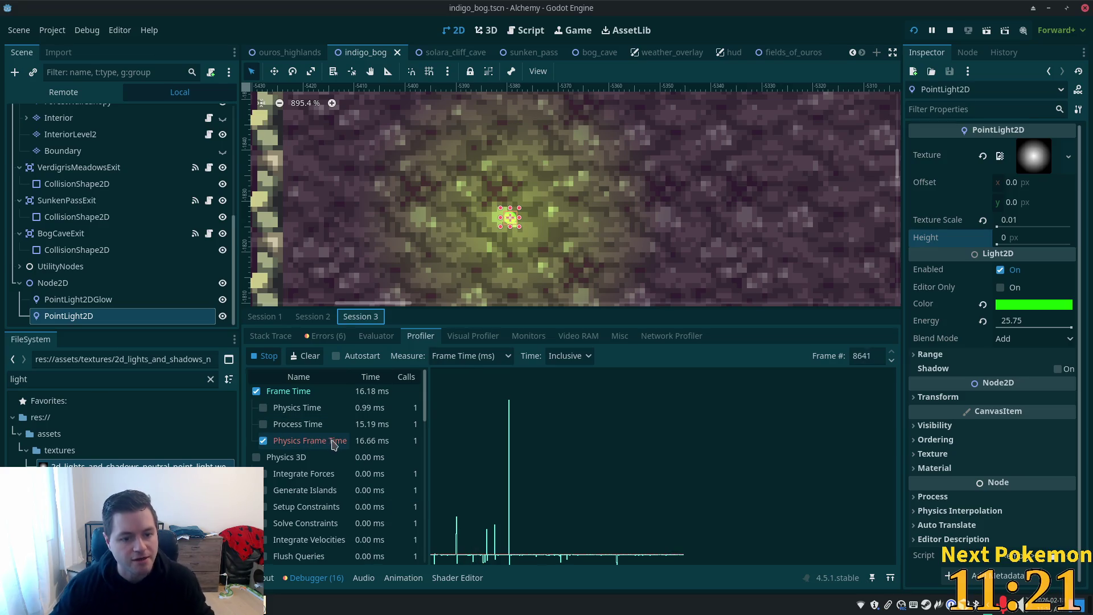
{"action": "key", "text": "alt+Tab"}
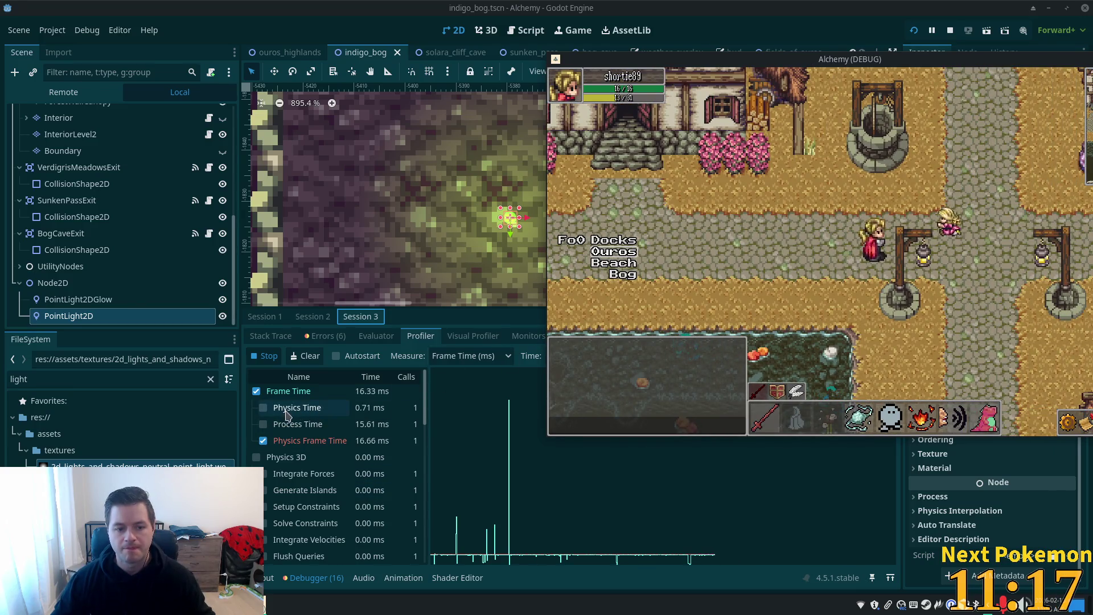
{"action": "key", "text": "Up"}
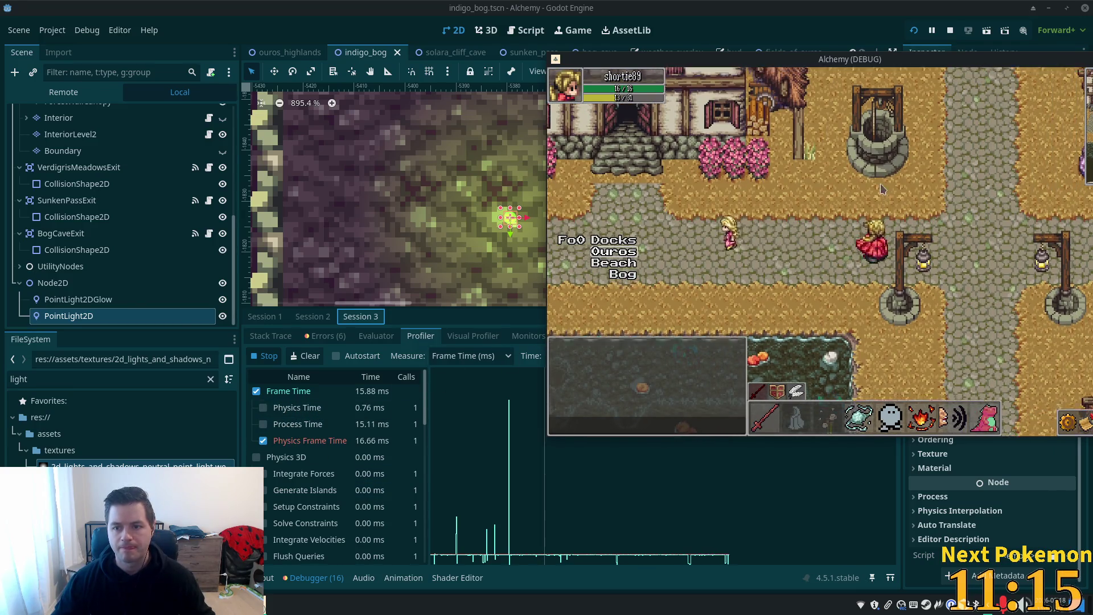
Step: Walk from the well through Ouros Caves past the torches and pool, then stop the game with F8
{"action": "key", "text": "Down"}
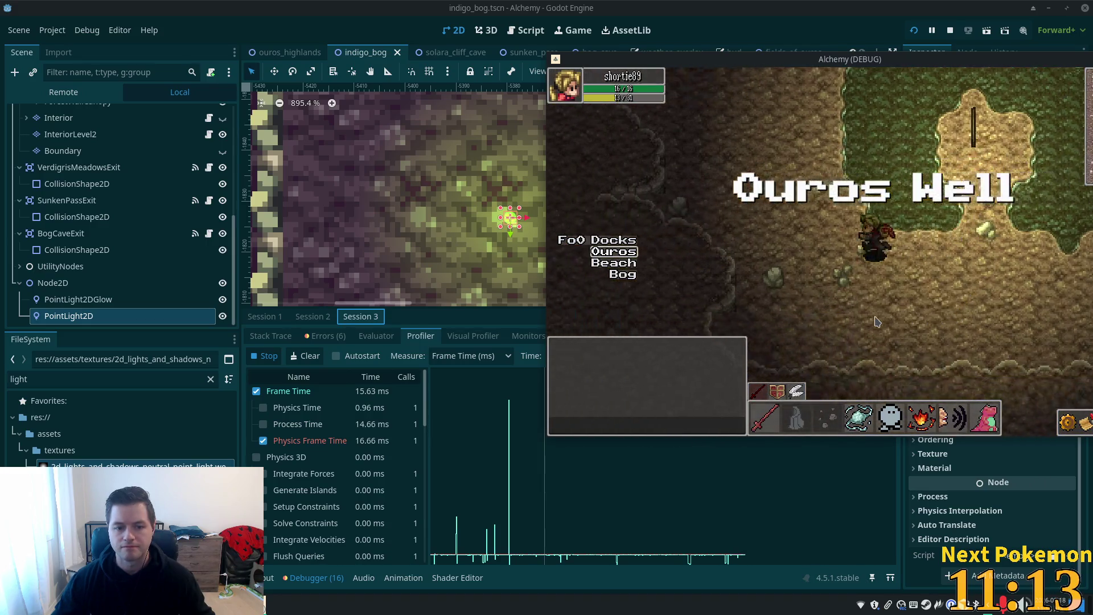
{"action": "key", "text": "Up"}
{"action": "key", "text": "Left"}
{"action": "key", "text": "Up"}
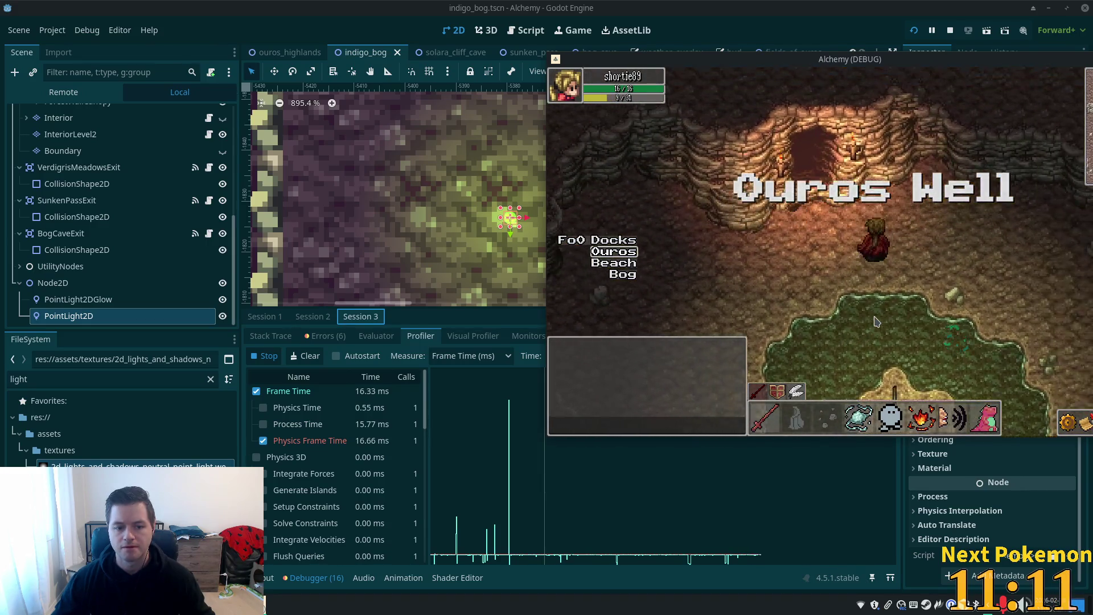
{"action": "key", "text": "Up"}
{"action": "key", "text": "Up"}
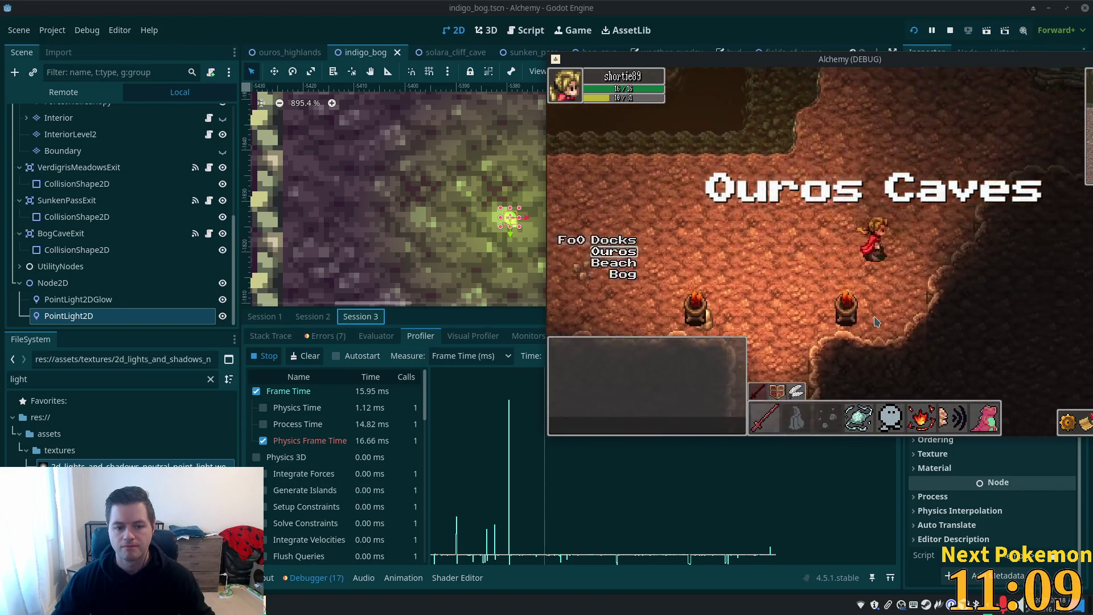
{"action": "key", "text": "Up"}
{"action": "key", "text": "Right"}
{"action": "key", "text": "Left"}
{"action": "key", "text": "Down"}
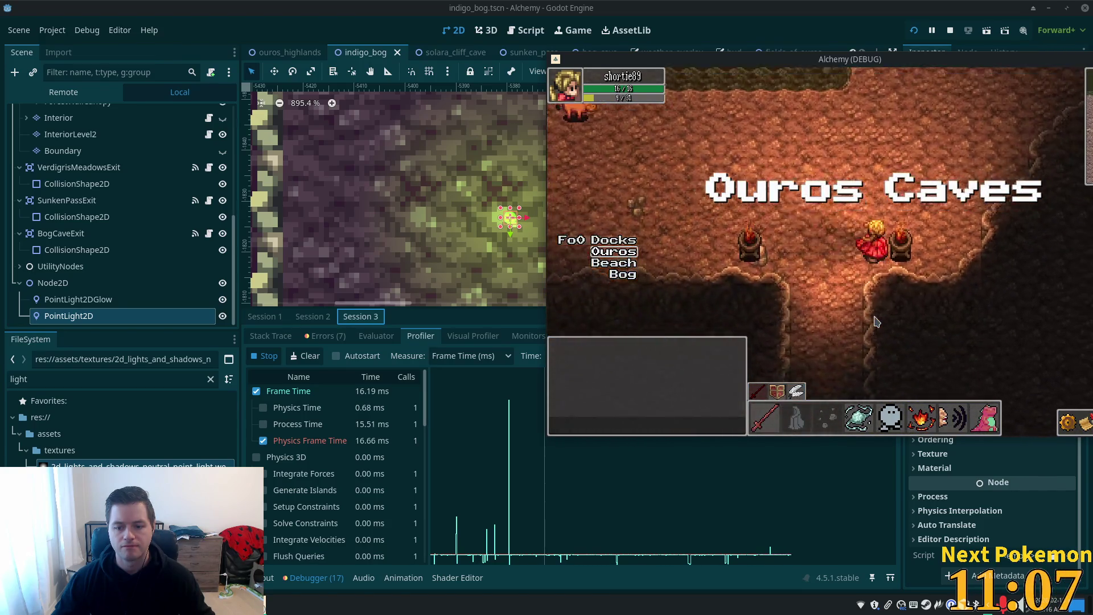
{"action": "key", "text": "Up"}
{"action": "key", "text": "Right"}
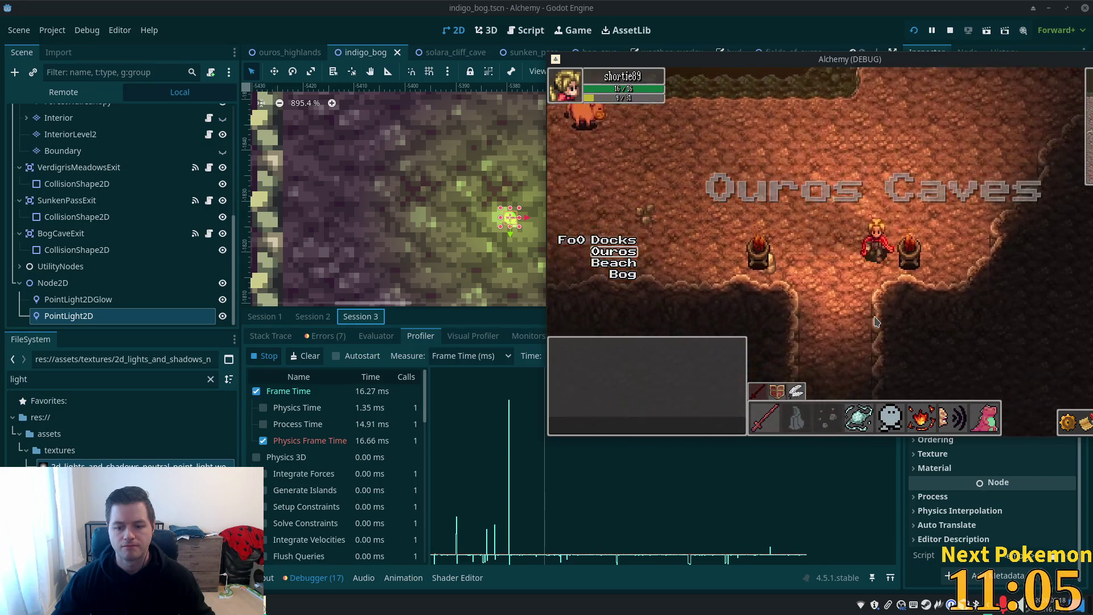
{"action": "key", "text": "Down"}
{"action": "key", "text": "Right"}
{"action": "key", "text": "Up"}
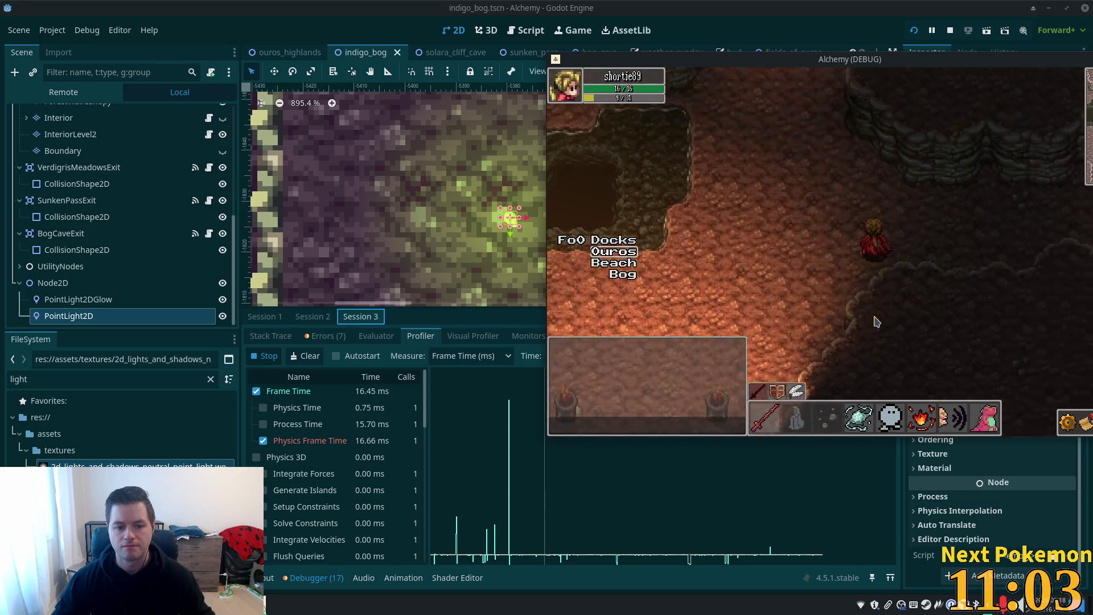
{"action": "key", "text": "Down"}
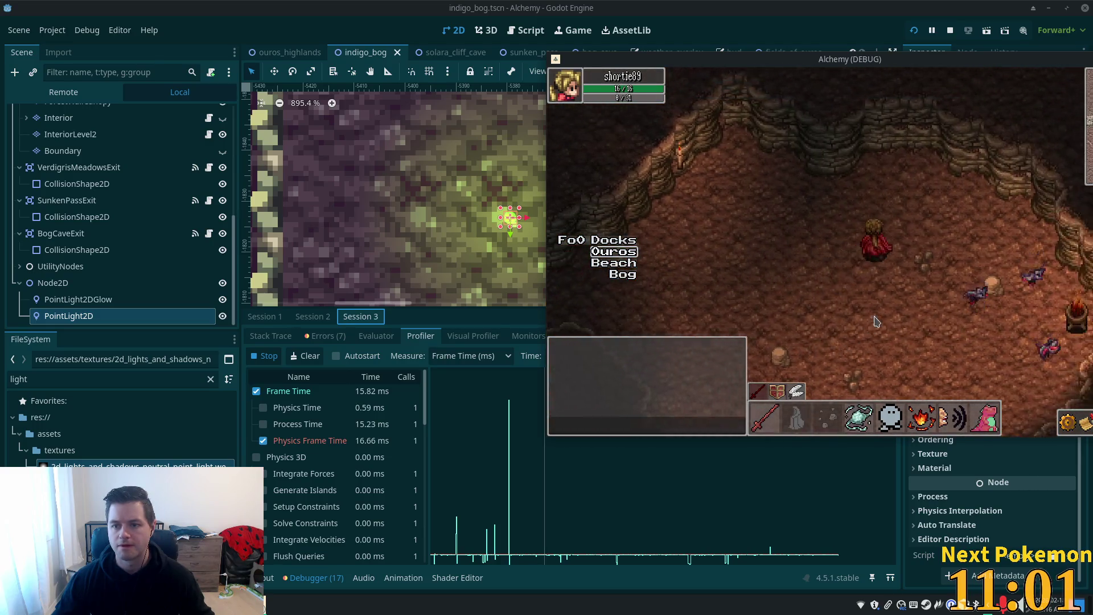
{"action": "key", "text": "Right"}
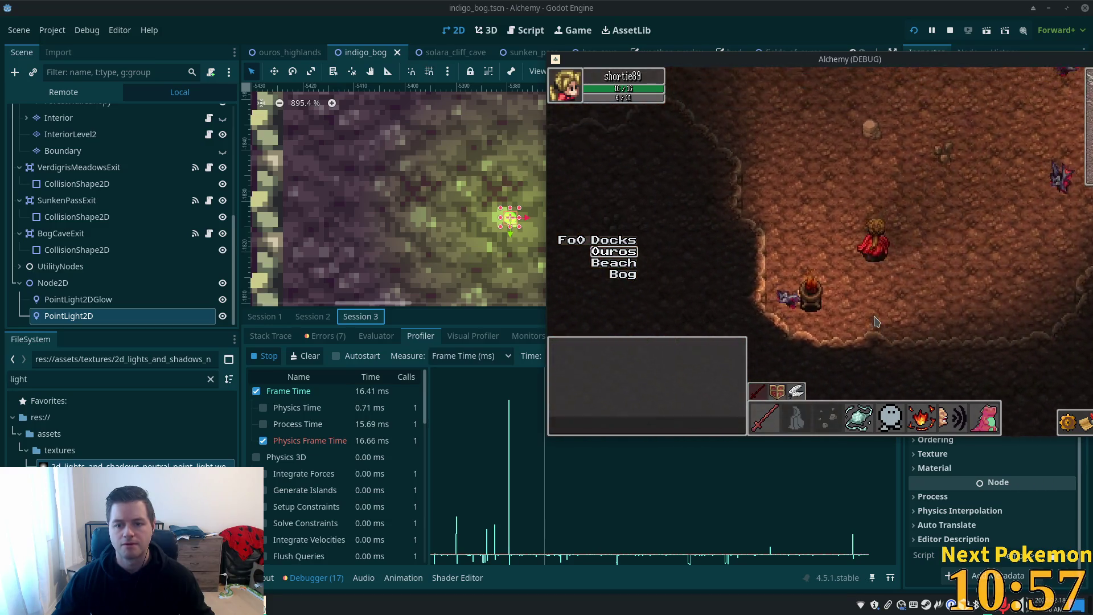
{"action": "key", "text": "Down"}
{"action": "key", "text": "Left"}
{"action": "key", "text": "Up"}
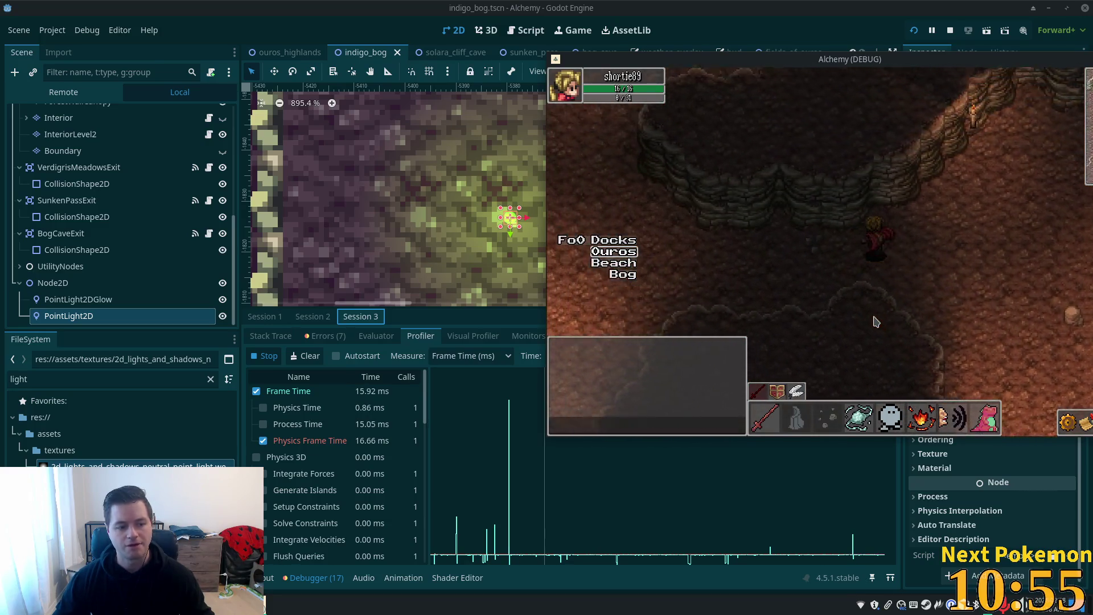
{"action": "key", "text": "Right"}
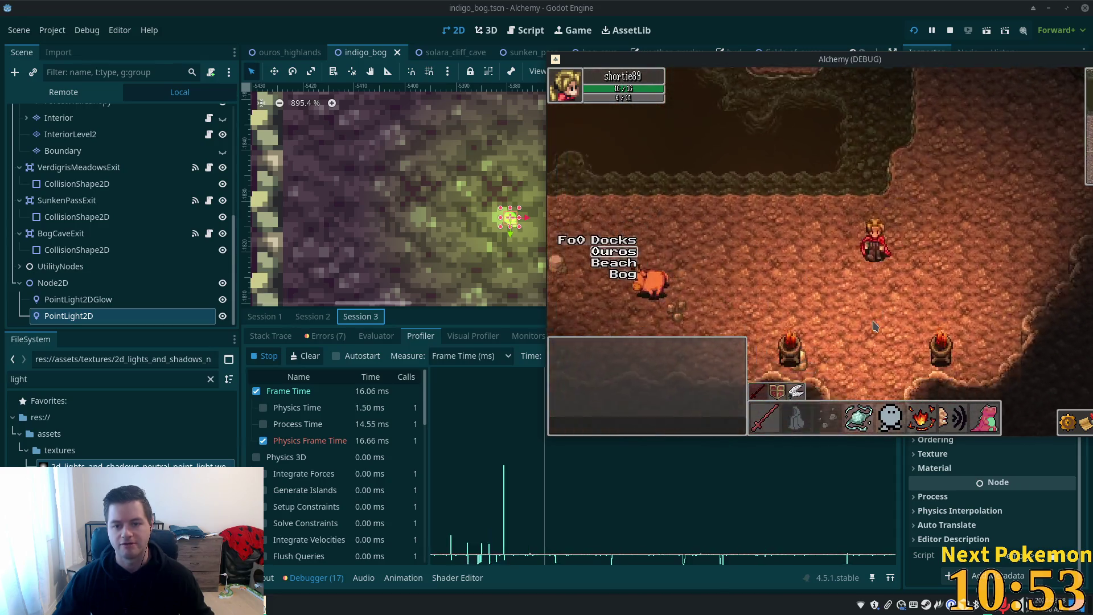
{"action": "key", "text": "Down"}
{"action": "key", "text": "Left"}
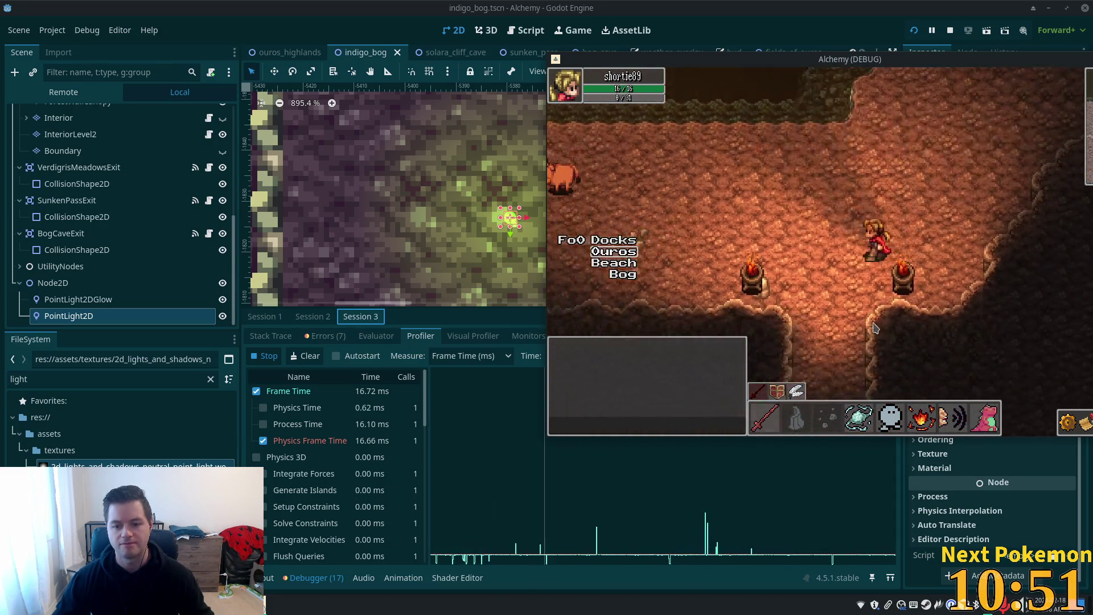
{"action": "key", "text": "Left"}
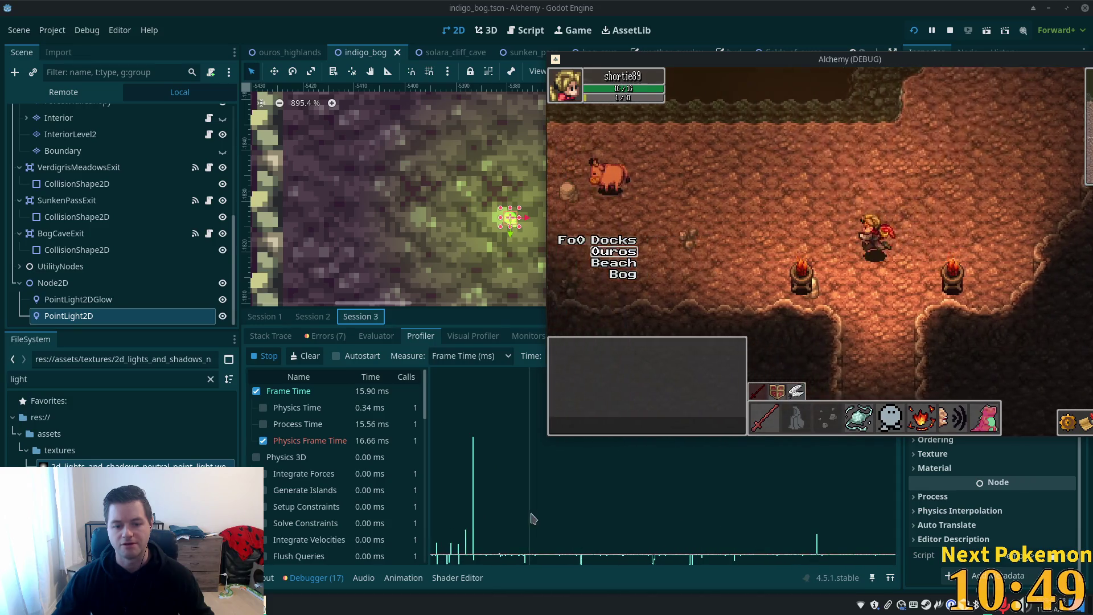
{"action": "key", "text": "Right"}
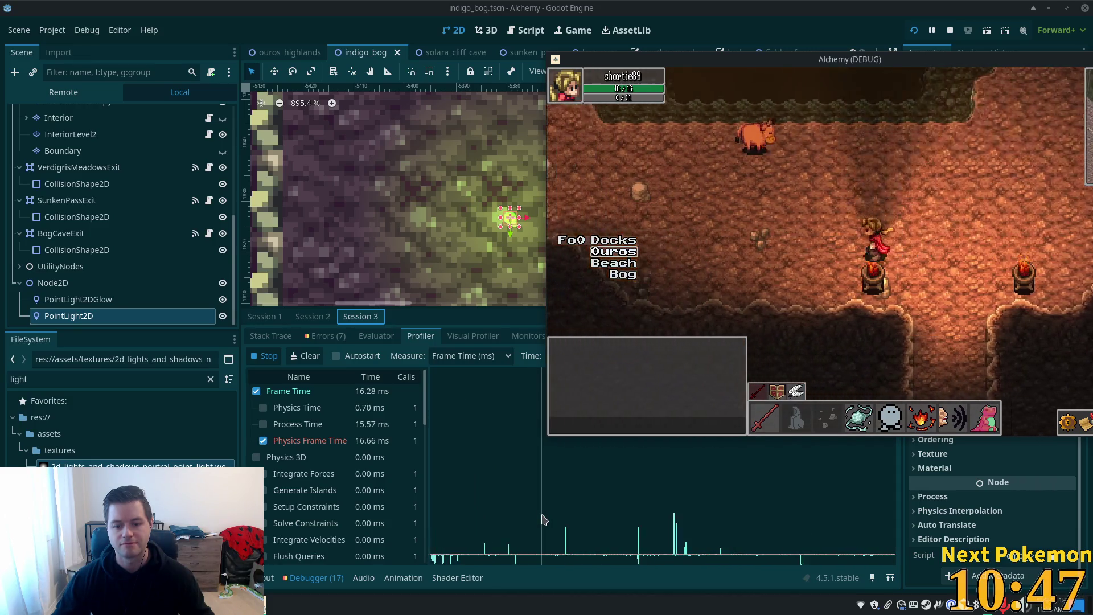
{"action": "key", "text": "Right"}
{"action": "key", "text": "Left"}
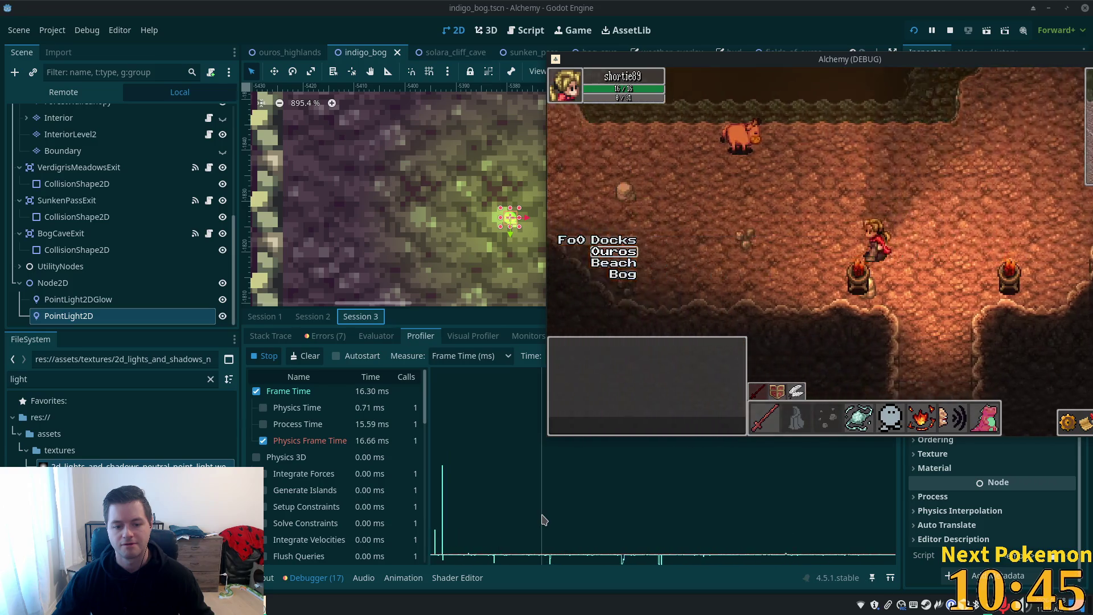
{"action": "key", "text": "Left"}
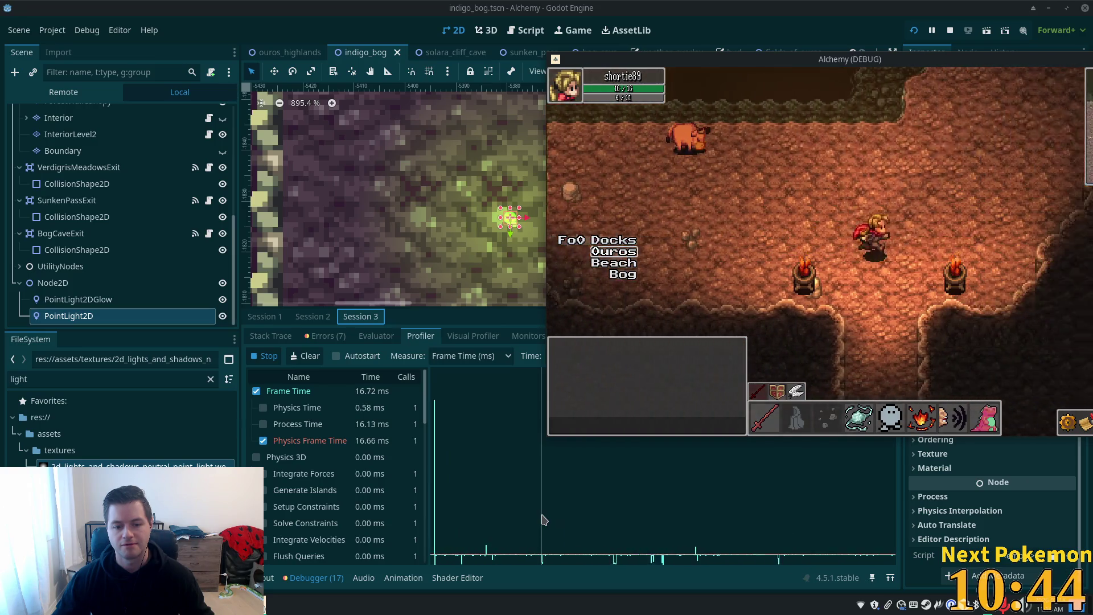
{"action": "key", "text": "Right"}
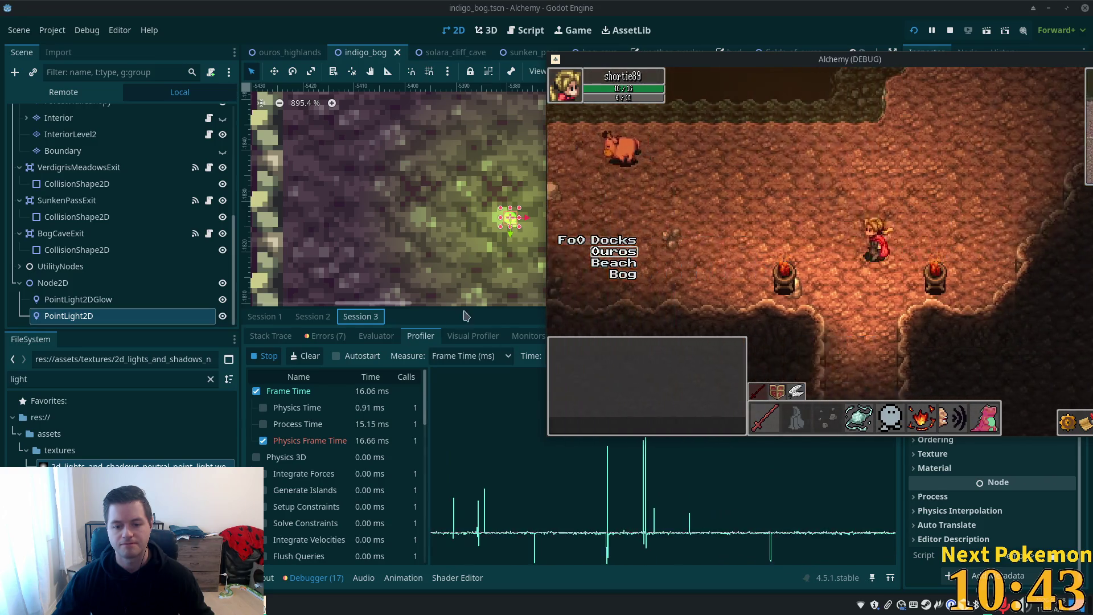
{"action": "key", "text": "Left"}
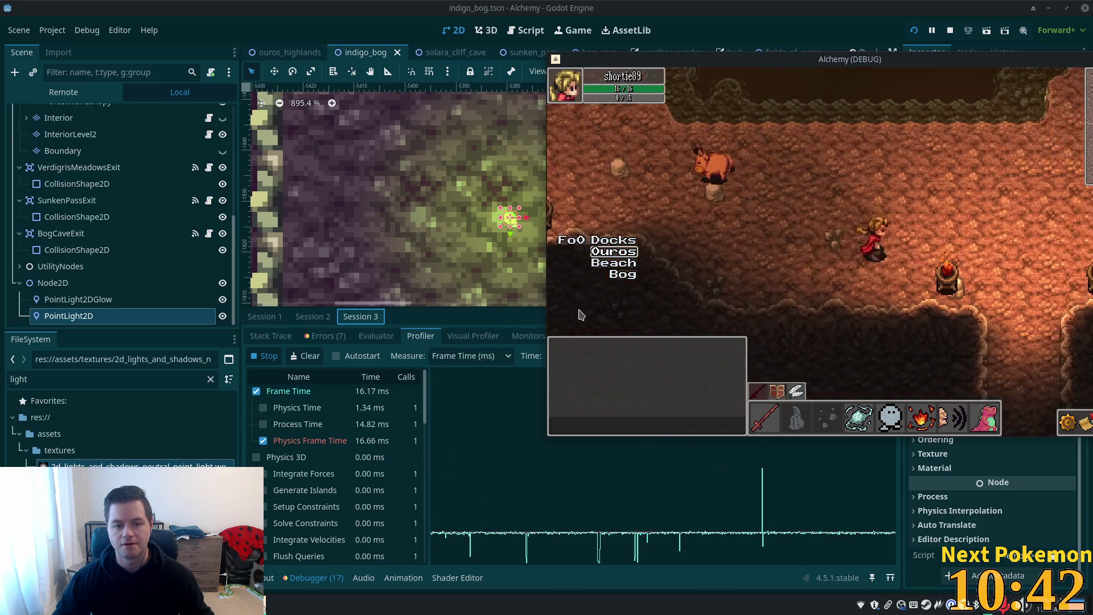
{"action": "key", "text": "Right"}
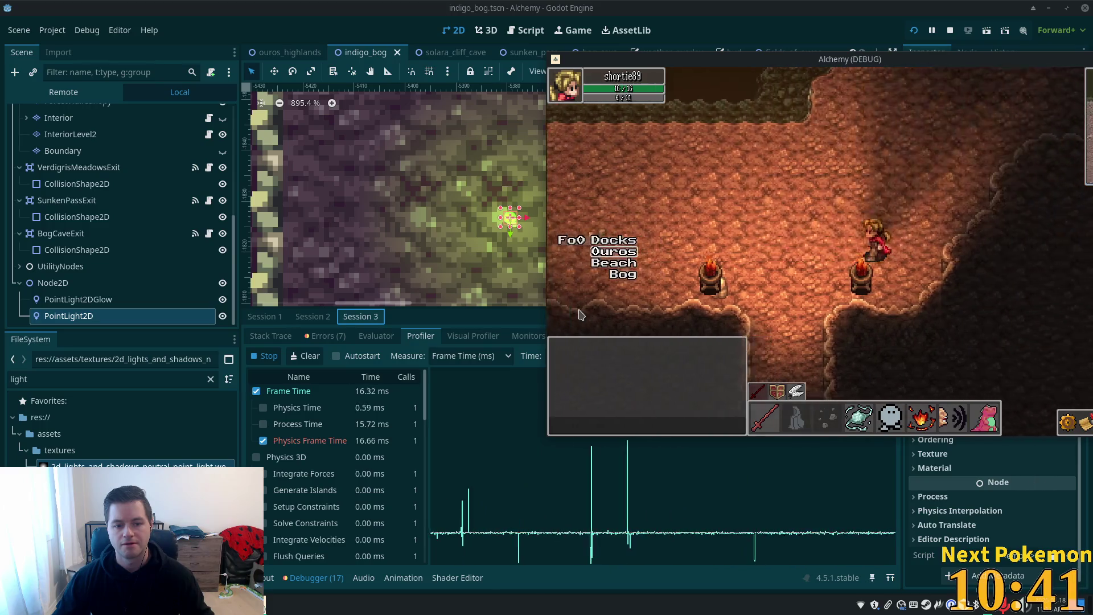
{"action": "key", "text": "Left"}
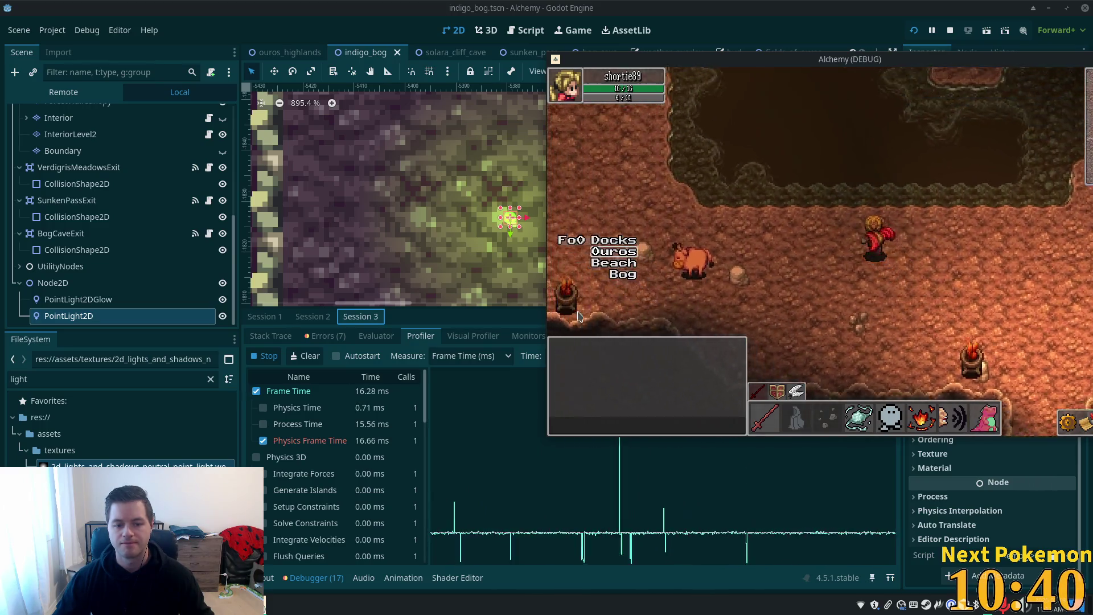
{"action": "key", "text": "Left"}
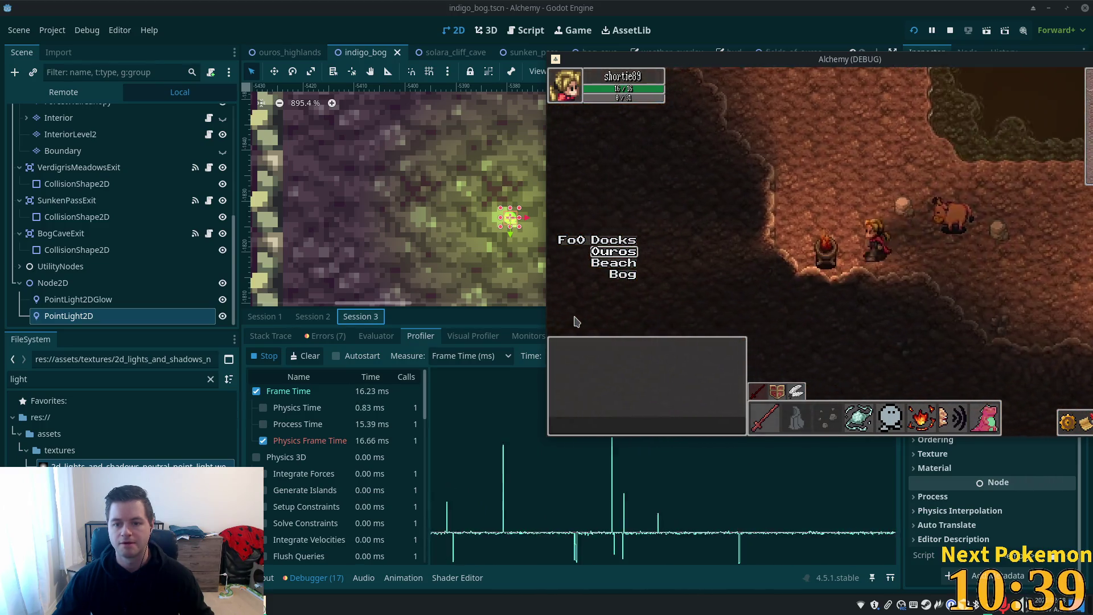
{"action": "key", "text": "Up"}
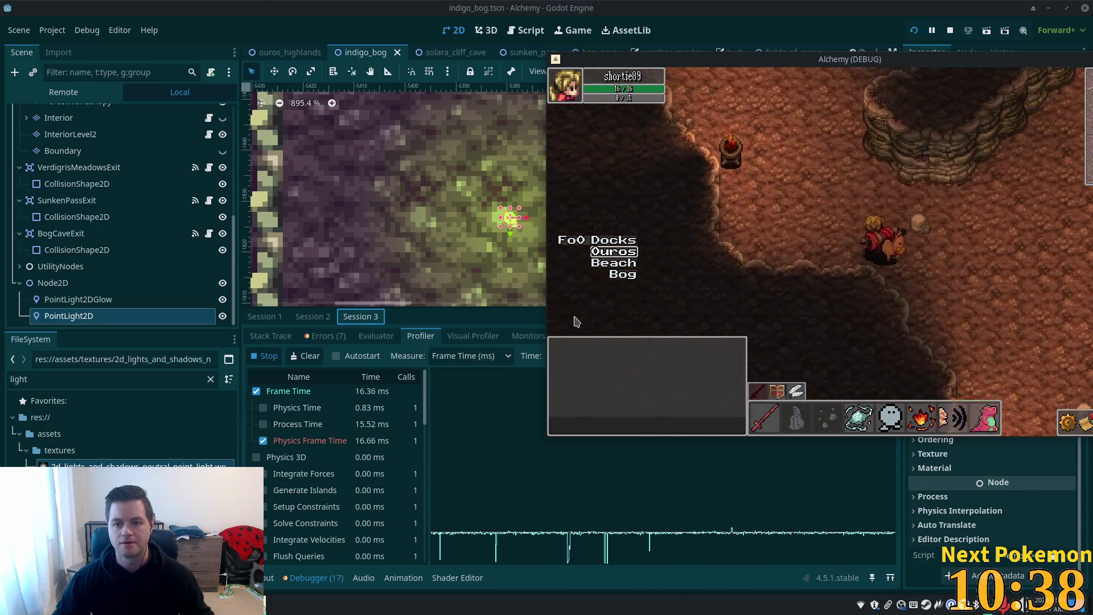
{"action": "key", "text": "Up"}
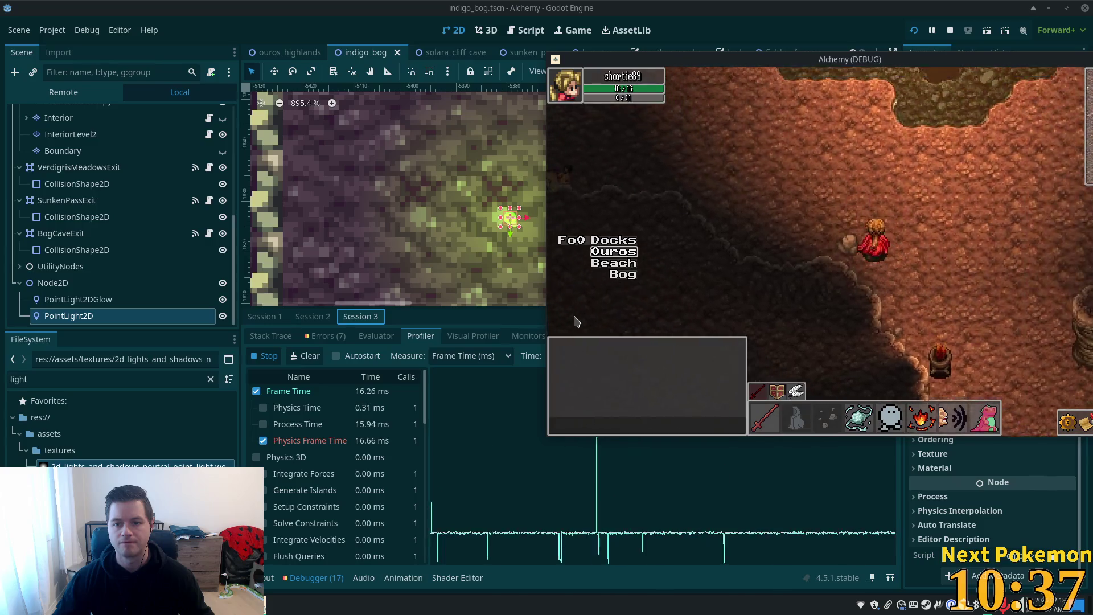
{"action": "key", "text": "Up"}
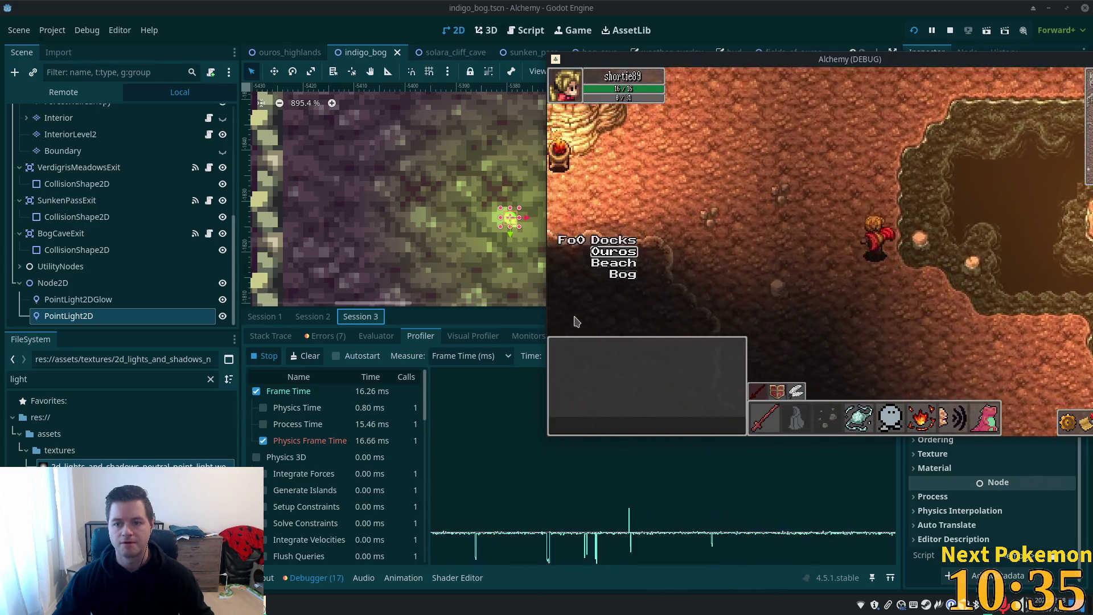
{"action": "key", "text": "Up"}
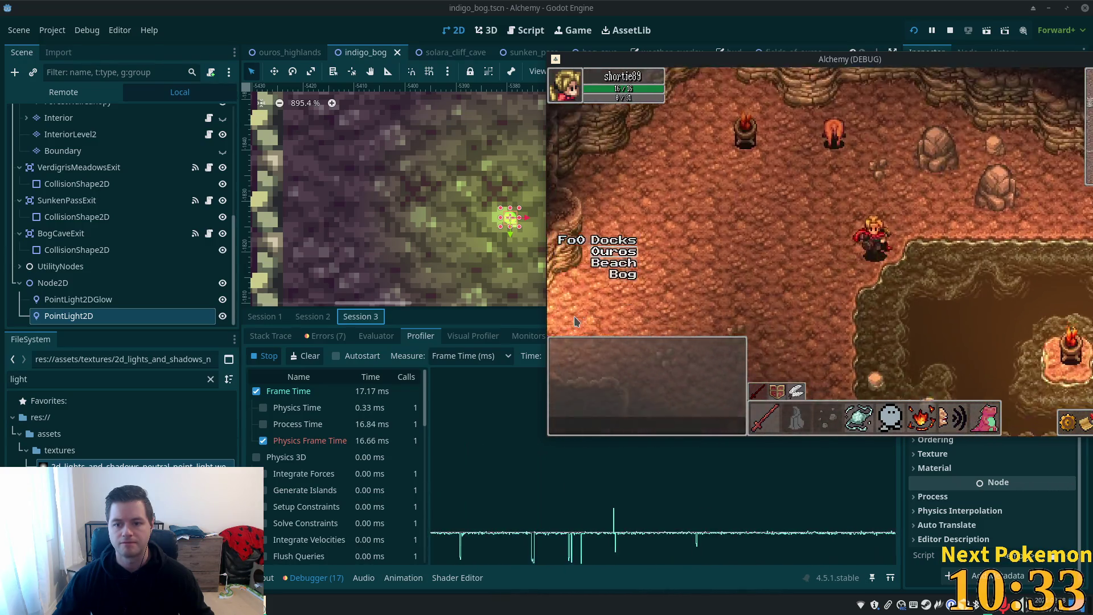
{"action": "key", "text": "Up"}
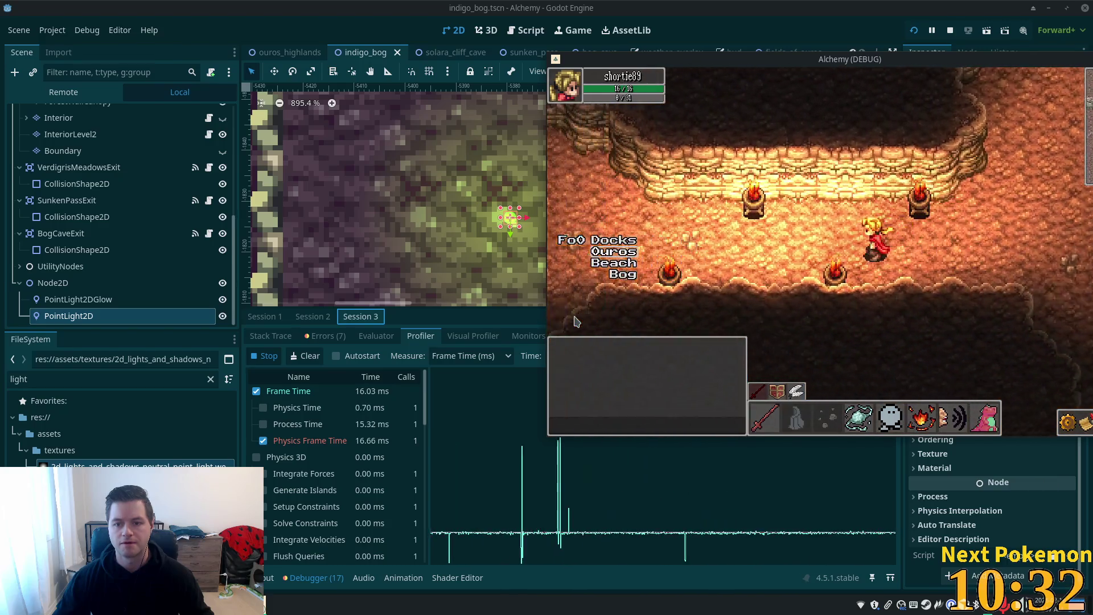
{"action": "key", "text": "Left"}
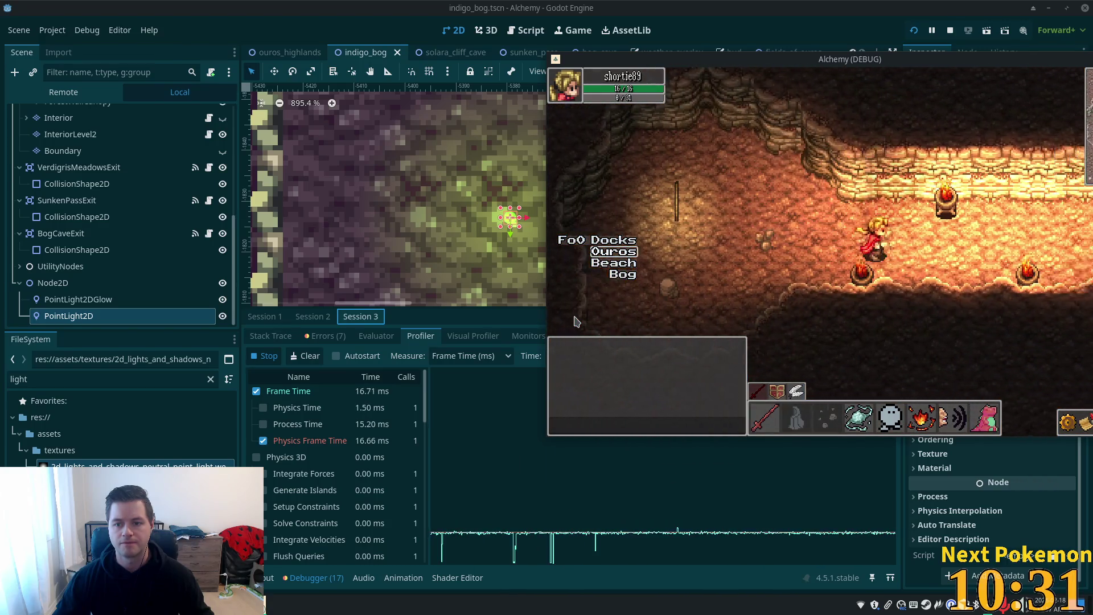
{"action": "key", "text": "Right"}
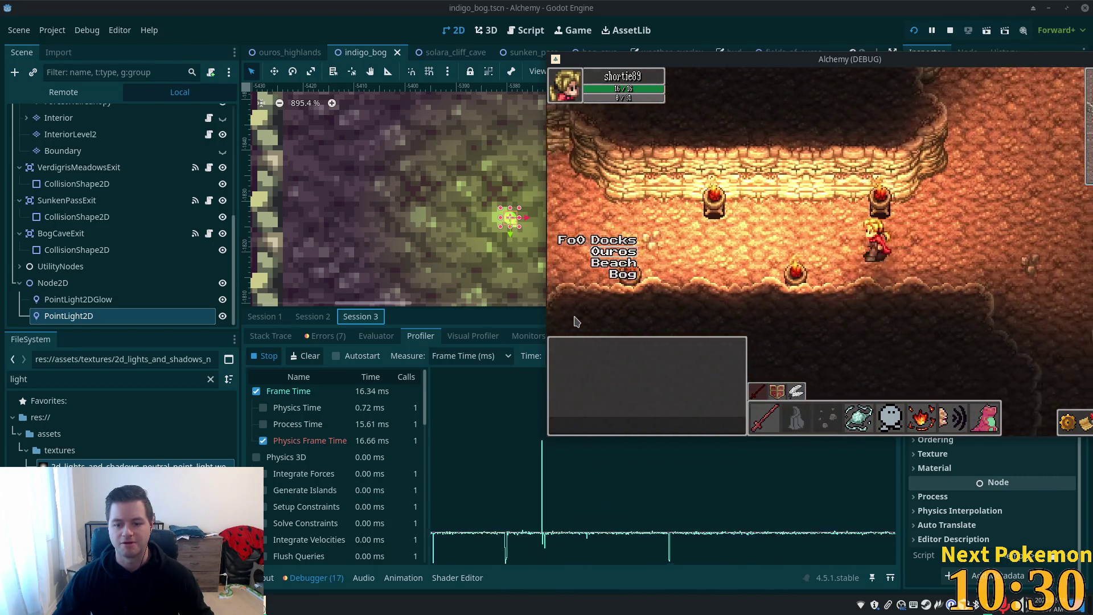
{"action": "key", "text": "Left"}
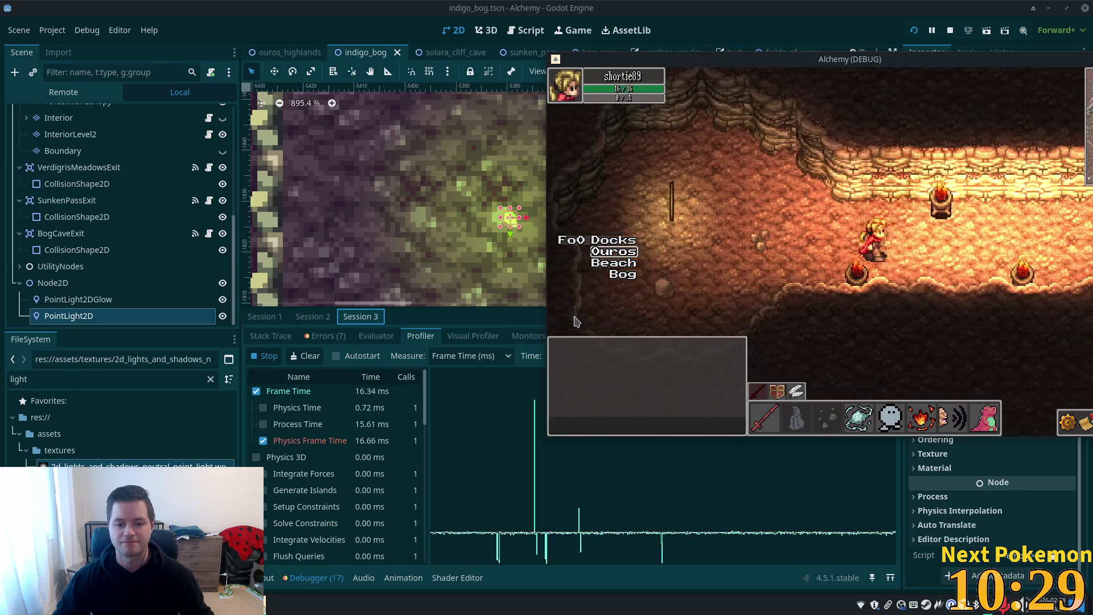
{"action": "key", "text": "F8"}
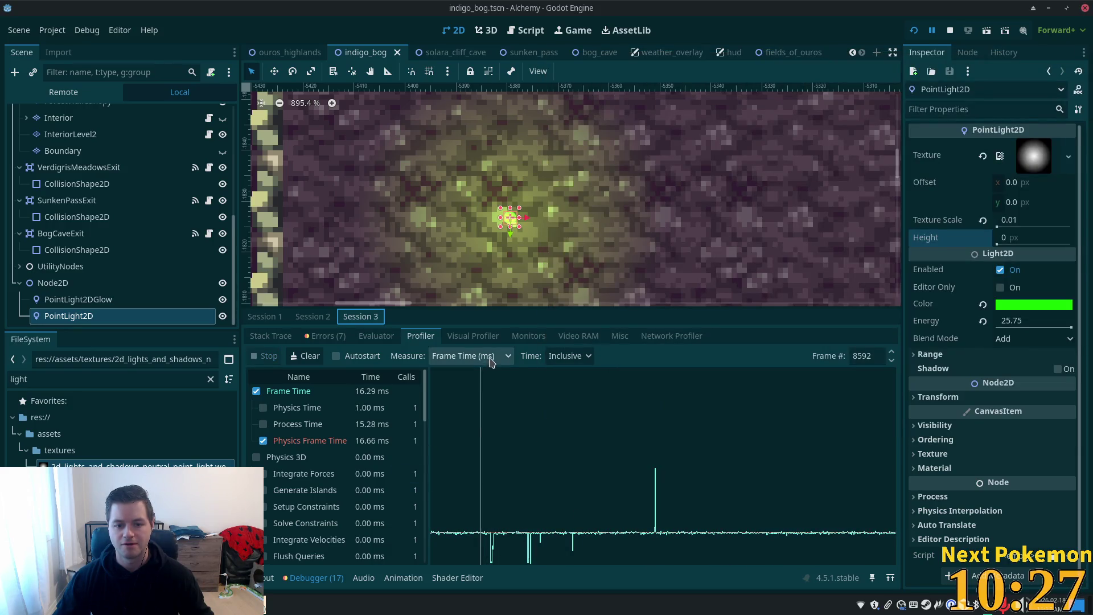
Step: Show profiler values as Frame % and add Physics 2D to the graph
{"action": "left_click", "coordinate": [491, 359]}
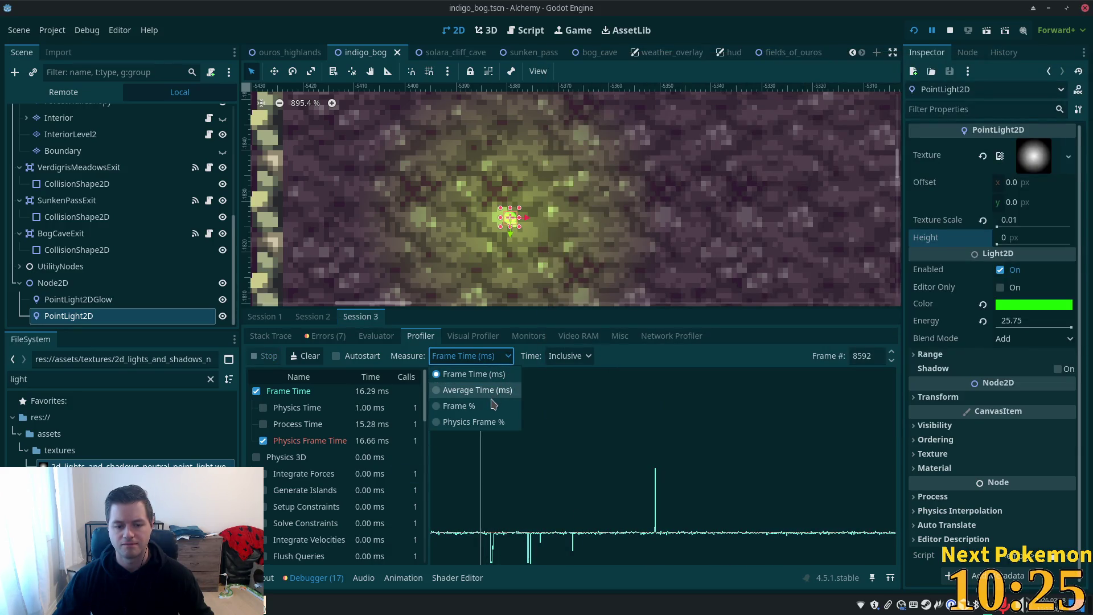
{"action": "left_click", "coordinate": [493, 406]}
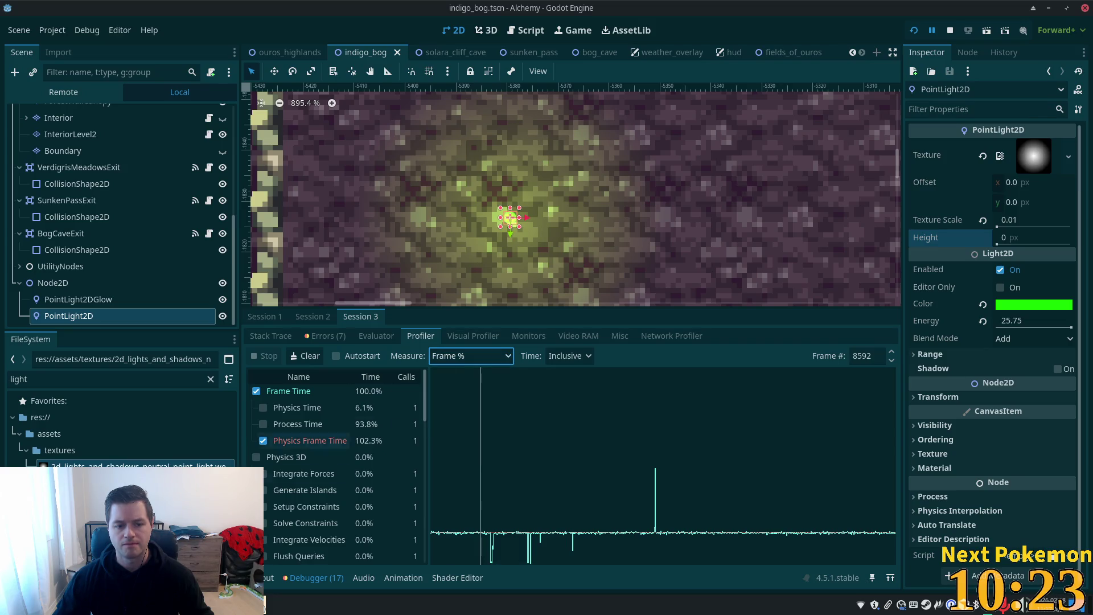
{"action": "scroll", "coordinate": [415, 407], "scroll_direction": "down", "scroll_amount": 3}
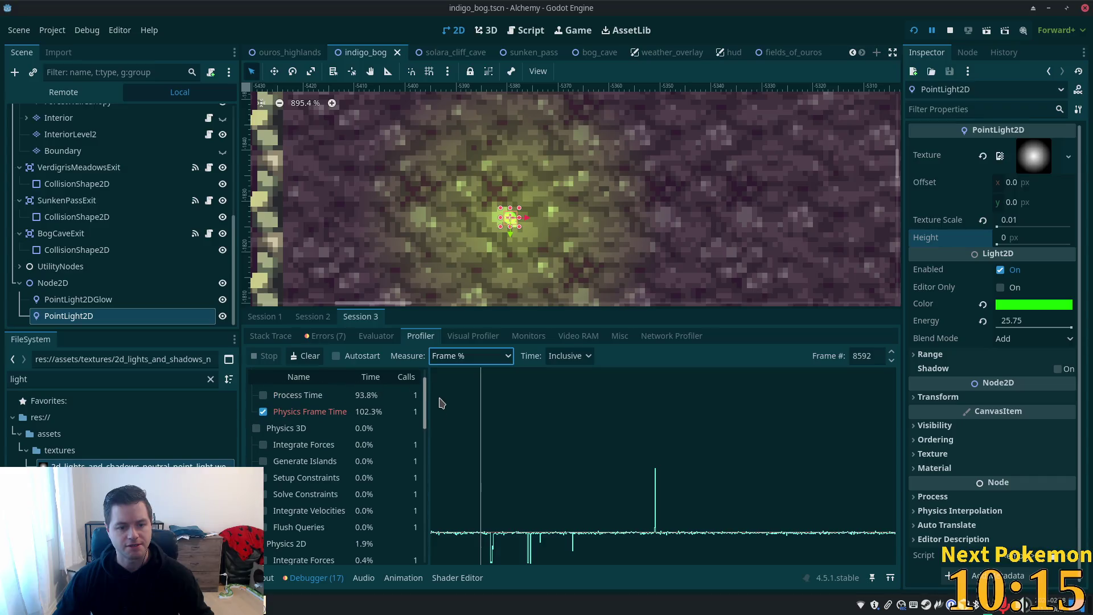
{"action": "scroll", "coordinate": [442, 420], "scroll_direction": "down", "scroll_amount": 5}
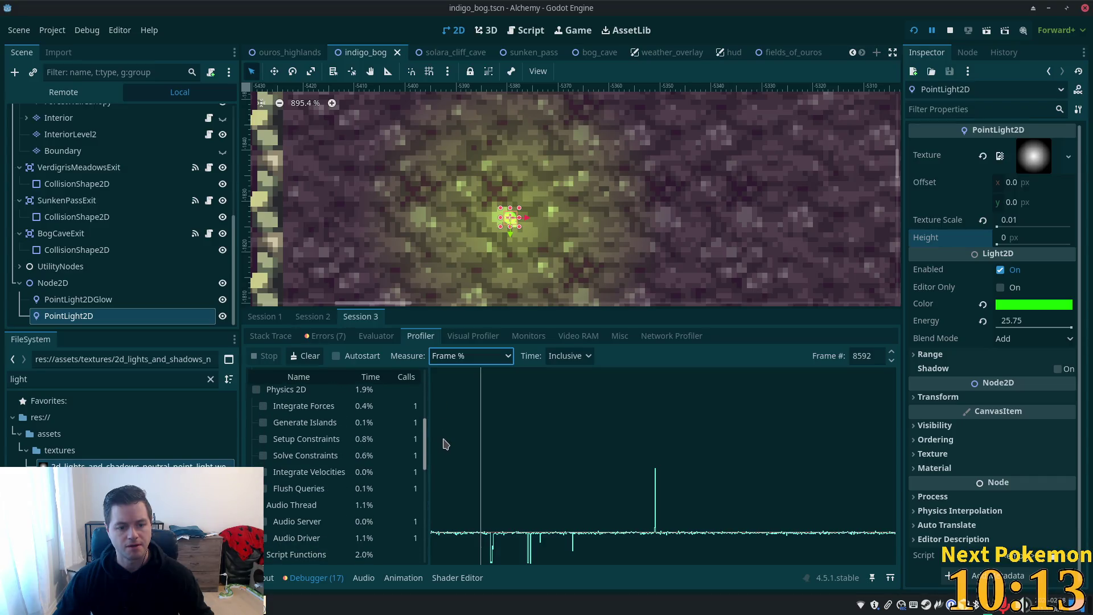
{"action": "scroll", "coordinate": [444, 415], "scroll_direction": "up", "scroll_amount": 5}
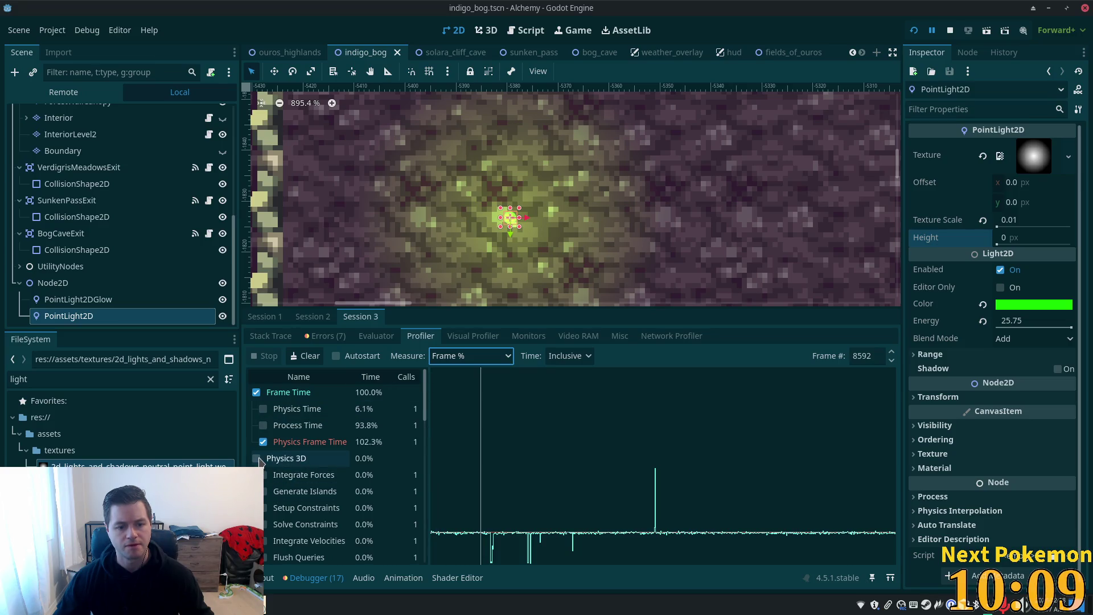
{"action": "scroll", "coordinate": [383, 465], "scroll_direction": "down", "scroll_amount": 2}
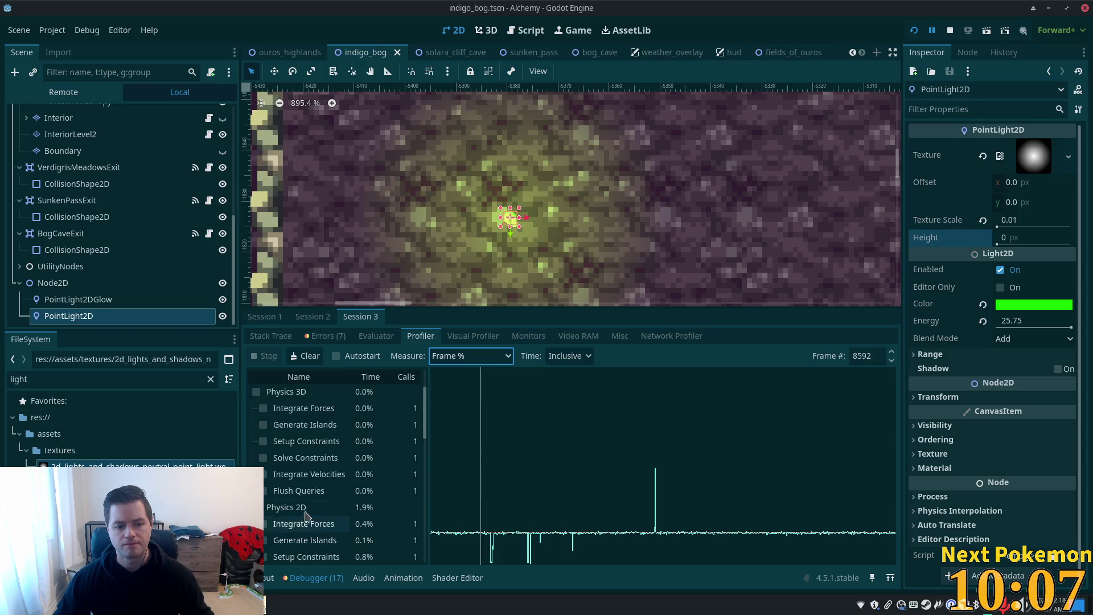
{"action": "scroll", "coordinate": [285, 513], "scroll_direction": "down", "scroll_amount": 2}
{"action": "left_click", "coordinate": [278, 464]}
Step: Clear the collected profiler data and switch to the Monitors tab
{"action": "scroll", "coordinate": [286, 482], "scroll_direction": "down", "scroll_amount": 3}
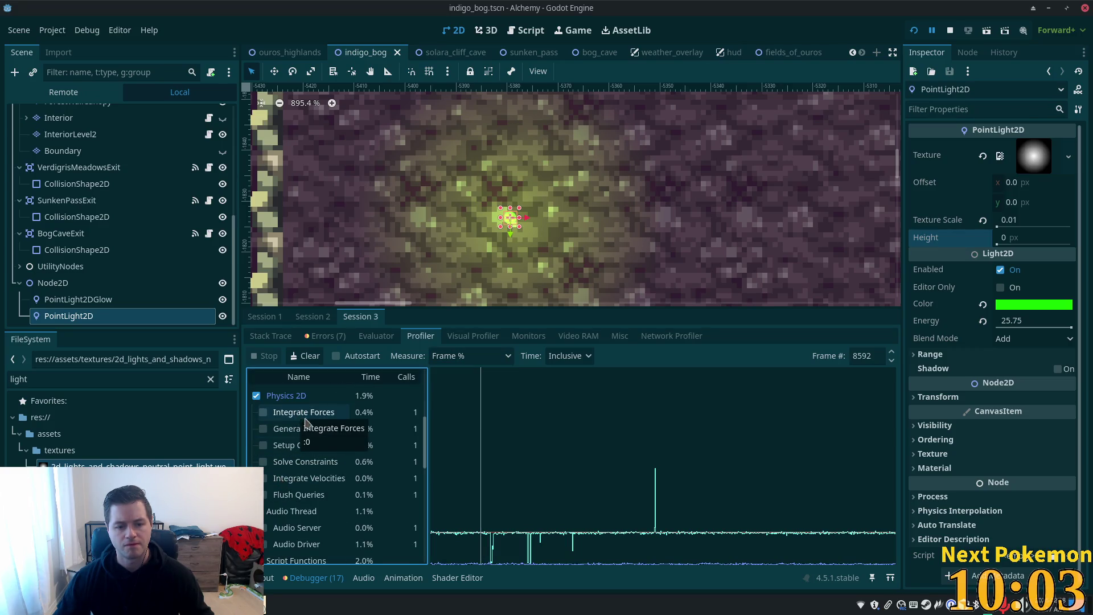
{"action": "scroll", "coordinate": [398, 490], "scroll_direction": "down", "scroll_amount": 5}
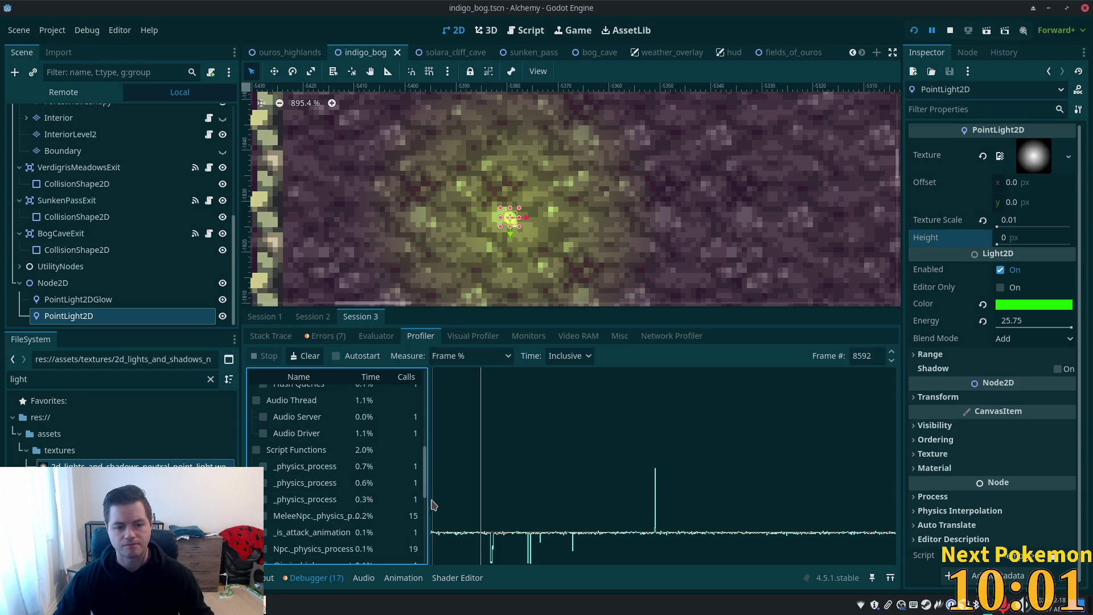
{"action": "scroll", "coordinate": [427, 490], "scroll_direction": "up", "scroll_amount": 10}
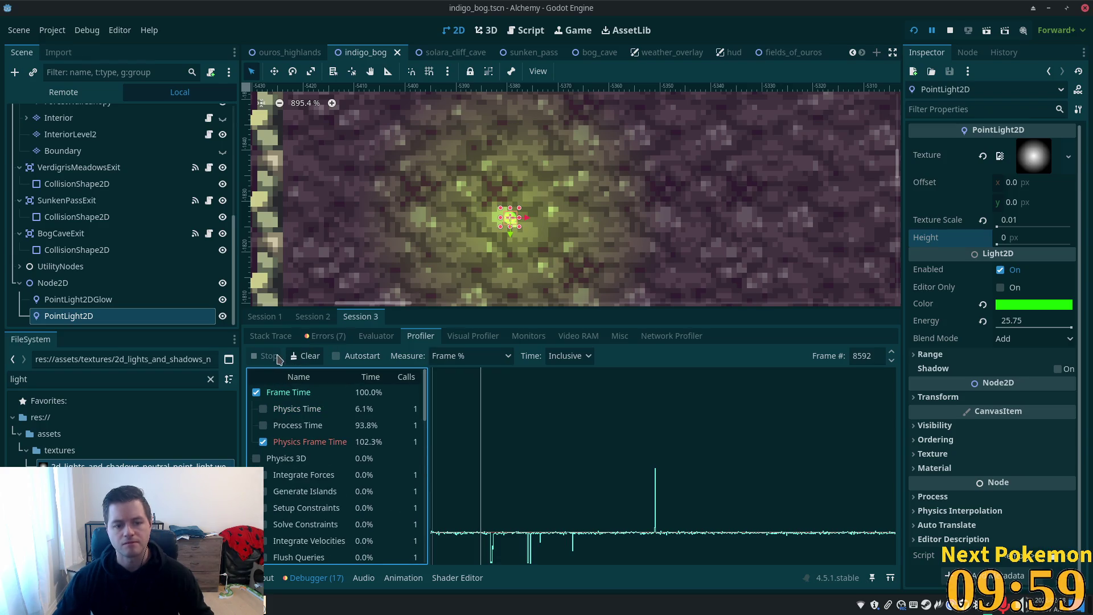
{"action": "left_click", "coordinate": [297, 357]}
{"action": "left_click", "coordinate": [528, 339]}
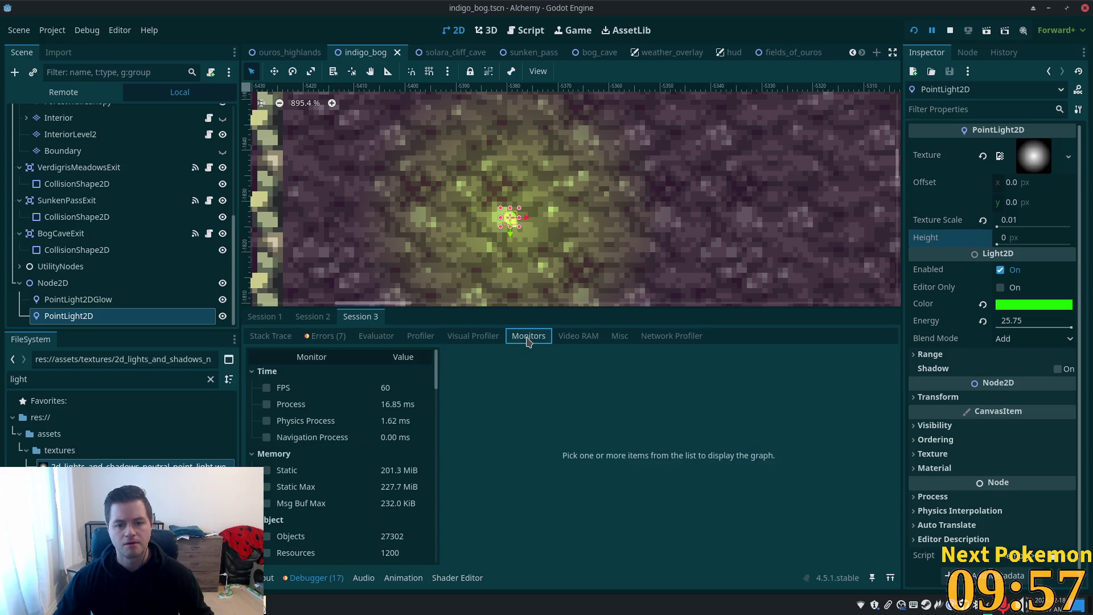
Step: Graph the FPS monitor, then switch to the game window and restart the game with F5
{"action": "scroll", "coordinate": [290, 399], "scroll_direction": "down", "scroll_amount": 2}
{"action": "scroll", "coordinate": [291, 398], "scroll_direction": "up", "scroll_amount": 2}
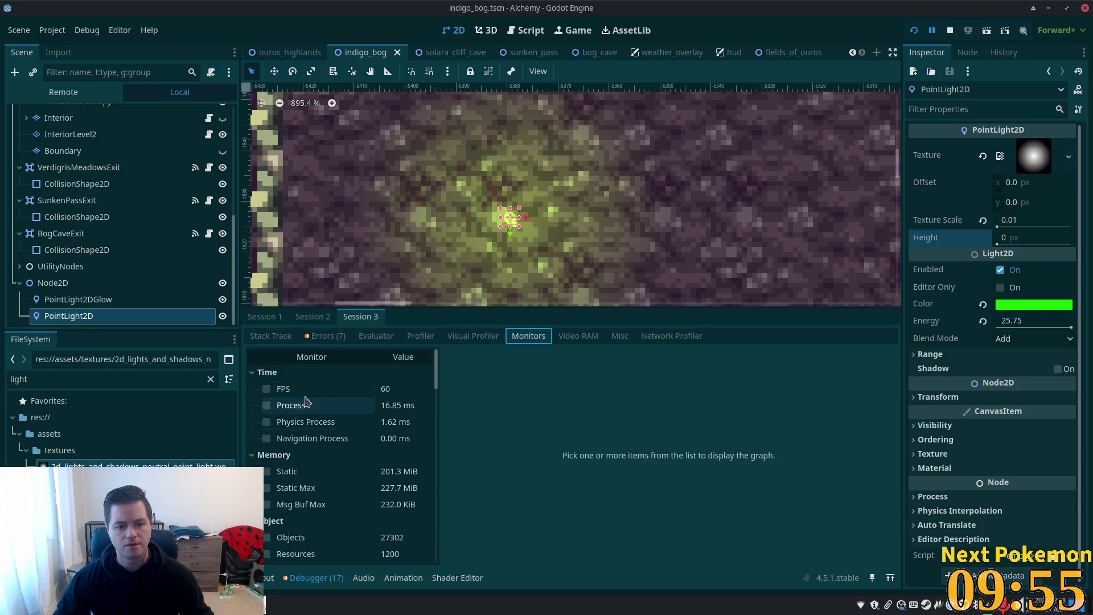
{"action": "left_click", "coordinate": [267, 389]}
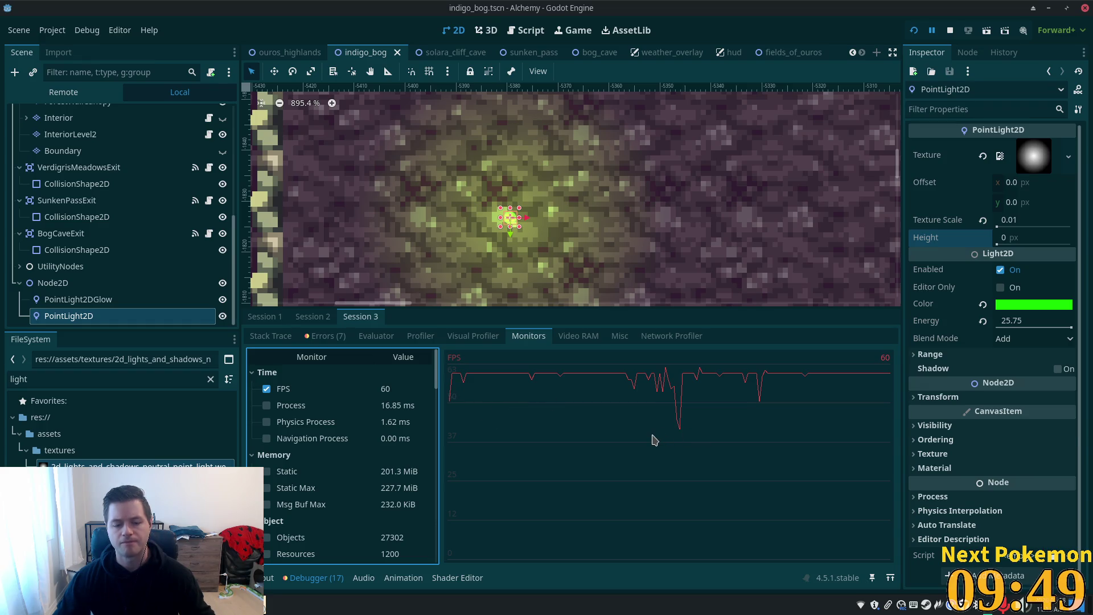
{"action": "key", "text": "alt+Tab"}
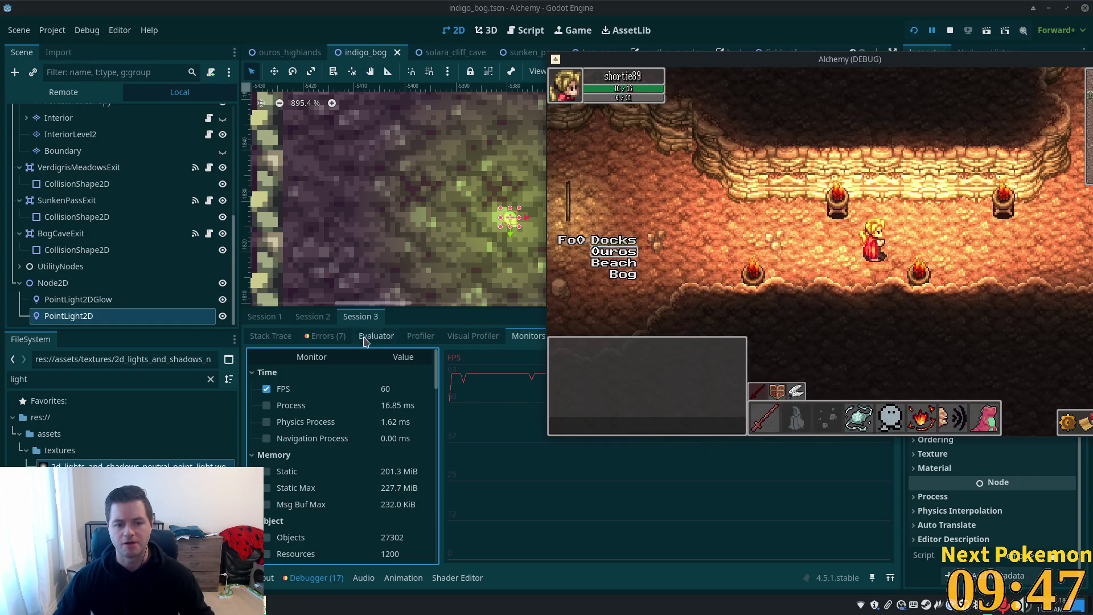
{"action": "key", "text": "alt+Tab"}
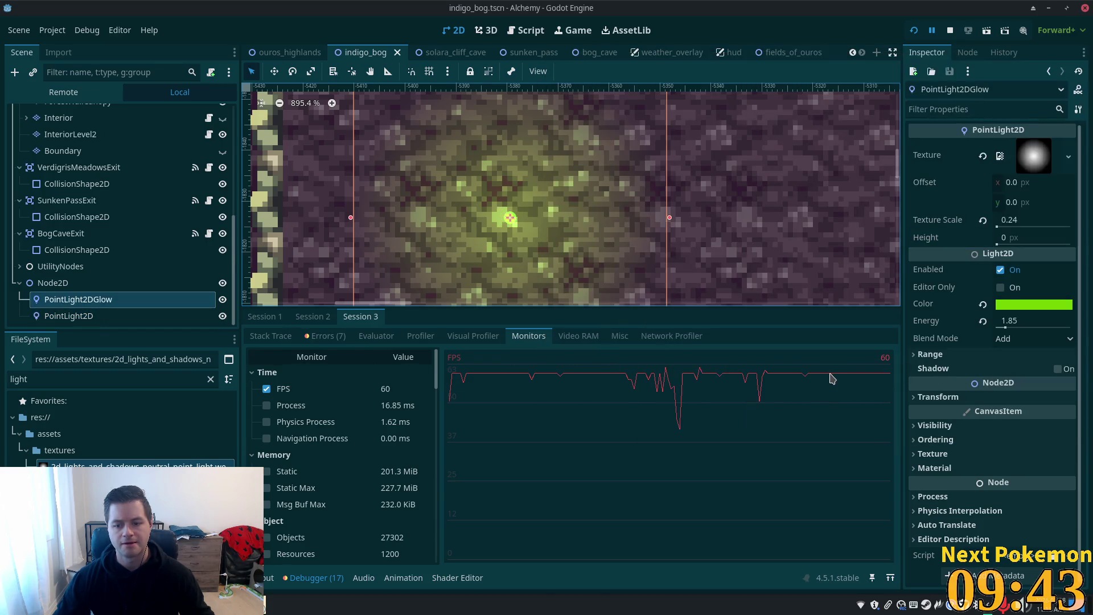
{"action": "key", "text": "alt+Tab"}
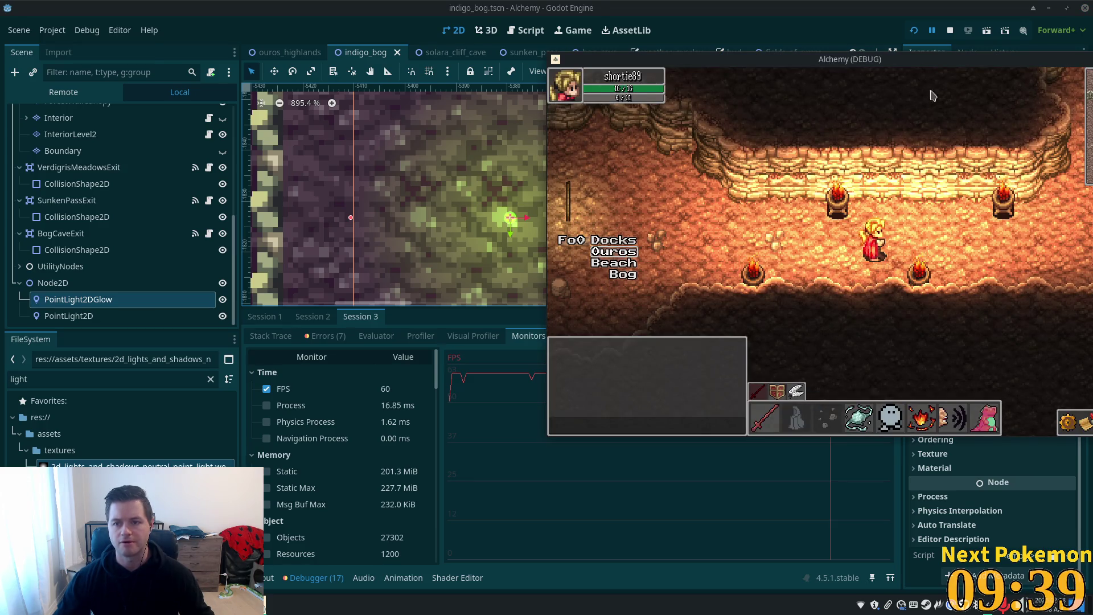
{"action": "key", "text": "F5"}
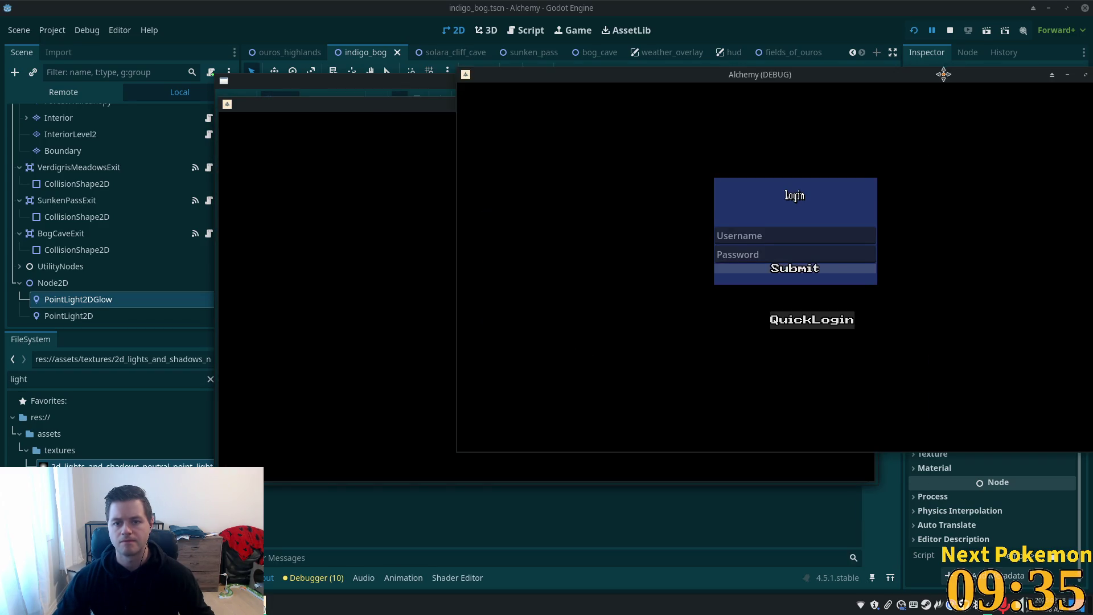
Step: Raise the editor, review the Debugger's Errors tab, then go back to the Monitors FPS graph
{"action": "left_click", "coordinate": [606, 537]}
{"action": "left_click", "coordinate": [302, 581]}
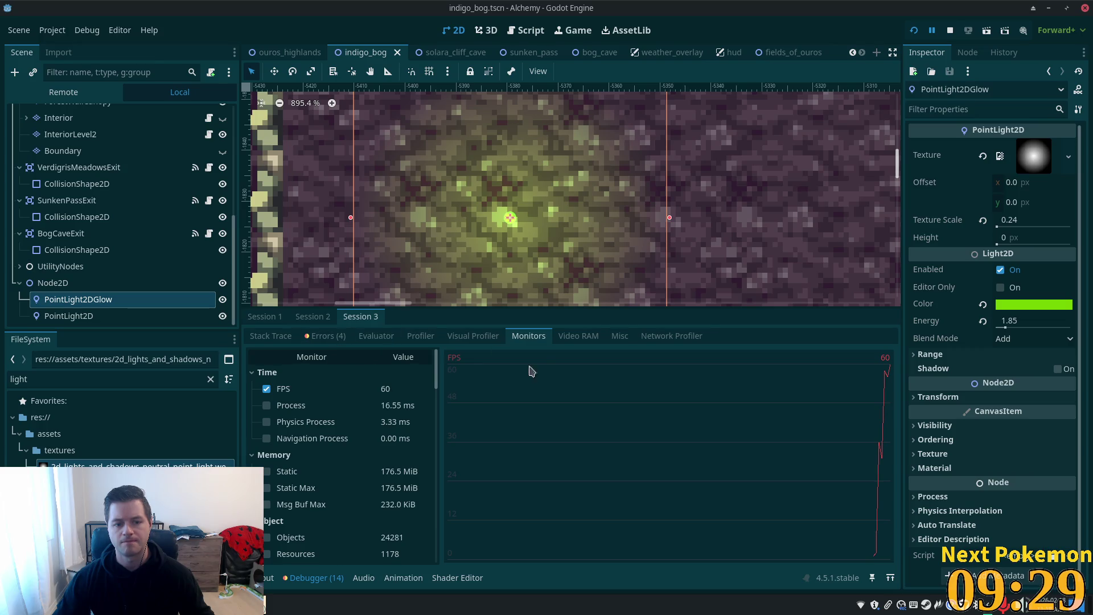
{"action": "left_click", "coordinate": [326, 337]}
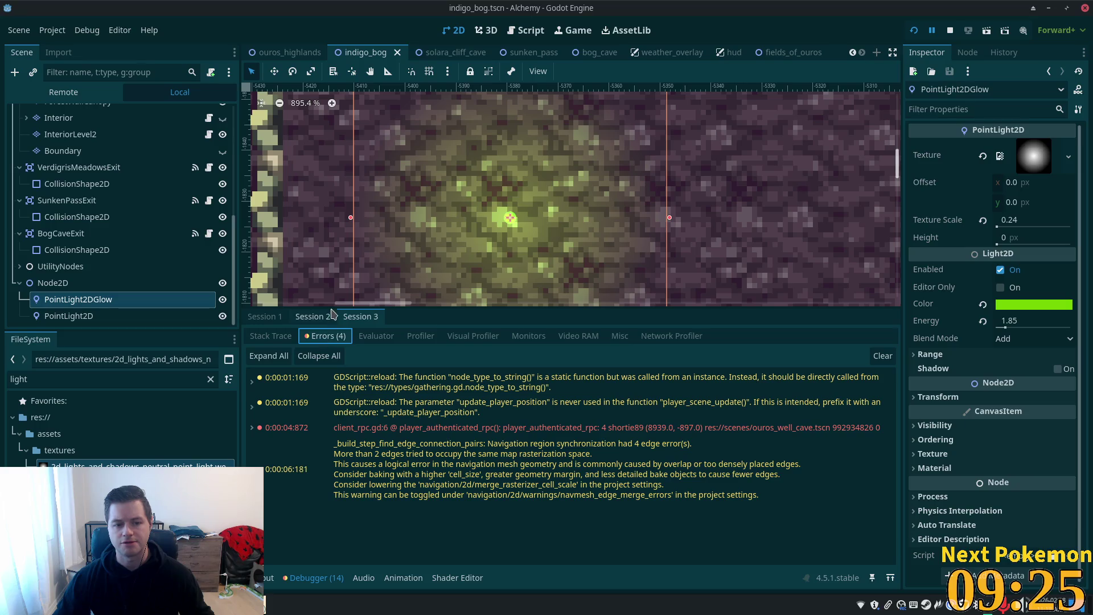
{"action": "left_click", "coordinate": [518, 339]}
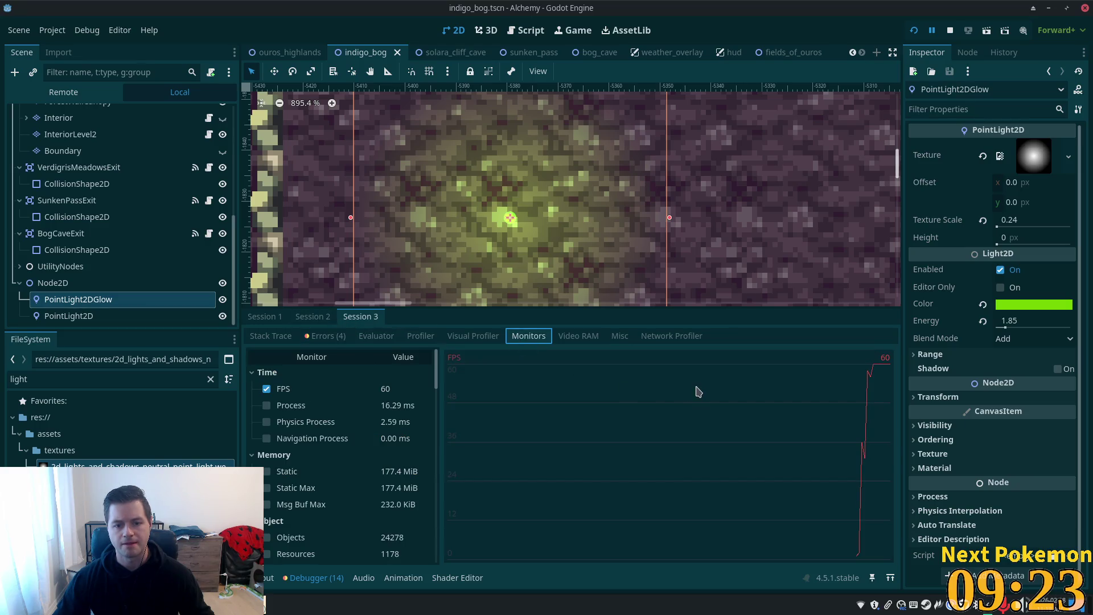
Step: Switch to the running game and walk the character left, right, up and down through the cave
{"action": "key", "text": "alt+Tab"}
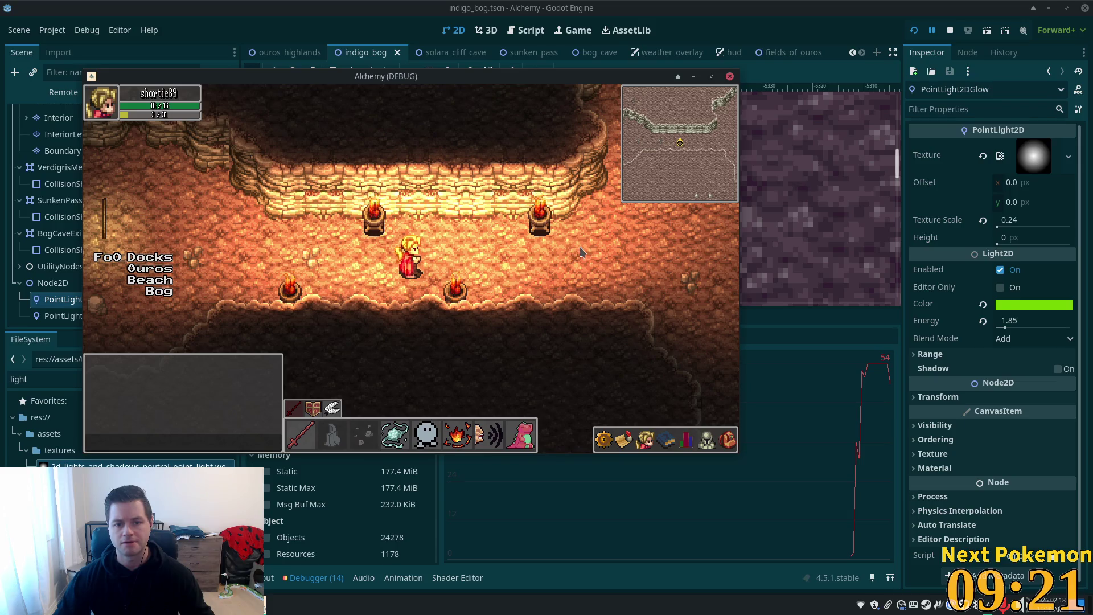
{"action": "key", "text": "Left"}
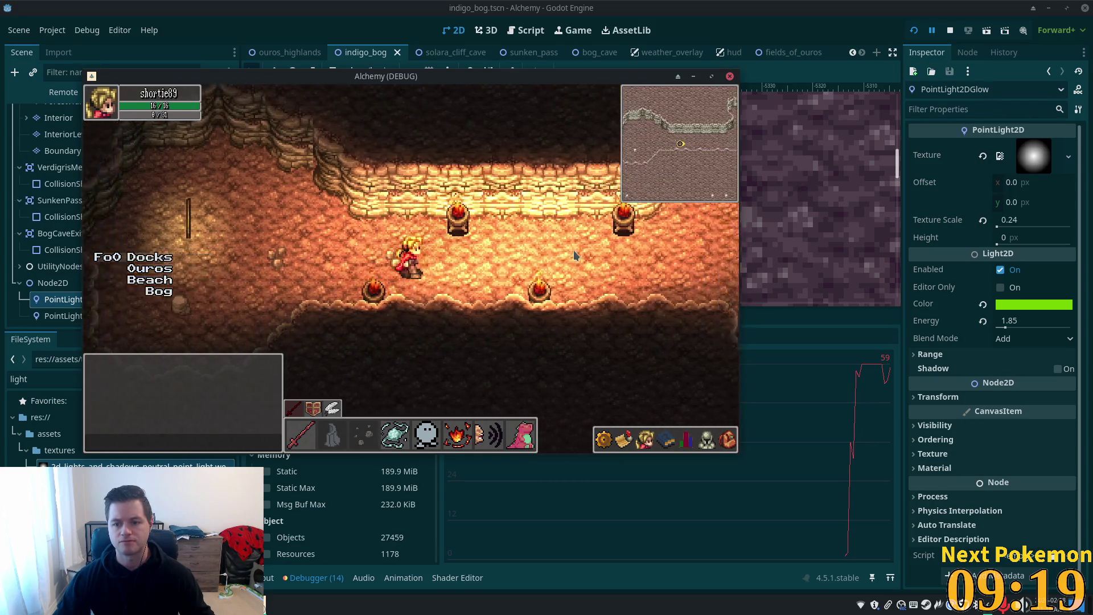
{"action": "key", "text": "Up"}
{"action": "key", "text": "Right"}
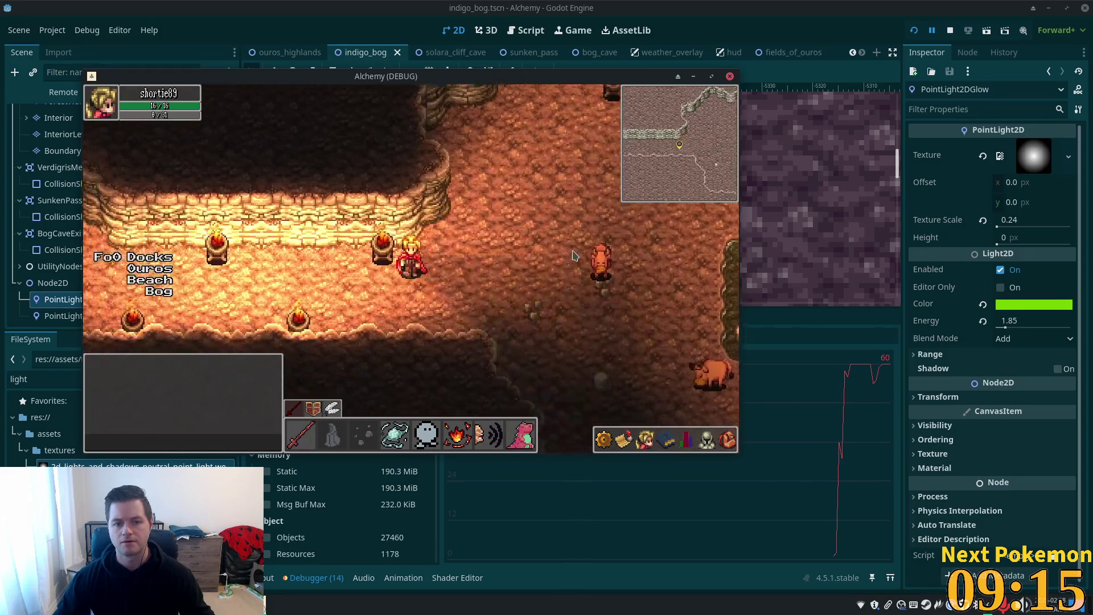
{"action": "key", "text": "Left"}
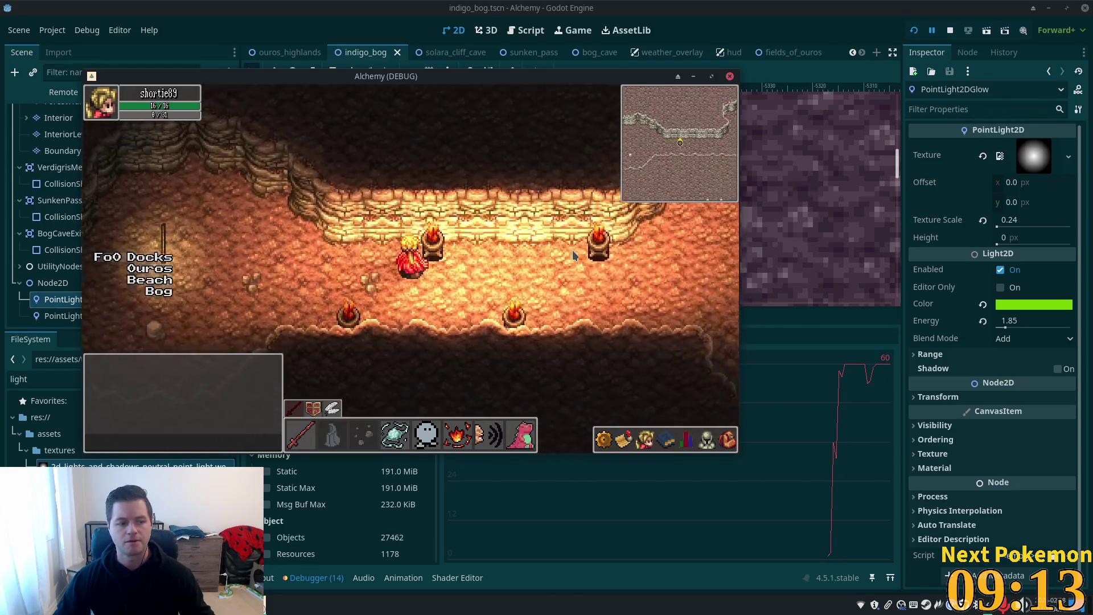
{"action": "key", "text": "Down"}
{"action": "key", "text": "Right"}
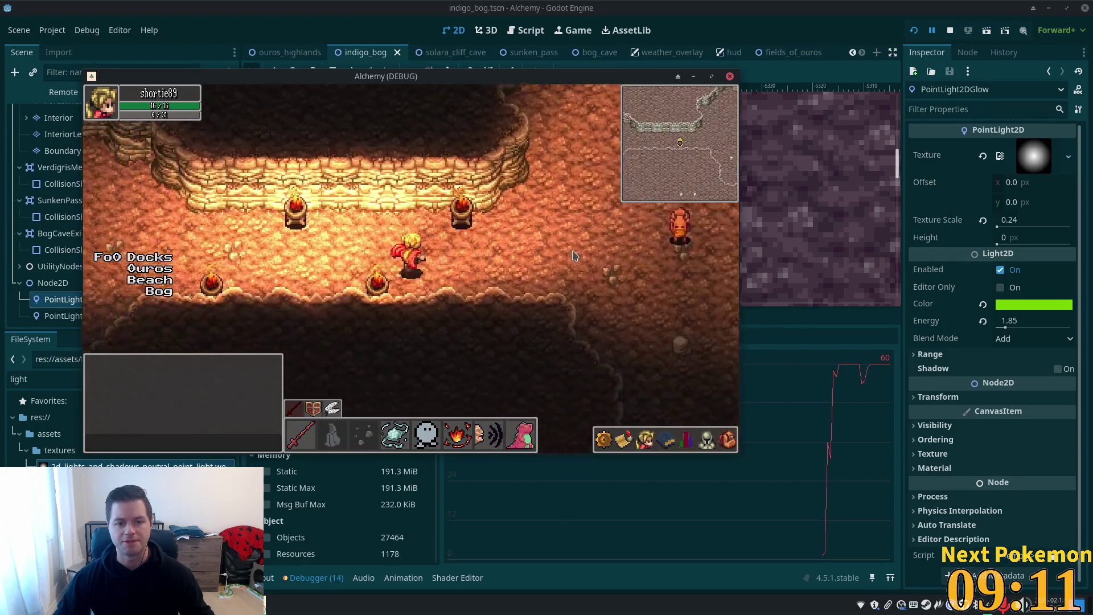
{"action": "key", "text": "Up"}
{"action": "key", "text": "Left"}
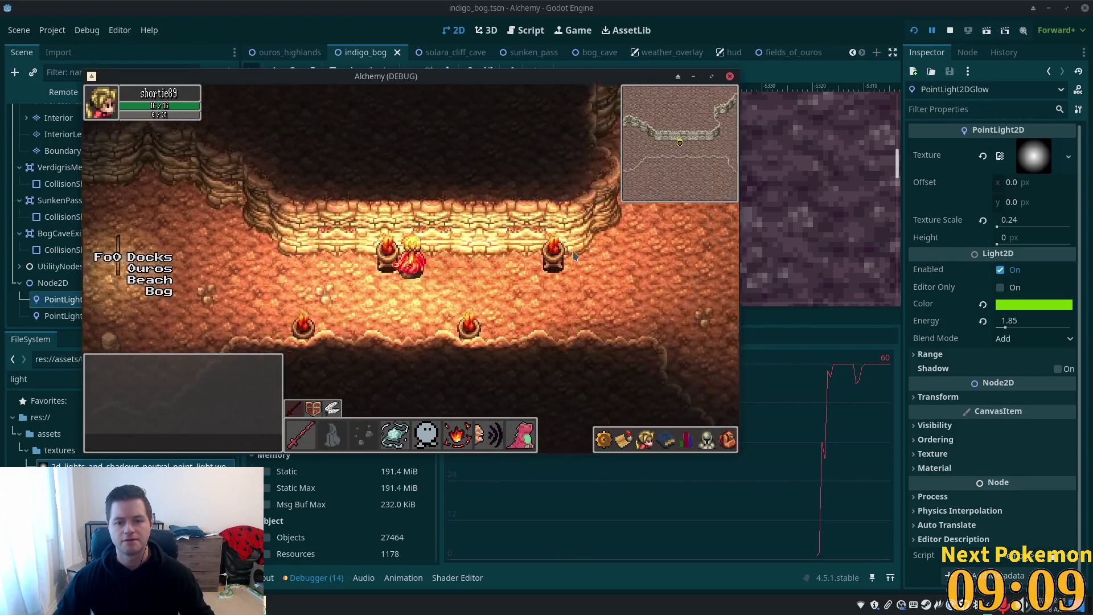
{"action": "key", "text": "Right"}
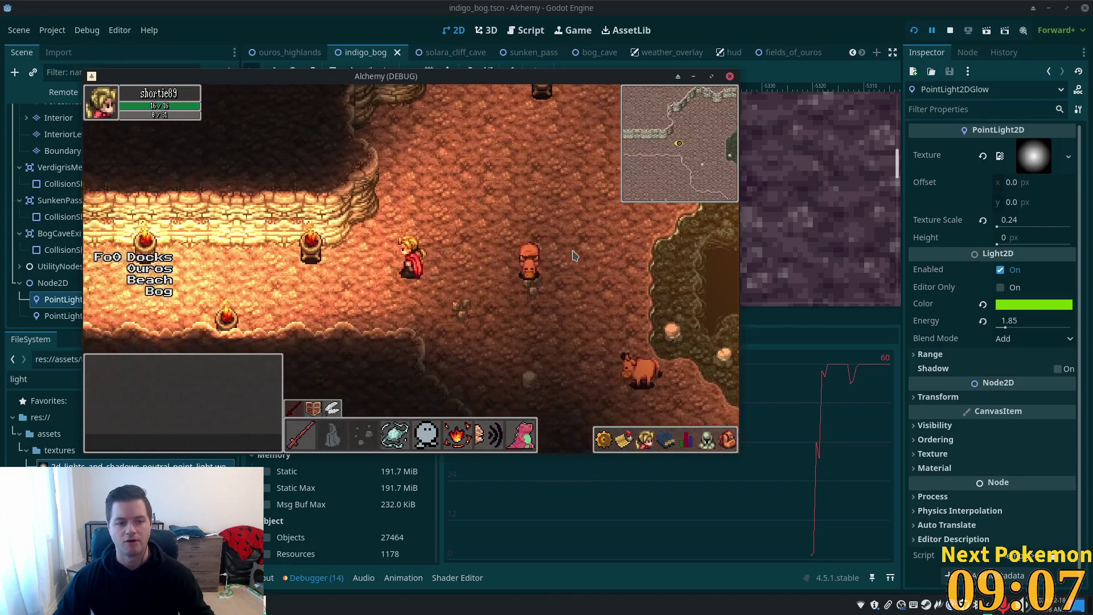
Step: Keep walking past the braziers and along the wall, then return to the editor's performance monitors
{"action": "key", "text": "Left"}
{"action": "key", "text": "Down"}
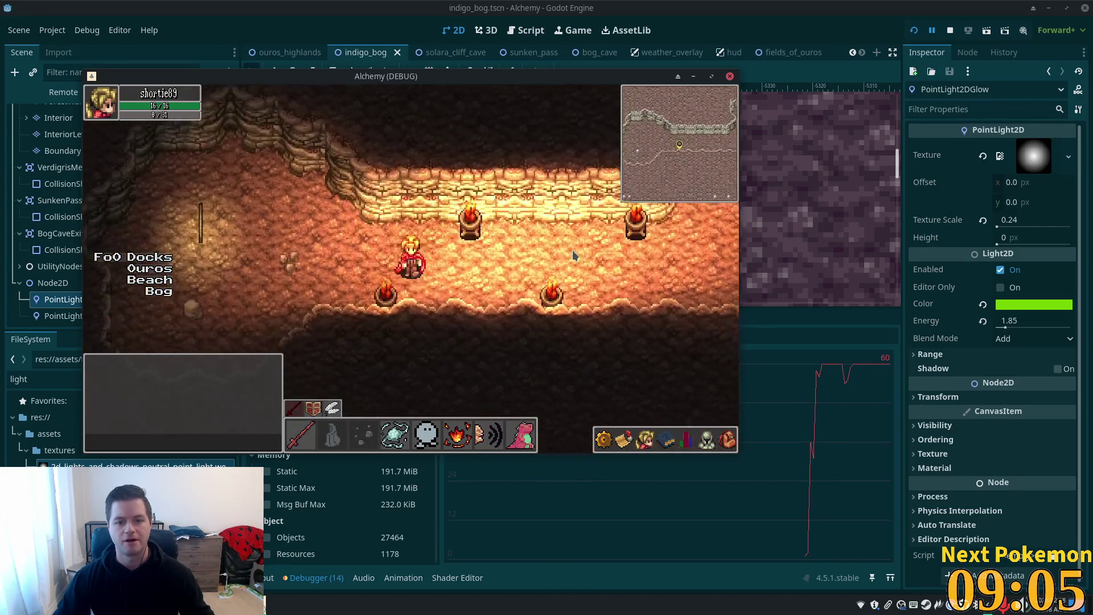
{"action": "key", "text": "Right"}
{"action": "key", "text": "Down"}
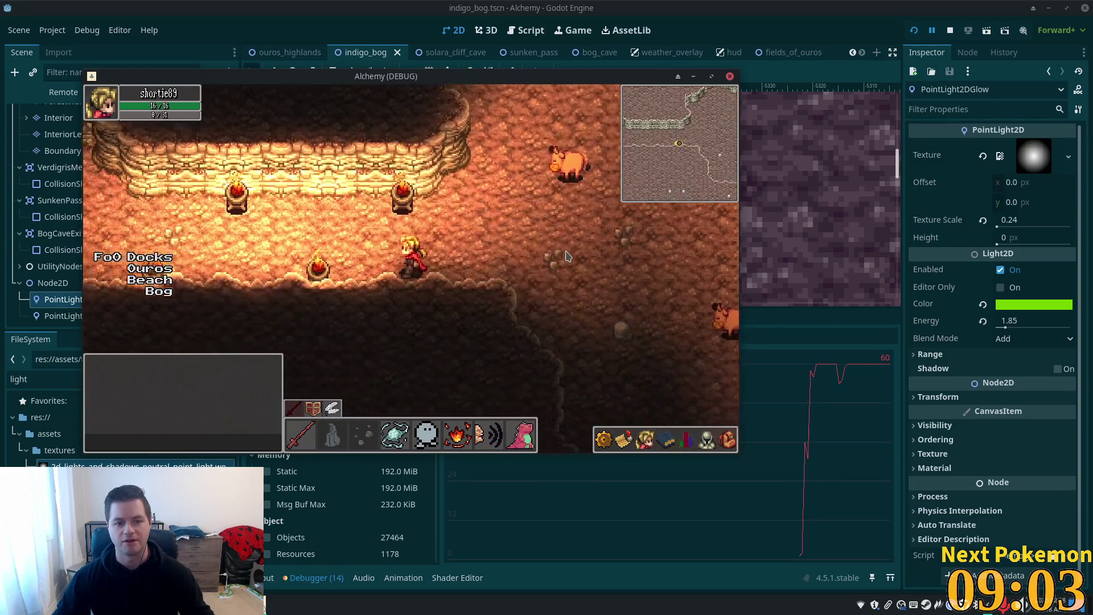
{"action": "key", "text": "Left"}
{"action": "key", "text": "Up"}
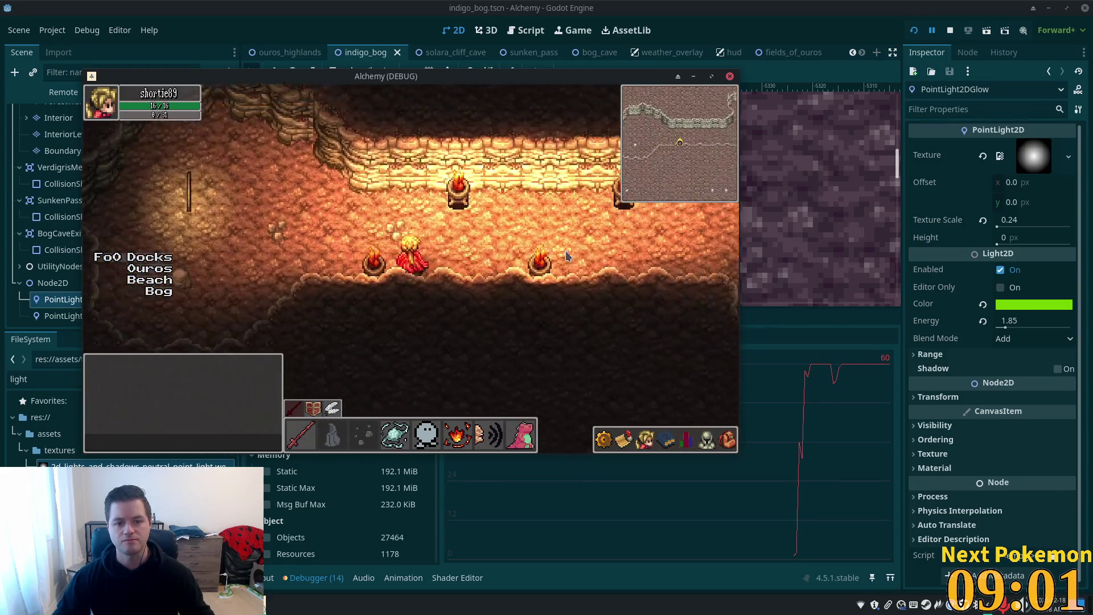
{"action": "key", "text": "Down"}
{"action": "key", "text": "Up"}
{"action": "key", "text": "Left"}
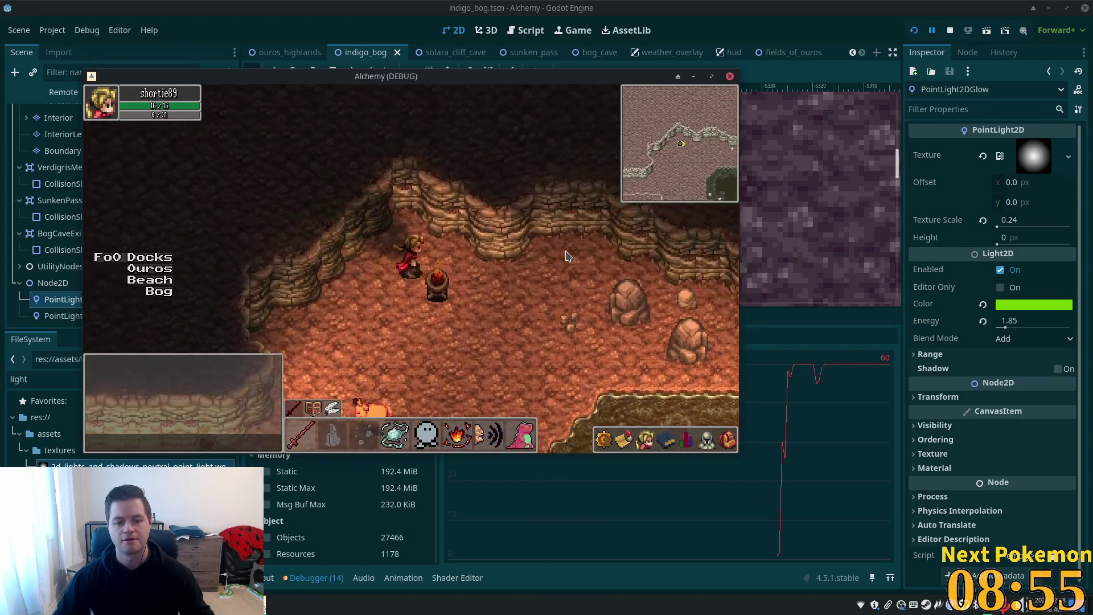
{"action": "left_click", "coordinate": [567, 588]}
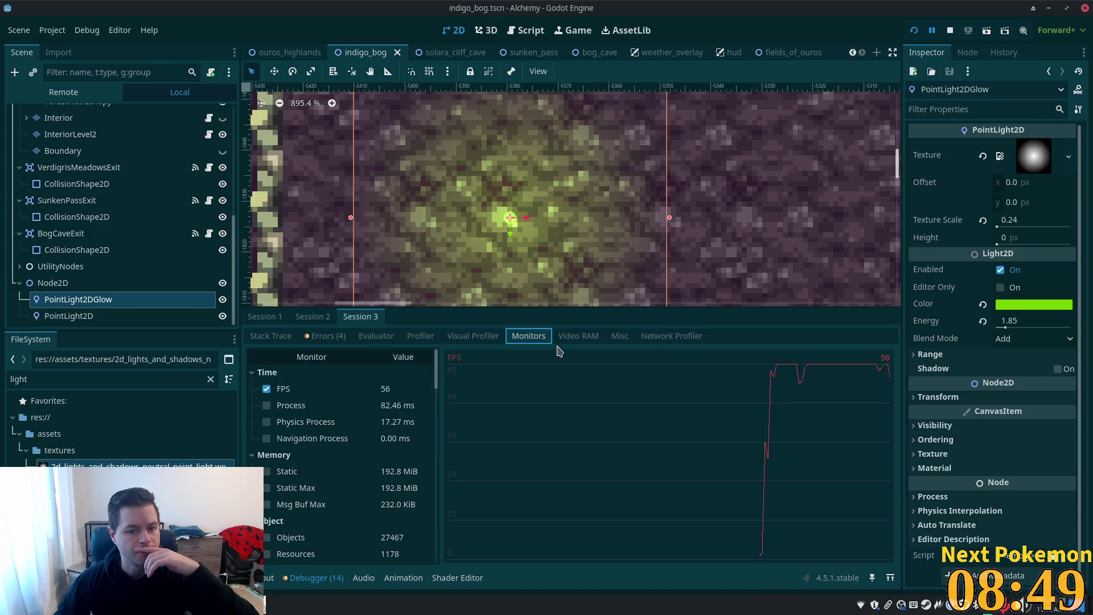
{"action": "scroll", "coordinate": [344, 477], "scroll_direction": "down", "scroll_amount": 1}
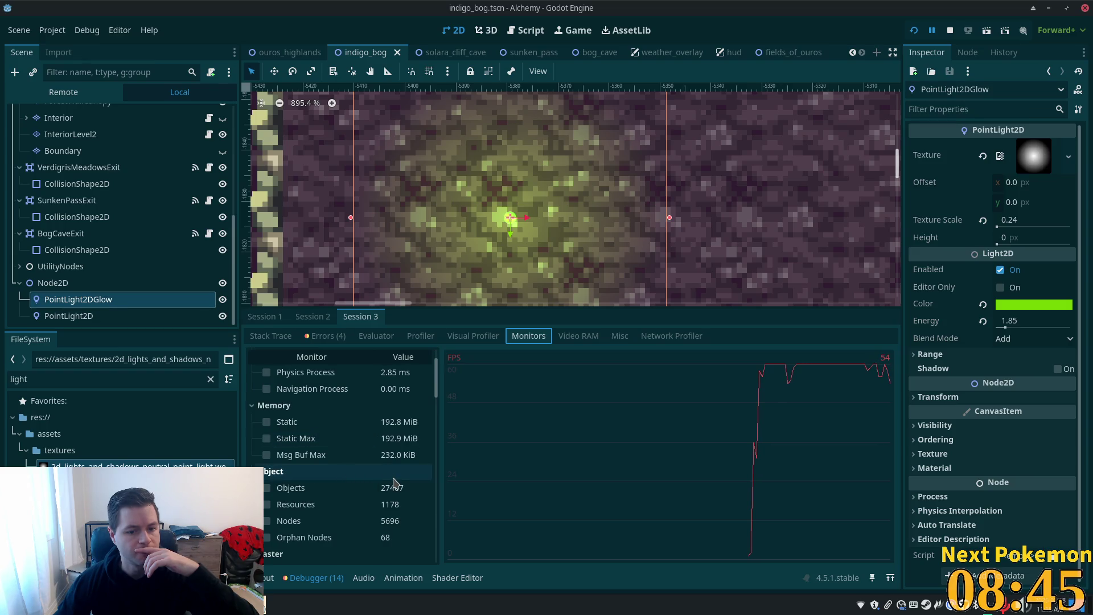
{"action": "scroll", "coordinate": [395, 482], "scroll_direction": "down", "scroll_amount": 1}
{"action": "scroll", "coordinate": [394, 483], "scroll_direction": "down", "scroll_amount": 3}
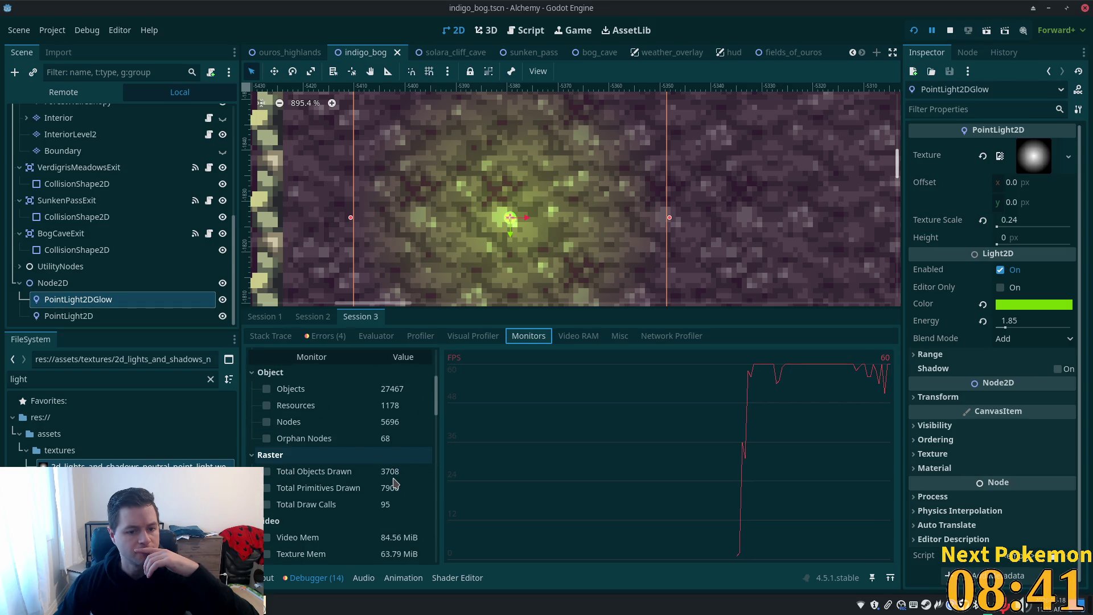
{"action": "scroll", "coordinate": [394, 483], "scroll_direction": "down", "scroll_amount": 2}
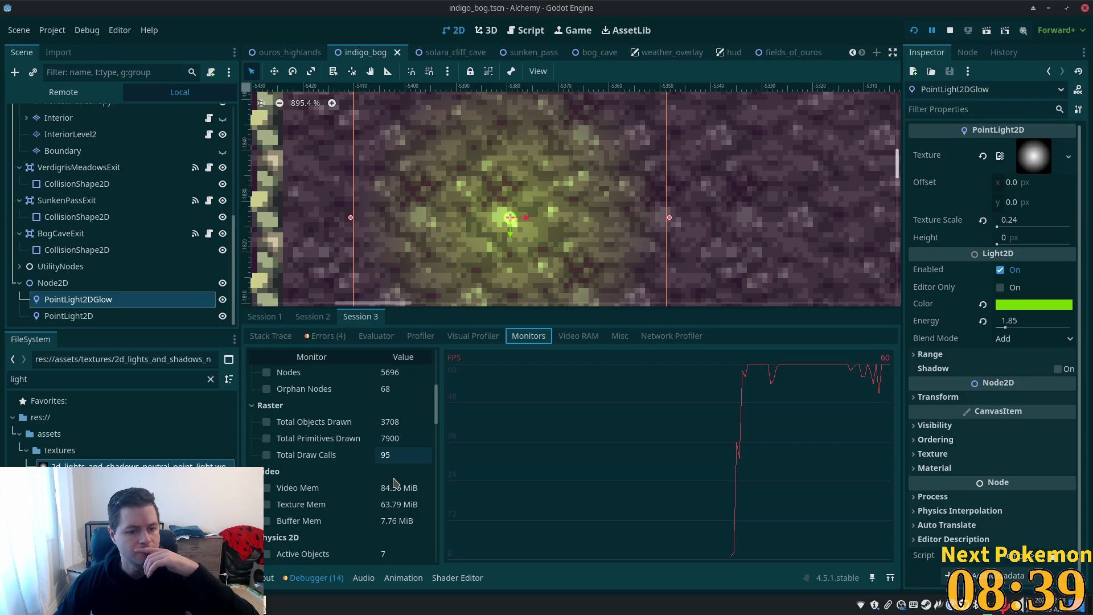
{"action": "scroll", "coordinate": [395, 483], "scroll_direction": "down", "scroll_amount": 2}
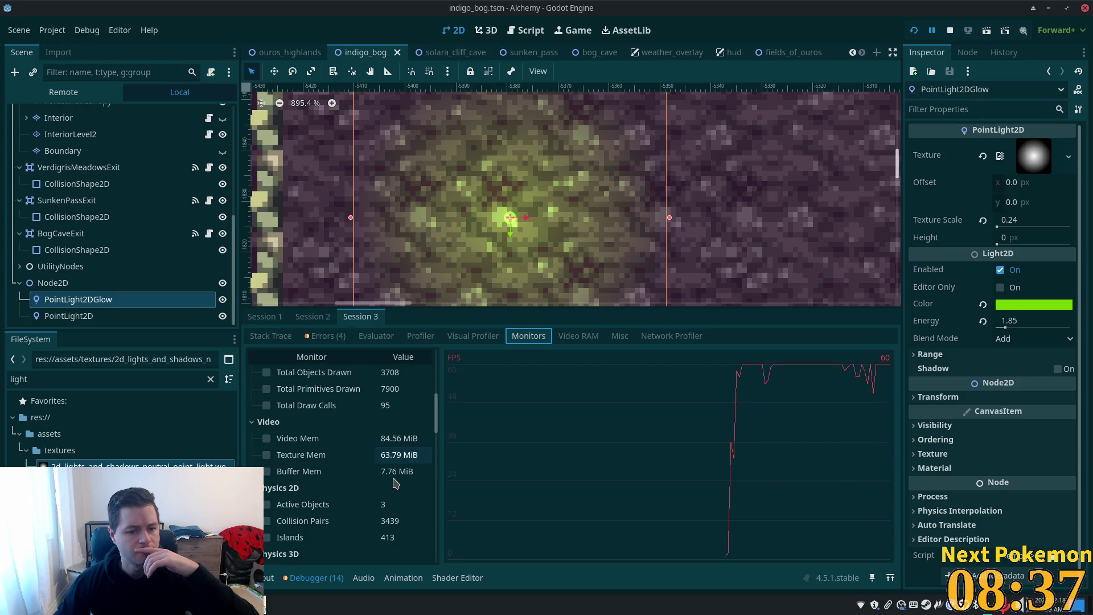
{"action": "scroll", "coordinate": [396, 483], "scroll_direction": "down", "scroll_amount": 2}
{"action": "scroll", "coordinate": [396, 483], "scroll_direction": "down", "scroll_amount": 1}
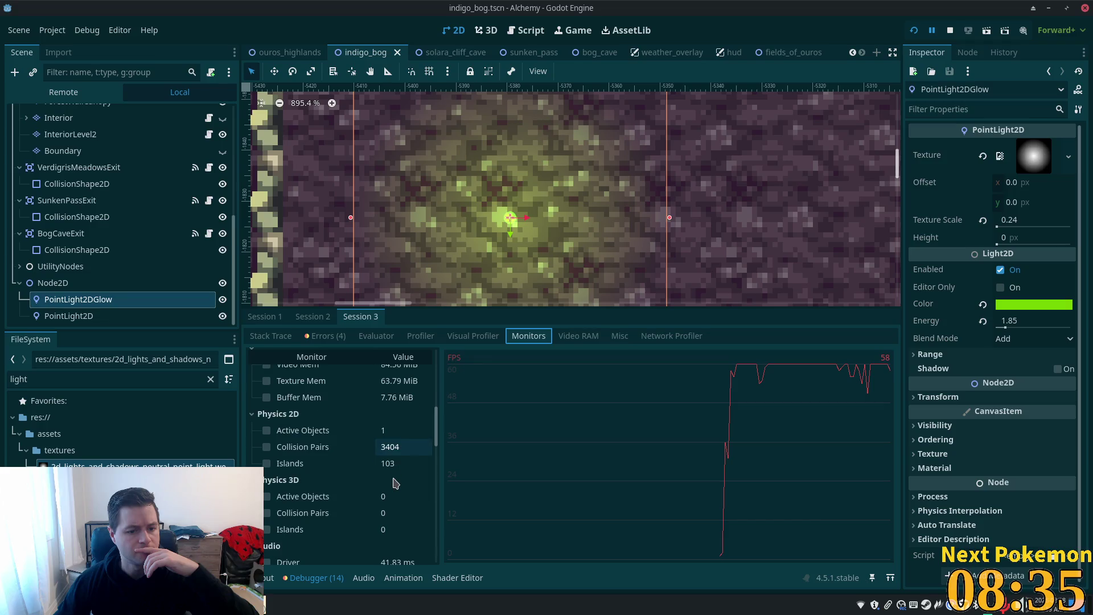
{"action": "scroll", "coordinate": [396, 483], "scroll_direction": "down", "scroll_amount": 5}
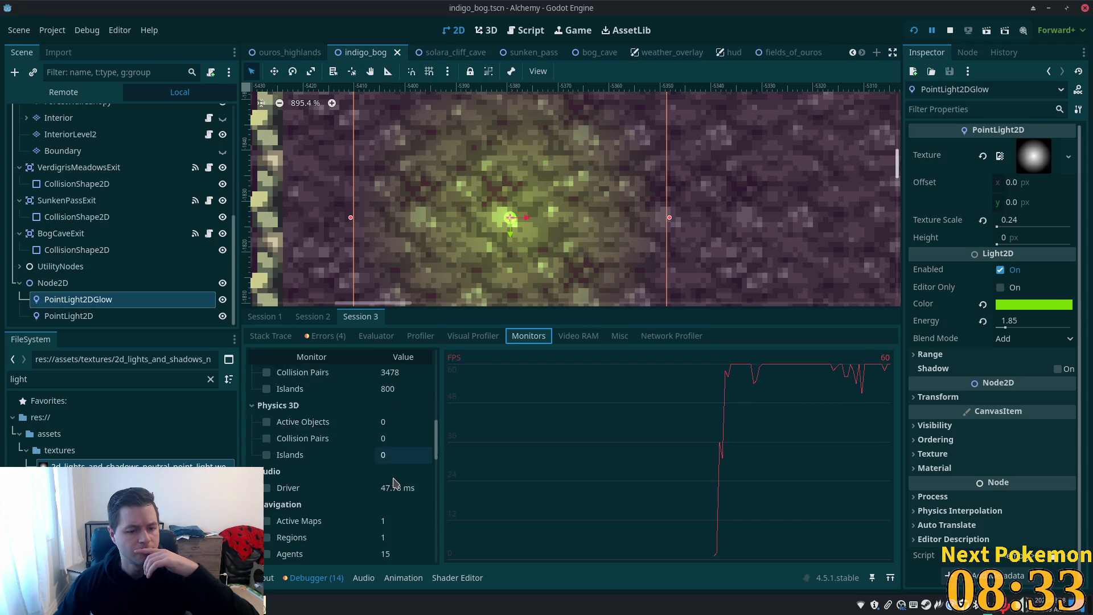
{"action": "scroll", "coordinate": [396, 483], "scroll_direction": "down", "scroll_amount": 14}
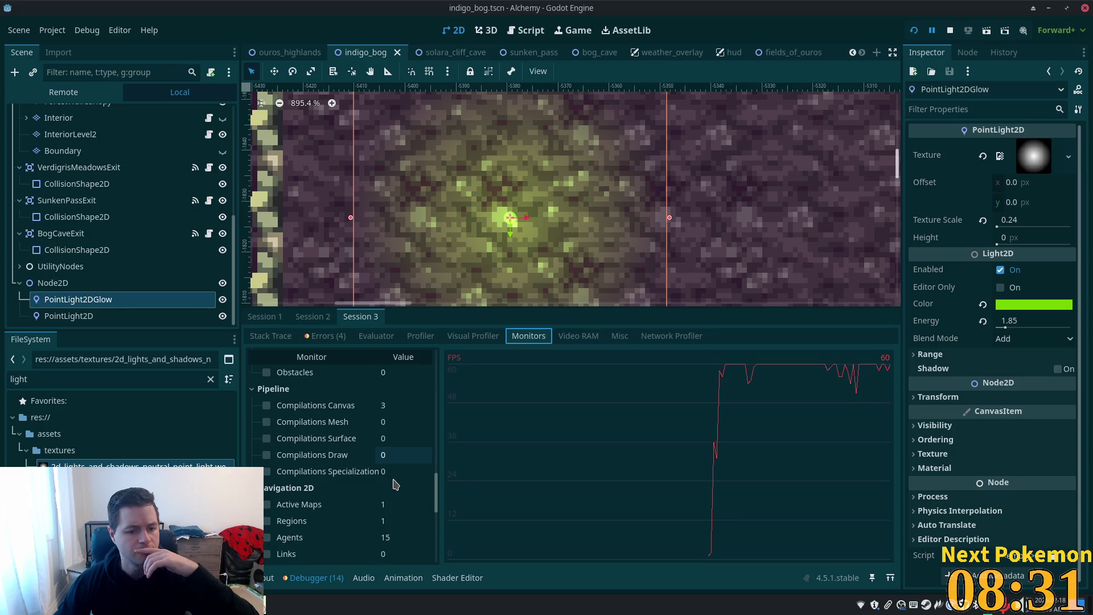
{"action": "scroll", "coordinate": [396, 483], "scroll_direction": "down", "scroll_amount": 2}
{"action": "scroll", "coordinate": [396, 483], "scroll_direction": "down", "scroll_amount": 5}
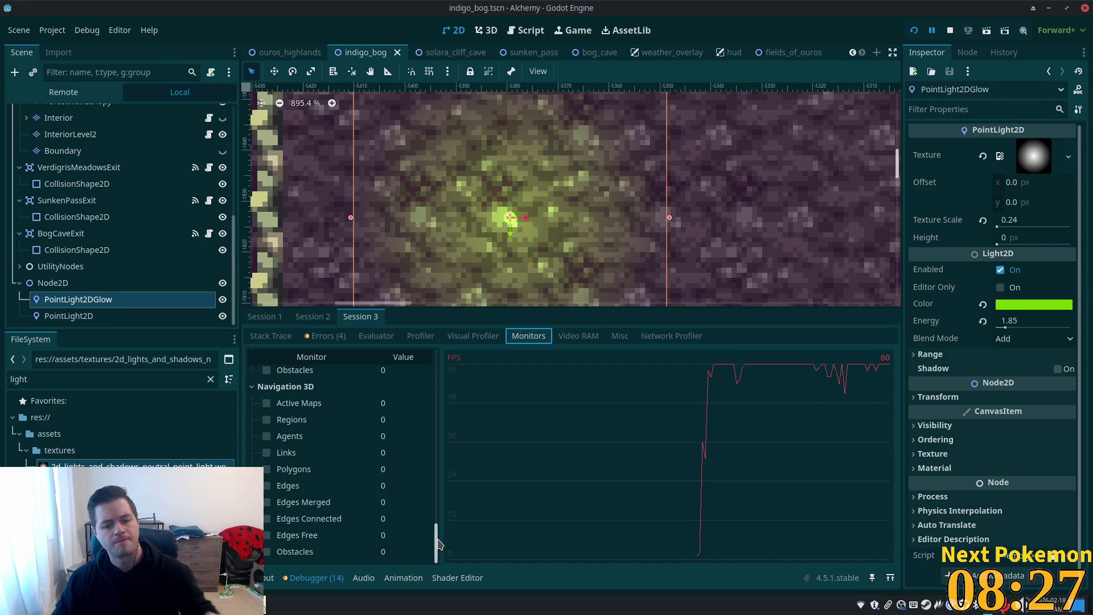
{"action": "left_click_drag", "start_coordinate": [439, 544], "coordinate": [436, 365]}
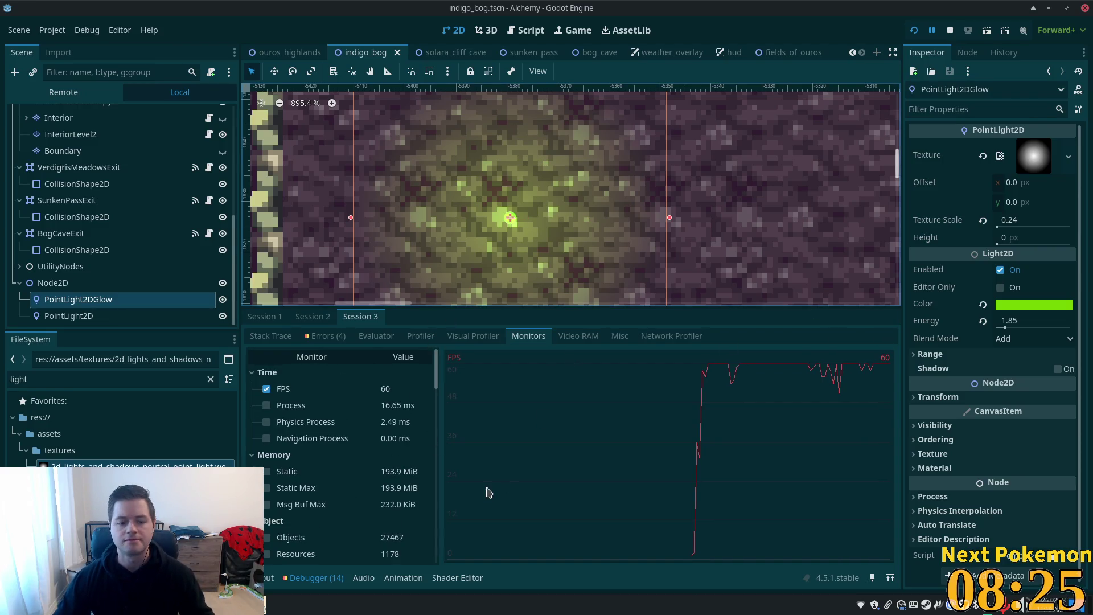
{"action": "key", "text": "alt+Tab"}
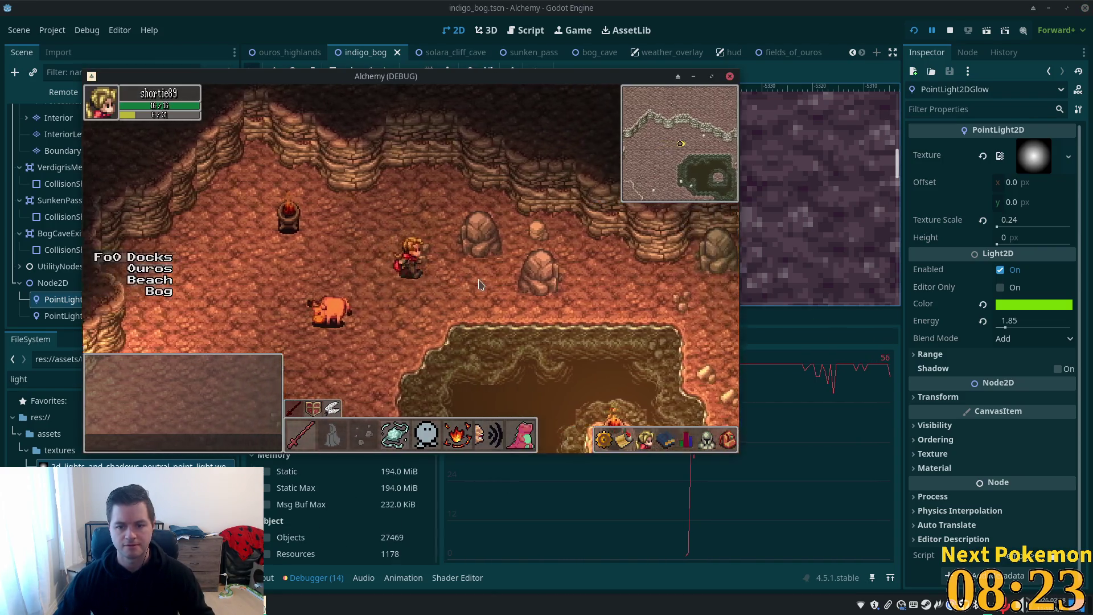
{"action": "key", "text": "Up"}
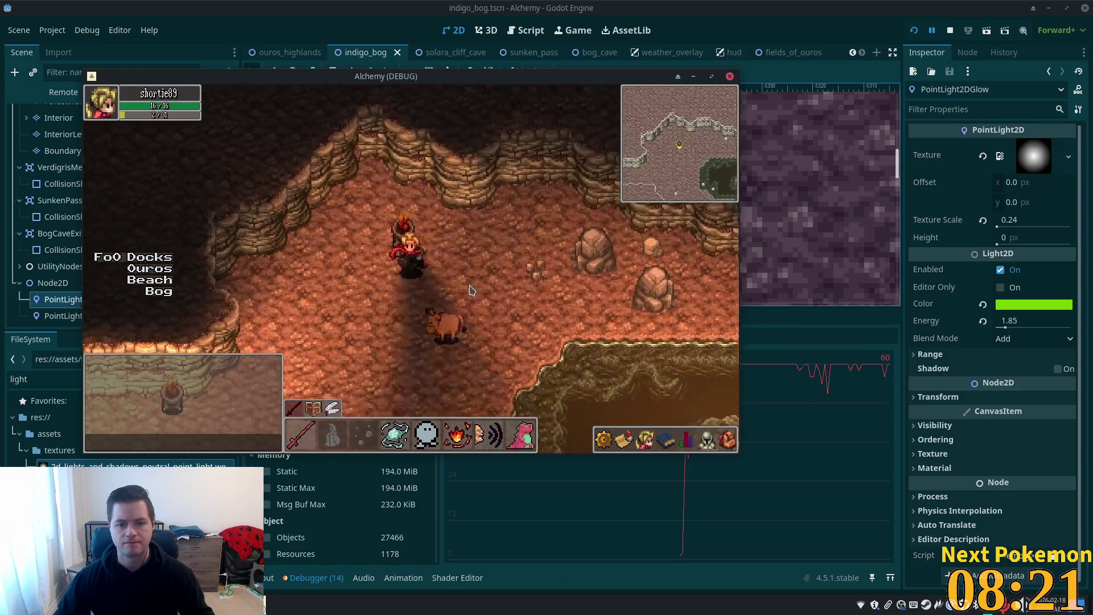
{"action": "key", "text": "Right"}
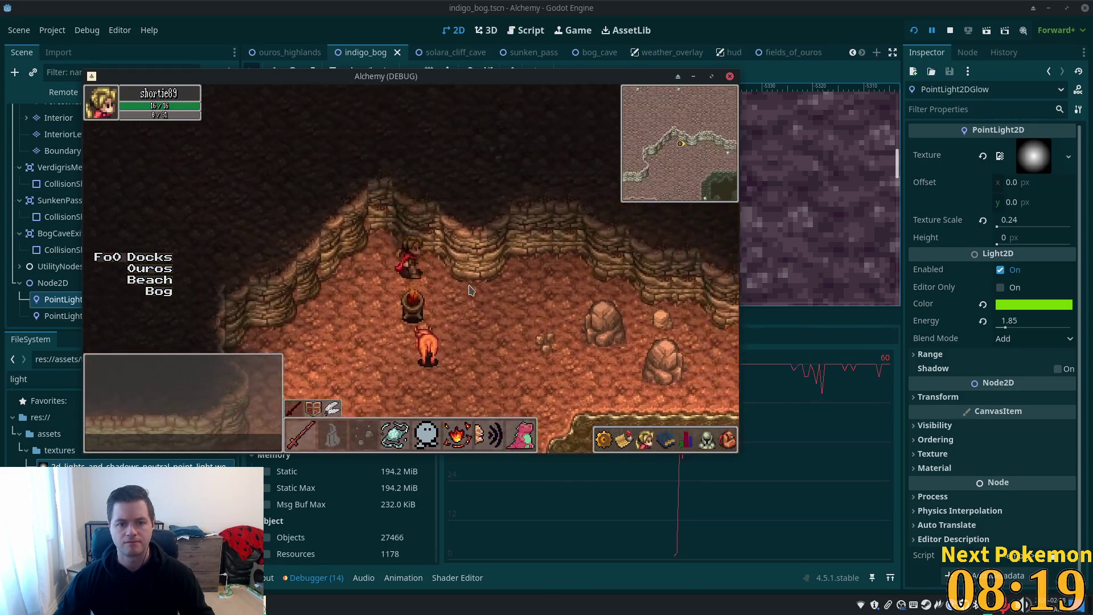
{"action": "key", "text": "Left"}
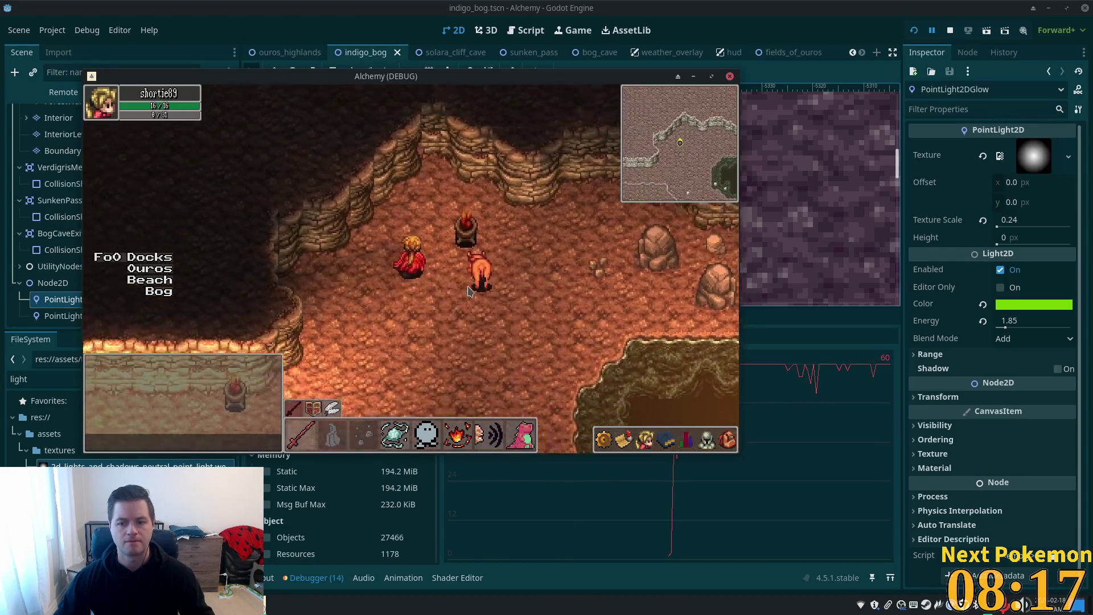
{"action": "key", "text": "Down"}
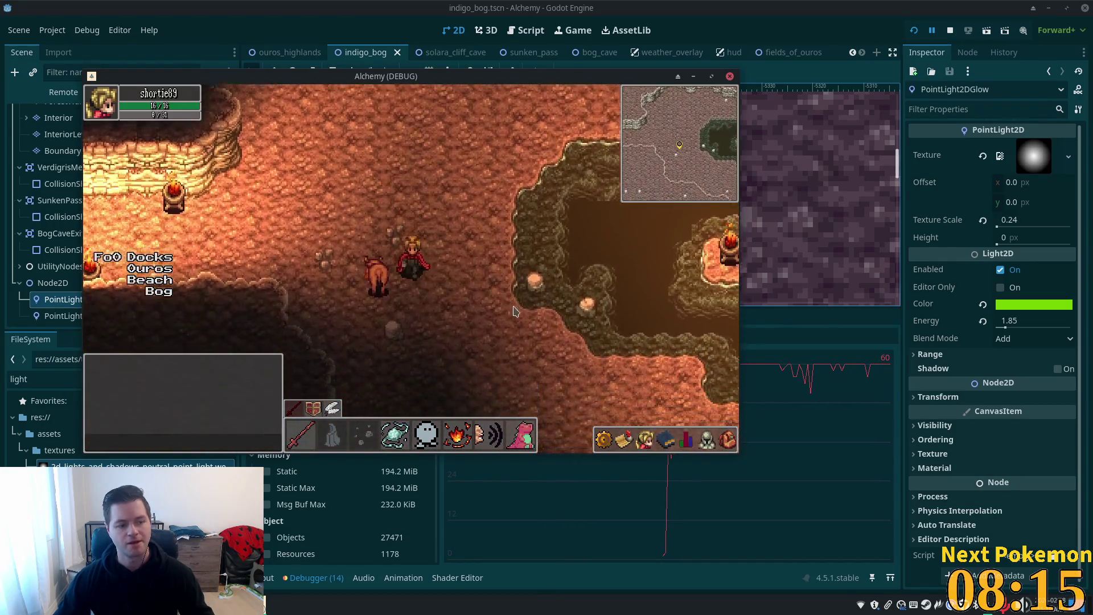
{"action": "key", "text": "Down"}
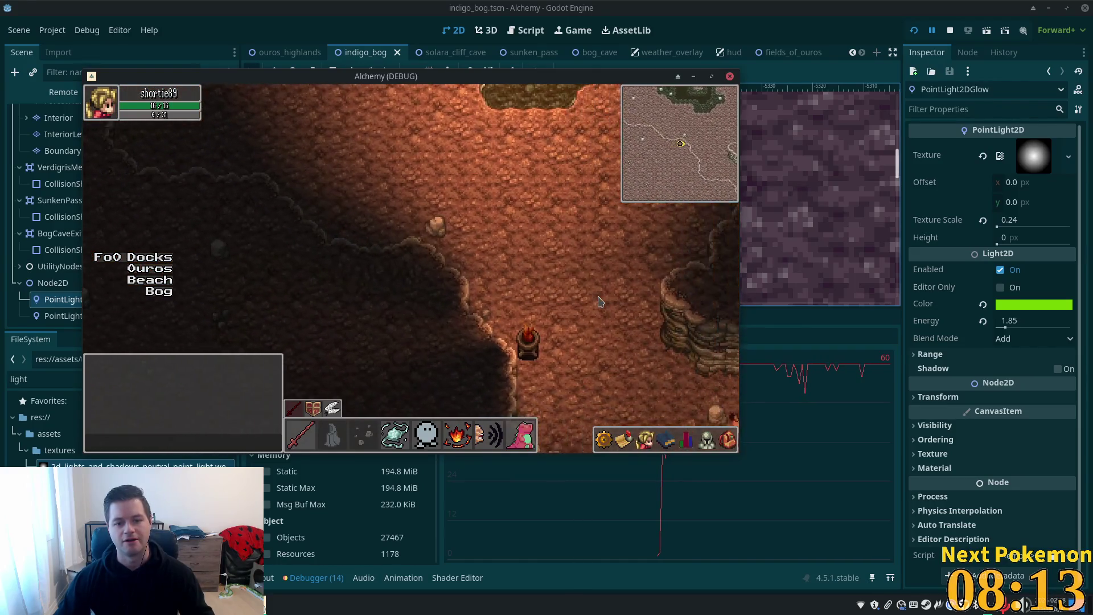
{"action": "key", "text": "Up"}
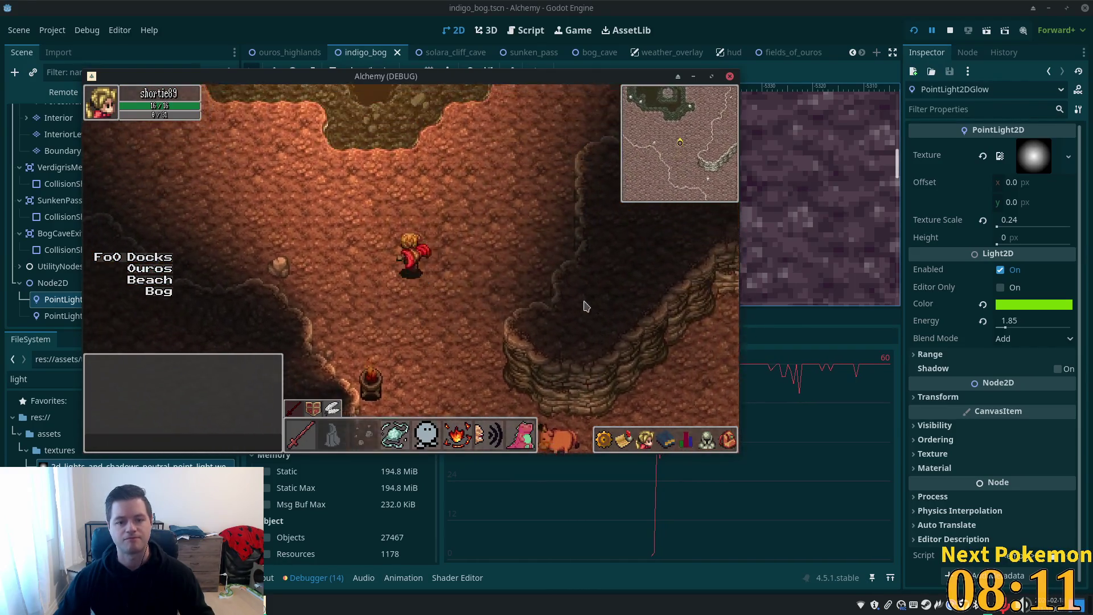
{"action": "key", "text": "alt+Tab"}
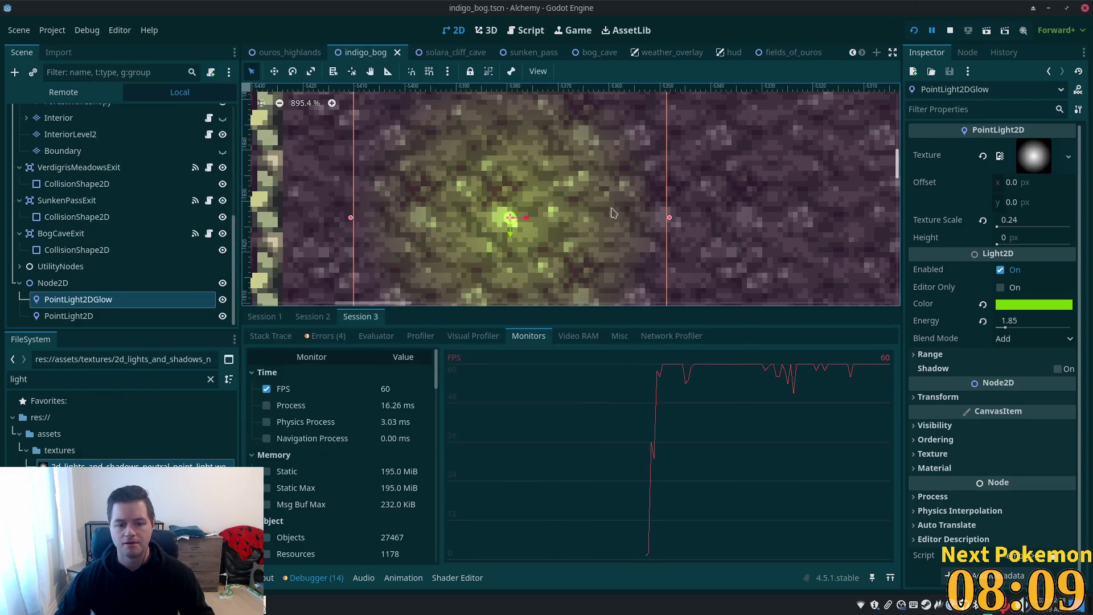
Step: Open Project Settings from the Project menu
{"action": "left_click", "coordinate": [49, 32]}
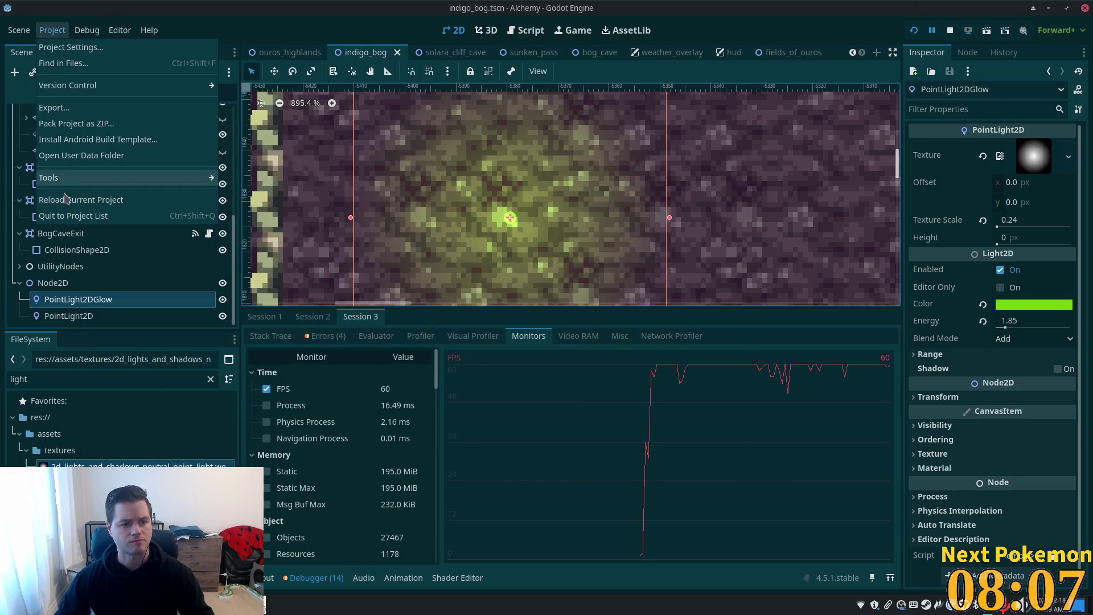
{"action": "left_click", "coordinate": [69, 48]}
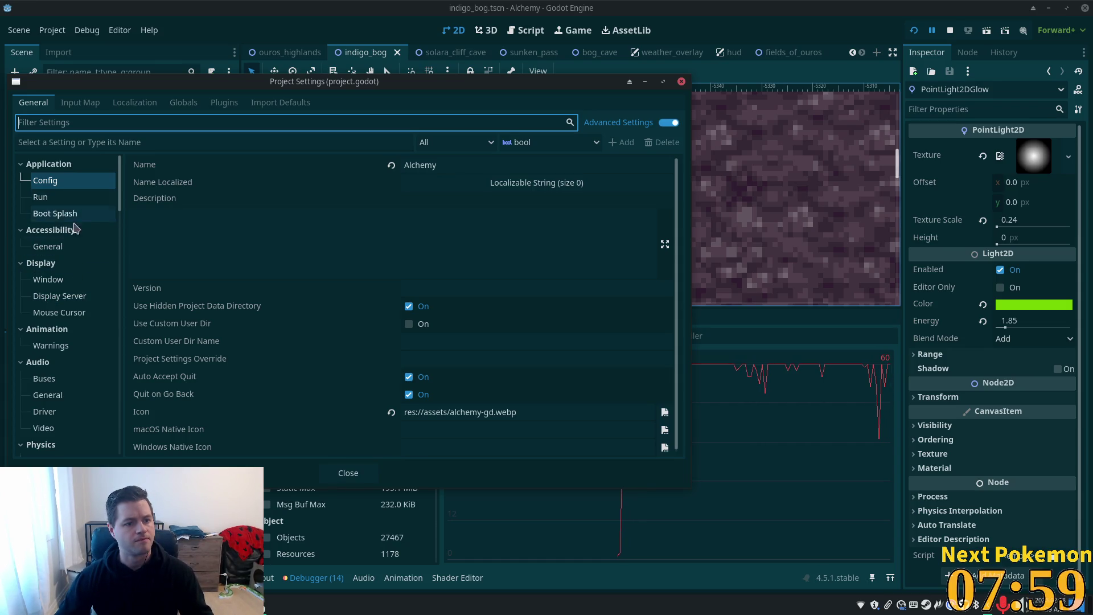
{"action": "scroll", "coordinate": [63, 216], "scroll_direction": "down", "scroll_amount": 3}
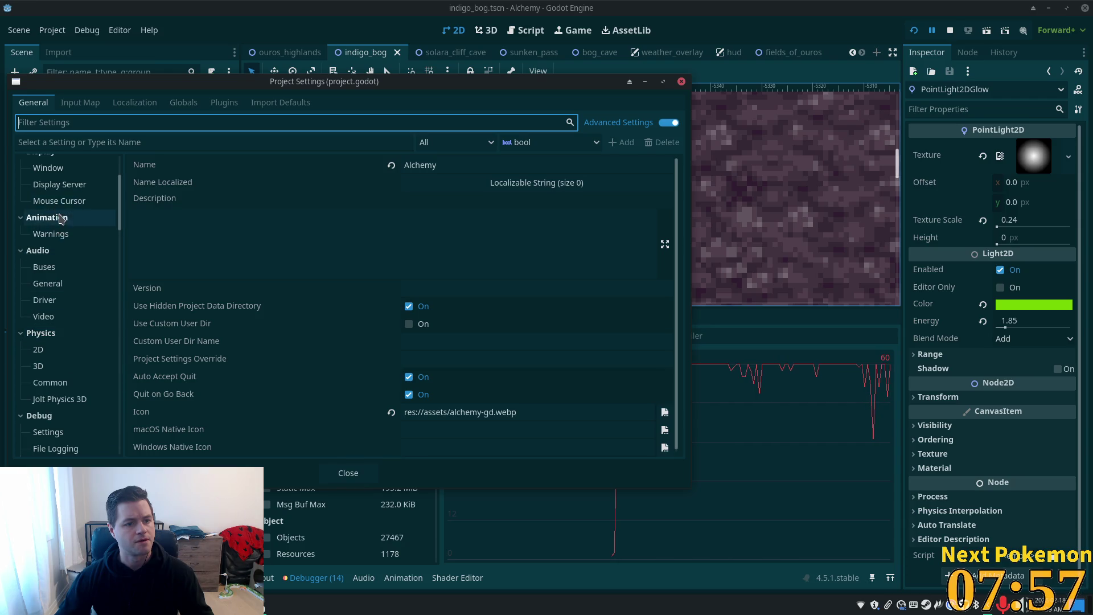
{"action": "scroll", "coordinate": [64, 239], "scroll_direction": "up", "scroll_amount": 1}
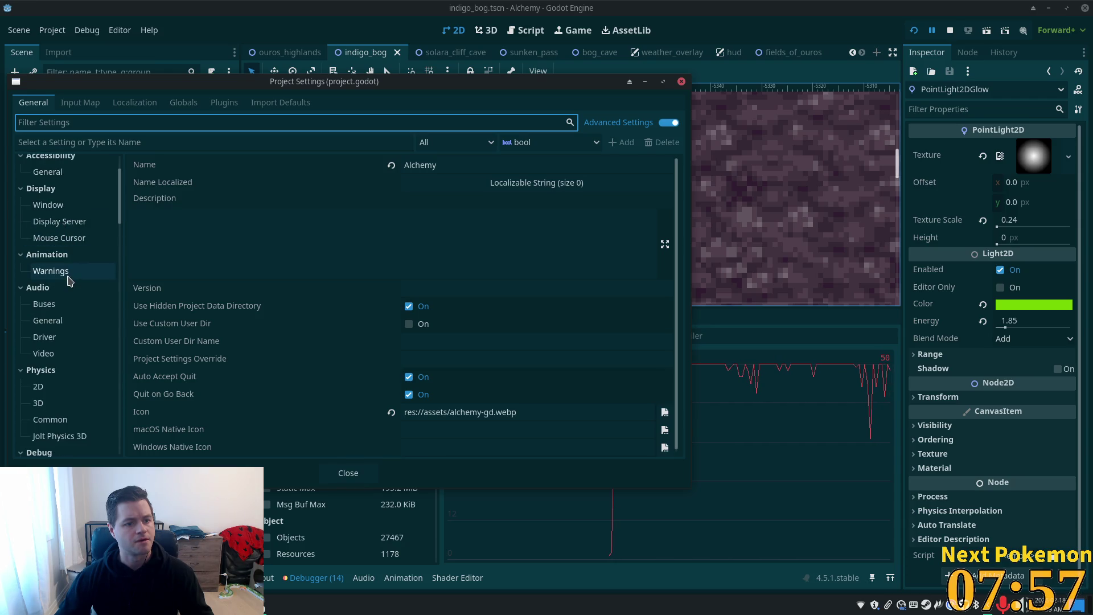
Step: Browse the Display > Window size, stretch and V-Sync options, then scroll the category tree to Rendering
{"action": "left_click", "coordinate": [44, 200]}
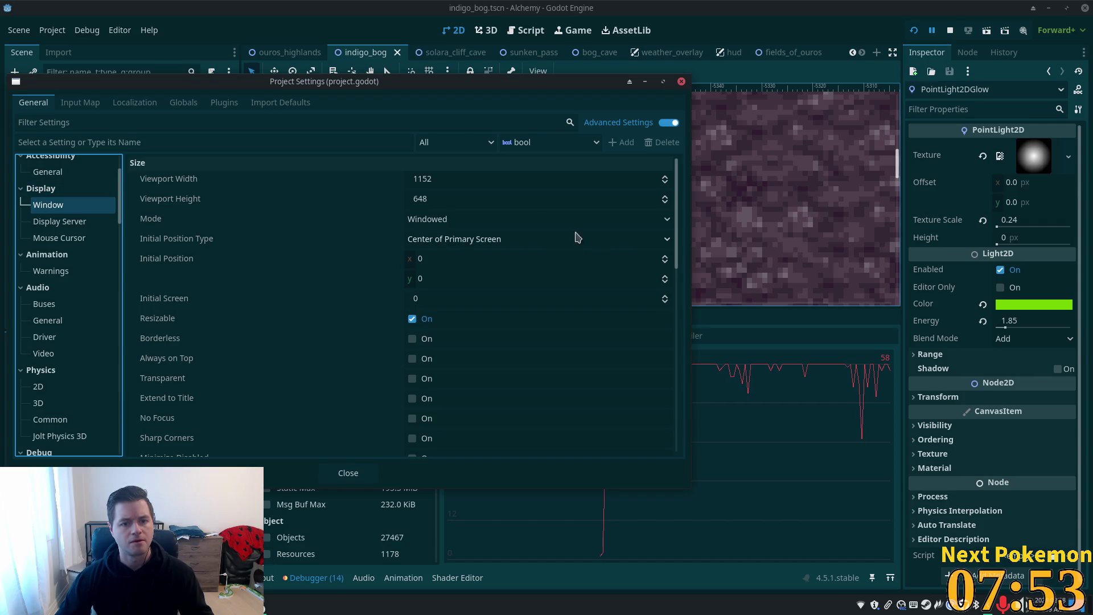
{"action": "scroll", "coordinate": [503, 352], "scroll_direction": "down", "scroll_amount": 7}
{"action": "scroll", "coordinate": [498, 355], "scroll_direction": "down", "scroll_amount": 5}
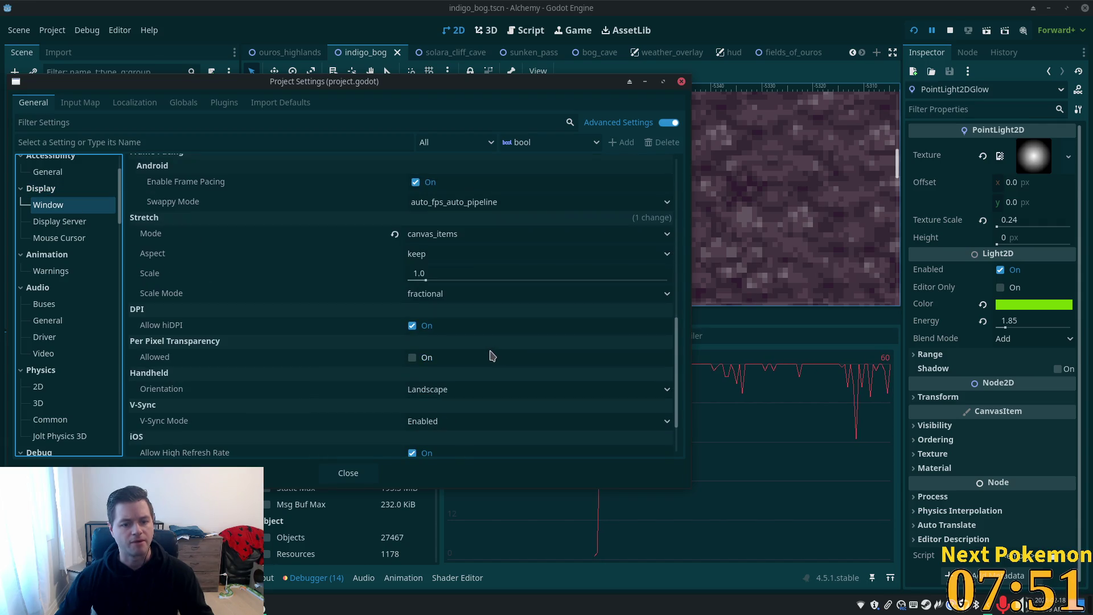
{"action": "scroll", "coordinate": [492, 356], "scroll_direction": "down", "scroll_amount": 2}
{"action": "scroll", "coordinate": [91, 291], "scroll_direction": "down", "scroll_amount": 3}
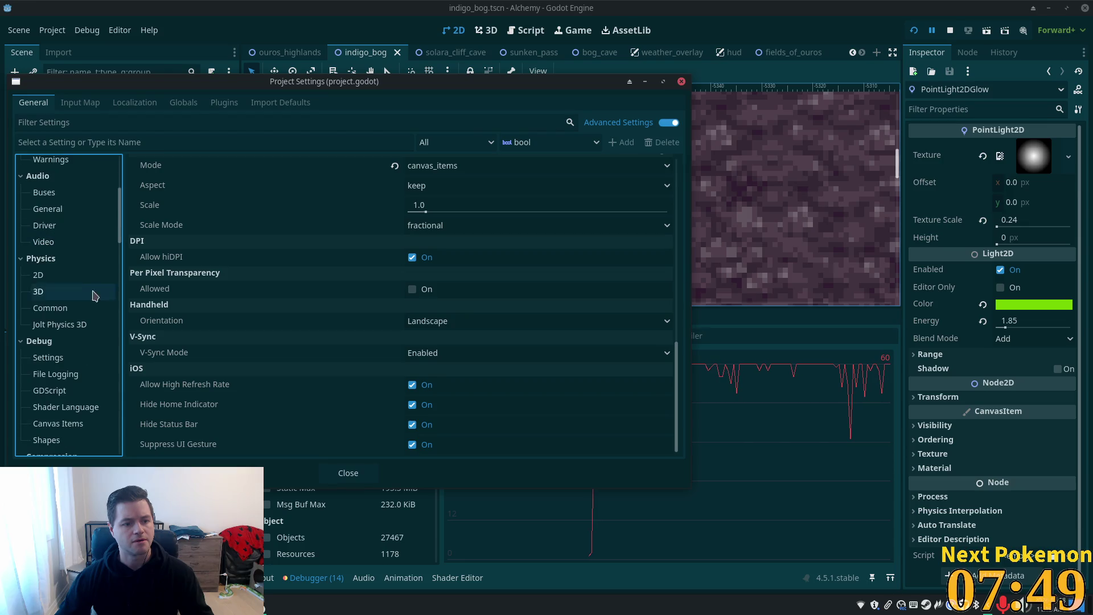
{"action": "scroll", "coordinate": [74, 296], "scroll_direction": "down", "scroll_amount": 5}
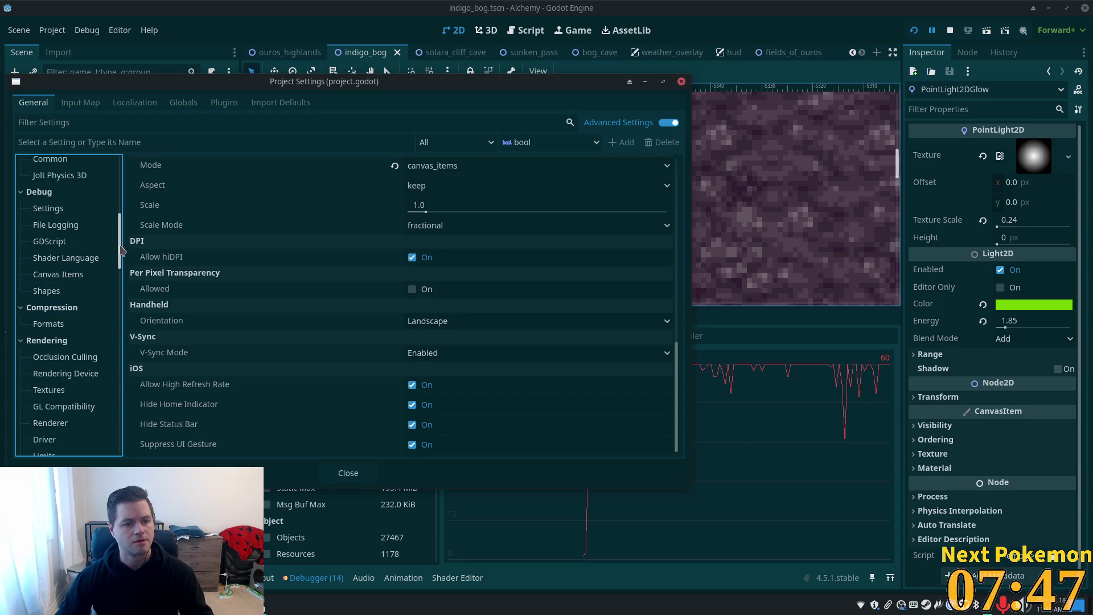
{"action": "left_click_drag", "start_coordinate": [121, 254], "coordinate": [119, 280]}
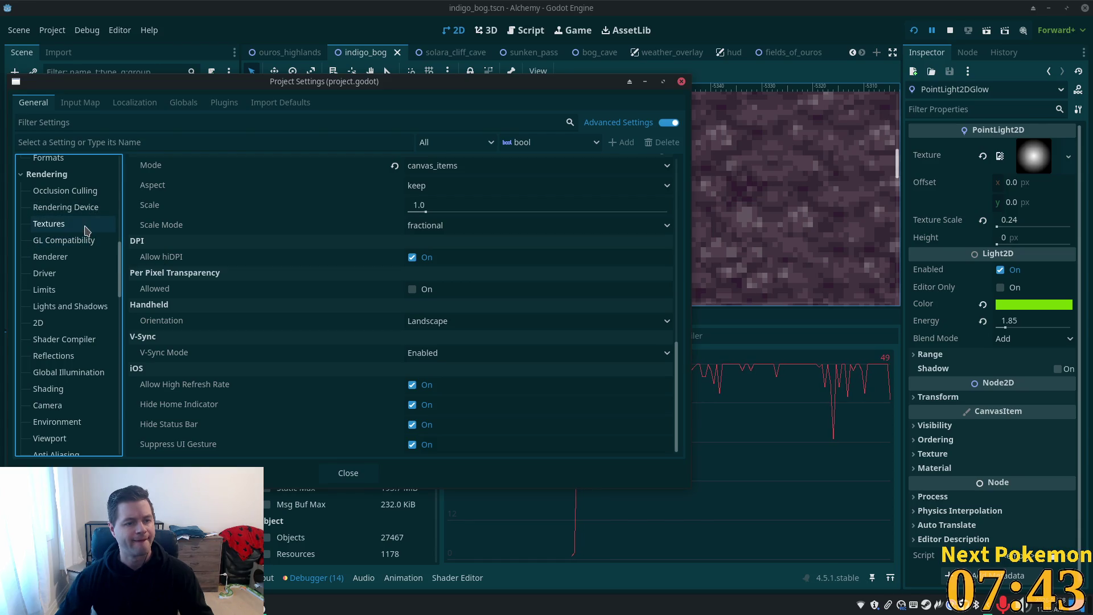
{"action": "scroll", "coordinate": [82, 269], "scroll_direction": "down", "scroll_amount": 3}
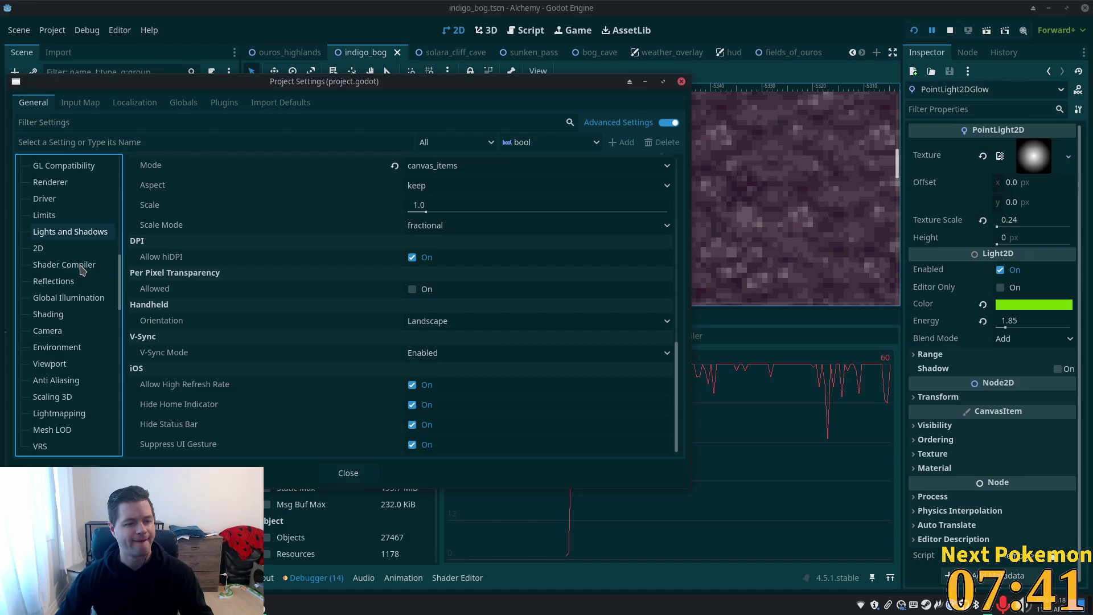
{"action": "left_click", "coordinate": [347, 142]}
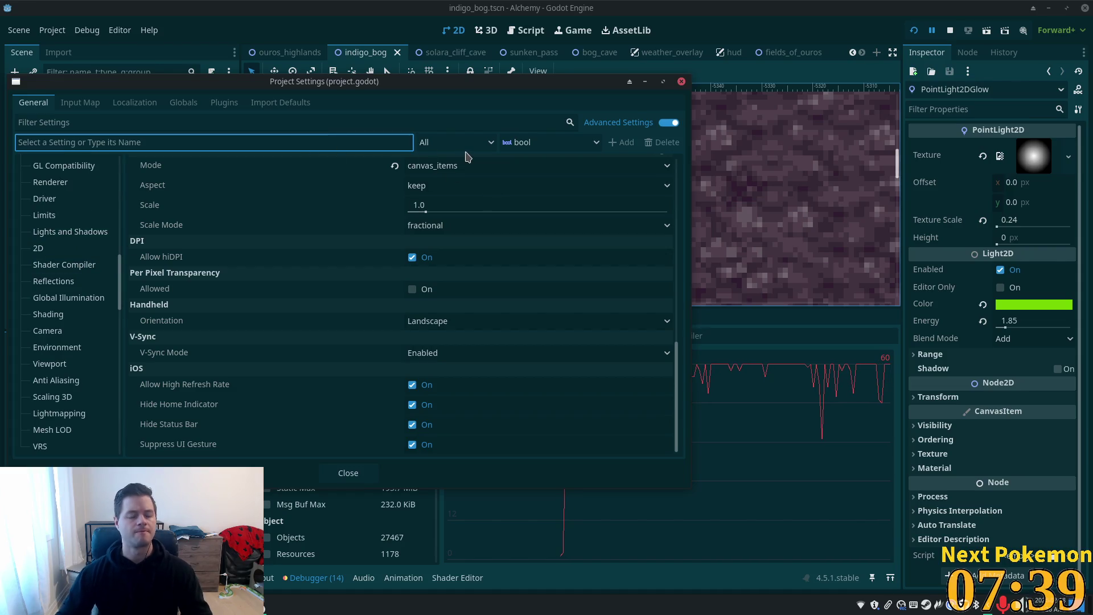
Step: Look up the frame rate setting by name, then clear the entry
{"action": "type", "text": "frame"}
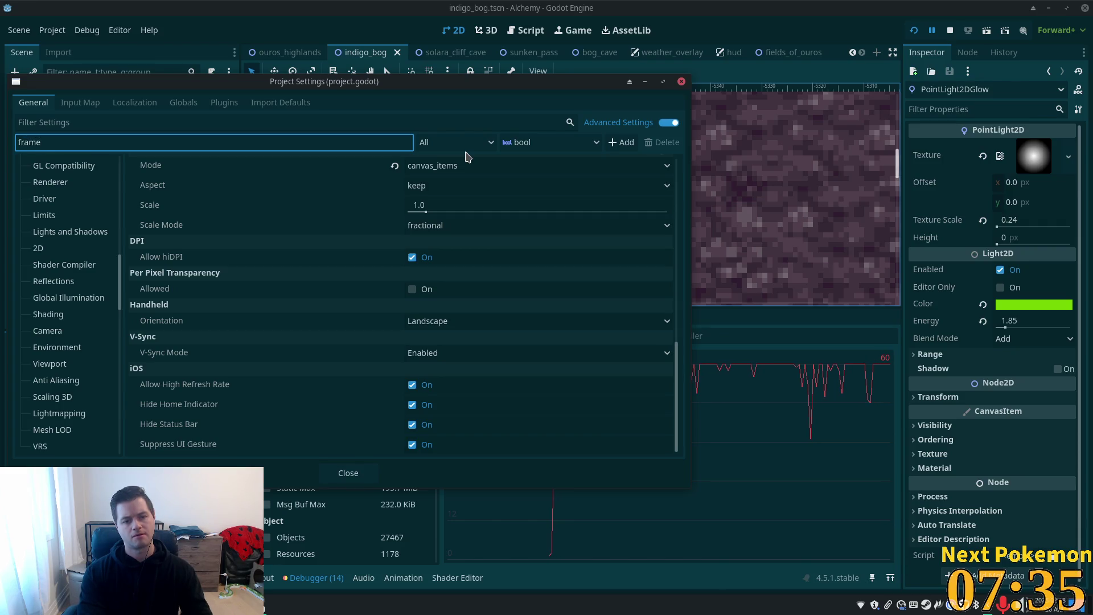
{"action": "type", "text": " rate"}
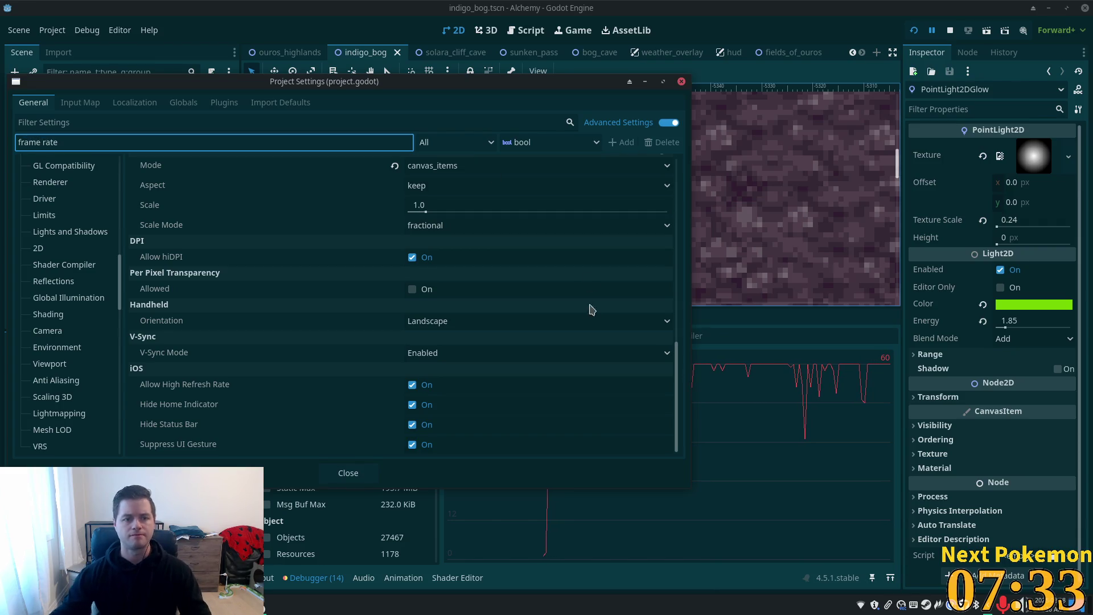
{"action": "scroll", "coordinate": [446, 212], "scroll_direction": "up", "scroll_amount": 7}
{"action": "scroll", "coordinate": [446, 212], "scroll_direction": "up", "scroll_amount": 4}
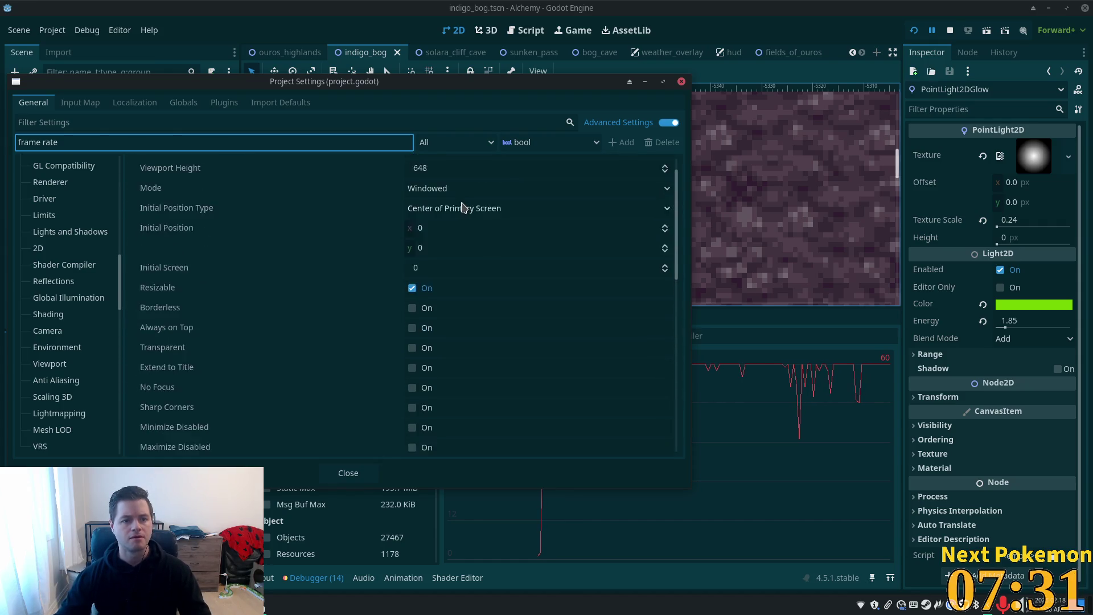
{"action": "key", "text": "shift+Home"}
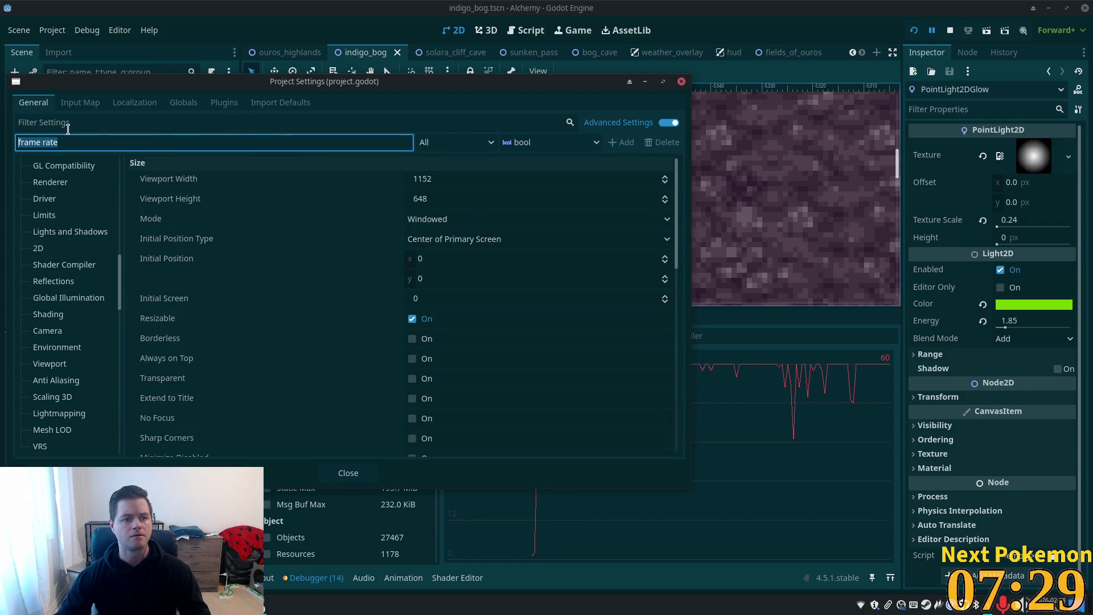
{"action": "key", "text": "BackSpace"}
Step: Filter the settings list for frame and FPS options, clear the filter, and close Project Settings
{"action": "left_click", "coordinate": [110, 123]}
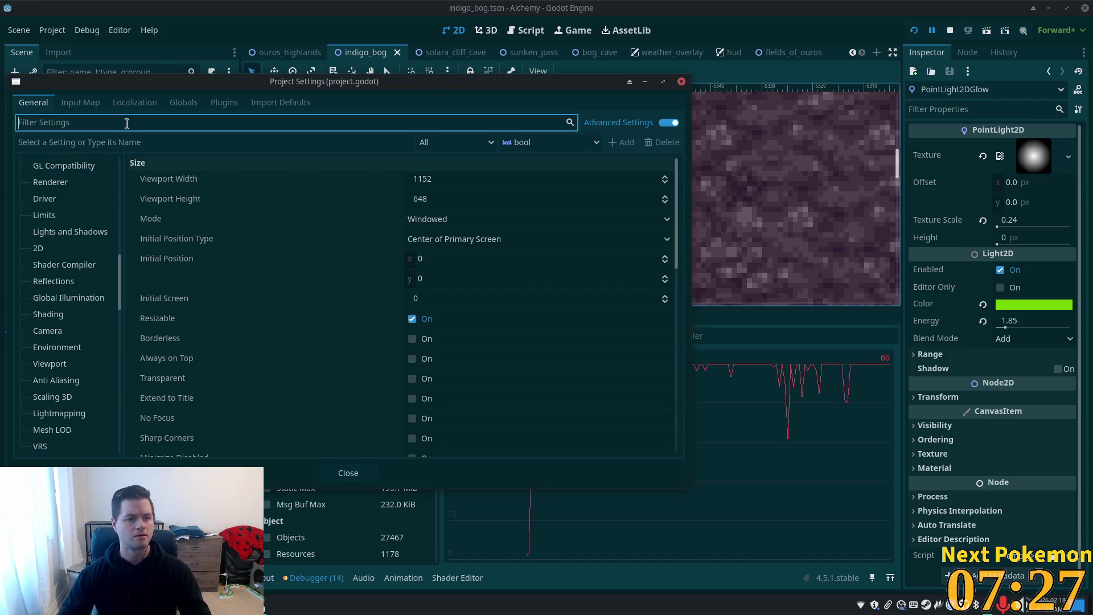
{"action": "type", "text": "frame"}
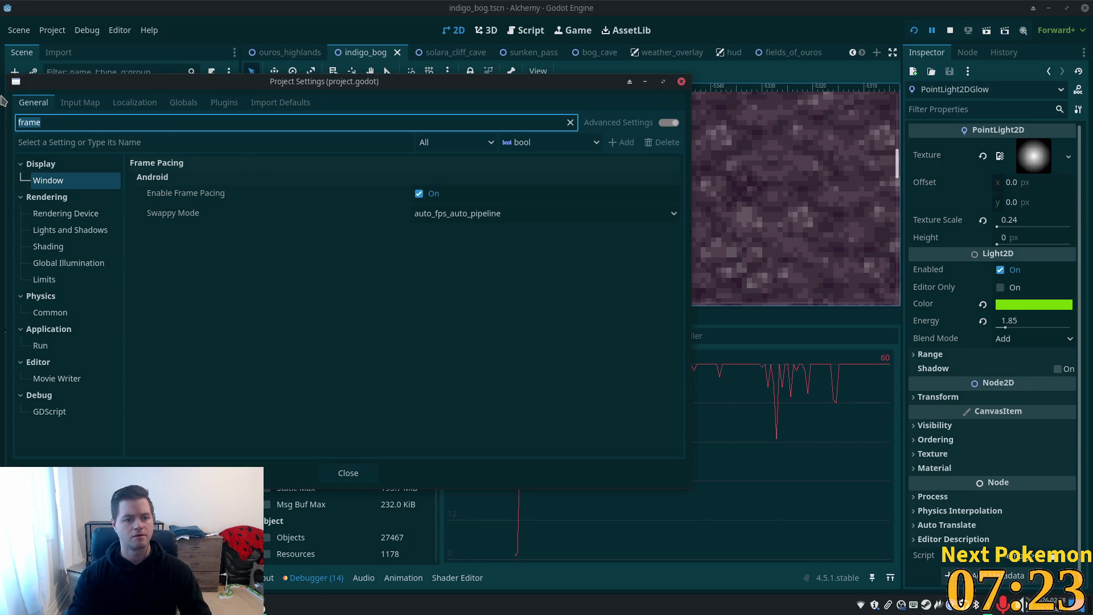
{"action": "type", "text": "fps"}
{"action": "key", "text": "BackSpace"}
{"action": "key", "text": "BackSpace"}
{"action": "key", "text": "BackSpace"}
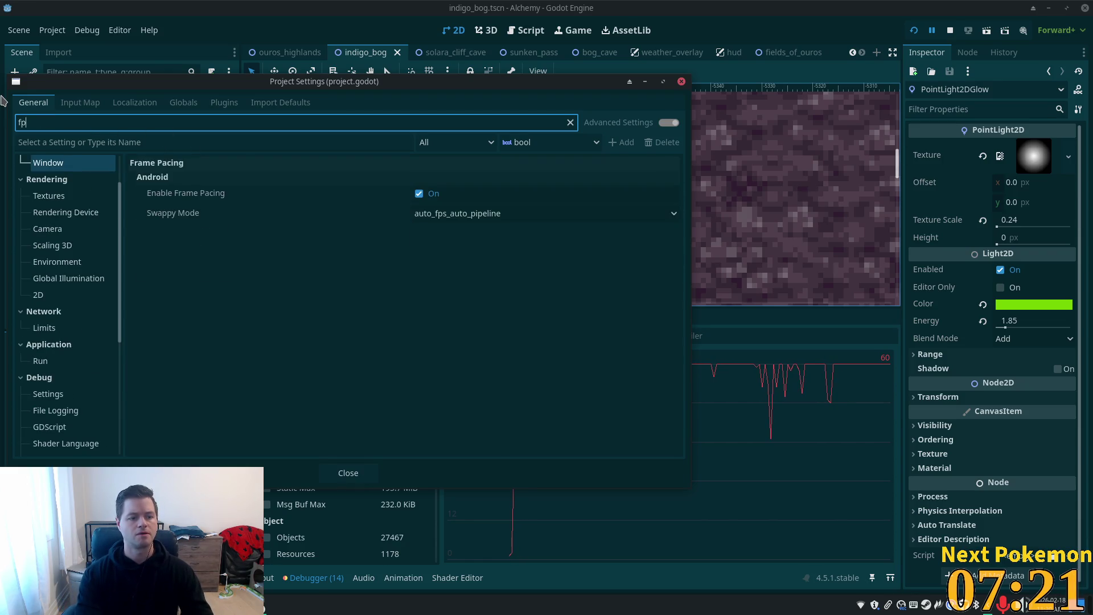
{"action": "left_click", "coordinate": [681, 81]}
{"action": "key", "text": "f"}
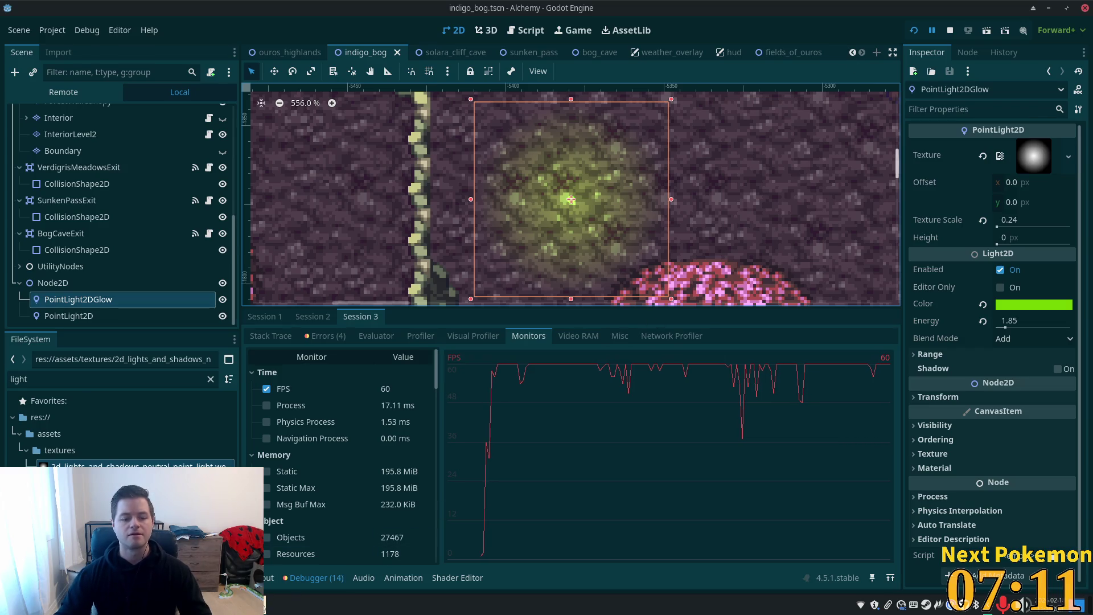
Step: Raise the running Alchemy (DEBUG) game window from the taskbar
{"action": "left_click", "coordinate": [320, 604]}
{"action": "left_click", "coordinate": [318, 535]}
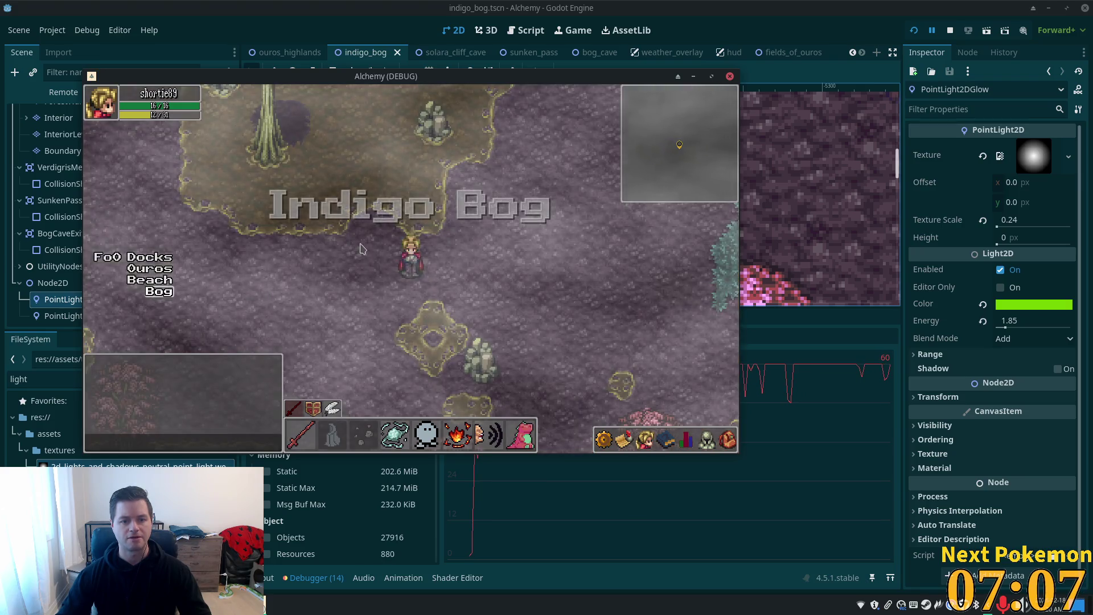
Step: Walk the character left, down and up through Indigo Bog near the green glow, then return to the editor
{"action": "key", "text": "Left"}
{"action": "key", "text": "Left"}
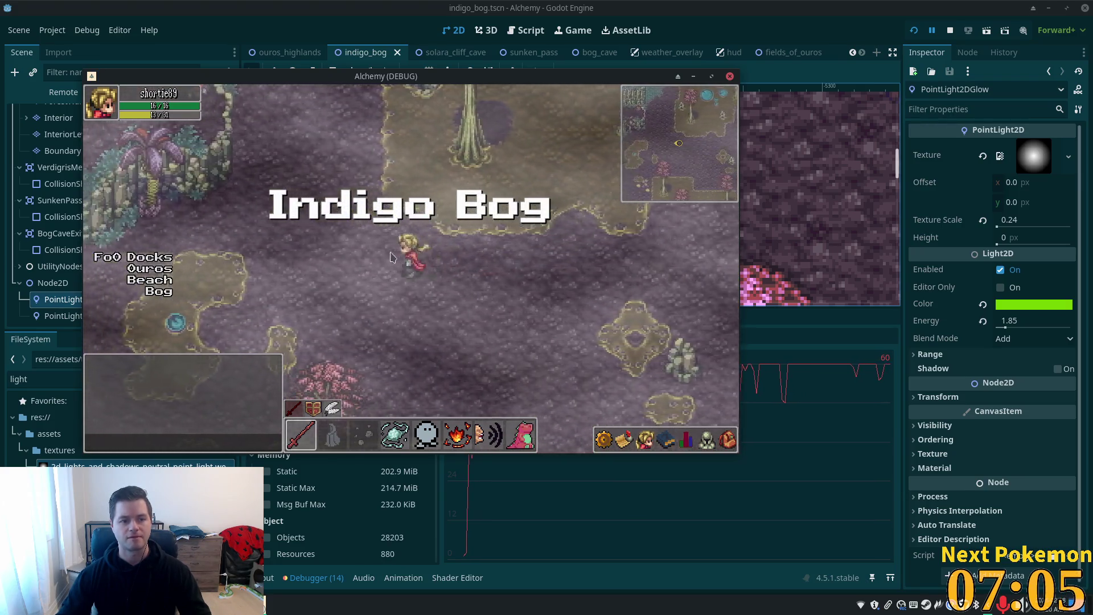
{"action": "key", "text": "Left"}
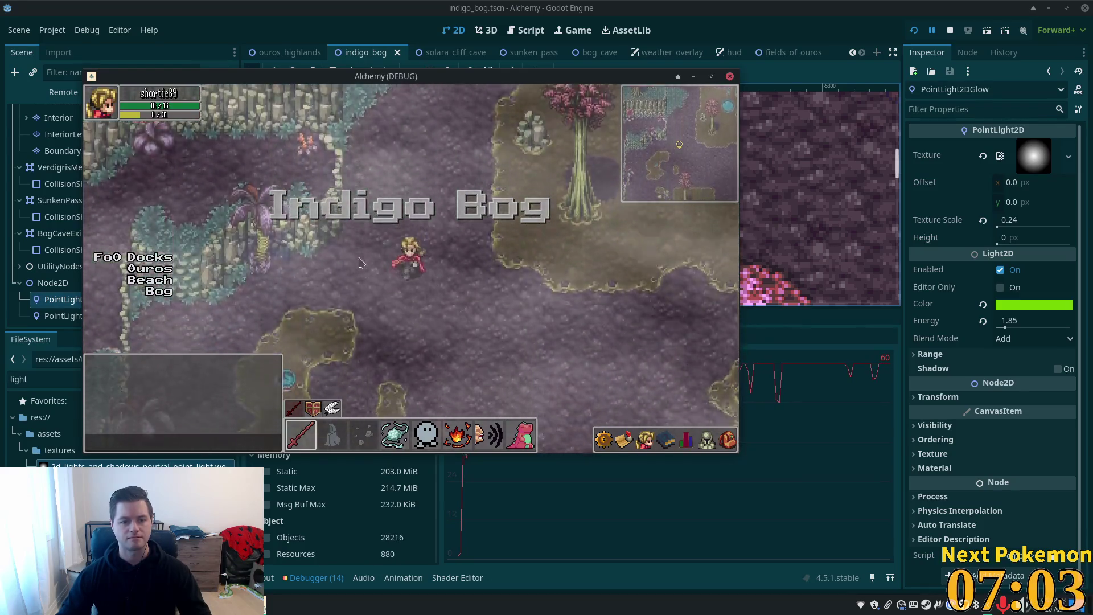
{"action": "key", "text": "Down"}
{"action": "key", "text": "Down"}
{"action": "key", "text": "Left"}
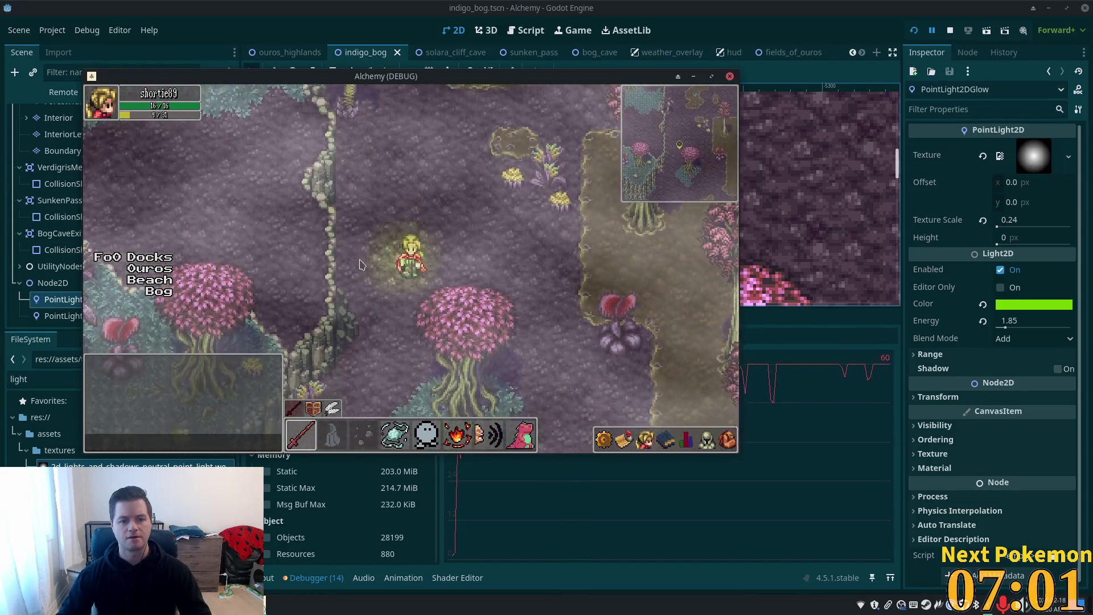
{"action": "key", "text": "Up"}
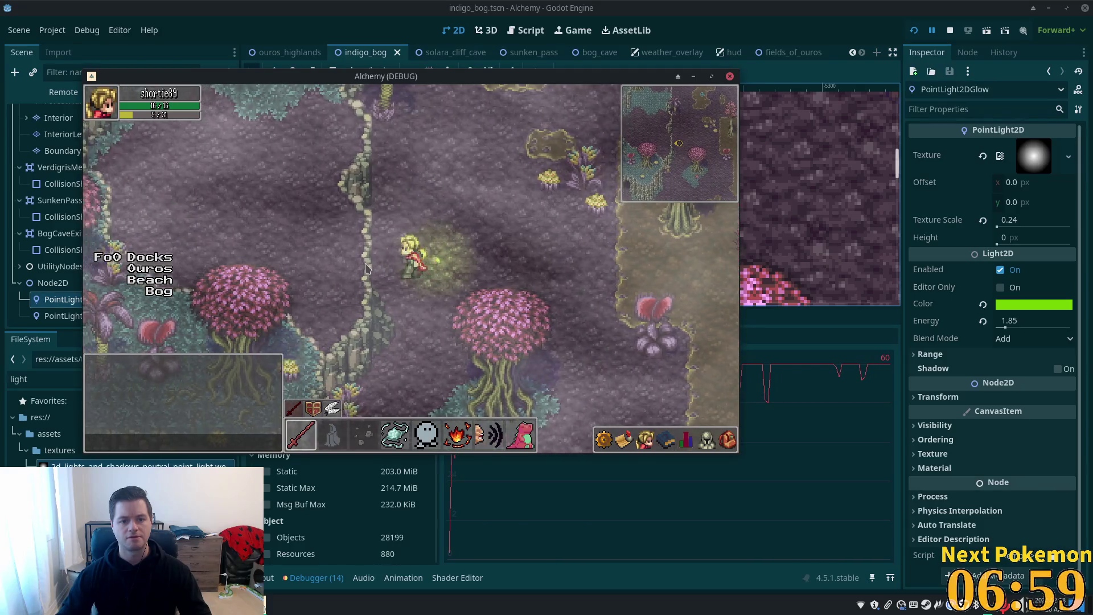
{"action": "key", "text": "Down"}
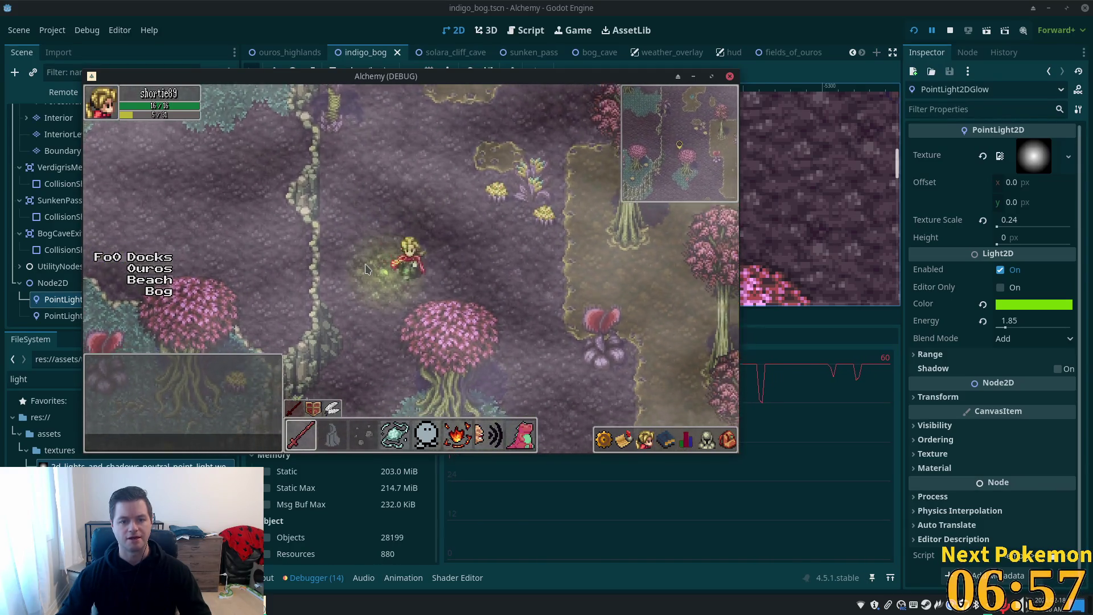
{"action": "key", "text": "Left"}
{"action": "key", "text": "Right"}
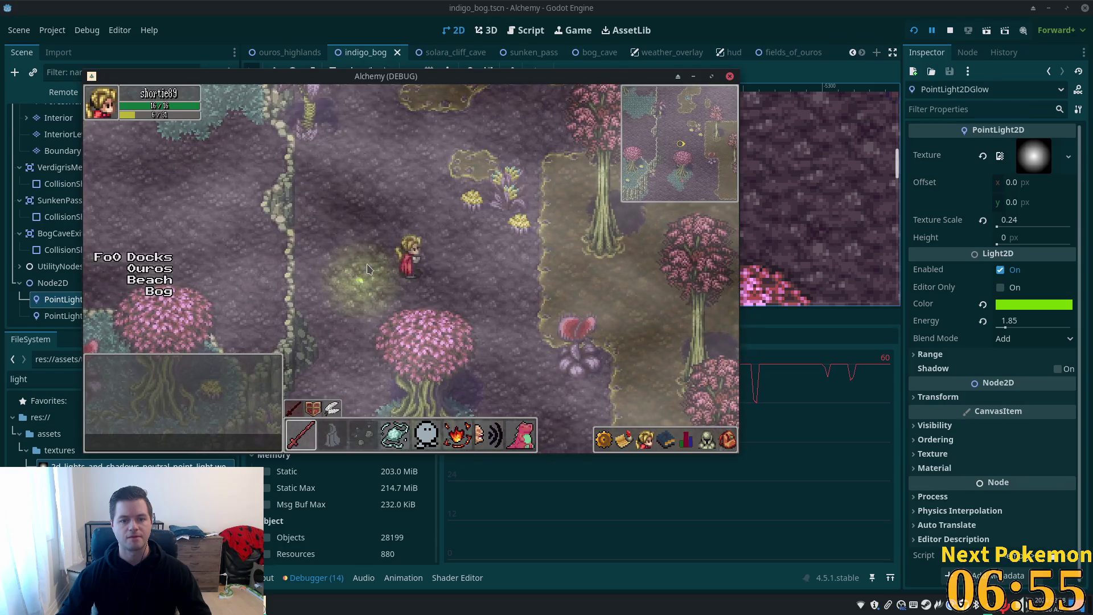
{"action": "left_click", "coordinate": [733, 109]}
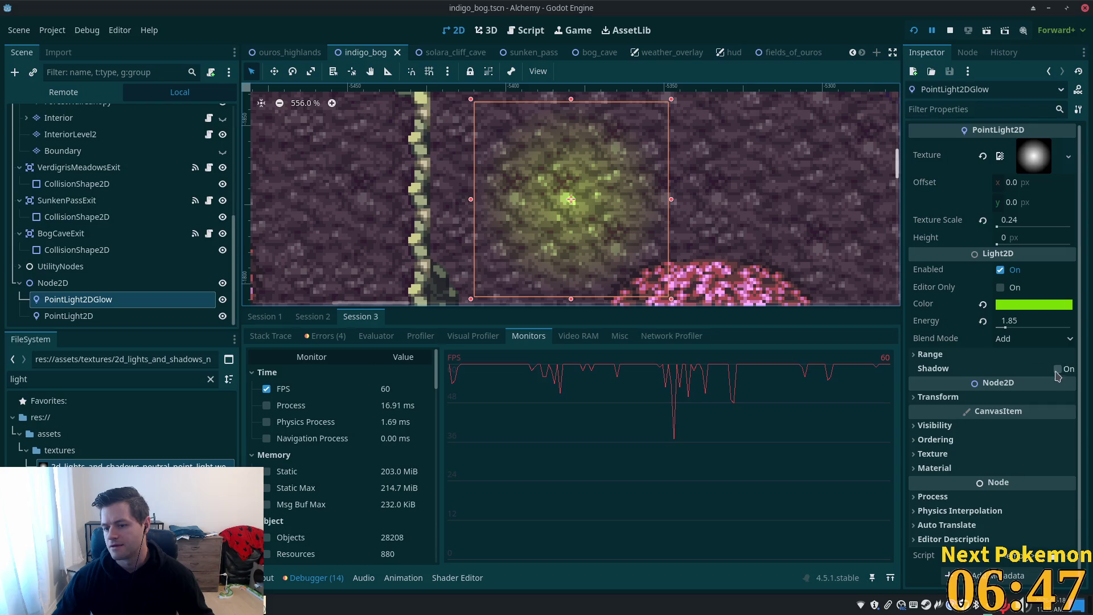
Step: Turn on Shadow for the green PointLight2DGlow and reload the running project to test it
{"action": "left_click", "coordinate": [975, 356]}
{"action": "left_click", "coordinate": [975, 354]}
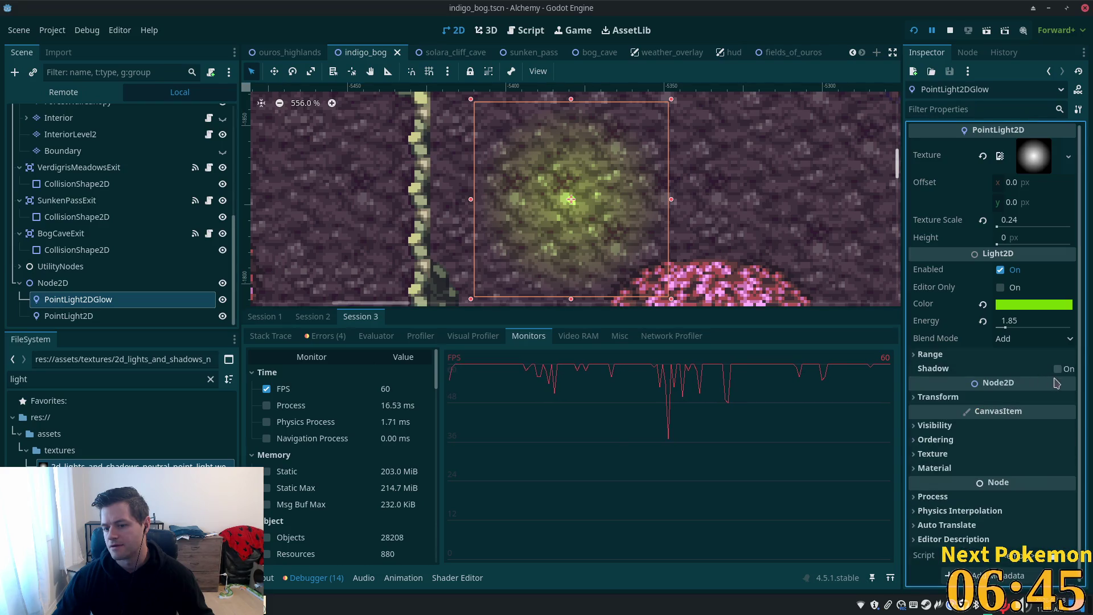
{"action": "left_click", "coordinate": [1058, 368]}
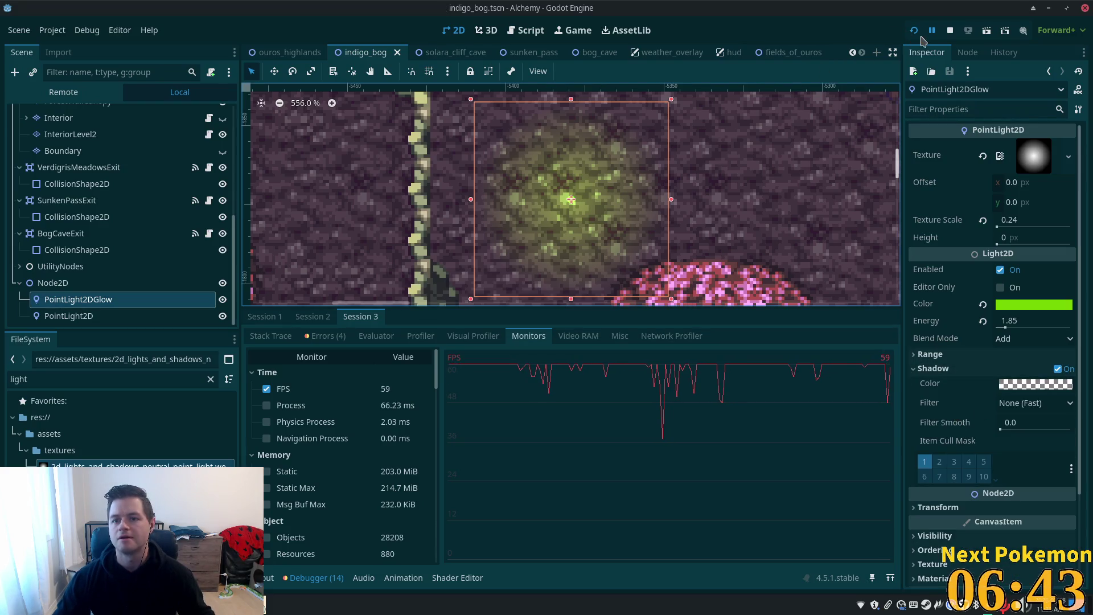
{"action": "left_click", "coordinate": [915, 32]}
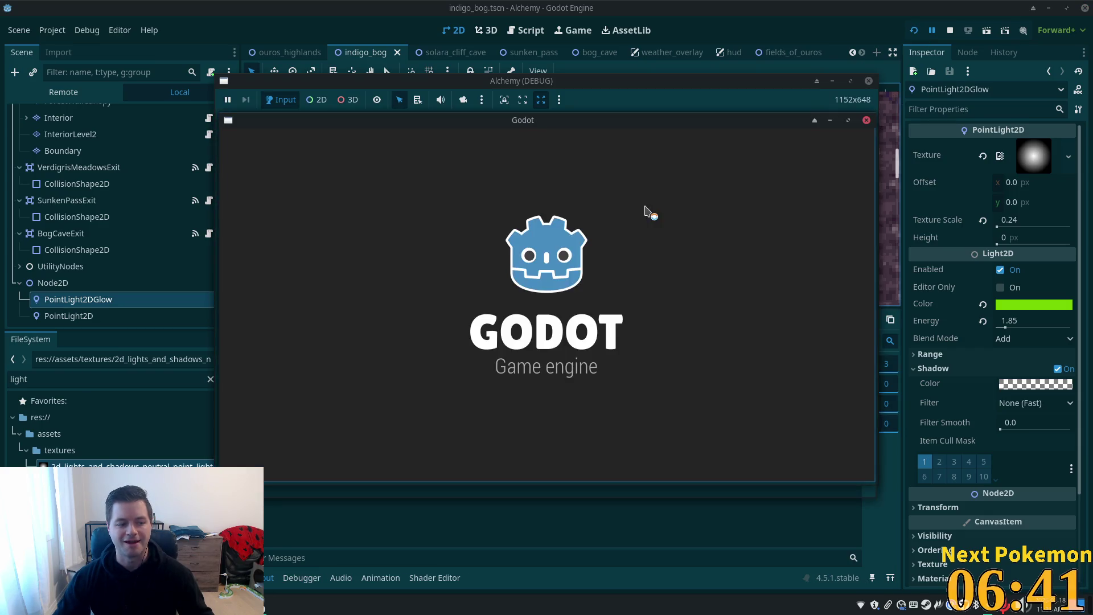
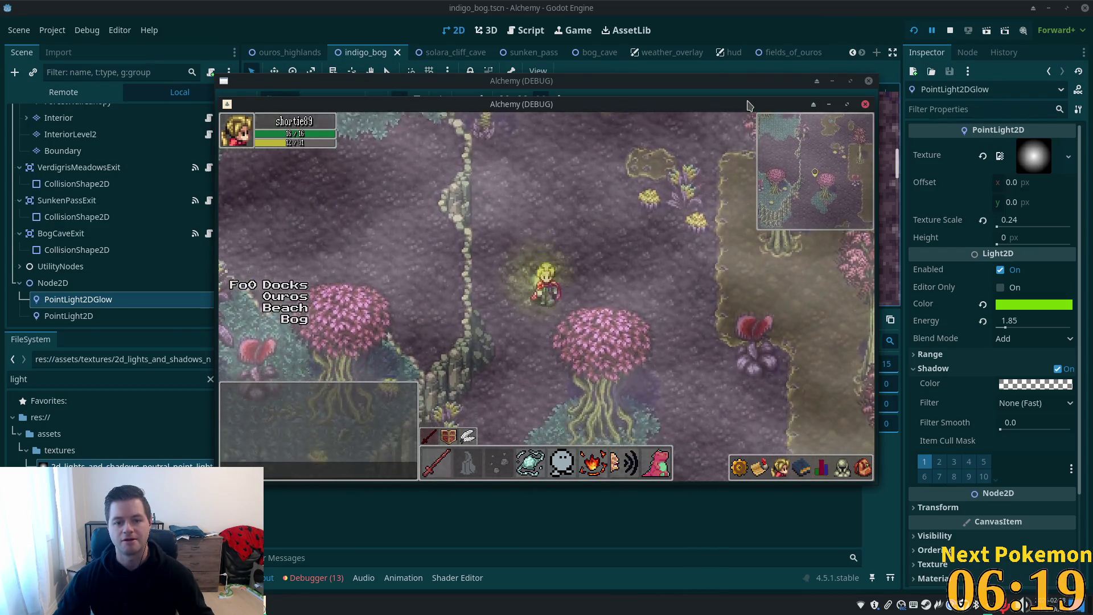
Step: Toggle the Shadow option on PointLight2DGlow and PointLight2D, then save the scene
{"action": "left_click", "coordinate": [876, 23]}
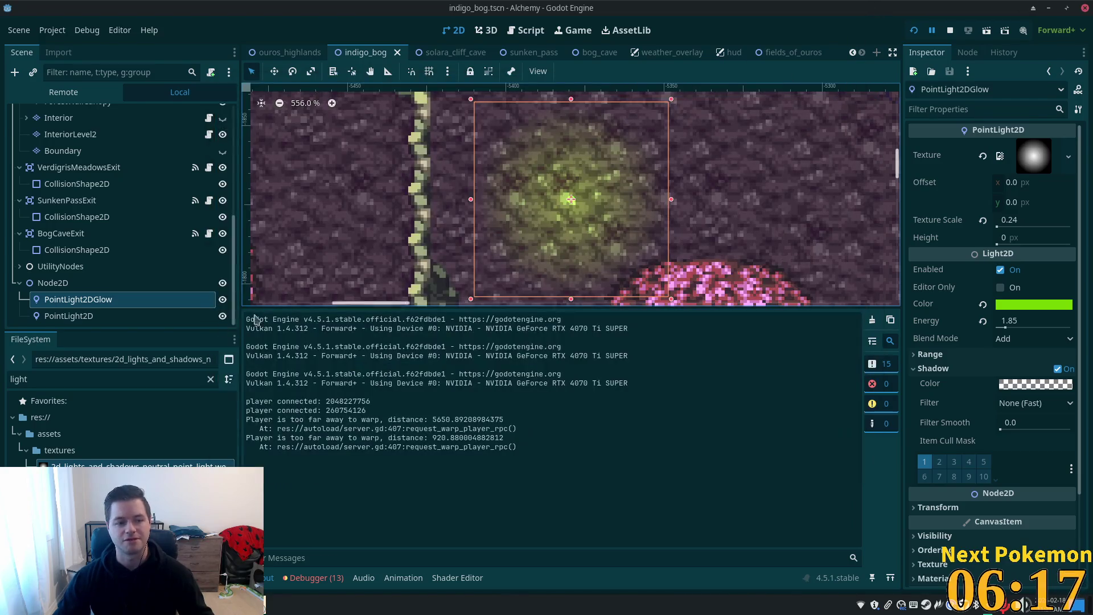
{"action": "left_click", "coordinate": [1058, 368]}
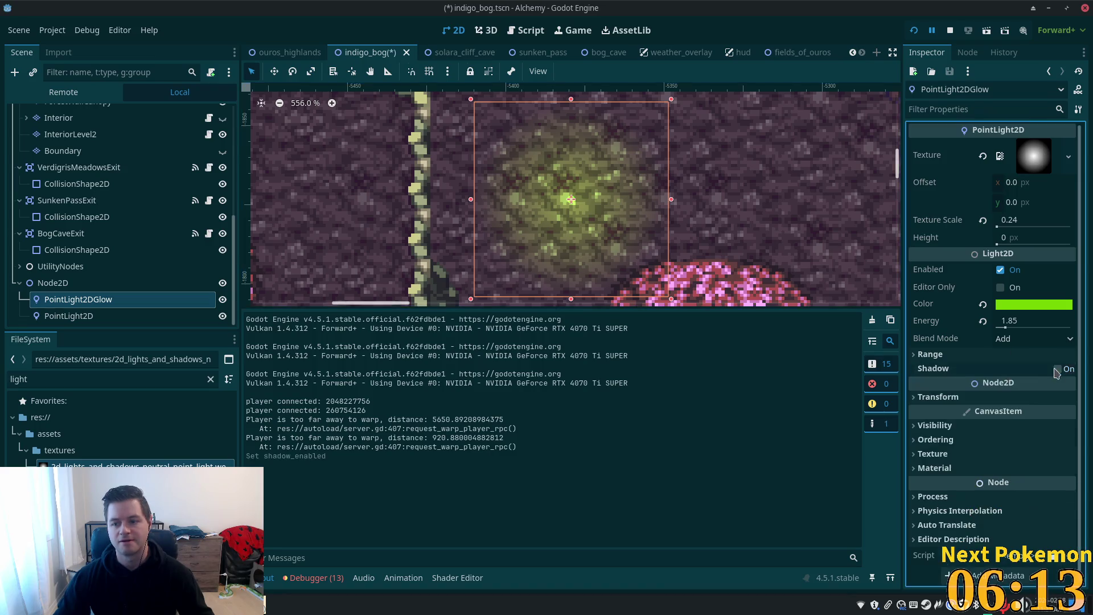
{"action": "left_click", "coordinate": [206, 320]}
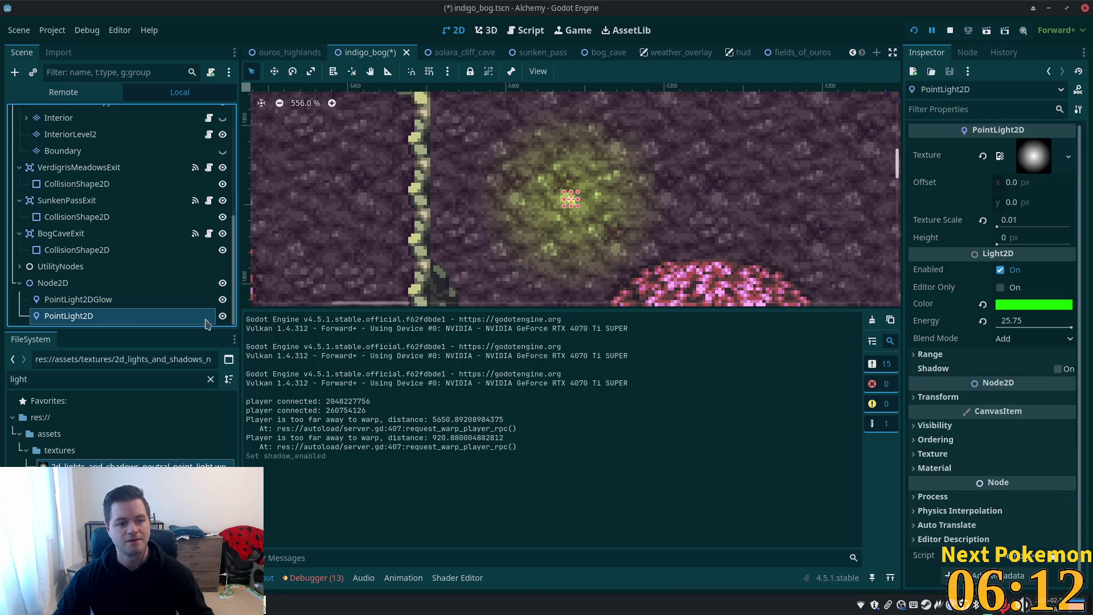
{"action": "left_click", "coordinate": [1058, 369]}
{"action": "key", "text": "ctrl+s"}
Step: Walk the character through the bog to test, then disable PointLight2D shadows and save
{"action": "key", "text": "Up"}
{"action": "key", "text": "Right"}
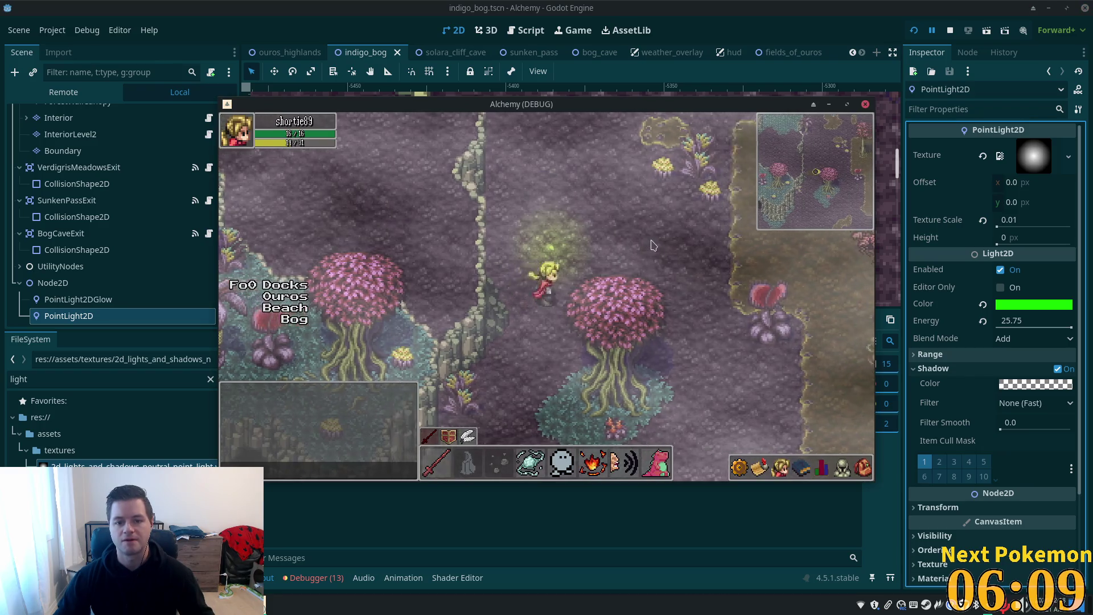
{"action": "key", "text": "Right"}
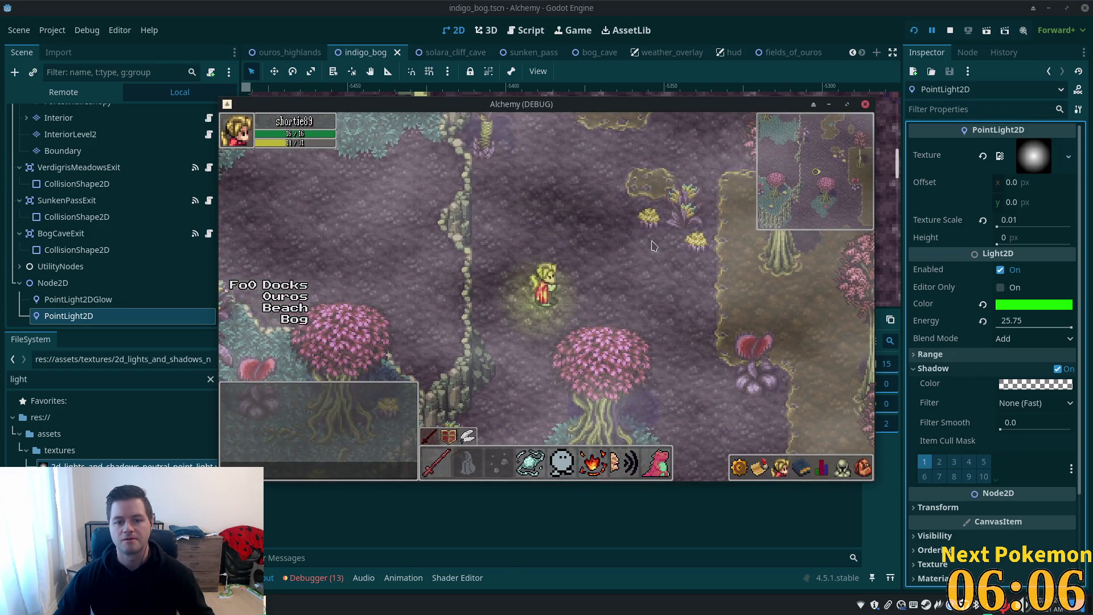
{"action": "key", "text": "Down"}
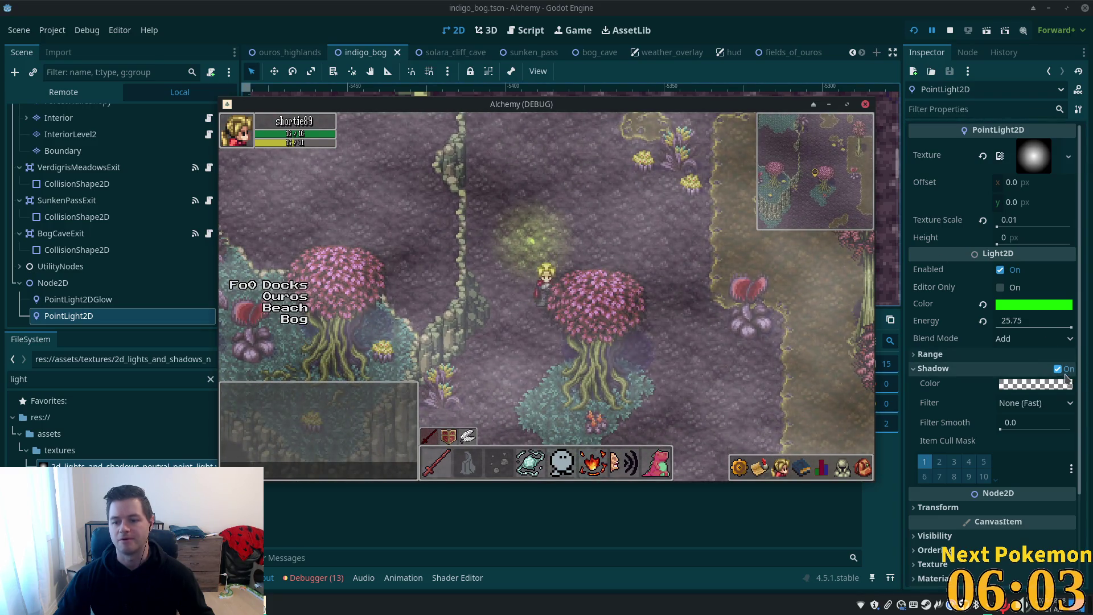
{"action": "left_click", "coordinate": [1058, 369]}
{"action": "key", "text": "ctrl+s"}
Step: Rename PointLight2D to PointLight2DBody in the Scene tree
{"action": "left_click", "coordinate": [91, 305]}
{"action": "left_click", "coordinate": [85, 316]}
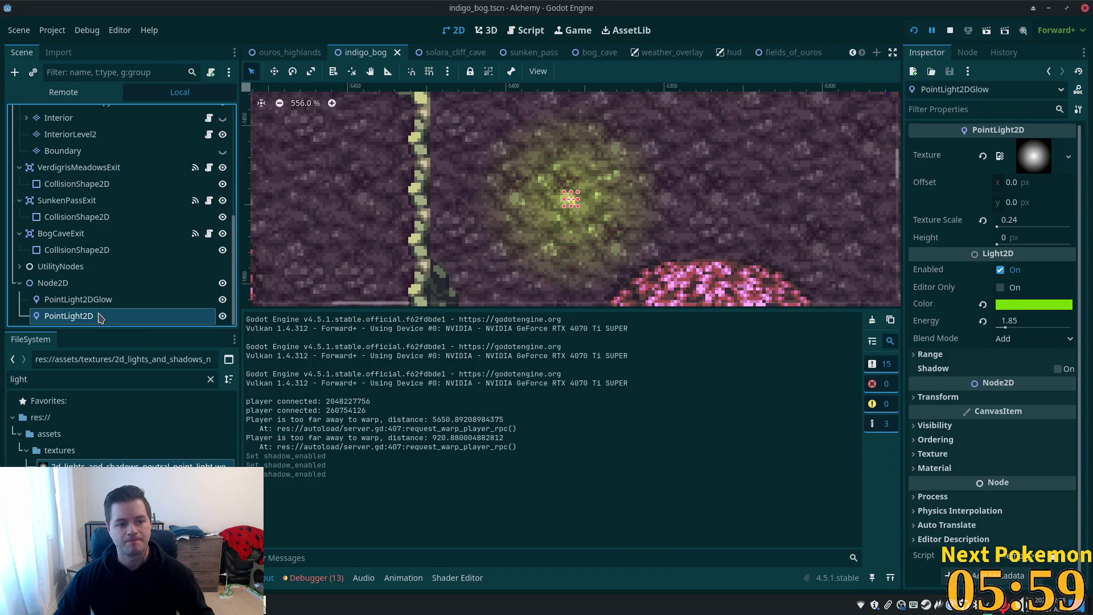
{"action": "left_click", "coordinate": [87, 317]}
{"action": "type", "text": "Body"}
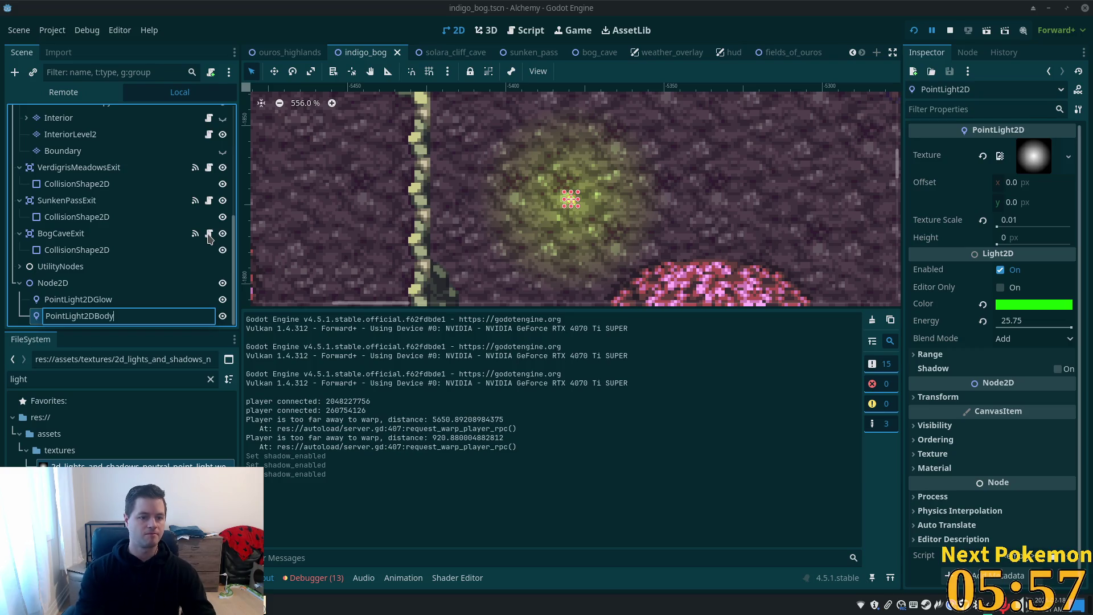
{"action": "key", "text": "Return"}
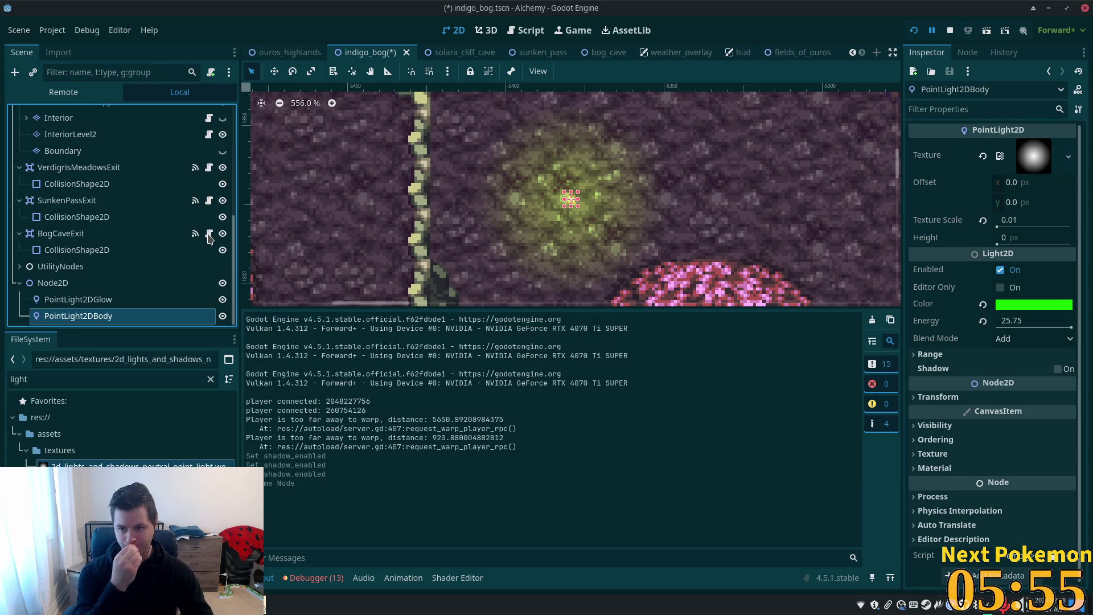
{"action": "scroll", "coordinate": [688, 216], "scroll_direction": "down", "scroll_amount": 2}
{"action": "scroll", "coordinate": [688, 216], "scroll_direction": "down", "scroll_amount": 1}
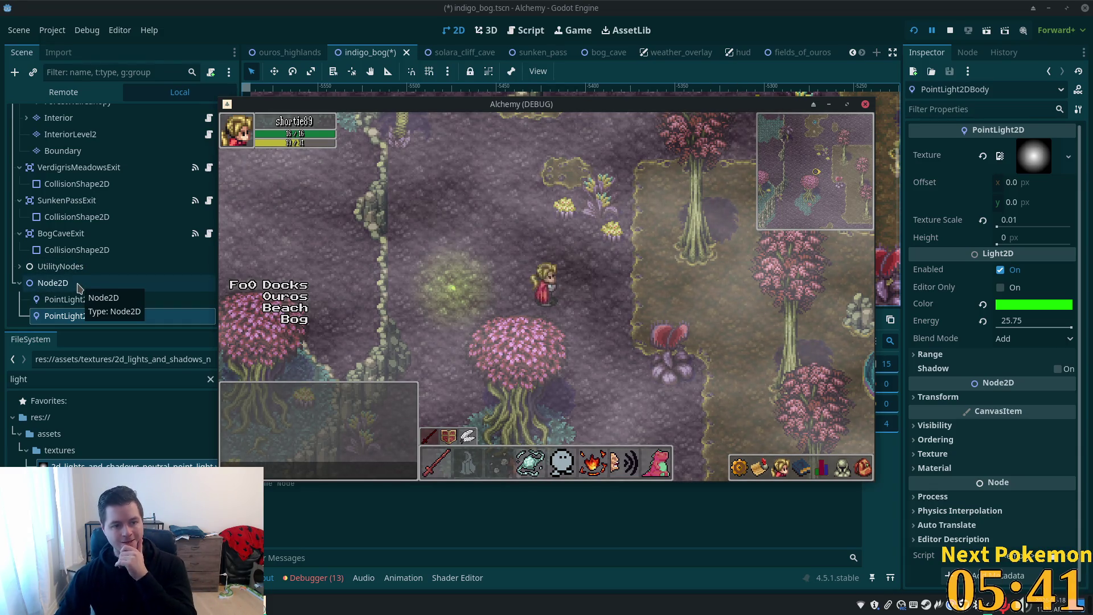
Step: Select the Node2D holding both lights and bring up its context menu
{"action": "left_click", "coordinate": [79, 288]}
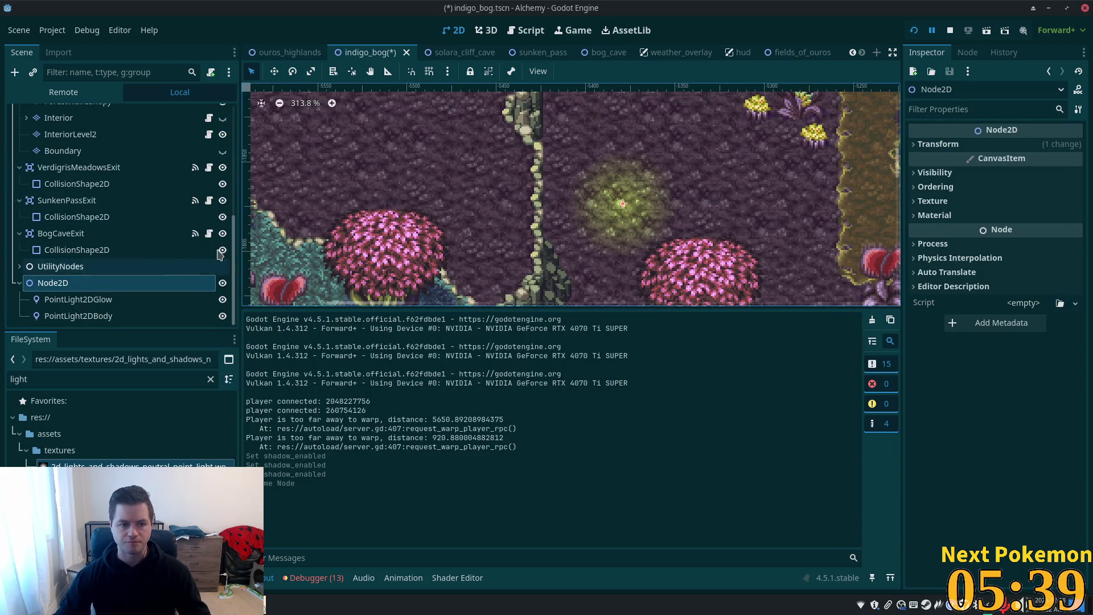
{"action": "left_click", "coordinate": [94, 288]}
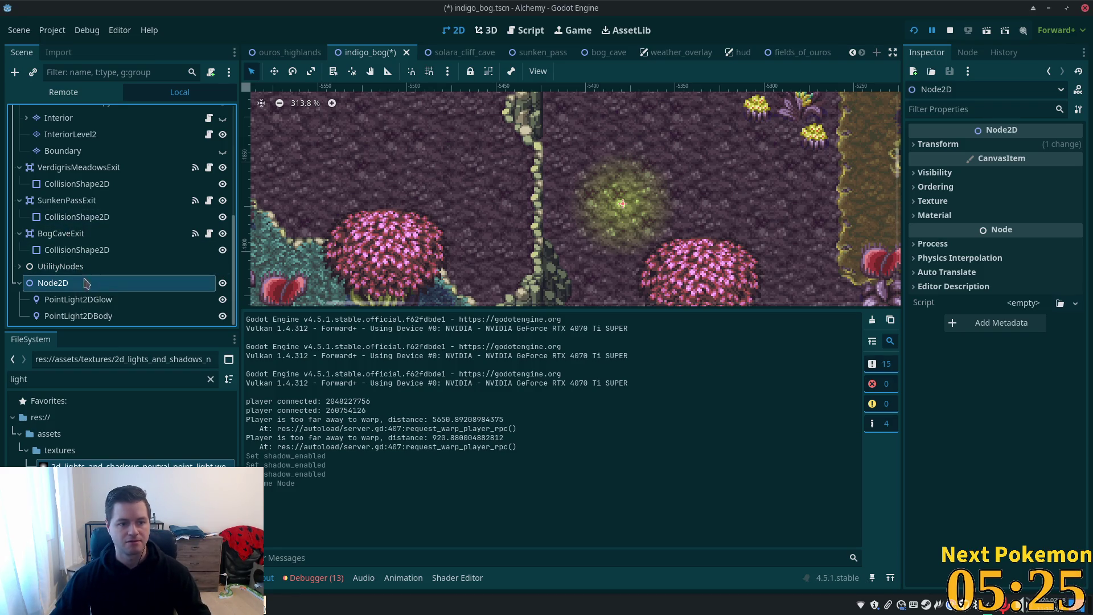
{"action": "right_click", "coordinate": [54, 283]}
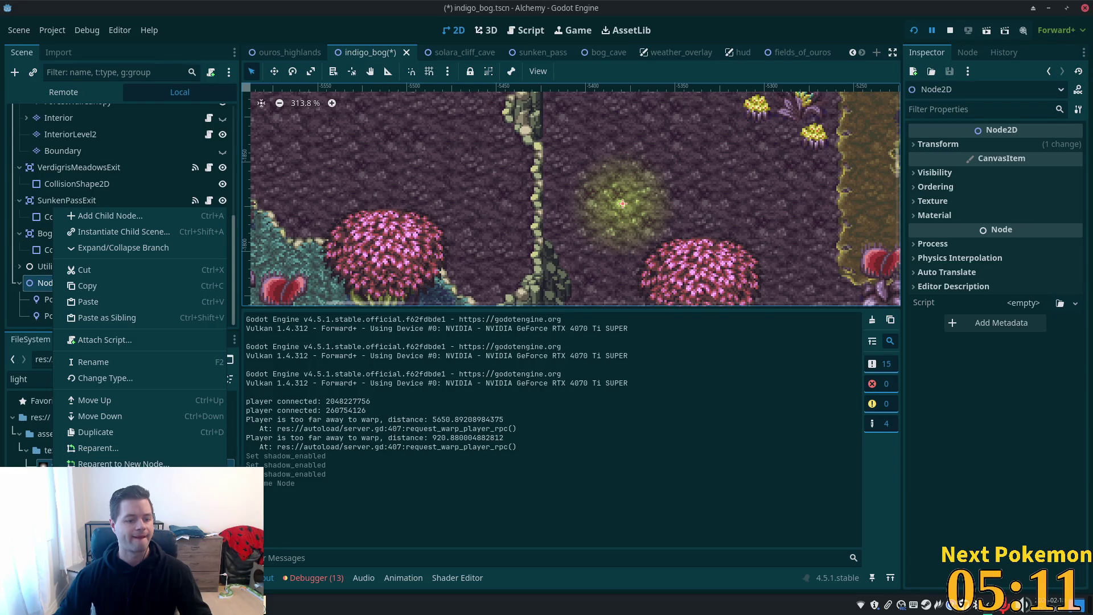
Step: Change the Node2D's type to StaticBody2D, found by searching 'body'
{"action": "left_click", "coordinate": [106, 378]}
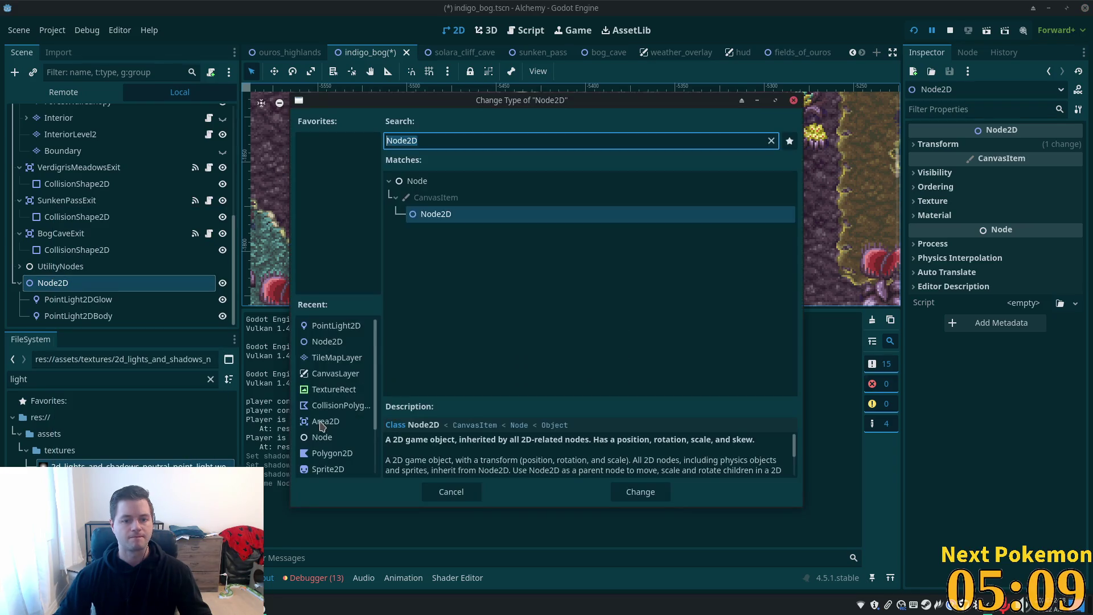
{"action": "key", "text": "BackSpace"}
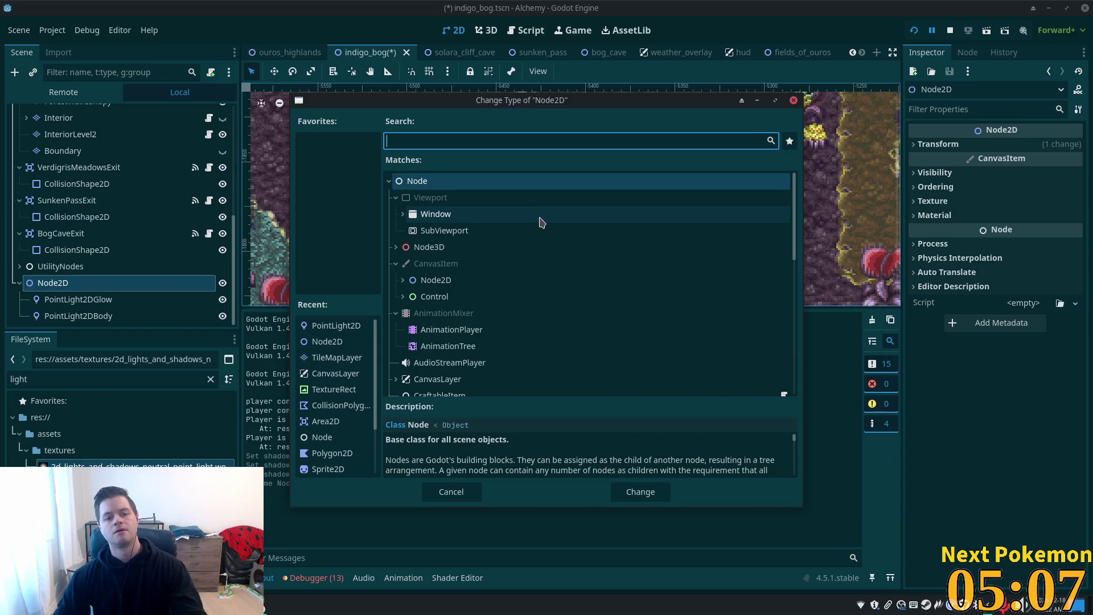
{"action": "type", "text": "body"}
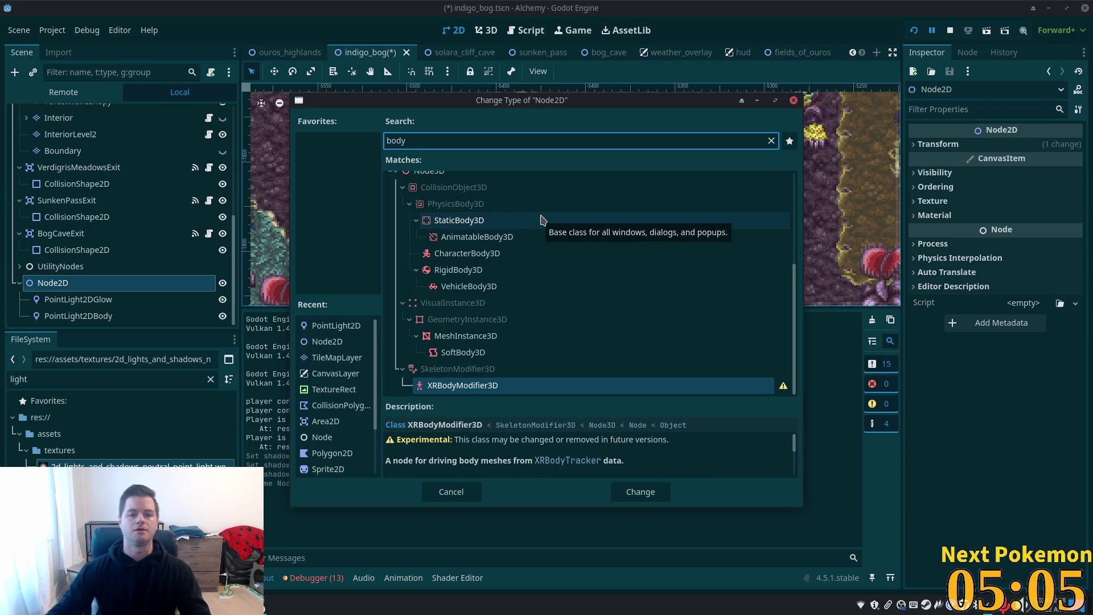
{"action": "scroll", "coordinate": [608, 262], "scroll_direction": "up", "scroll_amount": 3}
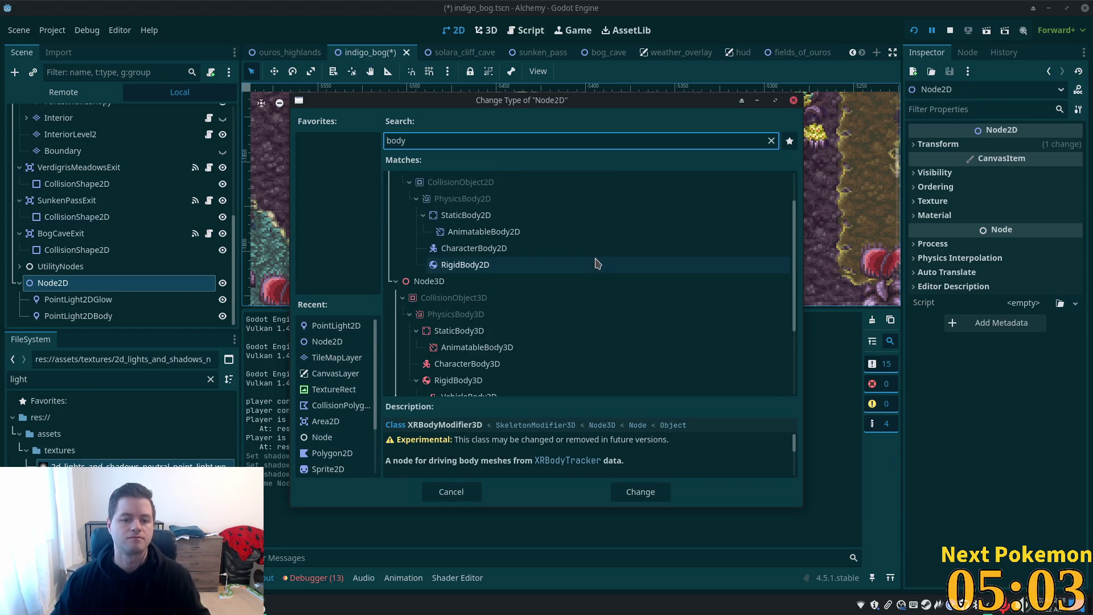
{"action": "scroll", "coordinate": [609, 249], "scroll_direction": "up", "scroll_amount": 3}
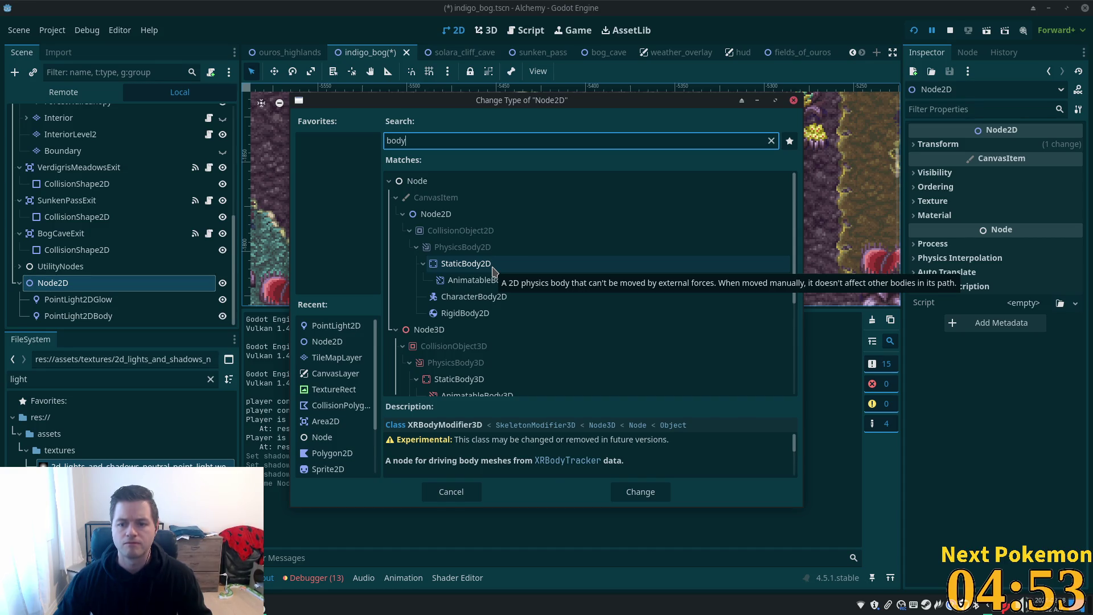
{"action": "left_click", "coordinate": [476, 265]}
{"action": "double_click", "coordinate": [467, 264]}
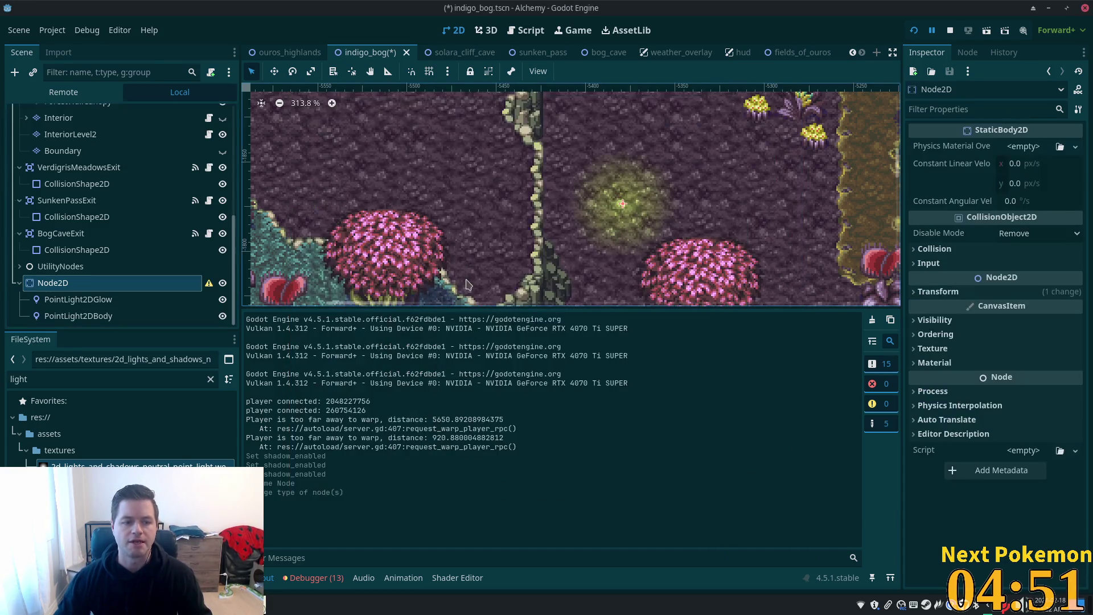
Step: Rename the StaticBody2D node to Firefly
{"action": "left_click", "coordinate": [69, 289]}
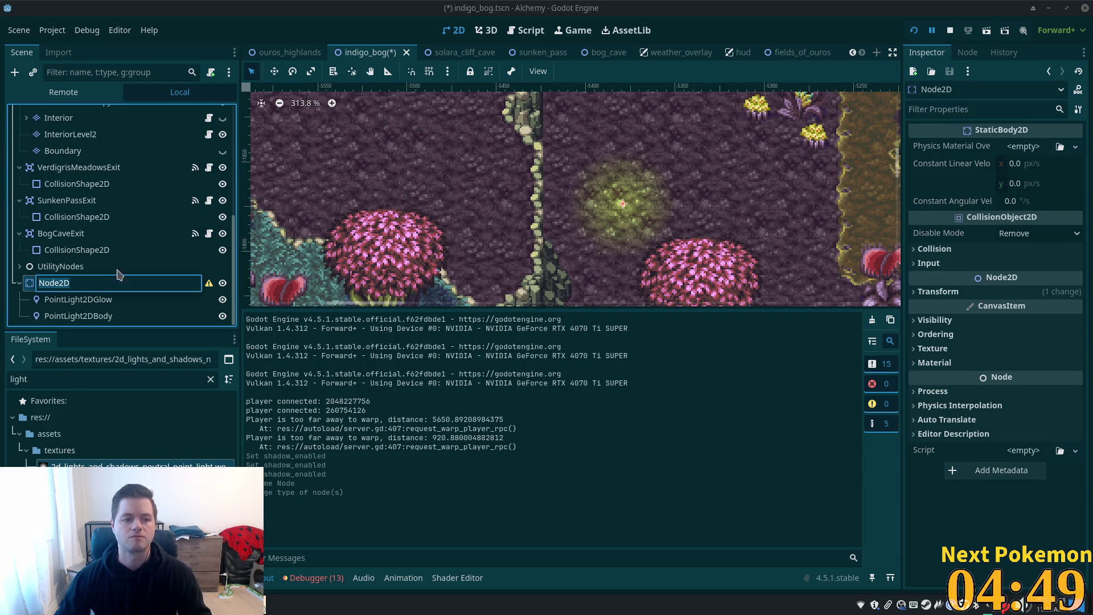
{"action": "type", "text": "Stati"}
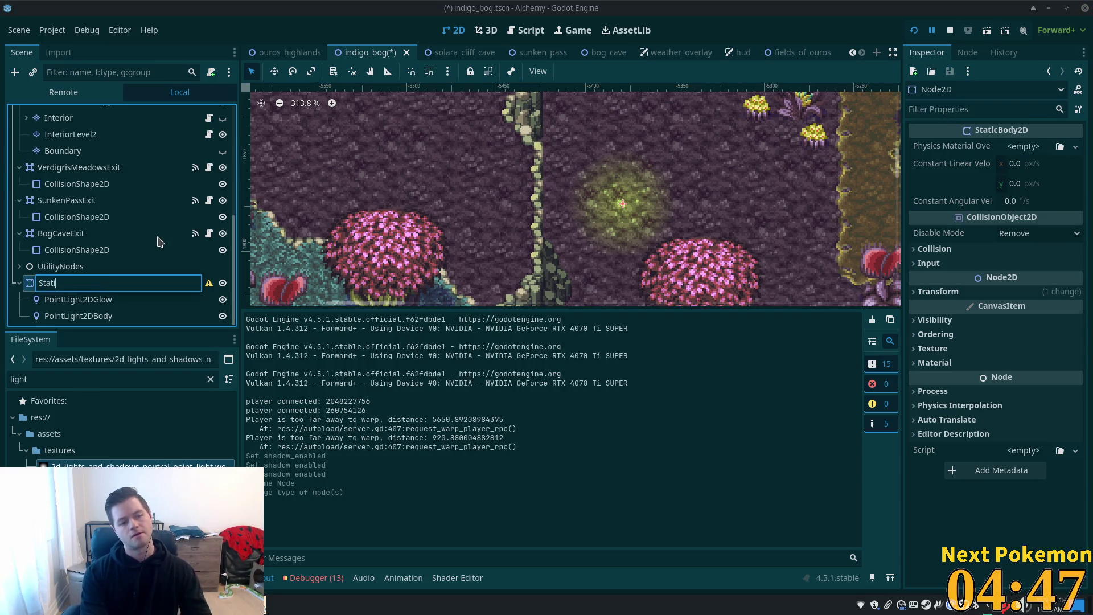
{"action": "key", "text": "BackSpace"}
{"action": "key", "text": "BackSpace"}
{"action": "key", "text": "BackSpace"}
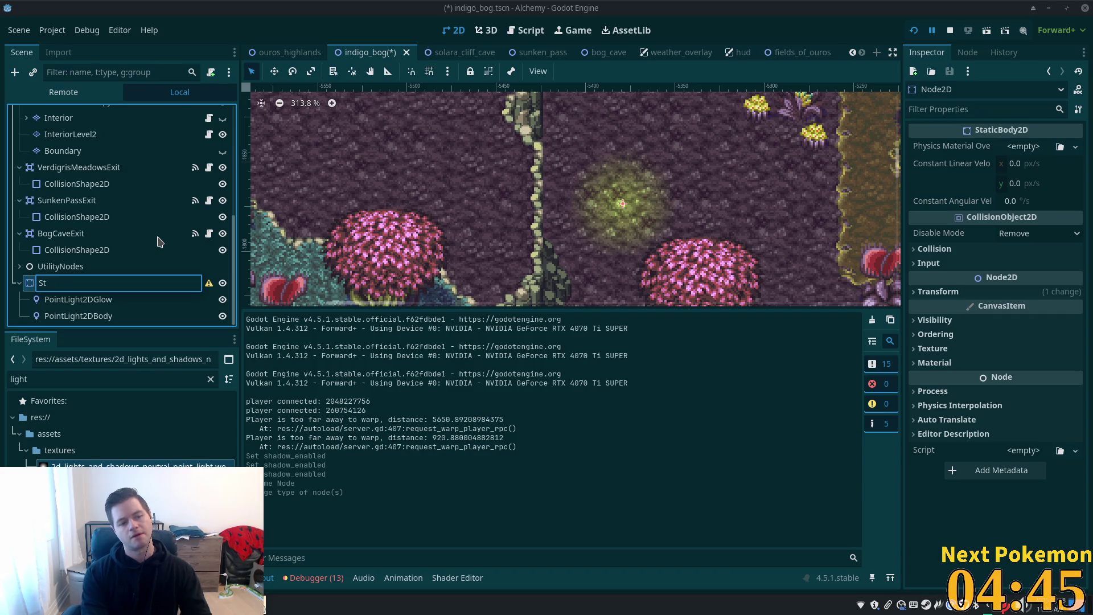
{"action": "type", "text": "Fireflyt"}
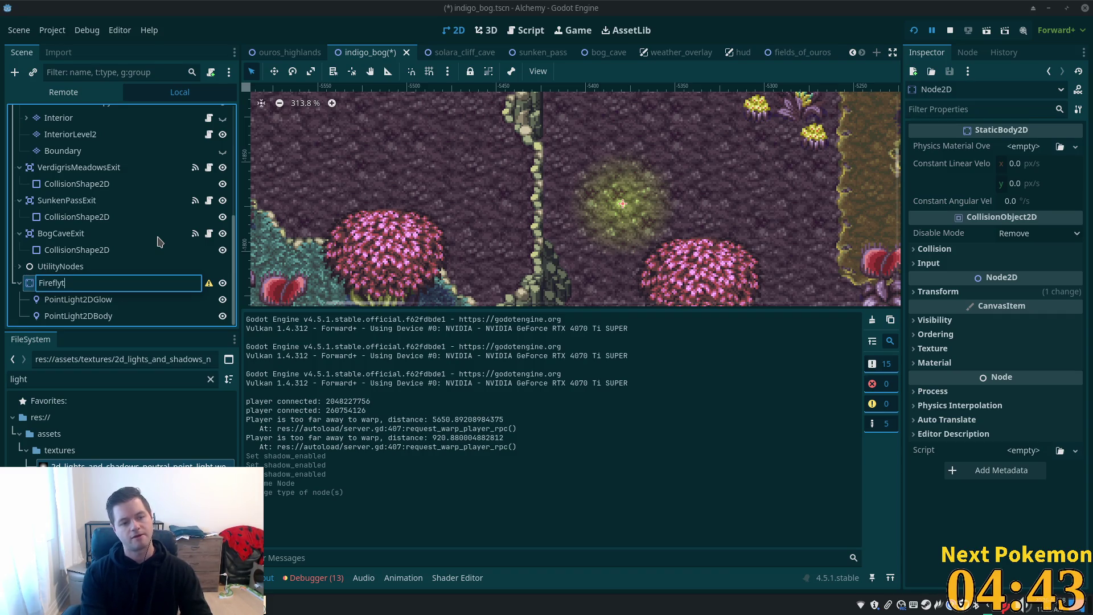
{"action": "key", "text": "Return"}
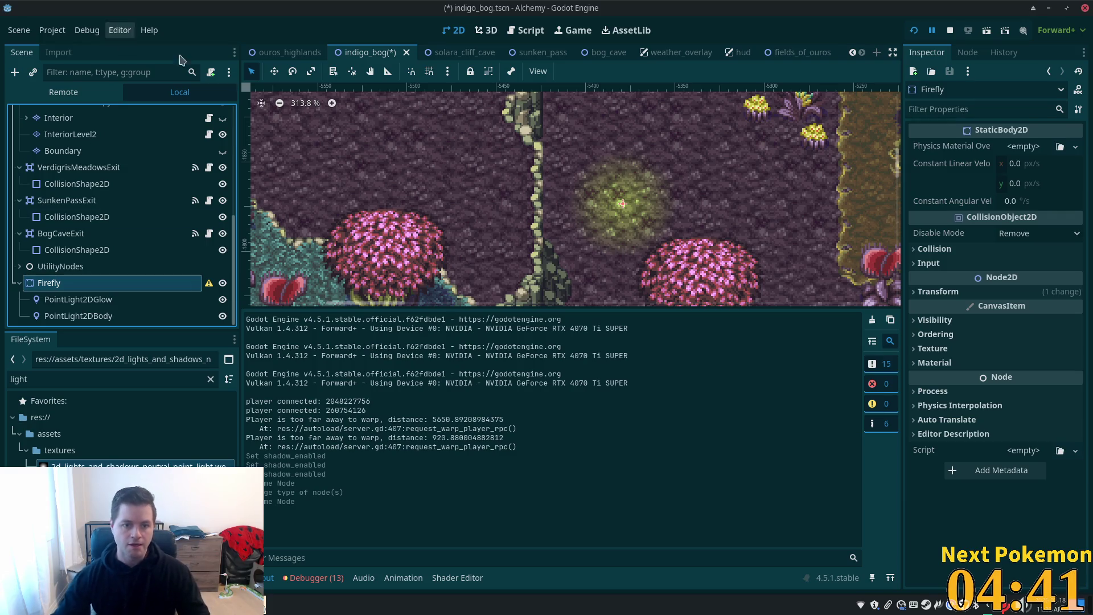
{"action": "right_click", "coordinate": [110, 284]}
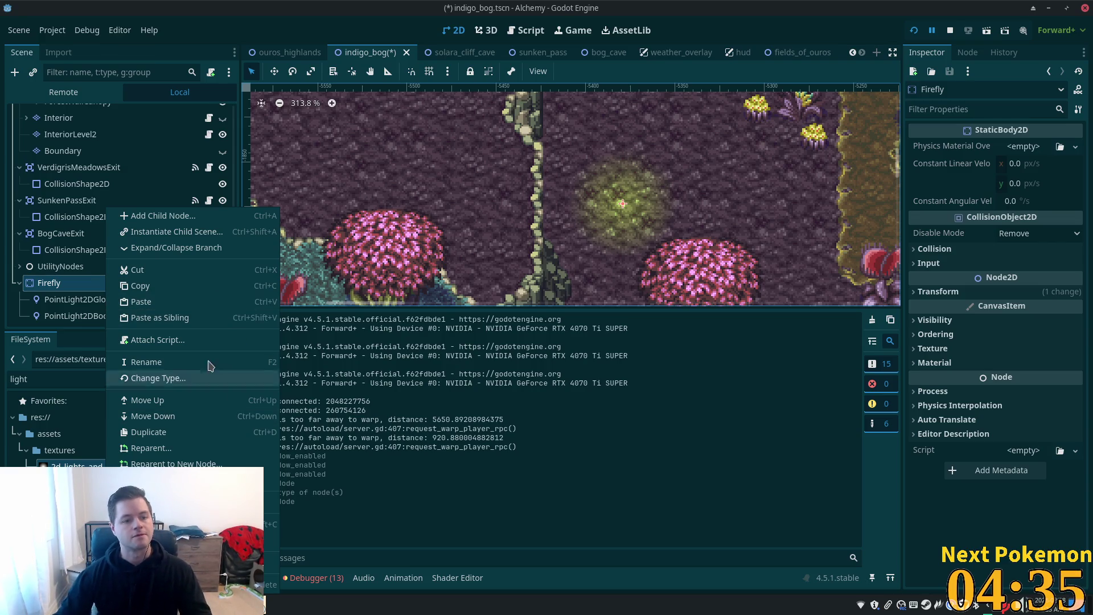
Step: Create a new script at res://objects/firefly.gd and attach it to Firefly
{"action": "left_click", "coordinate": [157, 340]}
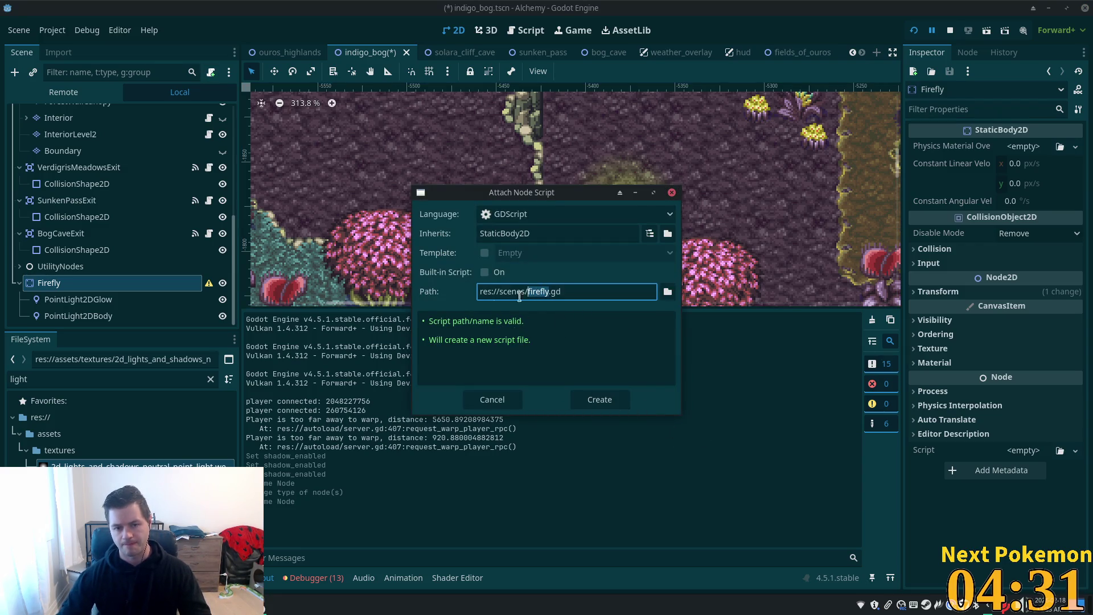
{"action": "left_click", "coordinate": [668, 291]}
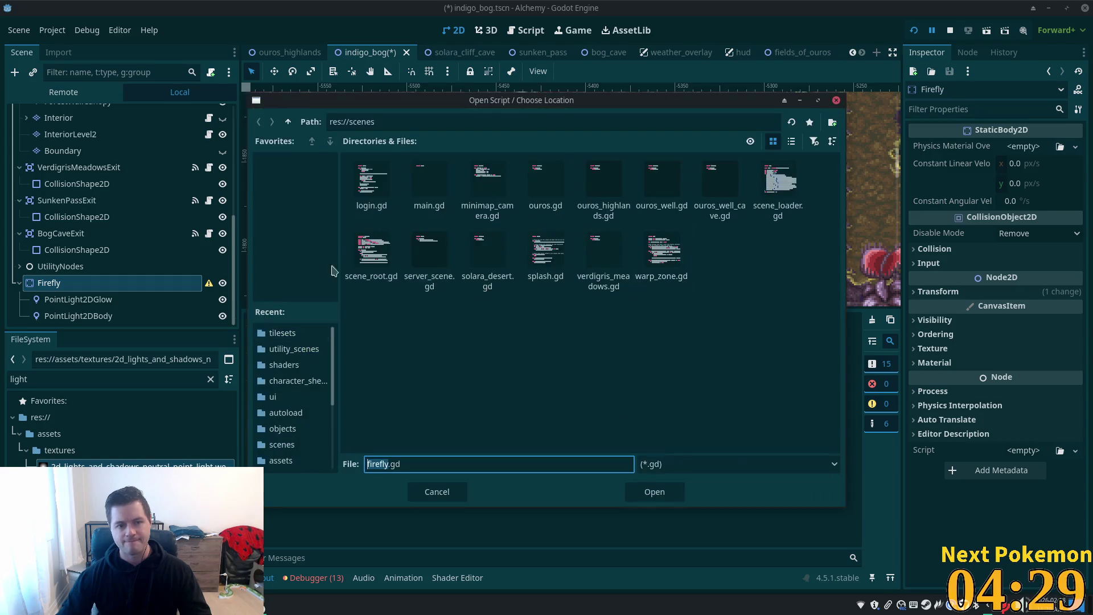
{"action": "left_click", "coordinate": [288, 123]}
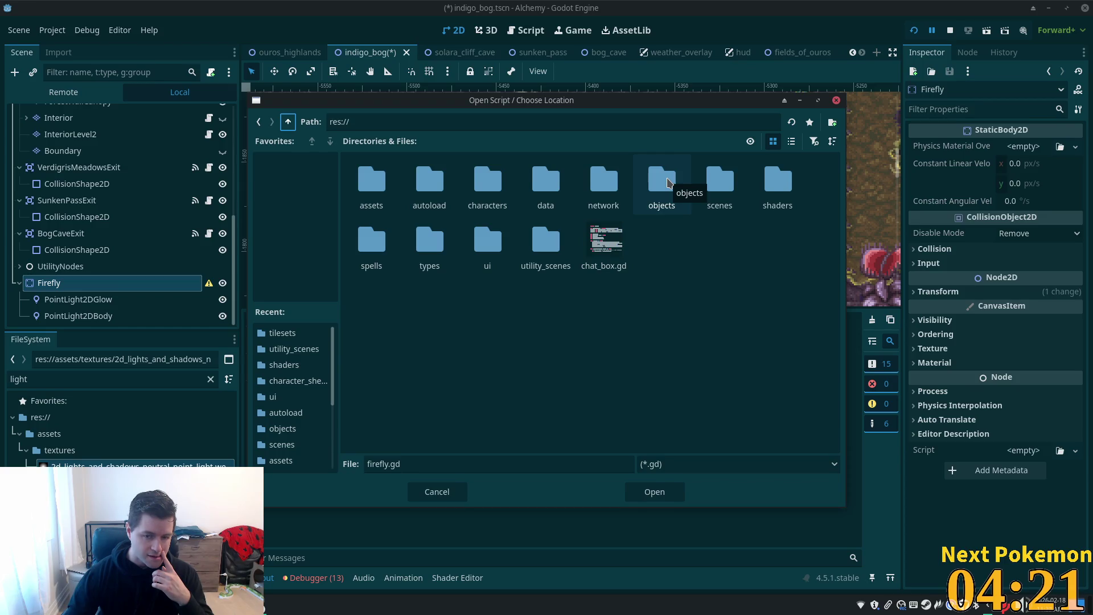
{"action": "double_click", "coordinate": [664, 181]}
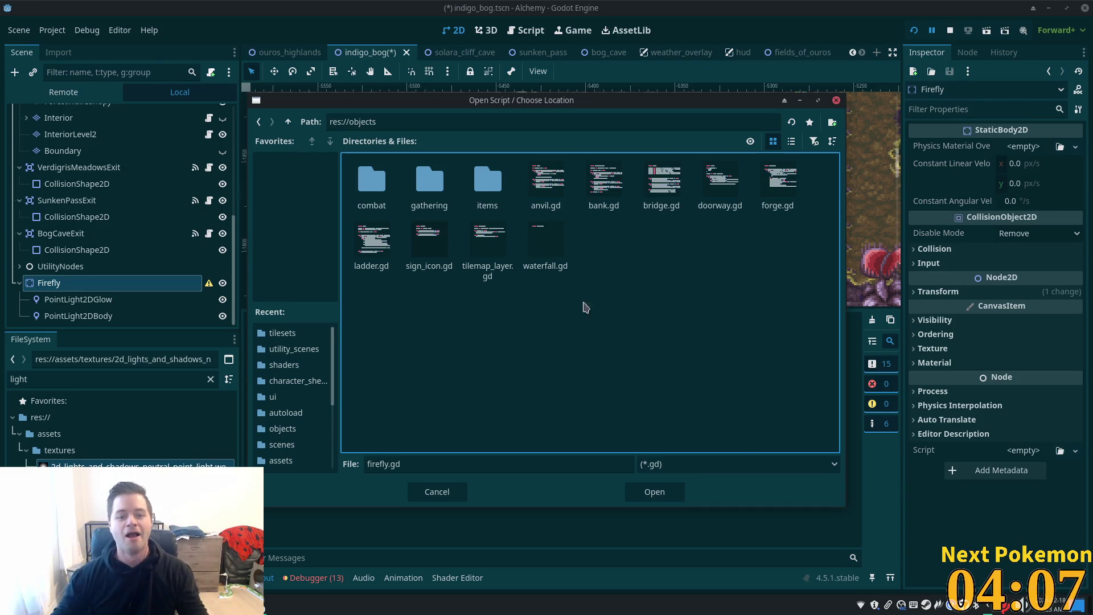
{"action": "left_click", "coordinate": [661, 492]}
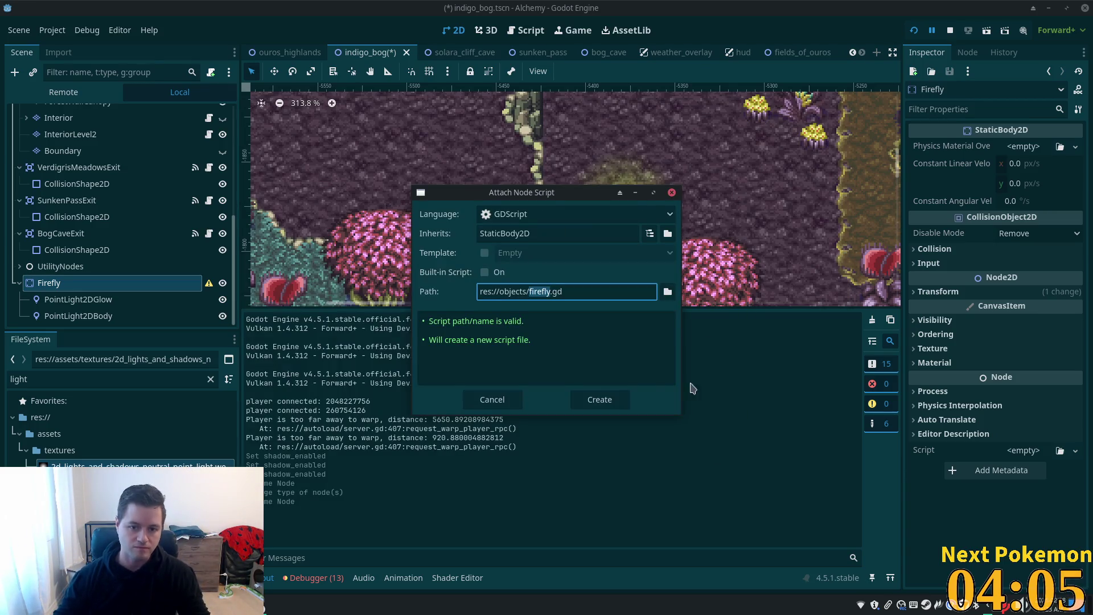
{"action": "left_click", "coordinate": [601, 400]}
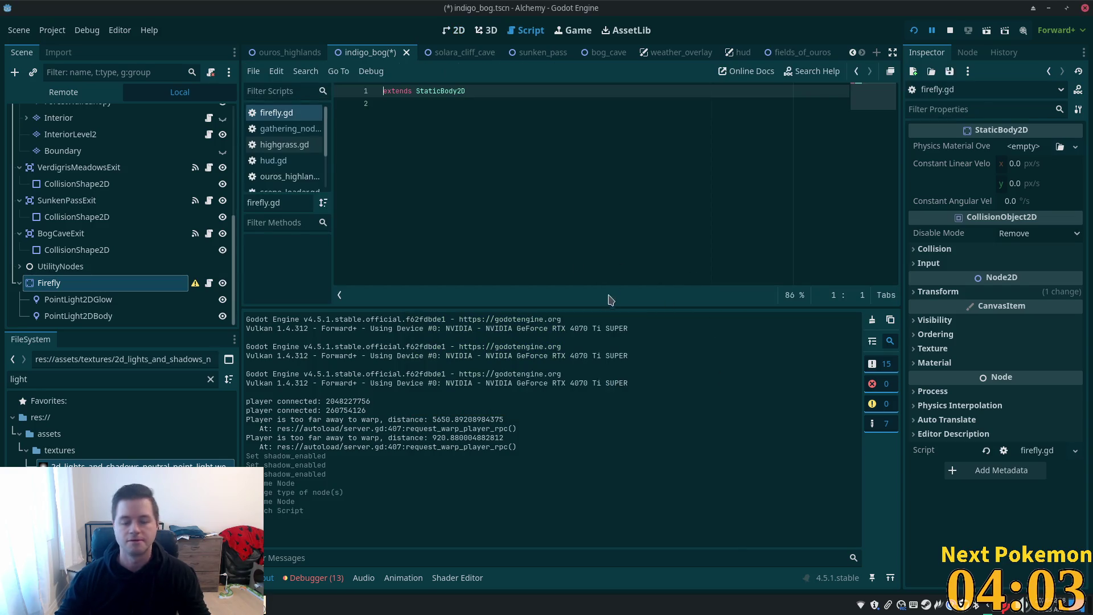
Step: Save the indigo_bog scene and switch to the external code editor
{"action": "left_click", "coordinate": [498, 198]}
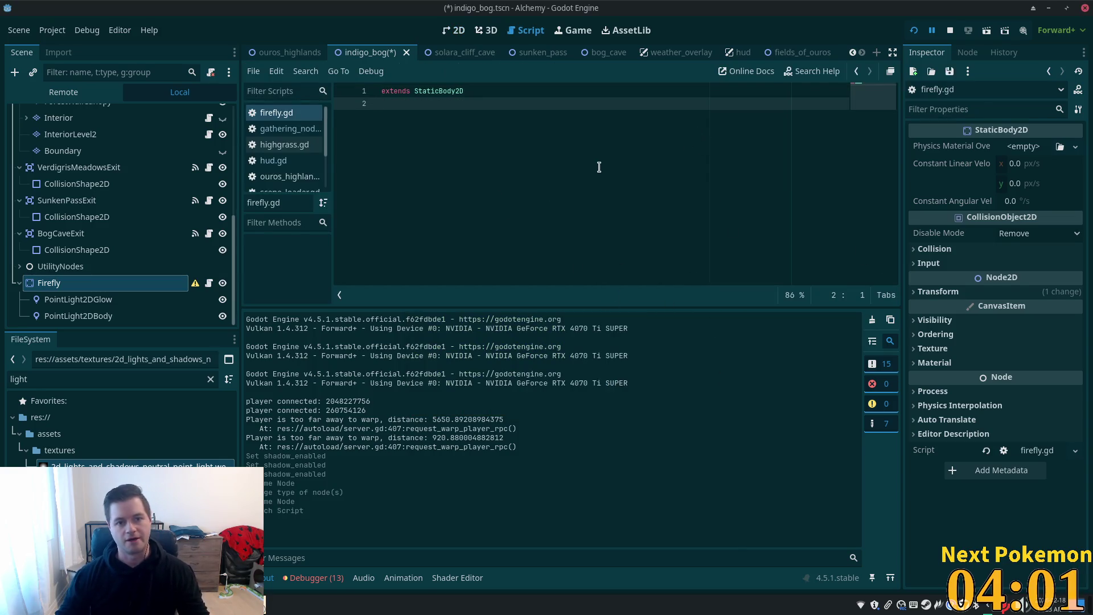
{"action": "key", "text": "ctrl+s"}
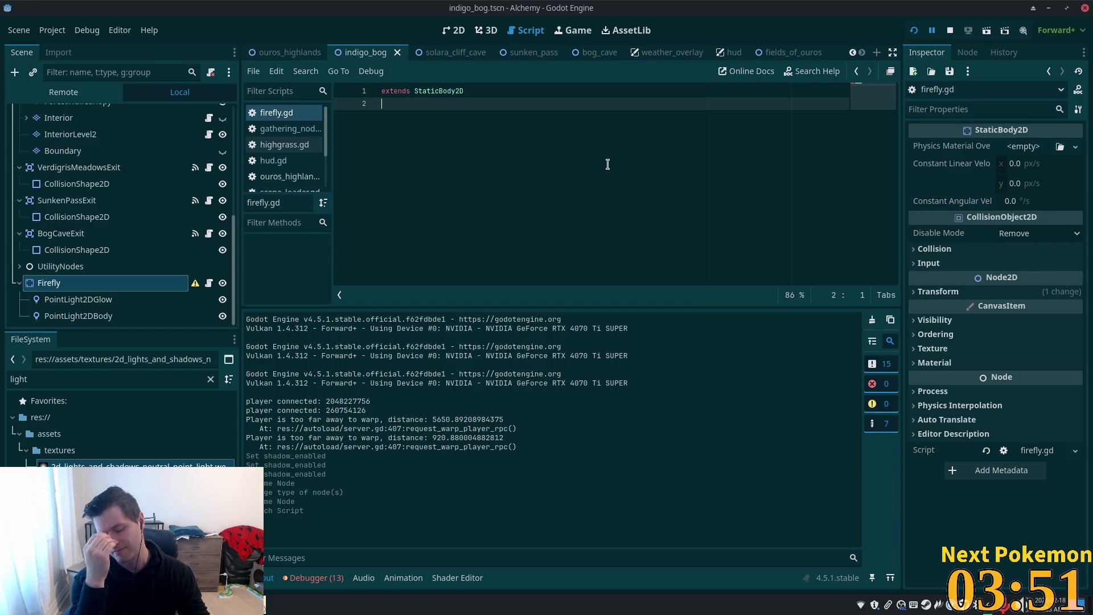
{"action": "key", "text": "alt+Tab"}
{"action": "left_click", "coordinate": [633, 156]}
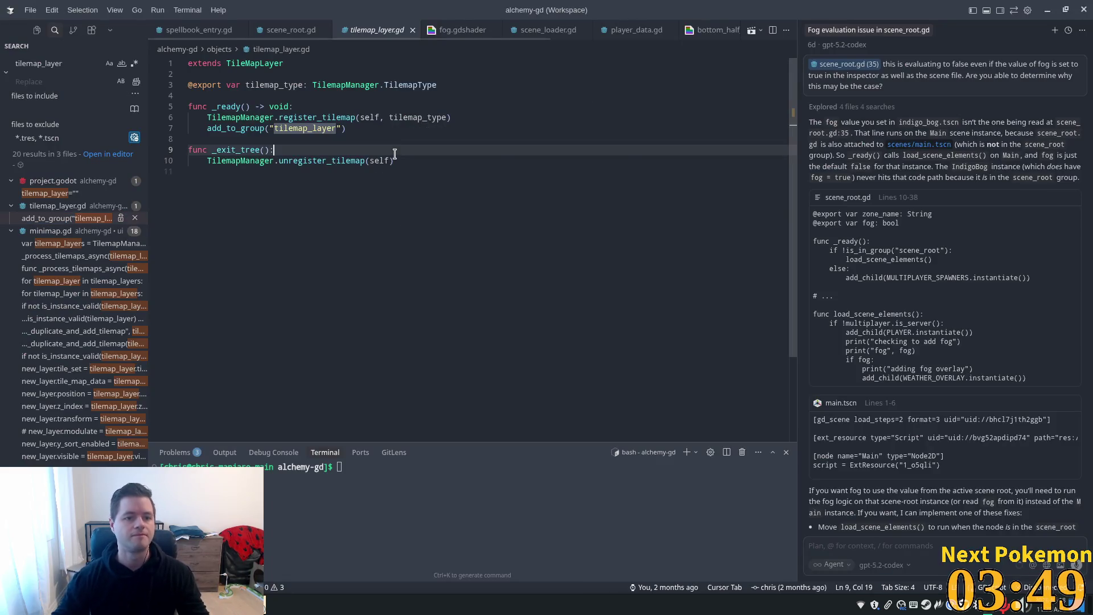
Step: Open firefly.gd in Cursor through the quick file search
{"action": "key", "text": "ctrl+o"}
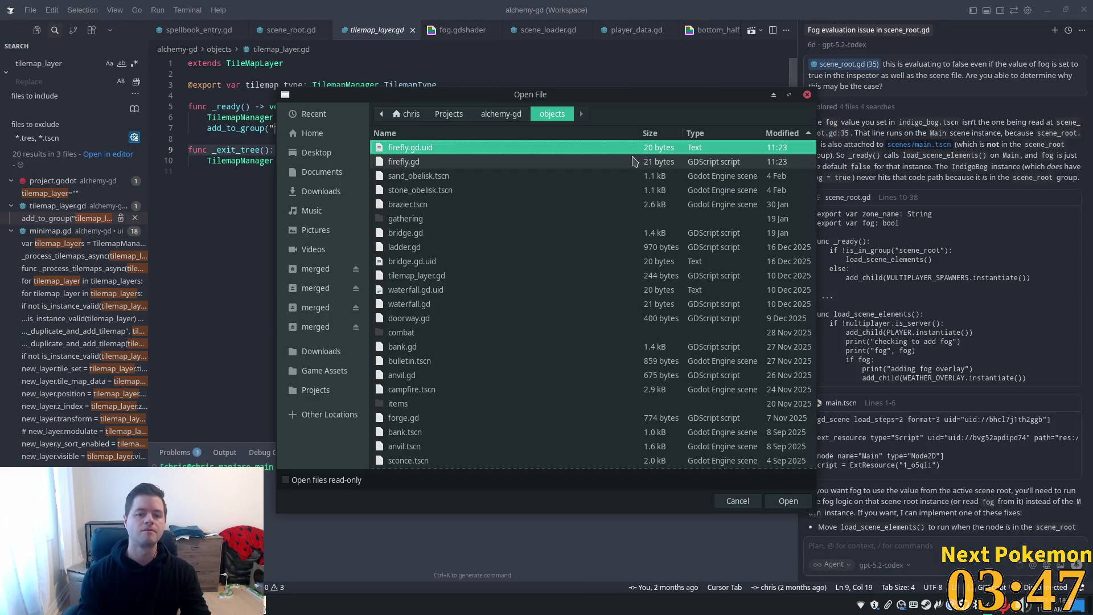
{"action": "key", "text": "Escape"}
{"action": "key", "text": "ctrl+o"}
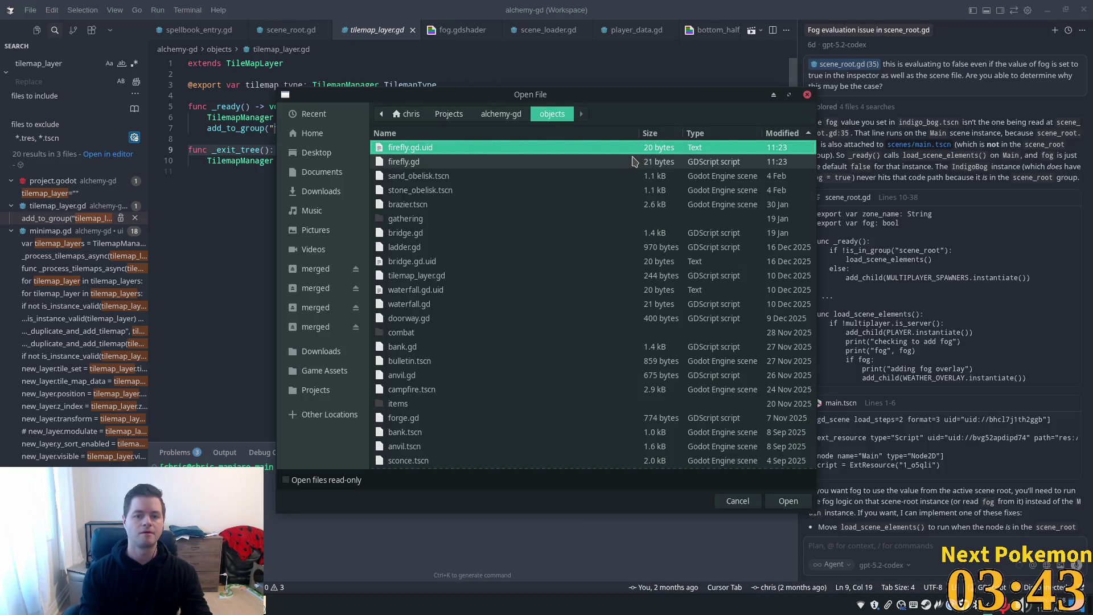
{"action": "key", "text": "Escape"}
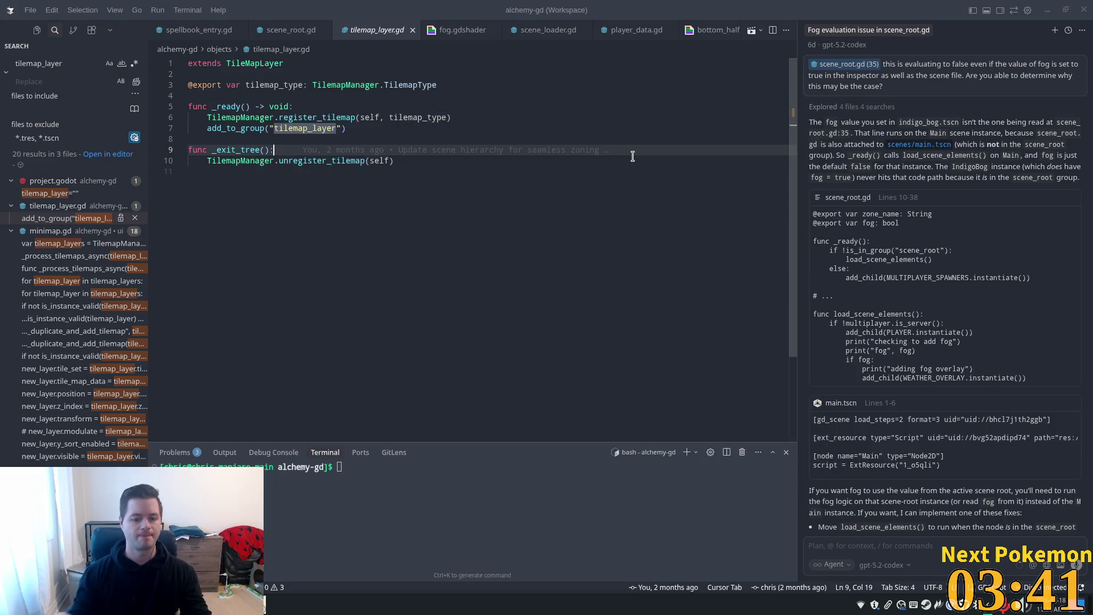
{"action": "key", "text": "ctrl+p"}
{"action": "type", "text": "firefly"}
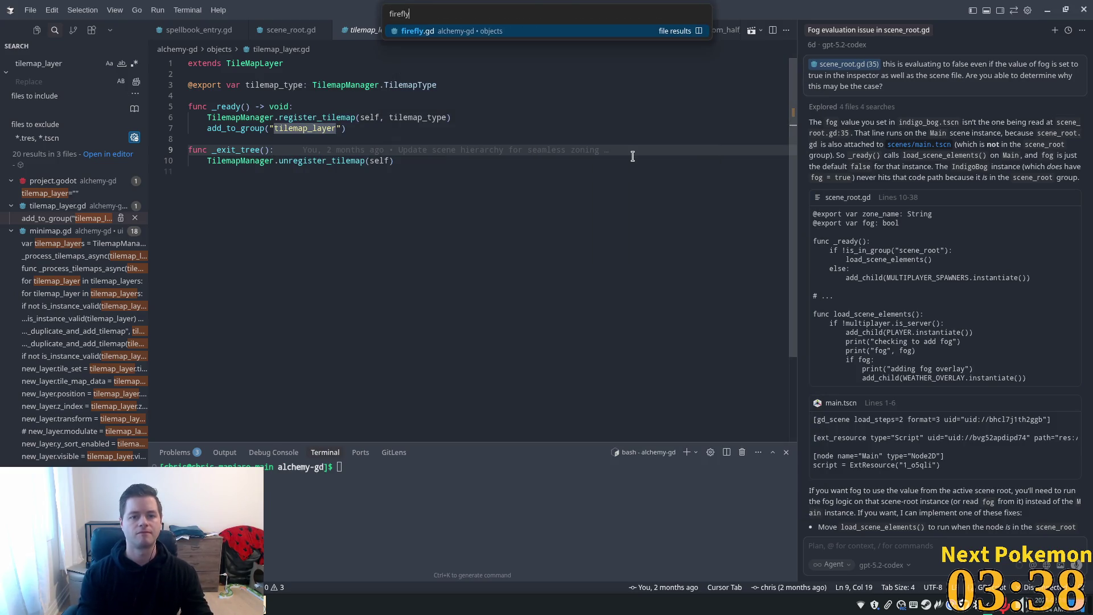
{"action": "key", "text": "Return"}
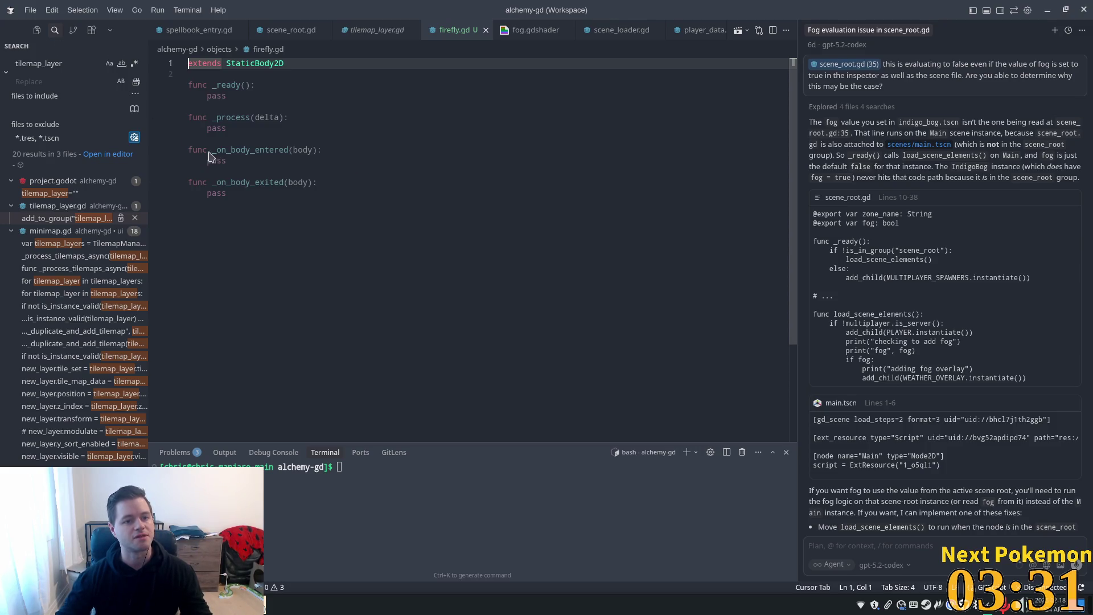
Step: Delete the _on_body_entered and _on_body_exited handler functions
{"action": "left_click", "coordinate": [391, 139]}
{"action": "left_click_drag", "start_coordinate": [342, 215], "coordinate": [183, 144]}
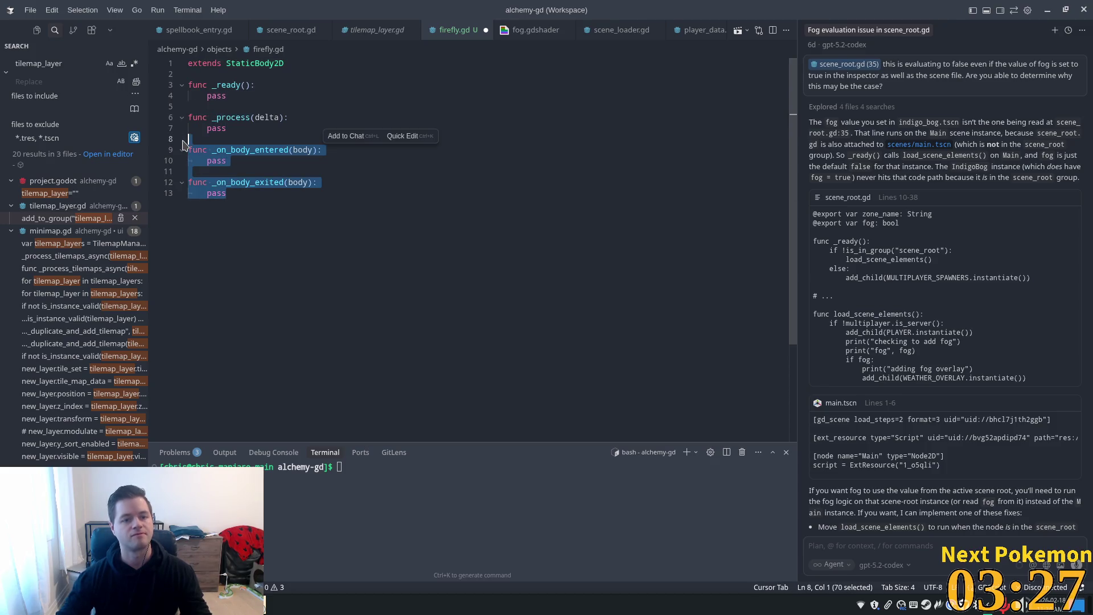
{"action": "key", "text": "BackSpace"}
{"action": "key", "text": "BackSpace"}
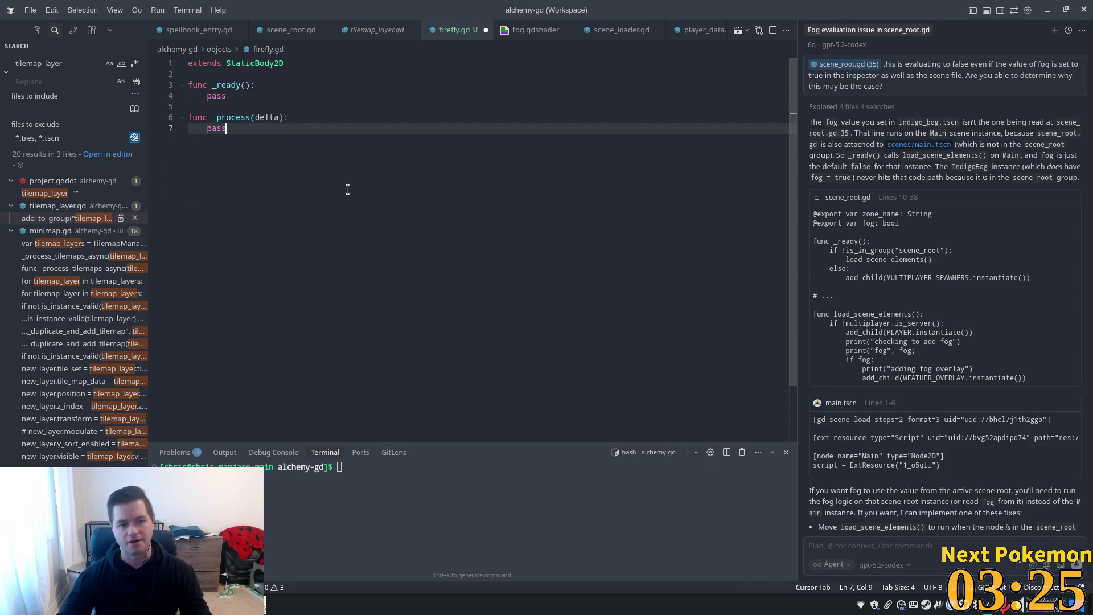
Step: Add a new indented empty line right after func _process(delta):
{"action": "left_click", "coordinate": [338, 74]}
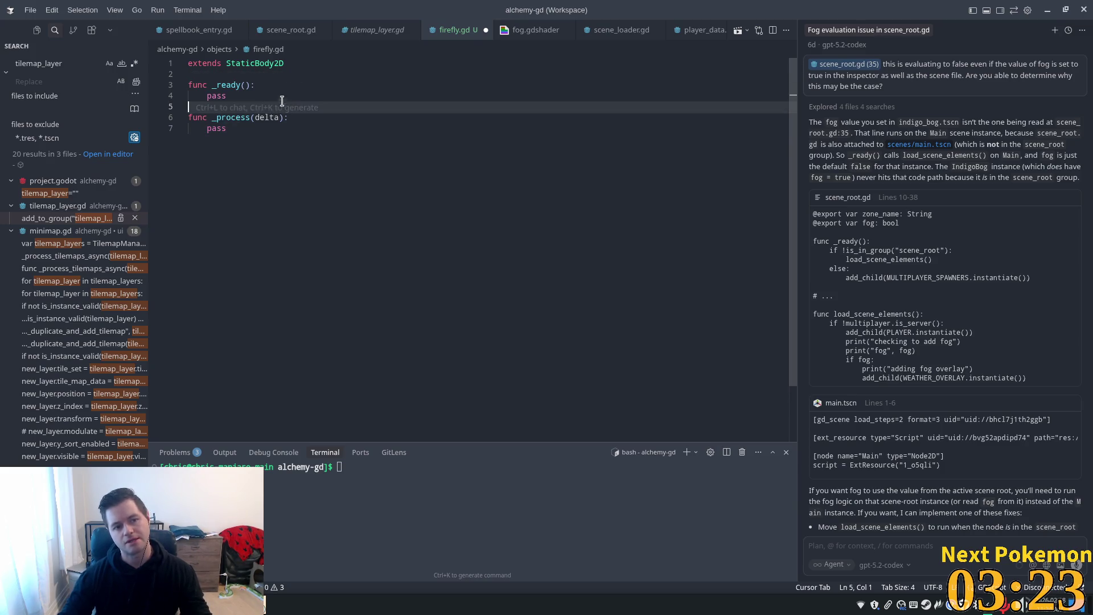
{"action": "double_click", "coordinate": [235, 94]}
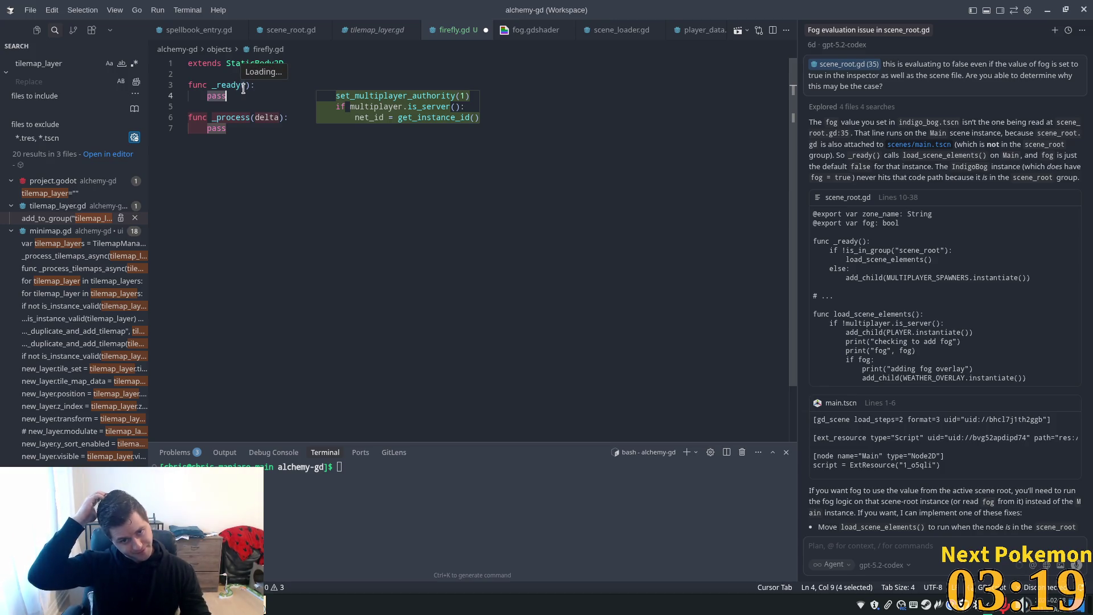
{"action": "left_click", "coordinate": [277, 286]}
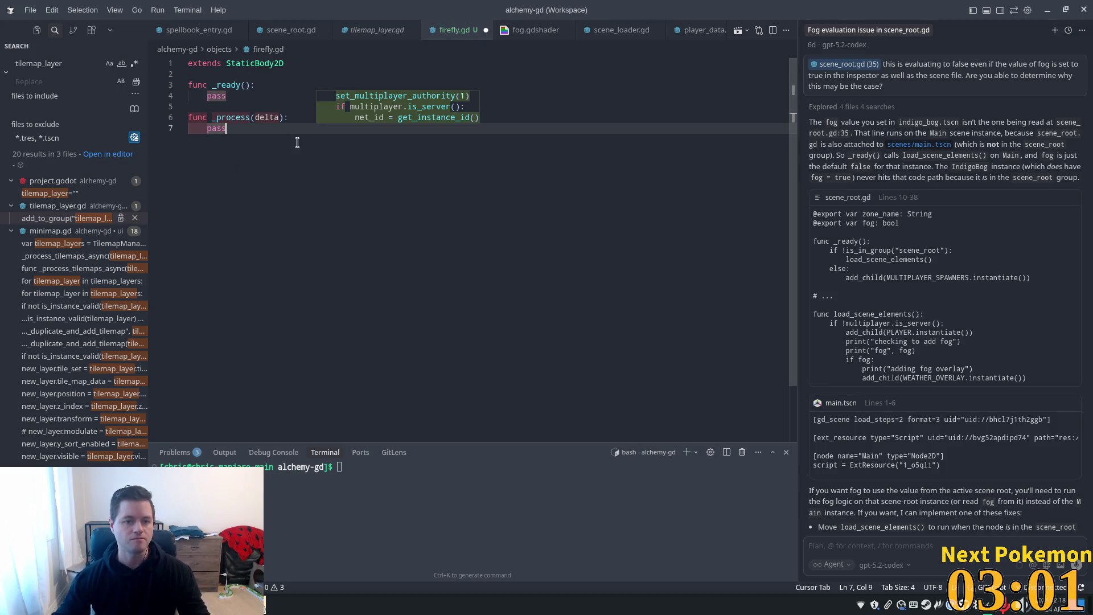
{"action": "left_click", "coordinate": [332, 116]}
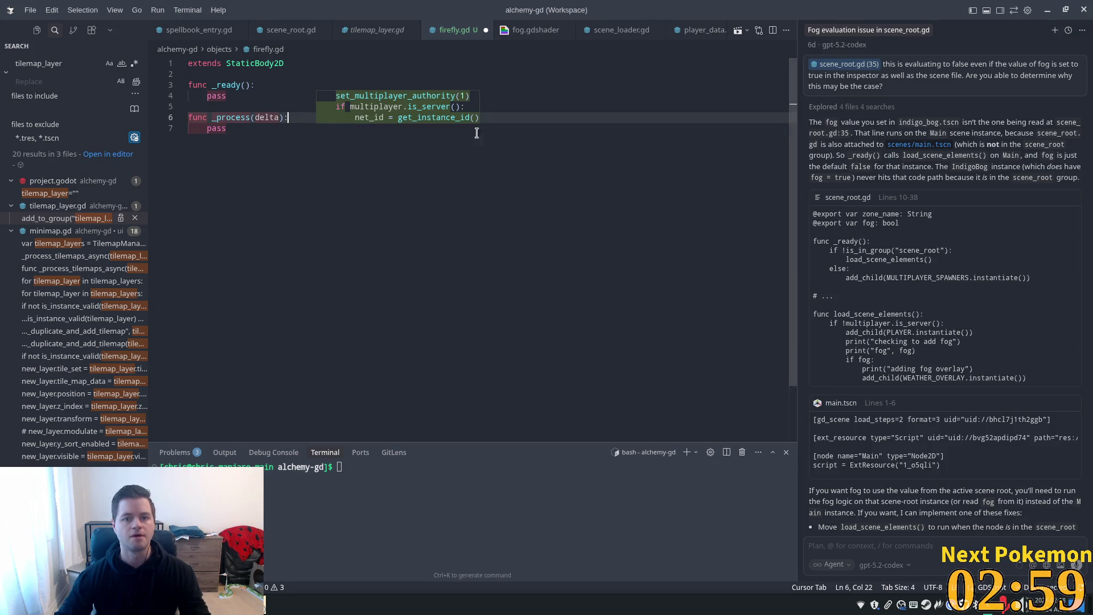
{"action": "left_click", "coordinate": [277, 69]}
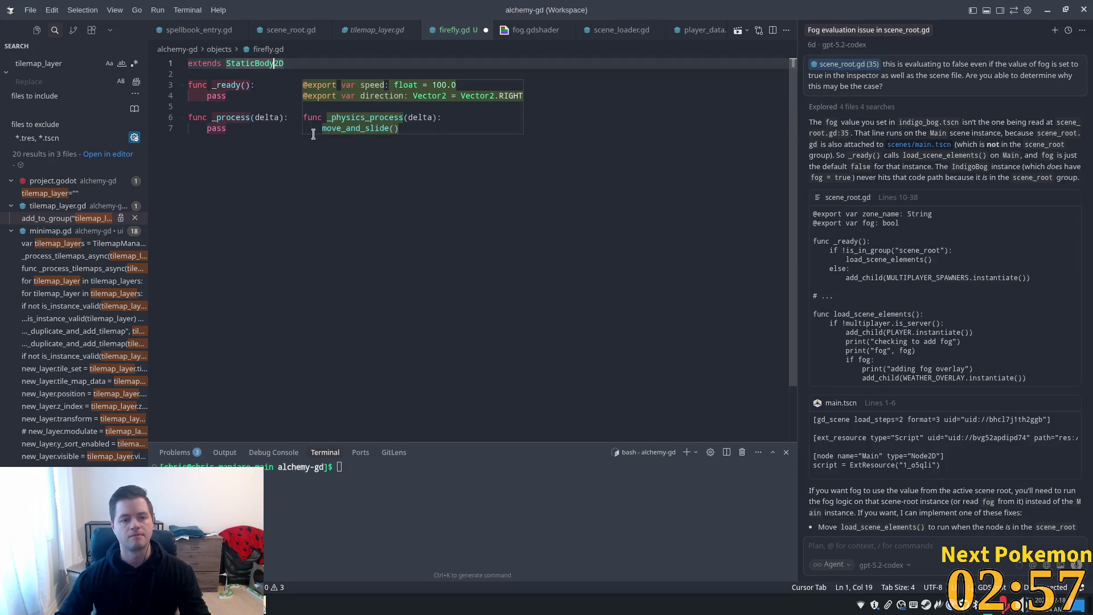
{"action": "left_click", "coordinate": [259, 126]}
{"action": "left_click", "coordinate": [292, 117]}
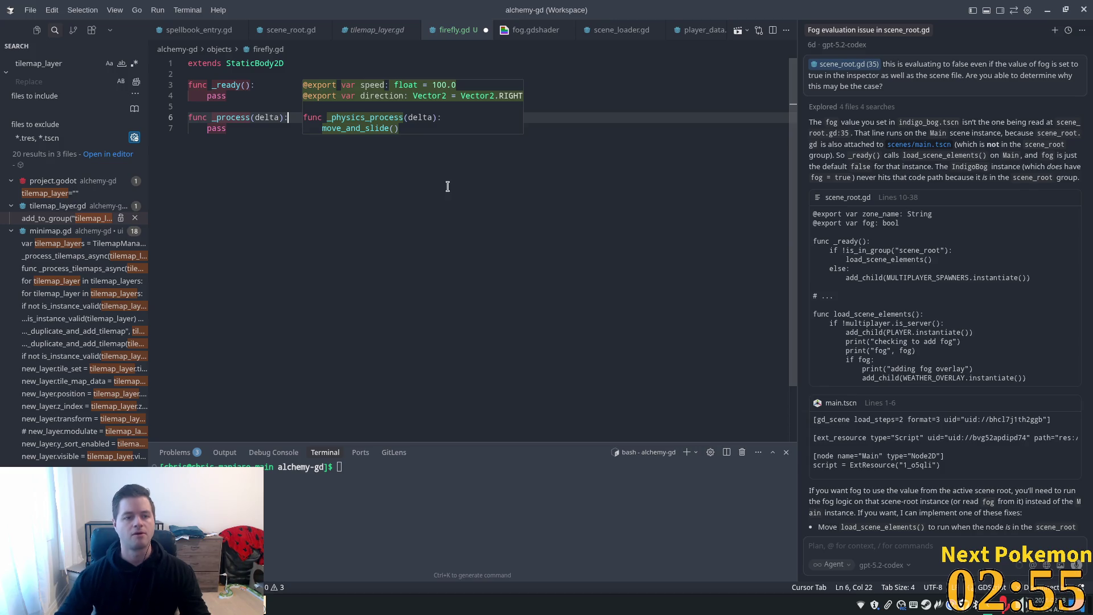
{"action": "key", "text": "Return"}
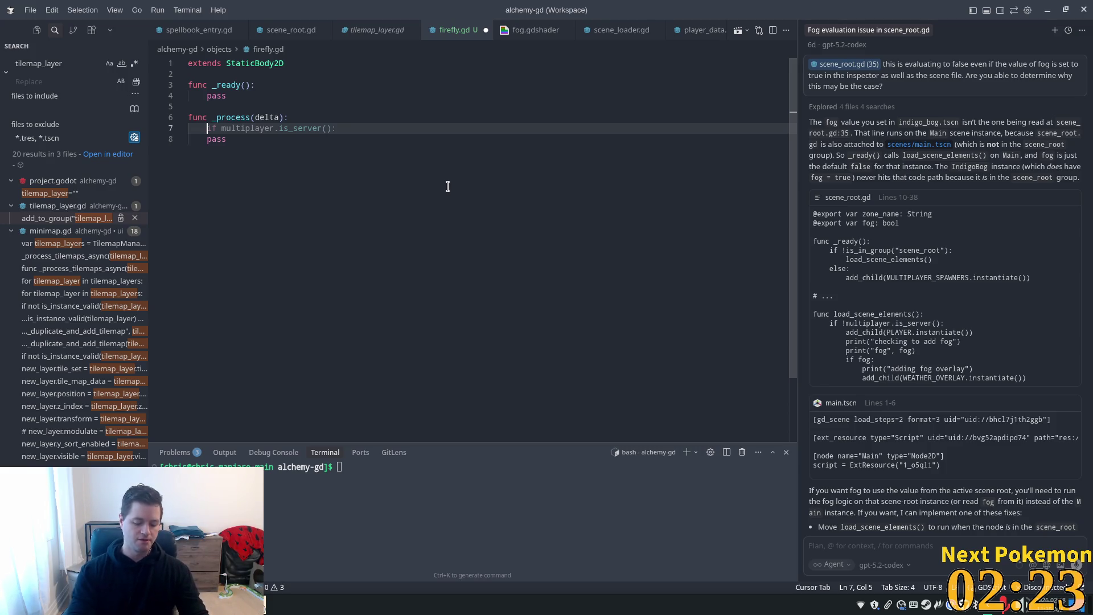
Step: Write the comment '# Give firely a small sinusoidal bobbing motion' inside _process
{"action": "type", "text": "#"}
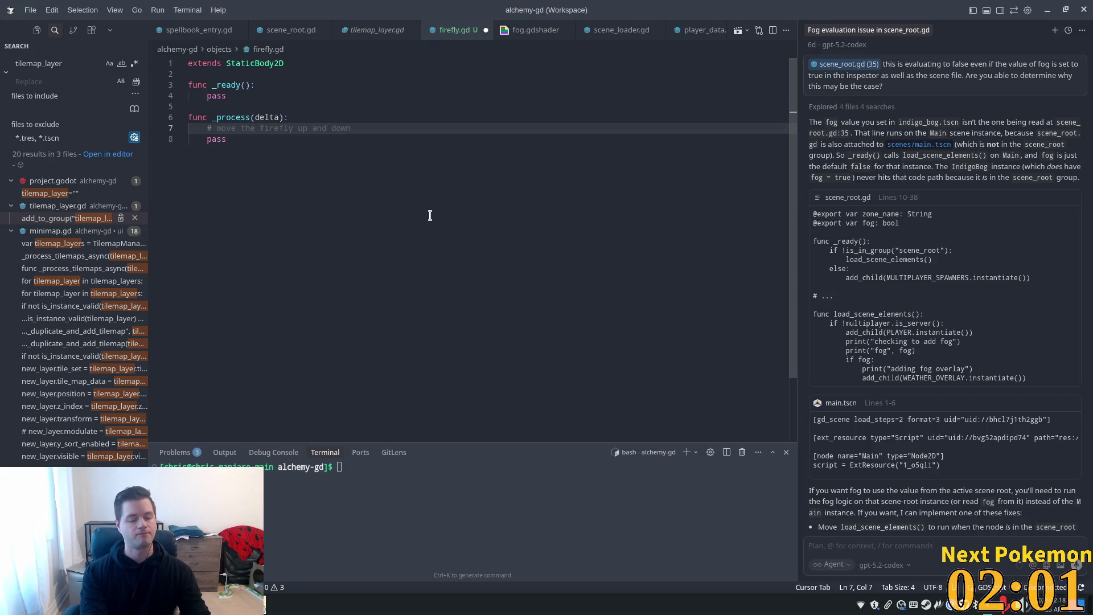
{"action": "type", "text": "Give"}
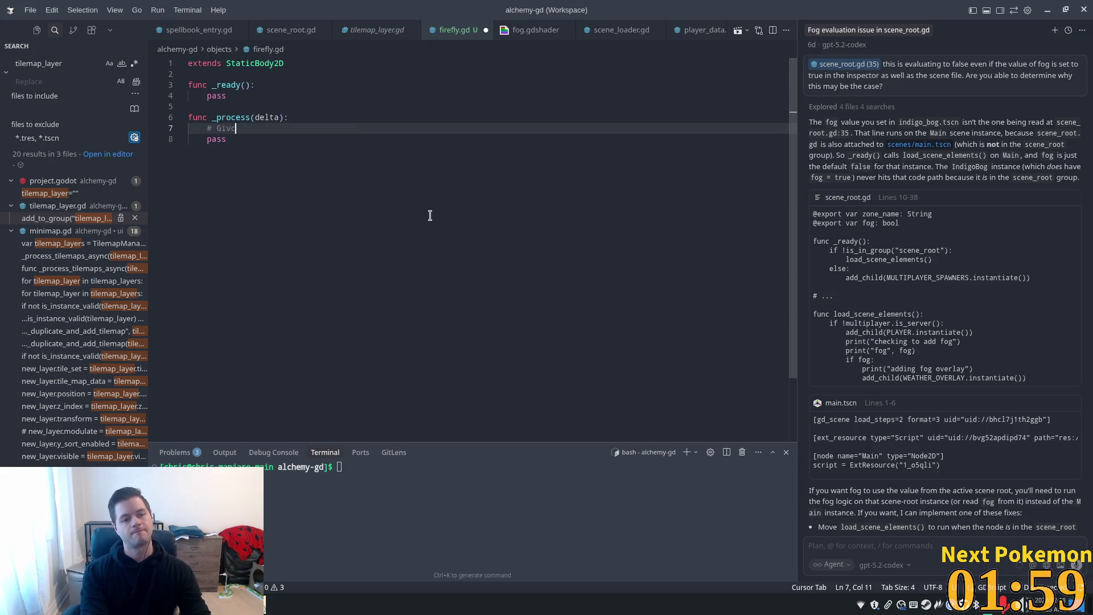
{"action": "key", "text": "BackSpace"}
{"action": "type", "text": "e firely "}
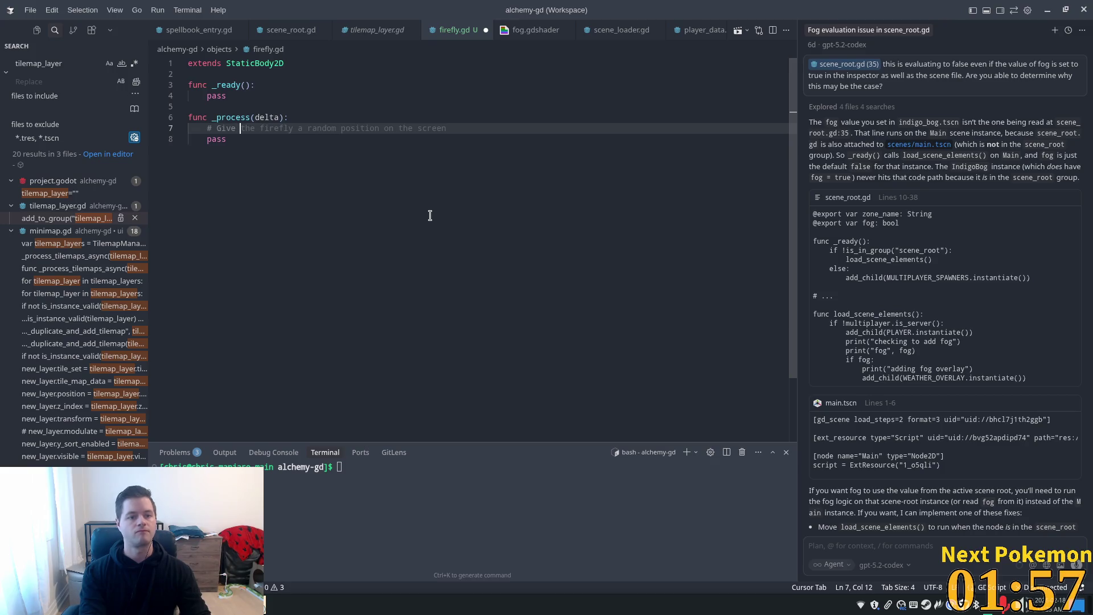
{"action": "type", "text": " a "}
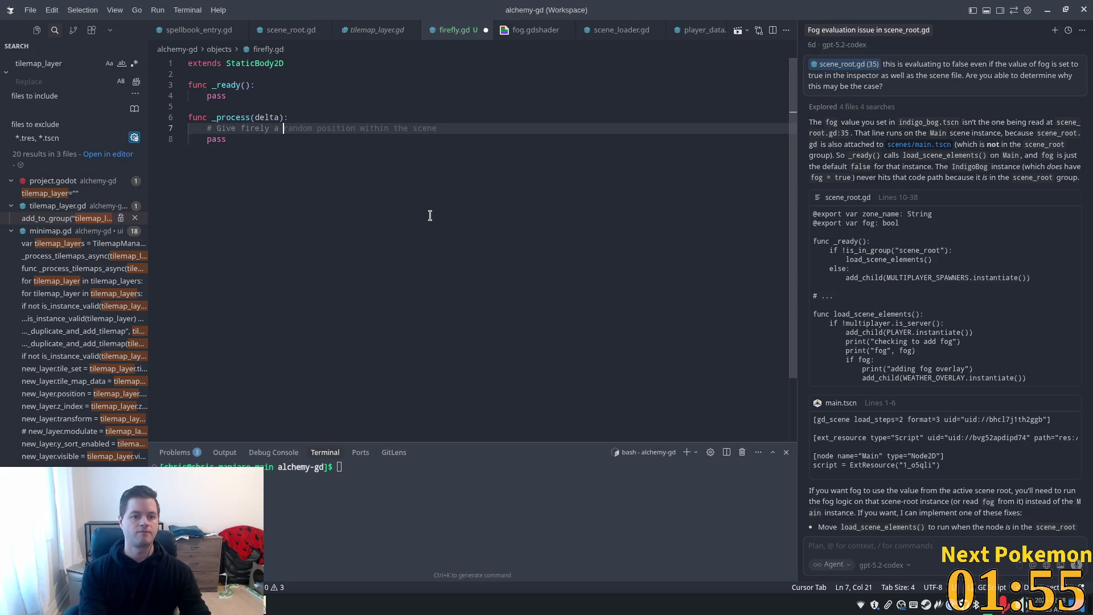
{"action": "type", "text": "small"}
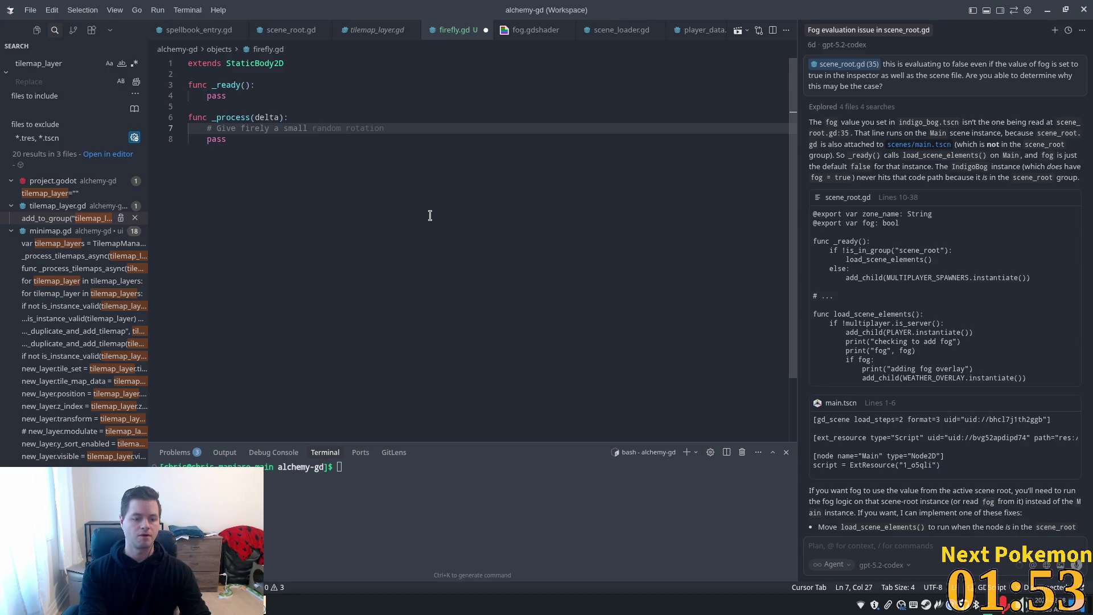
{"action": "type", "text": "sinu"}
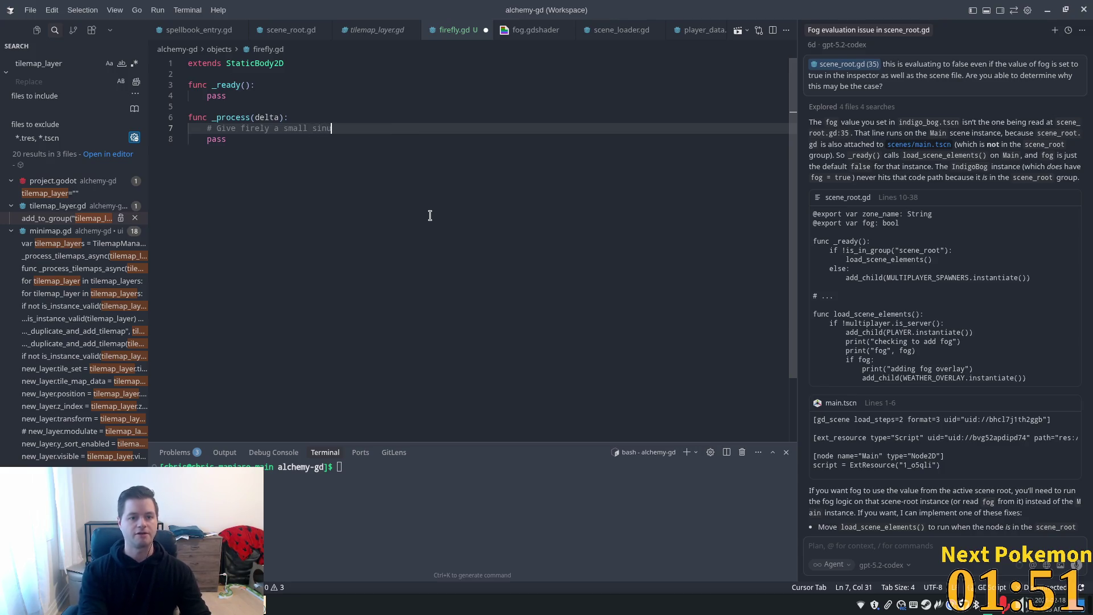
{"action": "type", "text": "si"}
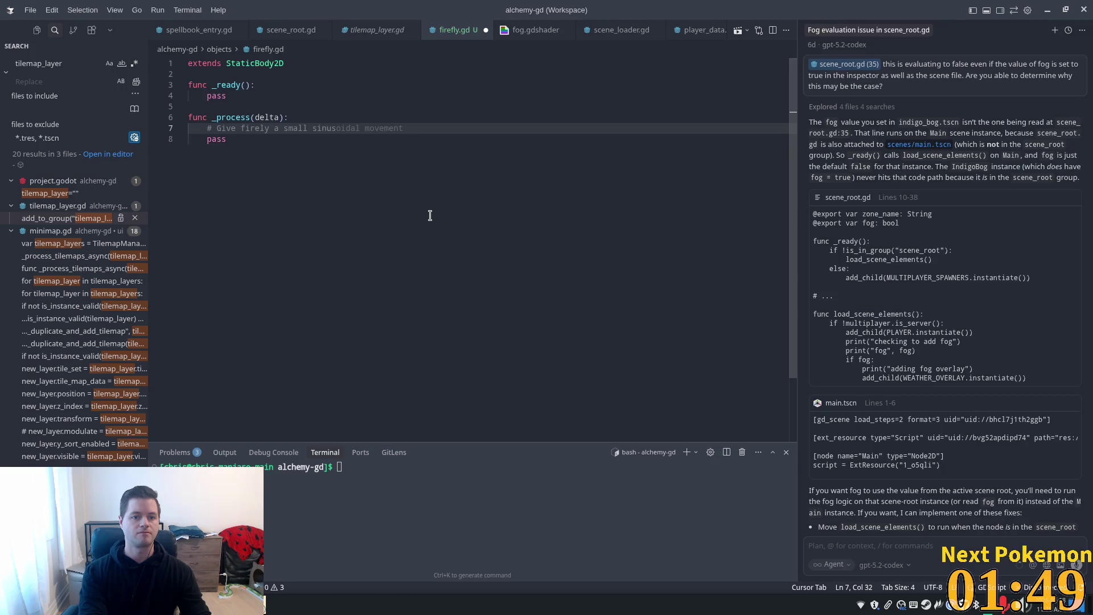
{"action": "type", "text": "dal"}
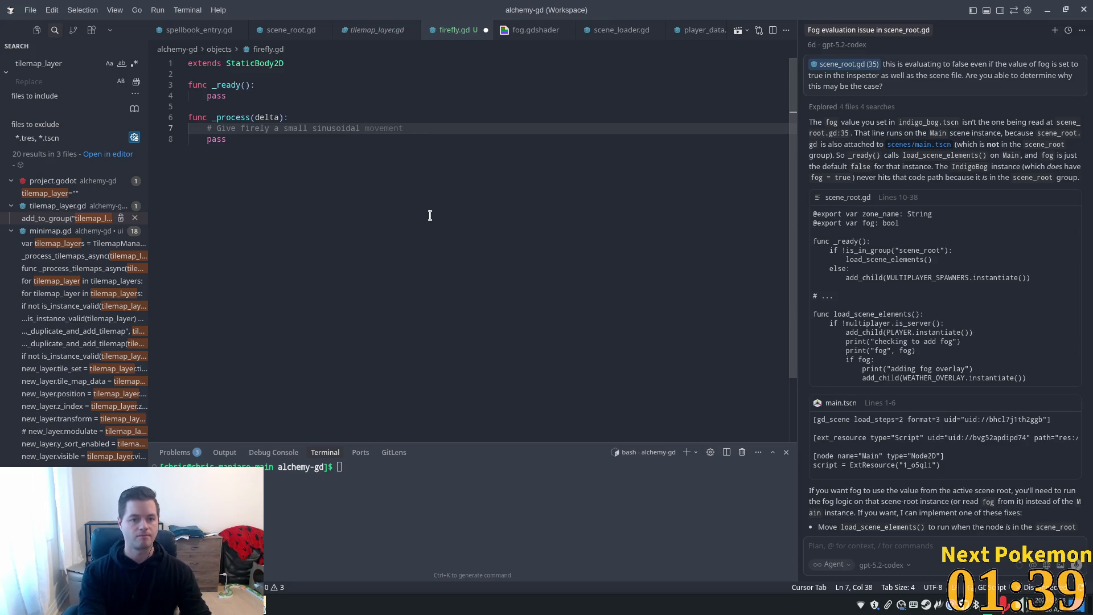
{"action": "type", "text": "bob"}
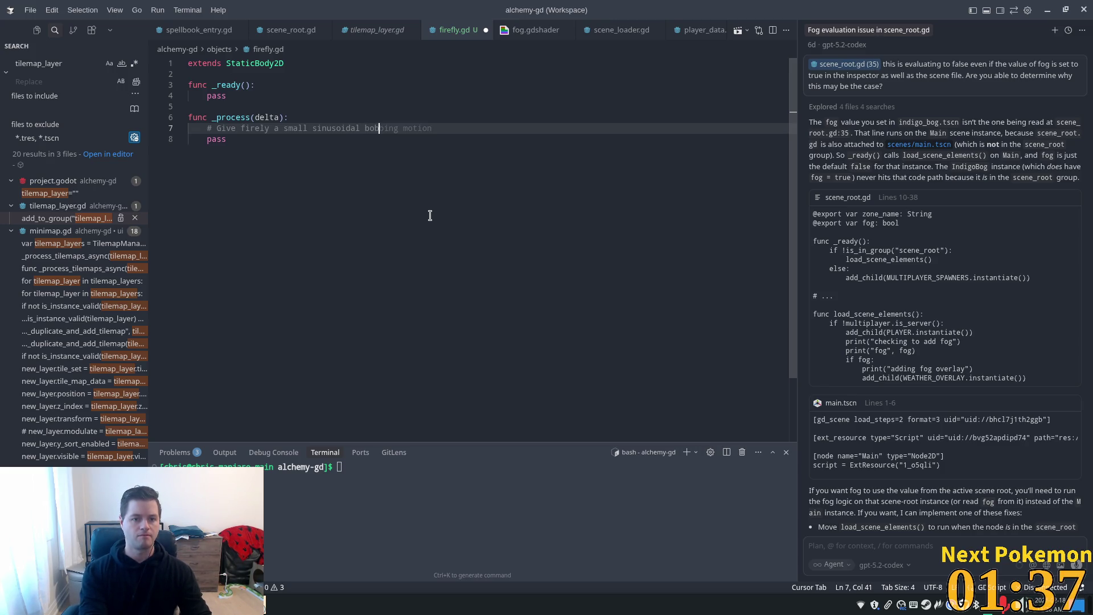
{"action": "key", "text": "Tab"}
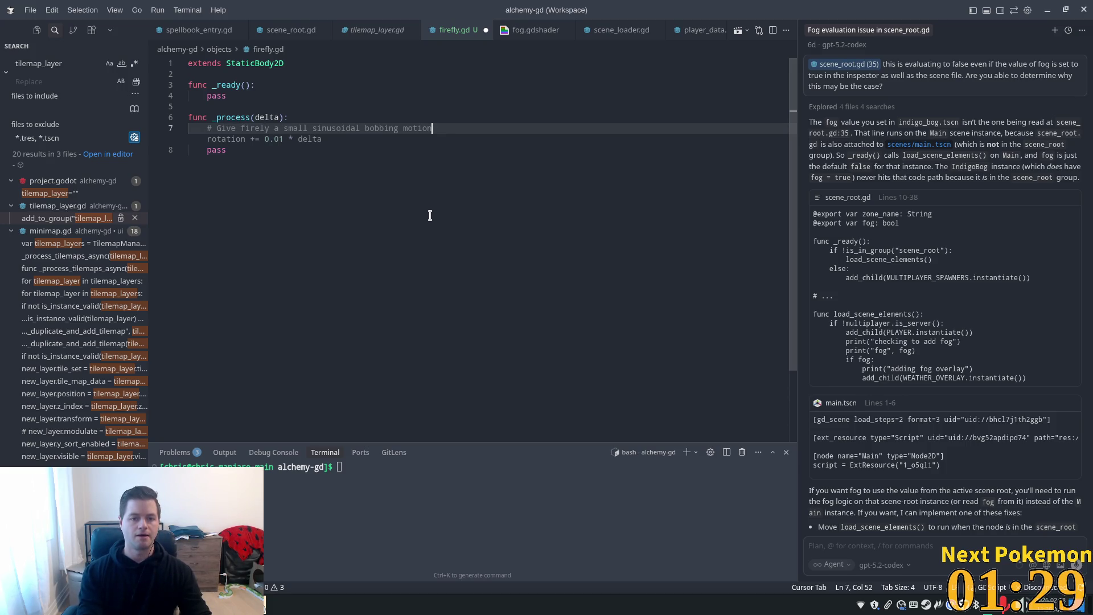
Step: Accept Cursor suggestions adding a random initial rotation in _ready and rotation lines in _process
{"action": "key", "text": "Tab"}
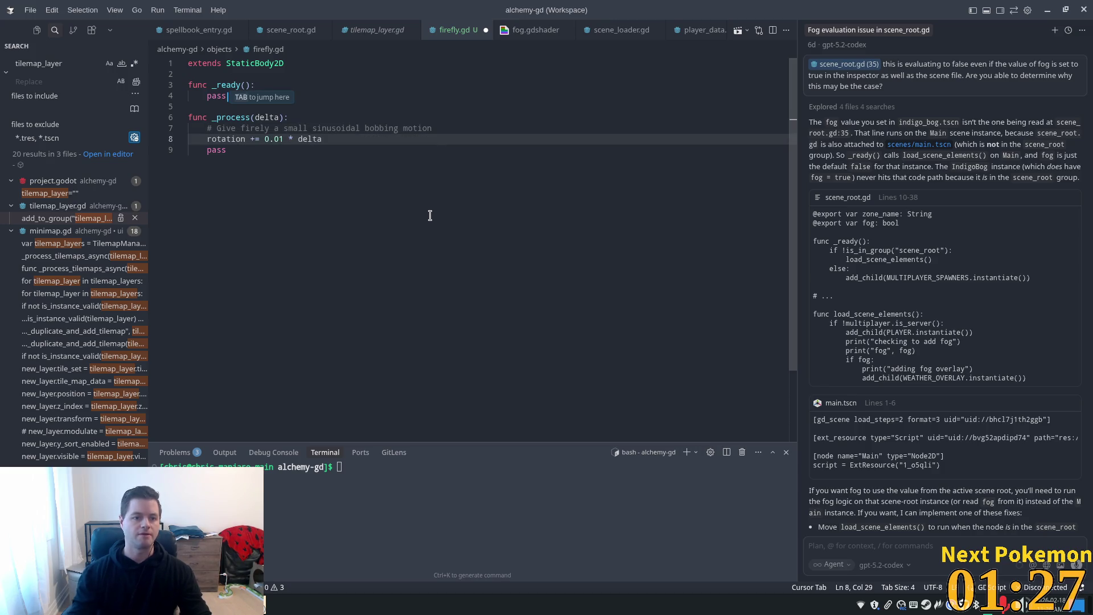
{"action": "key", "text": "Tab"}
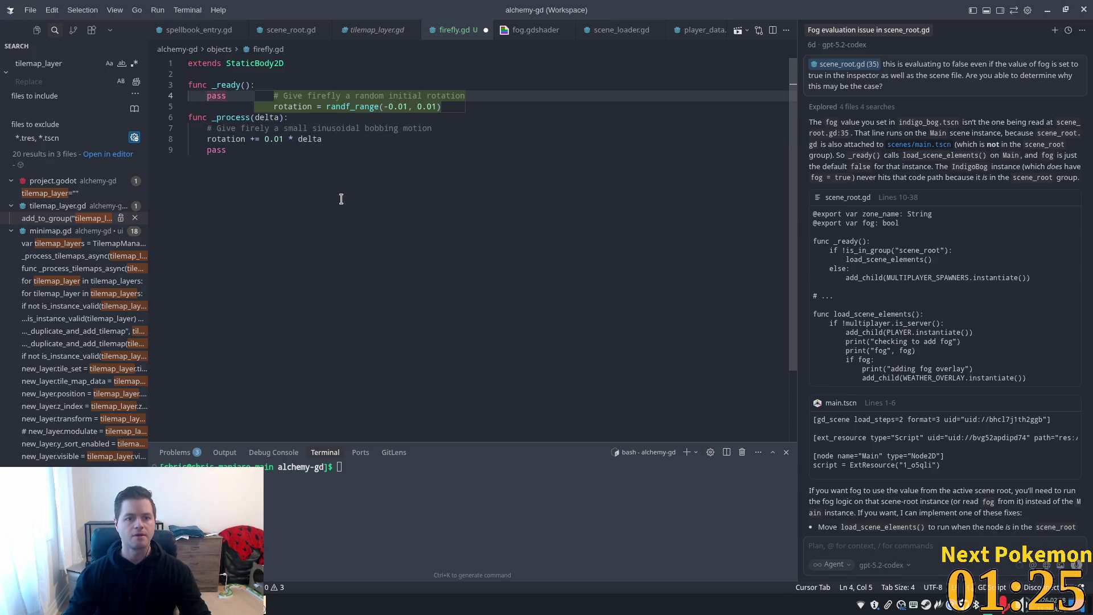
{"action": "key", "text": "Tab"}
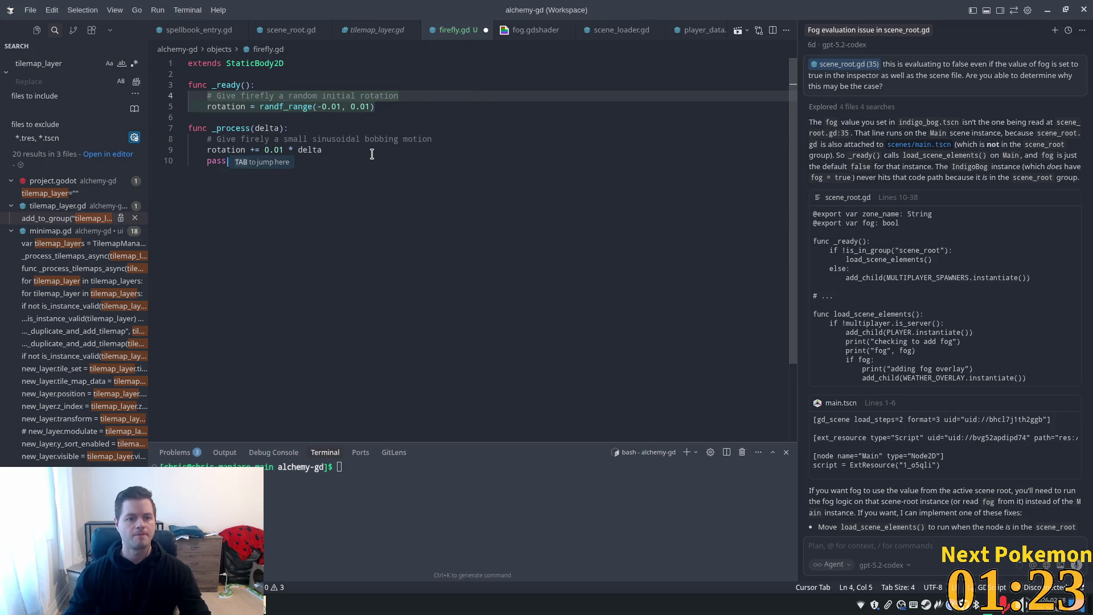
{"action": "key", "text": "Tab"}
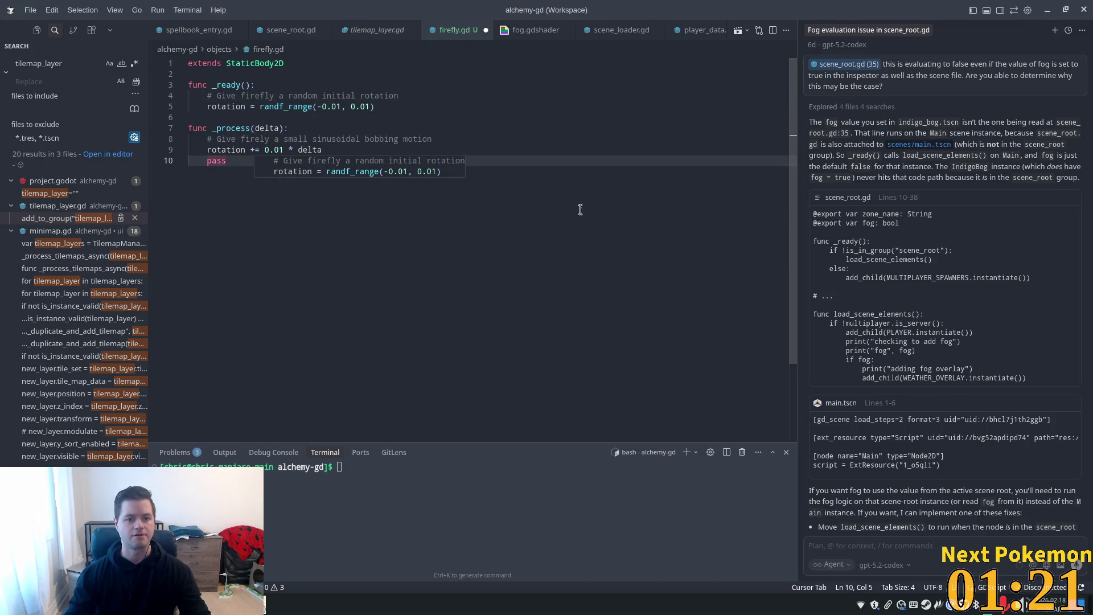
{"action": "key", "text": "Tab"}
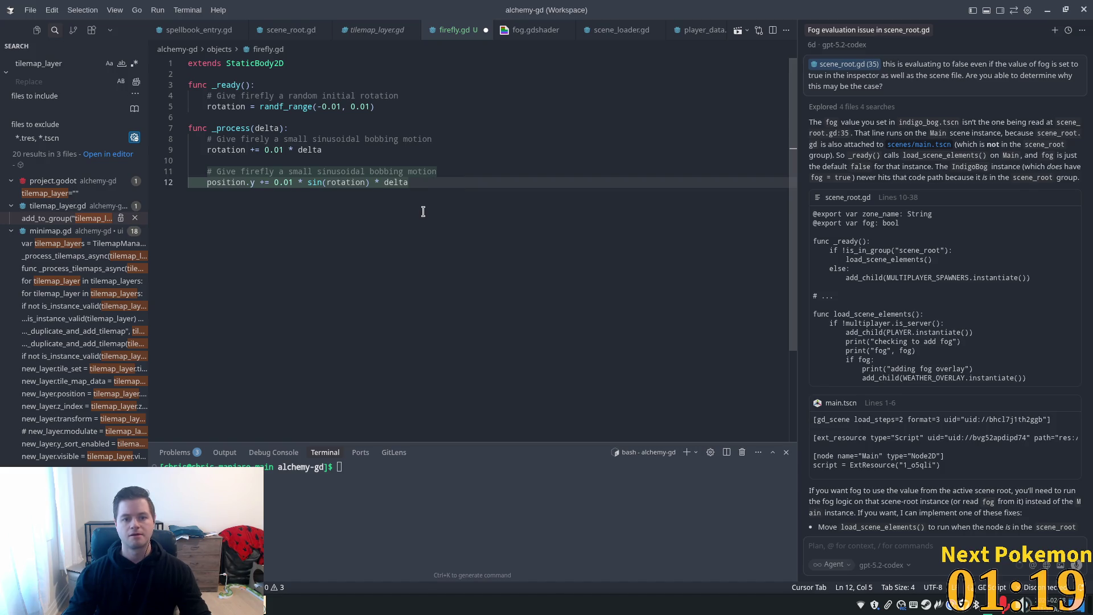
Step: Change the motion to rotation += 0.01 * sin(TIME) * Math.PI * delta
{"action": "left_click", "coordinate": [452, 182]}
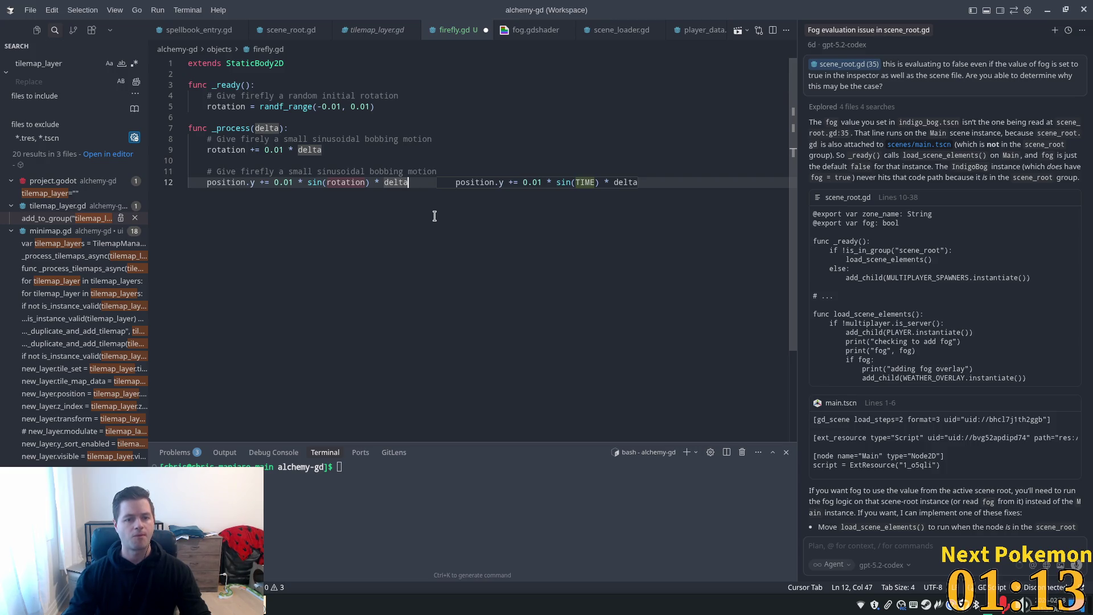
{"action": "key", "text": "Tab"}
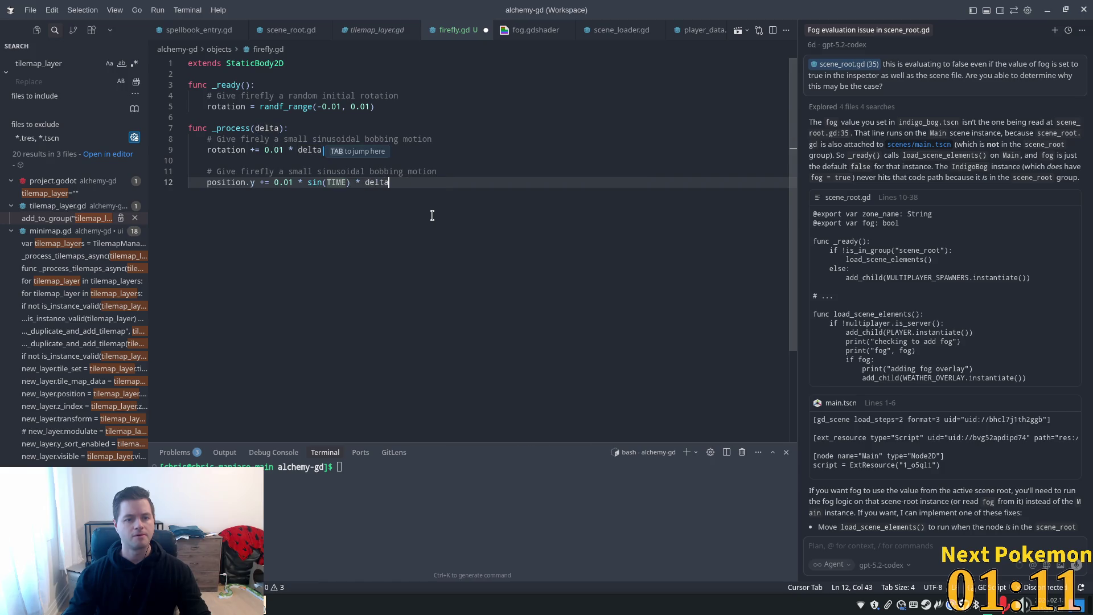
{"action": "key", "text": "Tab"}
{"action": "key", "text": "Tab"}
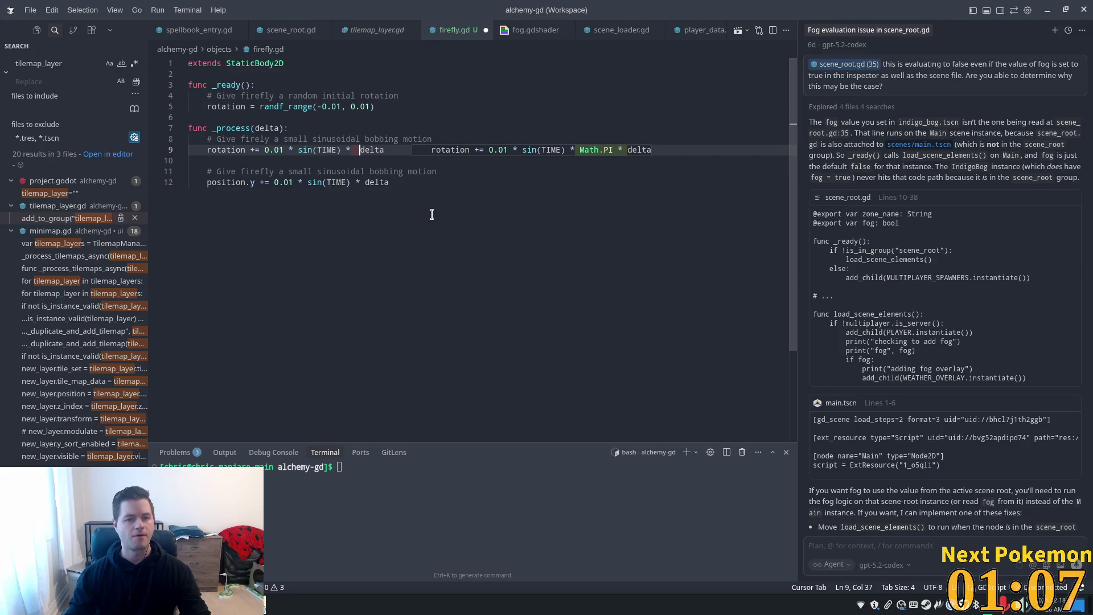
{"action": "key", "text": "Tab"}
{"action": "key", "text": "Tab"}
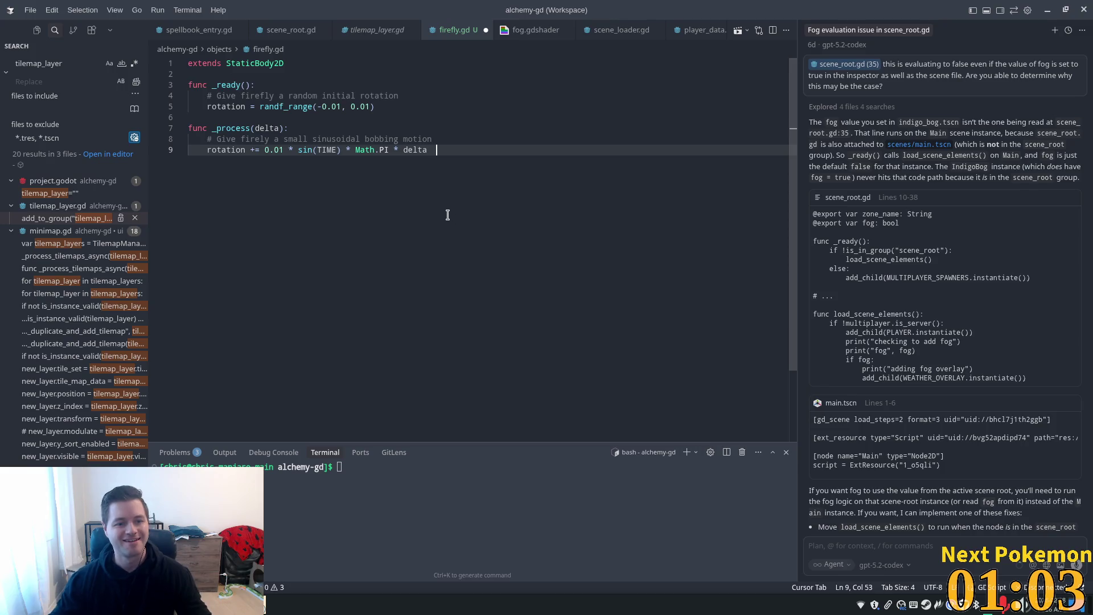
{"action": "key", "text": "BackSpace"}
{"action": "key", "text": "BackSpace"}
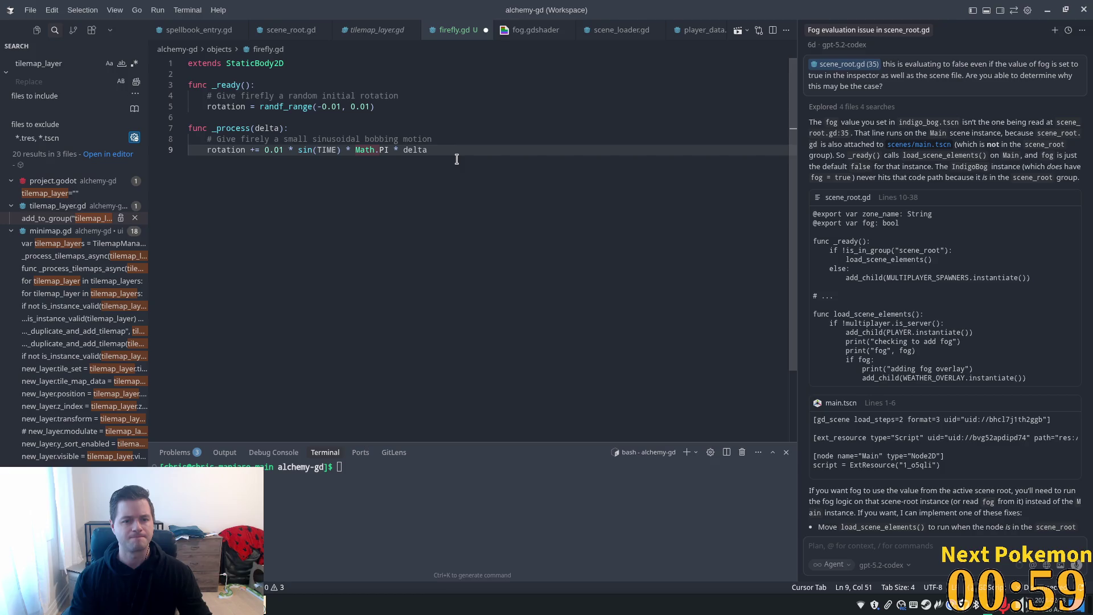
{"action": "key", "text": "alt+Tab"}
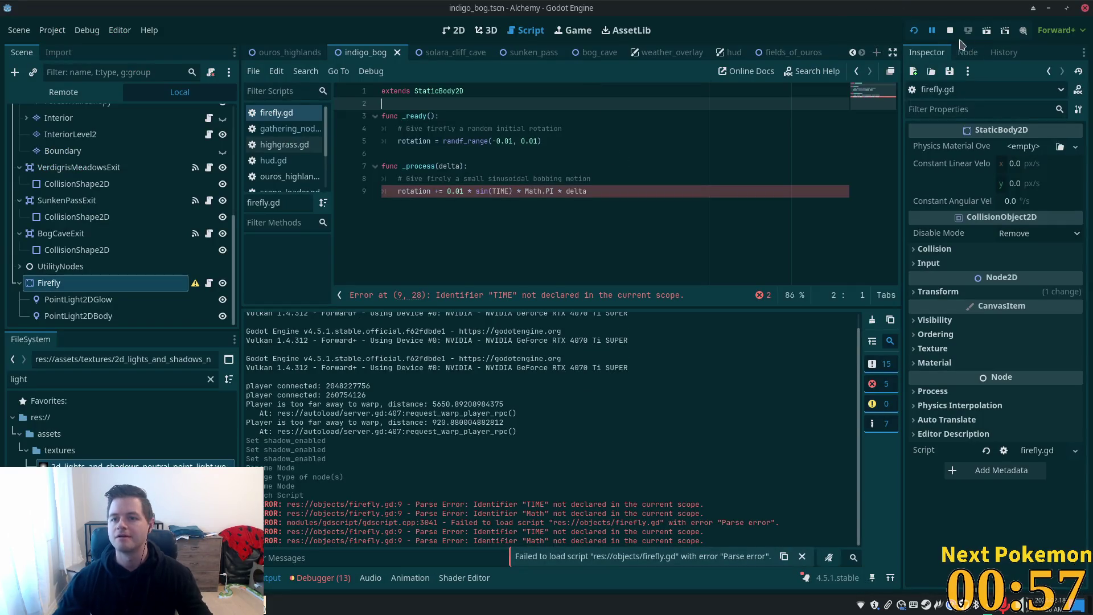
Step: Relaunch the running game from Godot's toolbar to test the firefly's motion
{"action": "left_click", "coordinate": [914, 32]}
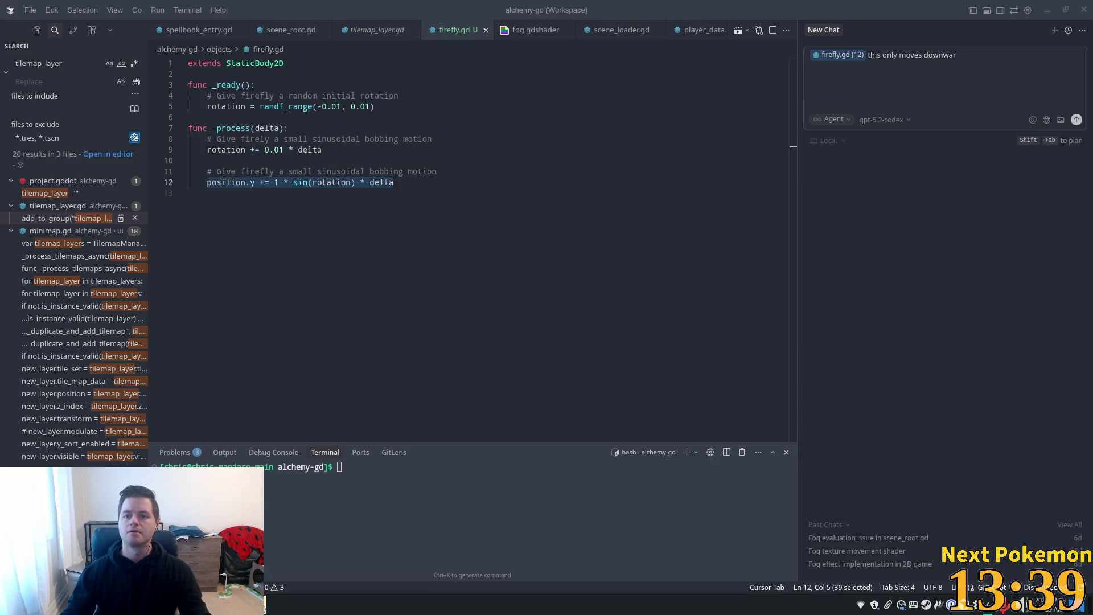
Step: Ask the Cursor agent to make the firefly move up and down on a sine wave, significantly faster
{"action": "type", "text": "d. "}
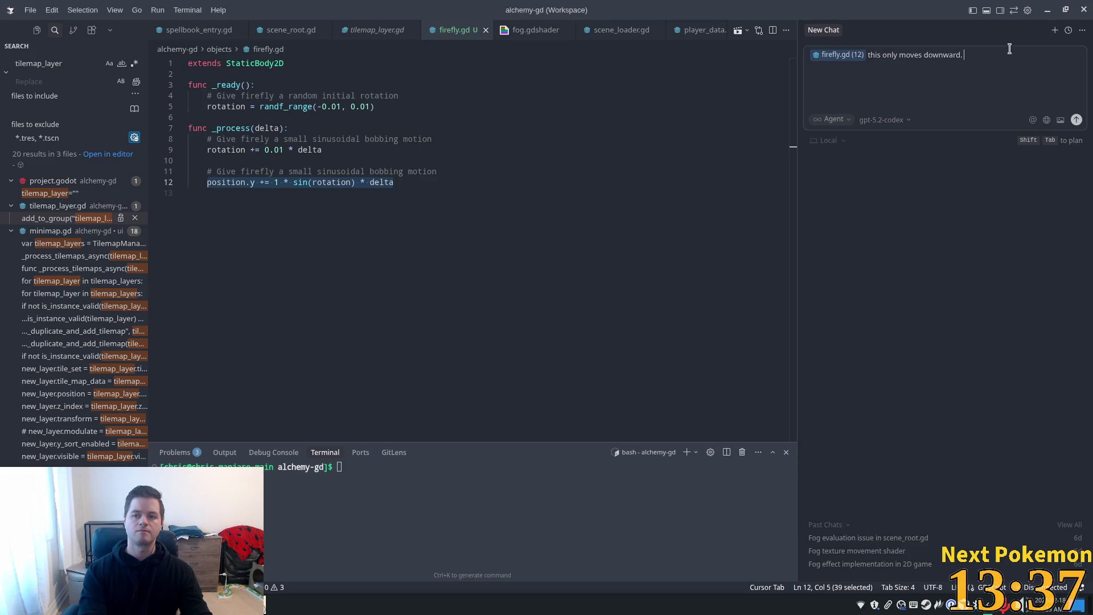
{"action": "type", "text": "Let"}
{"action": "type", "text": "ts"}
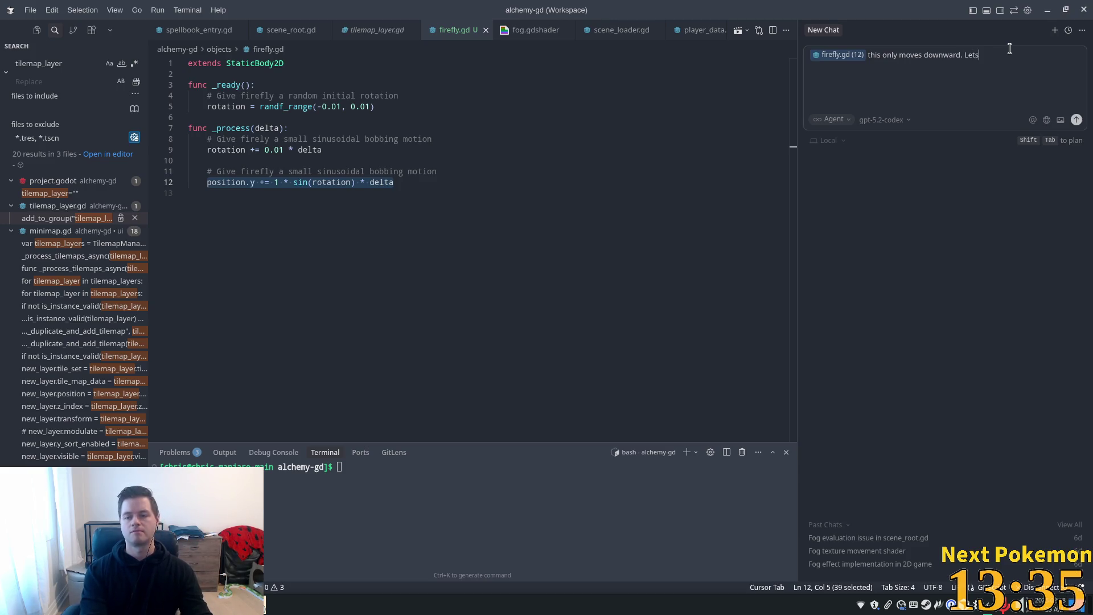
{"action": "type", "text": " have it "}
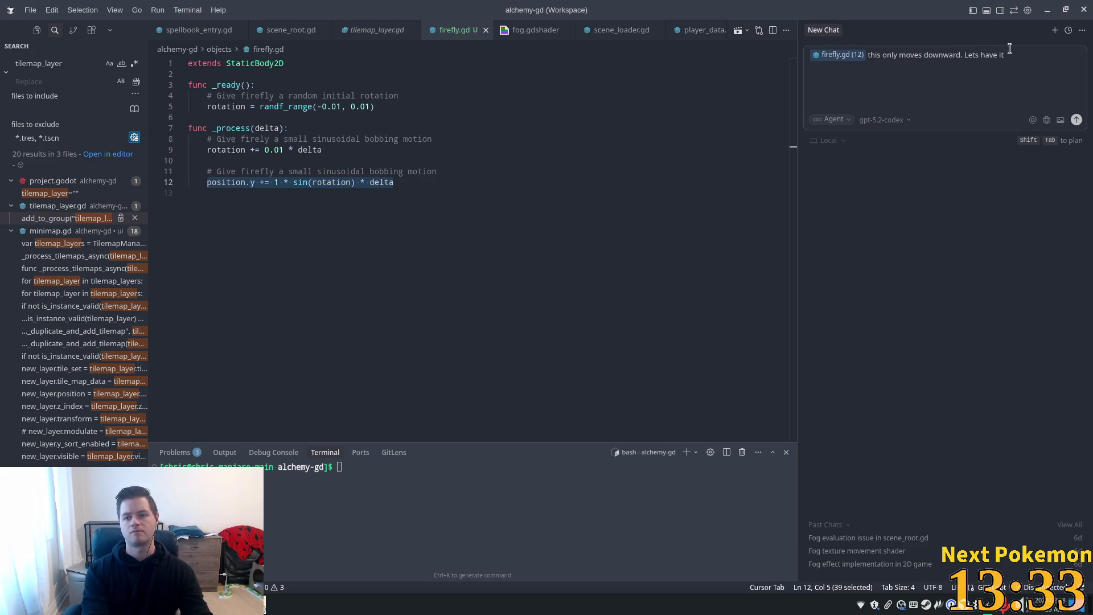
{"action": "type", "text": "move"}
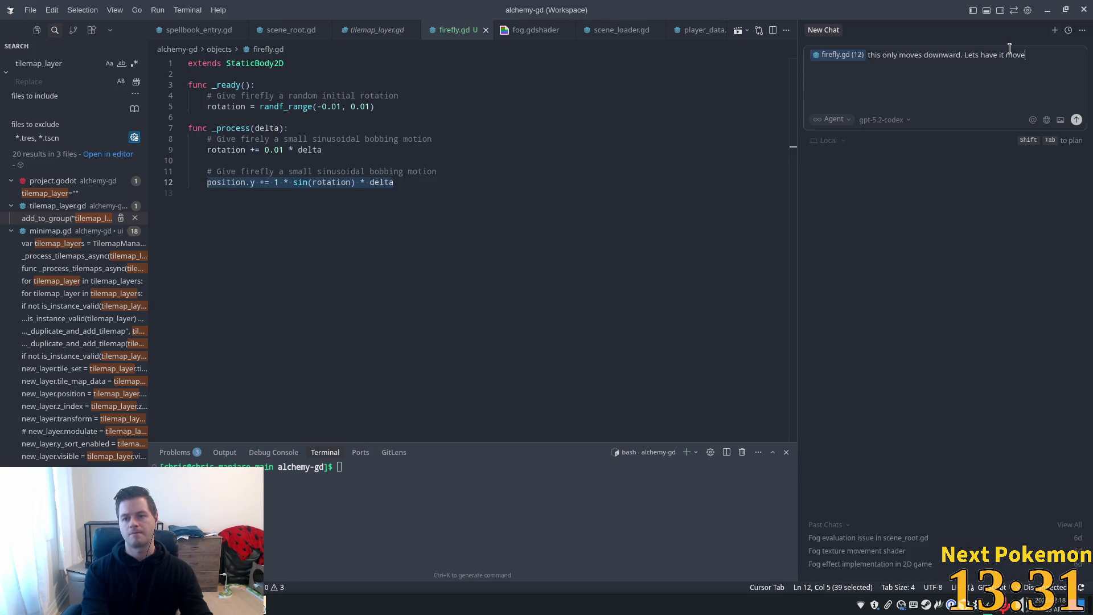
{"action": "type", "text": " u"}
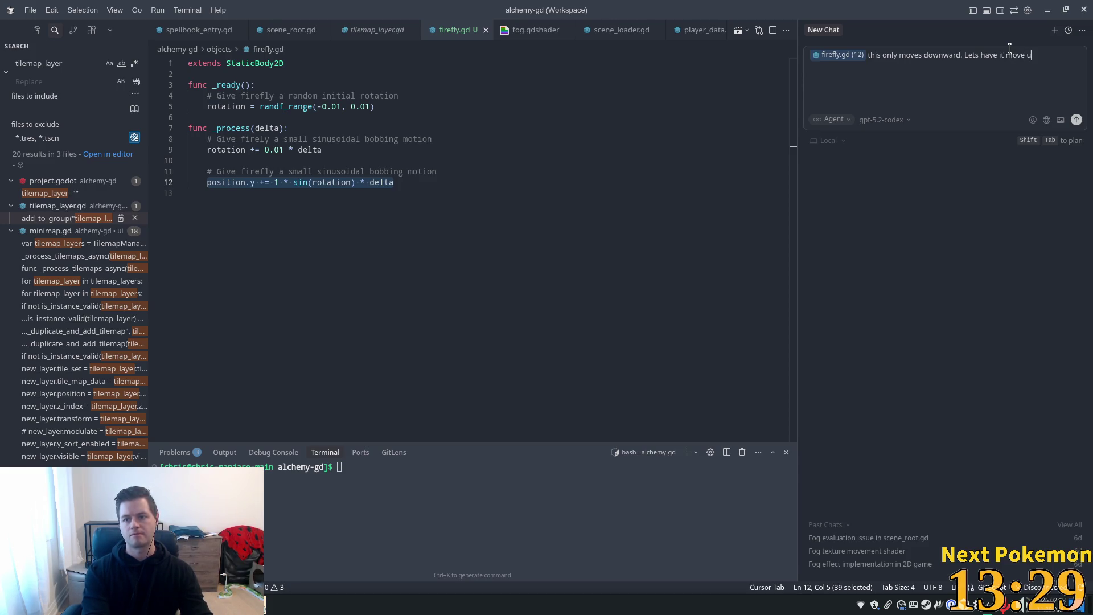
{"action": "type", "text": "p an"}
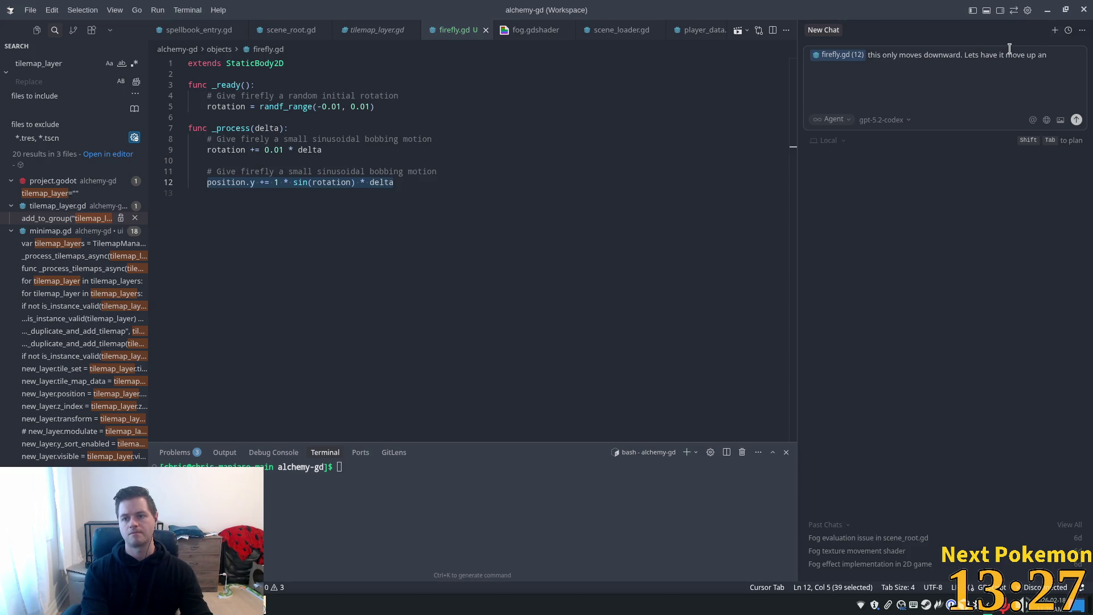
{"action": "type", "text": "dpw"}
{"action": "key", "text": "BackSpace"}
{"action": "key", "text": "BackSpace"}
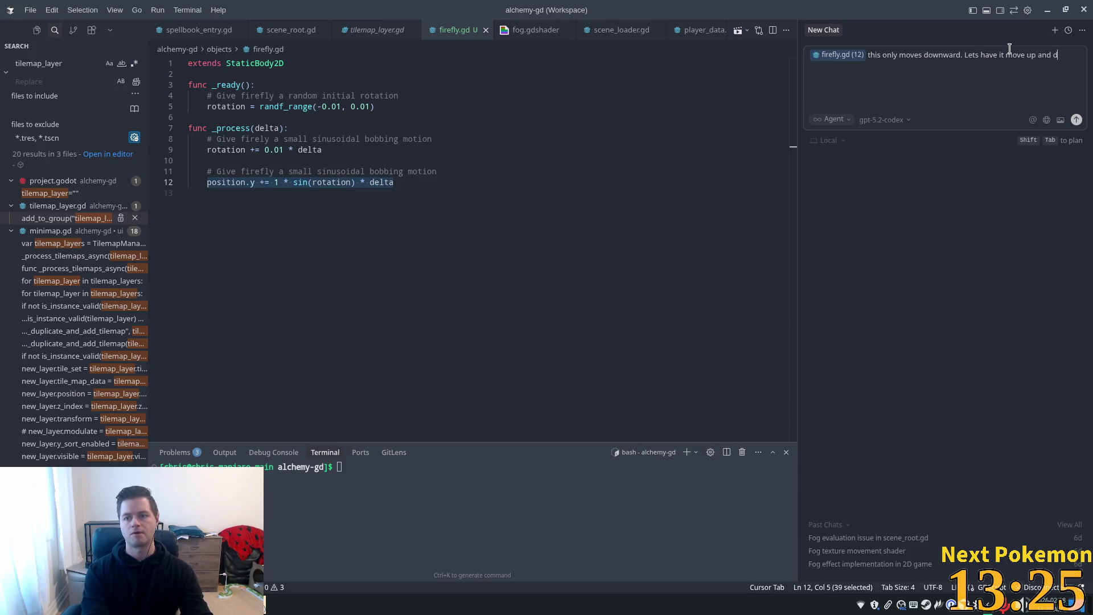
{"action": "type", "text": "own f"}
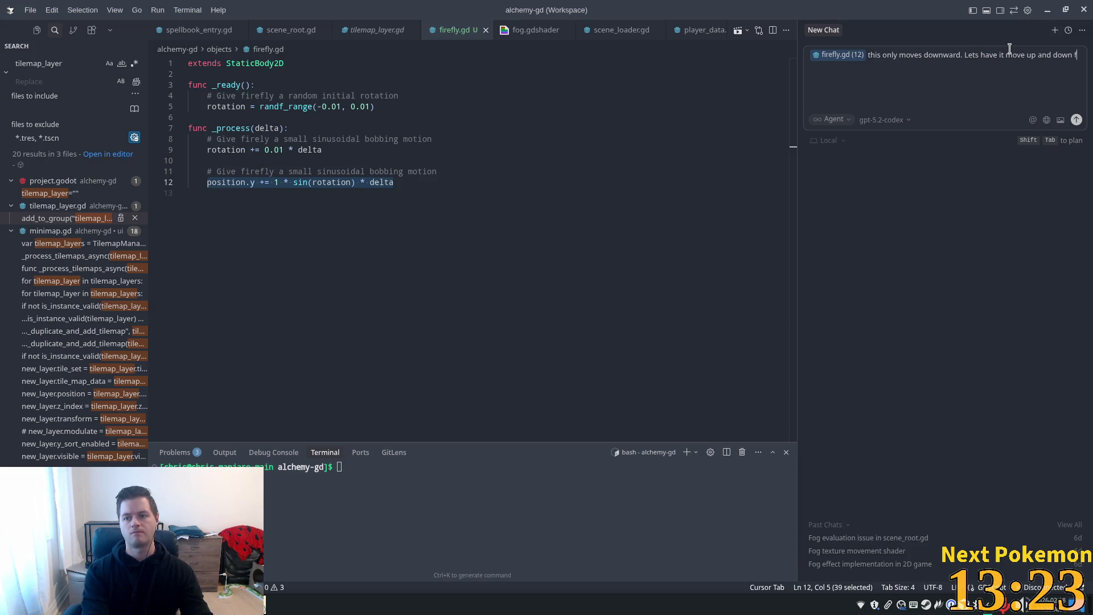
{"action": "type", "text": "ollowing a si"}
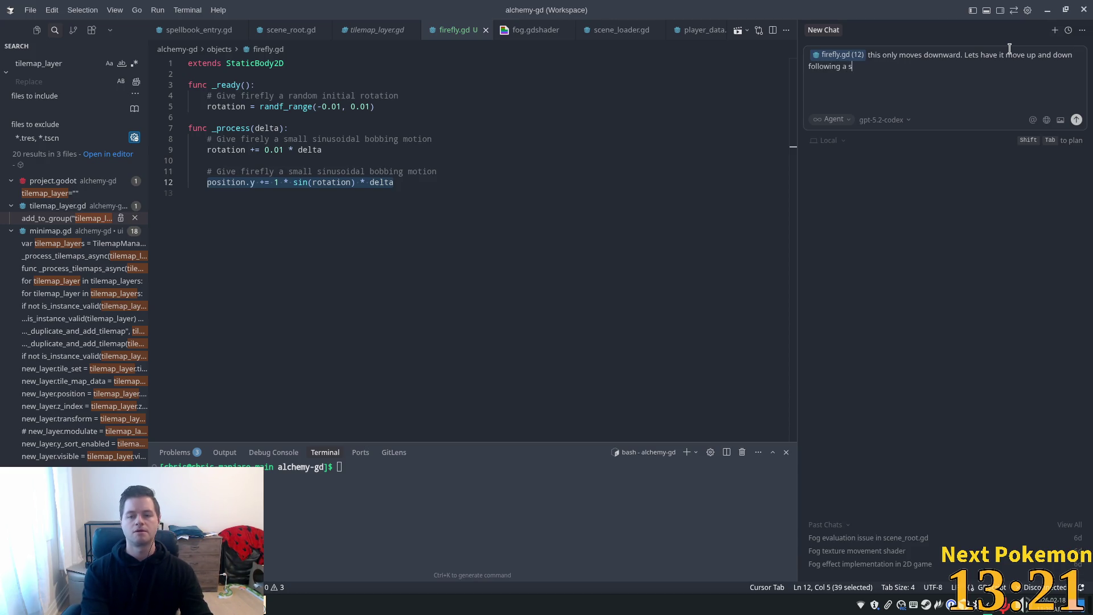
{"action": "type", "text": "n wave"}
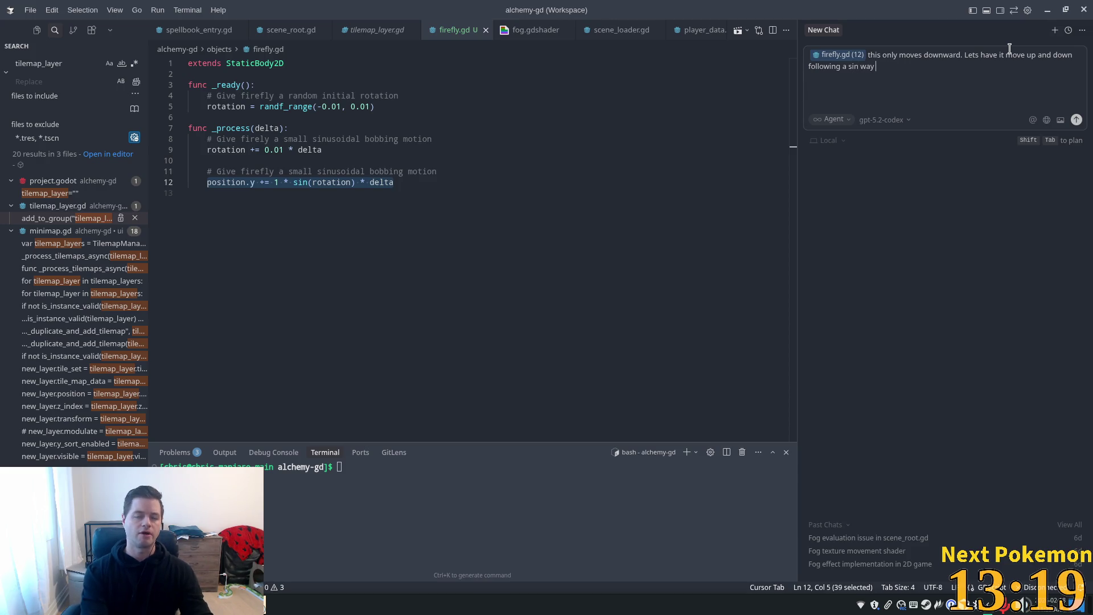
{"action": "type", "text": " and spee"}
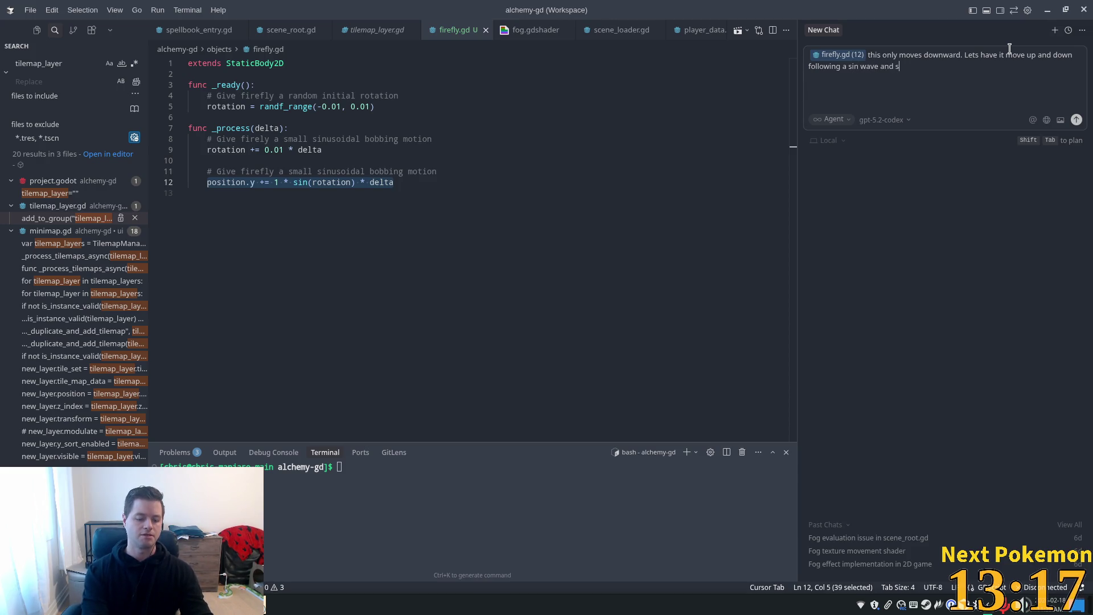
{"action": "type", "text": "d it up "}
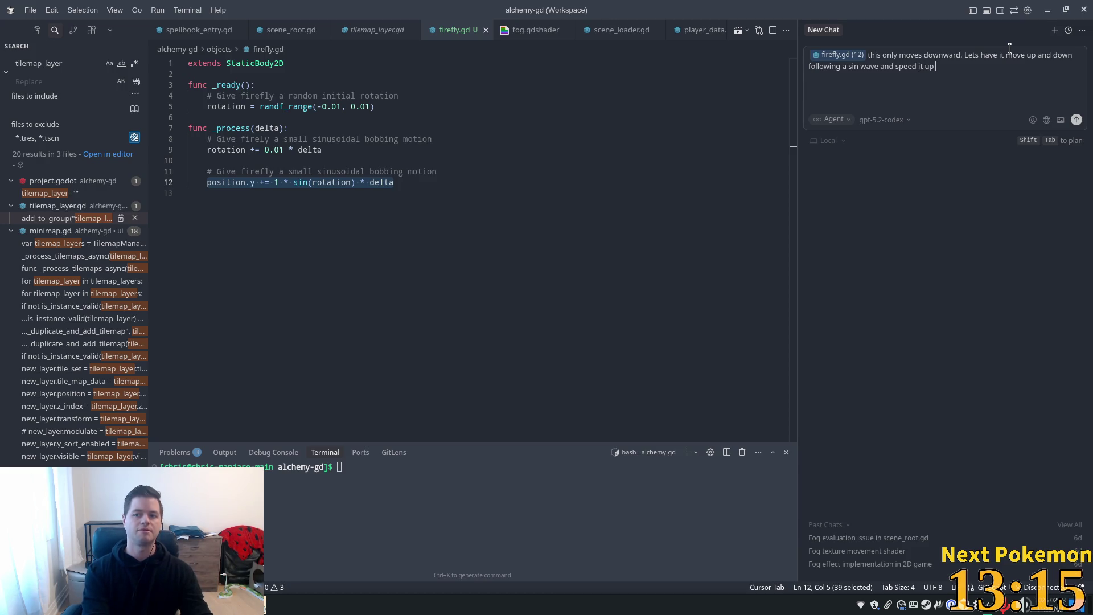
{"action": "type", "text": "significantly"}
{"action": "key", "text": "Return"}
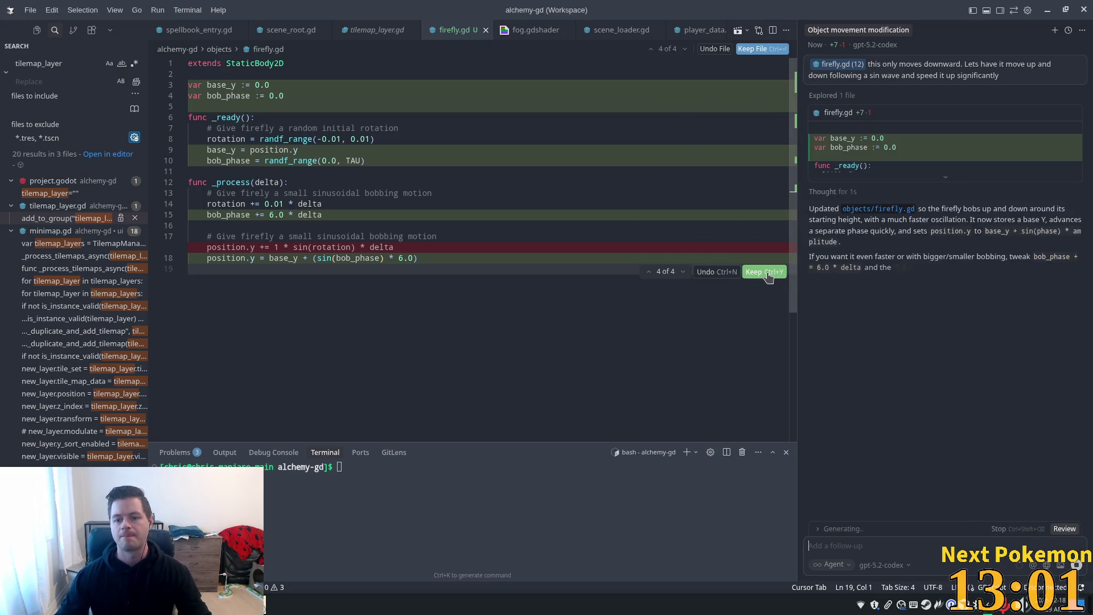
Step: Keep all the agent's firefly.gd edits, then restart the game in Godot with F5
{"action": "left_click", "coordinate": [763, 273]}
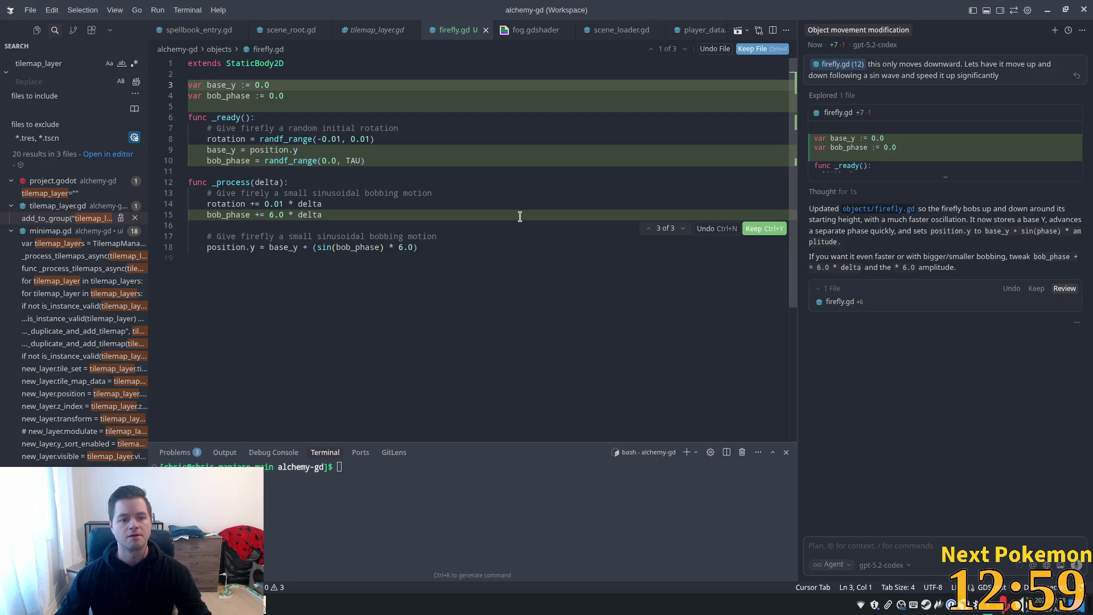
{"action": "left_click", "coordinate": [1070, 302]}
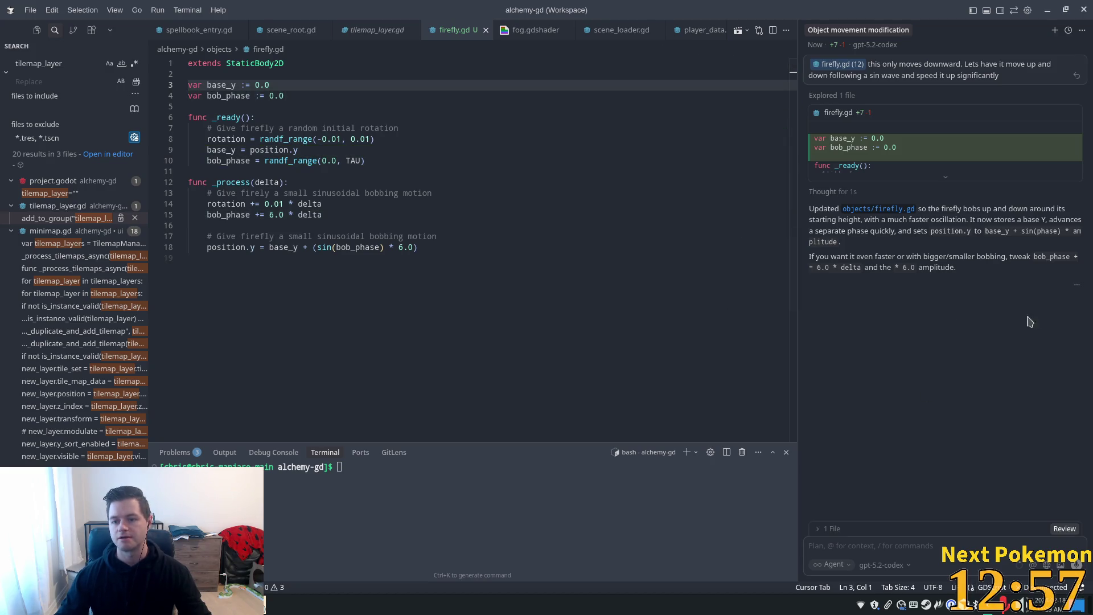
{"action": "left_click", "coordinate": [488, 193]}
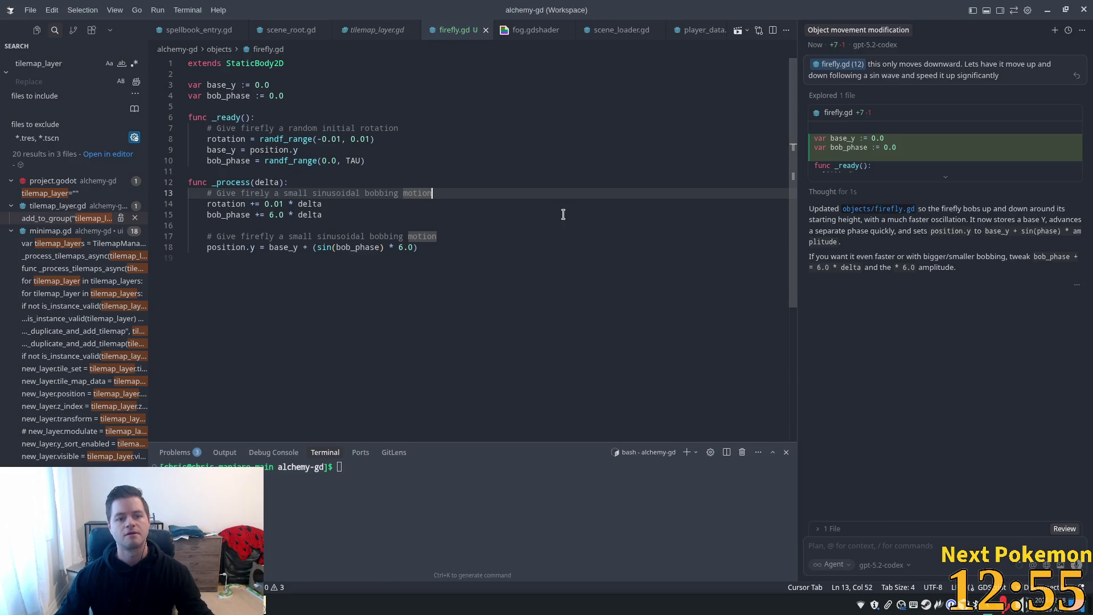
{"action": "key", "text": "alt+Tab"}
{"action": "key", "text": "F5"}
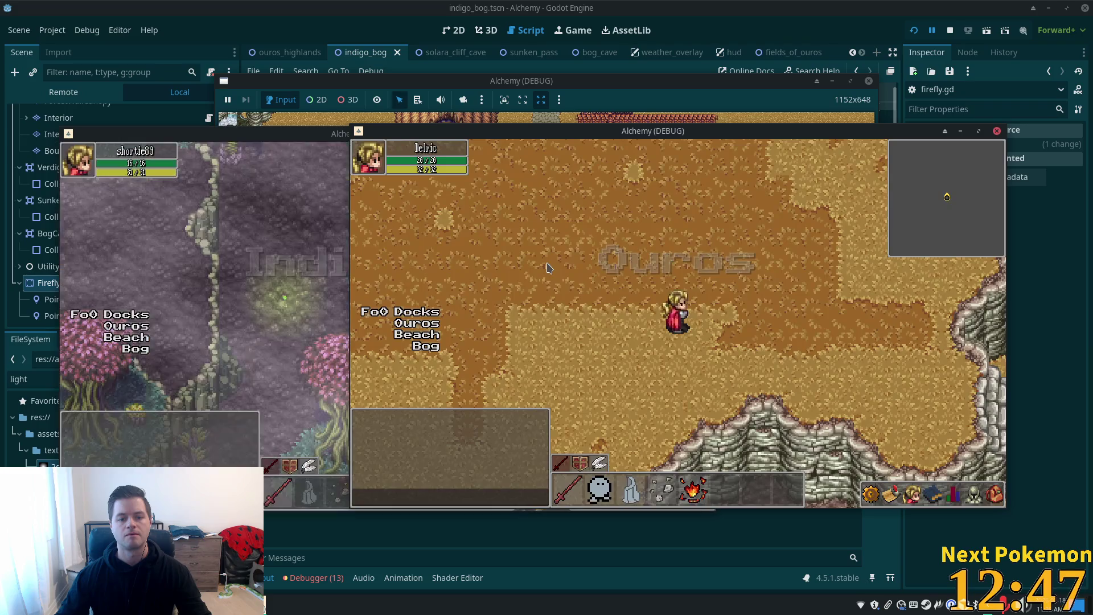
Step: Walk the player left through the bog in the running game, then stop it
{"action": "left_click", "coordinate": [308, 268]}
{"action": "key", "text": "Left"}
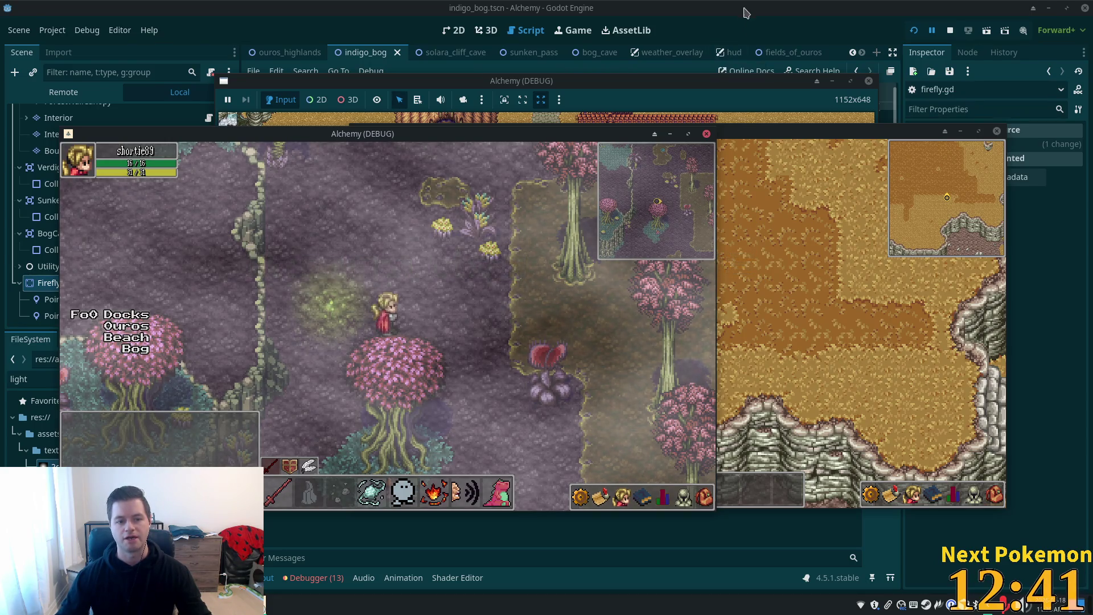
{"action": "key", "text": "F8"}
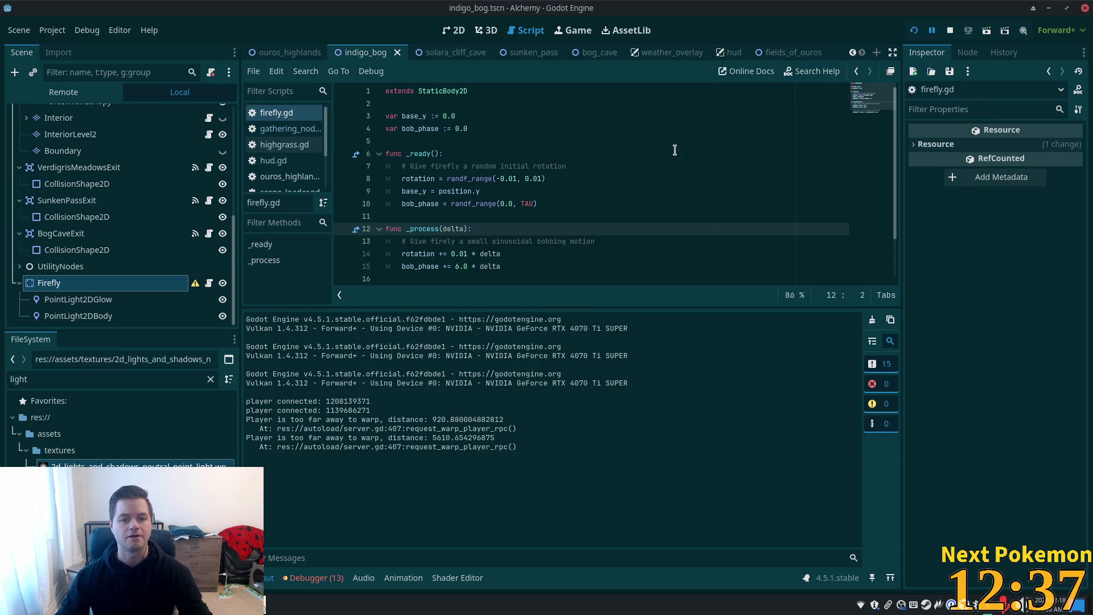
Step: Enter 2 for the bobbing value on line 15, then test-run and close the game
{"action": "left_click", "coordinate": [445, 192]}
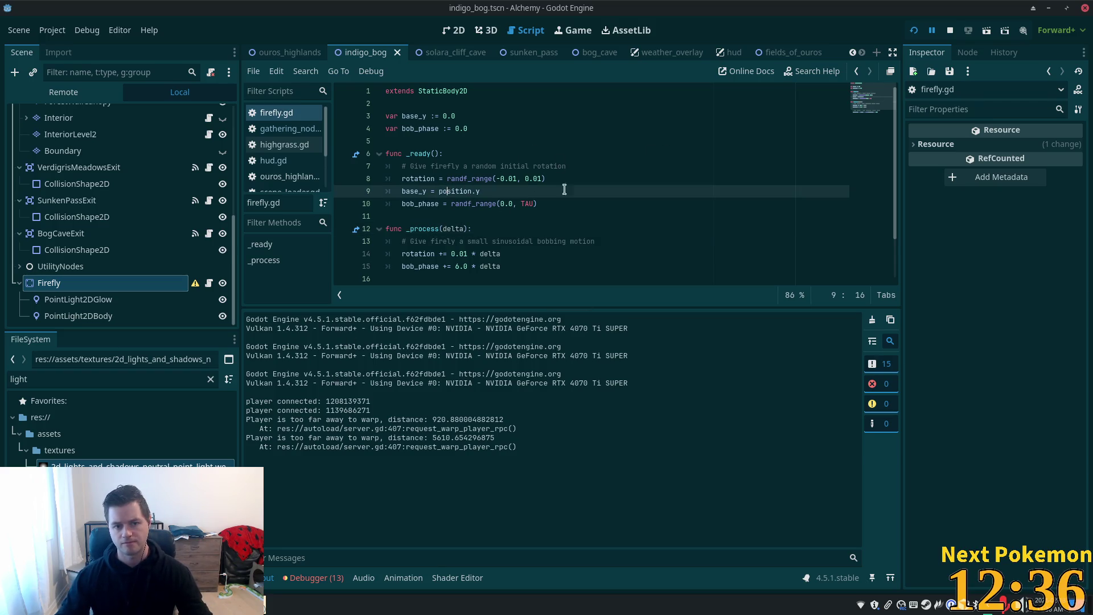
{"action": "left_click", "coordinate": [442, 179]}
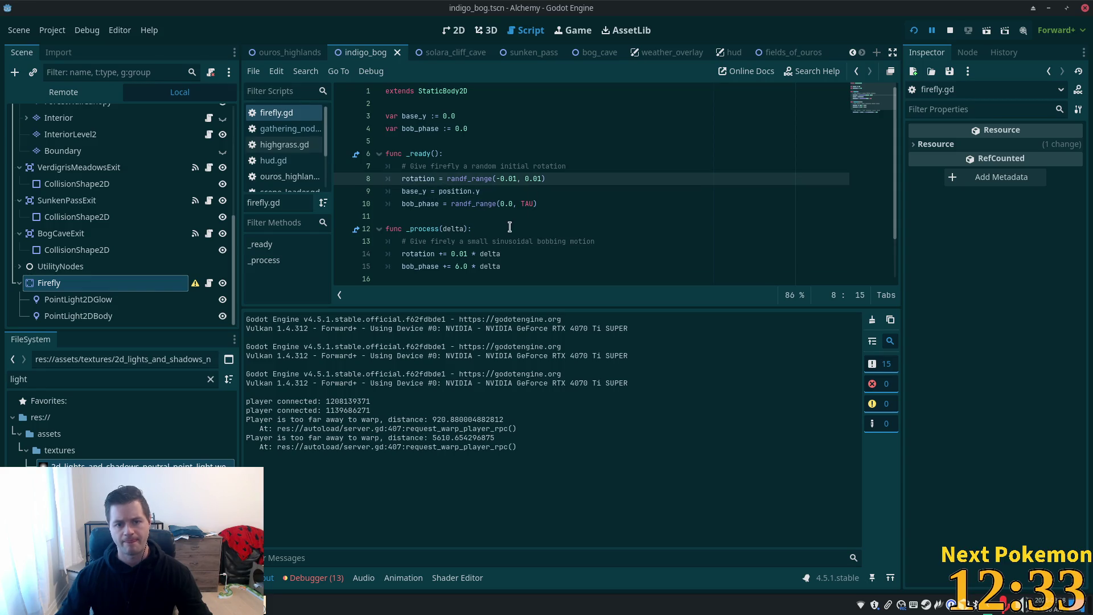
{"action": "left_click", "coordinate": [570, 254]}
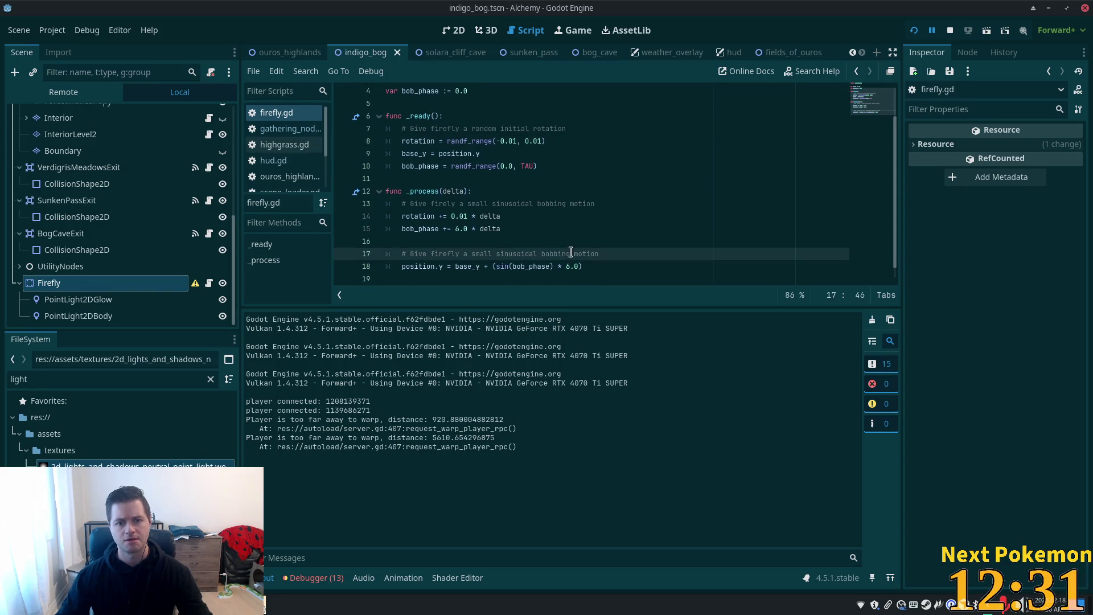
{"action": "double_click", "coordinate": [519, 266]}
{"action": "double_click", "coordinate": [531, 266]}
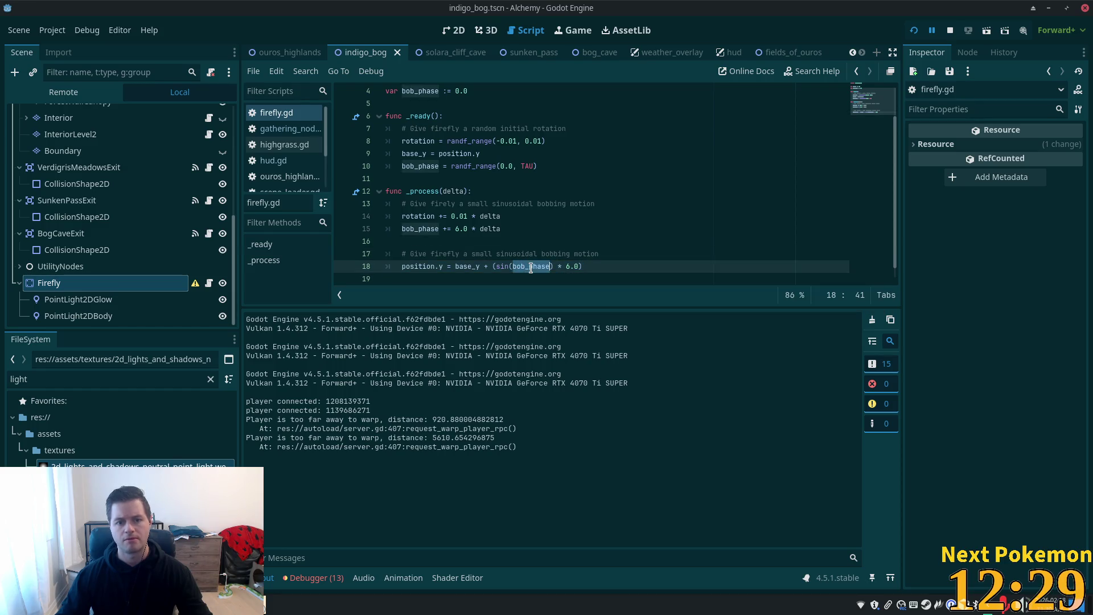
{"action": "left_click", "coordinate": [460, 228]}
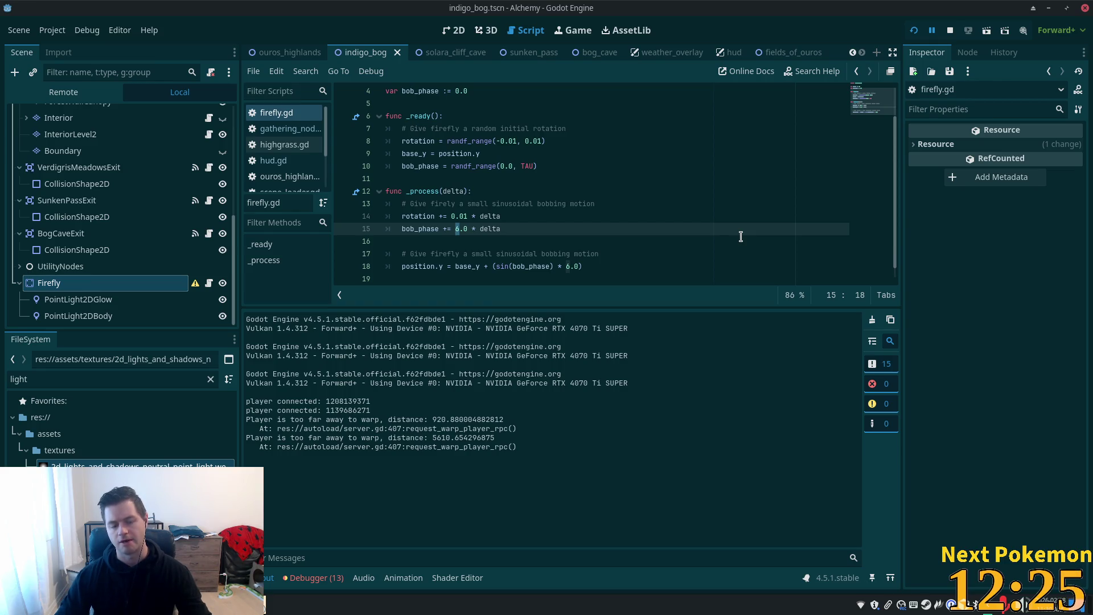
{"action": "type", "text": "2"}
{"action": "key", "text": "F5"}
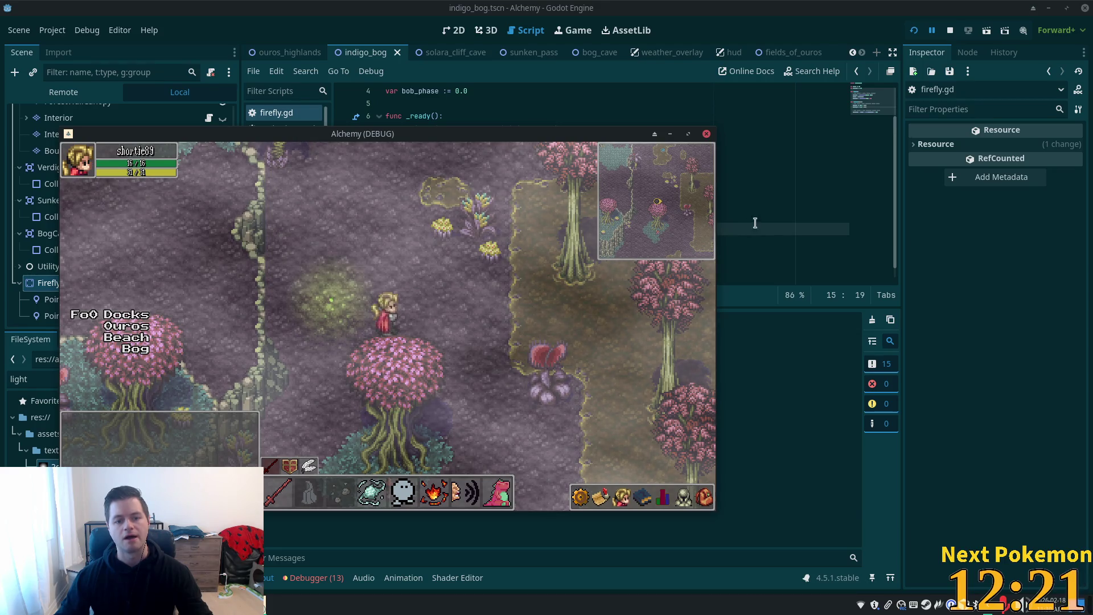
{"action": "key", "text": "F8"}
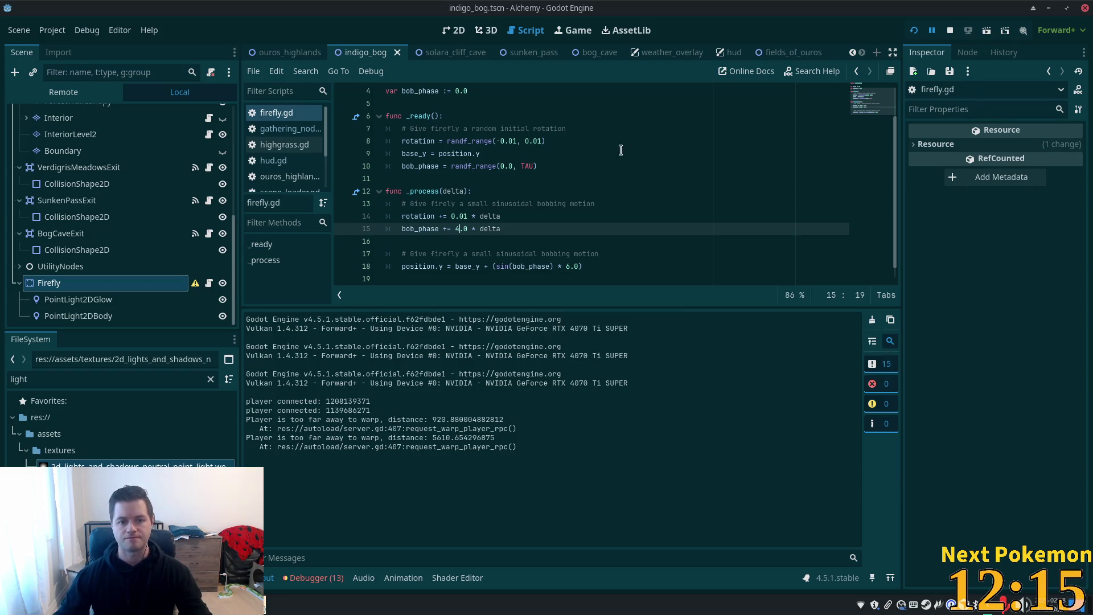
Step: Place the caret at the bobbing amplitude value on line 18 and relaunch the game
{"action": "left_click", "coordinate": [486, 240]}
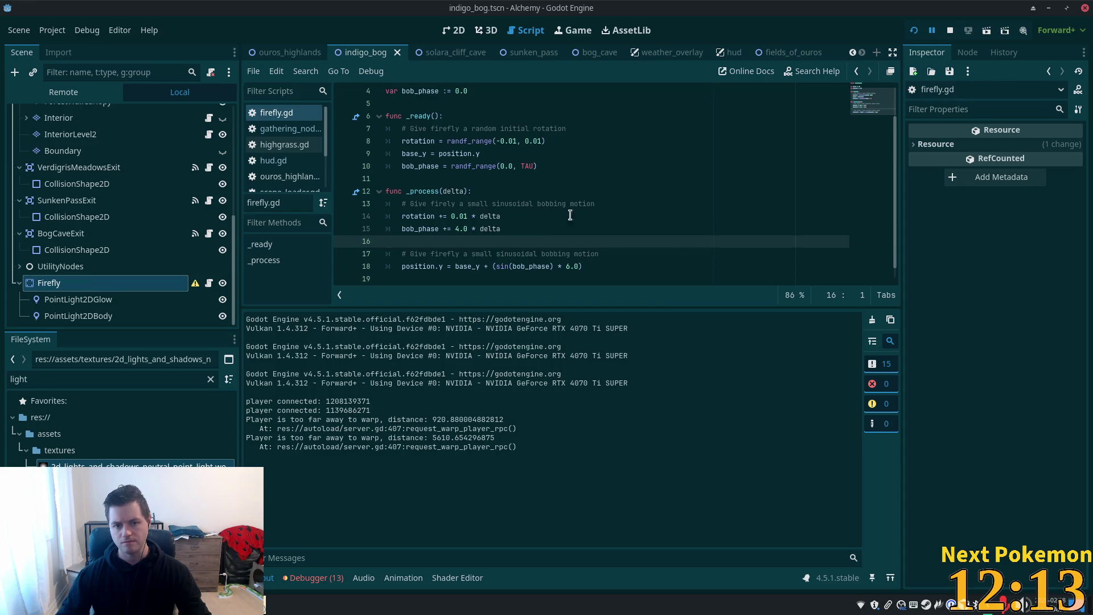
{"action": "left_click", "coordinate": [567, 267]}
{"action": "type", "text": "2"}
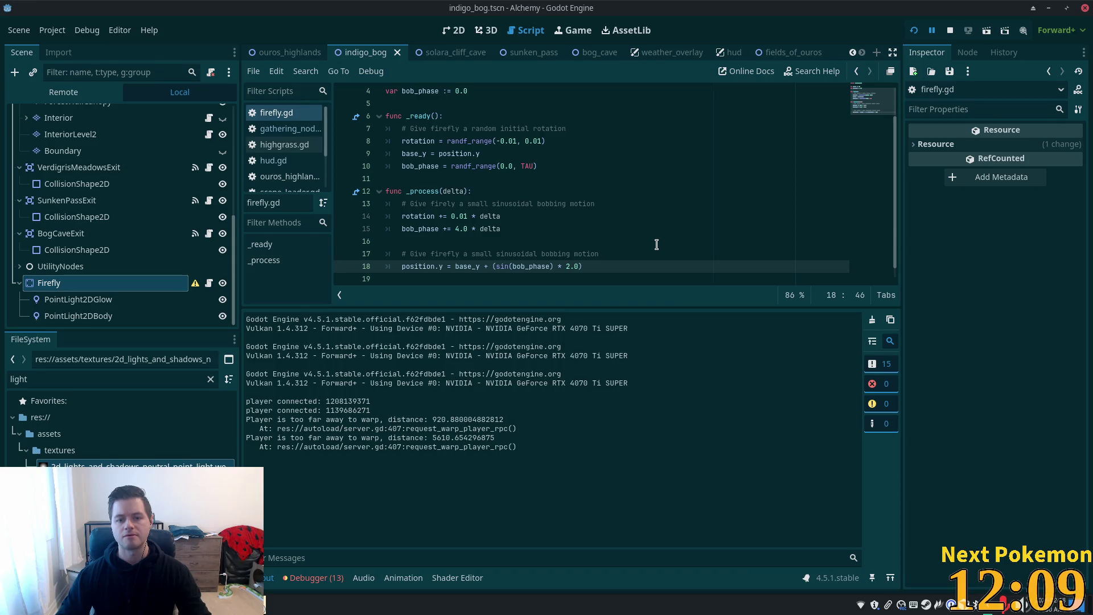
{"action": "key", "text": "alt+Tab"}
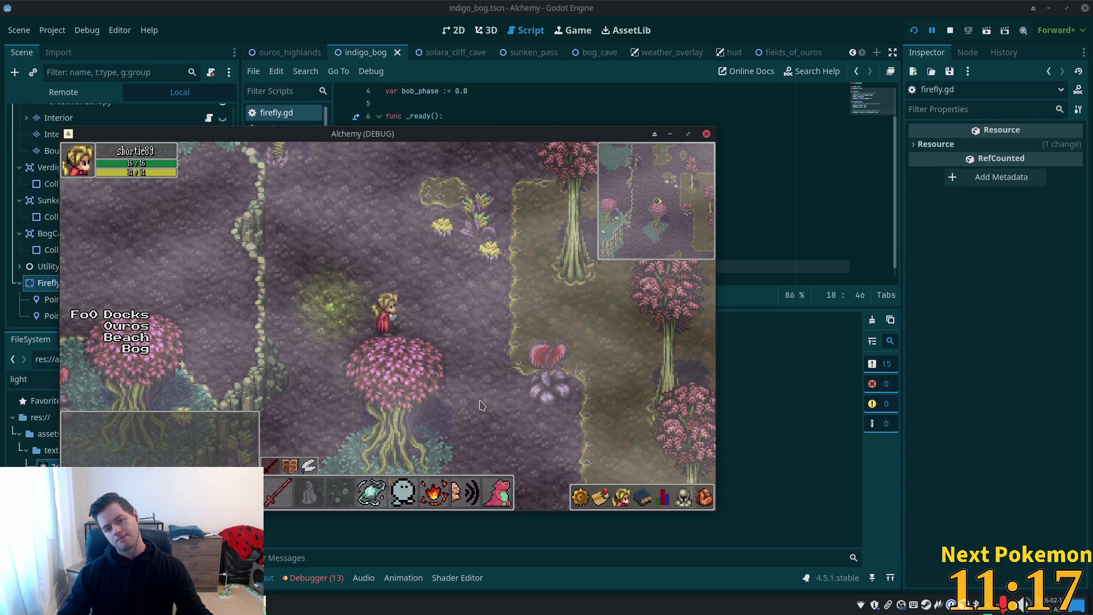
Step: Walk the player around the bog and past the pink tree to watch the firefly, then hide the game
{"action": "key", "text": "Left"}
{"action": "key", "text": "Up"}
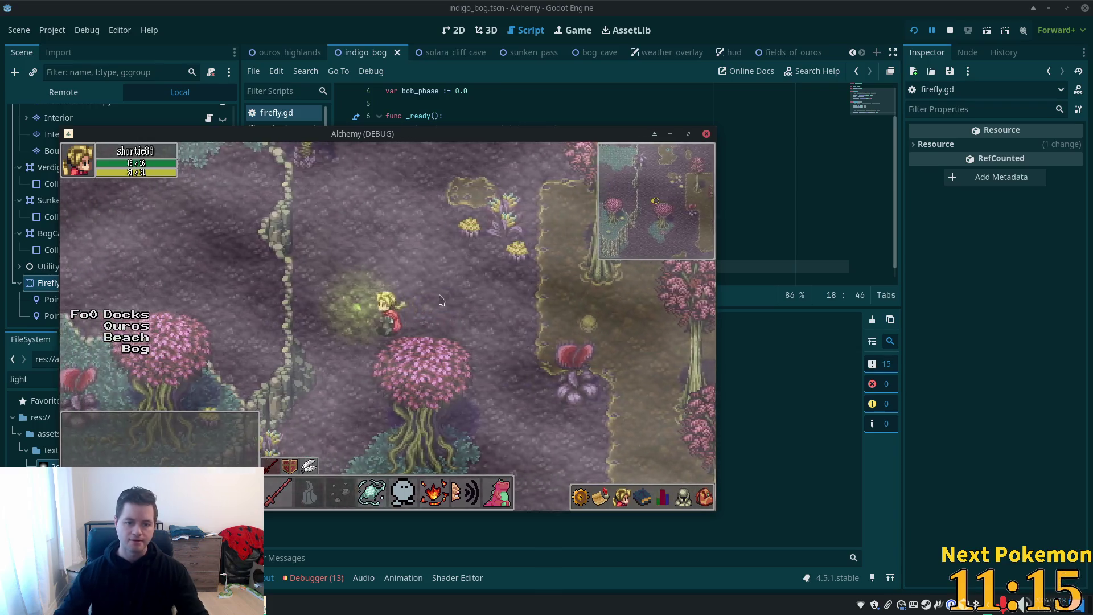
{"action": "key", "text": "Up"}
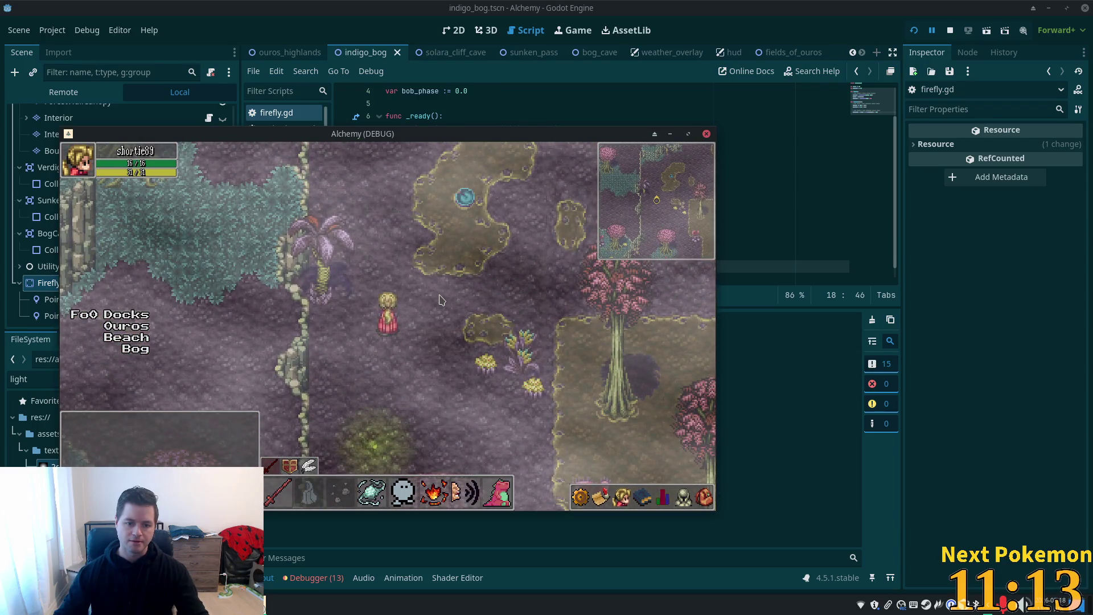
{"action": "key", "text": "Down"}
{"action": "key", "text": "Right"}
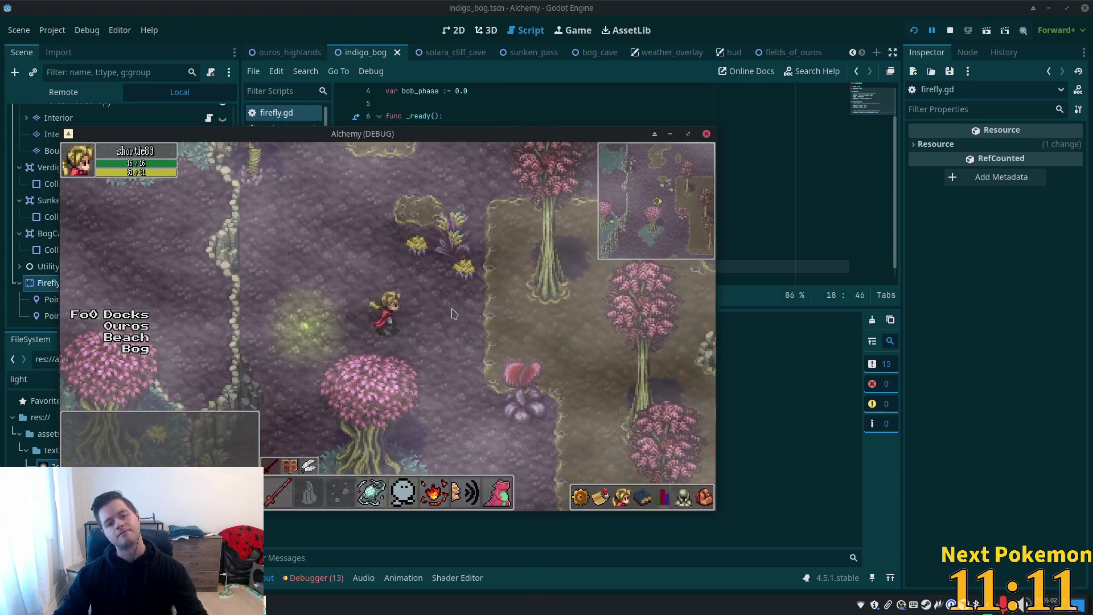
{"action": "key", "text": "Down"}
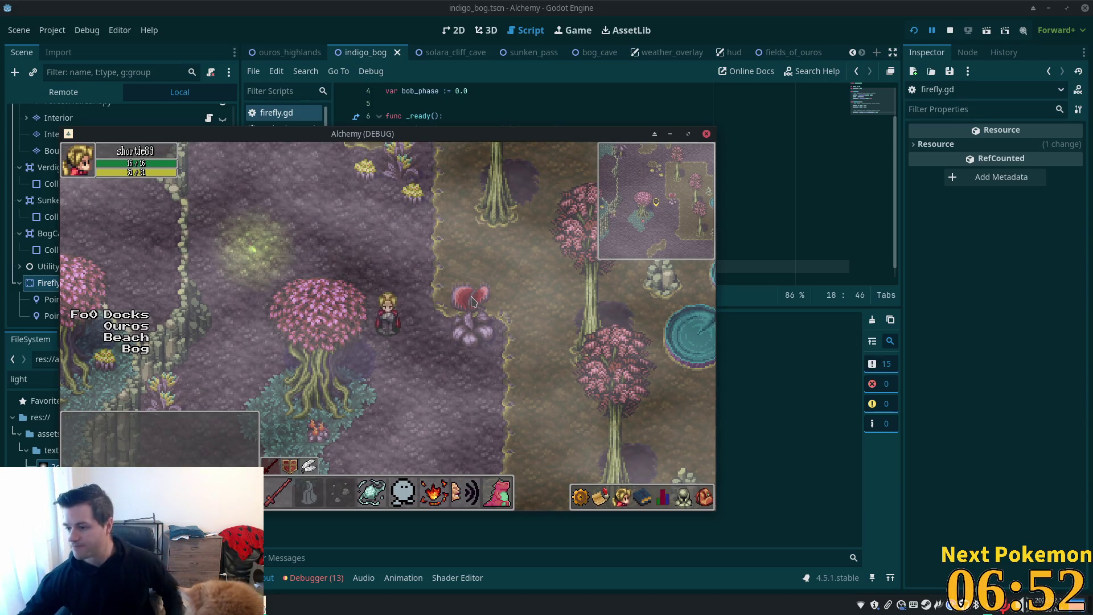
{"action": "key", "text": "XF86AudioLowerVolume"}
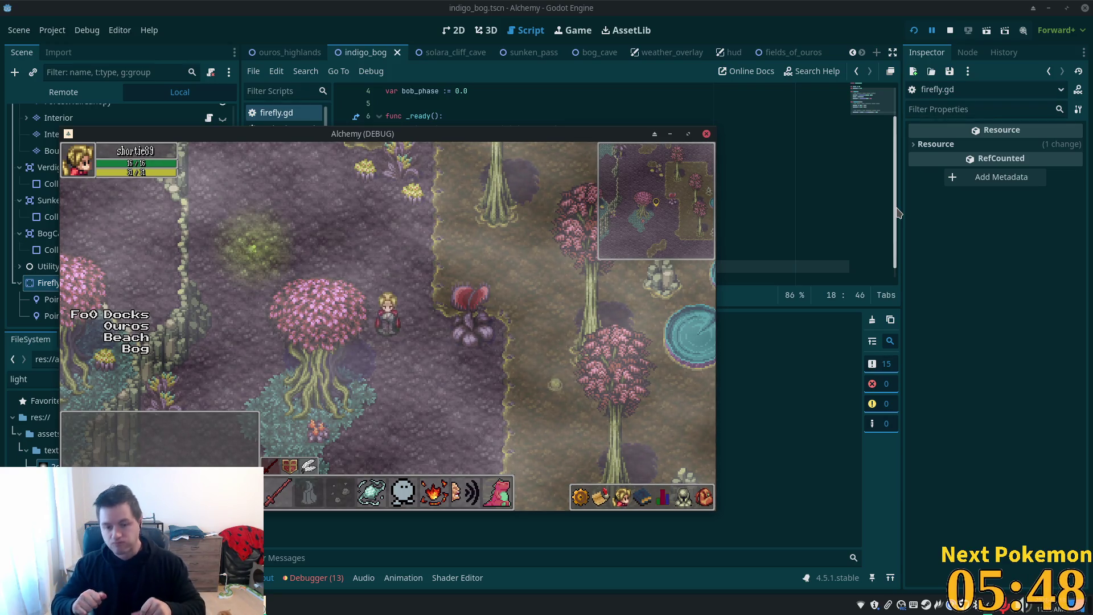
{"action": "key", "text": "Left"}
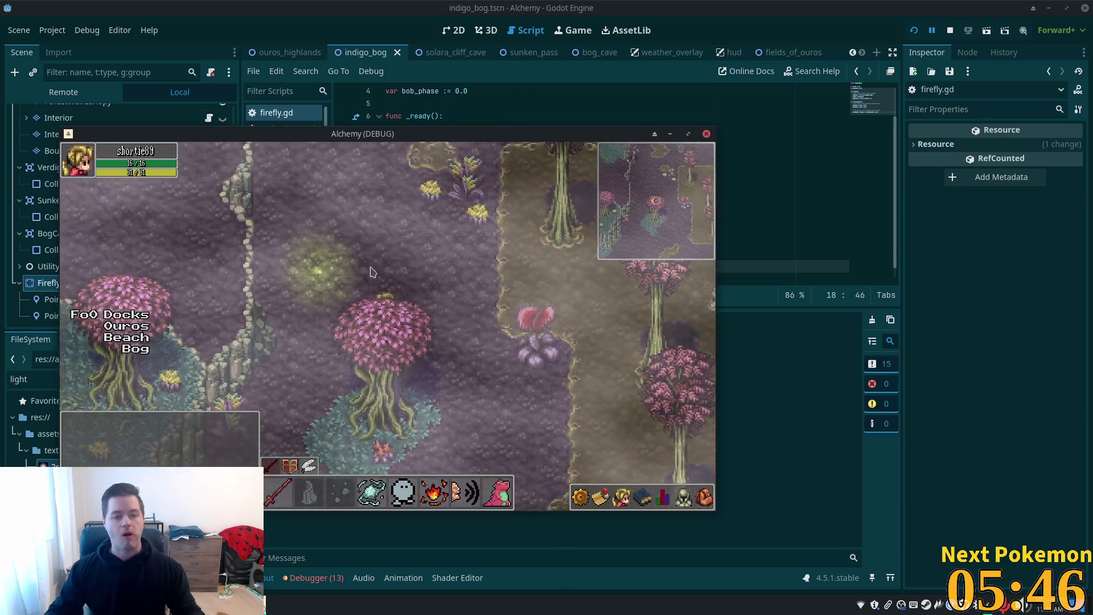
{"action": "key", "text": "Up"}
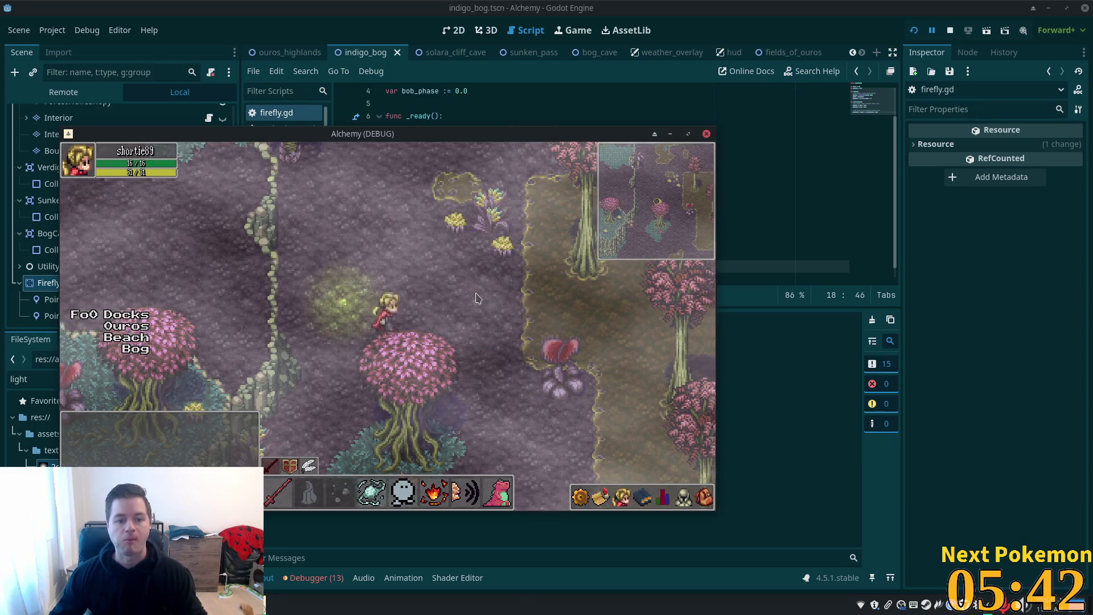
{"action": "key", "text": "alt+Tab"}
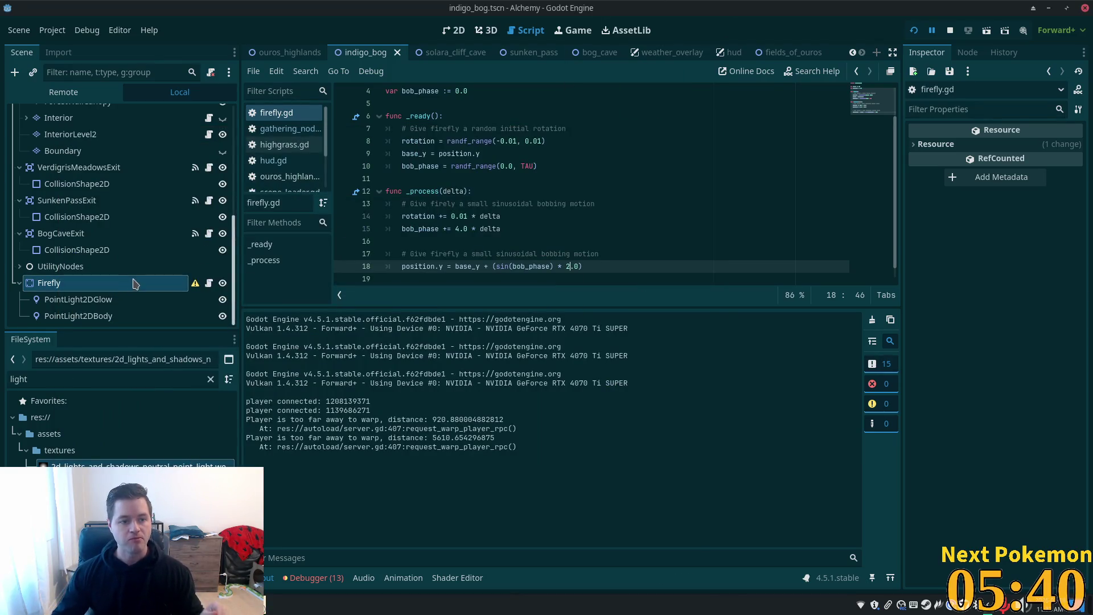
Step: Add blank lines below extends and drag PointLight2DGlow in as an onready reference
{"action": "left_click", "coordinate": [83, 300]}
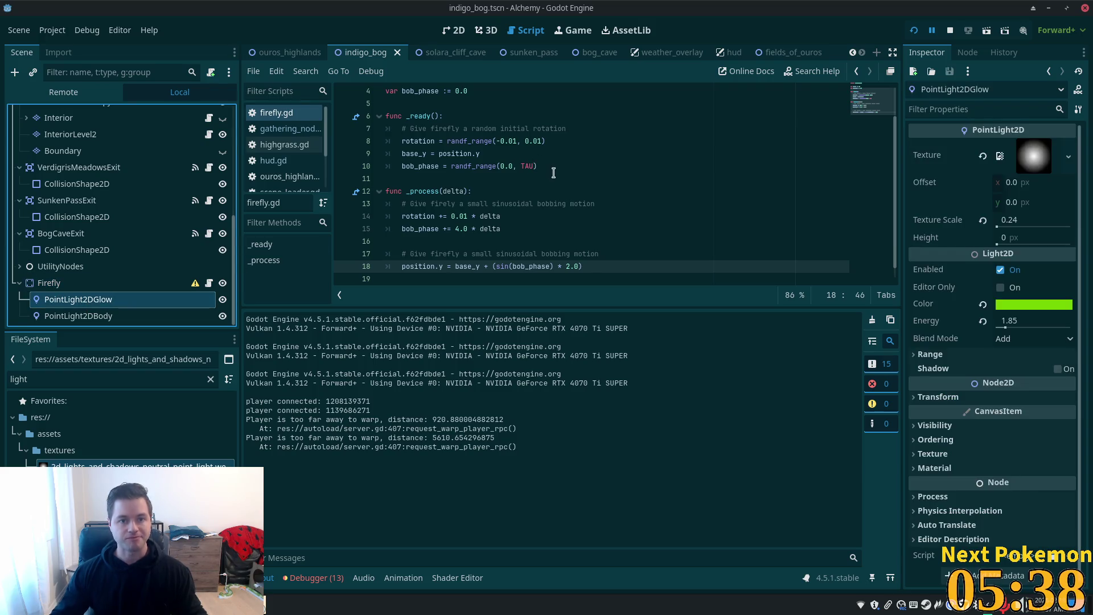
{"action": "scroll", "coordinate": [569, 171], "scroll_direction": "up", "scroll_amount": 1}
{"action": "left_click", "coordinate": [404, 102]}
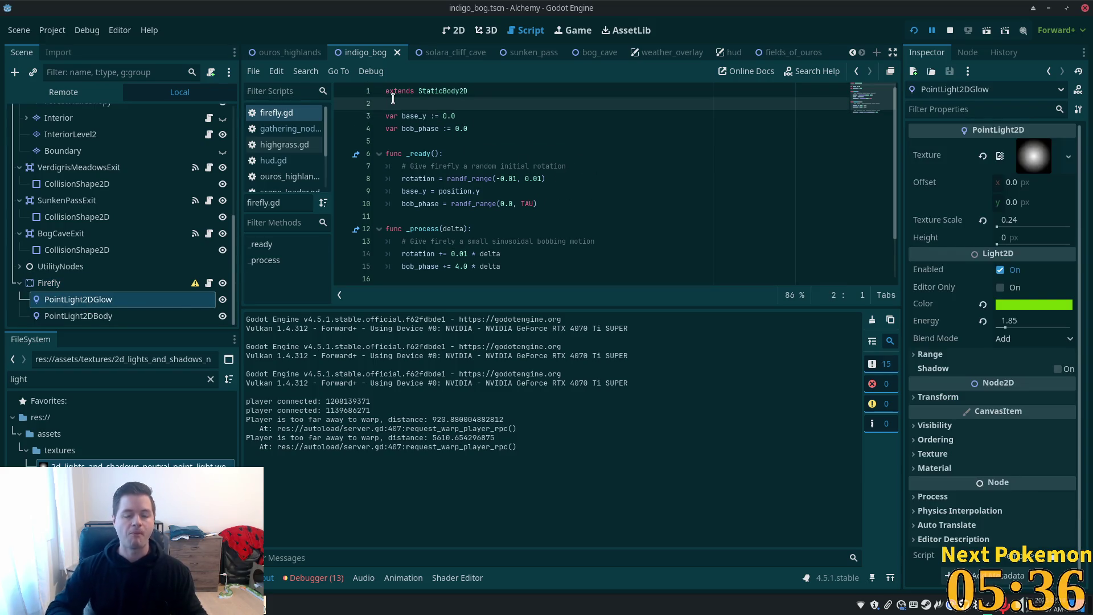
{"action": "key", "text": "Return"}
{"action": "key", "text": "Return"}
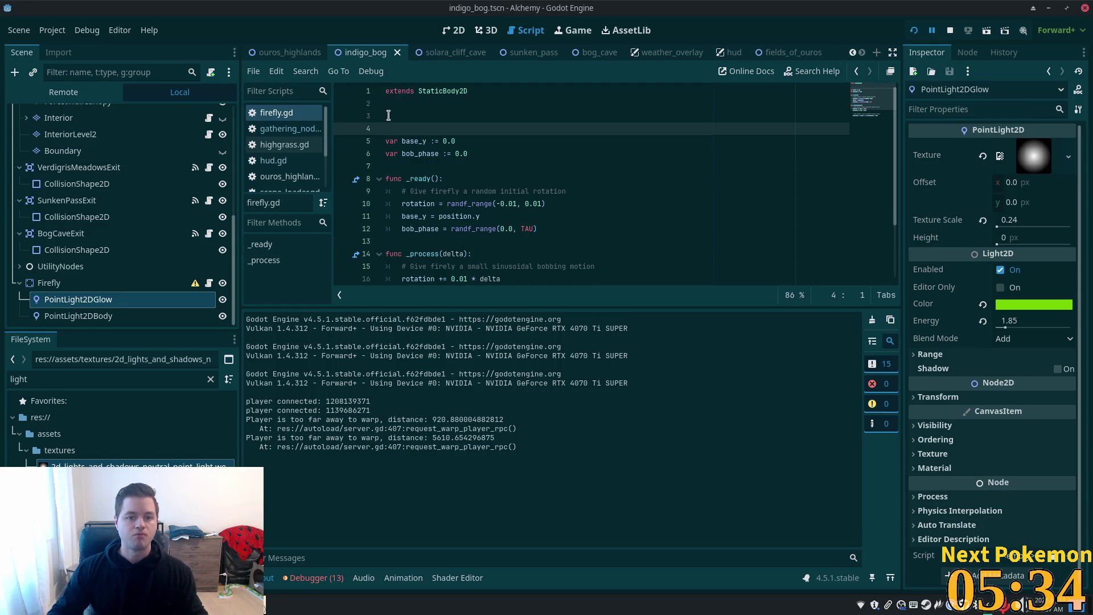
{"action": "left_click", "coordinate": [388, 116]}
{"action": "mouse_move", "coordinate": [78, 299]}
{"action": "left_mouse_down"}
{"action": "mouse_move", "coordinate": [415, 113]}
{"action": "mouse_move", "coordinate": [79, 315]}
{"action": "mouse_move", "coordinate": [142, 234]}
{"action": "mouse_move", "coordinate": [392, 136]}
{"action": "left_mouse_up"}
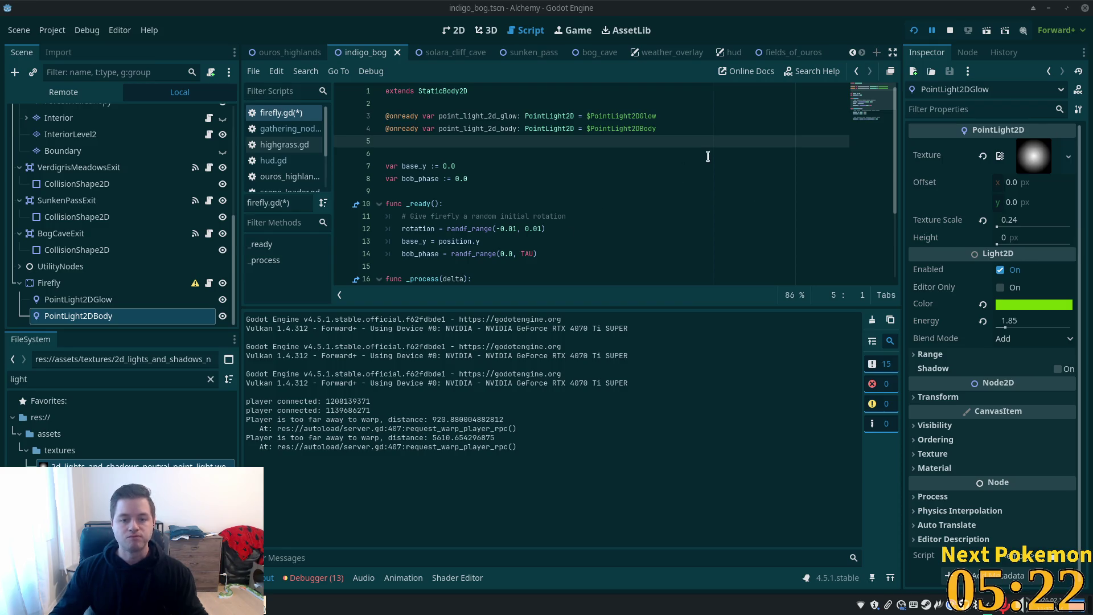
Step: Look over the _ready rotation line and the _process bobbing formula on line 22, then switch to Cursor
{"action": "left_click", "coordinate": [464, 229]}
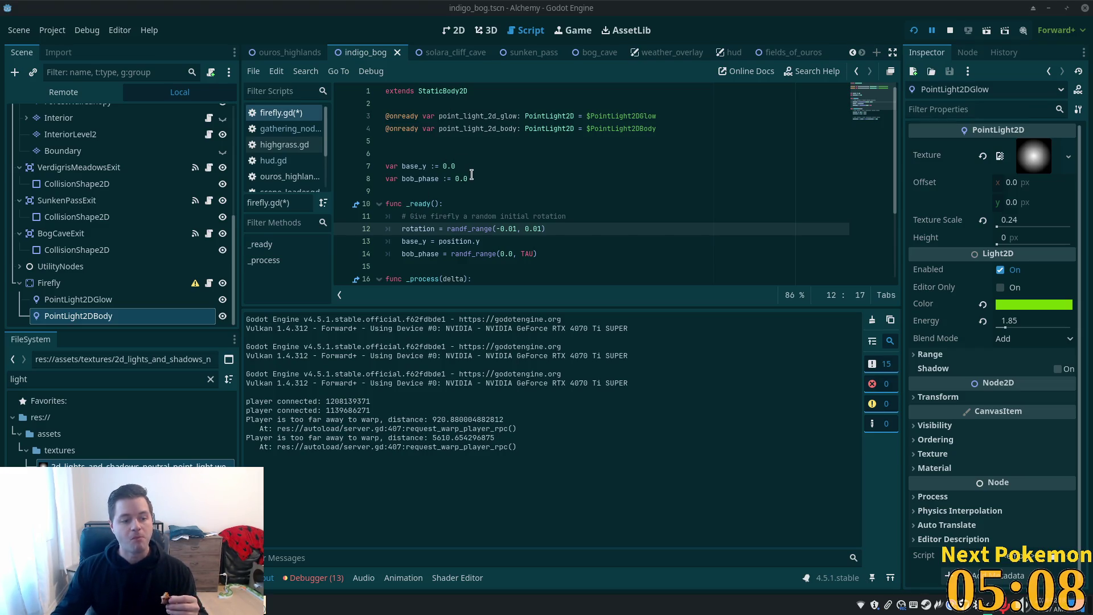
{"action": "left_click", "coordinate": [520, 204]}
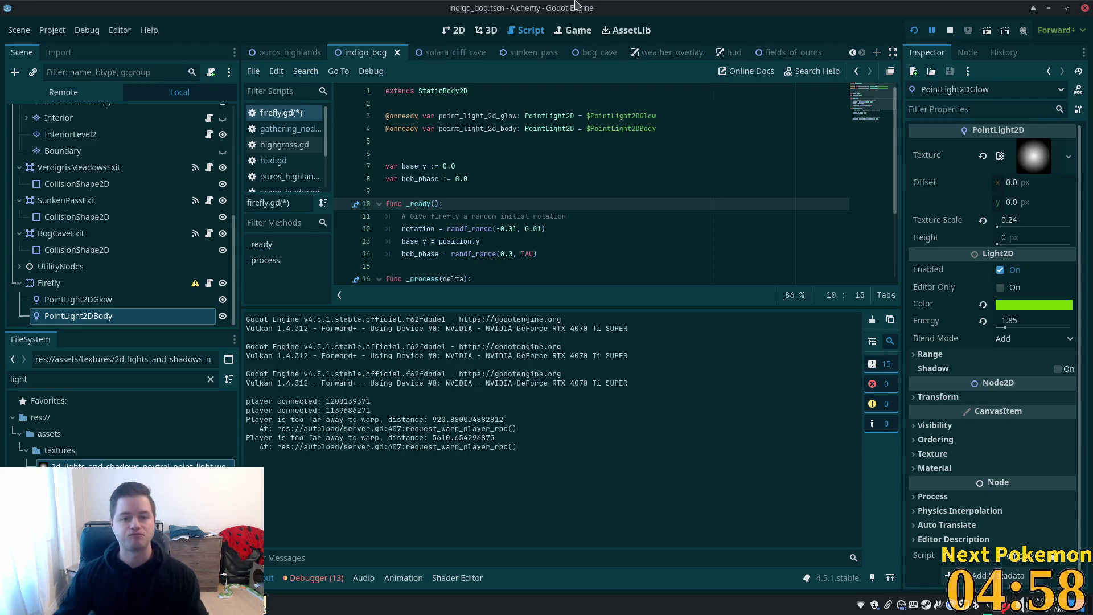
{"action": "scroll", "coordinate": [541, 188], "scroll_direction": "down", "scroll_amount": 3}
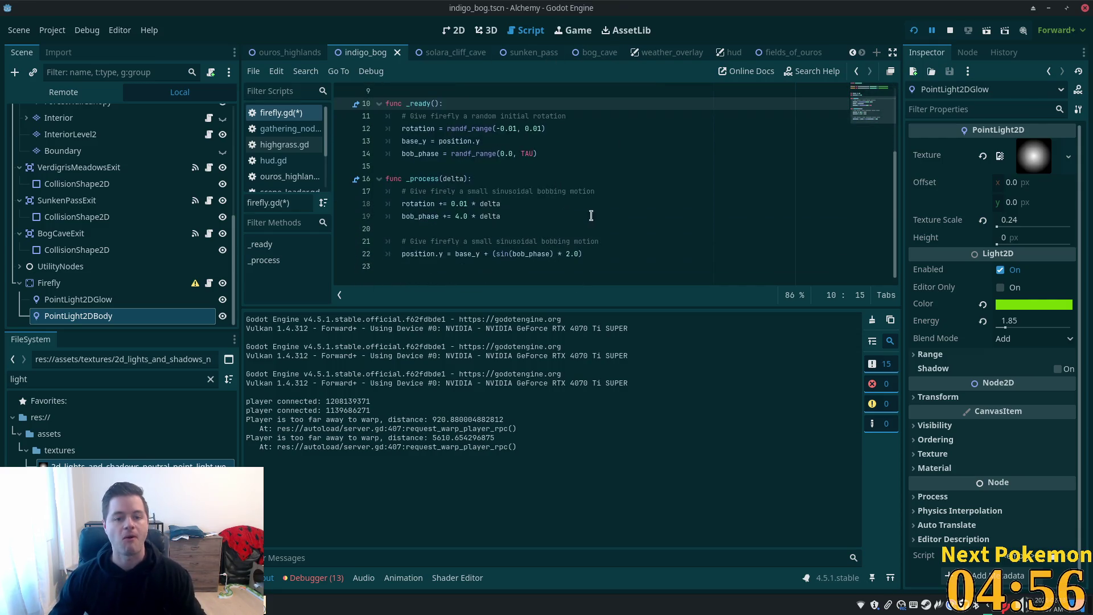
{"action": "scroll", "coordinate": [547, 194], "scroll_direction": "up", "scroll_amount": 3}
{"action": "scroll", "coordinate": [557, 203], "scroll_direction": "down", "scroll_amount": 3}
{"action": "left_click", "coordinate": [593, 225]}
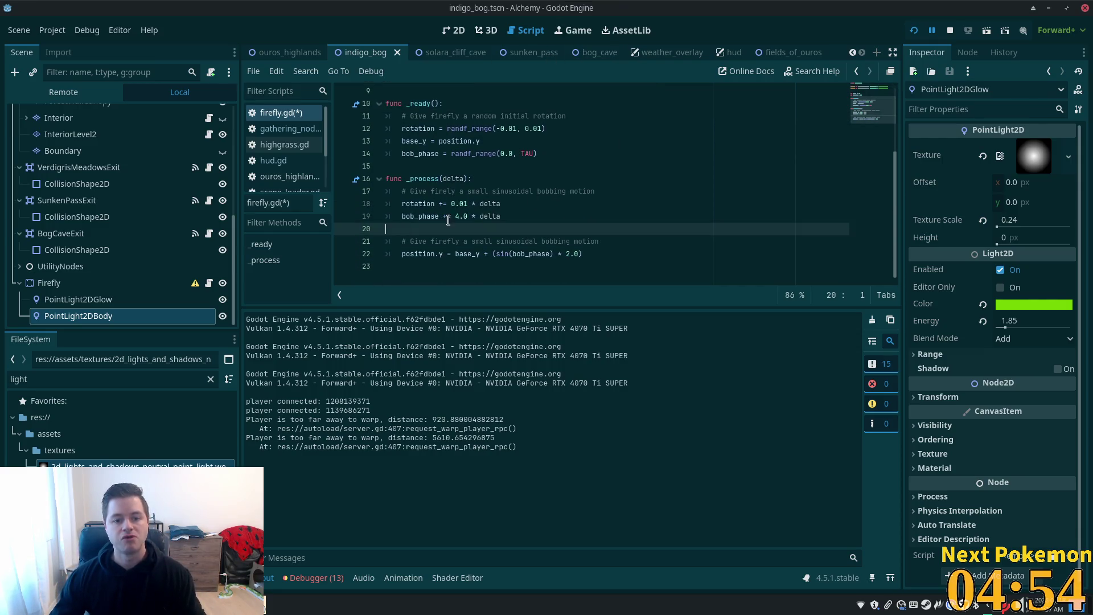
{"action": "left_click", "coordinate": [558, 254]}
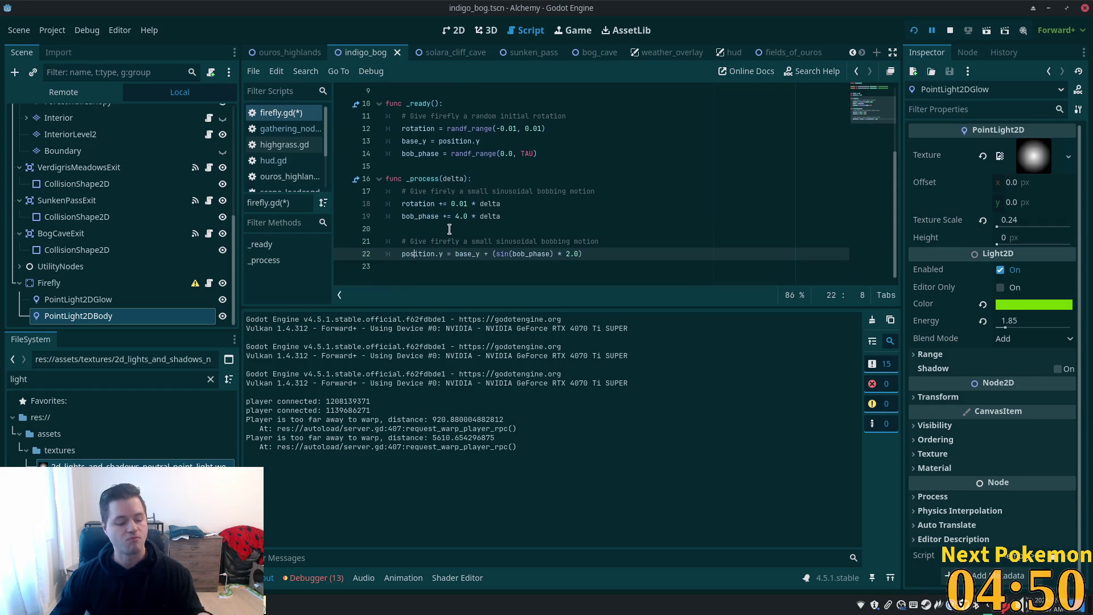
{"action": "key", "text": "alt+Tab"}
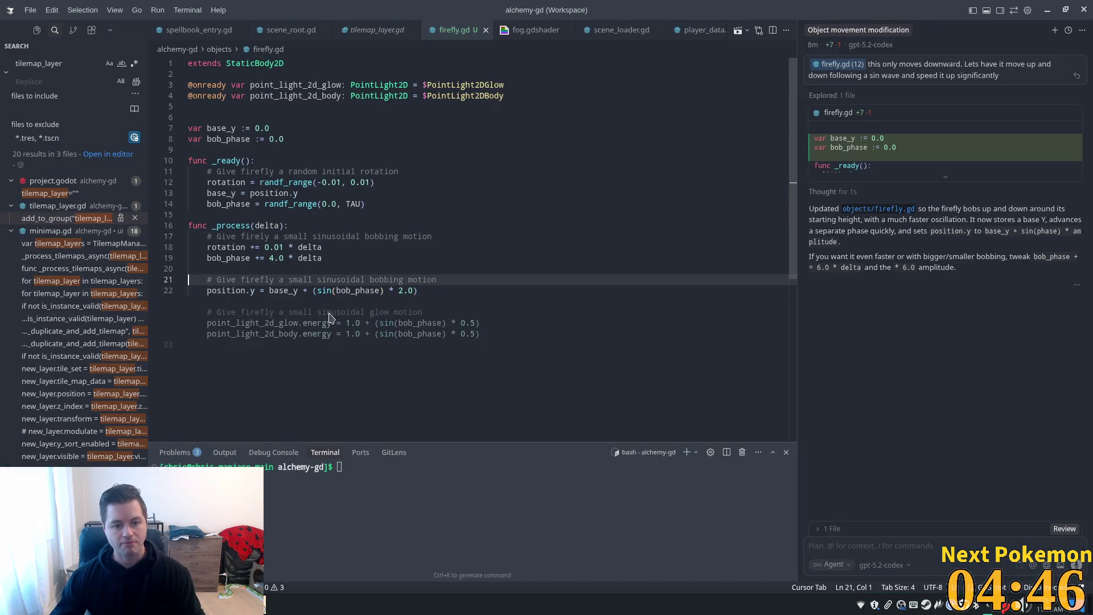
{"action": "key", "text": "Escape"}
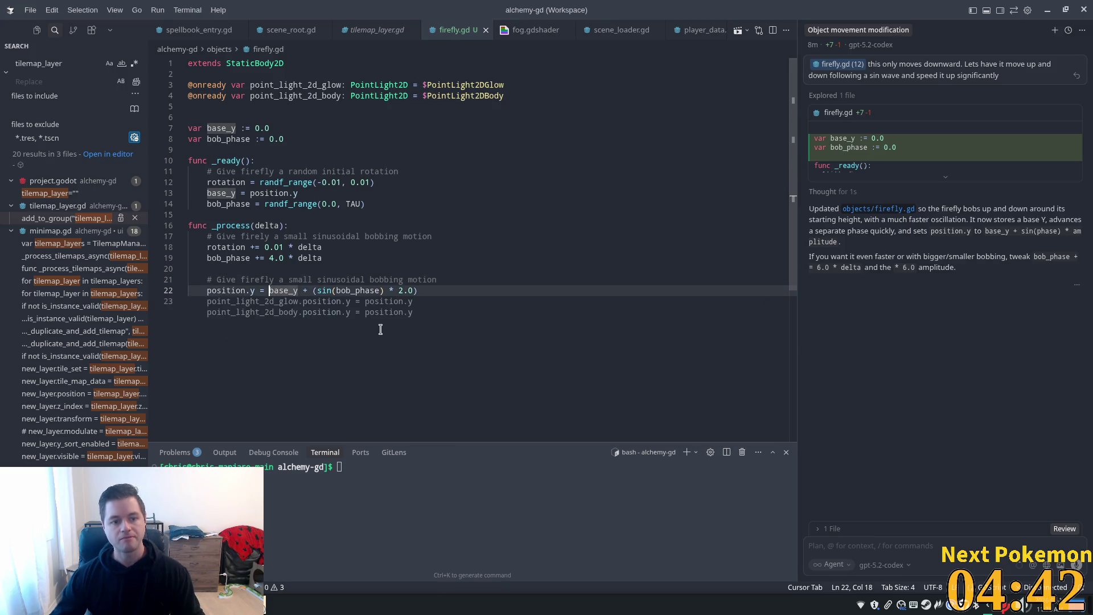
{"action": "left_click", "coordinate": [250, 289]}
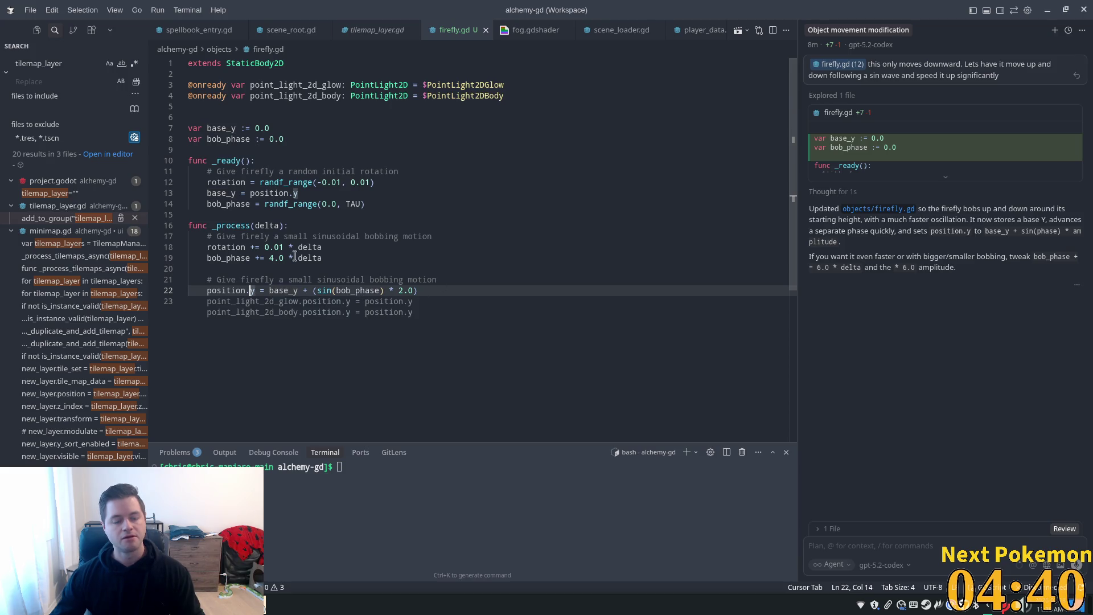
{"action": "scroll", "coordinate": [327, 254], "scroll_direction": "down", "scroll_amount": 2}
{"action": "left_click", "coordinate": [266, 230]}
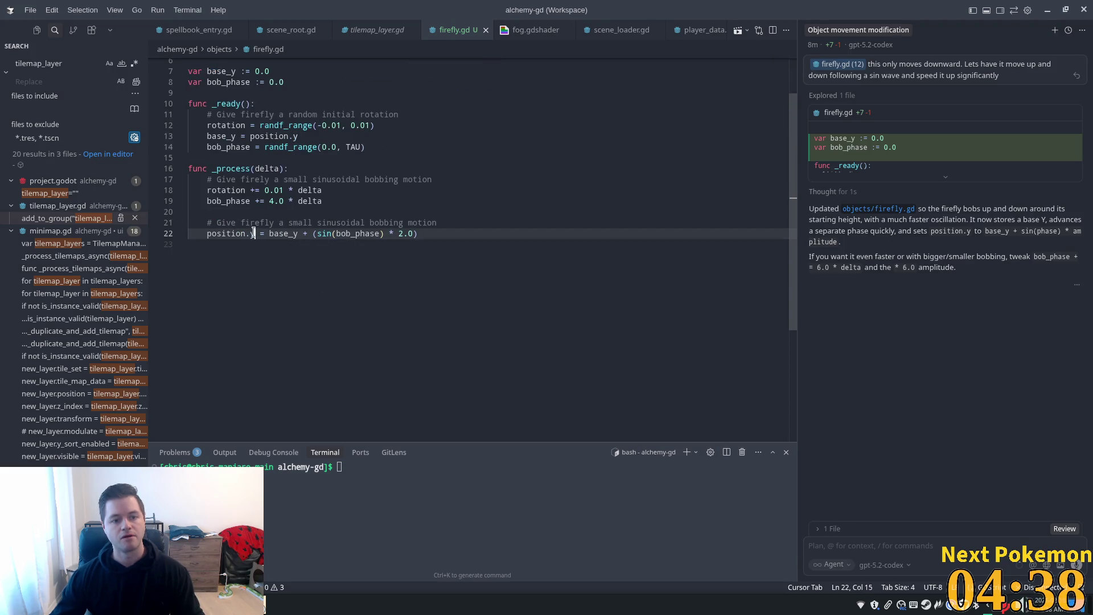
{"action": "scroll", "coordinate": [297, 238], "scroll_direction": "up", "scroll_amount": 2}
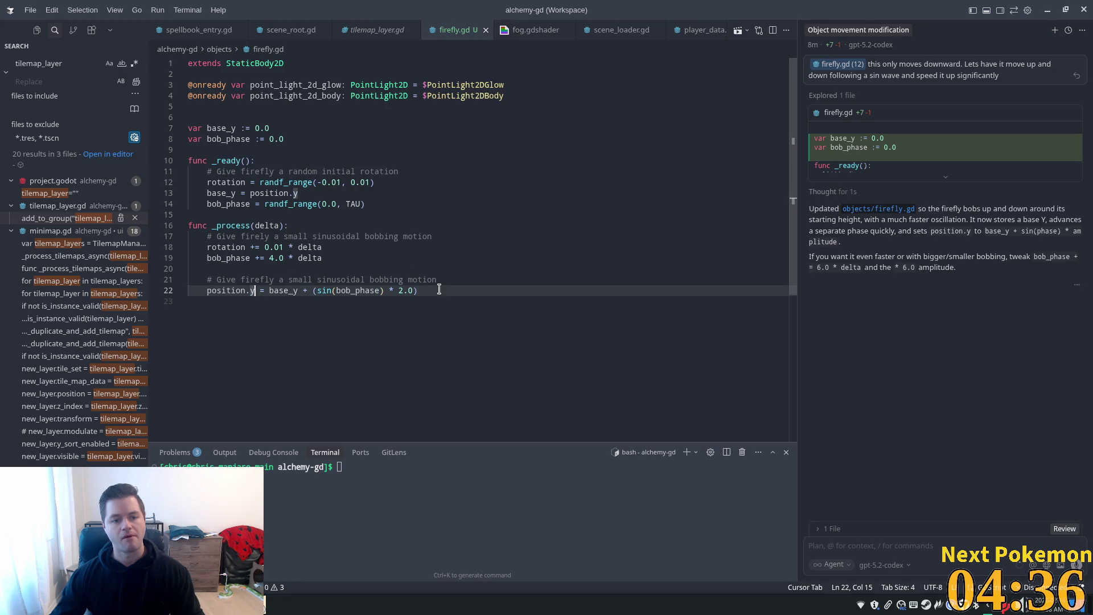
{"action": "left_click", "coordinate": [599, 289]}
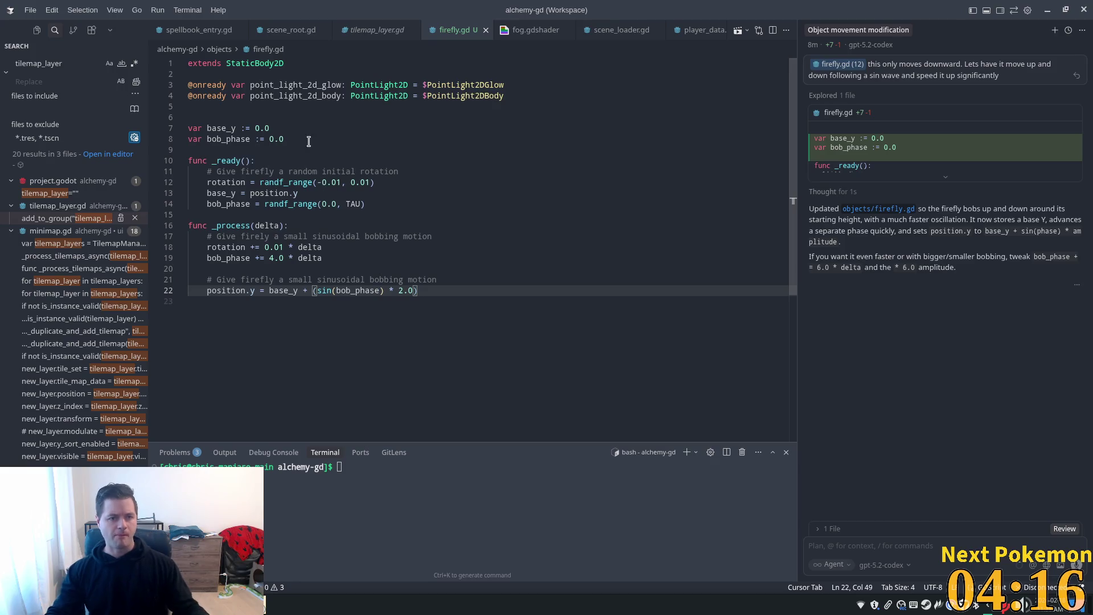
Step: Declare var glow_base_y := 0.0 on line 6 using Cursor's Tab completion
{"action": "left_click", "coordinate": [291, 129]}
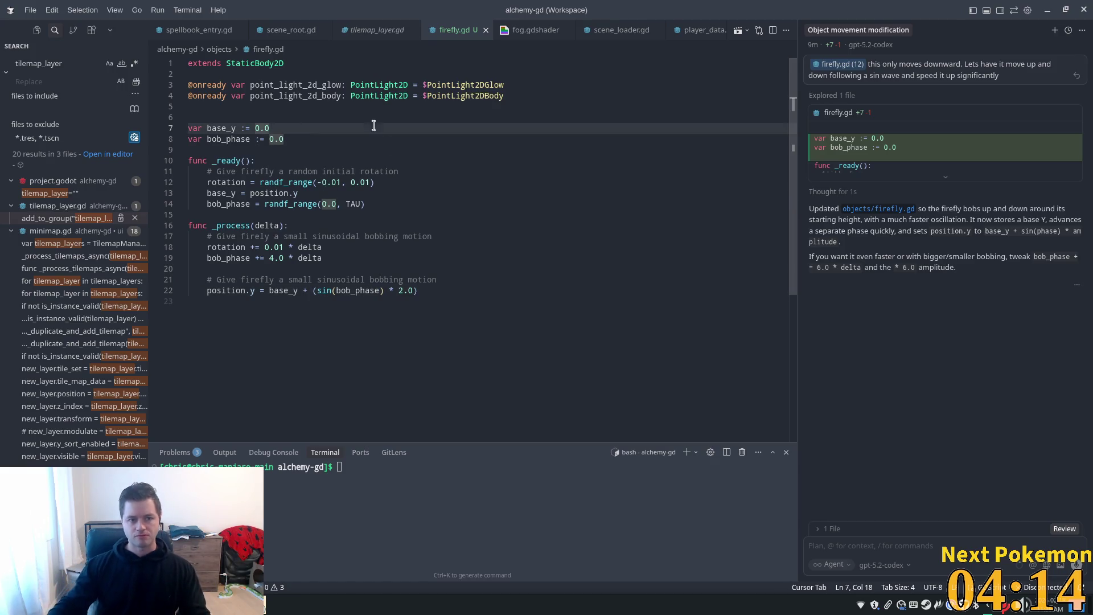
{"action": "left_click", "coordinate": [245, 114]}
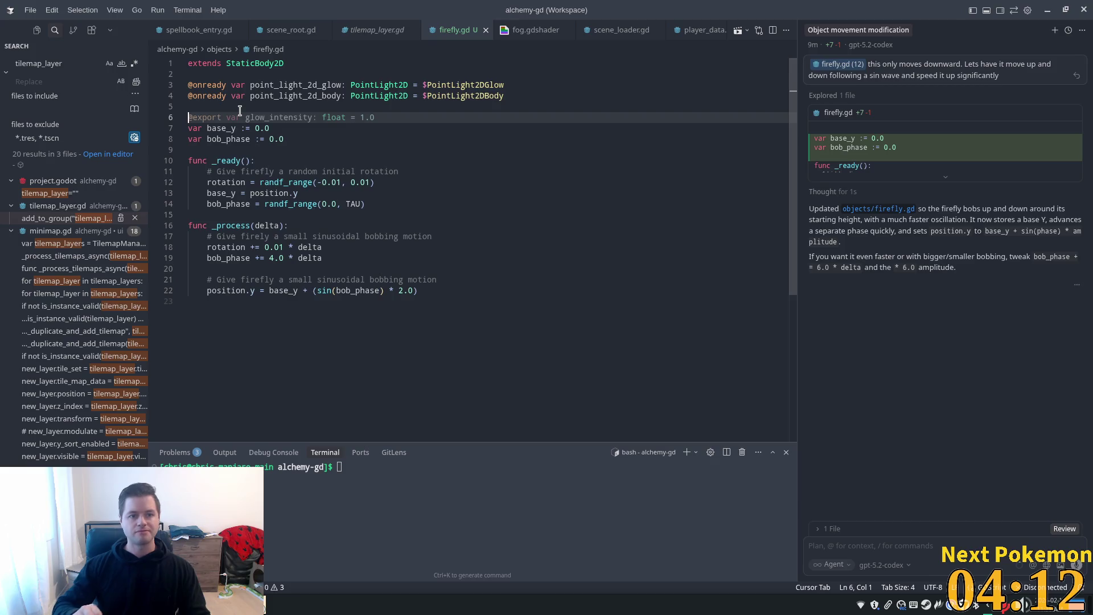
{"action": "double_click", "coordinate": [281, 84]}
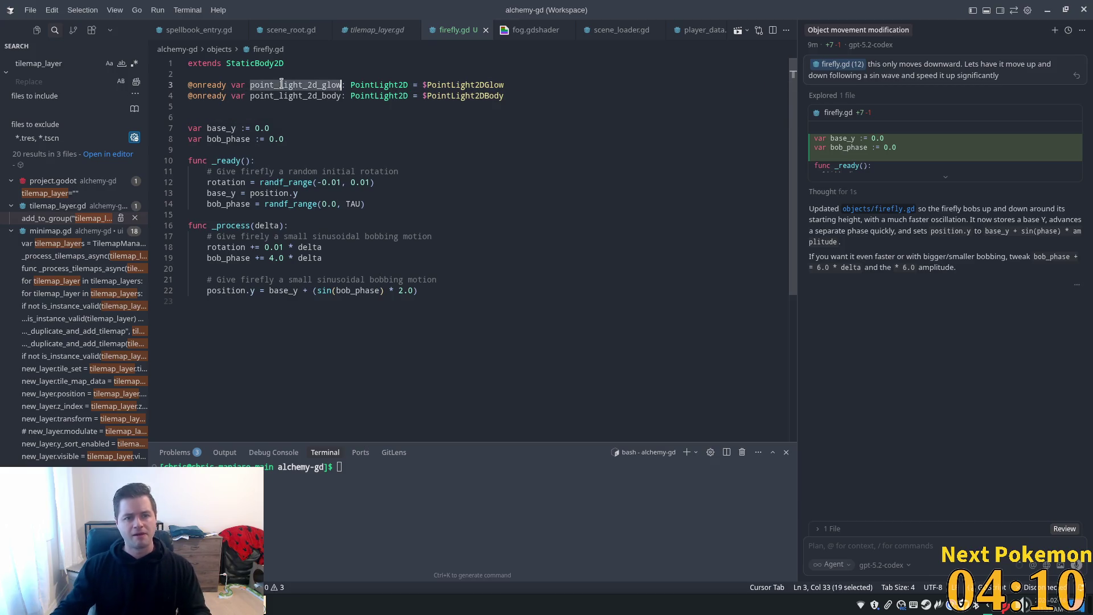
{"action": "left_click", "coordinate": [206, 118]}
{"action": "type", "text": "var glowe"}
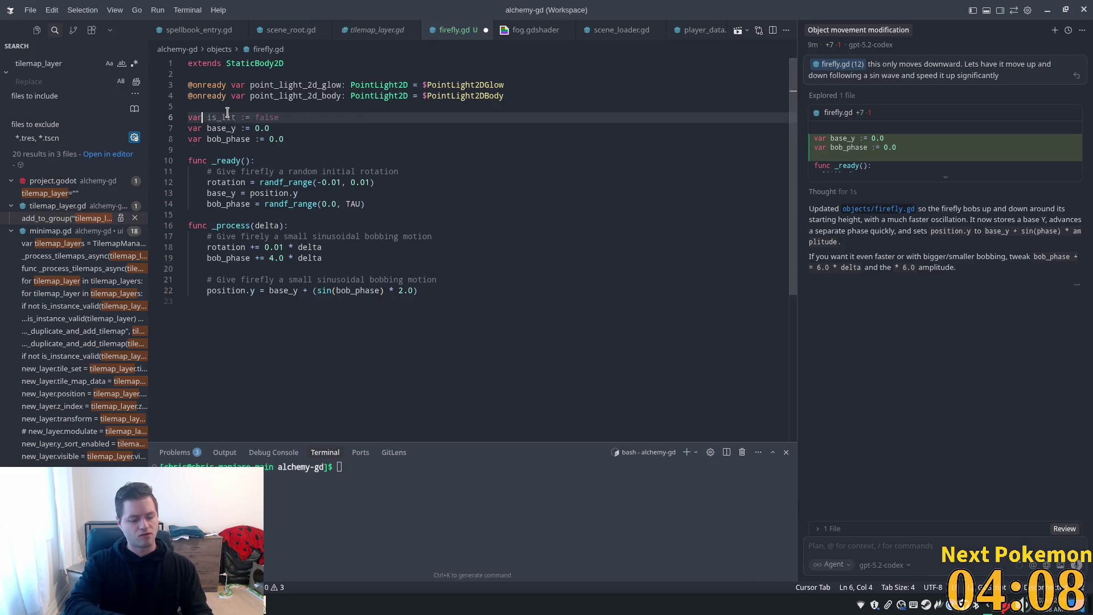
{"action": "key", "text": "BackSpace"}
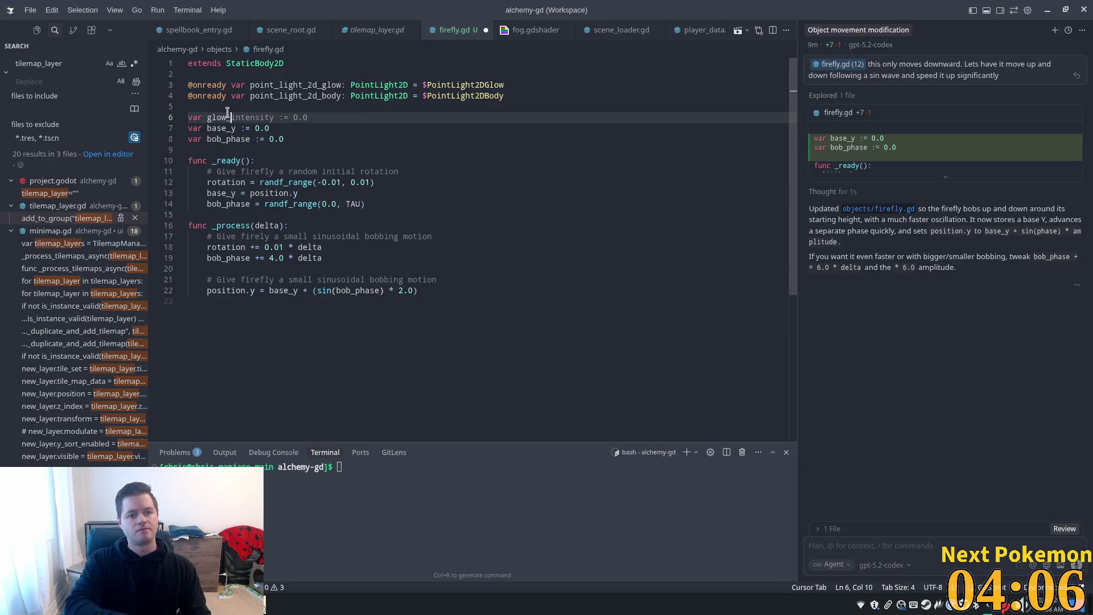
{"action": "type", "text": "base"}
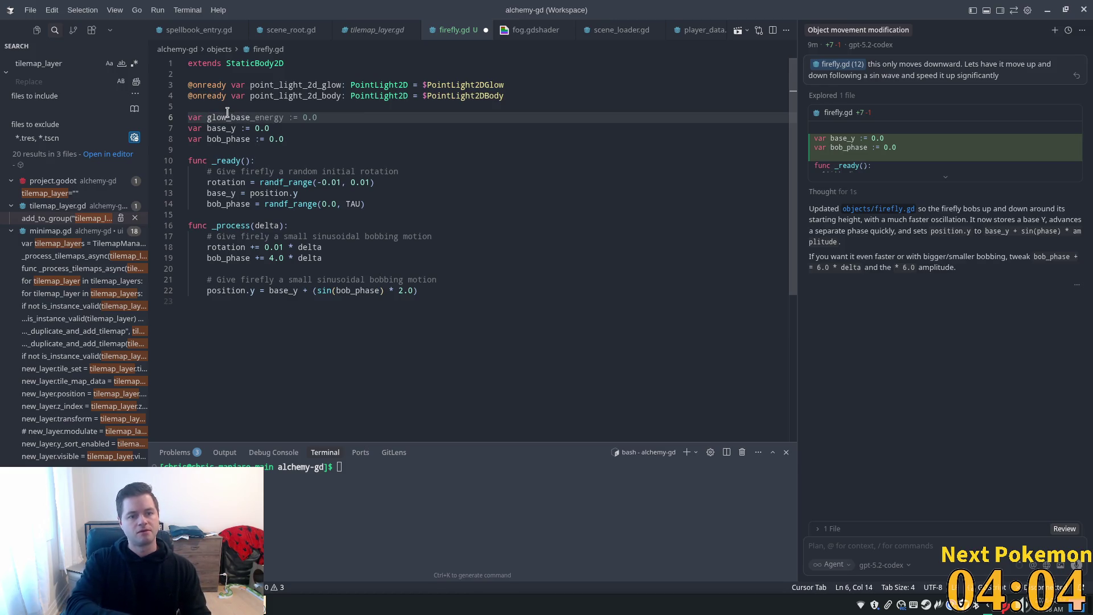
{"action": "type", "text": "_y"}
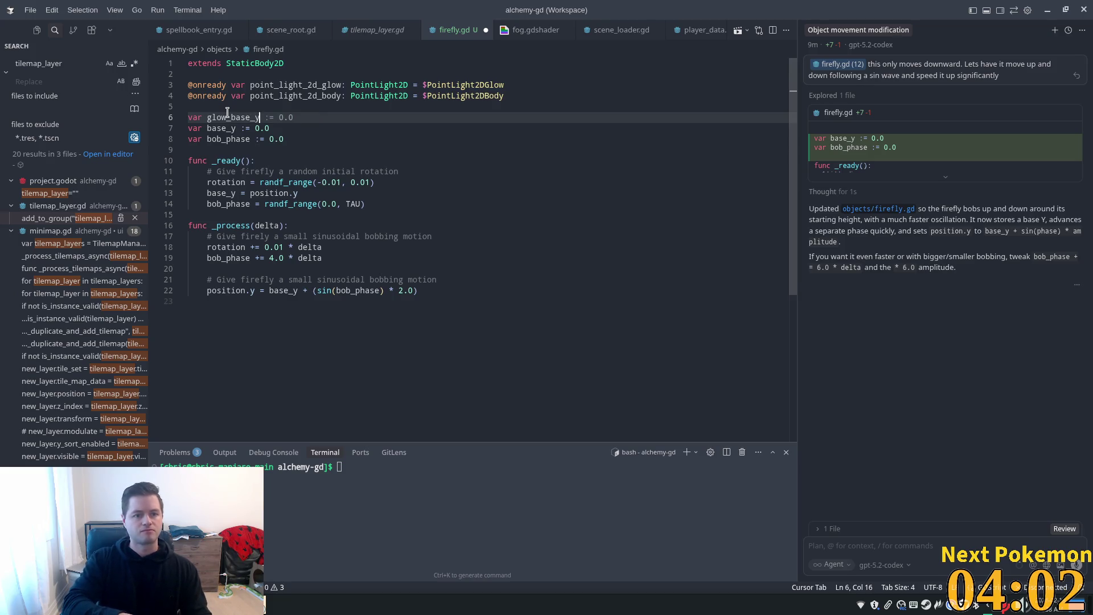
{"action": "key", "text": "Tab"}
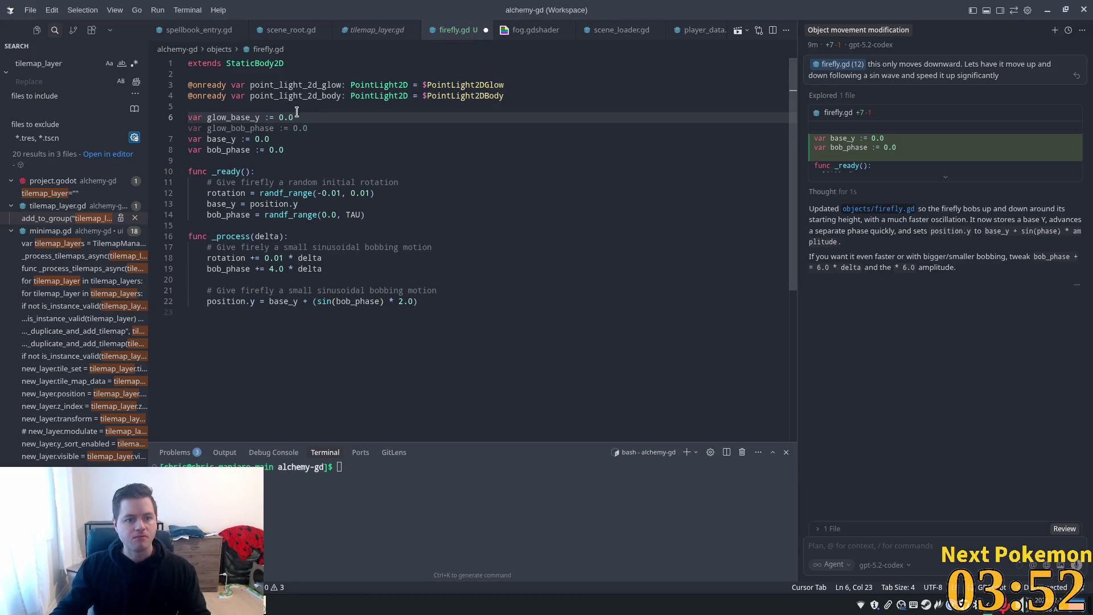
Step: Add var body_base_y := 0.0 on the next line the same way
{"action": "key", "text": "Return"}
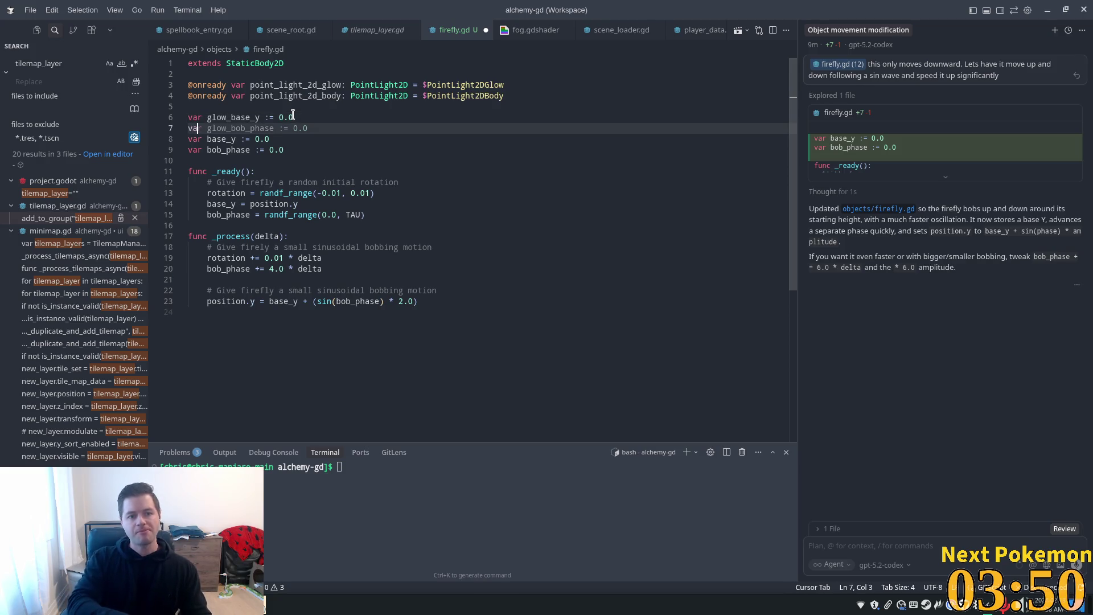
{"action": "type", "text": "r body"}
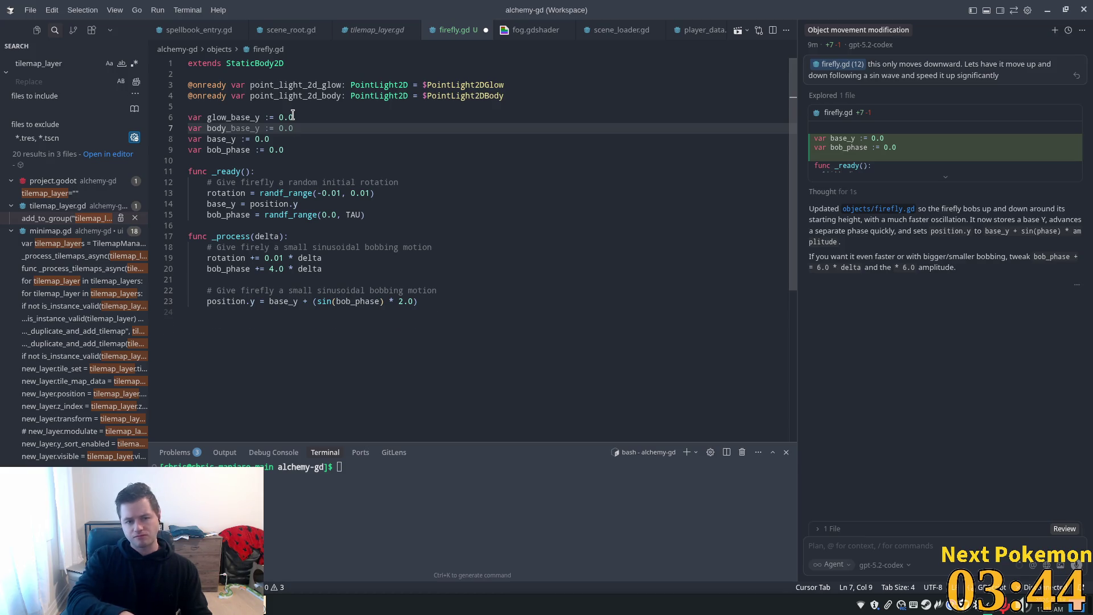
{"action": "key", "text": "Tab"}
{"action": "key", "text": "Tab"}
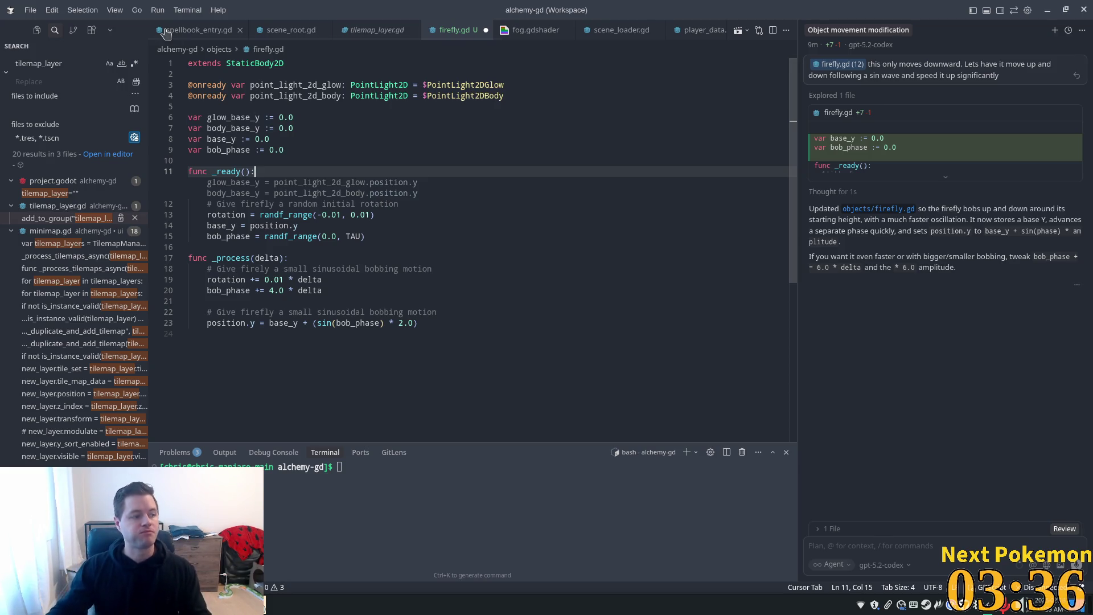
{"action": "left_click", "coordinate": [336, 236]}
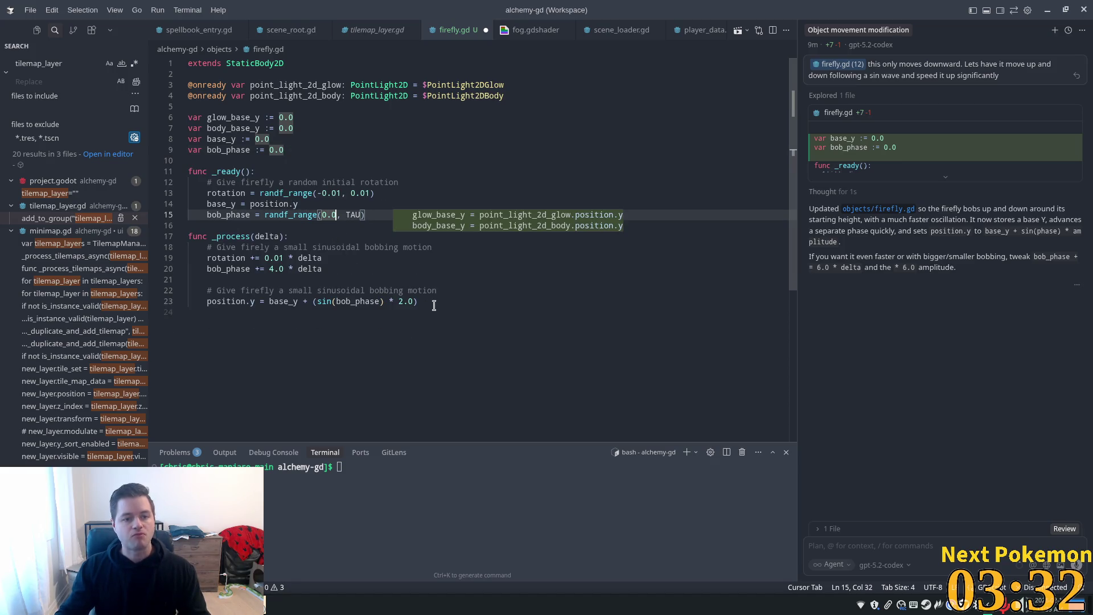
Step: Store glow_base_y and body_base_y from the lights' positions in _ready and comment out position.y bobbing
{"action": "key", "text": "Tab"}
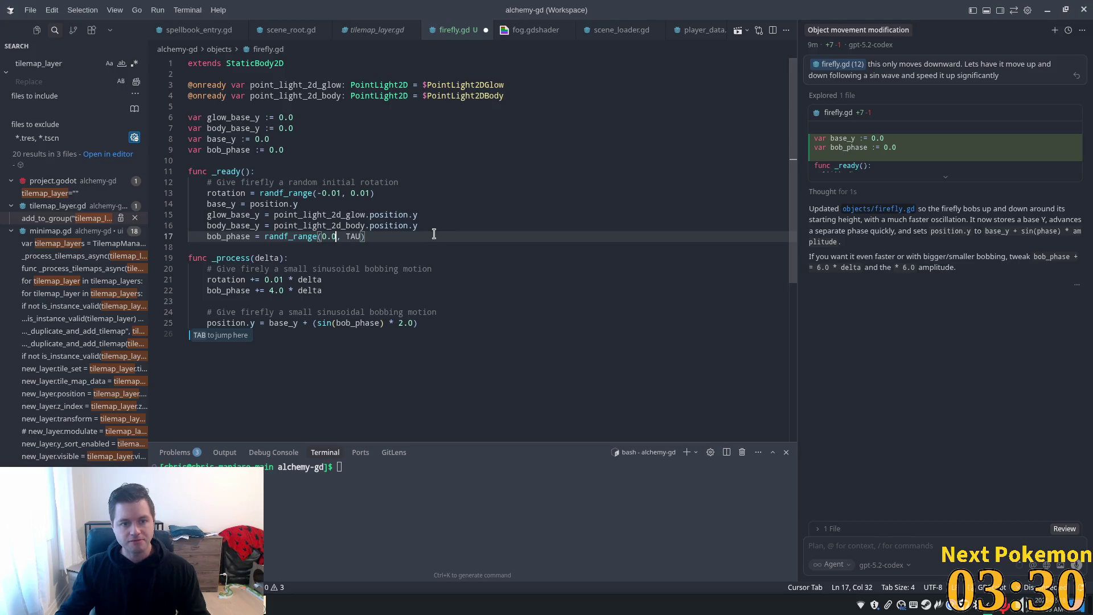
{"action": "left_click", "coordinate": [405, 190]}
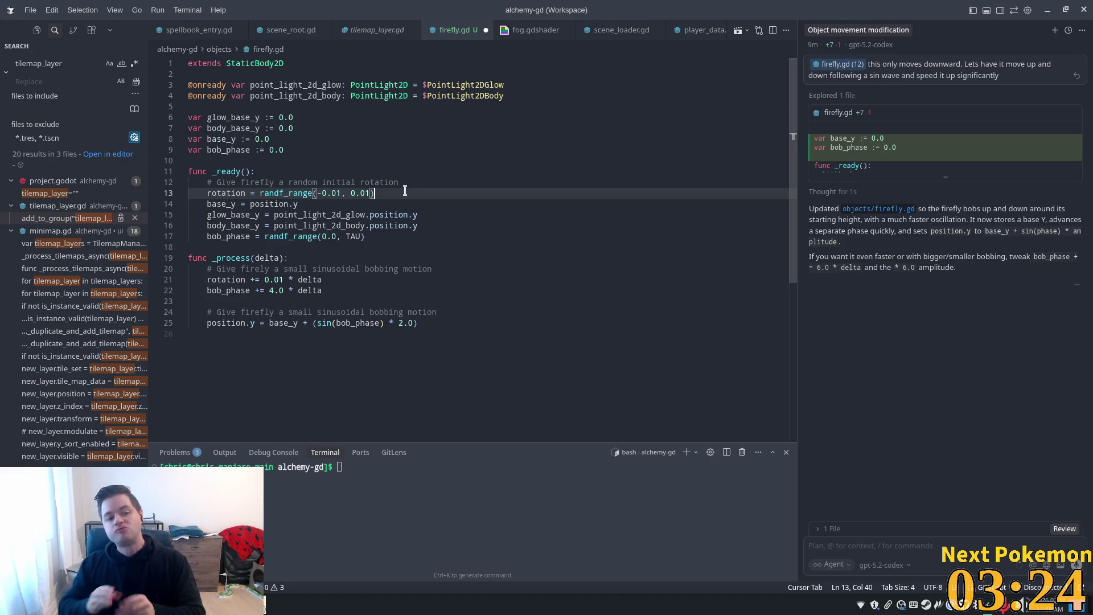
{"action": "left_click", "coordinate": [207, 323]}
{"action": "type", "text": "#"}
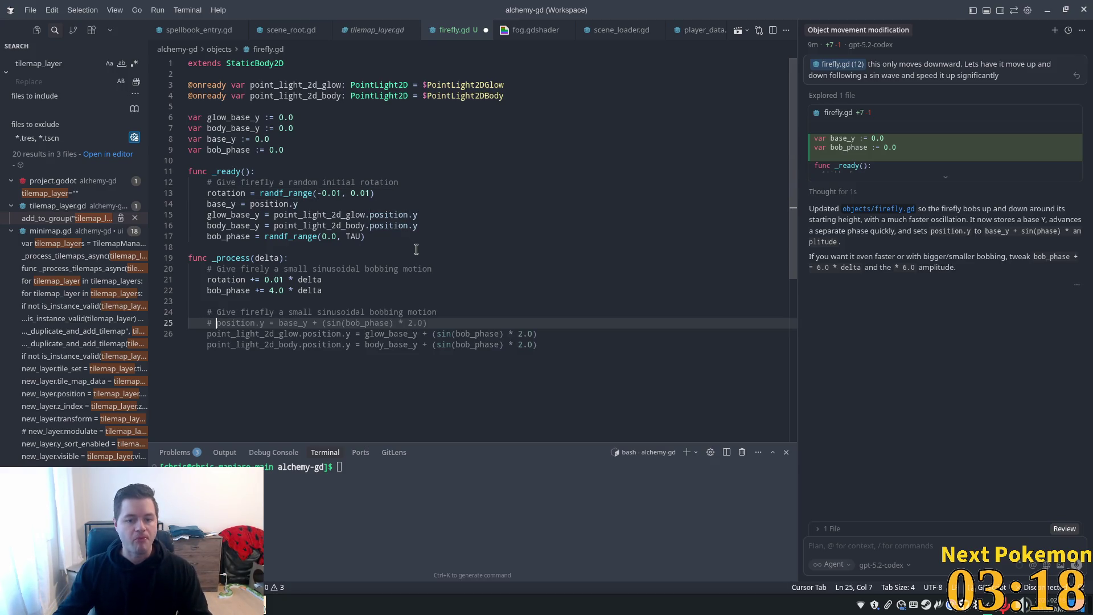
Step: Accept the per-light bobbing lines in _process, save firefly.gd, and return to Godot
{"action": "key", "text": "Tab"}
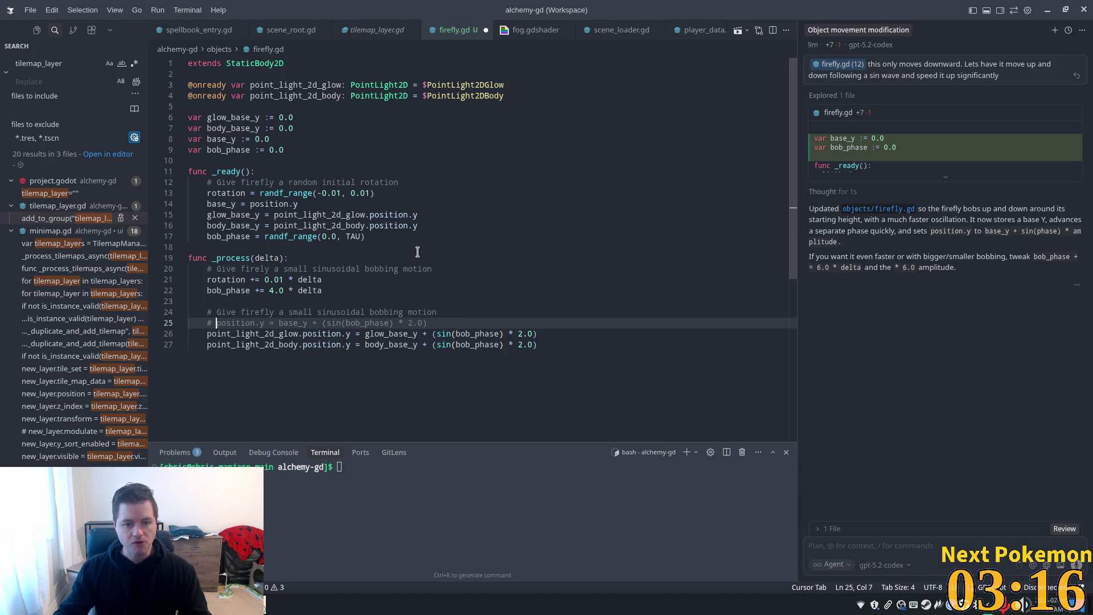
{"action": "left_click", "coordinate": [441, 279]}
{"action": "key", "text": "ctrl+s"}
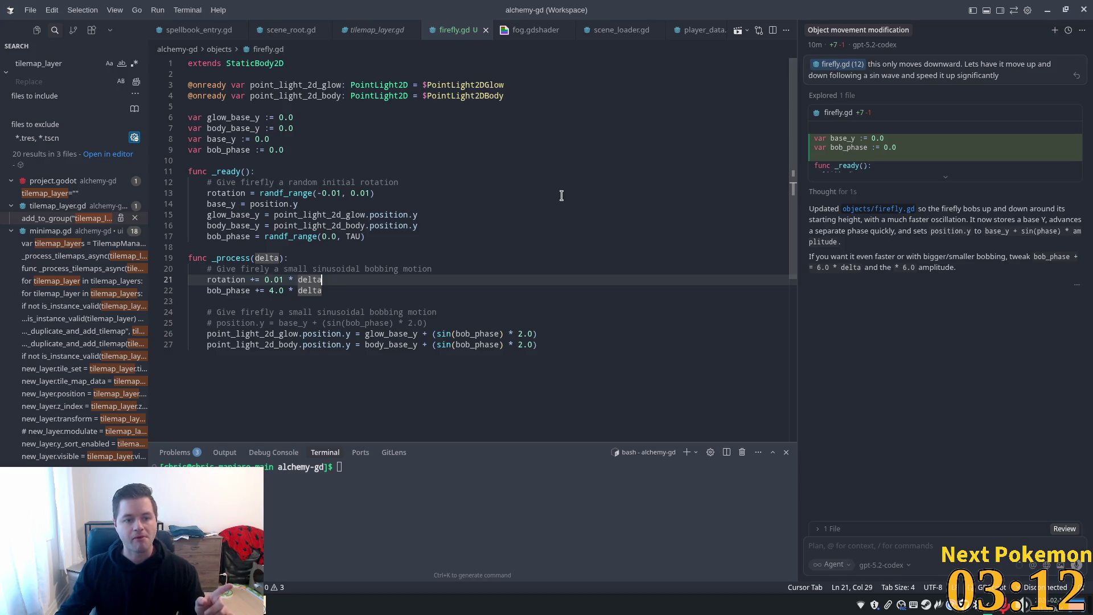
{"action": "key", "text": "alt+Tab"}
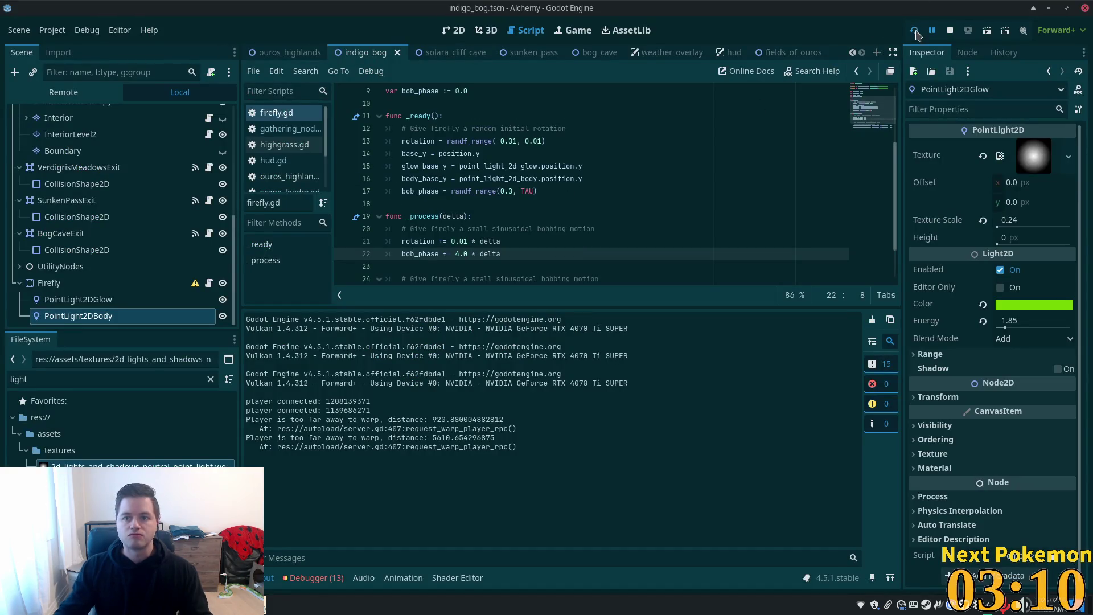
Step: Run the project to watch the firefly, then return to firefly.gd in the editor
{"action": "left_click", "coordinate": [914, 31]}
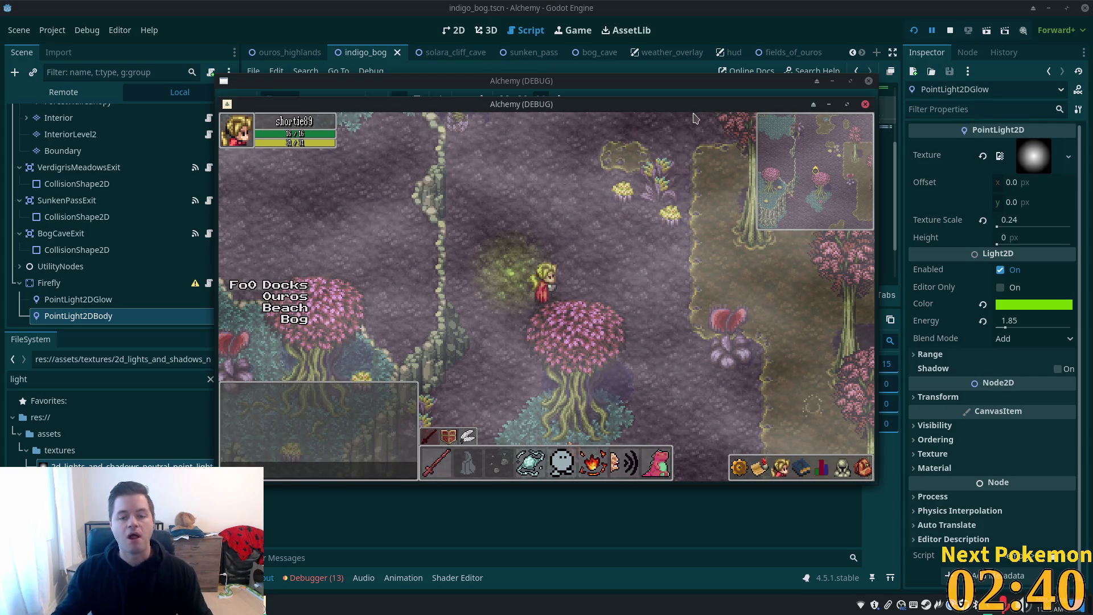
{"action": "left_click", "coordinate": [268, 131]}
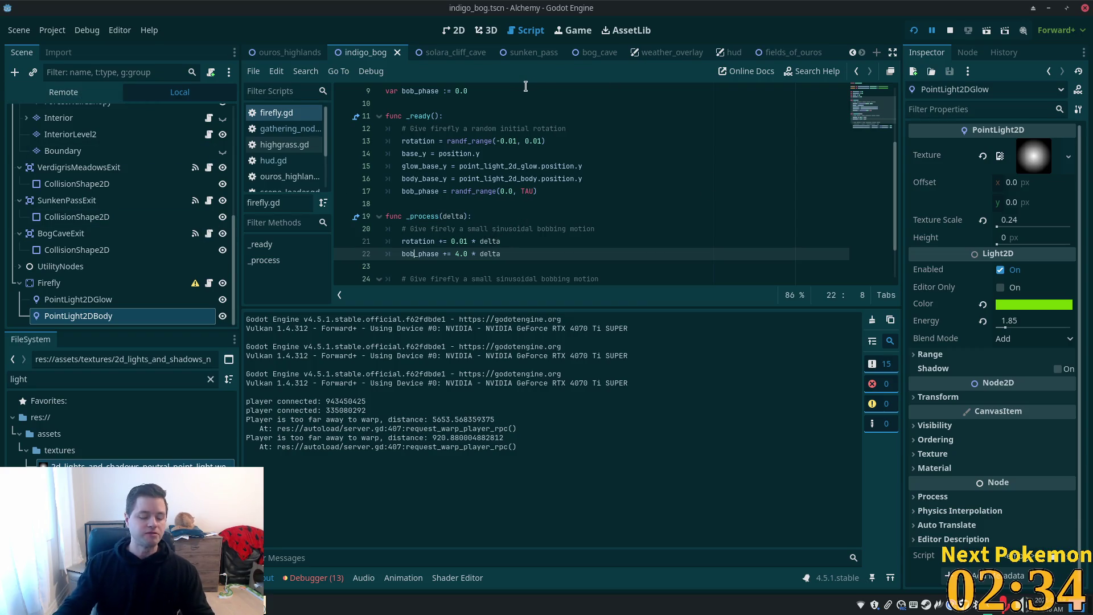
Step: Open cow.tscn via the quick file search for 'cow' and show its script
{"action": "key", "text": "ctrl+o"}
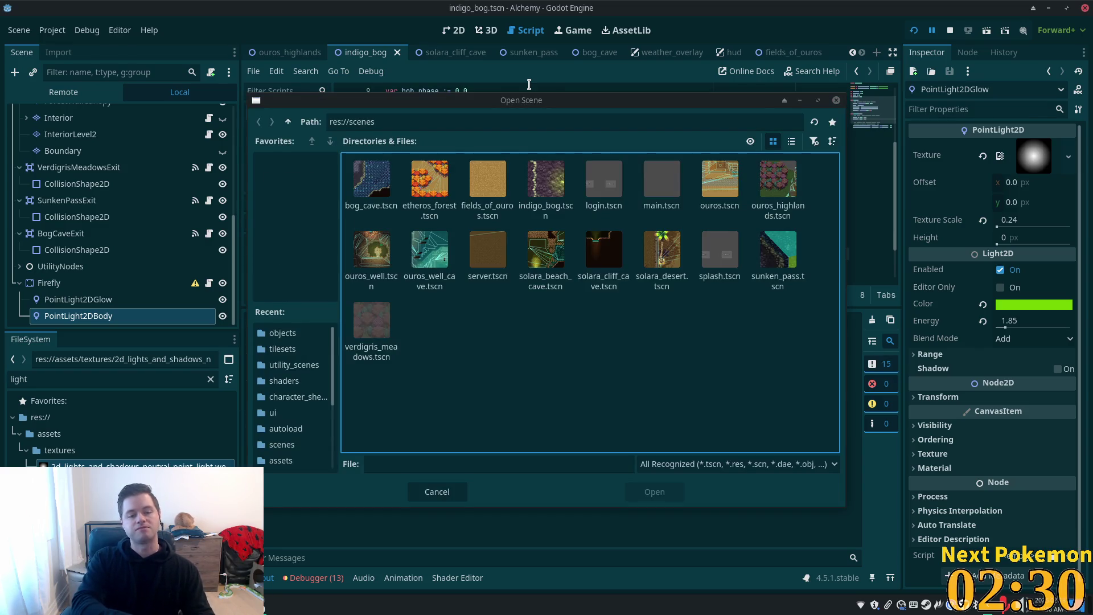
{"action": "left_click", "coordinate": [836, 100]}
{"action": "key", "text": "shift+alt+o"}
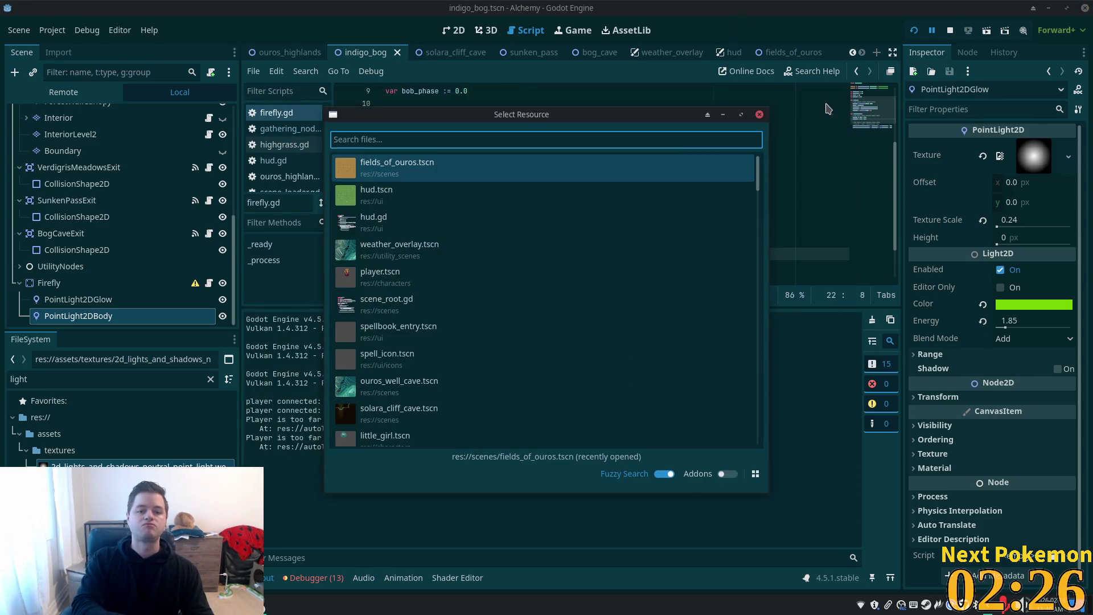
{"action": "type", "text": "cow"}
{"action": "key", "text": "Return"}
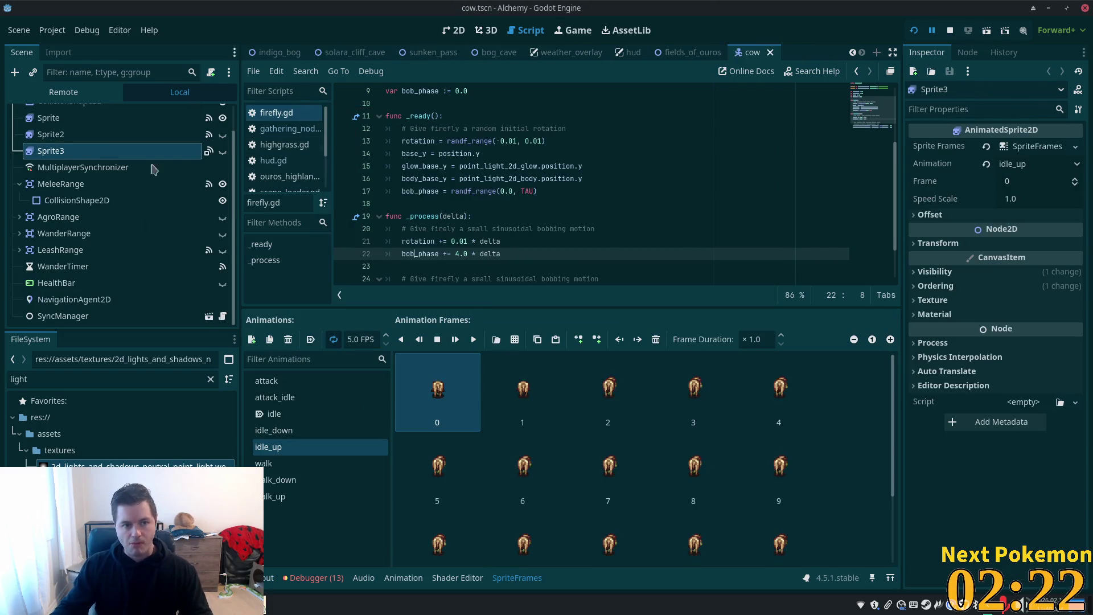
{"action": "scroll", "coordinate": [220, 114], "scroll_direction": "up", "scroll_amount": 2}
{"action": "left_click", "coordinate": [210, 113]}
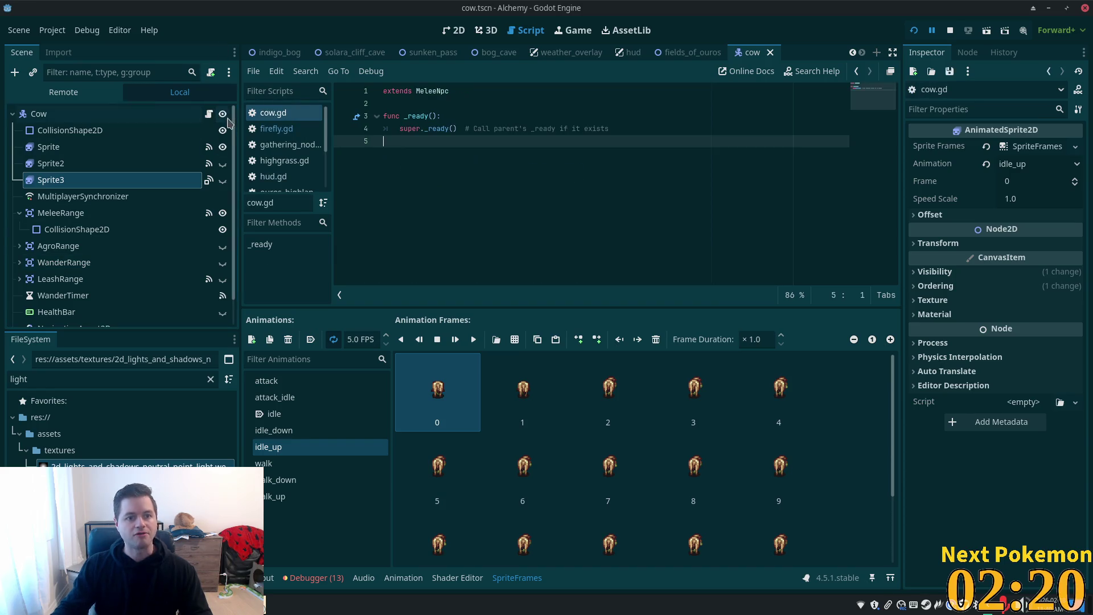
Step: Follow the parent classes MeleeNpc, CombatNpc and Npc up to npc.gd's _ready
{"action": "left_click", "coordinate": [436, 91]}
{"action": "left_click", "coordinate": [436, 91], "text": "ctrl"}
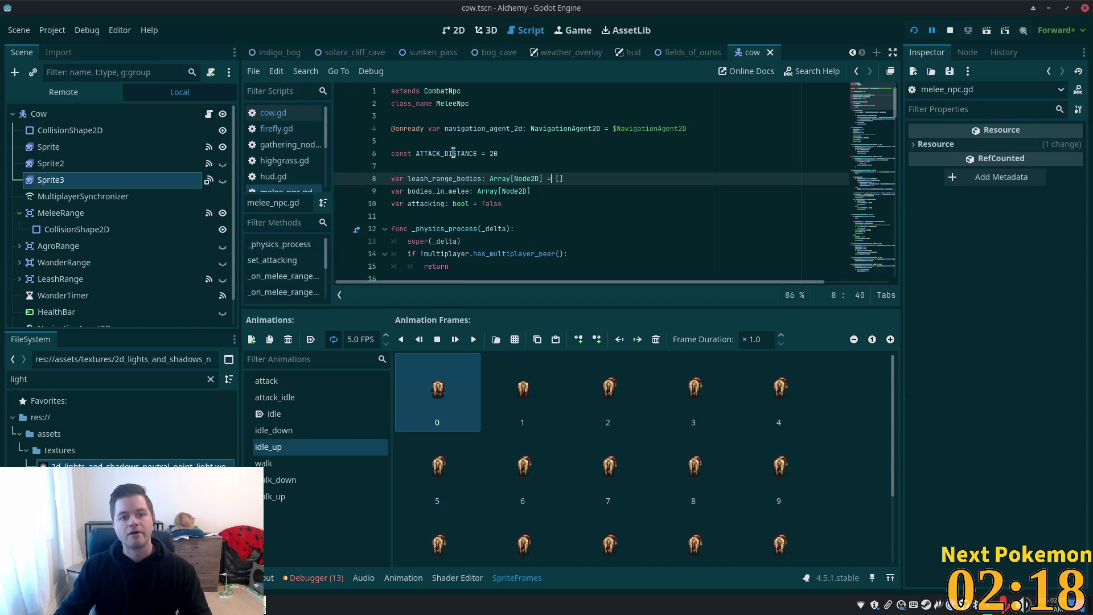
{"action": "left_click", "coordinate": [446, 104]}
{"action": "left_click", "coordinate": [442, 91], "text": "ctrl"}
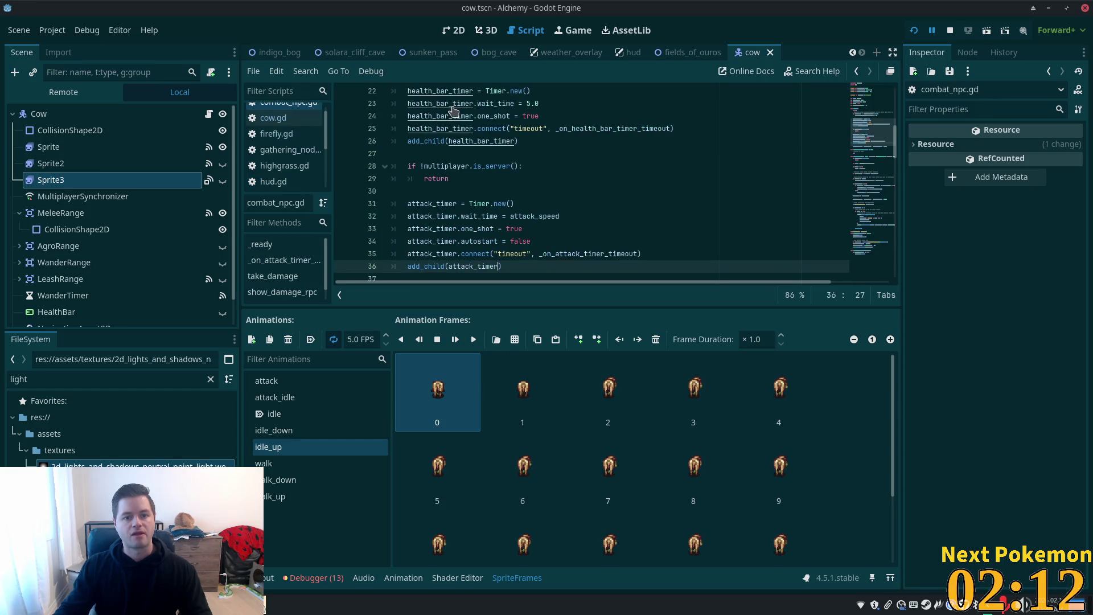
{"action": "scroll", "coordinate": [456, 112], "scroll_direction": "up", "scroll_amount": 7}
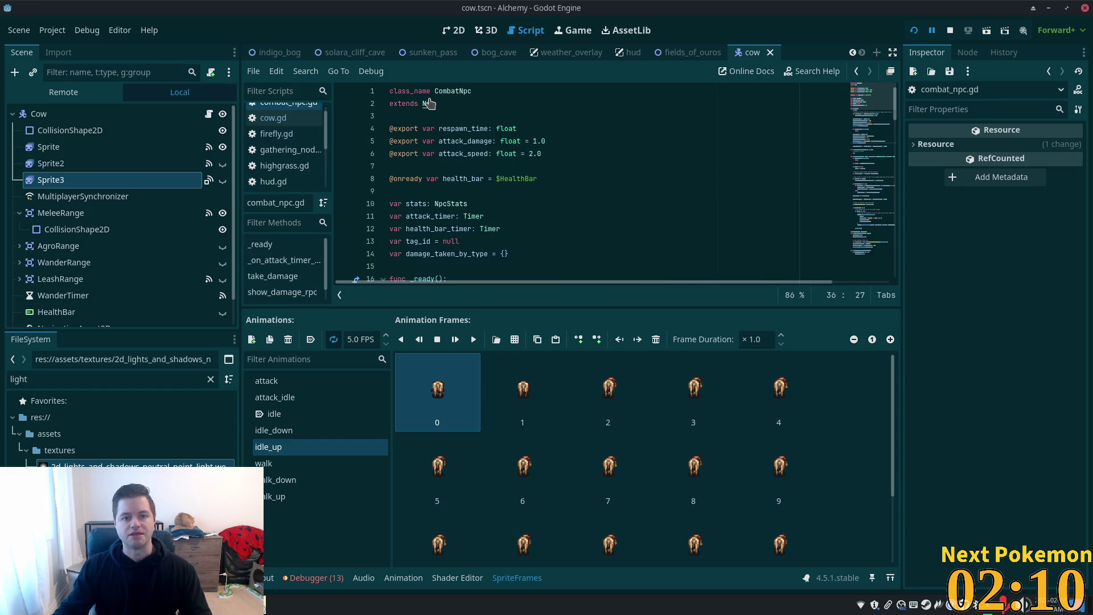
{"action": "left_click", "coordinate": [429, 103], "text": "ctrl"}
{"action": "scroll", "coordinate": [602, 208], "scroll_direction": "down", "scroll_amount": 9}
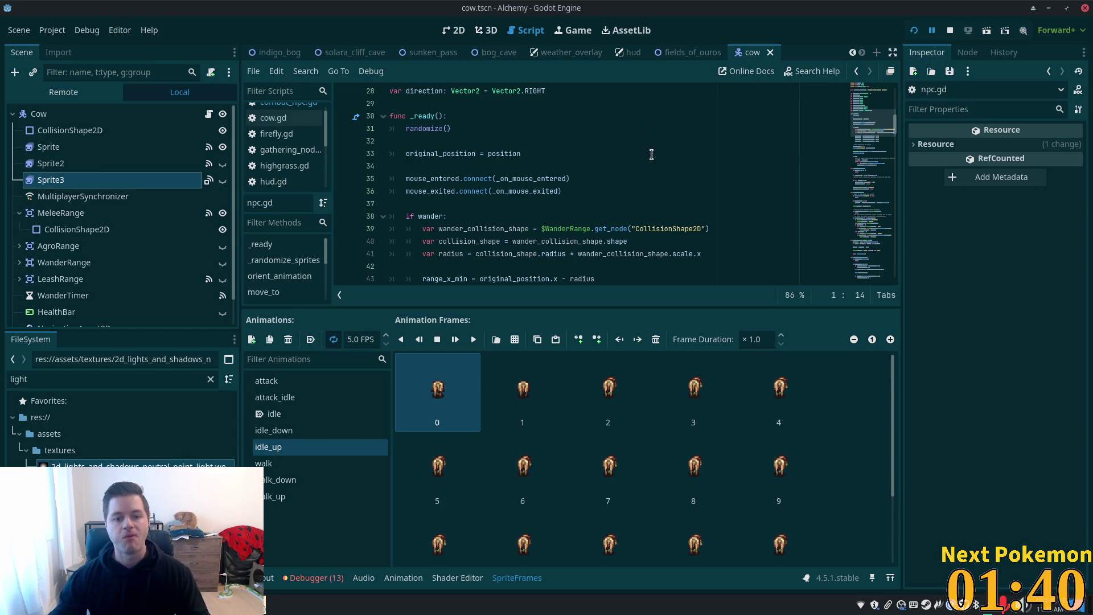
Step: Highlight wander_collision_shape and other variables in npc.gd's wander range code
{"action": "scroll", "coordinate": [652, 155], "scroll_direction": "down", "scroll_amount": 3}
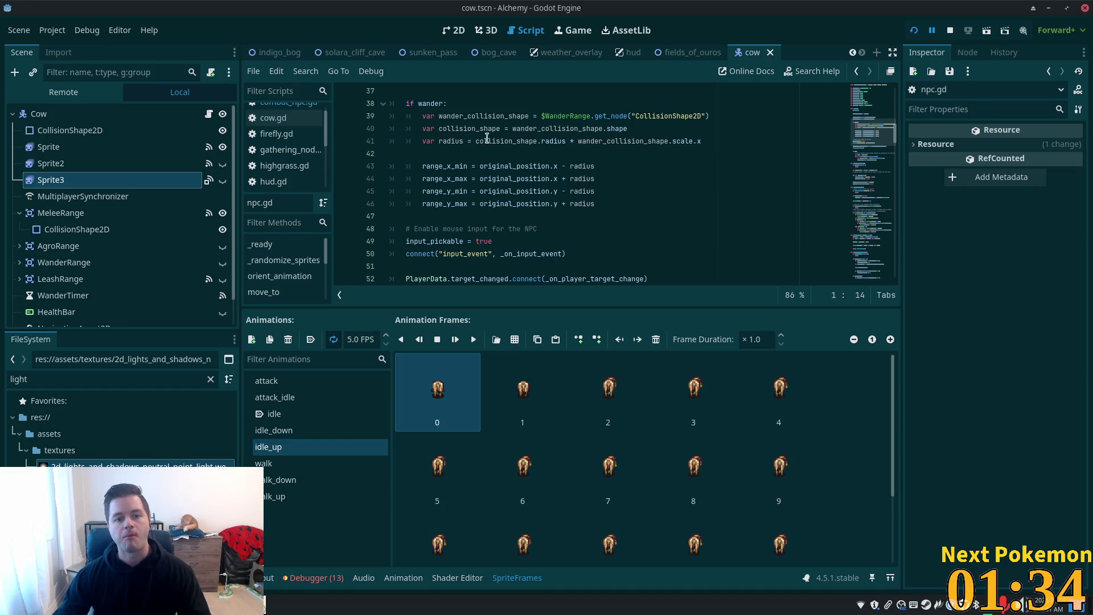
{"action": "double_click", "coordinate": [465, 115]}
{"action": "left_click", "coordinate": [504, 129]}
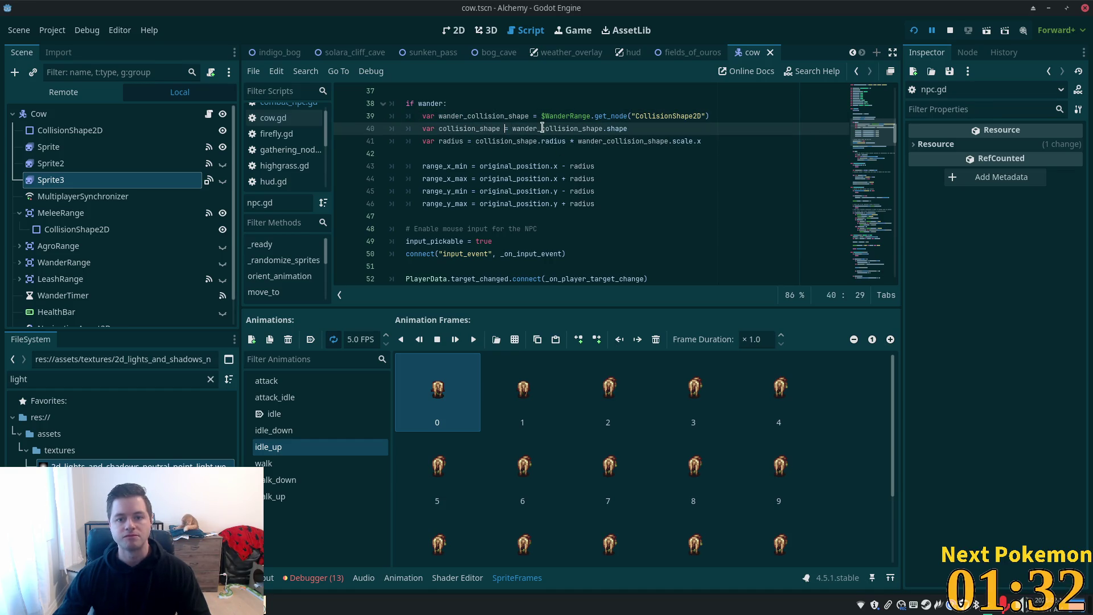
{"action": "double_click", "coordinate": [542, 129]}
{"action": "scroll", "coordinate": [626, 174], "scroll_direction": "up", "scroll_amount": 3}
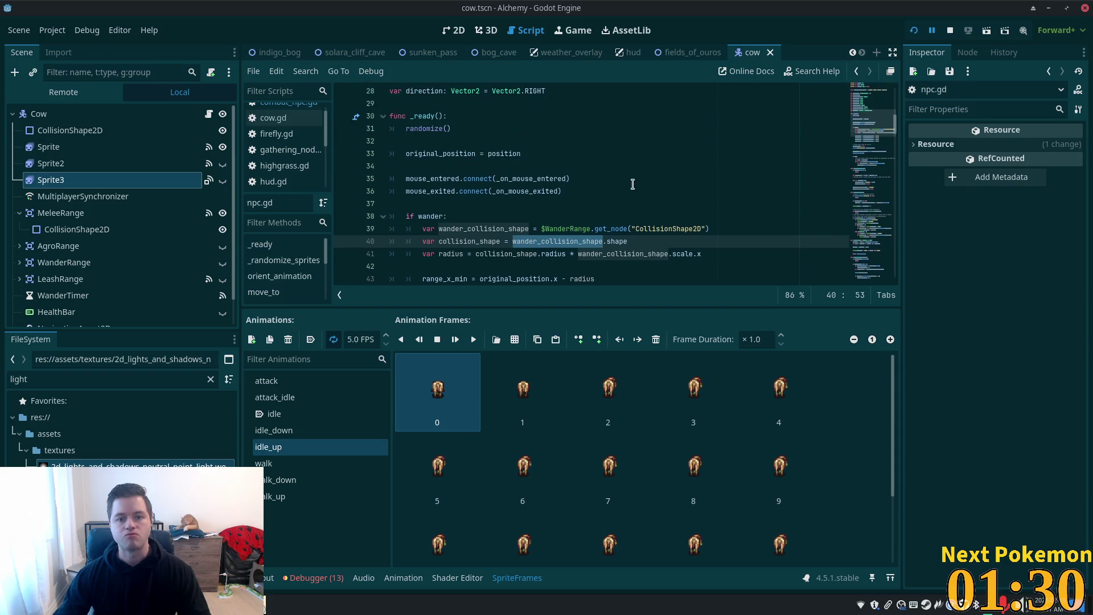
{"action": "scroll", "coordinate": [609, 182], "scroll_direction": "down", "scroll_amount": 5}
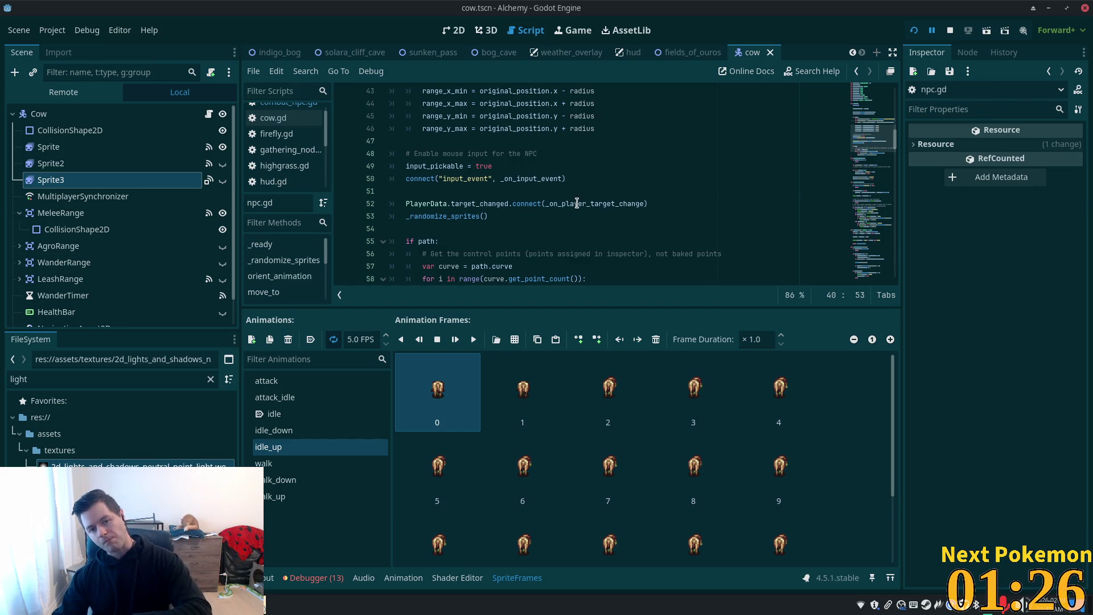
Step: Scroll through the rest of the wander logic, glance at firefly.gd in Cursor, and return to Godot
{"action": "mouse_move", "coordinate": [577, 203]}
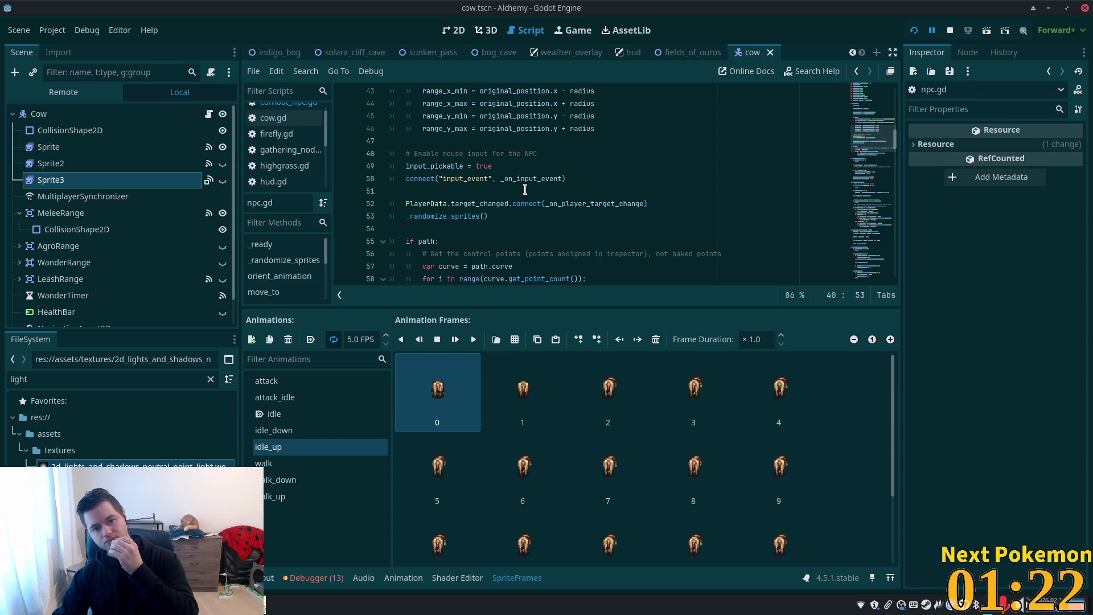
{"action": "scroll", "coordinate": [532, 196], "scroll_direction": "down", "scroll_amount": 3}
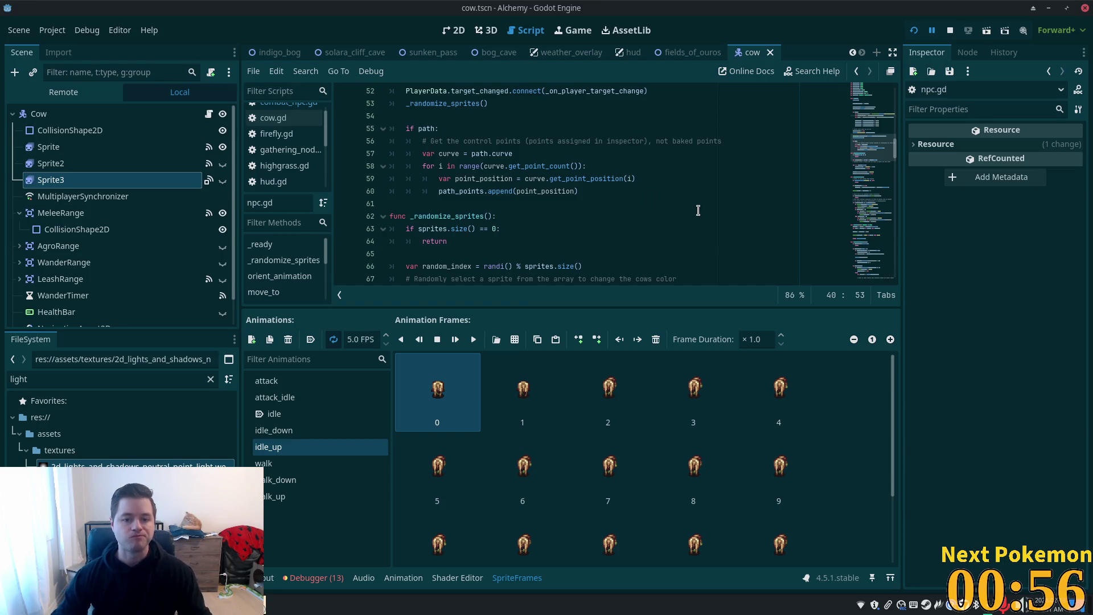
{"action": "scroll", "coordinate": [442, 212], "scroll_direction": "up", "scroll_amount": 4}
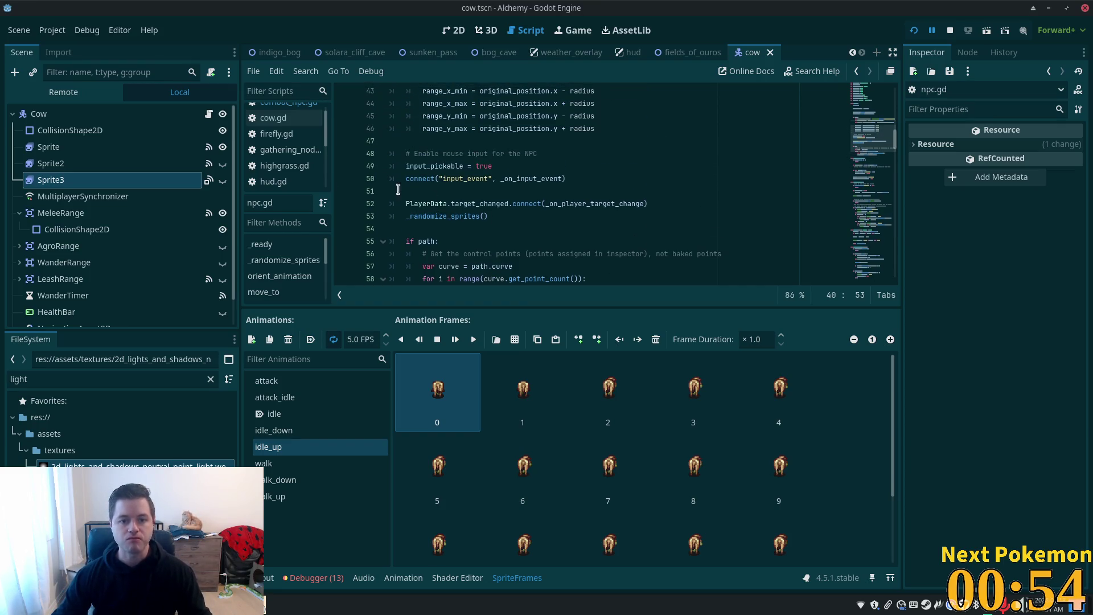
{"action": "scroll", "coordinate": [565, 200], "scroll_direction": "down", "scroll_amount": 5}
{"action": "scroll", "coordinate": [565, 200], "scroll_direction": "down", "scroll_amount": 8}
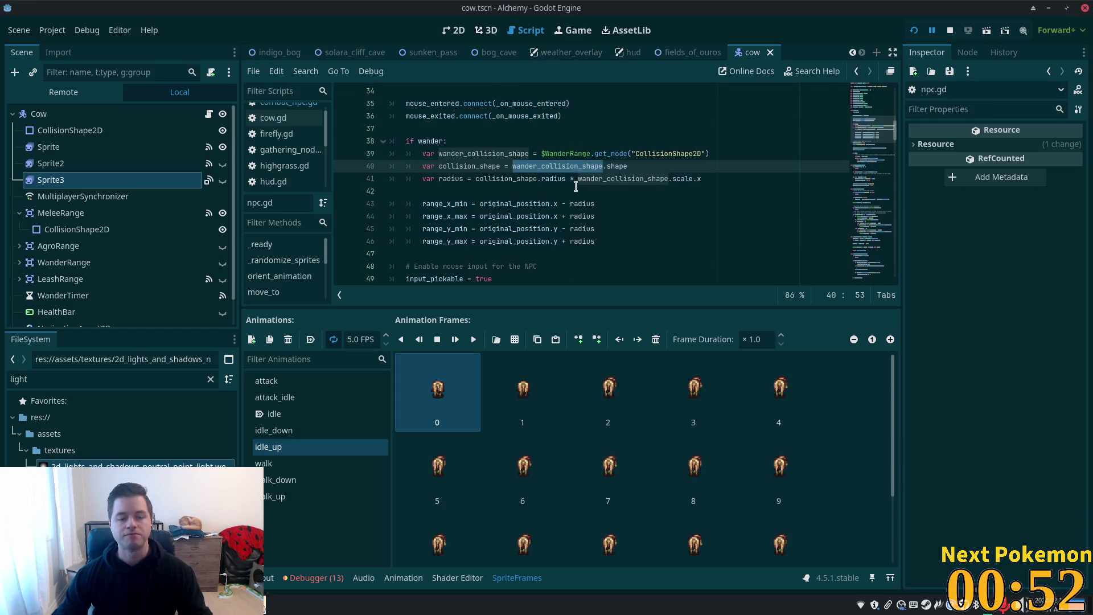
{"action": "key", "text": "alt+Tab"}
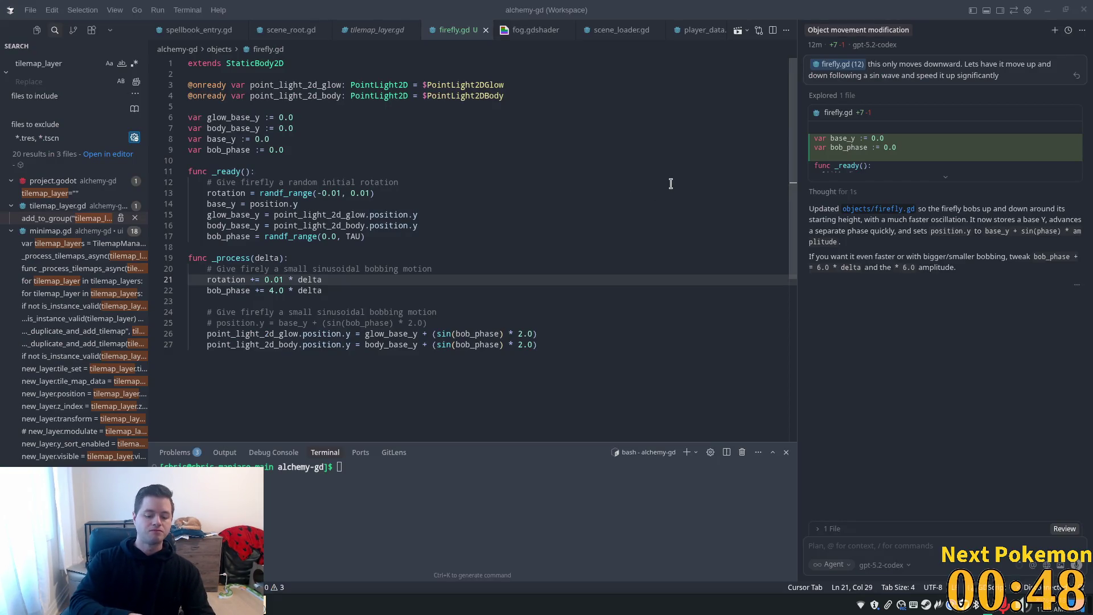
{"action": "key", "text": "alt+Tab"}
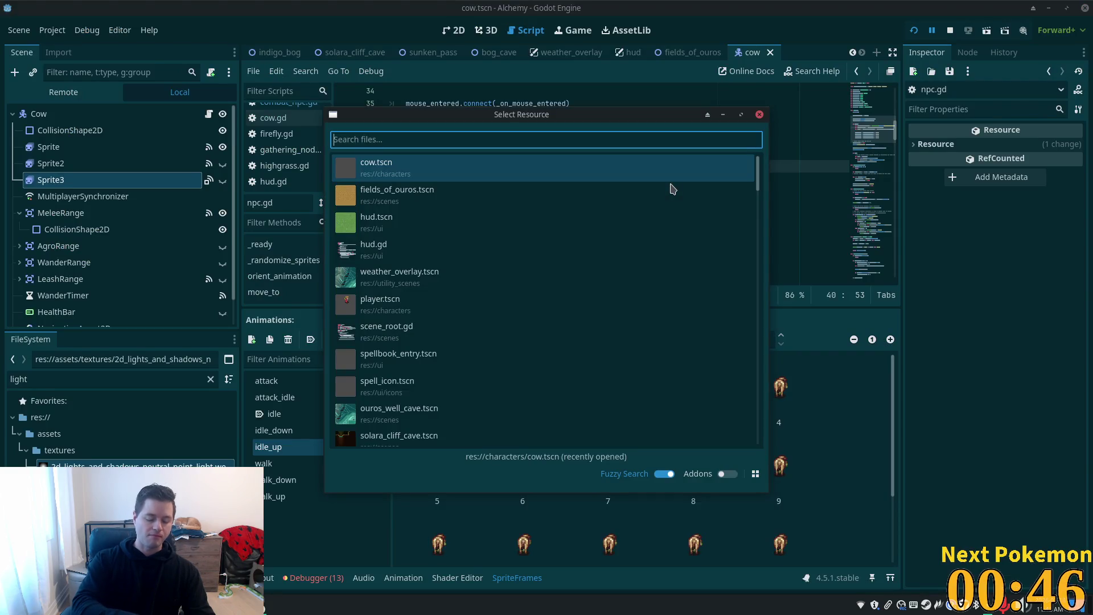
Step: Search for 'npc' in Select Resource and open npc.gd
{"action": "type", "text": "dem"}
{"action": "key", "text": "BackSpace"}
{"action": "key", "text": "BackSpace"}
{"action": "key", "text": "BackSpace"}
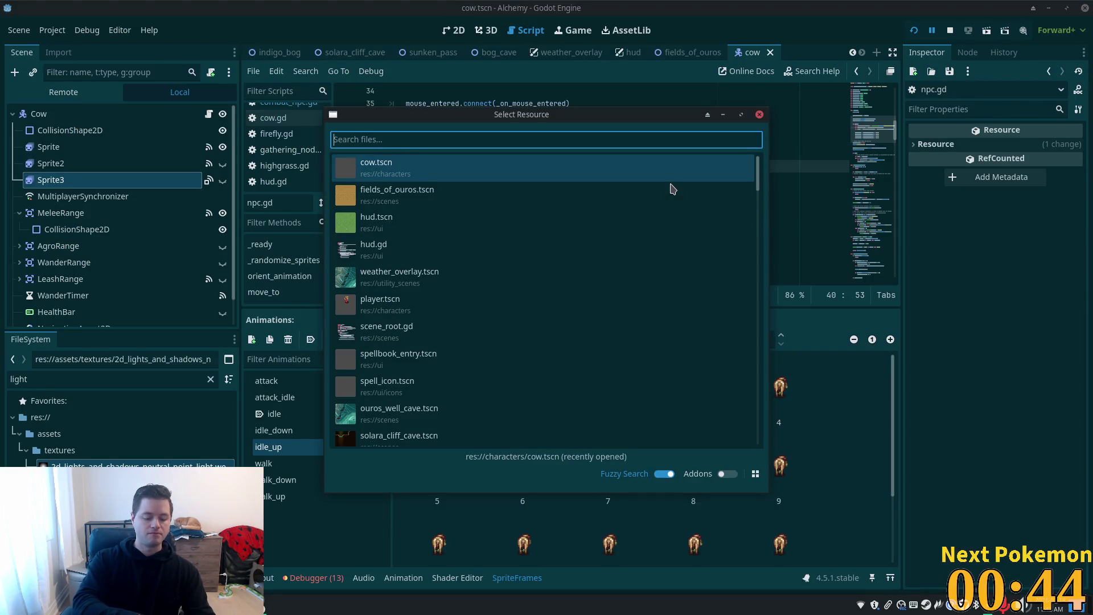
{"action": "type", "text": "npc"}
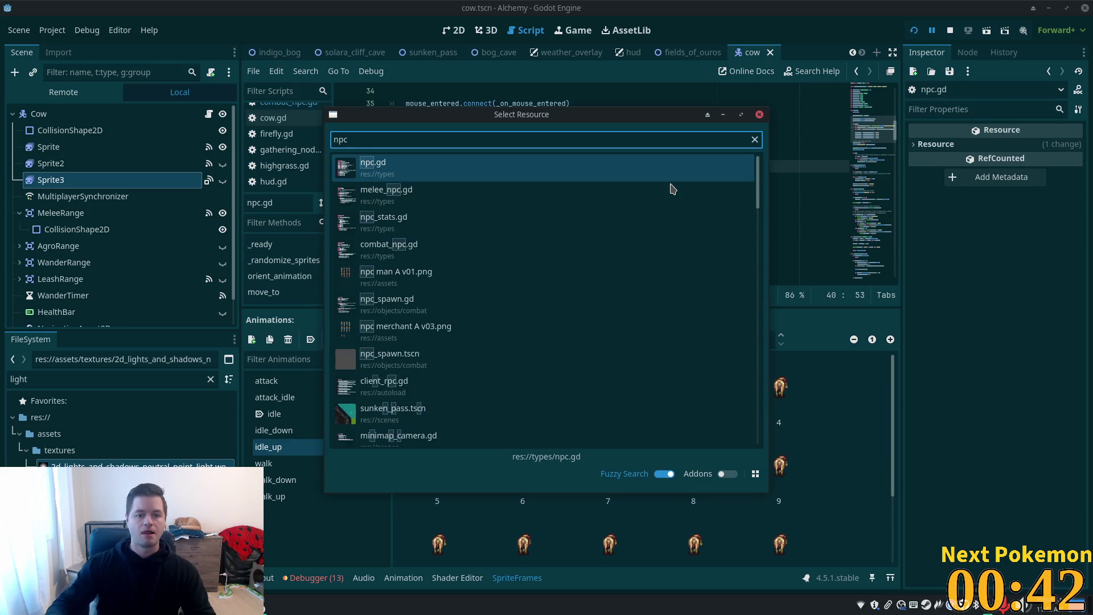
{"action": "left_click", "coordinate": [477, 170]}
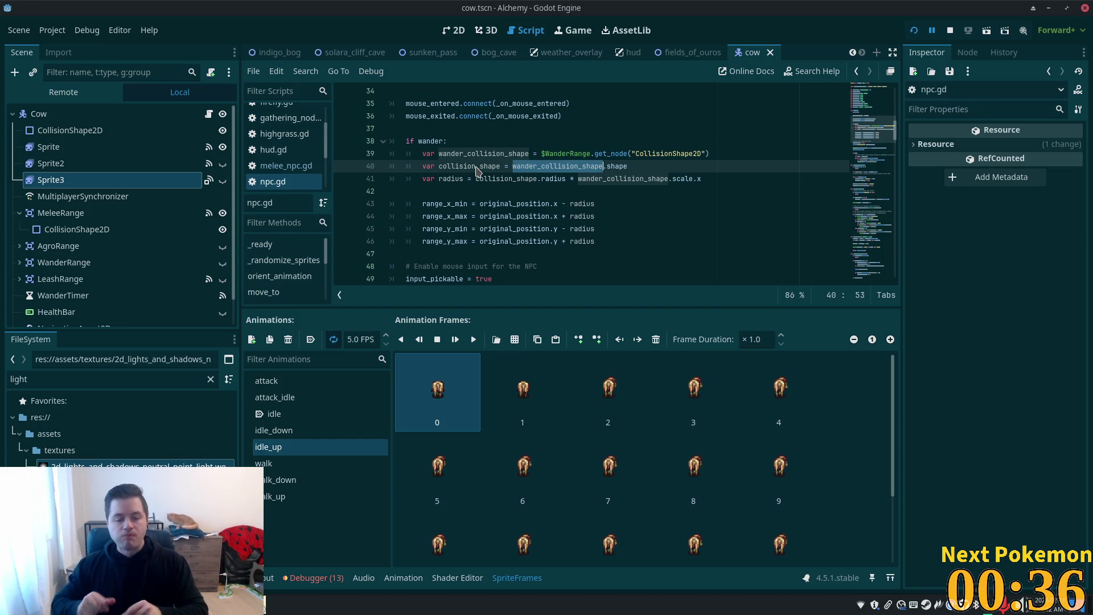
Step: In Cursor, select the body_base_y line in _ready and dismiss the inline AI edit and open-file browser
{"action": "key", "text": "alt+Tab"}
{"action": "triple_click", "coordinate": [510, 225]}
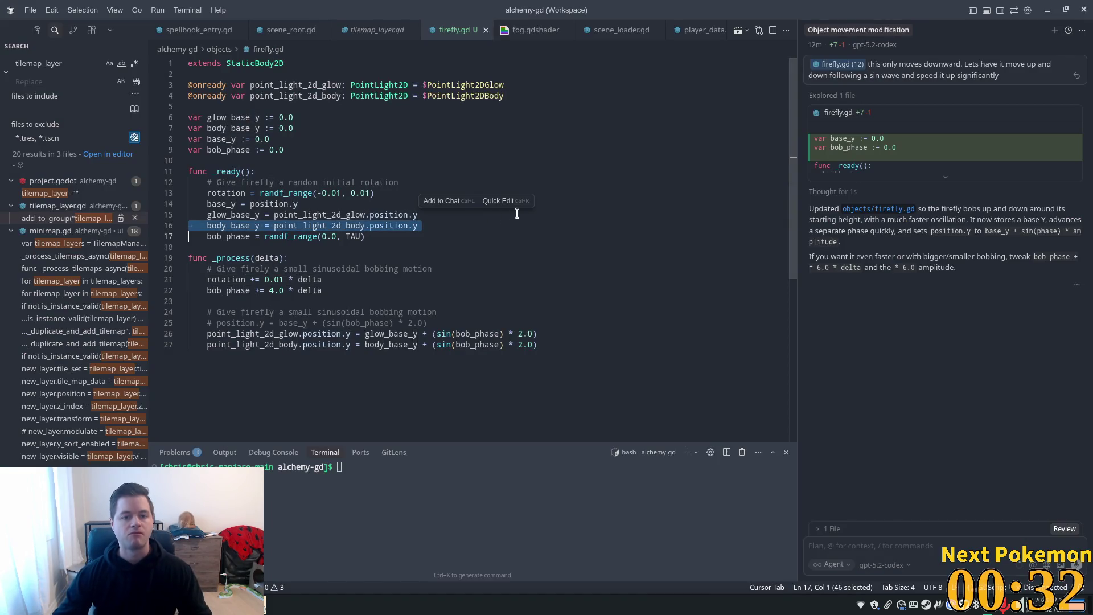
{"action": "left_click", "coordinate": [523, 201]}
{"action": "left_click", "coordinate": [521, 171]}
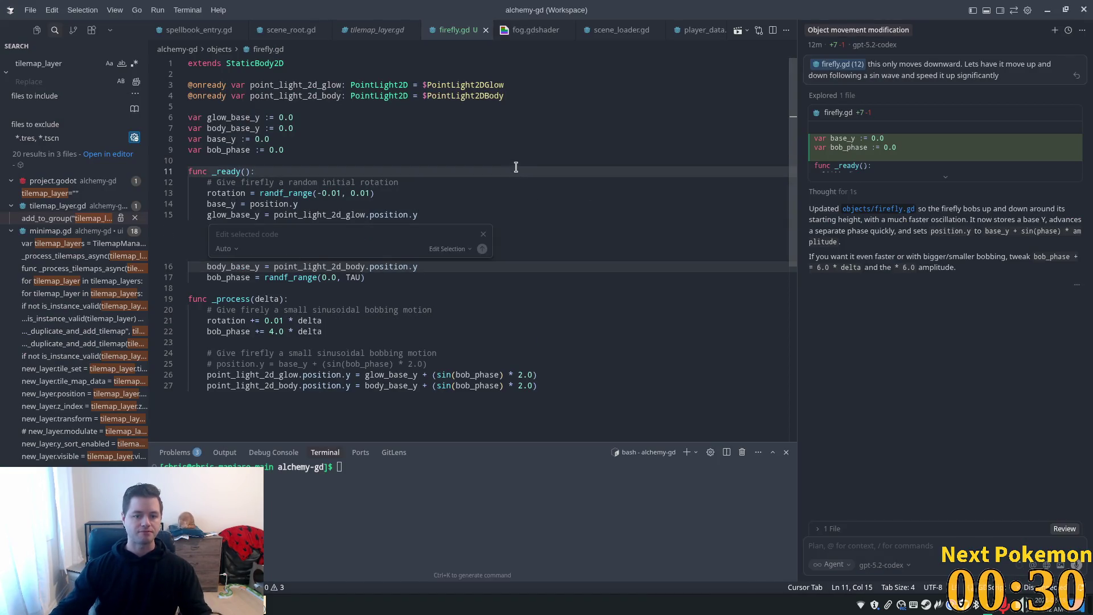
{"action": "key", "text": "Escape"}
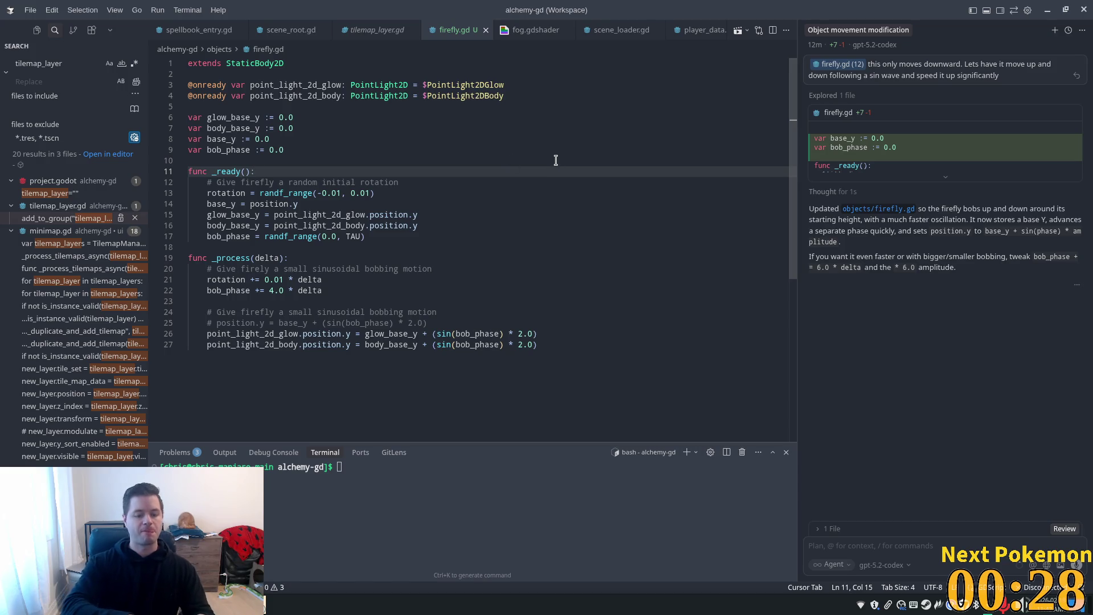
{"action": "key", "text": "ctrl+o"}
{"action": "key", "text": "Escape"}
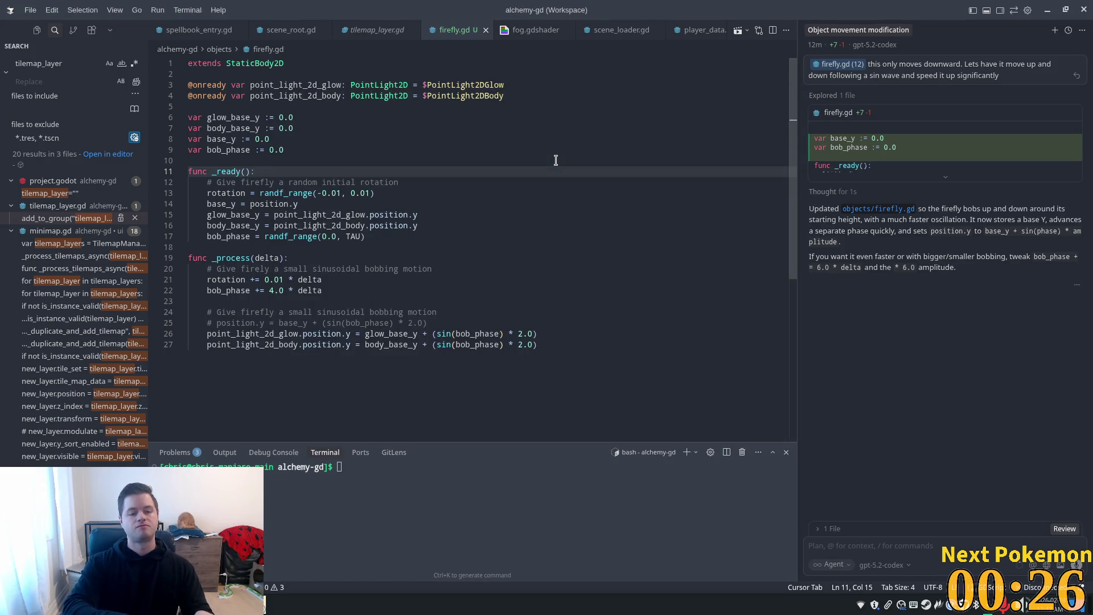
Step: Quick-open npc.gd, select its wander range code in _ready, then return to firefly.gd and Godot
{"action": "key", "text": "ctrl+p"}
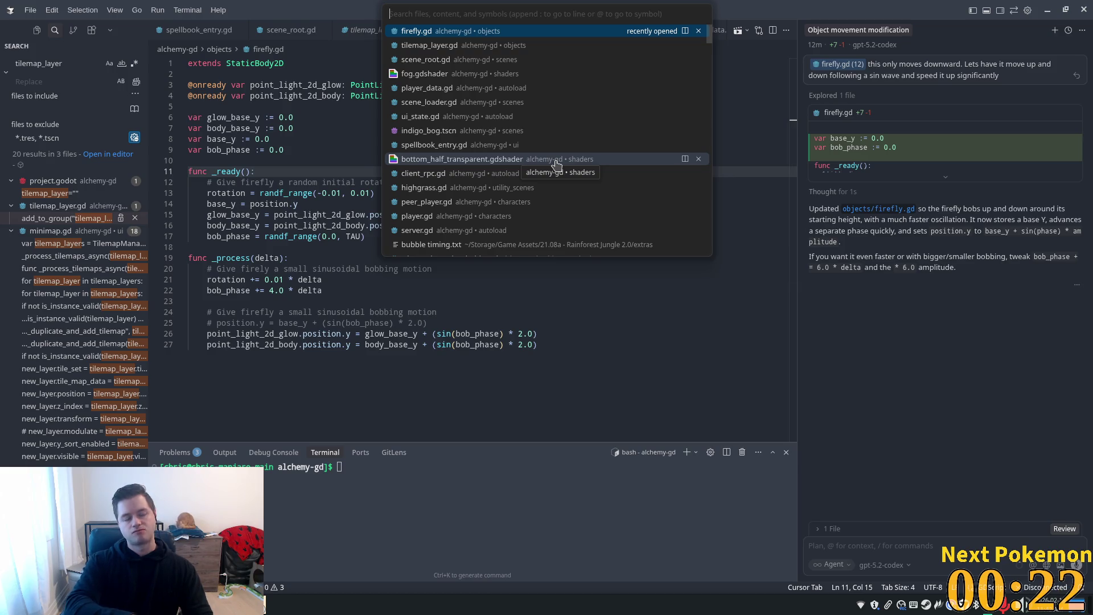
{"action": "type", "text": "n"}
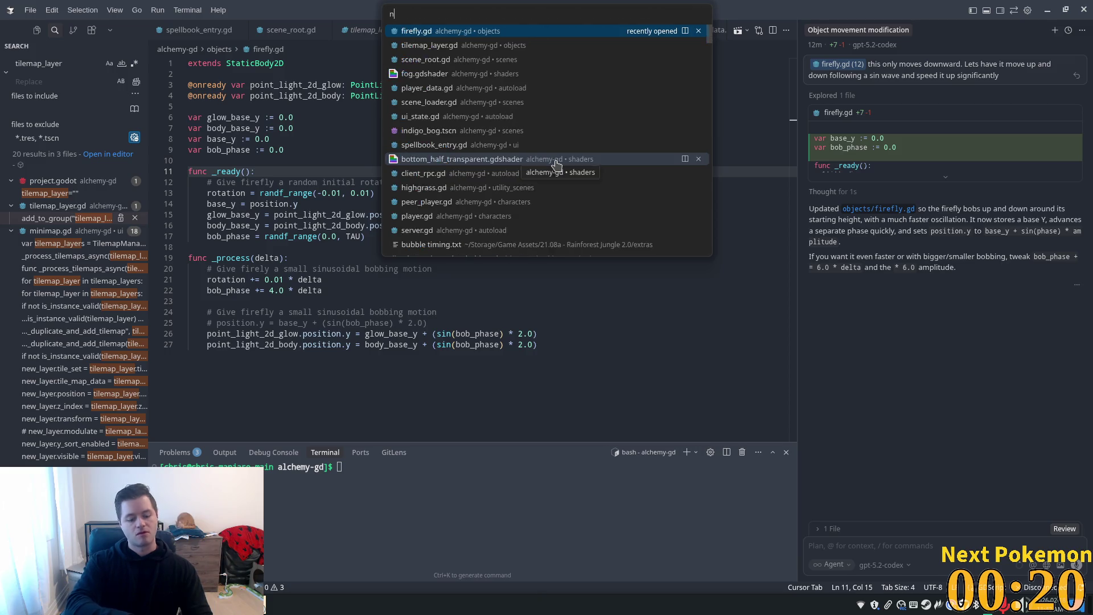
{"action": "type", "text": "pc"}
{"action": "key", "text": "Return"}
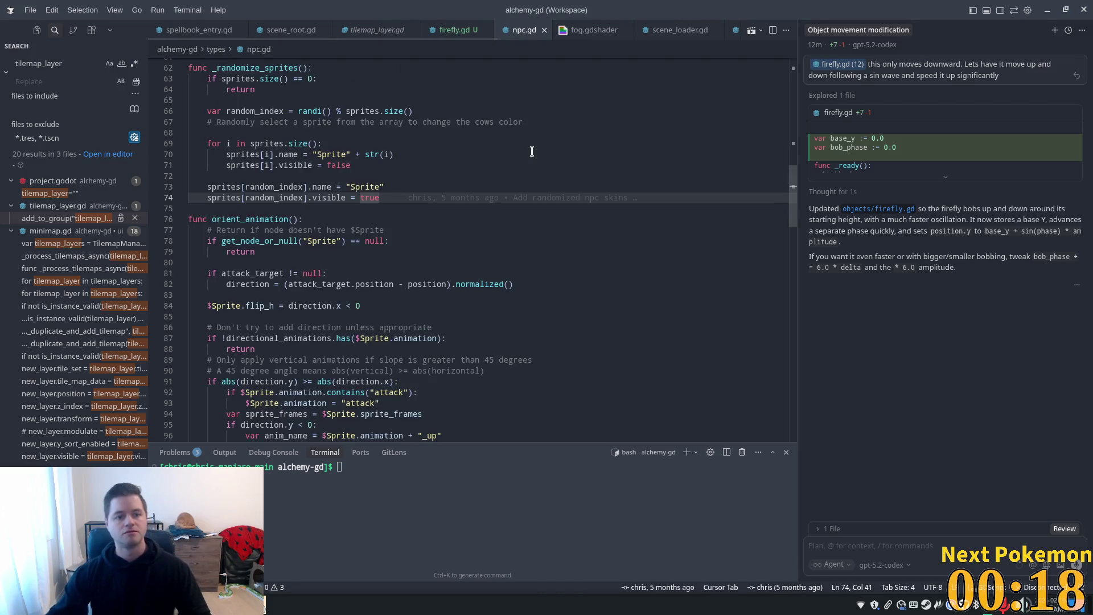
{"action": "scroll", "coordinate": [793, 171], "scroll_direction": "up", "scroll_amount": 1}
{"action": "scroll", "coordinate": [796, 178], "scroll_direction": "up", "scroll_amount": 15}
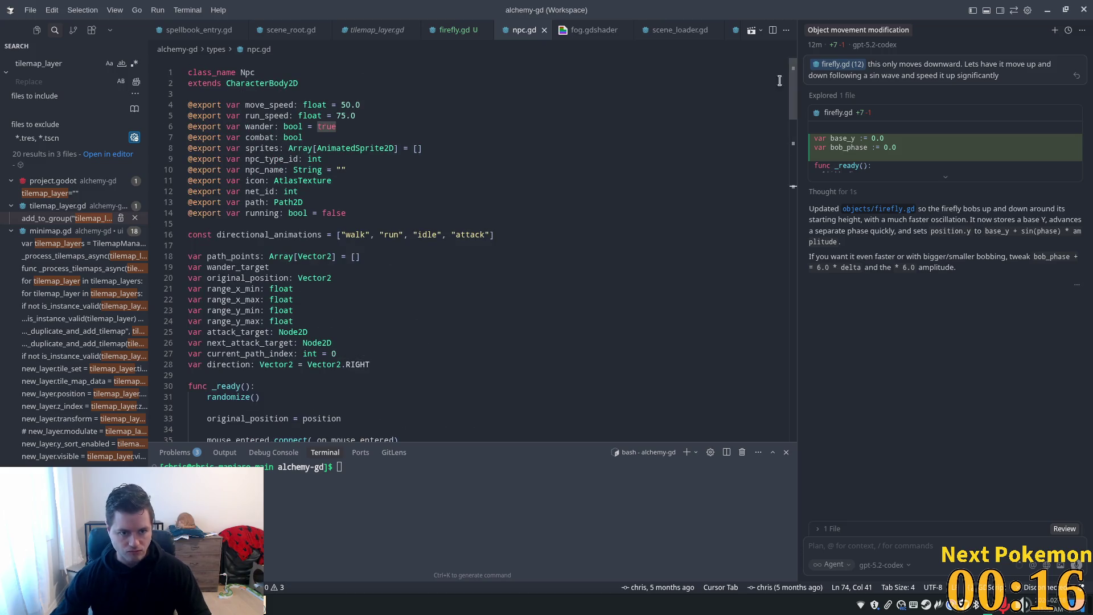
{"action": "scroll", "coordinate": [654, 261], "scroll_direction": "down", "scroll_amount": 6}
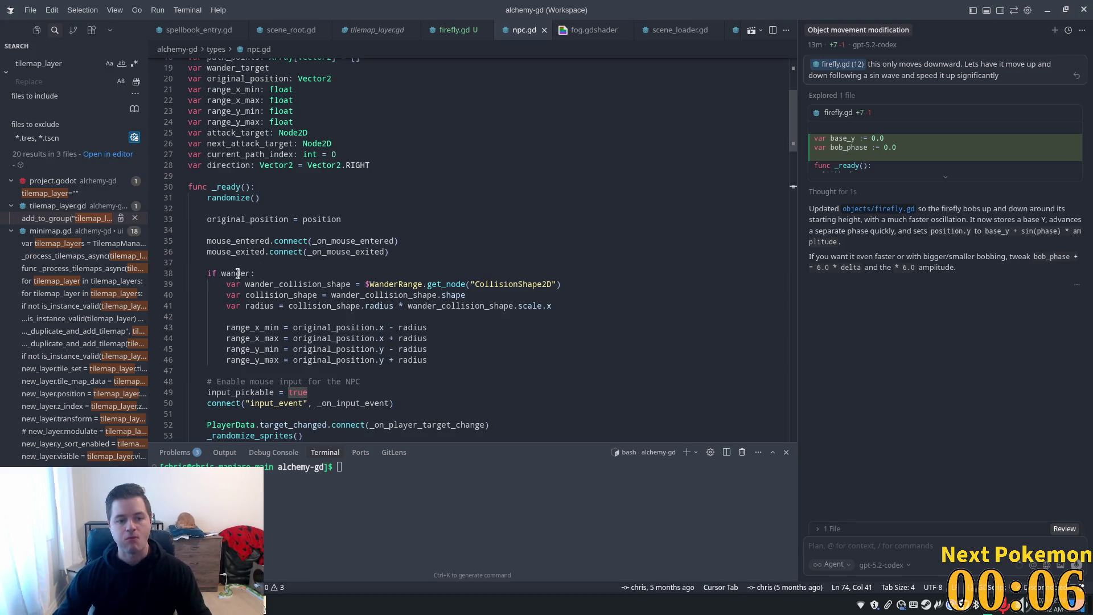
{"action": "mouse_move", "coordinate": [223, 284]}
{"action": "left_mouse_down"}
{"action": "mouse_move", "coordinate": [561, 288]}
{"action": "mouse_move", "coordinate": [428, 329]}
{"action": "mouse_move", "coordinate": [435, 359]}
{"action": "left_mouse_up"}
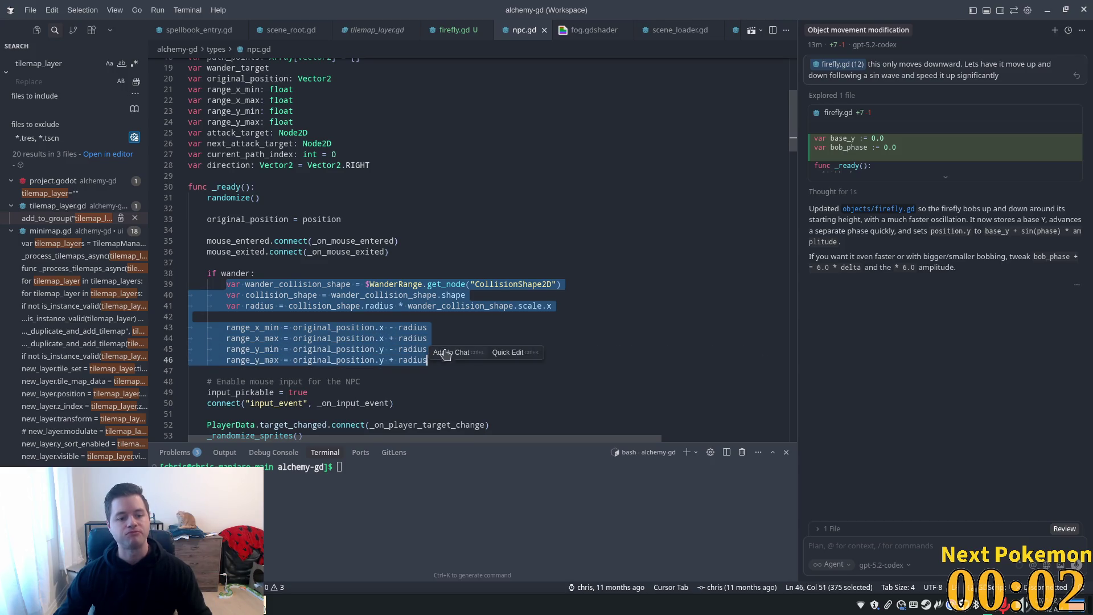
{"action": "scroll", "coordinate": [478, 287], "scroll_direction": "down", "scroll_amount": 3}
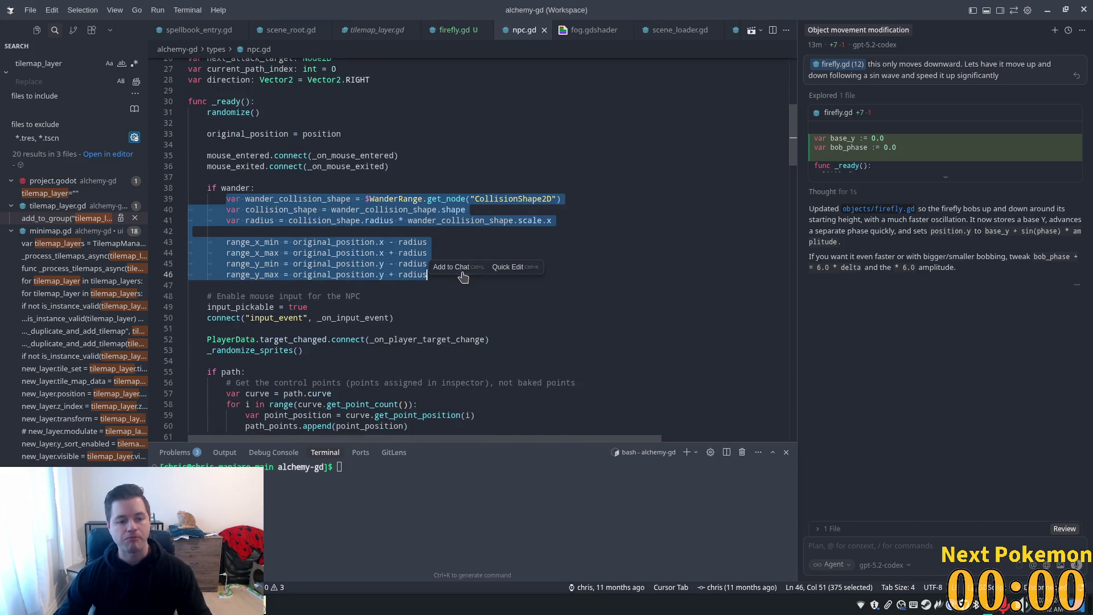
{"action": "key", "text": "ctrl+Page_Up"}
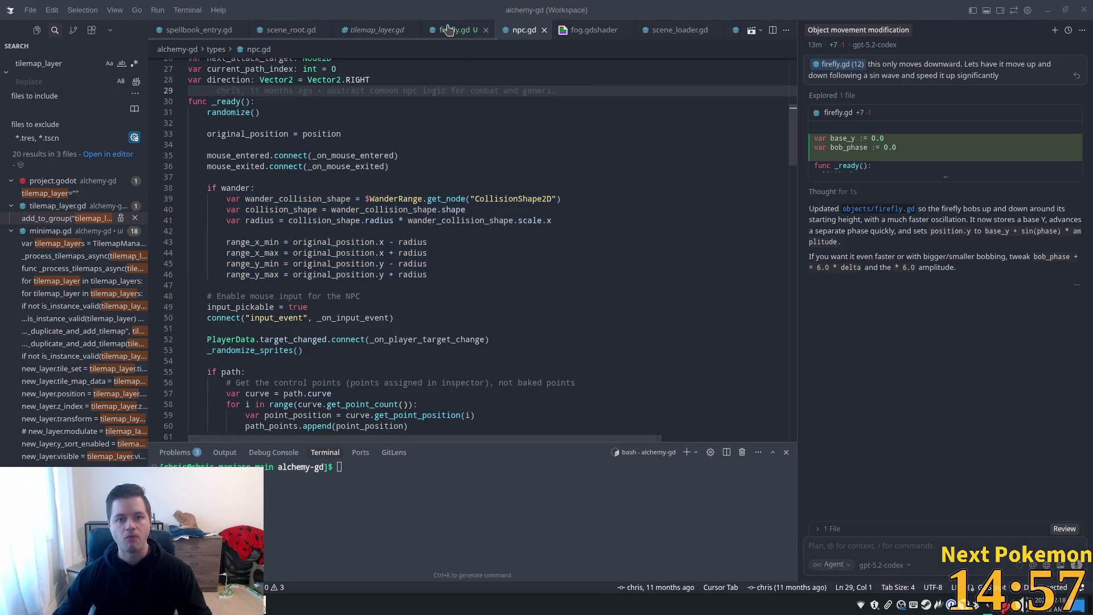
{"action": "key", "text": "alt+Tab"}
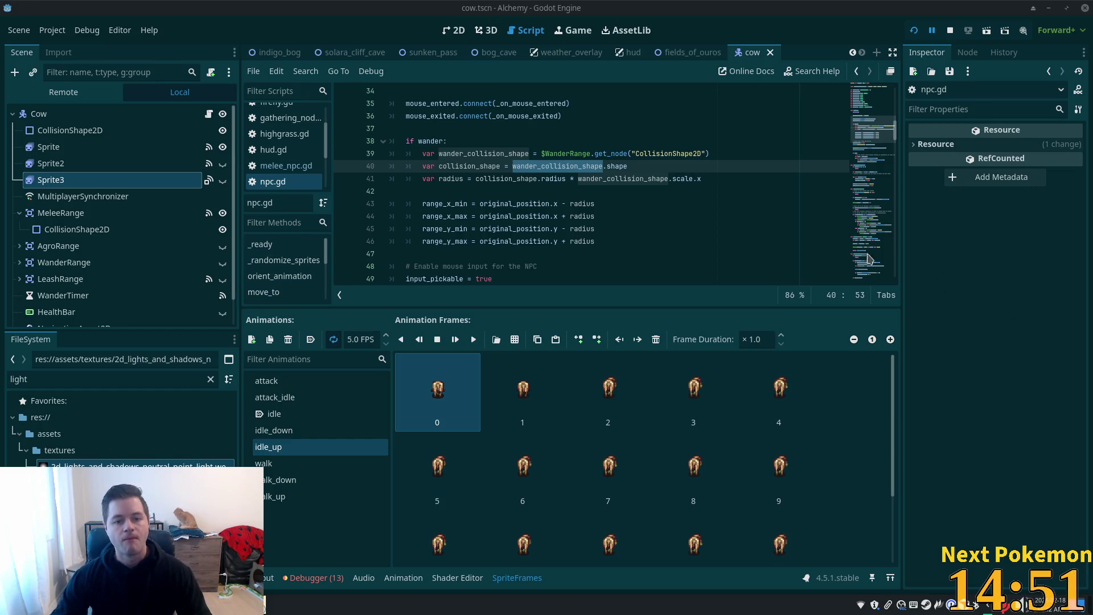
Step: Put the caret on original_position at line 45, then search resources for 'firefly' without opening anything
{"action": "left_click", "coordinate": [482, 223]}
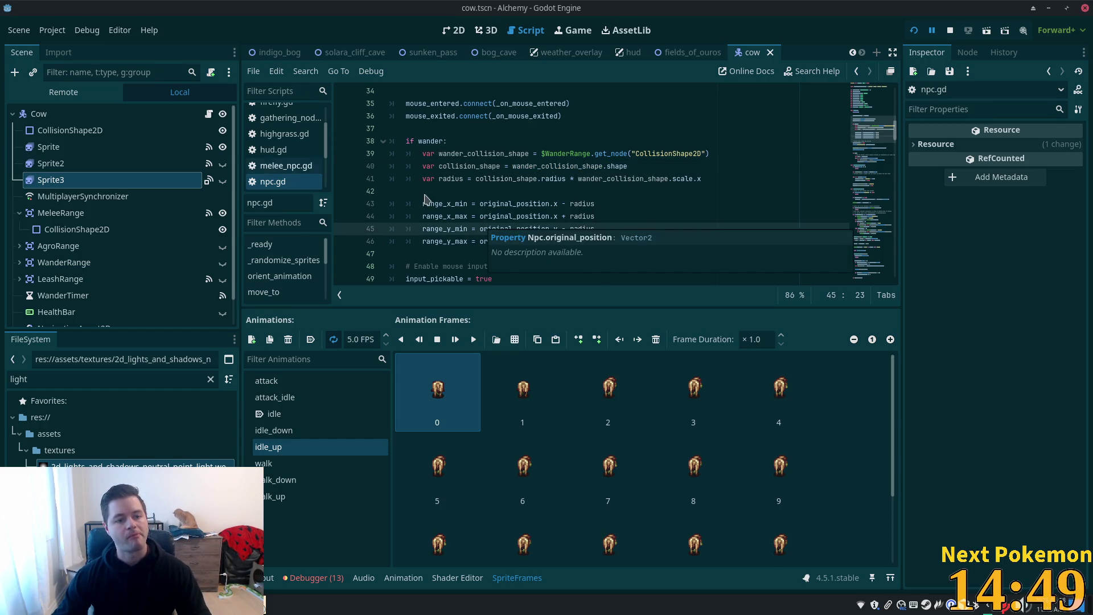
{"action": "scroll", "coordinate": [441, 169], "scroll_direction": "up", "scroll_amount": 1}
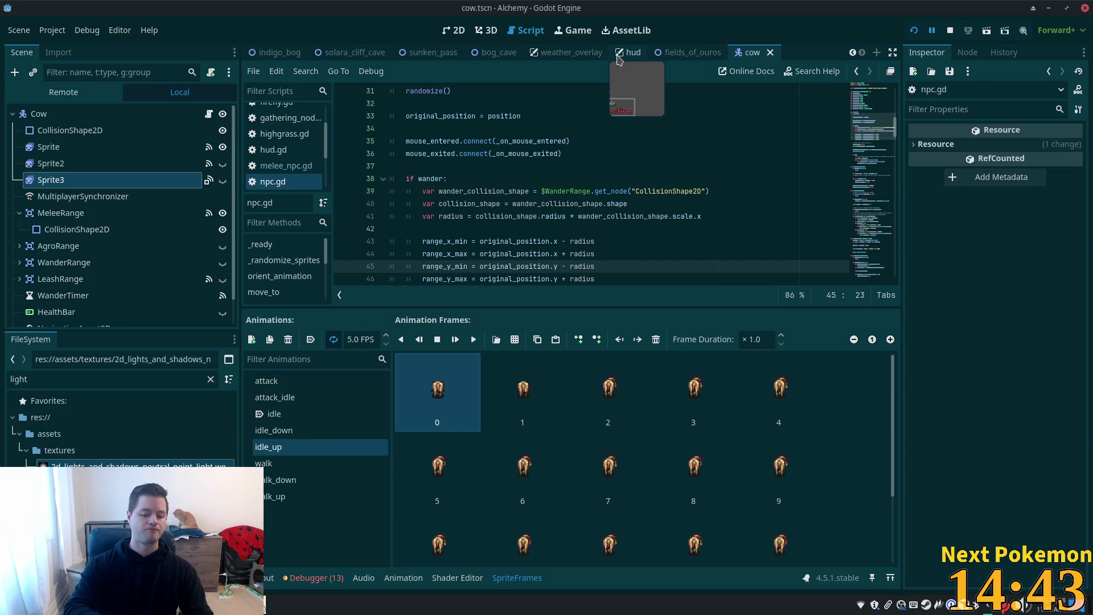
{"action": "key", "text": "alt+shift+o"}
{"action": "type", "text": "fire"}
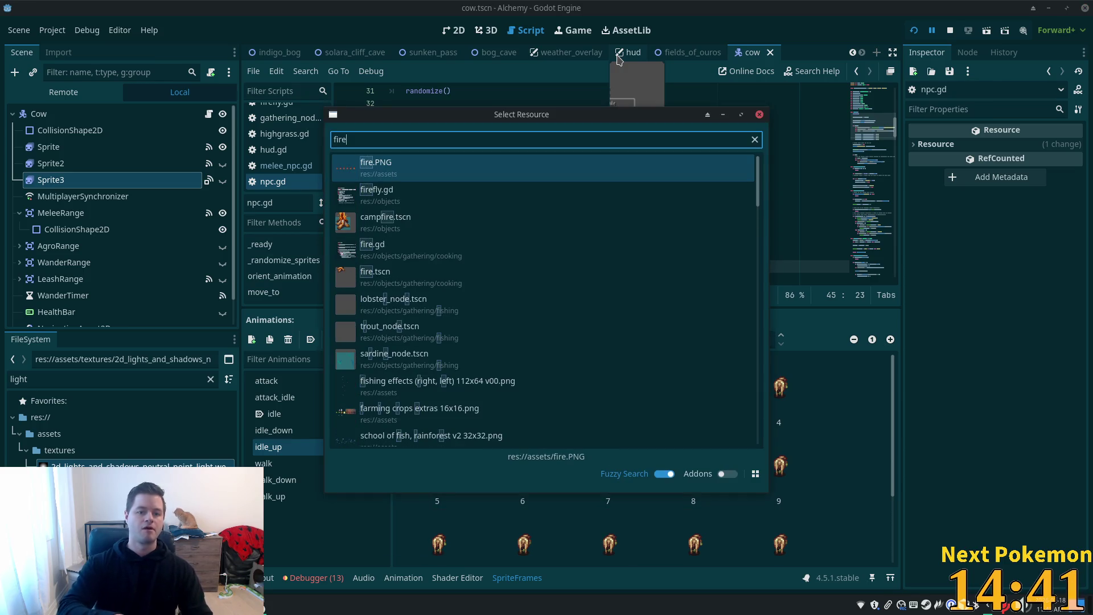
{"action": "type", "text": "fly"}
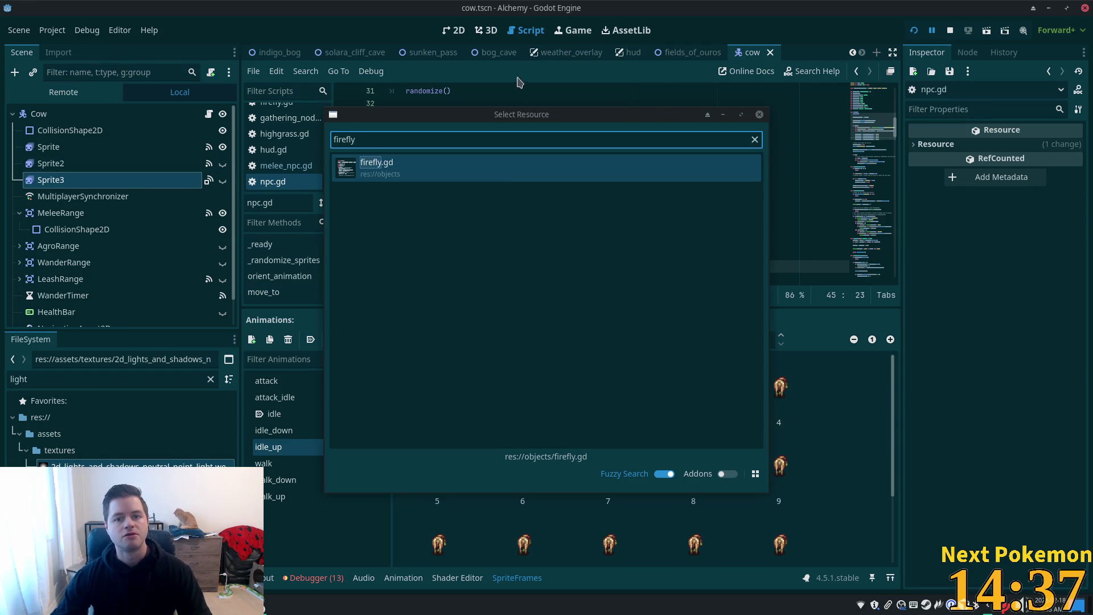
{"action": "left_click", "coordinate": [760, 115]}
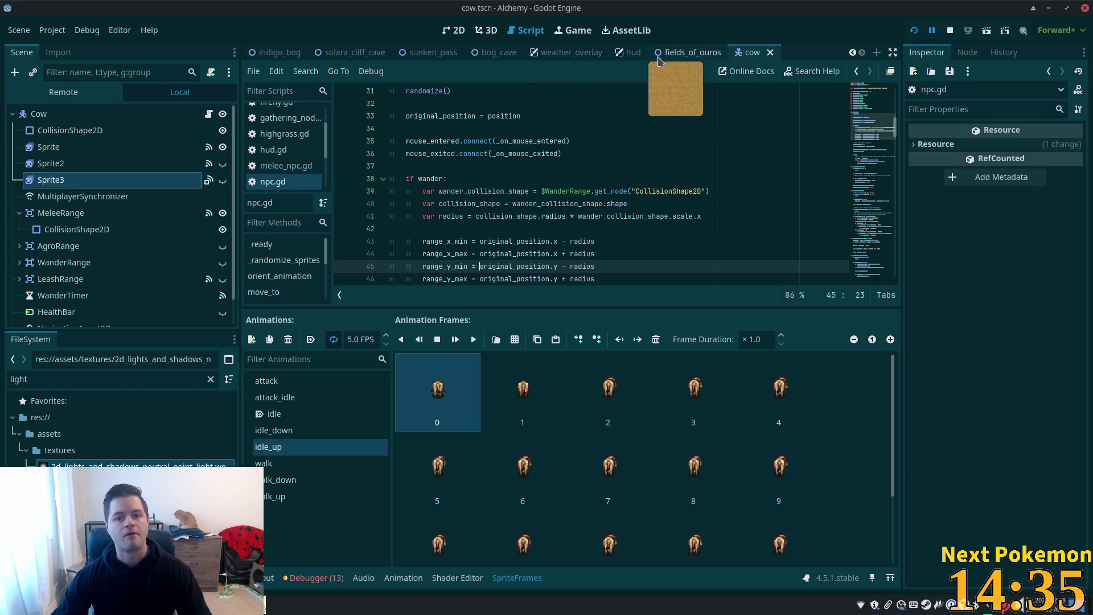
Step: Switch to the indigo_bog scene and bring up actions for the Firefly node
{"action": "scroll", "coordinate": [342, 52], "scroll_direction": "up", "scroll_amount": 3}
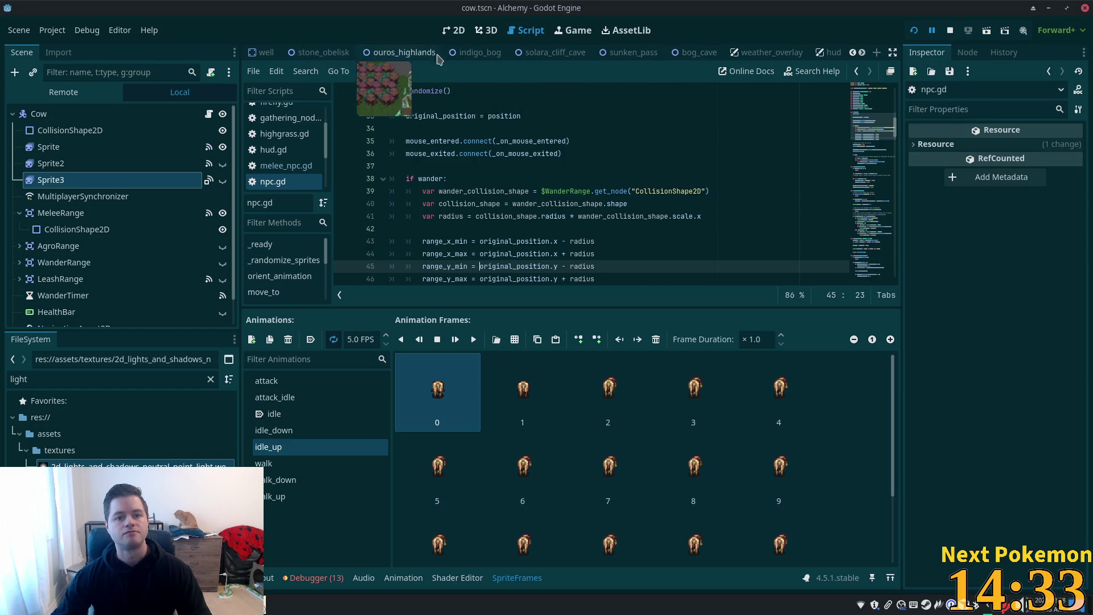
{"action": "left_click", "coordinate": [478, 52]}
{"action": "left_click", "coordinate": [111, 283]}
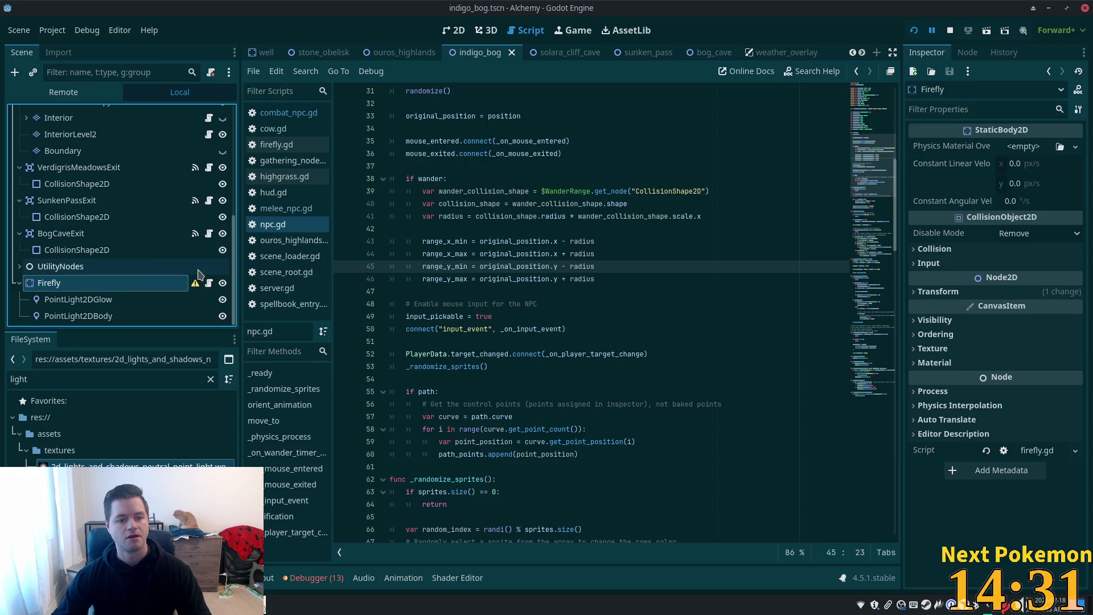
{"action": "right_click", "coordinate": [115, 283]}
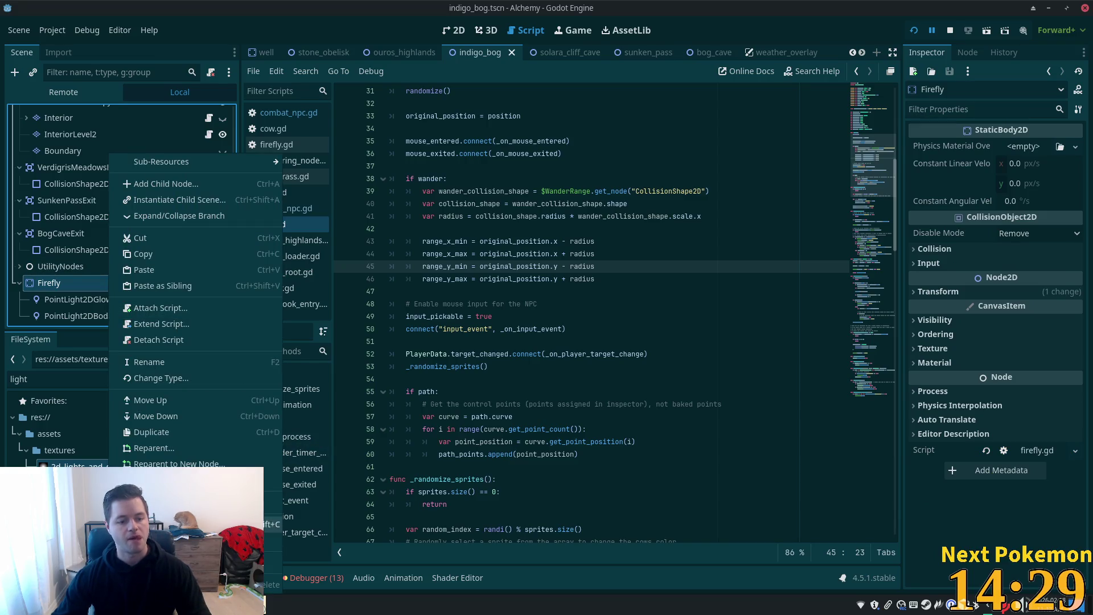
Step: Save the Firefly branch as its own scene, firefly.tscn, in the res://objects folder
{"action": "left_click", "coordinate": [171, 503]}
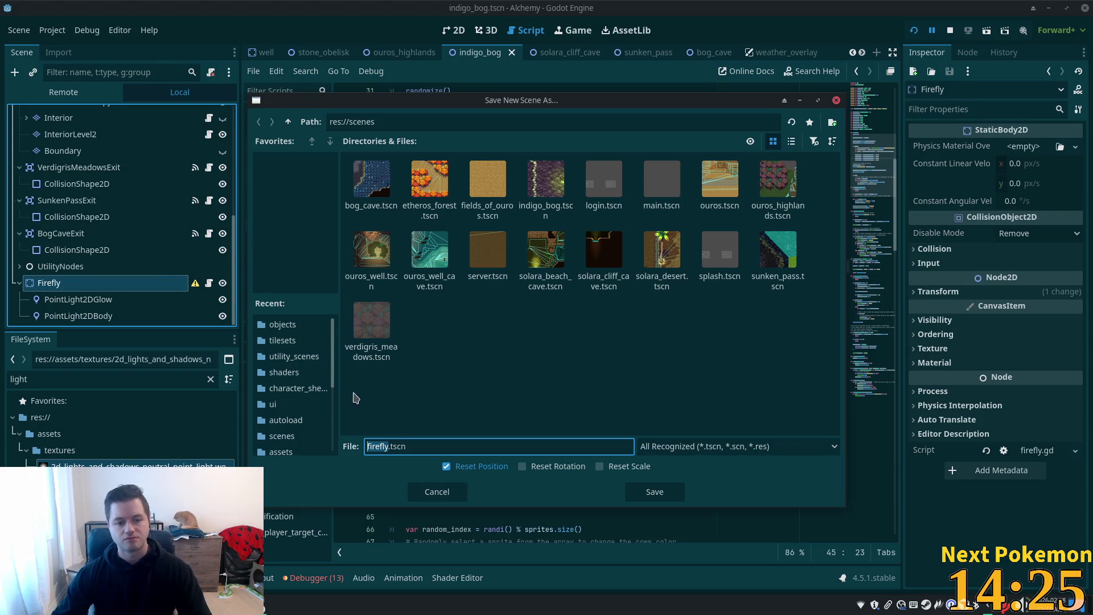
{"action": "scroll", "coordinate": [294, 382], "scroll_direction": "down", "scroll_amount": 3}
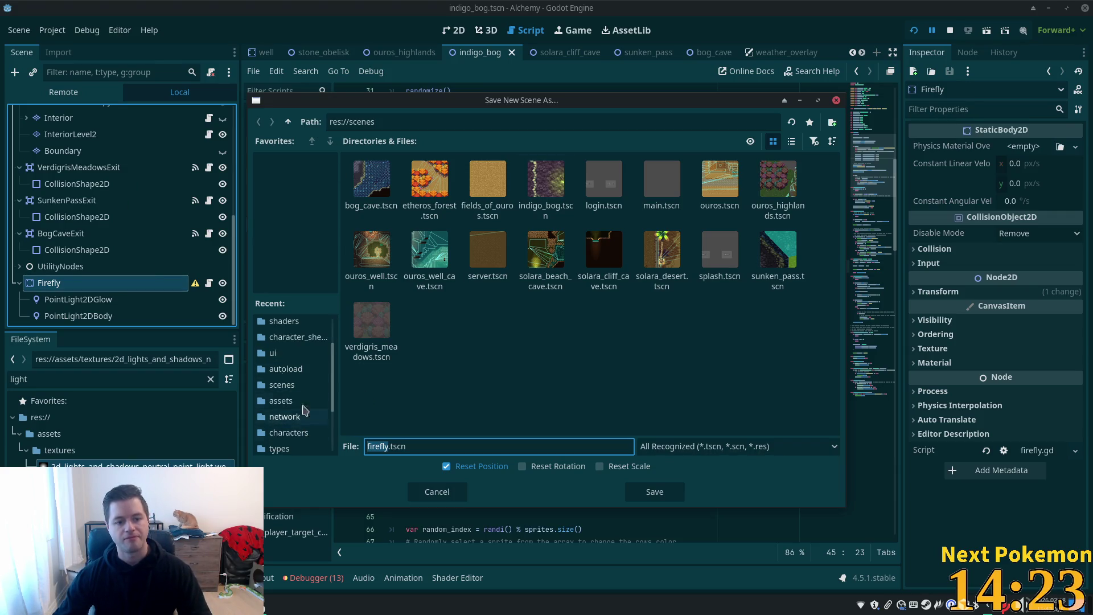
{"action": "scroll", "coordinate": [293, 436], "scroll_direction": "up", "scroll_amount": 3}
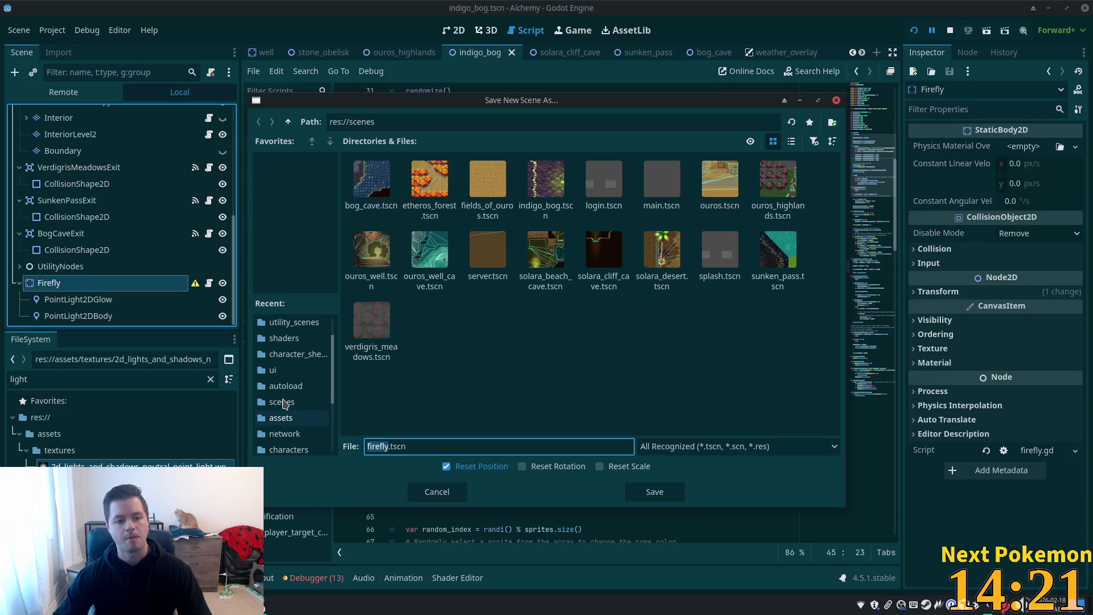
{"action": "scroll", "coordinate": [301, 408], "scroll_direction": "down", "scroll_amount": 5}
{"action": "scroll", "coordinate": [300, 407], "scroll_direction": "down", "scroll_amount": 3}
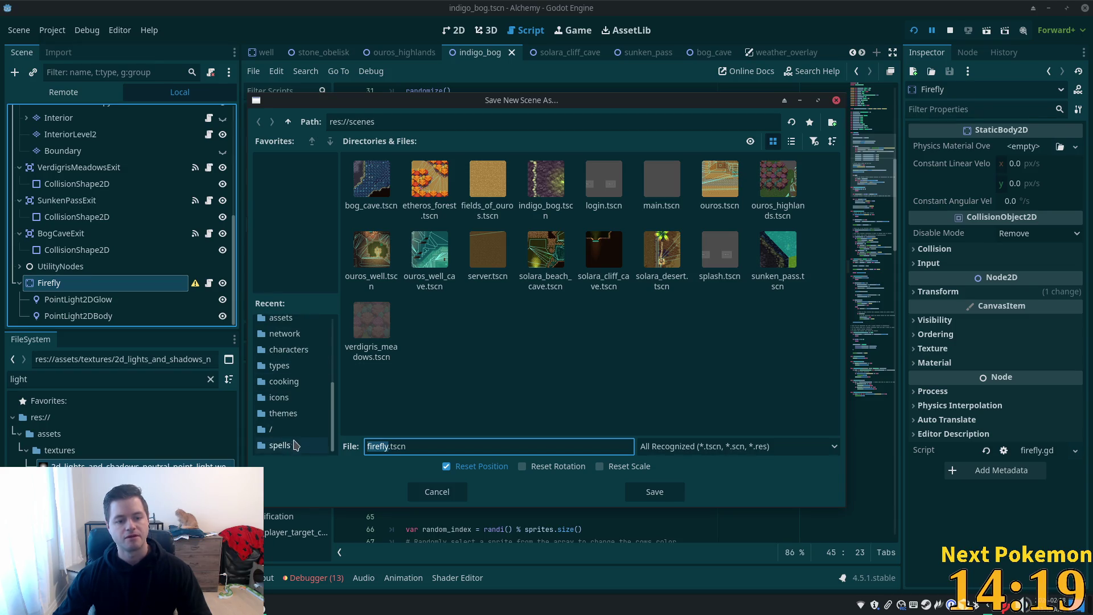
{"action": "scroll", "coordinate": [291, 393], "scroll_direction": "up", "scroll_amount": 4}
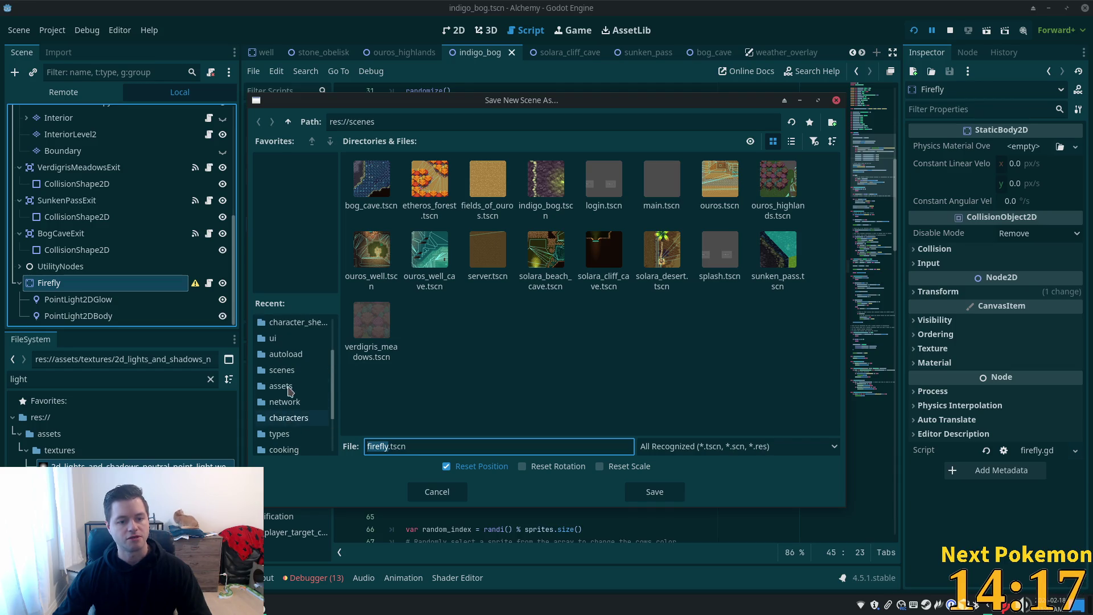
{"action": "left_click", "coordinate": [288, 122]}
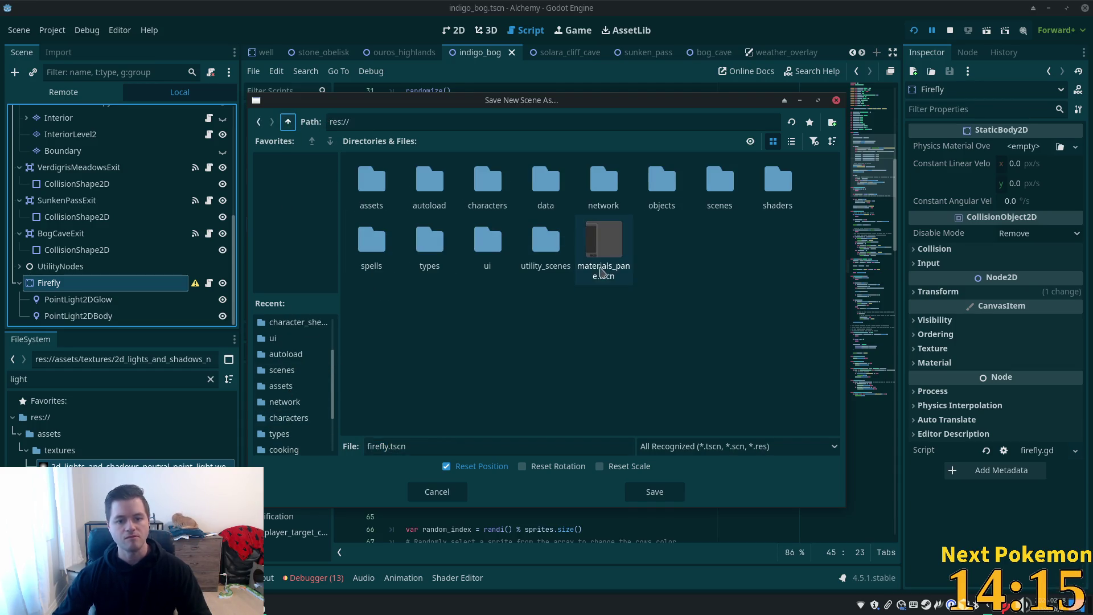
{"action": "double_click", "coordinate": [659, 188]}
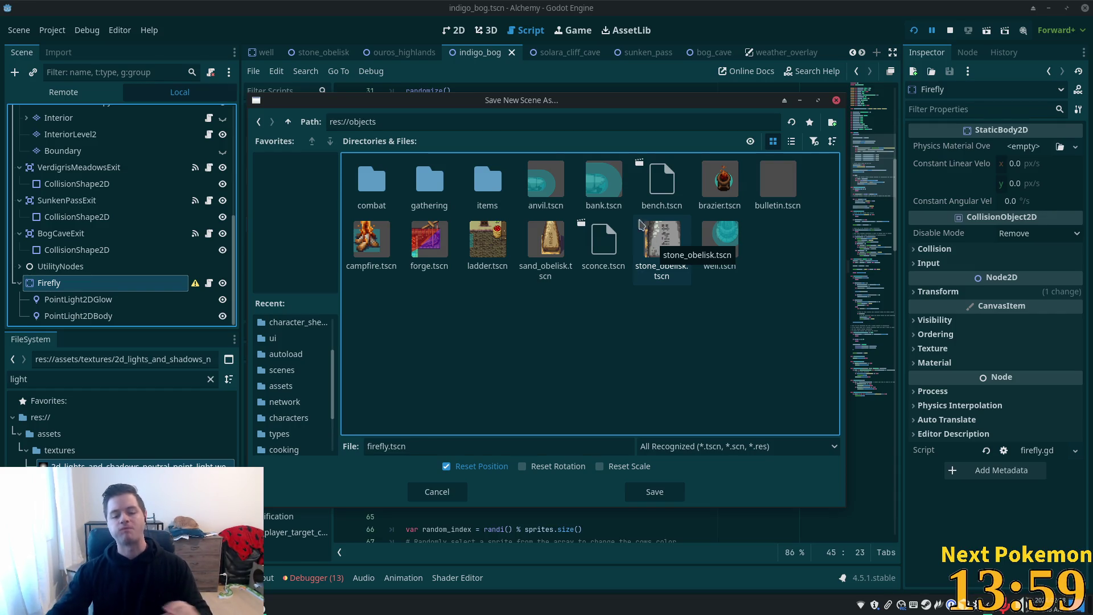
{"action": "left_click", "coordinate": [670, 497]}
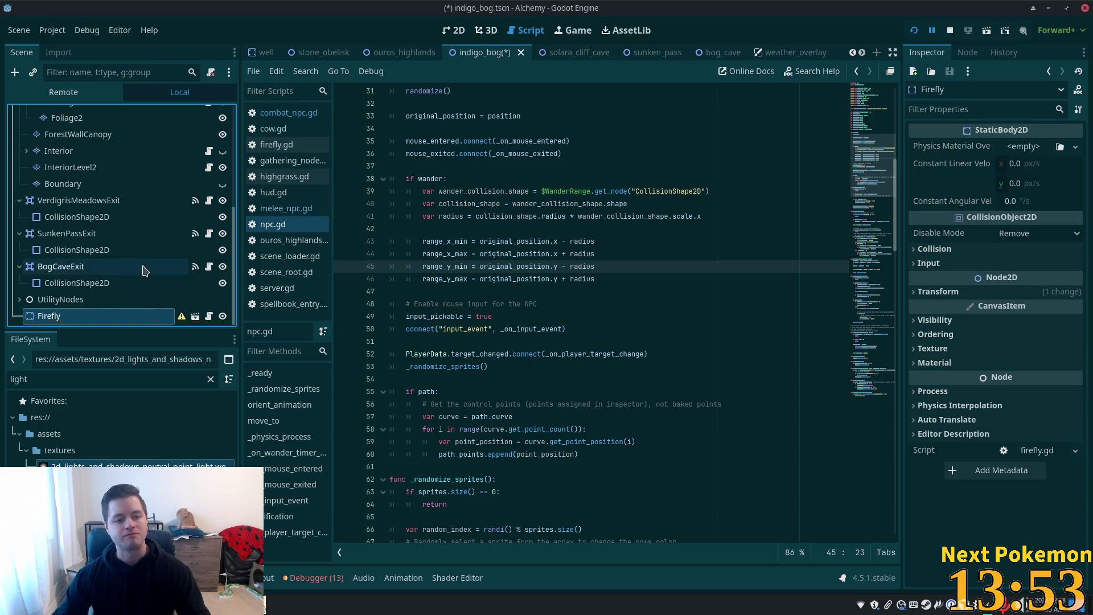
Step: Open firefly.tscn, select Firefly, and abandon adding a collision child node
{"action": "left_click", "coordinate": [195, 316]}
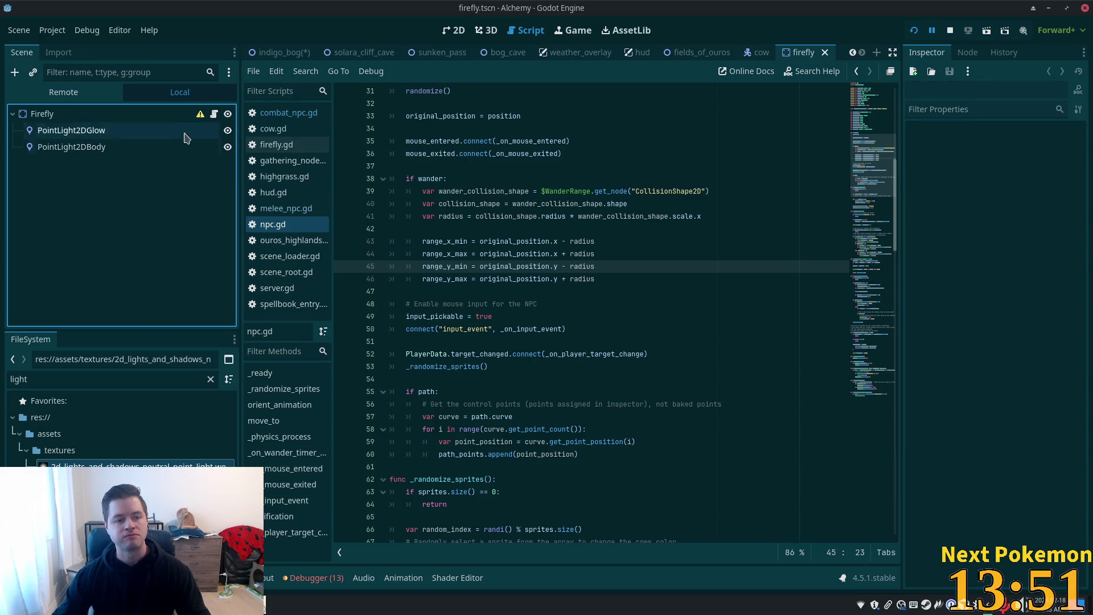
{"action": "left_click", "coordinate": [53, 115]}
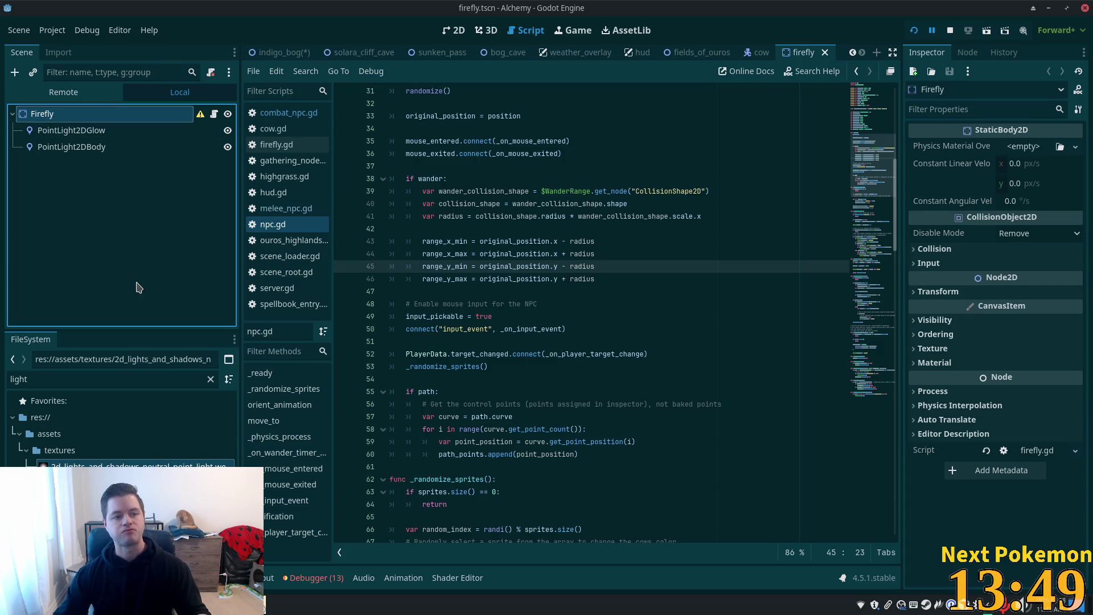
{"action": "key", "text": "ctrl+a"}
{"action": "type", "text": "c"}
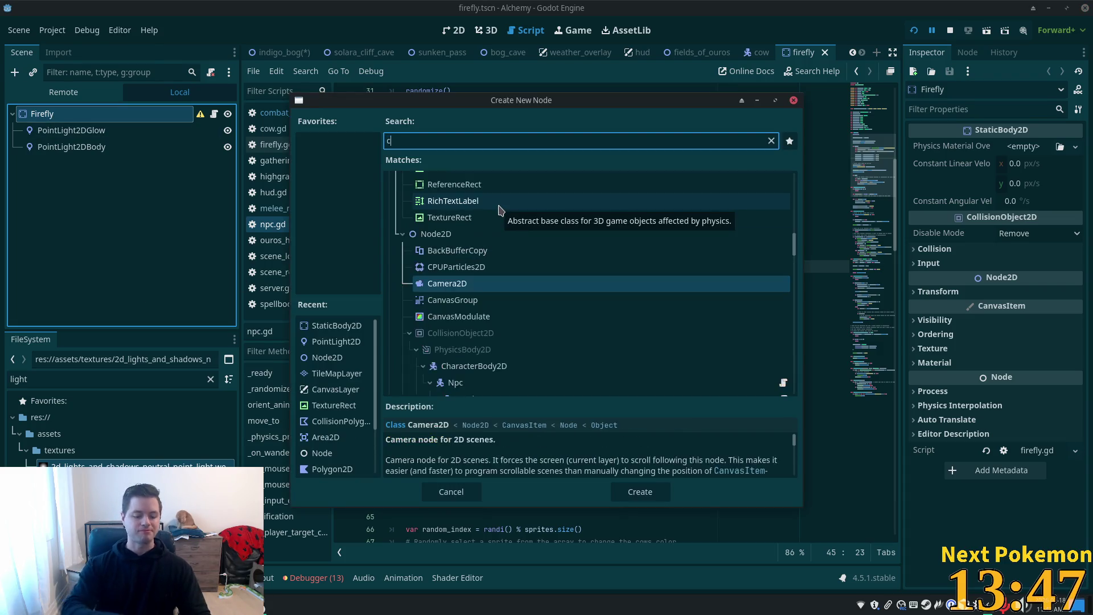
{"action": "type", "text": "ollio"}
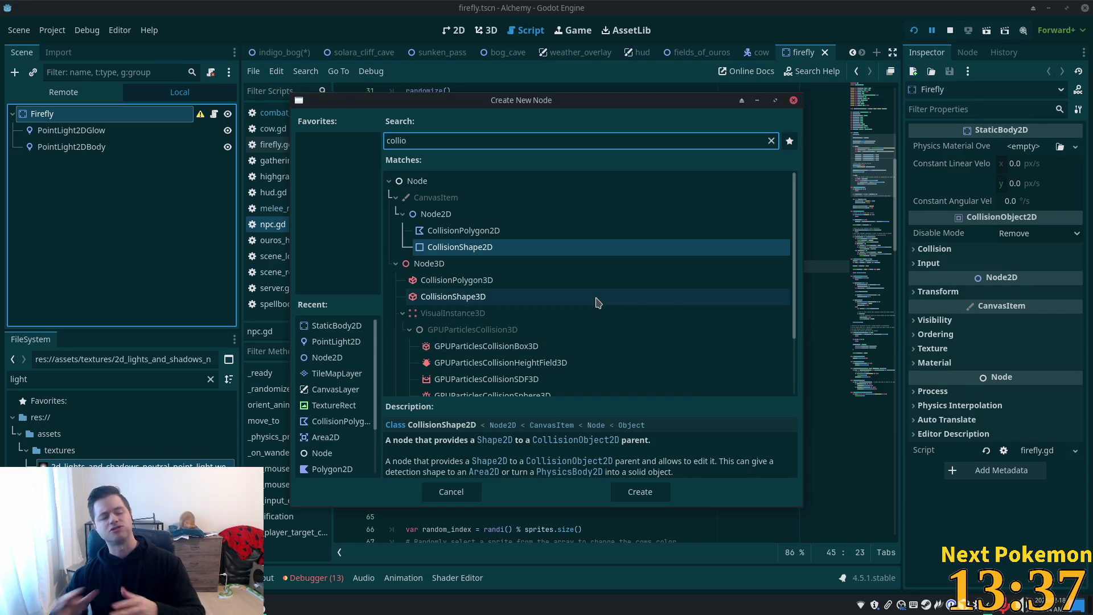
{"action": "left_click", "coordinate": [794, 100]}
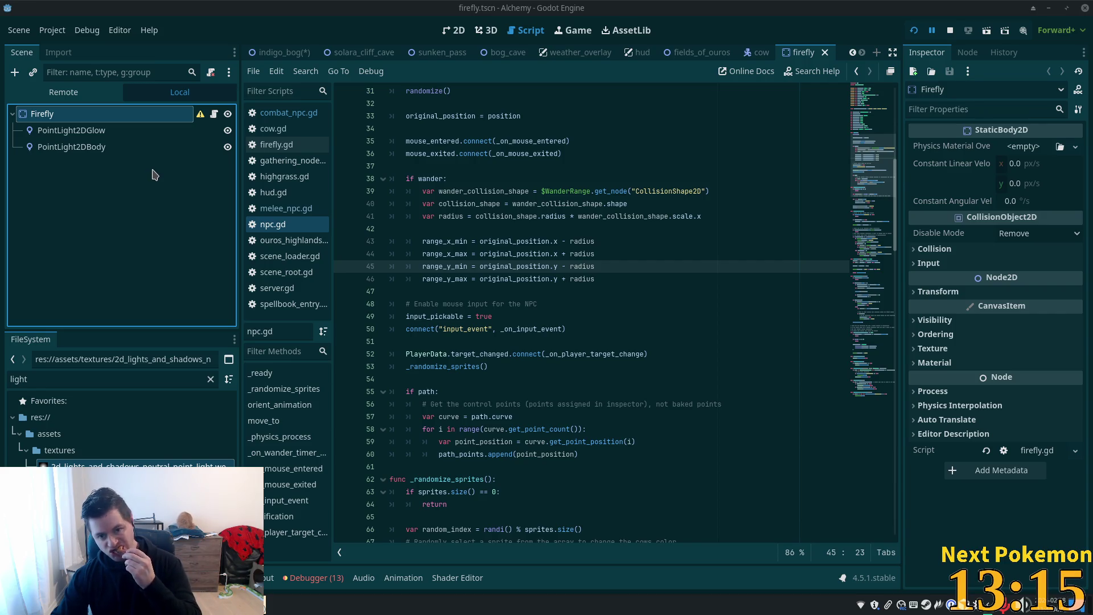
Step: Add an Area2D child under Firefly, then start deleting it
{"action": "left_click", "coordinate": [82, 134]}
{"action": "left_click", "coordinate": [68, 113]}
{"action": "key", "text": "ctrl+a"}
{"action": "type", "text": "area"}
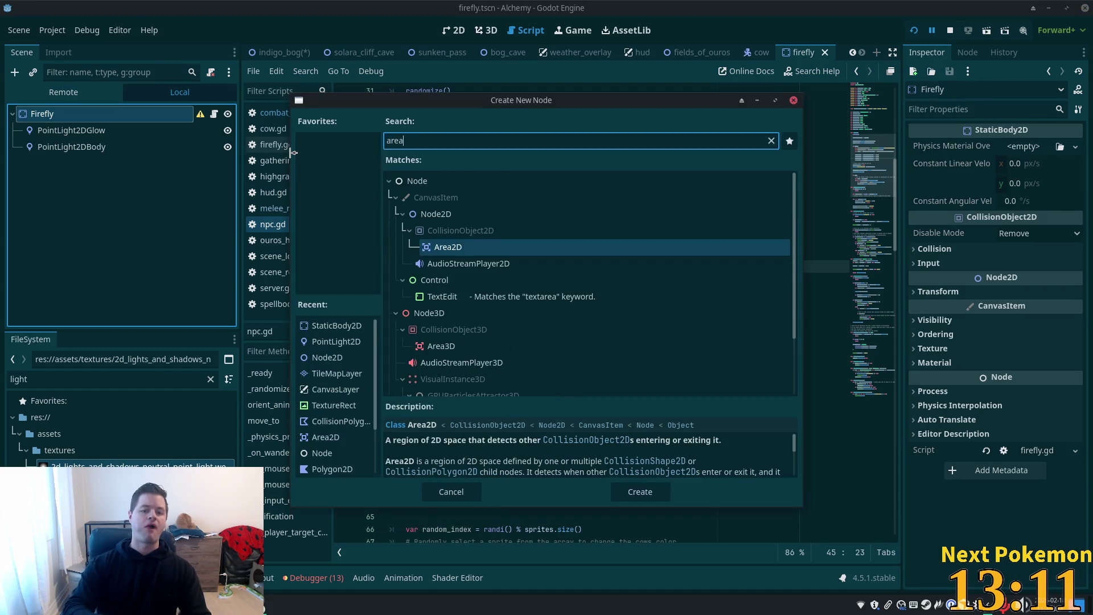
{"action": "key", "text": "Return"}
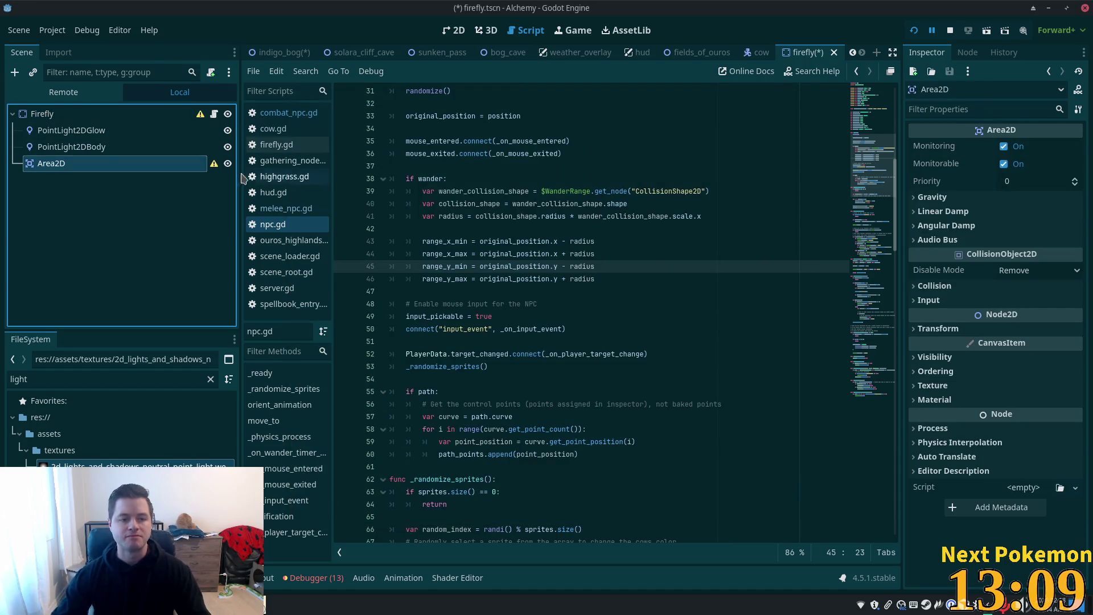
{"action": "key", "text": "Delete"}
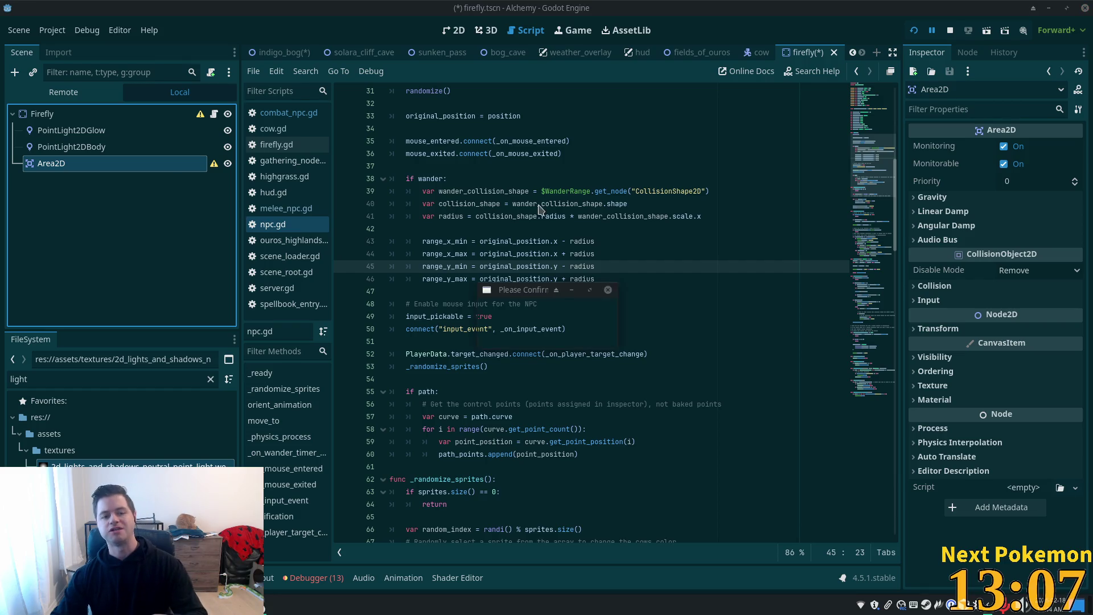
Step: Confirm removing the Area2D and add a CollisionShape2D child under Firefly
{"action": "left_click", "coordinate": [569, 319]}
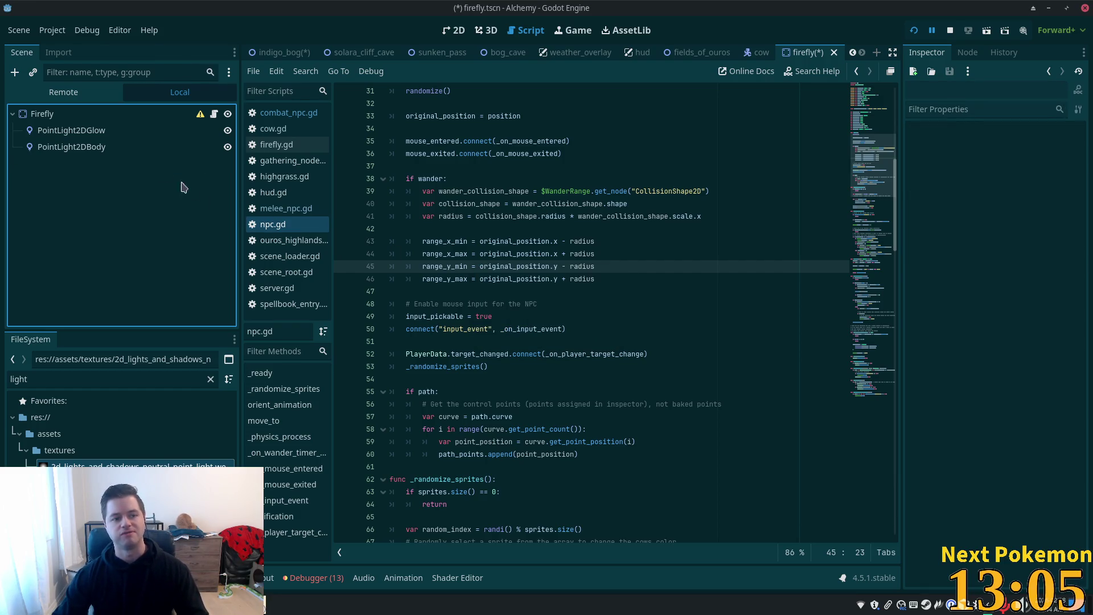
{"action": "left_click", "coordinate": [91, 114]}
{"action": "key", "text": "ctrl+a"}
{"action": "key", "text": "ctrl+a"}
{"action": "type", "text": "colli"}
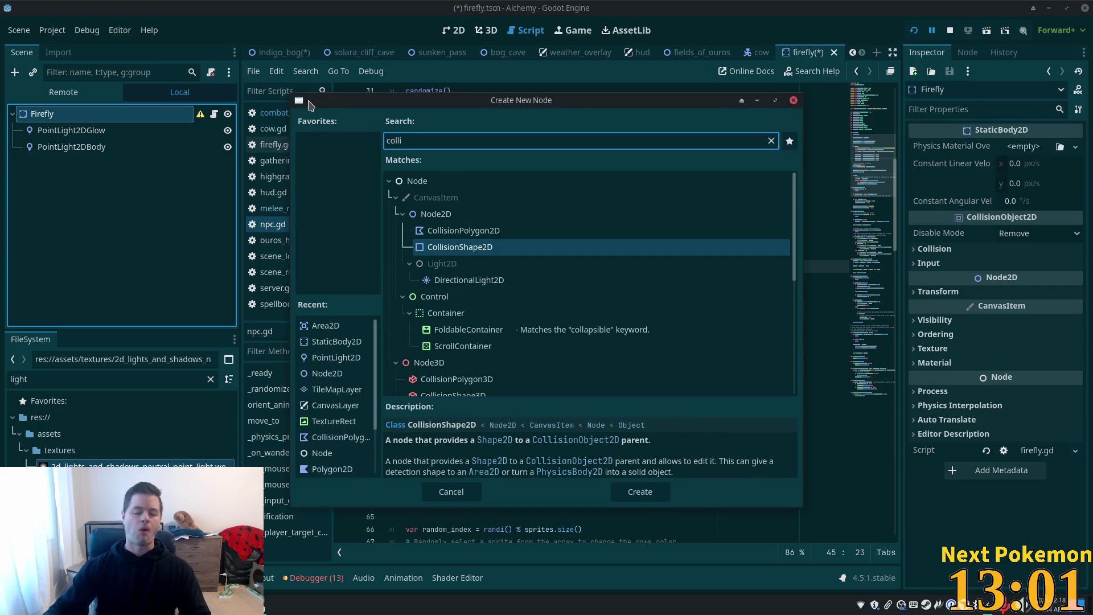
{"action": "double_click", "coordinate": [450, 247]}
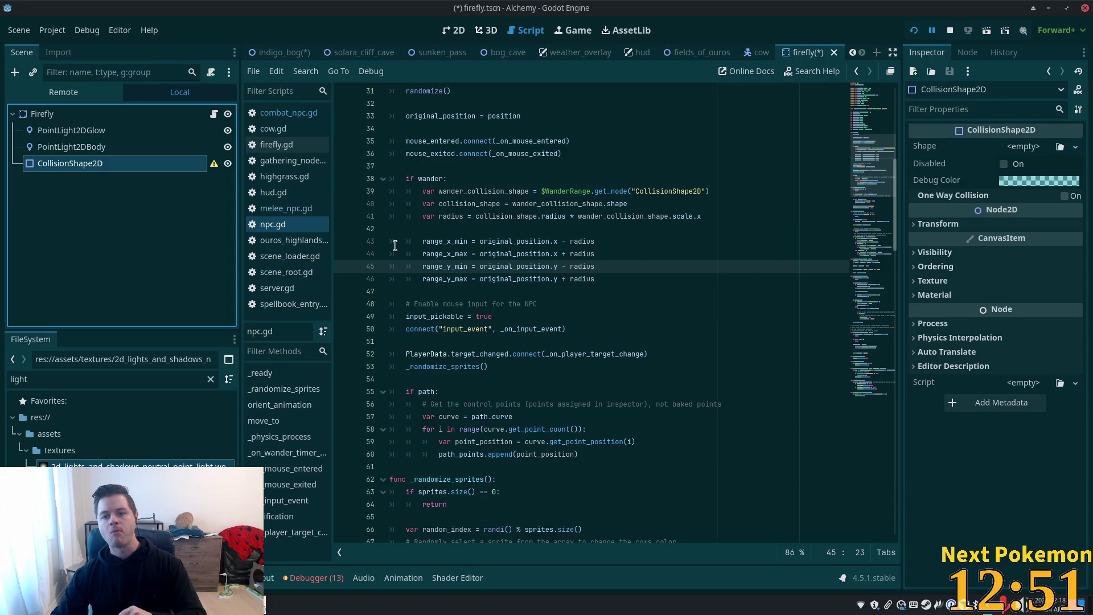
Step: Give the collision shape a CircleShape2D and rename it CollisionShape2DWander
{"action": "left_click", "coordinate": [1027, 147]}
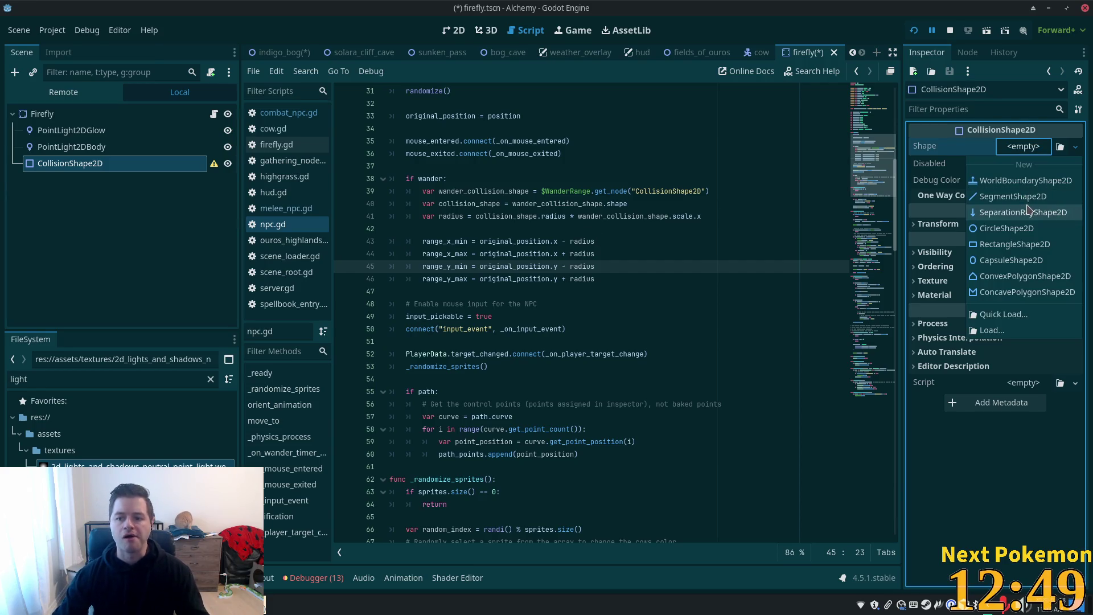
{"action": "left_click", "coordinate": [1007, 229]}
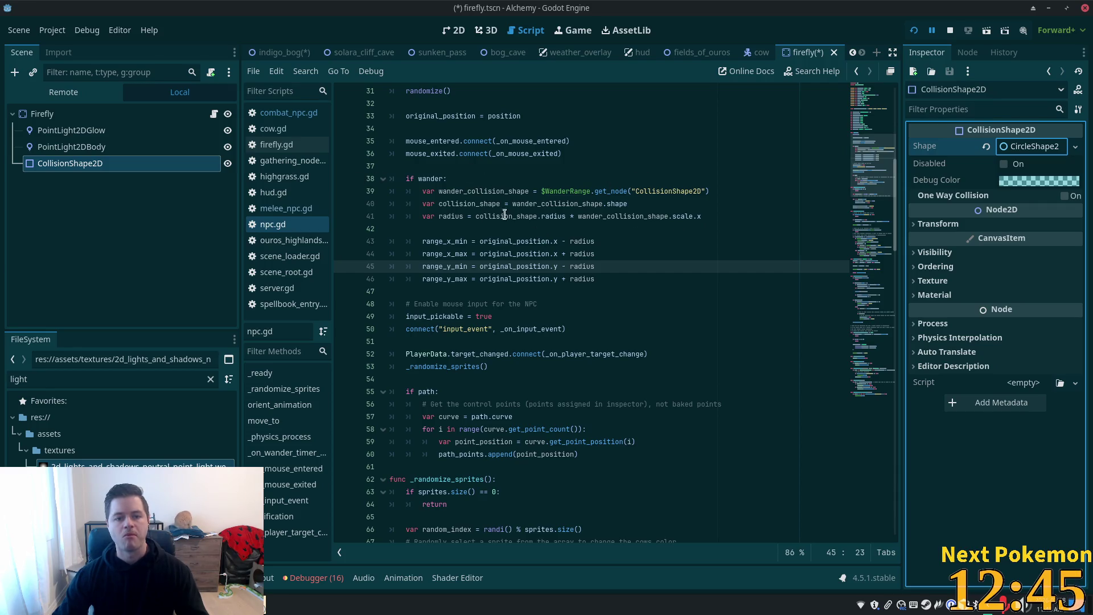
{"action": "scroll", "coordinate": [644, 237], "scroll_direction": "up", "scroll_amount": 3}
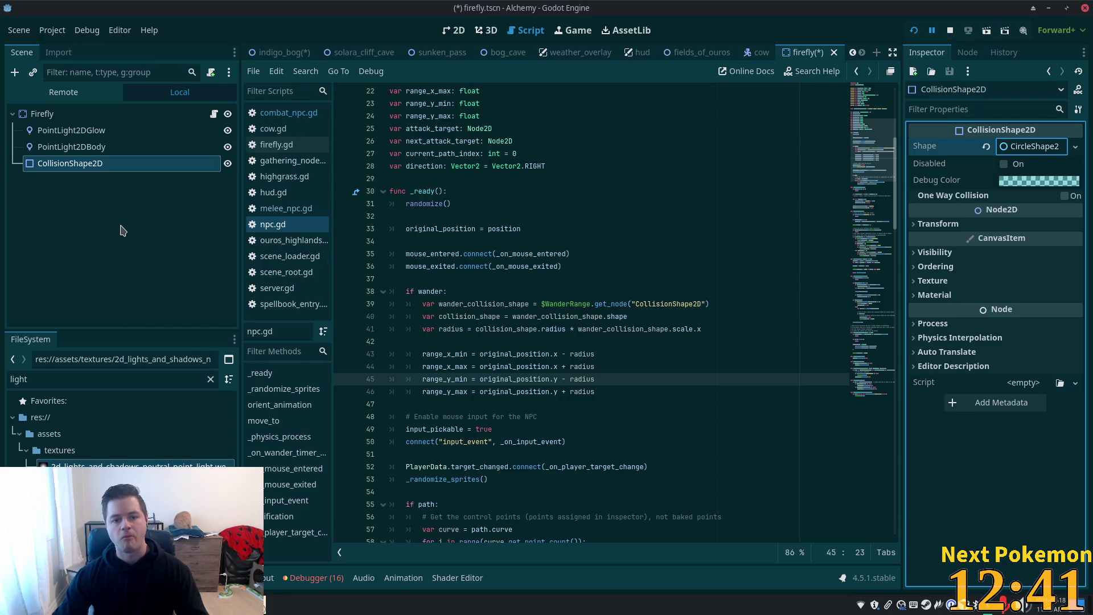
{"action": "left_click", "coordinate": [111, 164]}
{"action": "key", "text": "F2"}
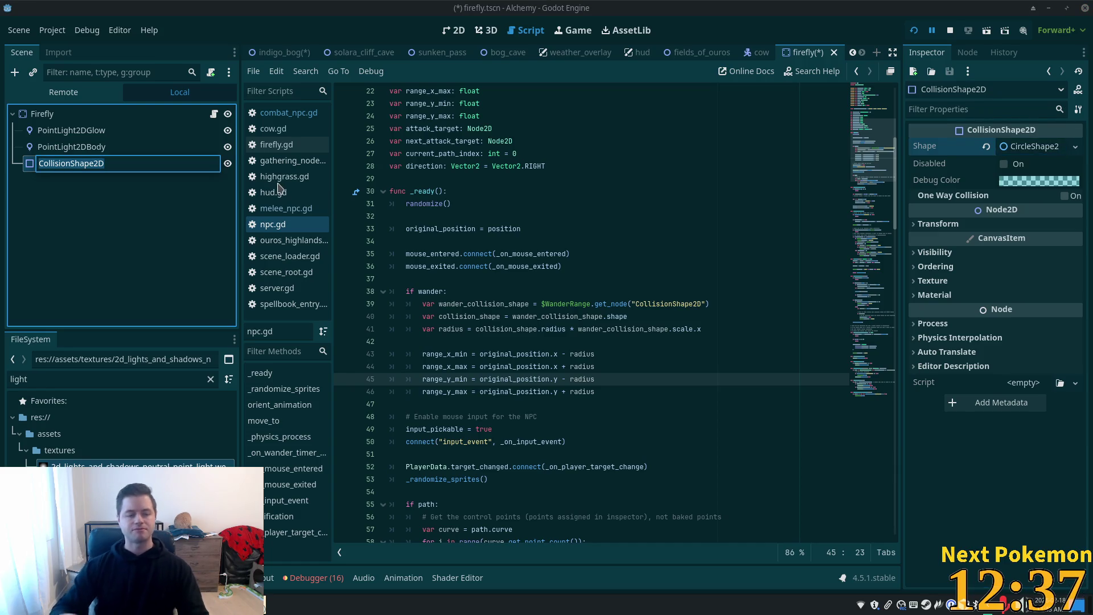
{"action": "key", "text": "End"}
{"action": "type", "text": "Wan"}
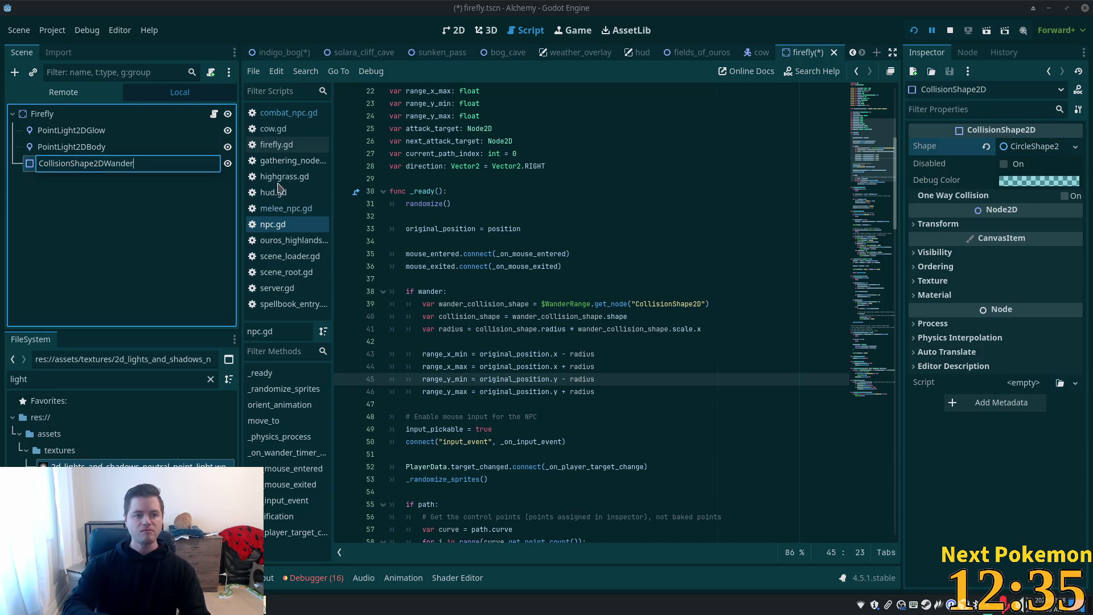
{"action": "key", "text": "Return"}
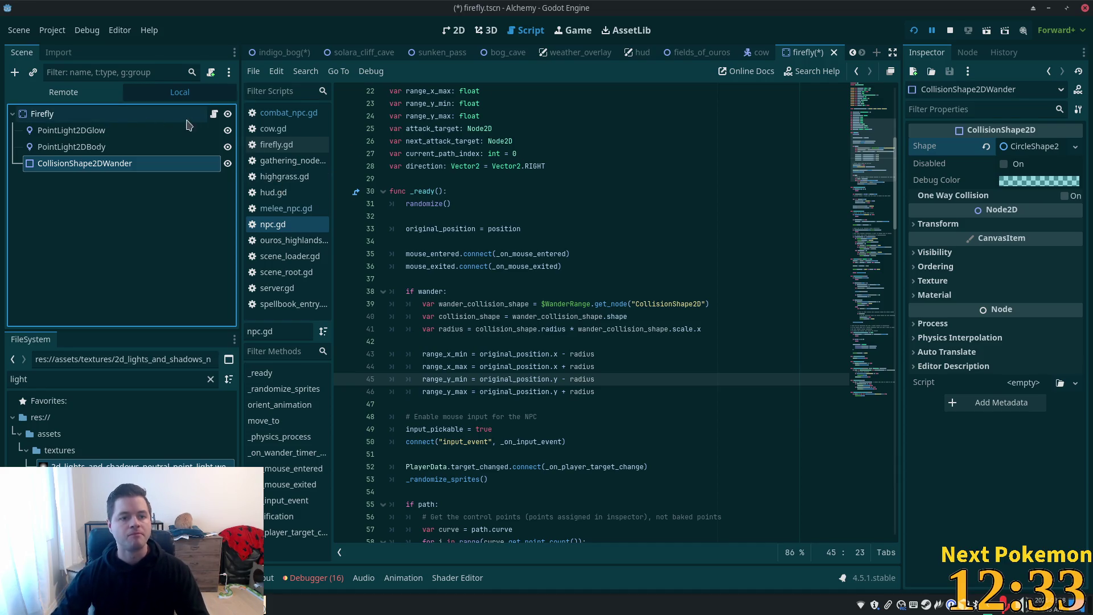
{"action": "left_click", "coordinate": [215, 115]}
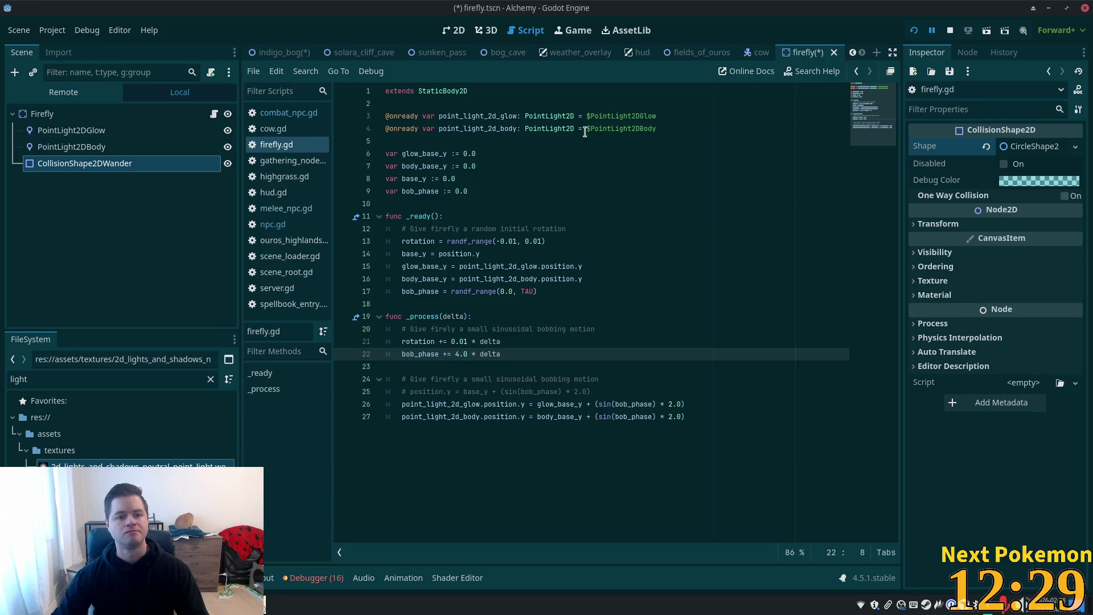
{"action": "left_click", "coordinate": [718, 116]}
{"action": "left_click", "coordinate": [687, 129]}
{"action": "key", "text": "Return"}
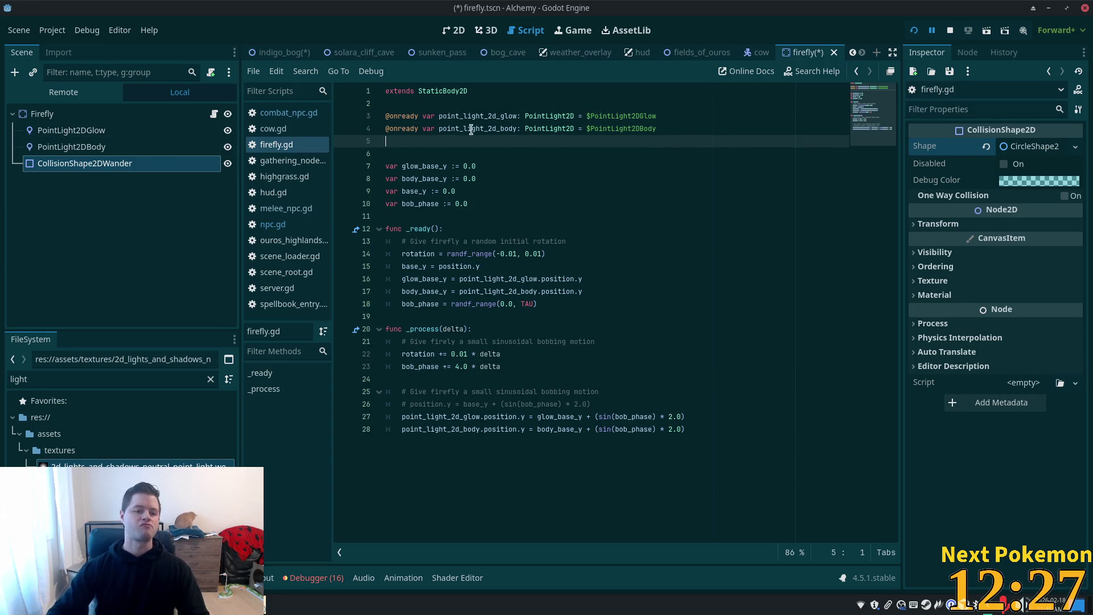
{"action": "mouse_move", "coordinate": [85, 164]}
{"action": "left_mouse_down"}
{"action": "mouse_move", "coordinate": [402, 134]}
{"action": "mouse_move", "coordinate": [409, 142]}
{"action": "left_mouse_up"}
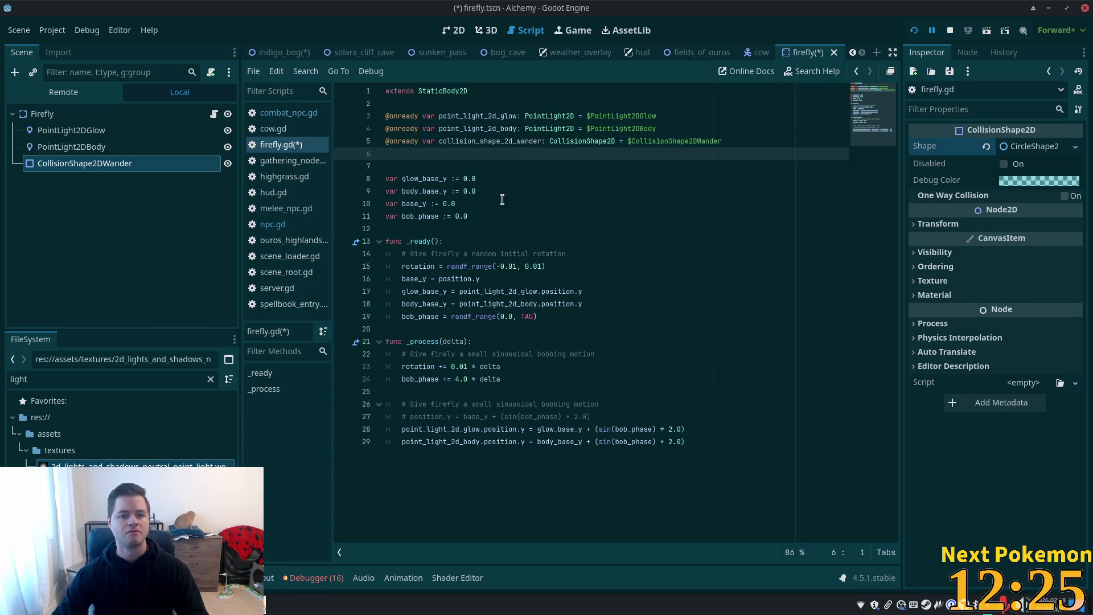
{"action": "key", "text": "ctrl+s"}
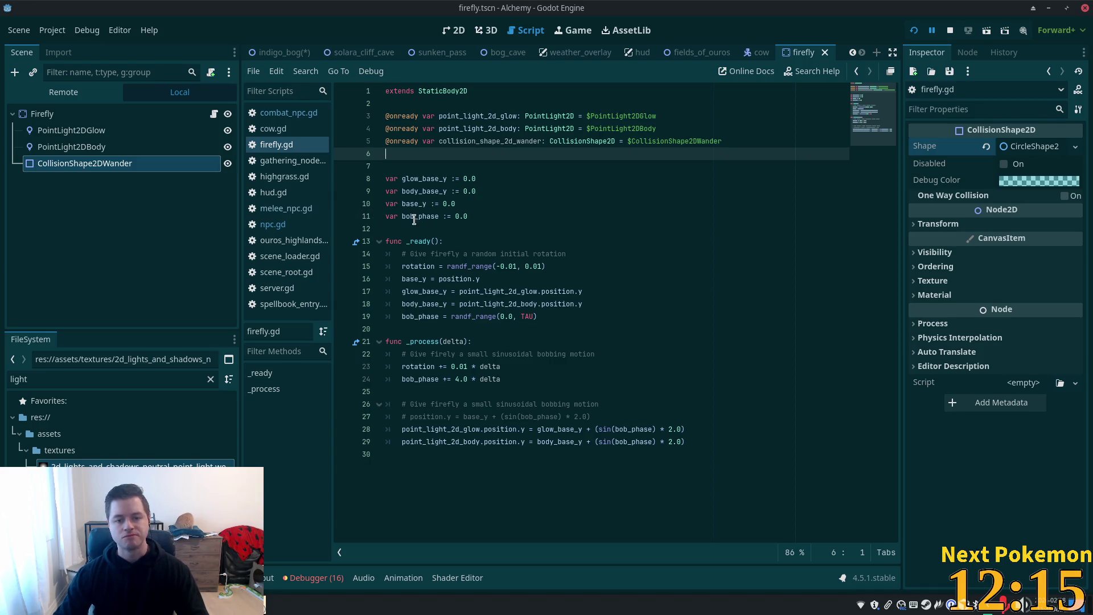
{"action": "key", "text": "alt+Tab"}
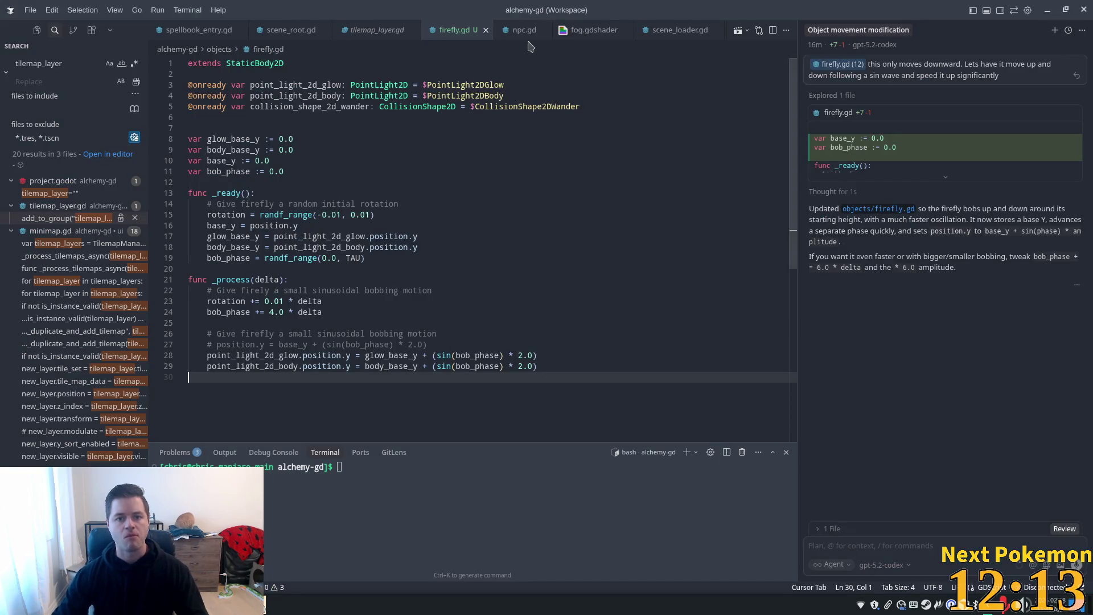
Step: Move the firefly.gd and npc.gd tabs to the front and close every tab right of npc.gd
{"action": "left_click", "coordinate": [524, 30]}
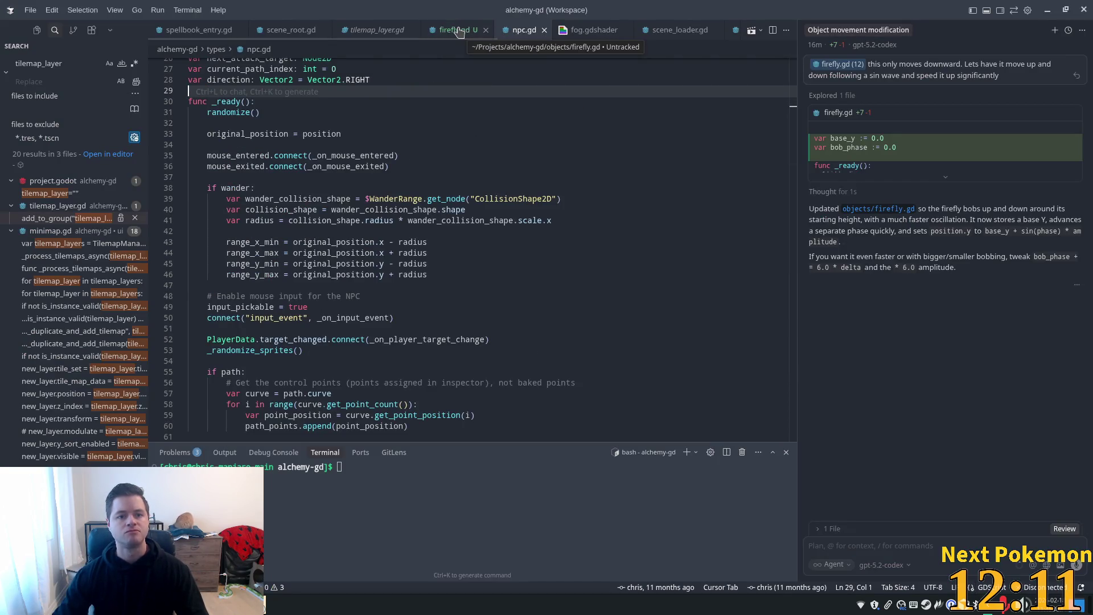
{"action": "scroll", "coordinate": [267, 36], "scroll_direction": "down", "scroll_amount": 2}
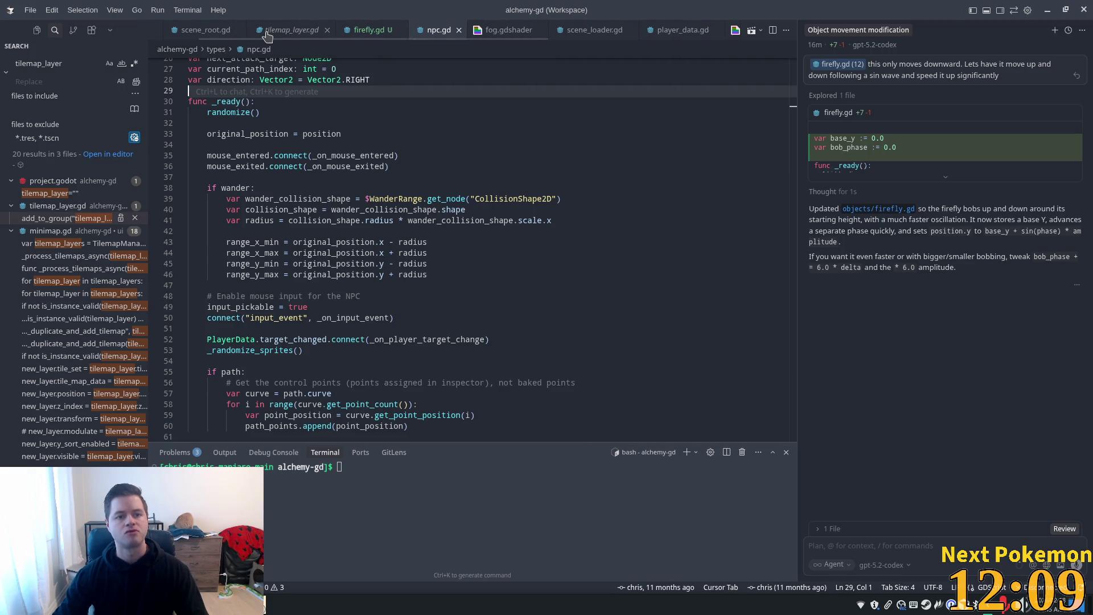
{"action": "scroll", "coordinate": [268, 36], "scroll_direction": "up", "scroll_amount": 2}
{"action": "left_click_drag", "start_coordinate": [432, 30], "coordinate": [171, 30]}
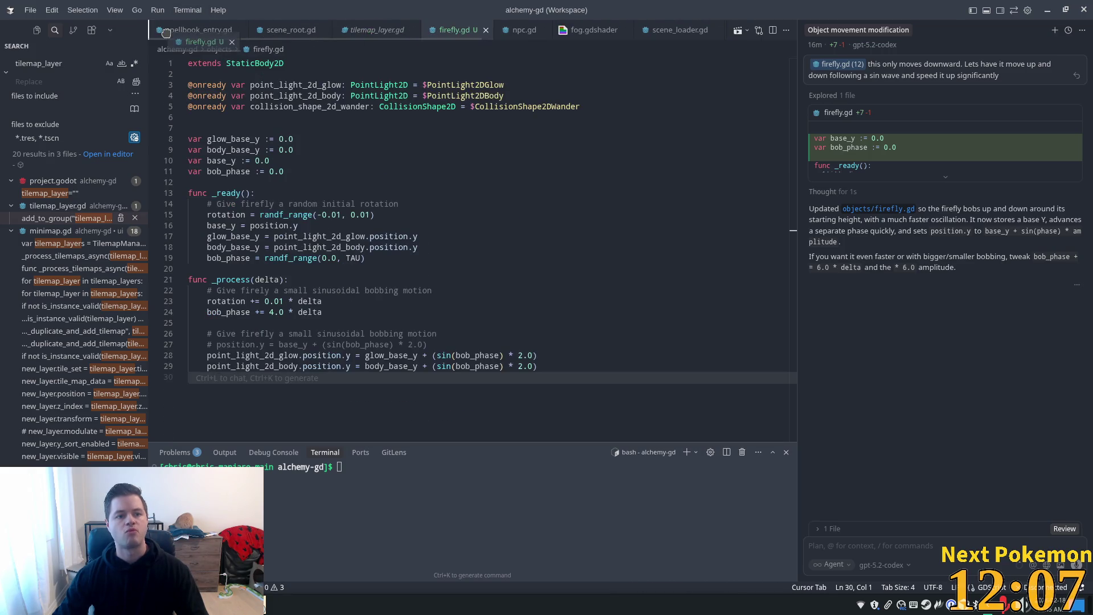
{"action": "mouse_move", "coordinate": [523, 30]}
{"action": "left_mouse_down"}
{"action": "mouse_move", "coordinate": [256, 31]}
{"action": "mouse_move", "coordinate": [239, 48]}
{"action": "left_mouse_up"}
{"action": "mouse_move", "coordinate": [359, 94]}
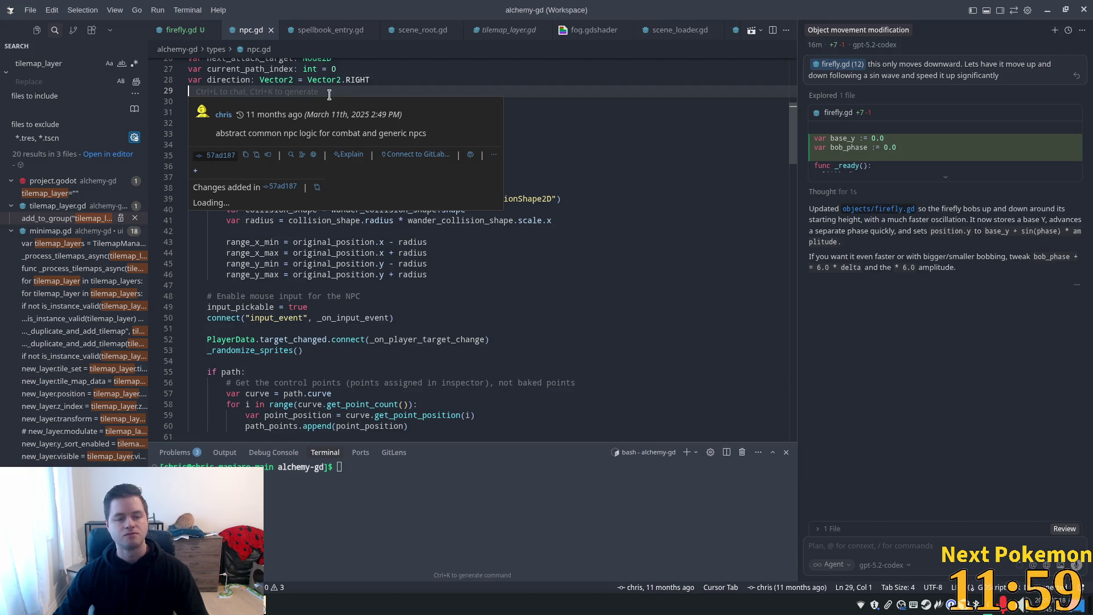
{"action": "right_click", "coordinate": [249, 34]}
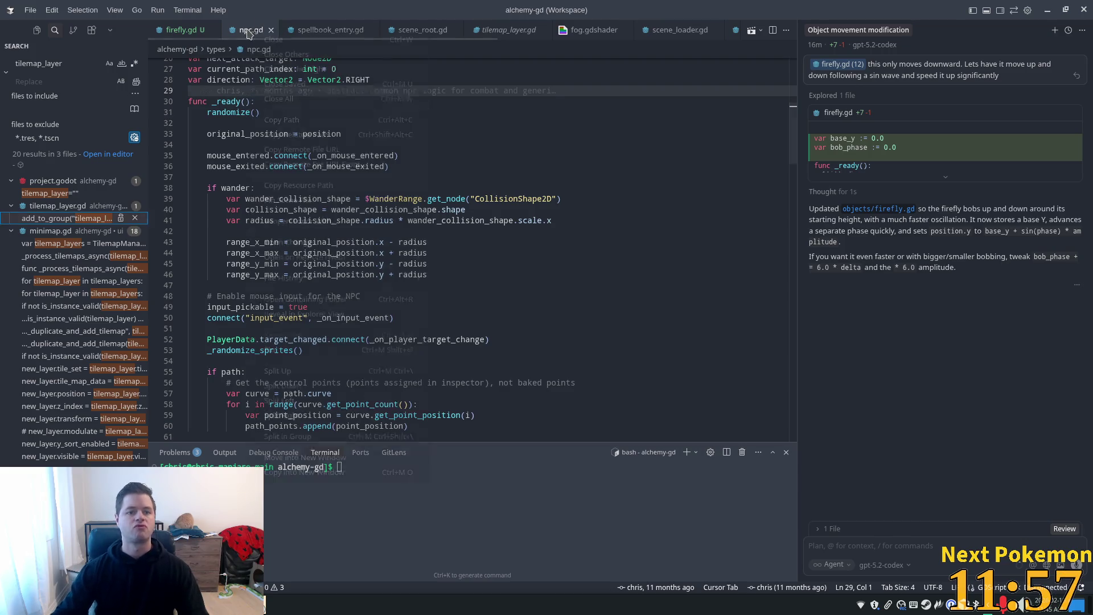
{"action": "left_click", "coordinate": [319, 69]}
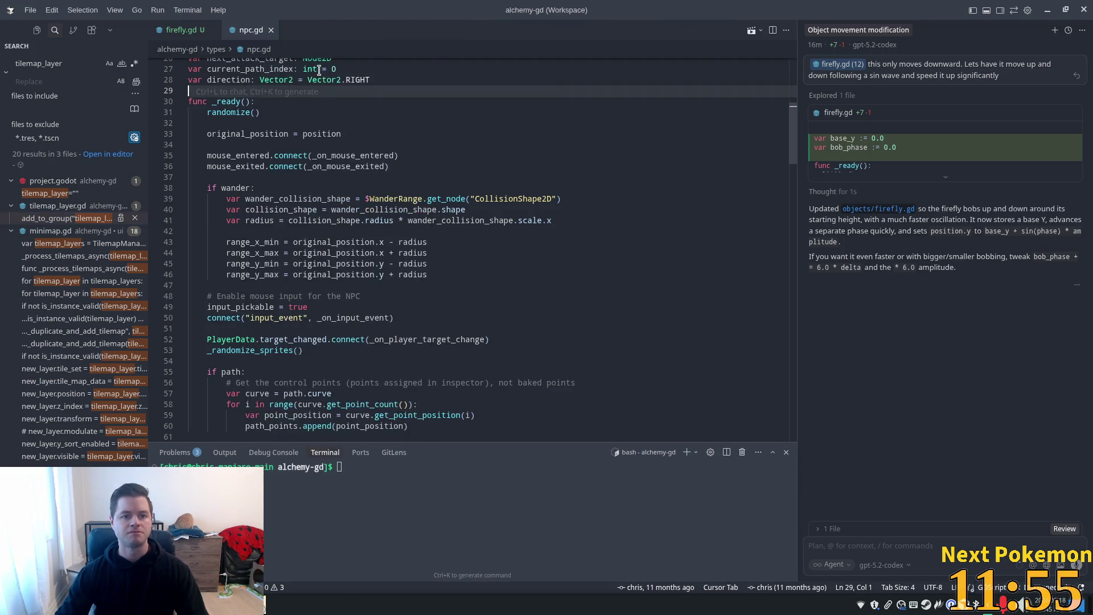
{"action": "left_click", "coordinate": [180, 29]}
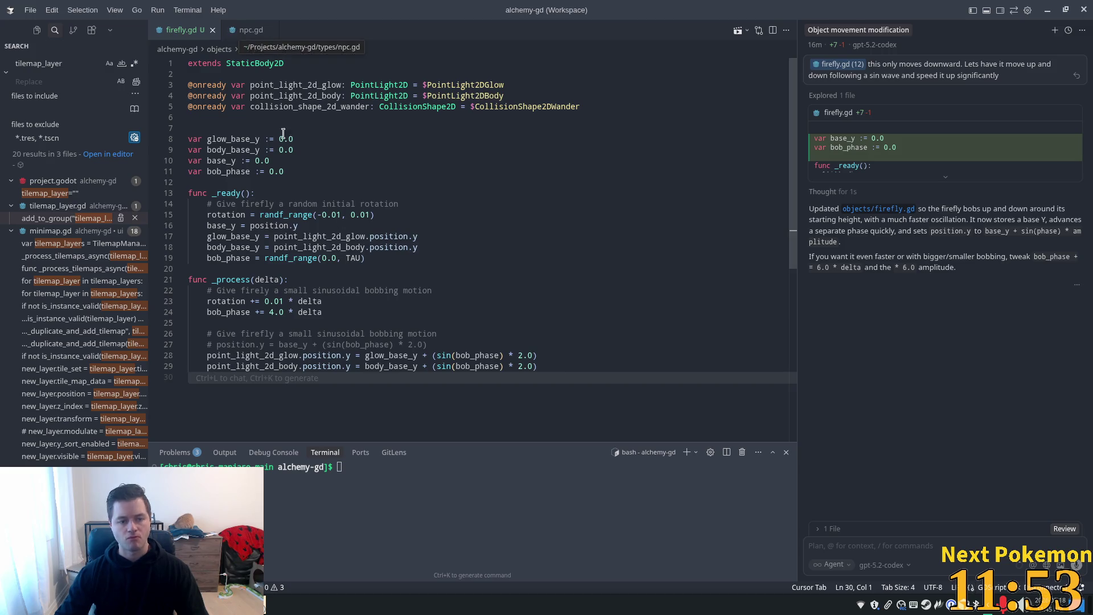
Step: Select npc.gd's wander range code on lines 39–46 and start a new line 31 in firefly.gd
{"action": "left_click", "coordinate": [242, 31]}
{"action": "mouse_move", "coordinate": [450, 276]}
{"action": "left_mouse_down"}
{"action": "mouse_move", "coordinate": [456, 266]}
{"action": "mouse_move", "coordinate": [226, 201]}
{"action": "left_mouse_up"}
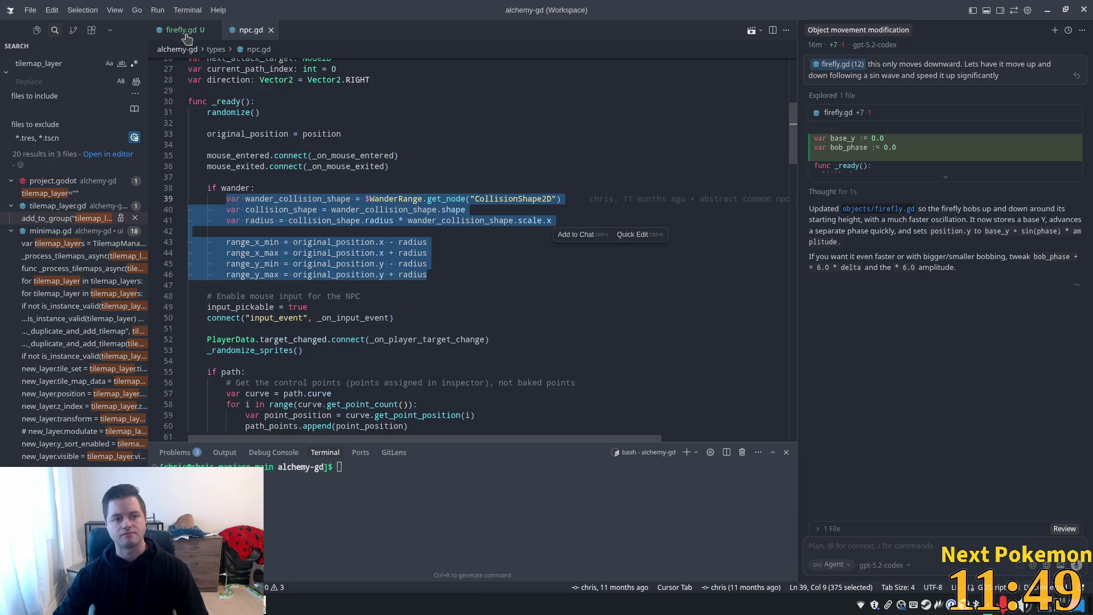
{"action": "left_click", "coordinate": [185, 34]}
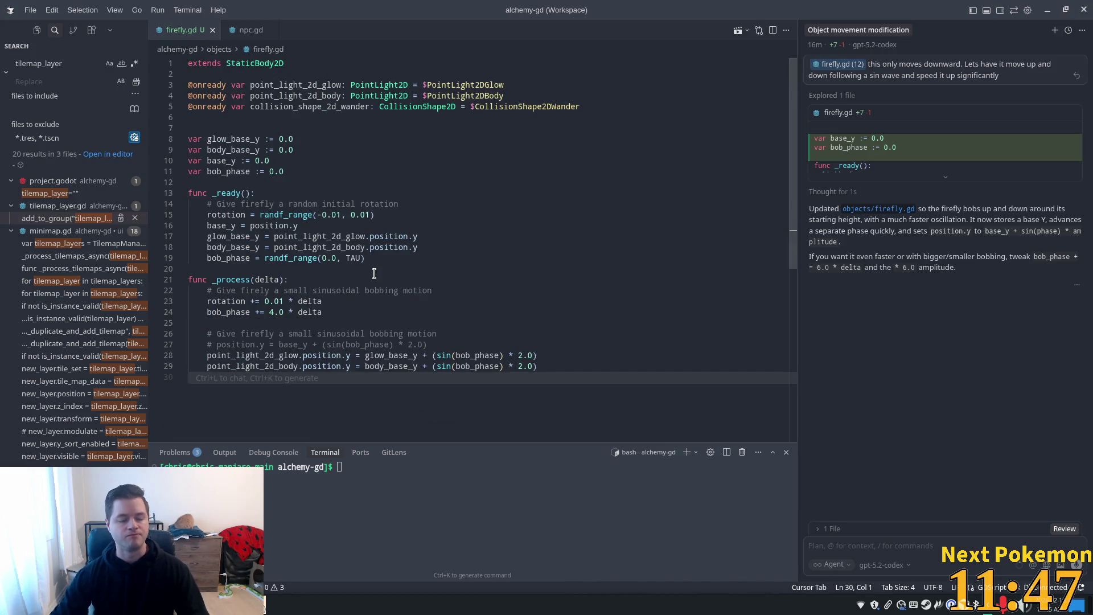
{"action": "key", "text": "Return"}
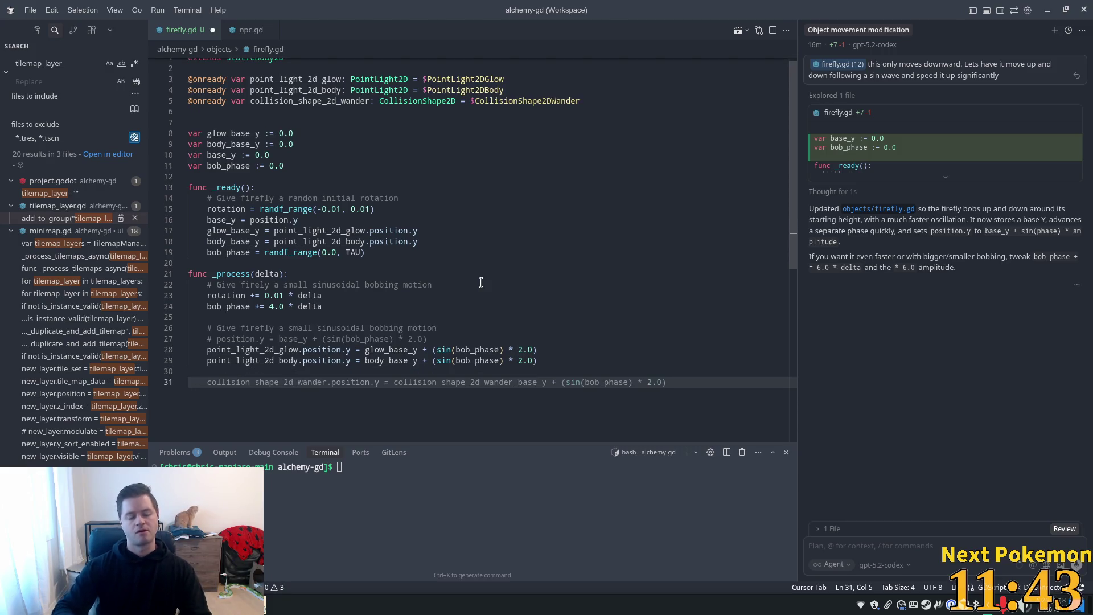
Step: Paste the wander range block into firefly.gd and dedent it one level
{"action": "type", "text": "var wander_collision_shape = $WanderRange.get_node(\"CollisionShape2D\") \t\tvar collision_shape = wander_collision_shape.shape \t\tvar radius = collision_shape.radius * wander_collision_shape.scale.x  \t\trange_x_min = original_position.x - radius \t\trange_x_max = original_position.x + radius \t\trange_y_min = original_position.y - radius \t\trange_y_max = original_position.y + radius"}
{"action": "mouse_move", "coordinate": [426, 380]}
{"action": "left_mouse_down"}
{"action": "mouse_move", "coordinate": [196, 350]}
{"action": "mouse_move", "coordinate": [228, 317]}
{"action": "left_mouse_up"}
{"action": "key", "text": "shift+Tab"}
{"action": "left_click", "coordinate": [319, 288]}
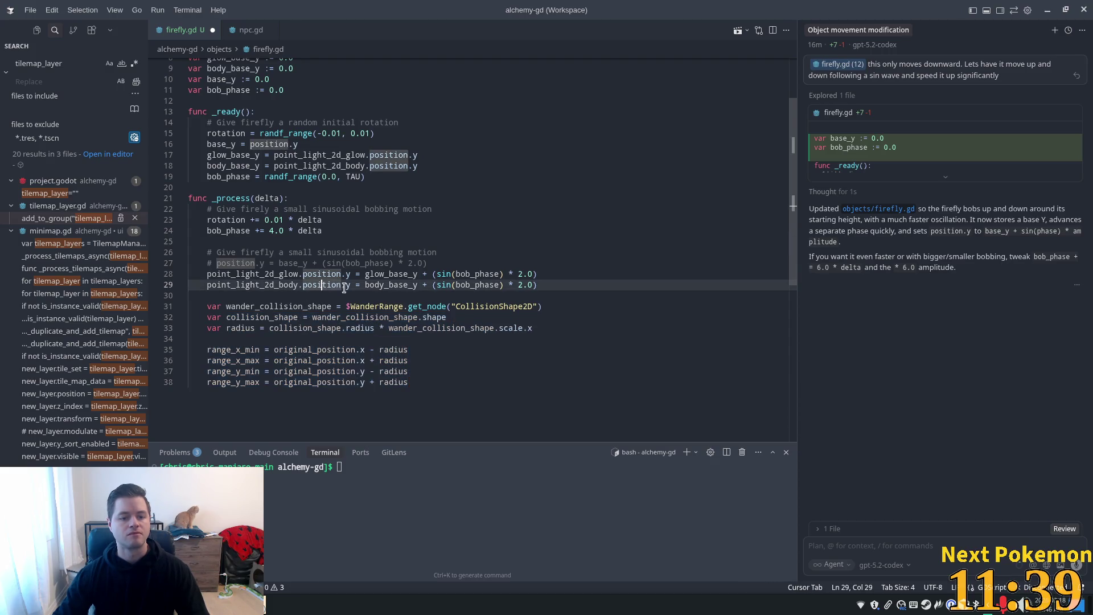
{"action": "scroll", "coordinate": [342, 325], "scroll_direction": "up", "scroll_amount": 3}
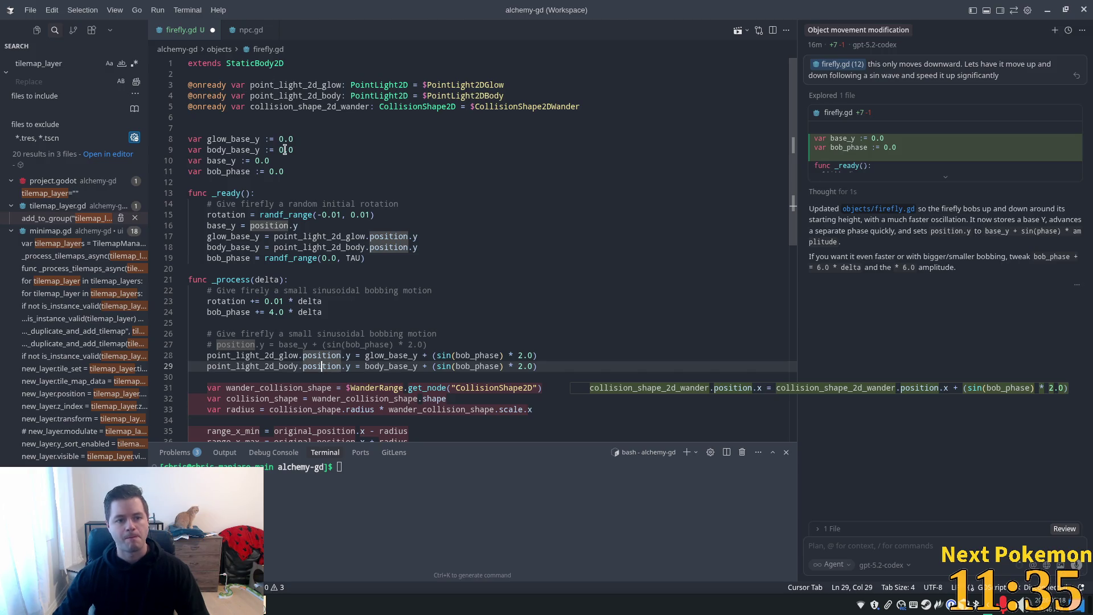
Step: Replace the WanderRange get_node lookup with collision_shape_2d_wander and save firefly.gd
{"action": "double_click", "coordinate": [284, 108]}
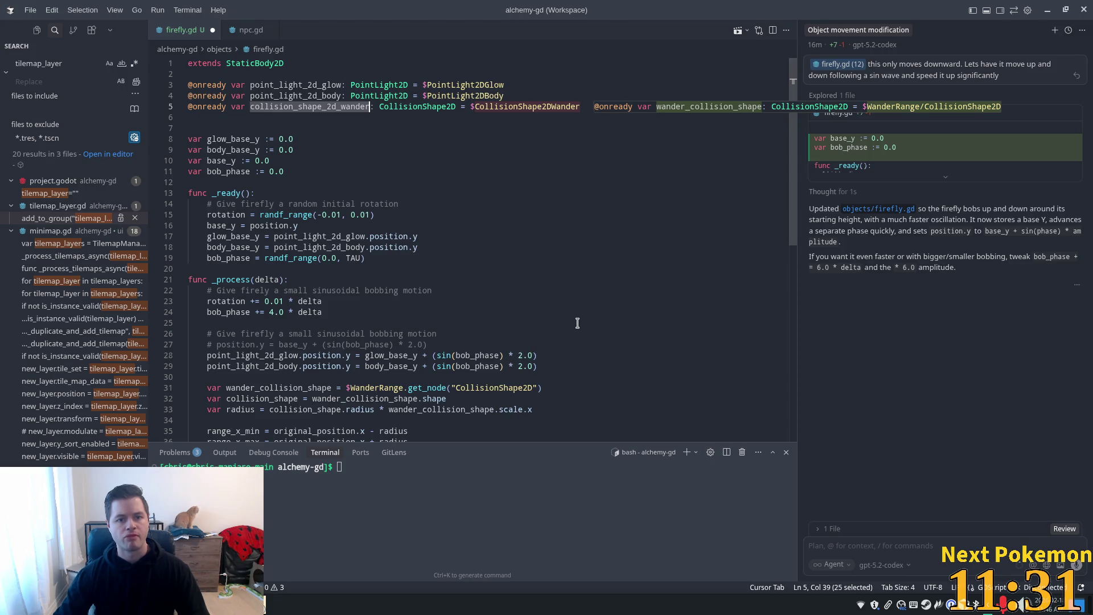
{"action": "scroll", "coordinate": [479, 311], "scroll_direction": "down", "scroll_amount": 5}
{"action": "left_click", "coordinate": [404, 217]}
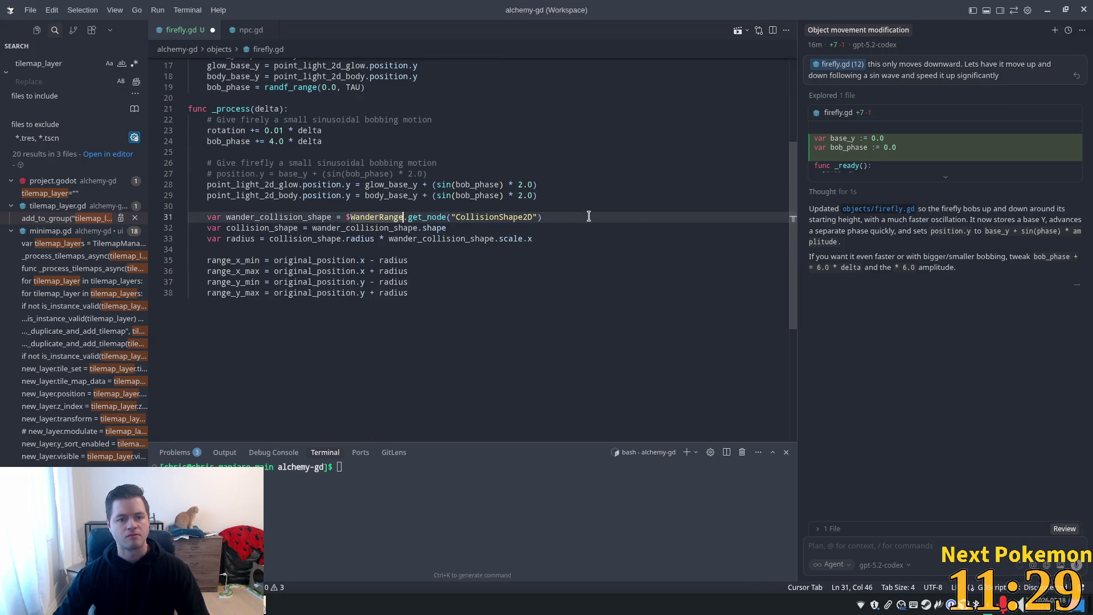
{"action": "double_click", "coordinate": [279, 216]}
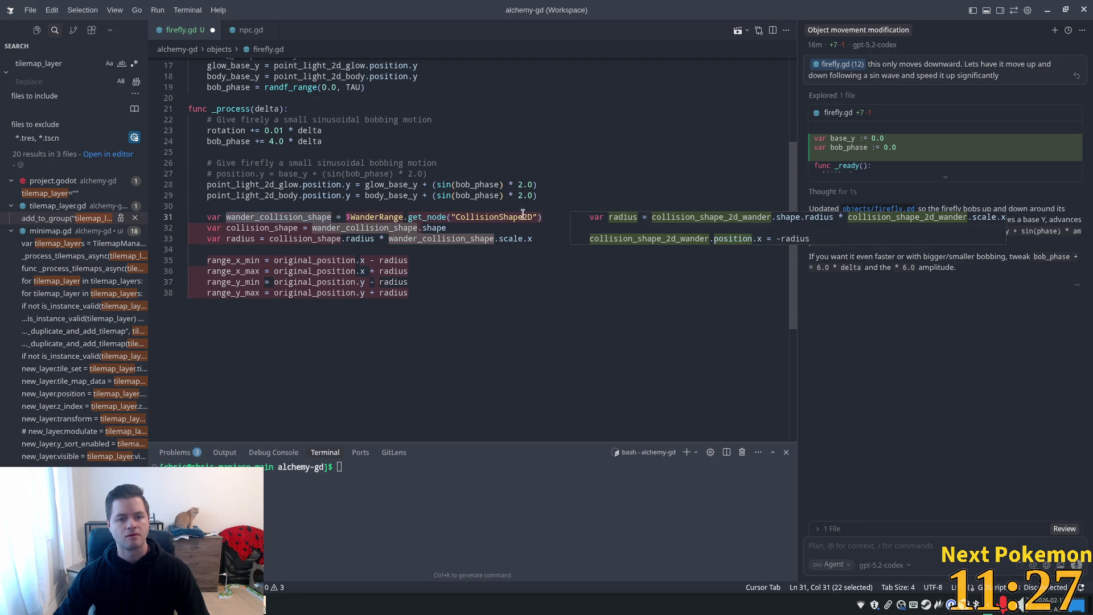
{"action": "left_click_drag", "start_coordinate": [548, 217], "coordinate": [173, 218]}
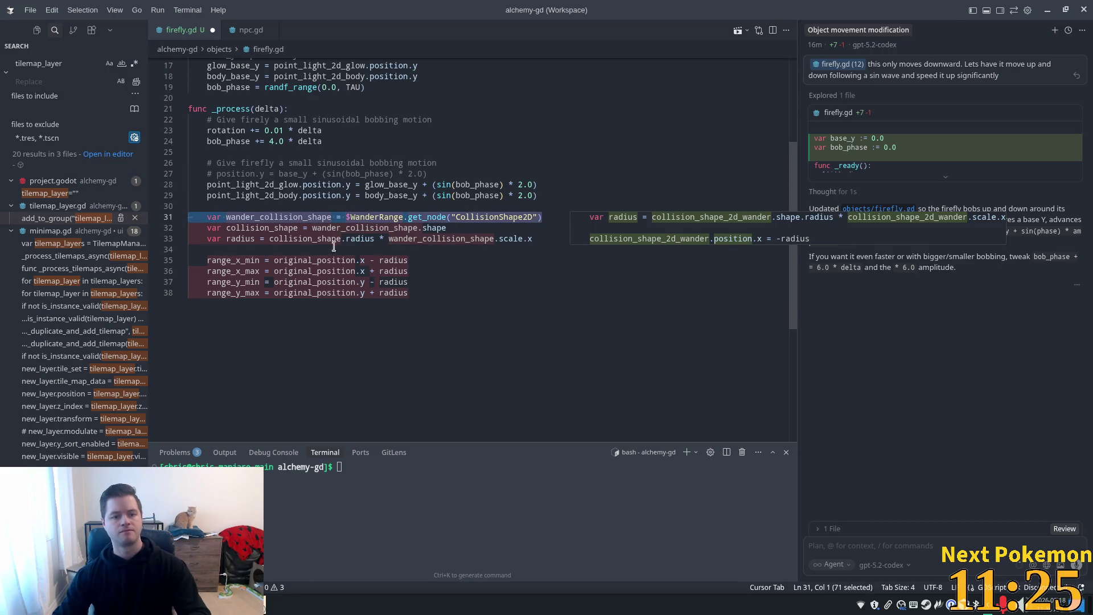
{"action": "key", "text": "BackSpace"}
{"action": "key", "text": "Tab"}
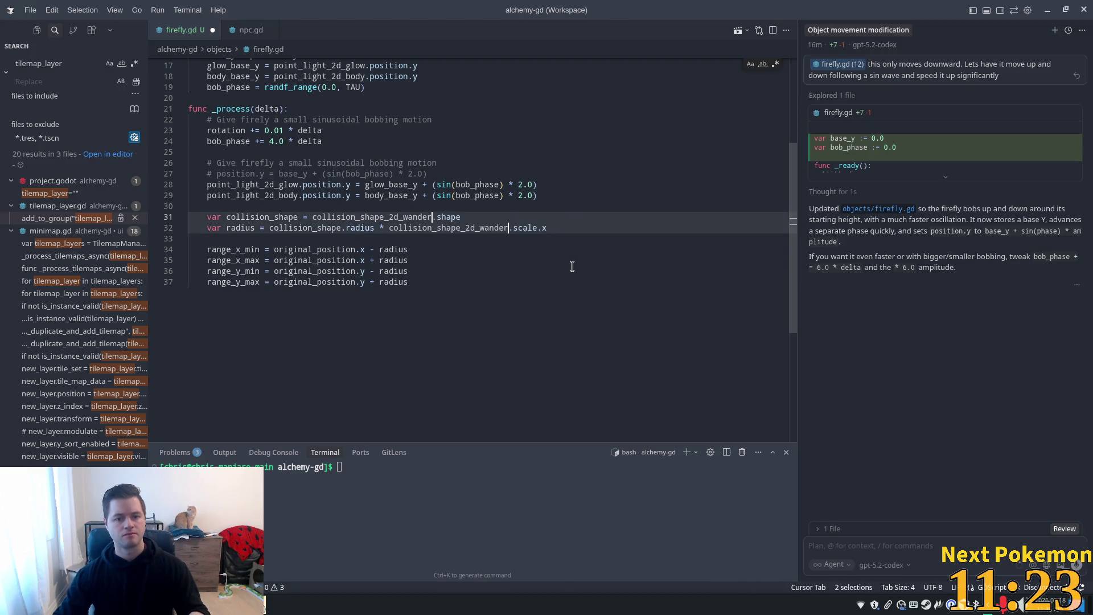
{"action": "key", "text": "ctrl+s"}
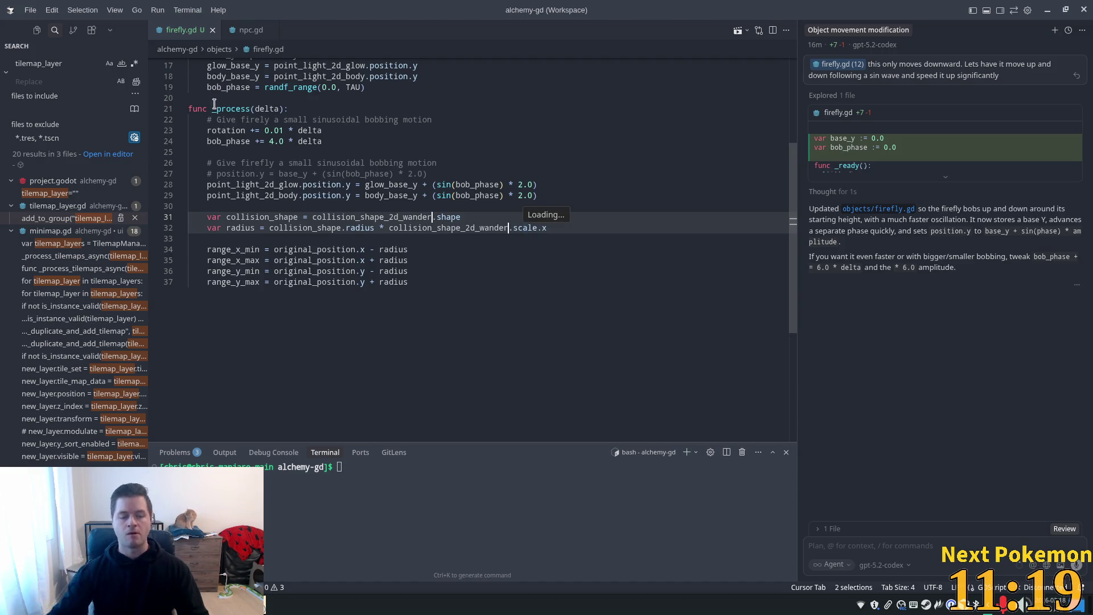
Step: Accept the suggested range_x/range_y min and max variable declarations after bob_phase
{"action": "left_click", "coordinate": [236, 249]}
{"action": "scroll", "coordinate": [260, 185], "scroll_direction": "up", "scroll_amount": 5}
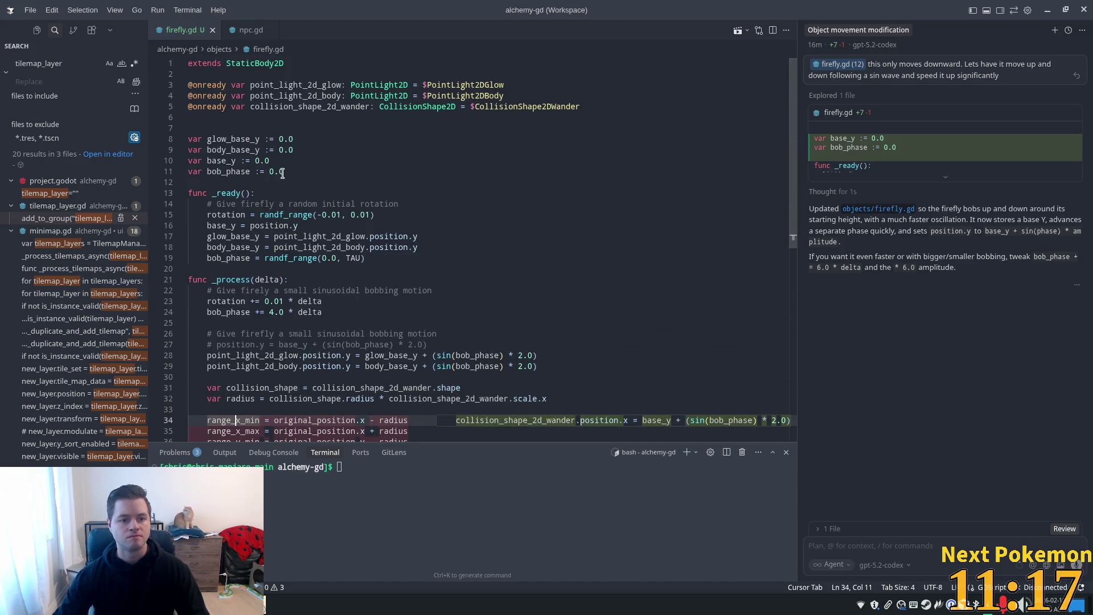
{"action": "left_click", "coordinate": [283, 173]}
{"action": "key", "text": "Tab"}
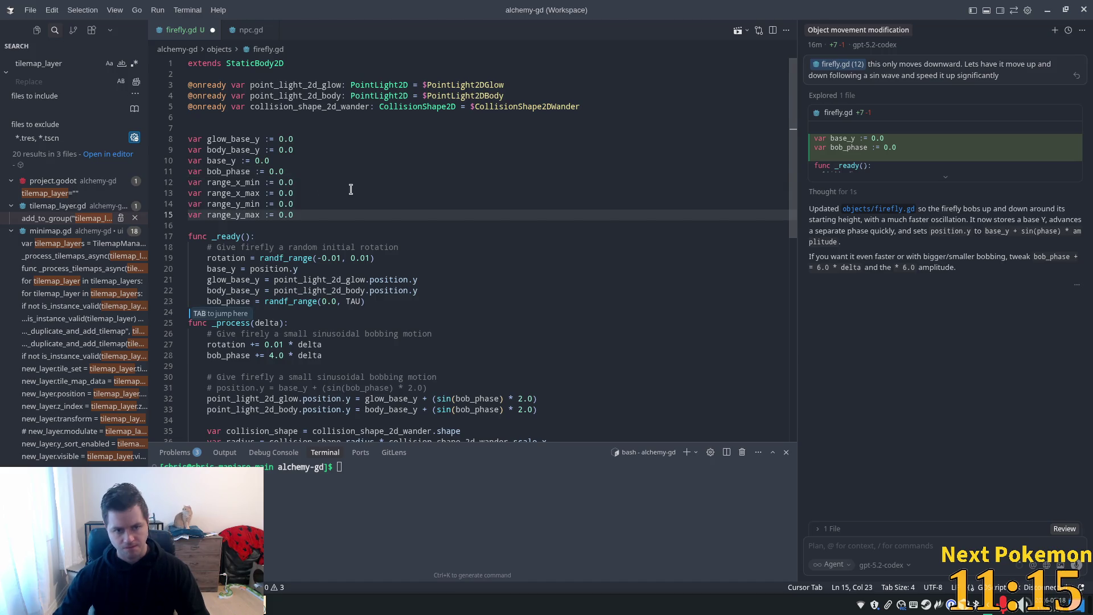
{"action": "left_click", "coordinate": [351, 189]}
{"action": "scroll", "coordinate": [393, 215], "scroll_direction": "down", "scroll_amount": 4}
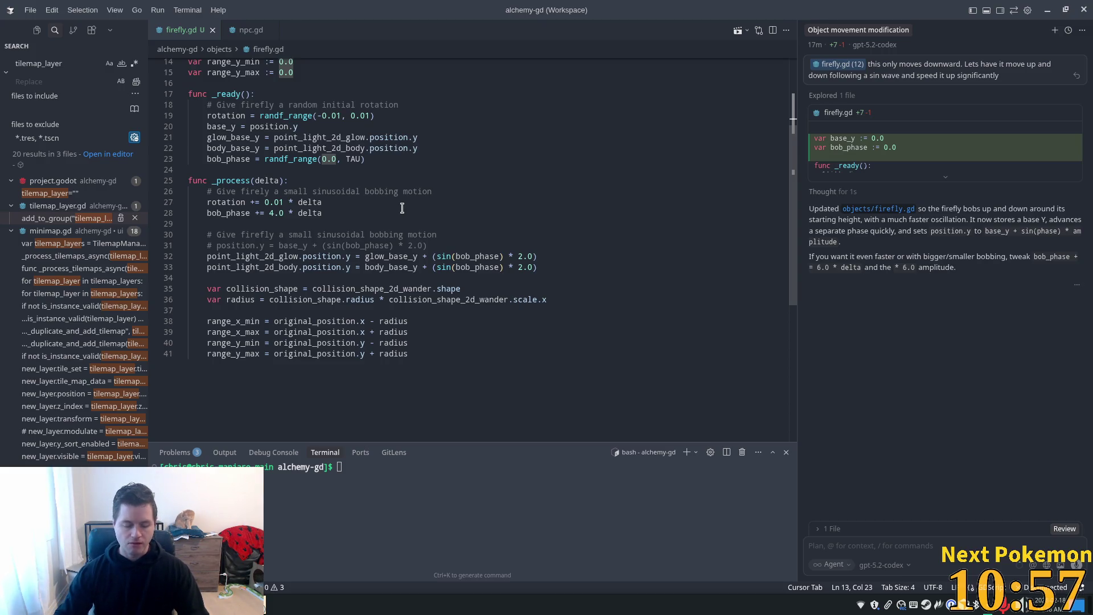
Step: Compare npc.gd's range variables, then select range_y_min on line 14 of firefly.gd
{"action": "left_click", "coordinate": [251, 29]}
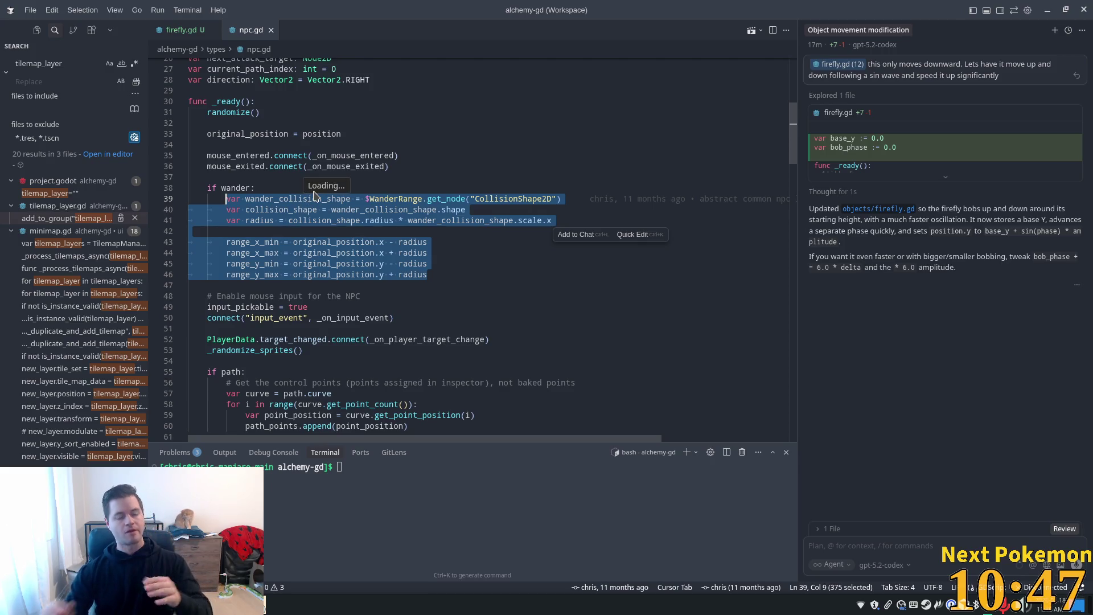
{"action": "scroll", "coordinate": [451, 257], "scroll_direction": "down", "scroll_amount": 3}
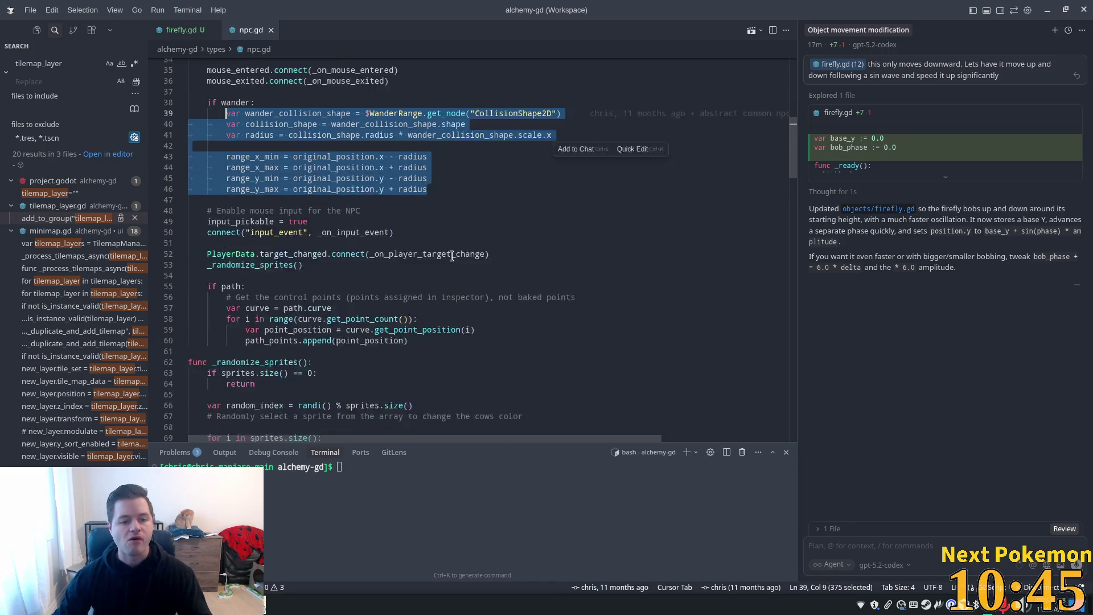
{"action": "scroll", "coordinate": [451, 256], "scroll_direction": "down", "scroll_amount": 1}
{"action": "scroll", "coordinate": [297, 295], "scroll_direction": "up", "scroll_amount": 1}
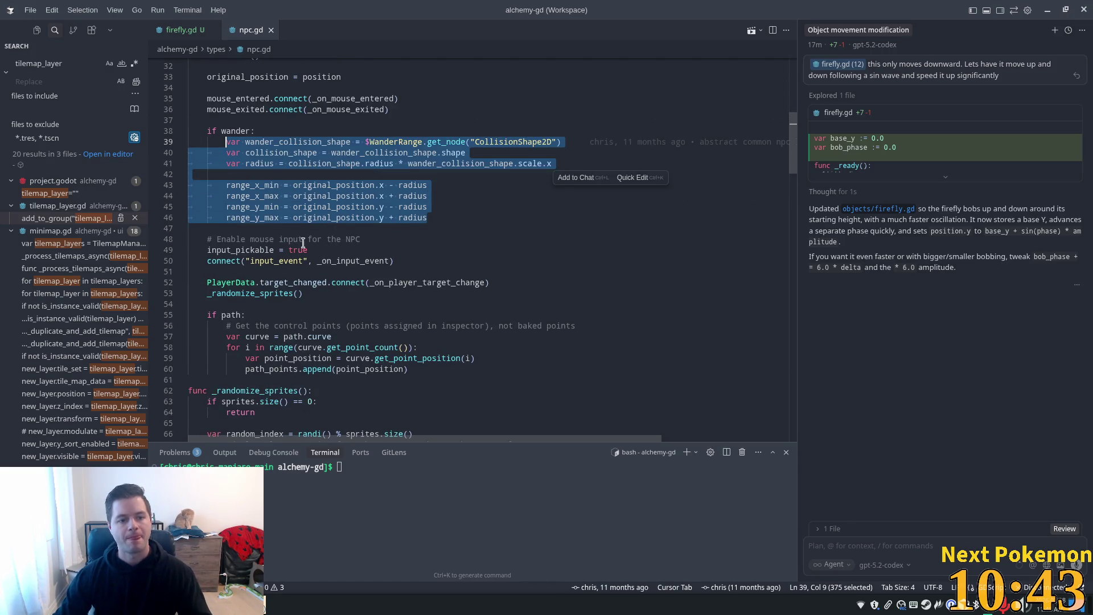
{"action": "left_click", "coordinate": [231, 153]}
{"action": "double_click", "coordinate": [251, 208]}
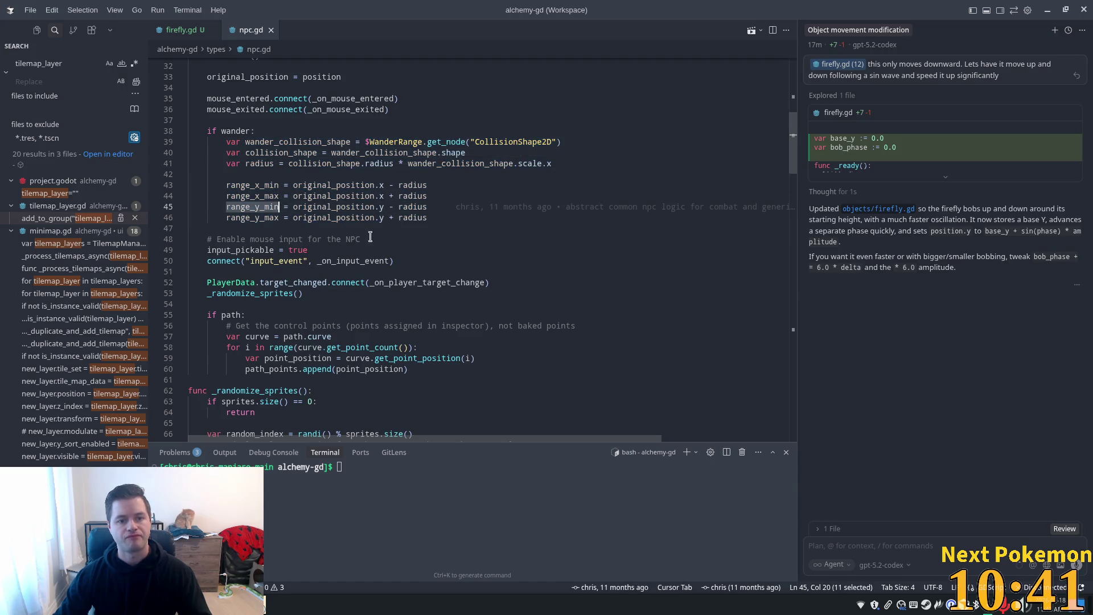
{"action": "scroll", "coordinate": [295, 218], "scroll_direction": "up", "scroll_amount": 2}
{"action": "scroll", "coordinate": [296, 218], "scroll_direction": "down", "scroll_amount": 2}
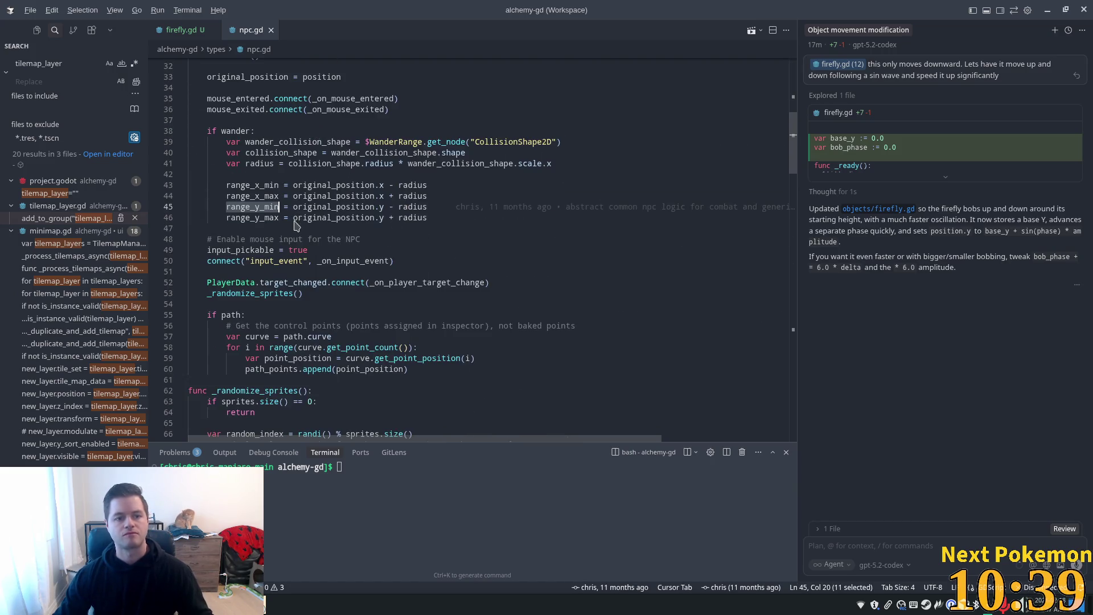
{"action": "key", "text": "alt+Tab"}
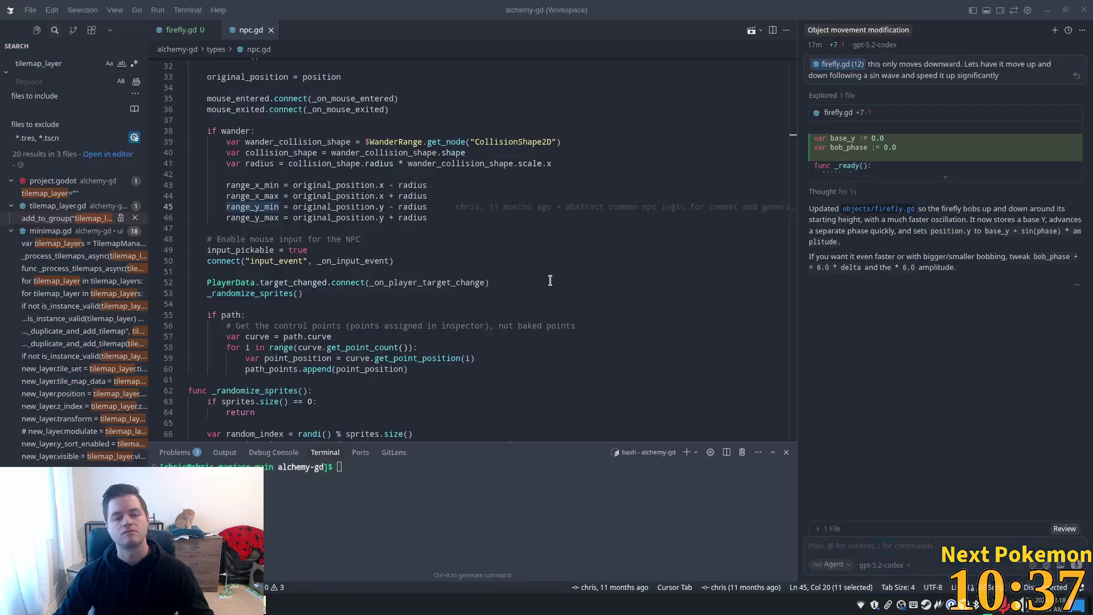
{"action": "left_click", "coordinate": [162, 33]}
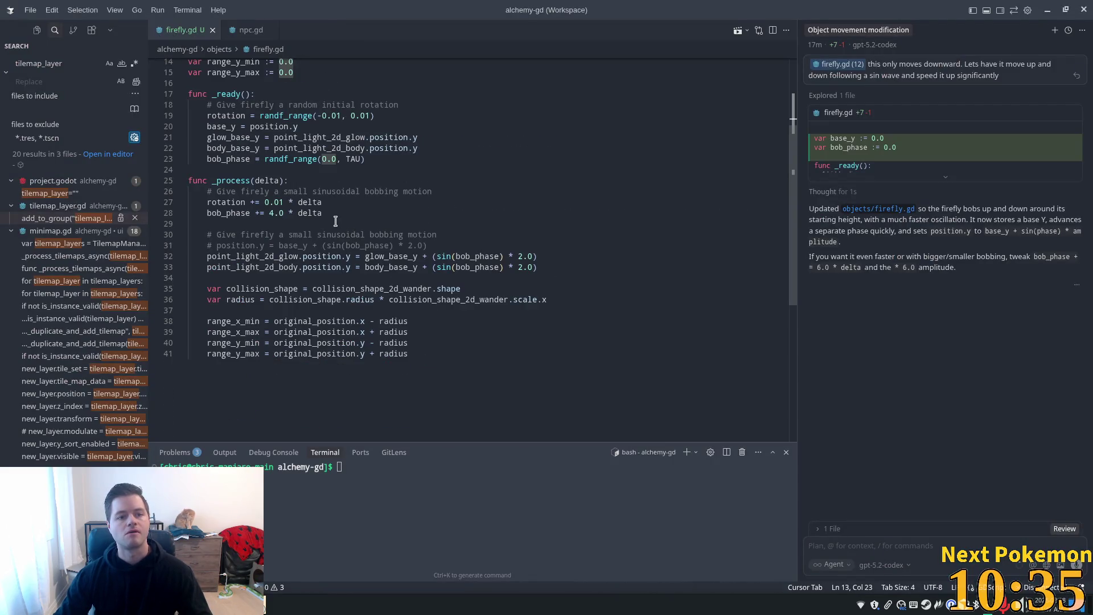
{"action": "scroll", "coordinate": [330, 210], "scroll_direction": "up", "scroll_amount": 2}
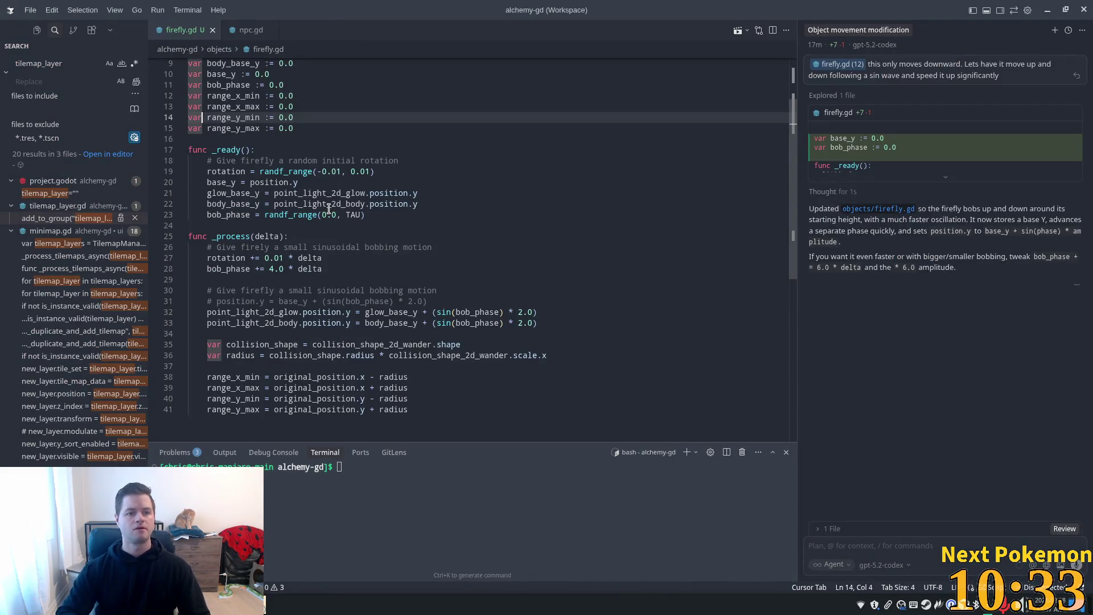
{"action": "key", "text": "Right"}
{"action": "key", "text": "Right"}
{"action": "key", "text": "Right"}
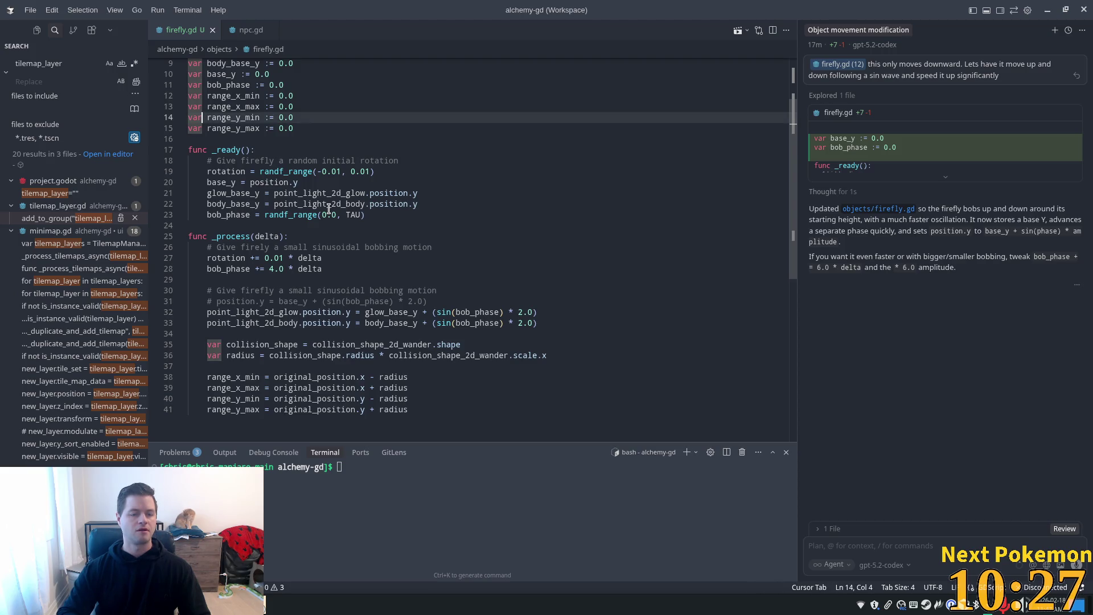
{"action": "key", "text": "ctrl+shift+Right"}
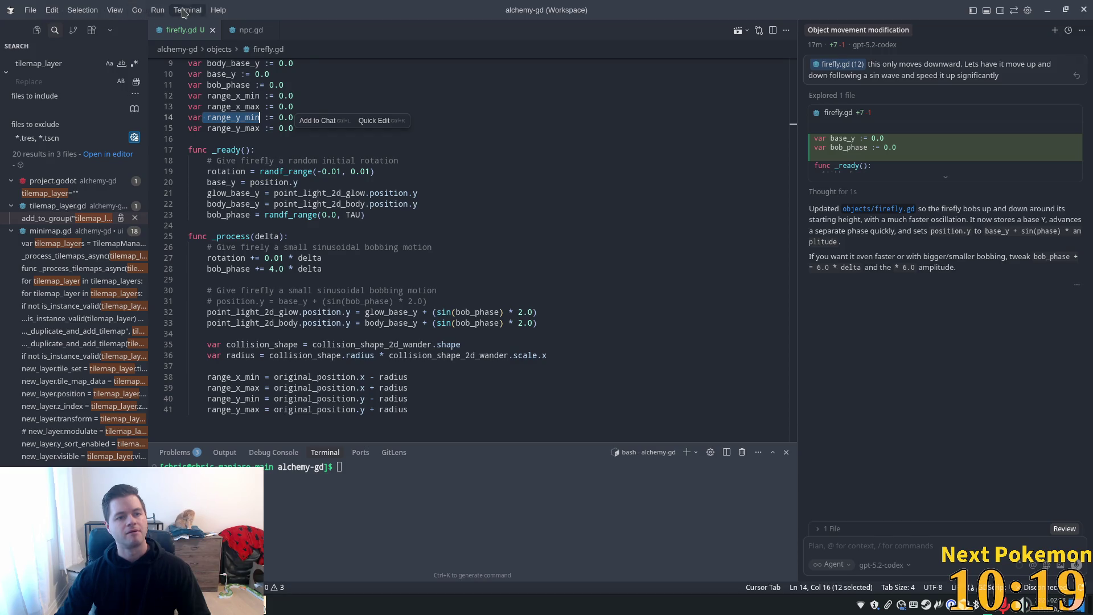
Step: Recheck npc.gd's range code, then put the caret on the empty line in firefly.gd's _ready
{"action": "left_click", "coordinate": [233, 29]}
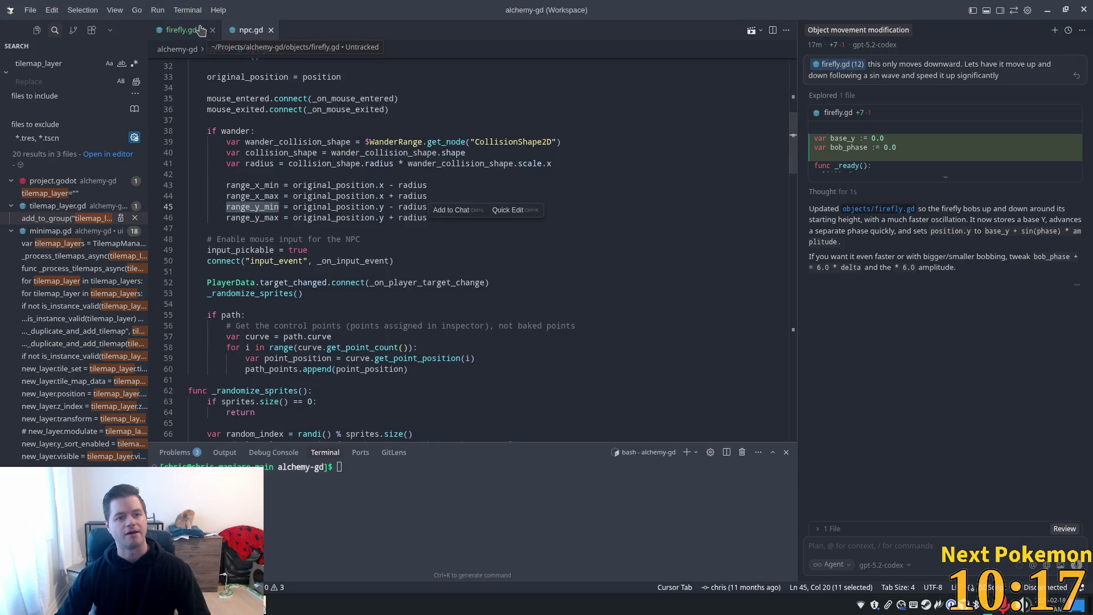
{"action": "left_click", "coordinate": [200, 29]}
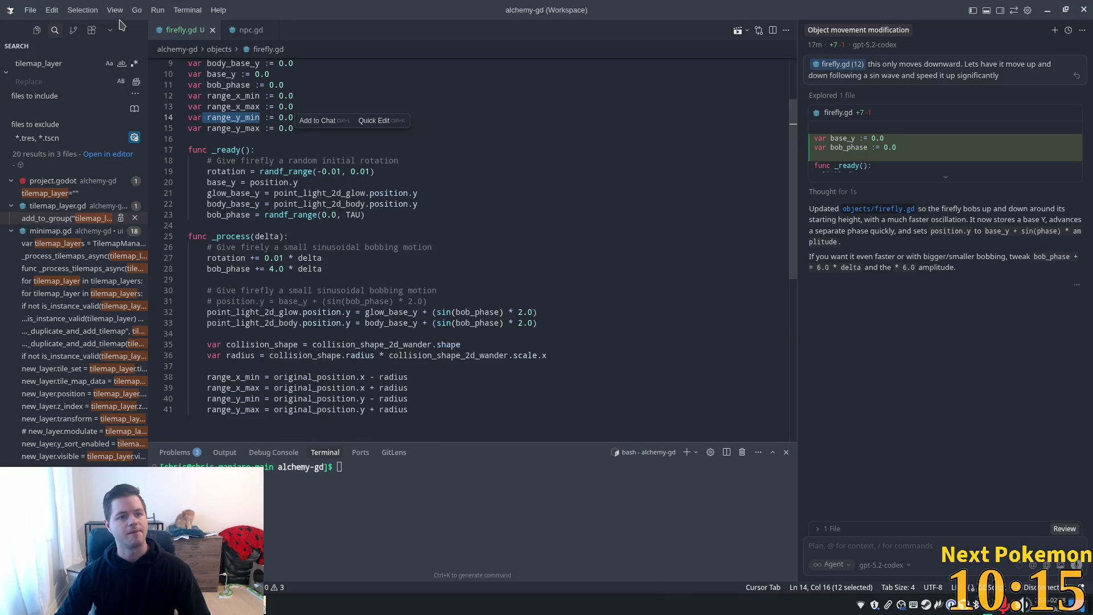
{"action": "left_click", "coordinate": [136, 11]}
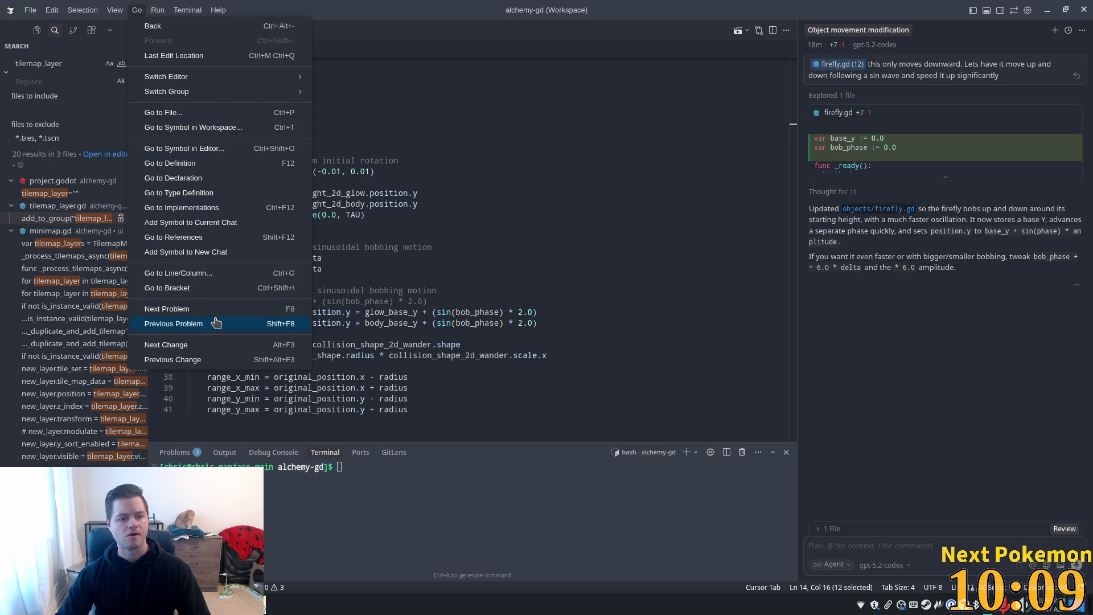
{"action": "mouse_move", "coordinate": [169, 8]}
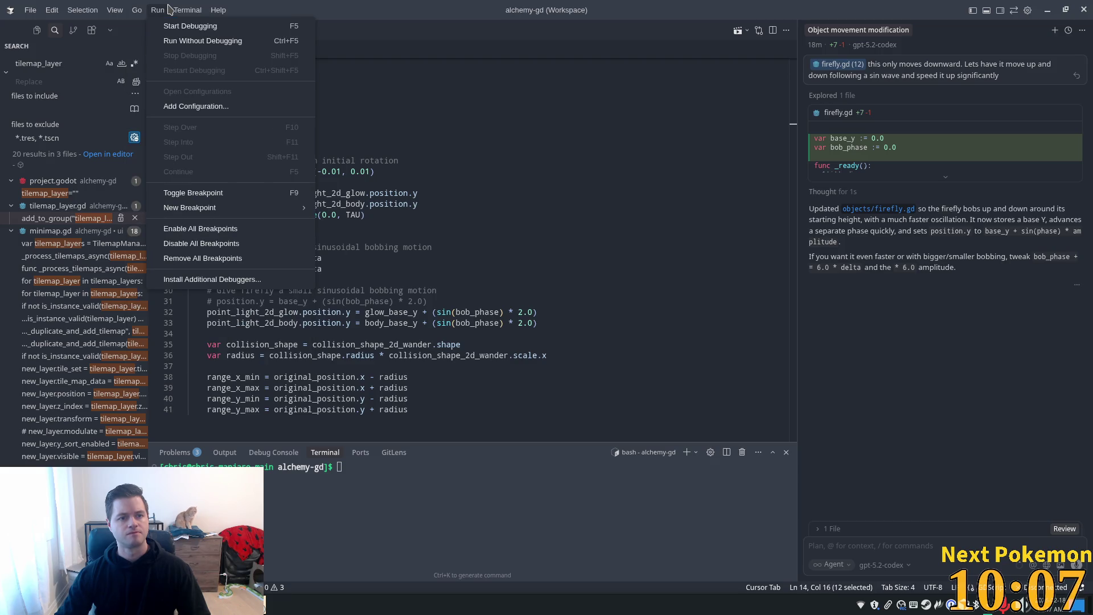
{"action": "left_click", "coordinate": [524, 226]}
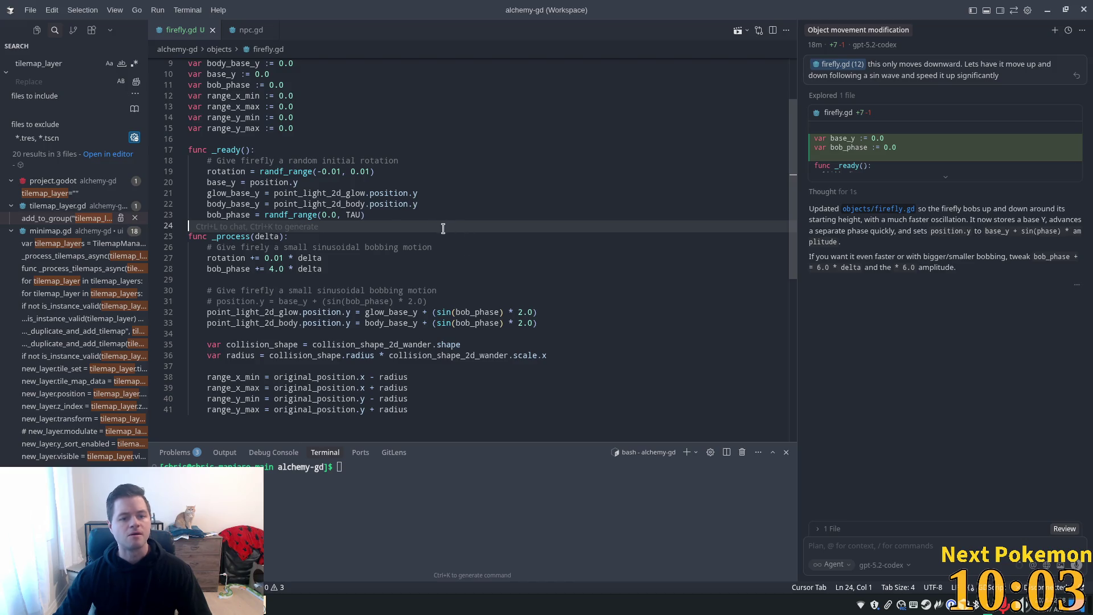
Step: Move the range calculation block out of _process into _ready, after the bob_phase line
{"action": "left_click", "coordinate": [353, 344]}
{"action": "left_click", "coordinate": [438, 405]}
{"action": "mouse_move", "coordinate": [438, 405]}
{"action": "left_mouse_down"}
{"action": "mouse_move", "coordinate": [208, 378]}
{"action": "mouse_move", "coordinate": [207, 345]}
{"action": "left_mouse_up"}
{"action": "key", "text": "ctrl+c"}
{"action": "key", "text": "Delete"}
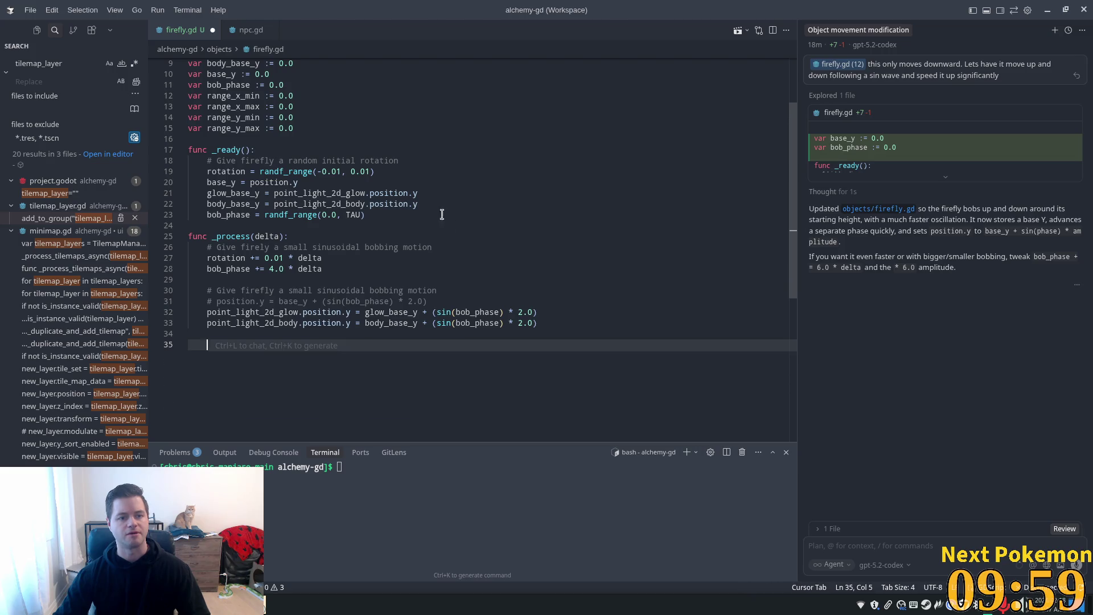
{"action": "key", "text": "BackSpace"}
{"action": "key", "text": "BackSpace"}
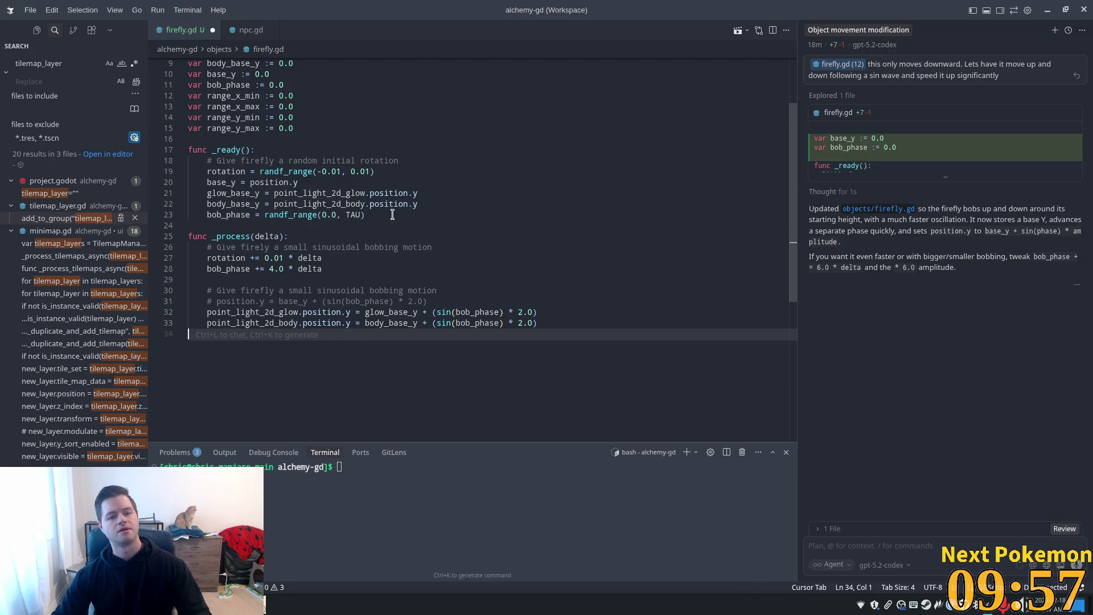
{"action": "left_click", "coordinate": [392, 214]}
{"action": "key", "text": "Return"}
{"action": "key", "text": "Return"}
{"action": "key", "text": "ctrl+v"}
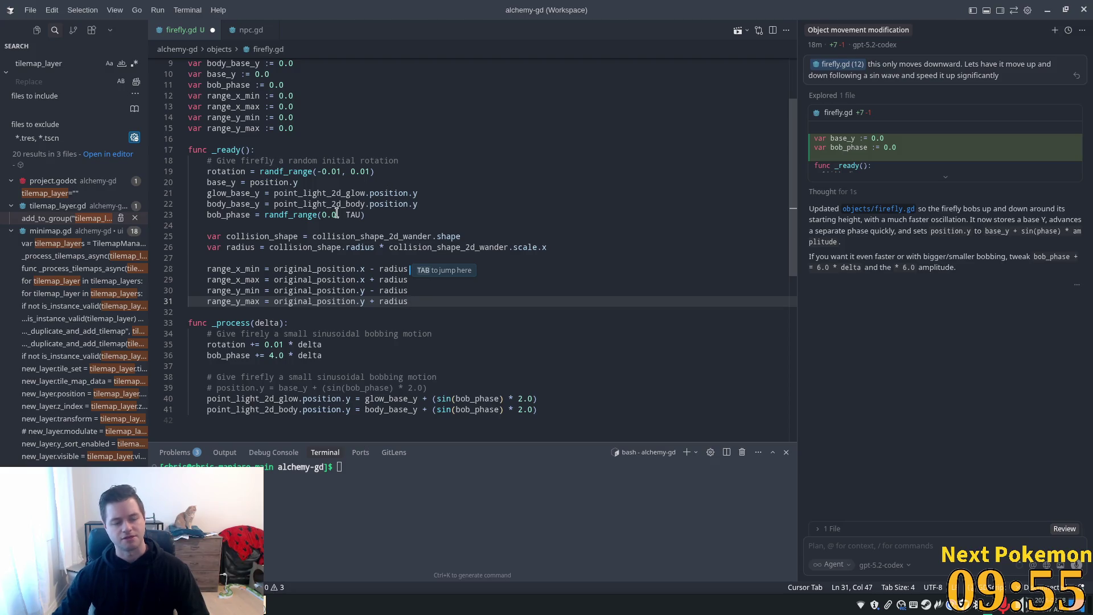
Step: Check where collision_shape and collision_shape_2d_wander are referenced in the new code
{"action": "double_click", "coordinate": [271, 238]}
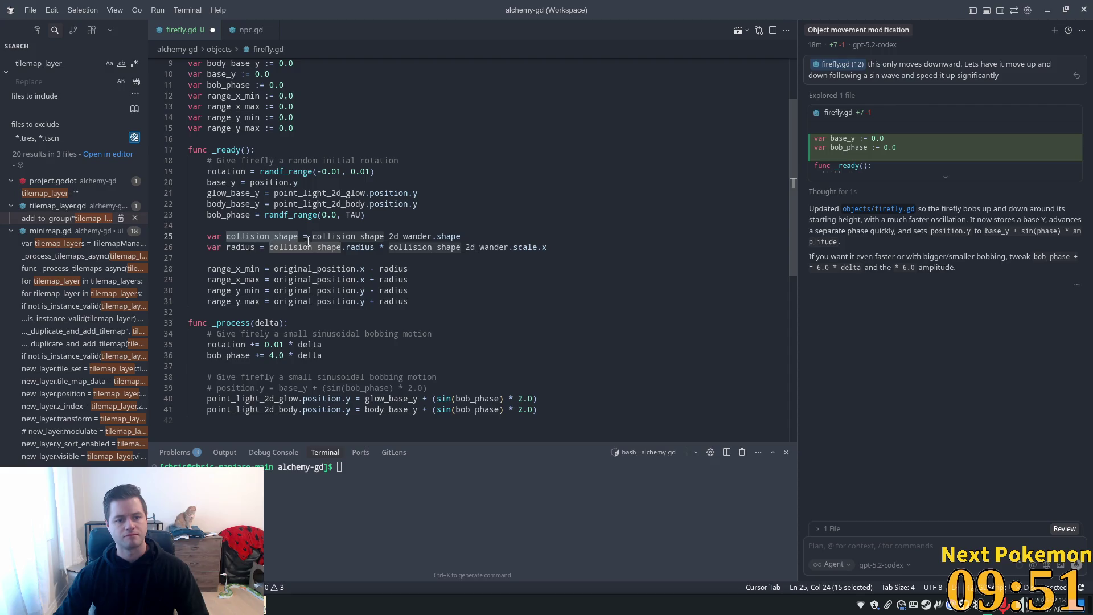
{"action": "double_click", "coordinate": [438, 248]}
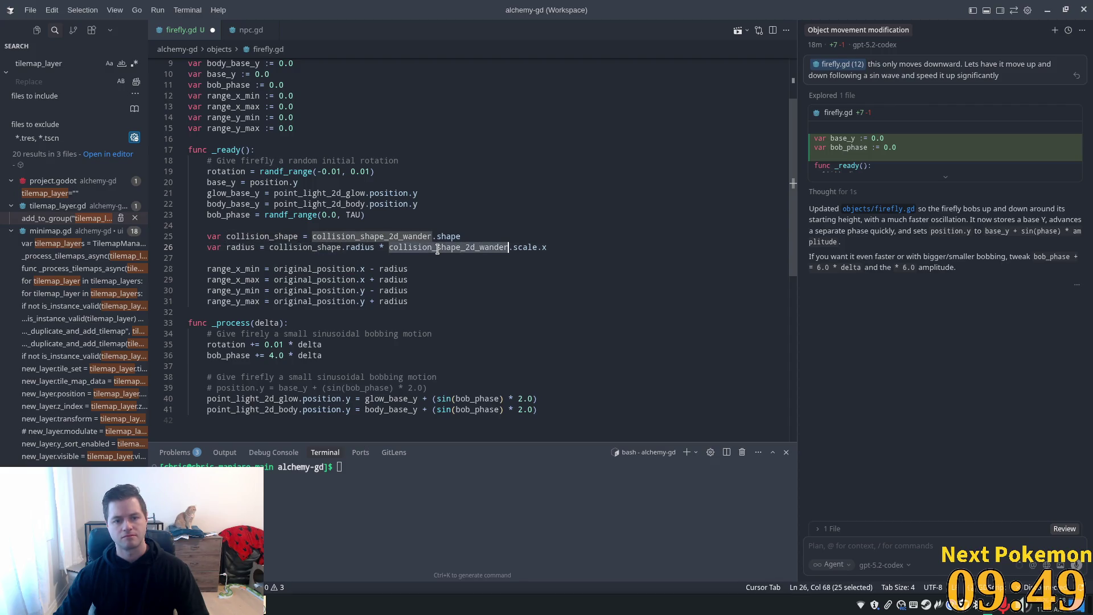
{"action": "left_click", "coordinate": [365, 231]}
{"action": "double_click", "coordinate": [257, 238]}
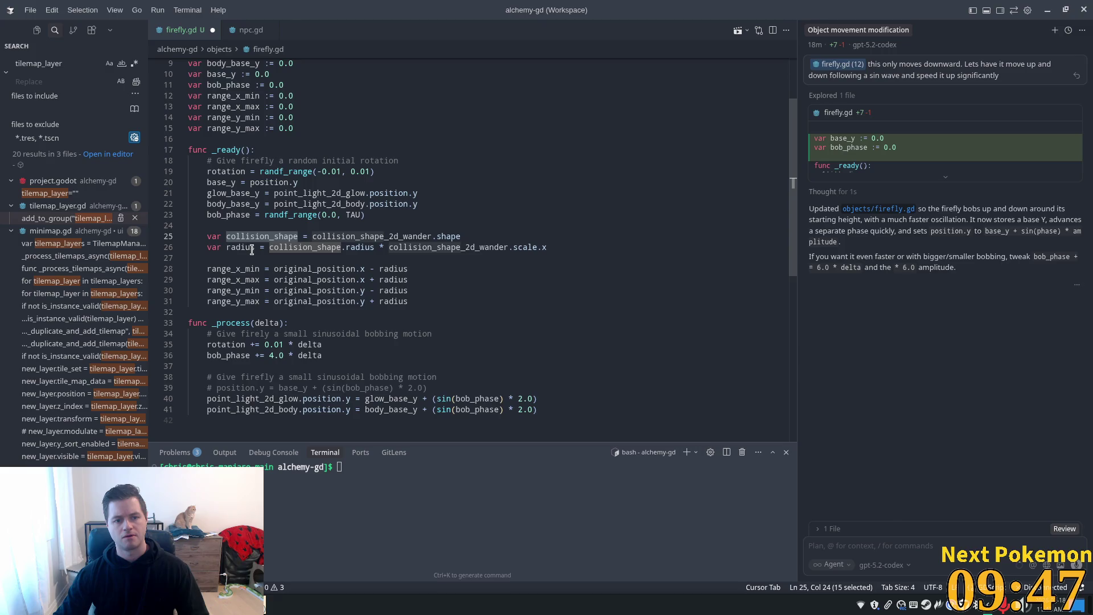
Step: Inline collision_shape_2d_wander.shape into the radius line and delete the unused collision_shape variable
{"action": "left_click", "coordinate": [413, 236]}
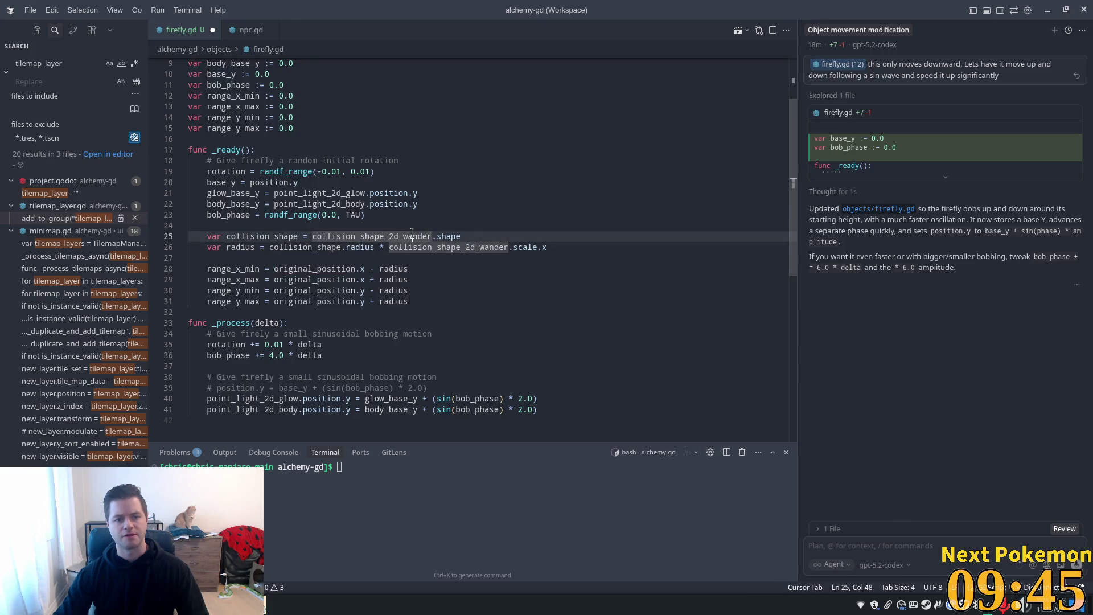
{"action": "mouse_move", "coordinate": [471, 235]}
{"action": "left_mouse_down"}
{"action": "mouse_move", "coordinate": [310, 237]}
{"action": "mouse_move", "coordinate": [326, 237]}
{"action": "left_mouse_up"}
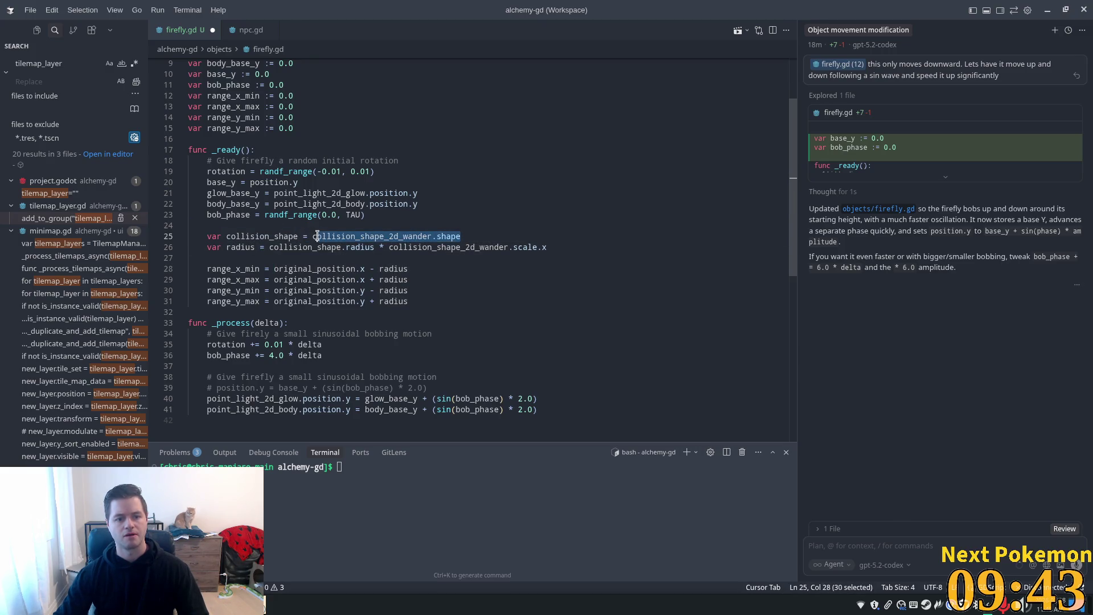
{"action": "key", "text": "ctrl+x"}
{"action": "key", "text": "Down"}
{"action": "key", "text": "ctrl+d"}
{"action": "key", "text": "ctrl+v"}
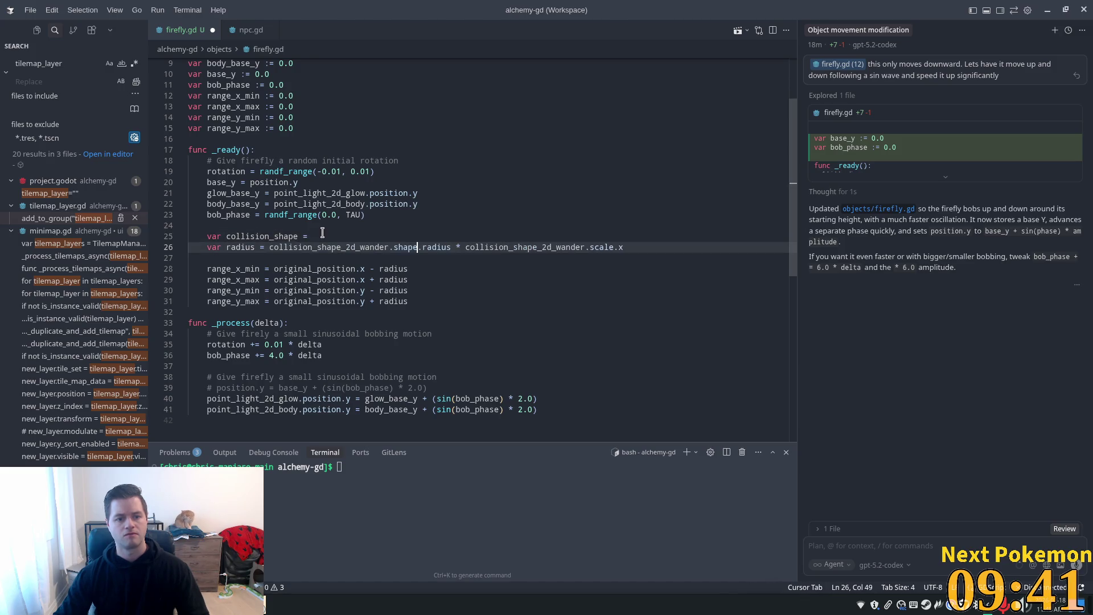
{"action": "key", "text": "Up"}
{"action": "key", "text": "shift+Home"}
{"action": "key", "text": "shift+Home"}
{"action": "key", "text": "BackSpace"}
{"action": "key", "text": "BackSpace"}
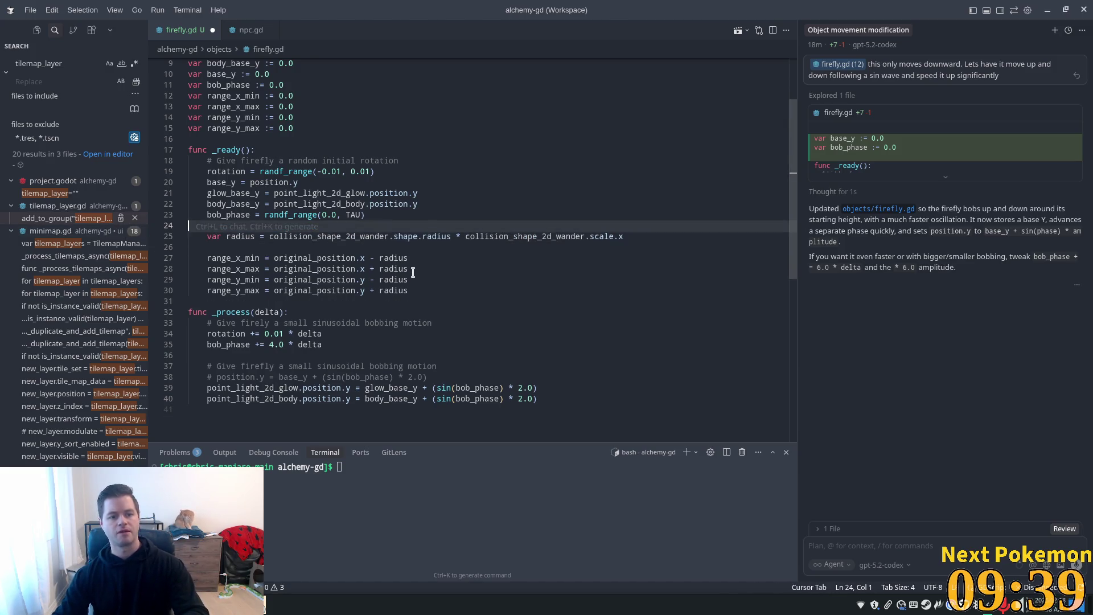
Step: Remove the blank line before the range lines and save firefly.gd
{"action": "left_click", "coordinate": [425, 237]}
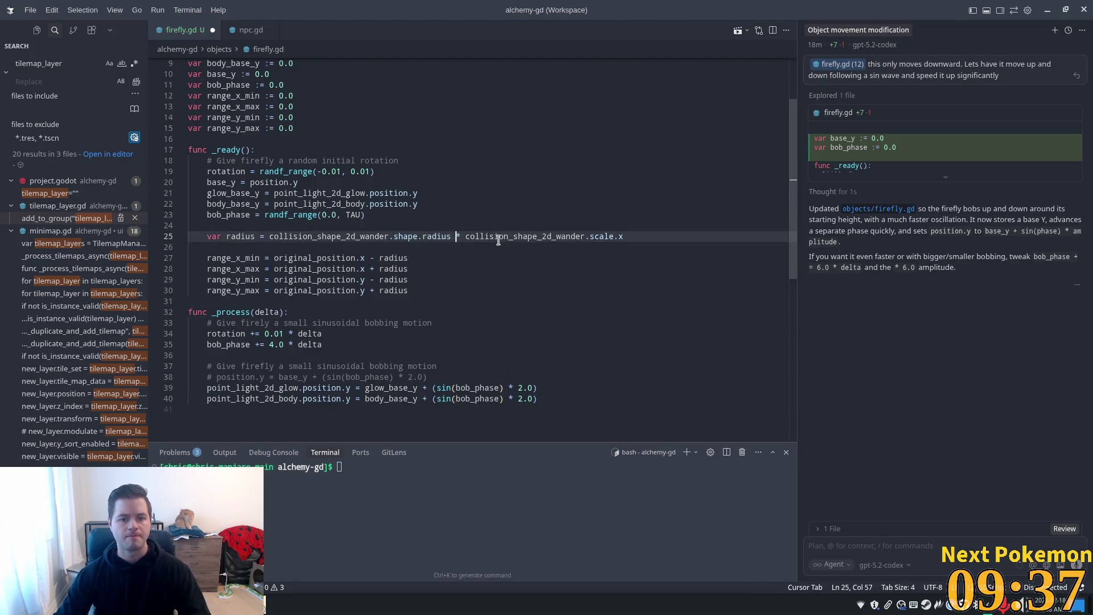
{"action": "left_click_drag", "start_coordinate": [226, 236], "coordinate": [230, 244]}
{"action": "left_click", "coordinate": [231, 245]}
{"action": "key", "text": "BackSpace"}
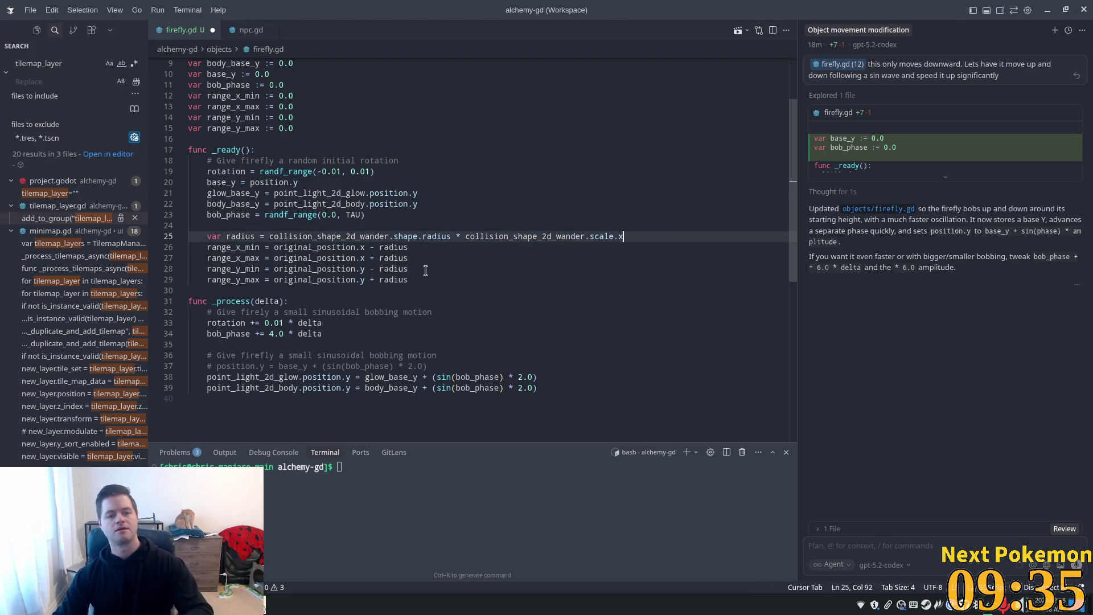
{"action": "left_click", "coordinate": [473, 248]}
{"action": "key", "text": "ctrl+s"}
Step: Switch to npc.gd for comparison
{"action": "left_click", "coordinate": [359, 216]}
{"action": "left_click", "coordinate": [533, 301]}
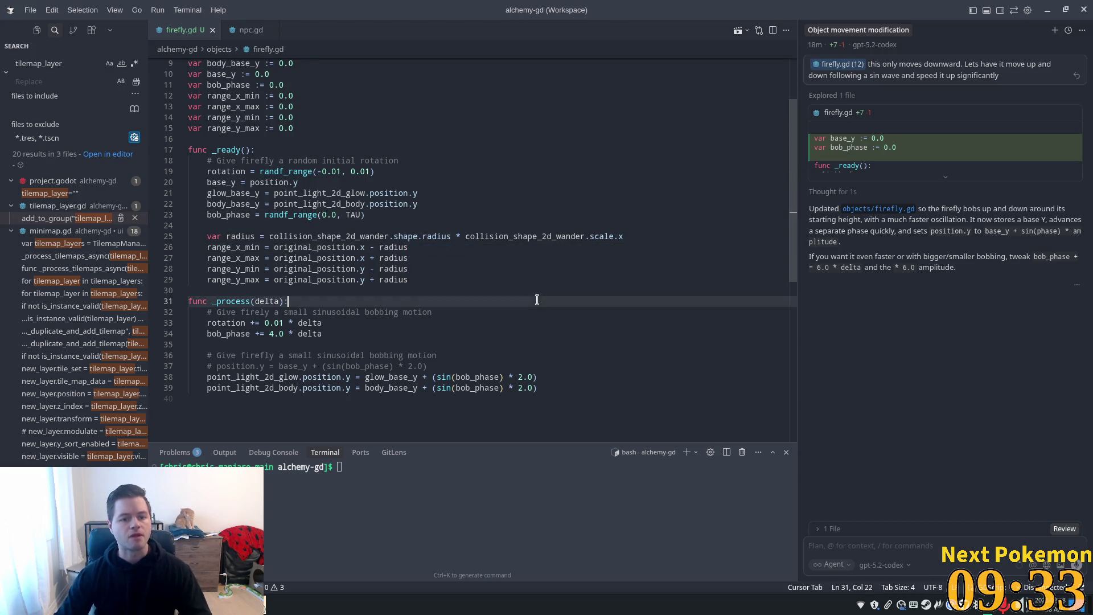
{"action": "key", "text": "alt+Tab"}
{"action": "key", "text": "Tab"}
{"action": "key", "text": "Escape"}
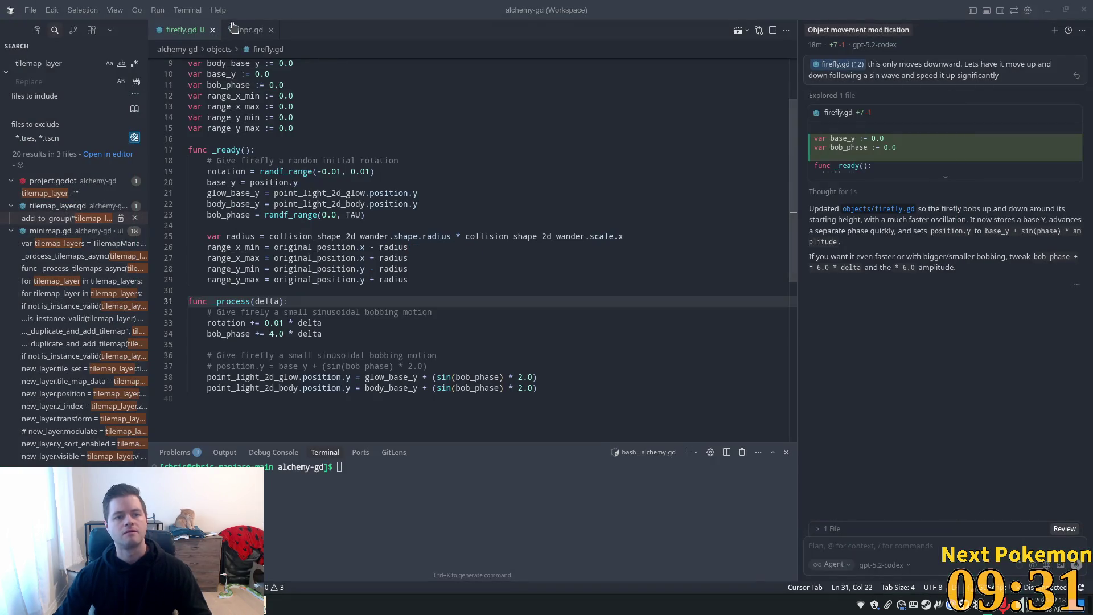
{"action": "key", "text": "ctrl+Tab"}
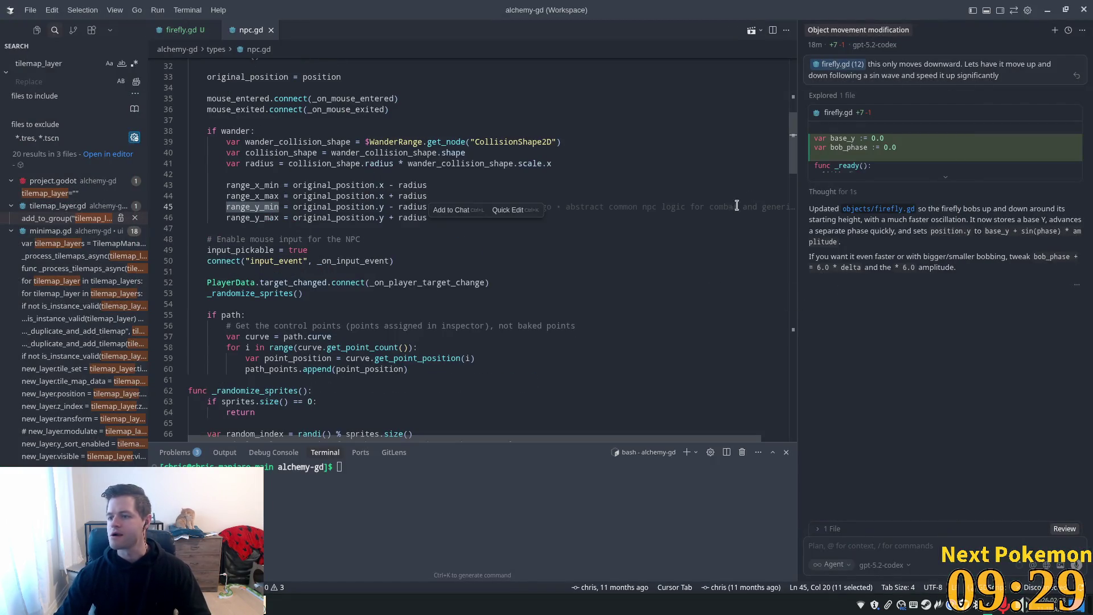
Step: Scroll through npc.gd's _physics_process to its path-following check and wander_target handling block
{"action": "scroll", "coordinate": [510, 239], "scroll_direction": "down", "scroll_amount": 3}
{"action": "scroll", "coordinate": [454, 249], "scroll_direction": "down", "scroll_amount": 4}
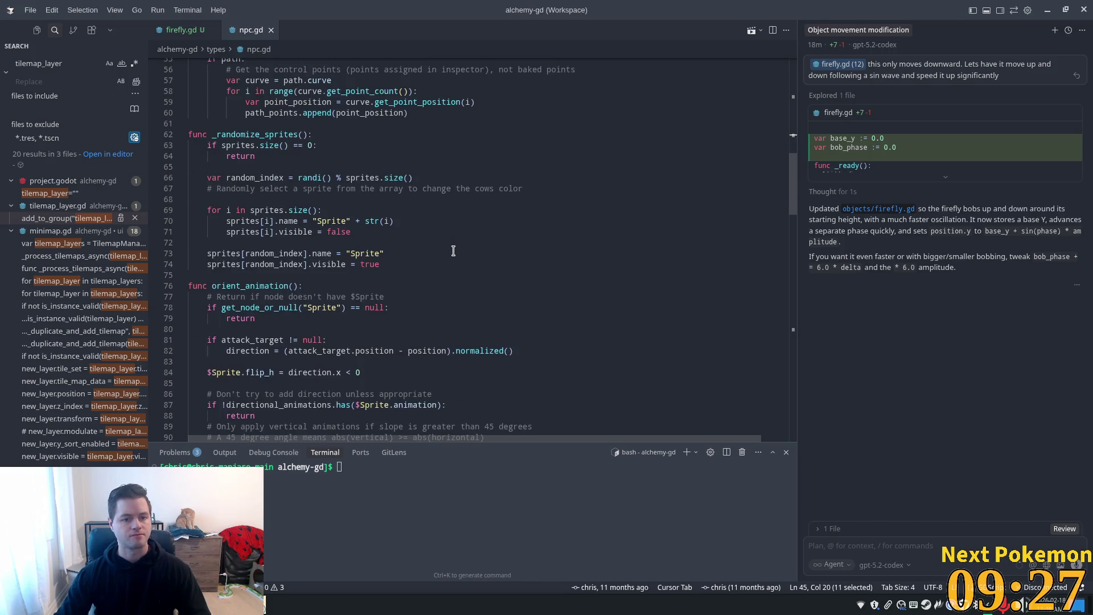
{"action": "scroll", "coordinate": [459, 252], "scroll_direction": "up", "scroll_amount": 8}
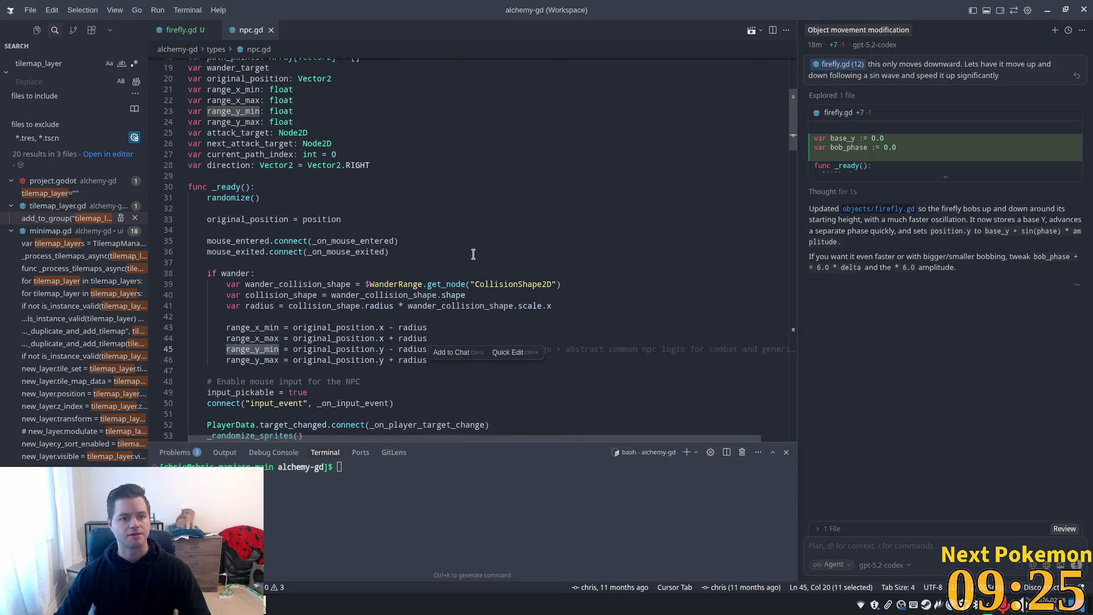
{"action": "left_click_drag", "start_coordinate": [794, 135], "coordinate": [794, 289]}
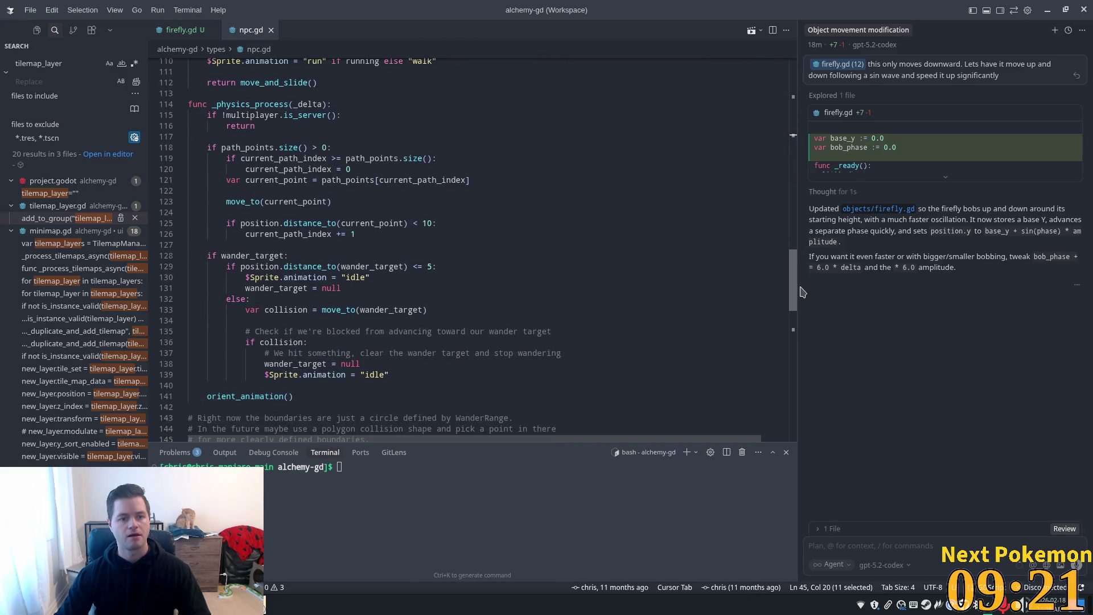
{"action": "left_click", "coordinate": [245, 157]}
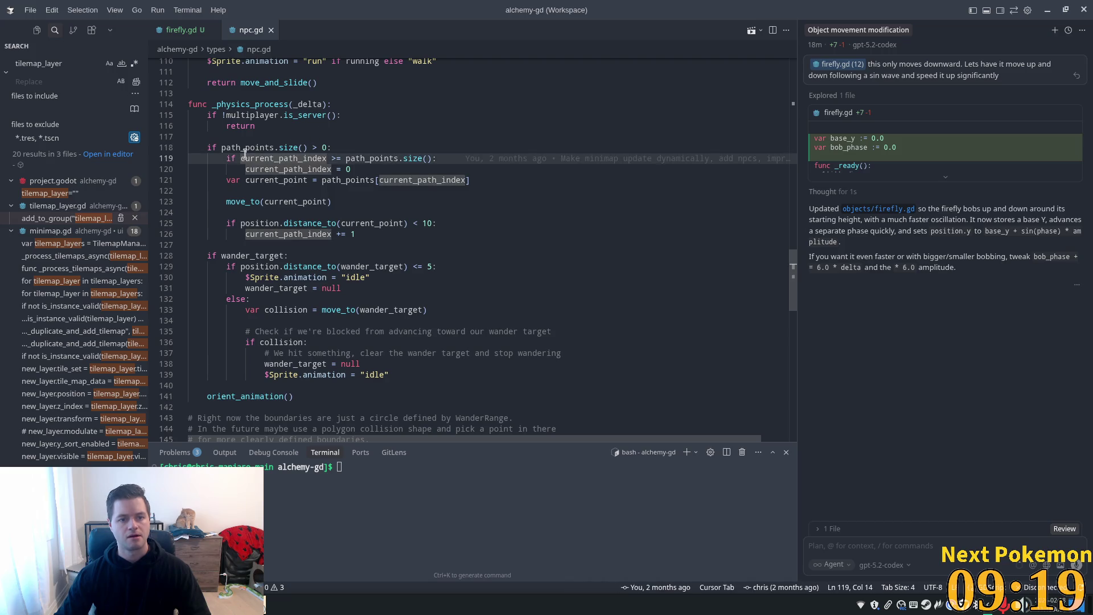
{"action": "left_click", "coordinate": [216, 256]}
{"action": "scroll", "coordinate": [507, 274], "scroll_direction": "down", "scroll_amount": 3}
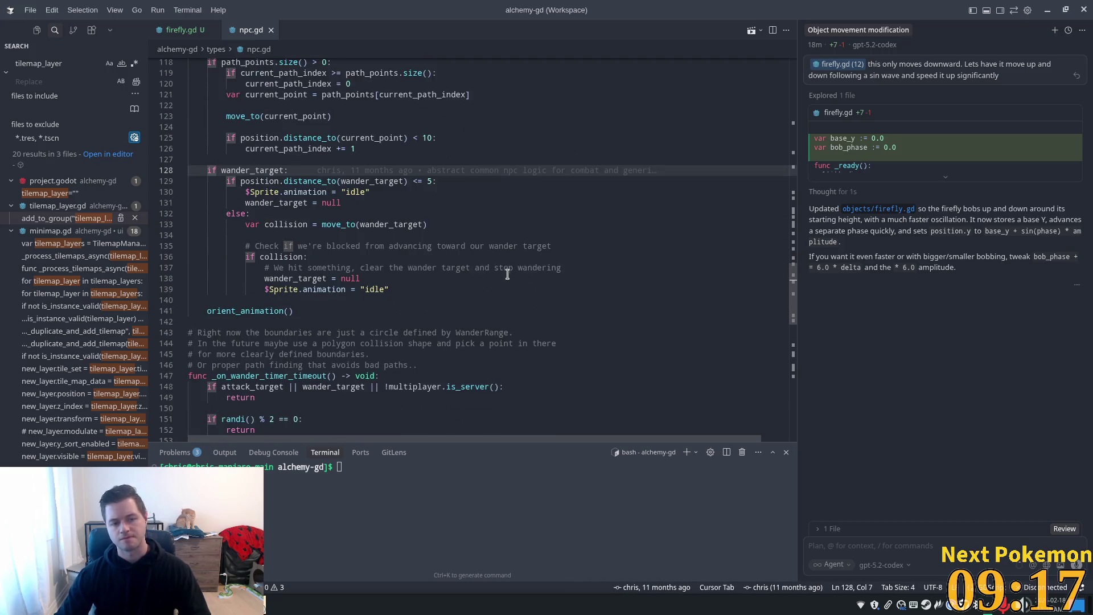
Step: Highlight wander_target and search the file, stepping through its matches
{"action": "double_click", "coordinate": [253, 170]}
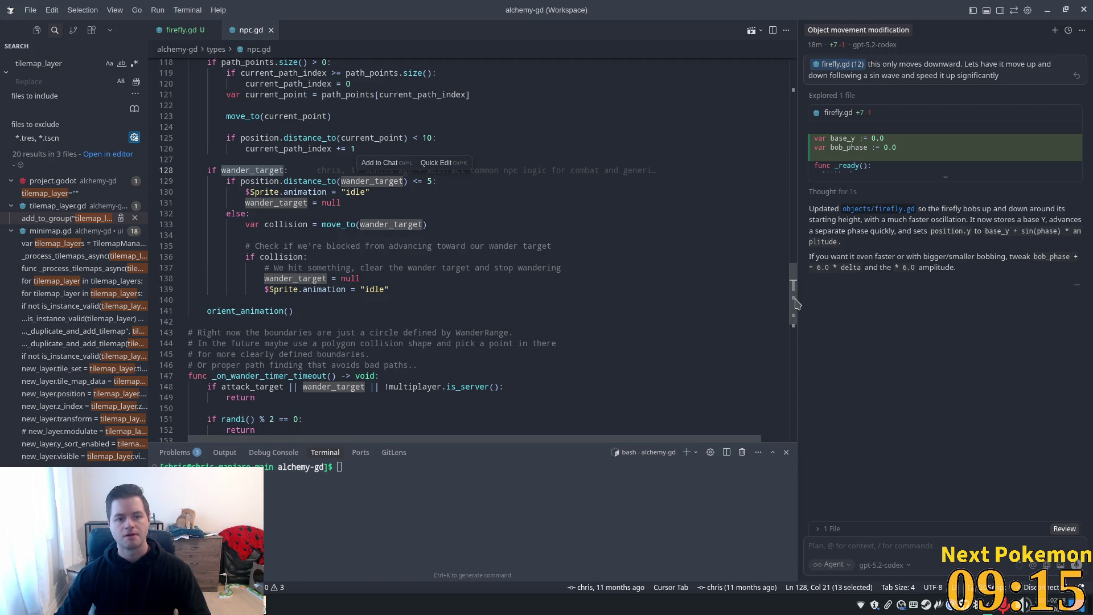
{"action": "mouse_move", "coordinate": [796, 303]}
{"action": "left_mouse_down"}
{"action": "mouse_move", "coordinate": [809, 100]}
{"action": "mouse_move", "coordinate": [808, 124]}
{"action": "left_mouse_up"}
{"action": "double_click", "coordinate": [223, 111]}
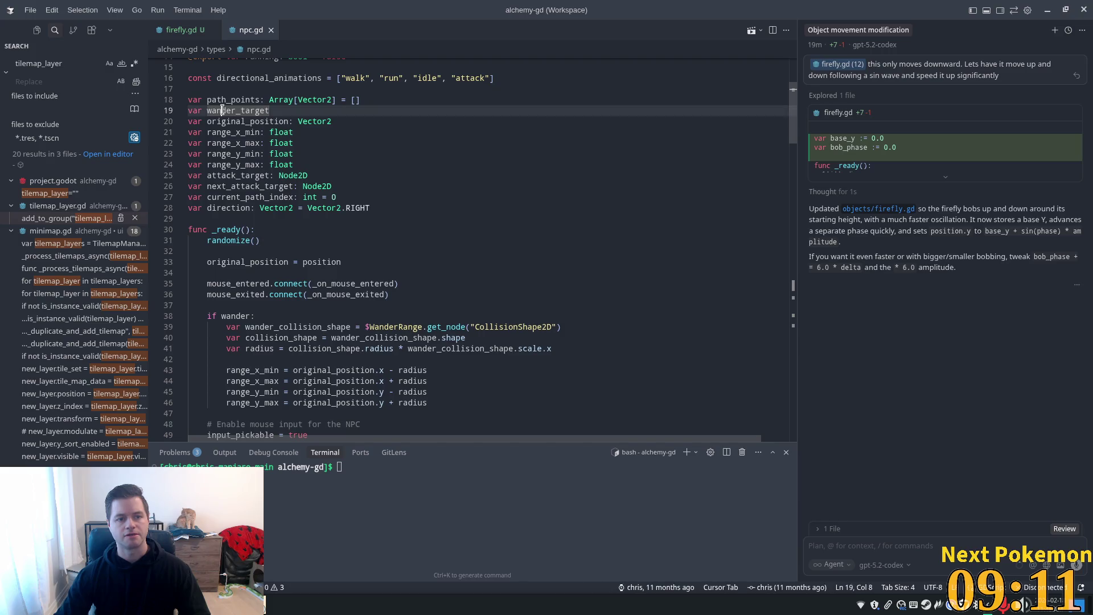
{"action": "scroll", "coordinate": [711, 239], "scroll_direction": "down", "scroll_amount": 2}
{"action": "key", "text": "ctrl+f"}
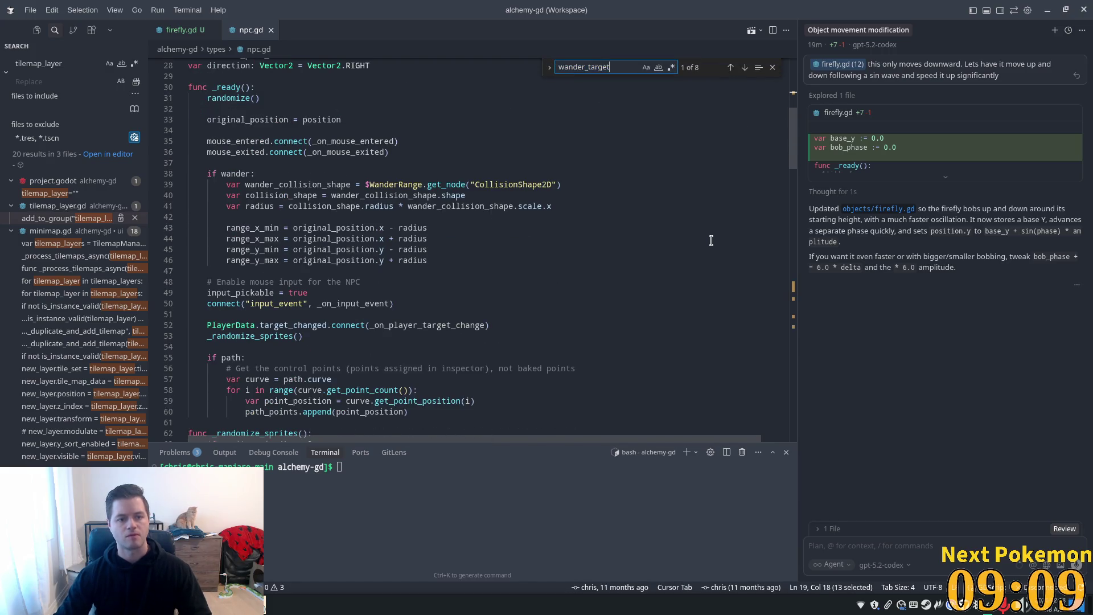
{"action": "key", "text": "Return"}
{"action": "key", "text": "Return"}
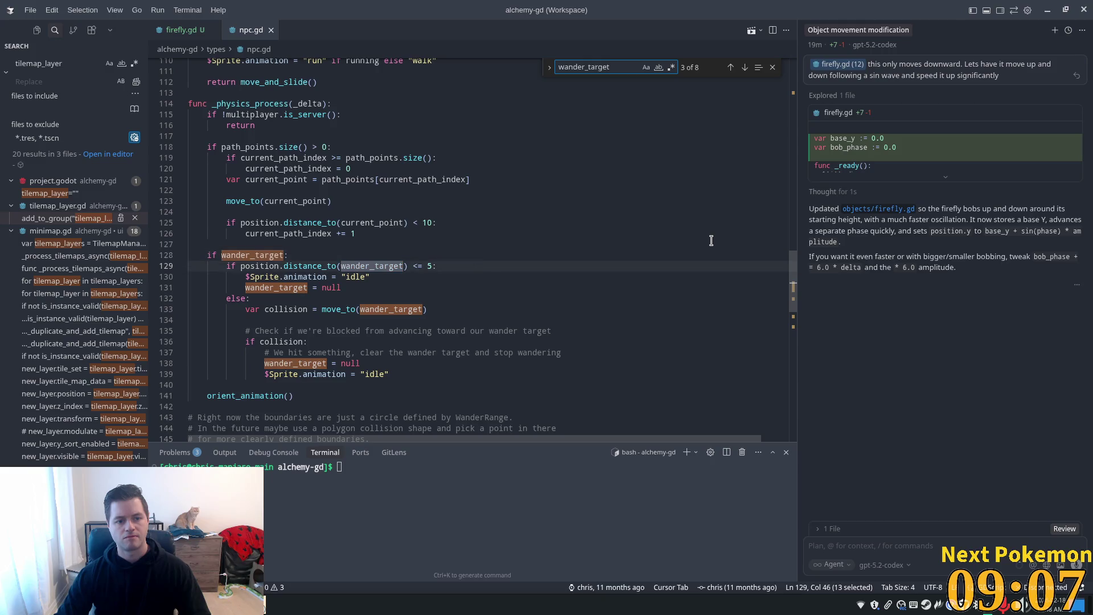
{"action": "key", "text": "Return"}
{"action": "key", "text": "Return"}
{"action": "key", "text": "Return"}
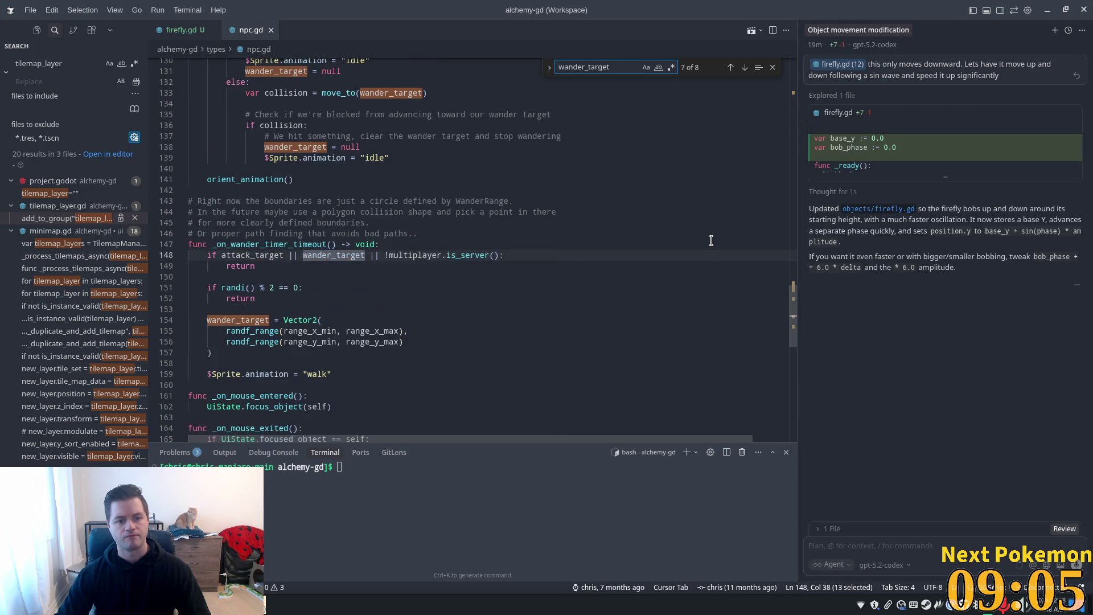
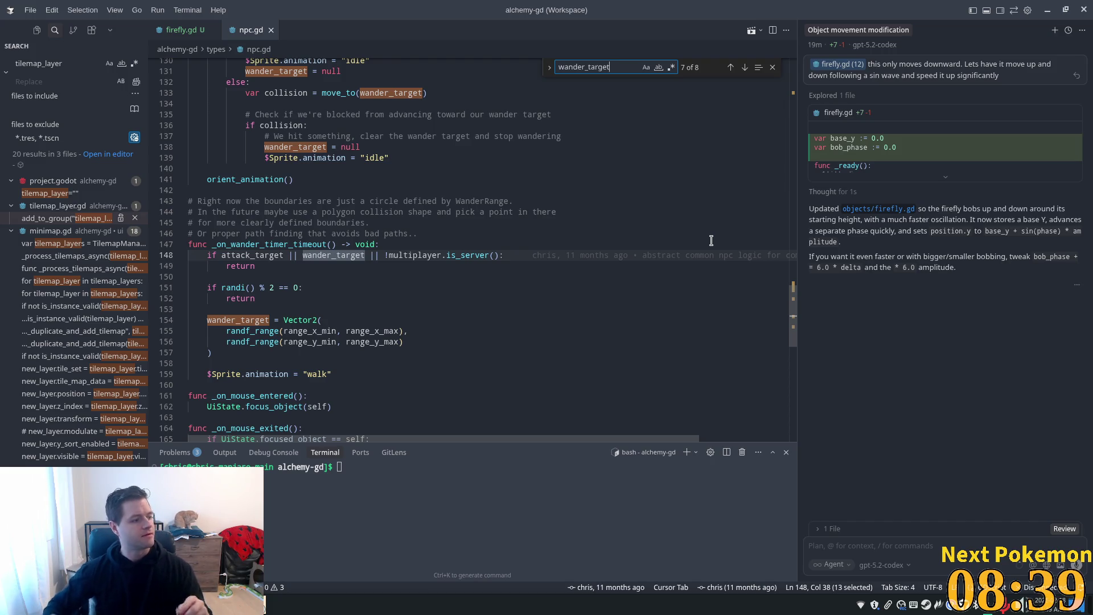
Step: Inspect npc.gd's _on_wander_timer_timeout target picking, then move into firefly.gd's bobbing code in _process
{"action": "left_click", "coordinate": [490, 245]}
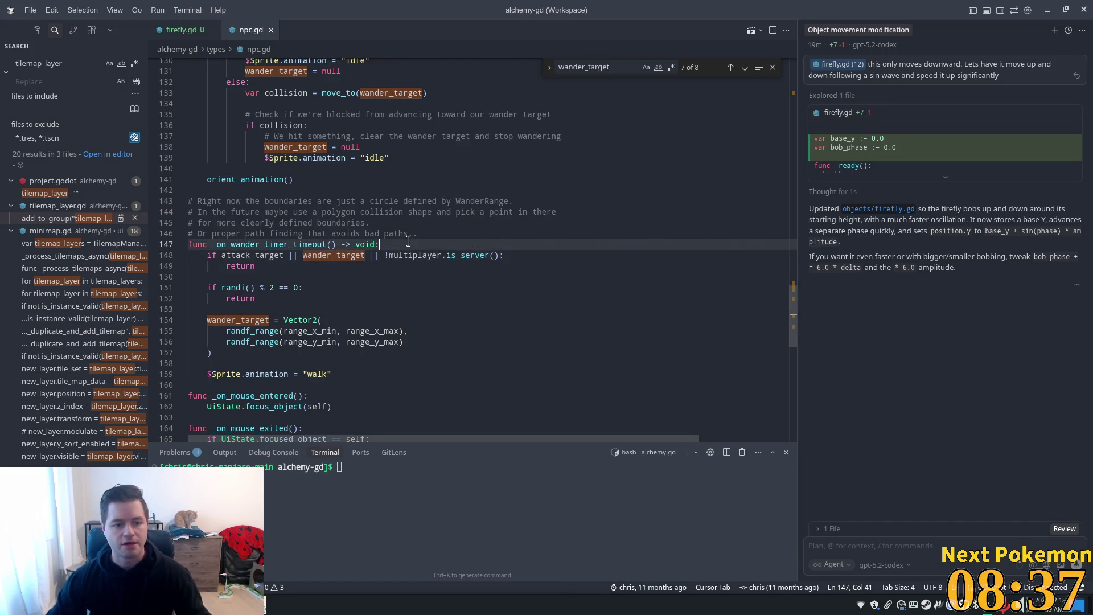
{"action": "left_click", "coordinate": [555, 275]}
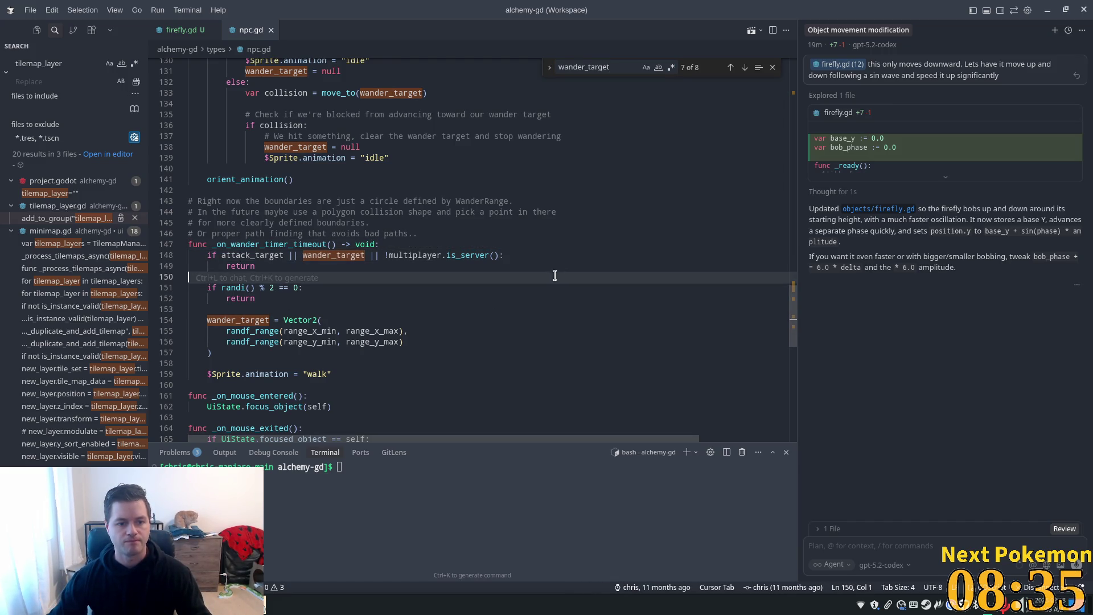
{"action": "double_click", "coordinate": [257, 255]}
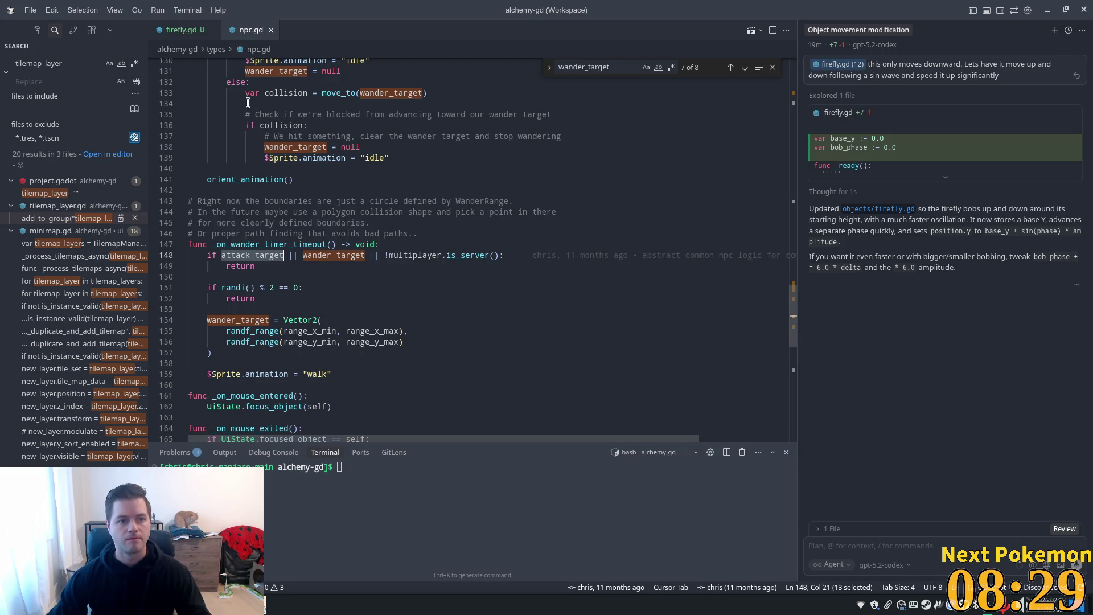
{"action": "left_click", "coordinate": [184, 30]}
{"action": "left_click", "coordinate": [381, 366]}
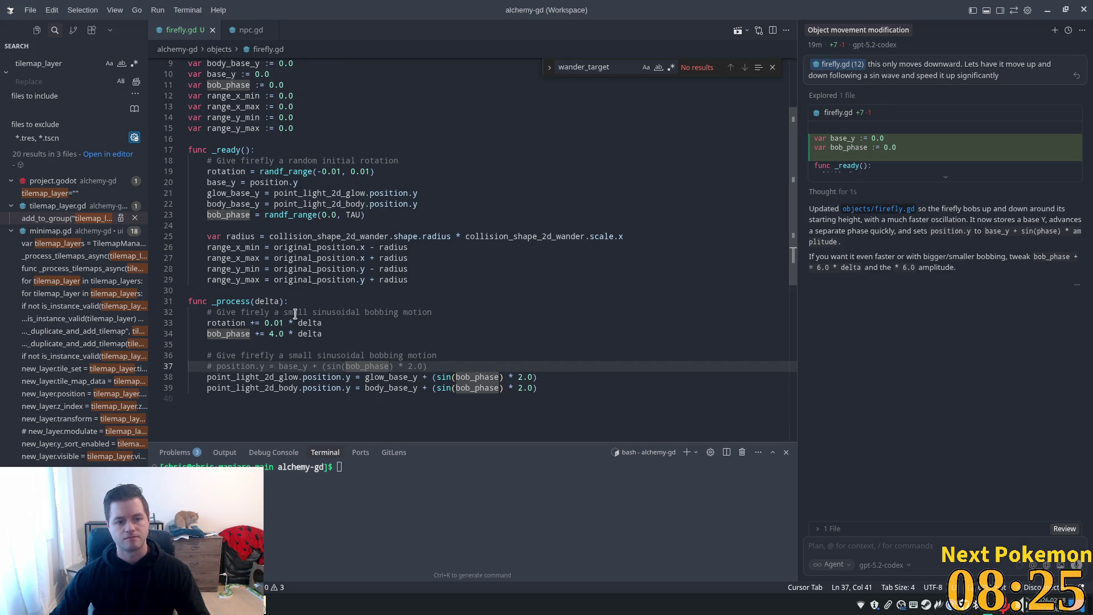
Step: Add an 'if !wander_target:' check at the end of firefly.gd's _process
{"action": "left_click", "coordinate": [608, 377]}
{"action": "key", "text": "Down"}
{"action": "key", "text": "Down"}
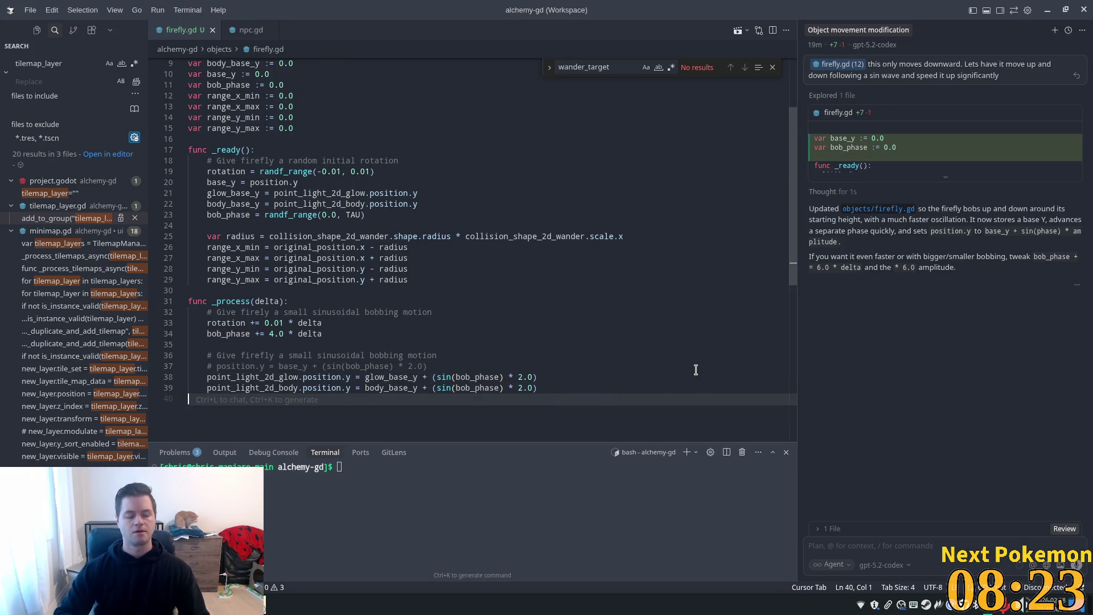
{"action": "key", "text": "Return"}
{"action": "type", "text": "if"}
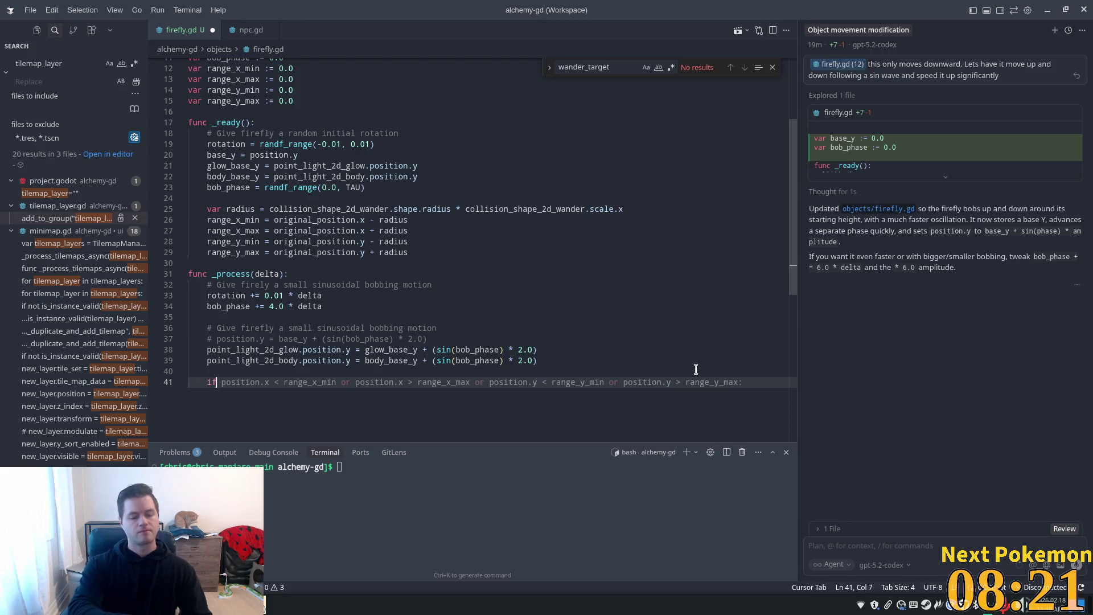
{"action": "type", "text": " !warder"}
{"action": "key", "text": "Tab"}
Step: Declare 'var wander_target: Vector2 = null' on line 16 among the variables
{"action": "scroll", "coordinate": [282, 123], "scroll_direction": "up", "scroll_amount": 3}
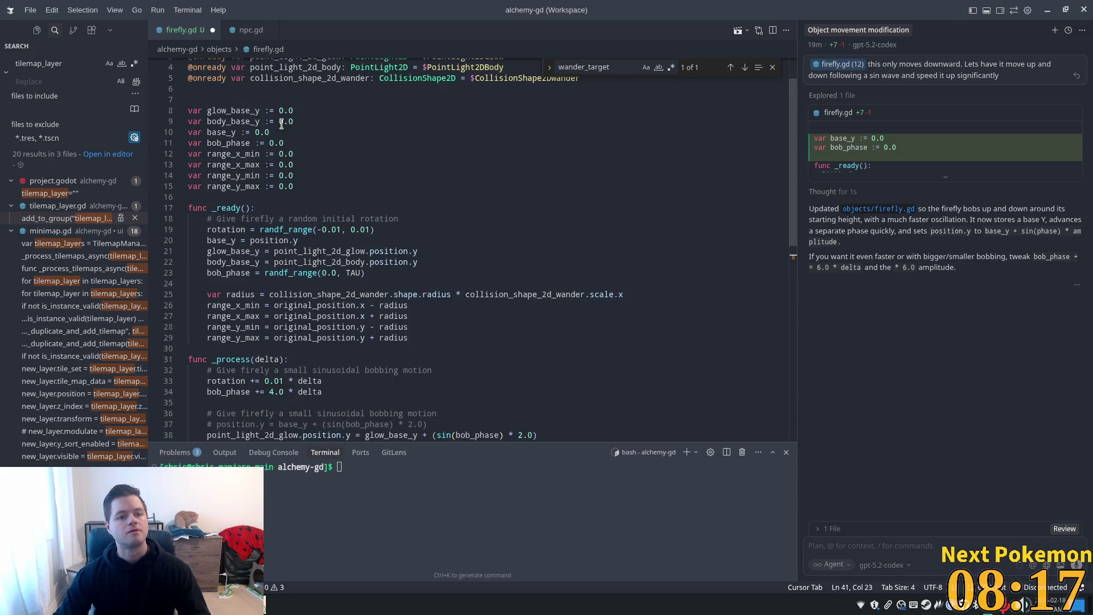
{"action": "left_click", "coordinate": [336, 197]}
{"action": "type", "text": "a"}
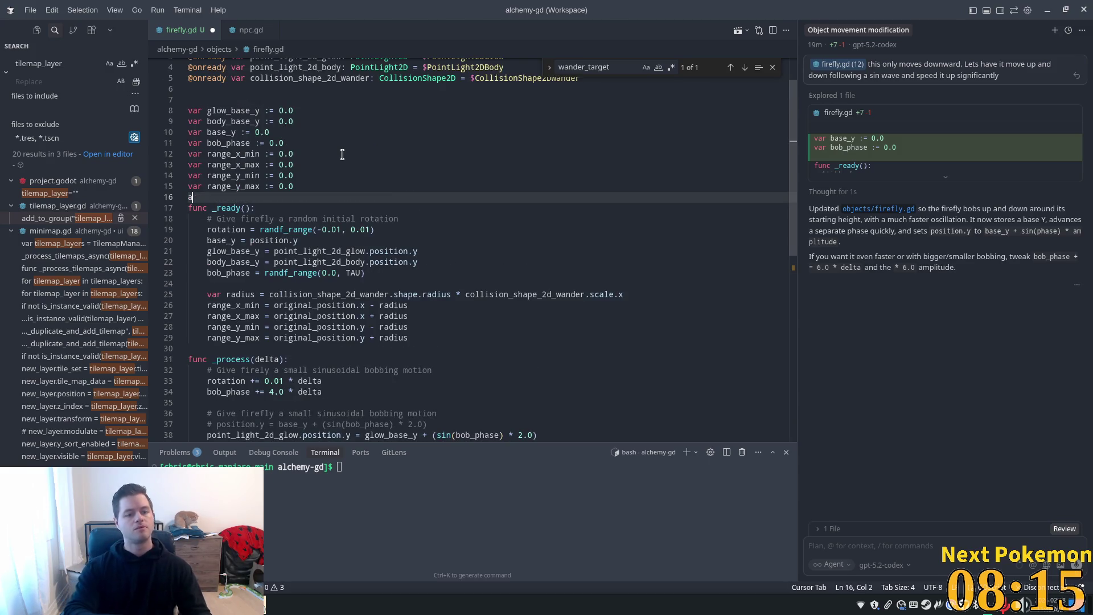
{"action": "type", "text": "va"}
{"action": "key", "text": "Tab"}
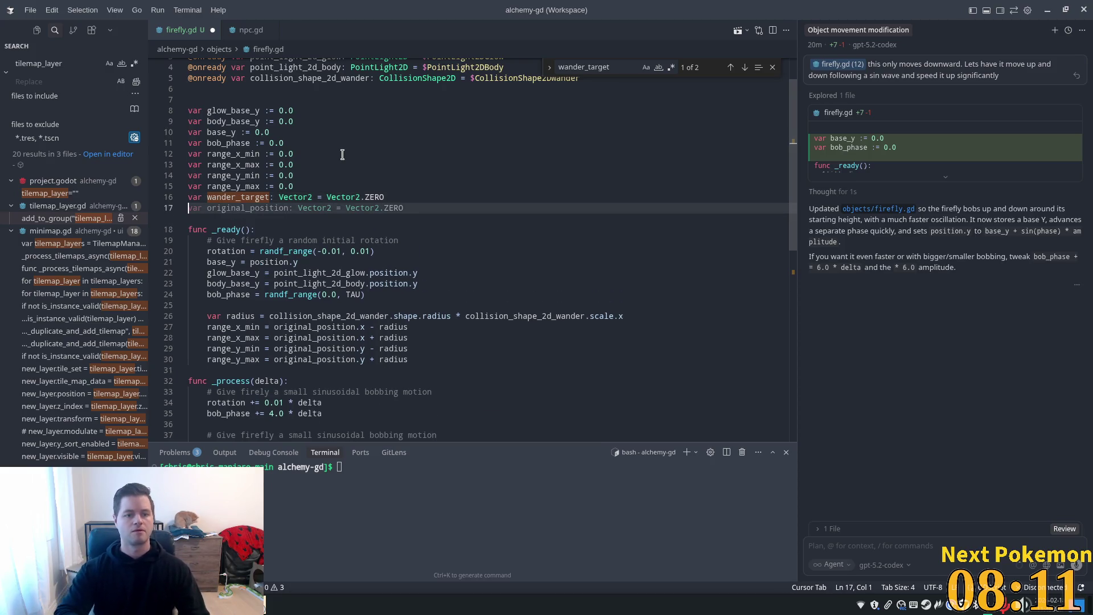
{"action": "key", "text": "BackSpace"}
{"action": "key", "text": "BackSpace"}
{"action": "key", "text": "BackSpace"}
{"action": "key", "text": "BackSpace"}
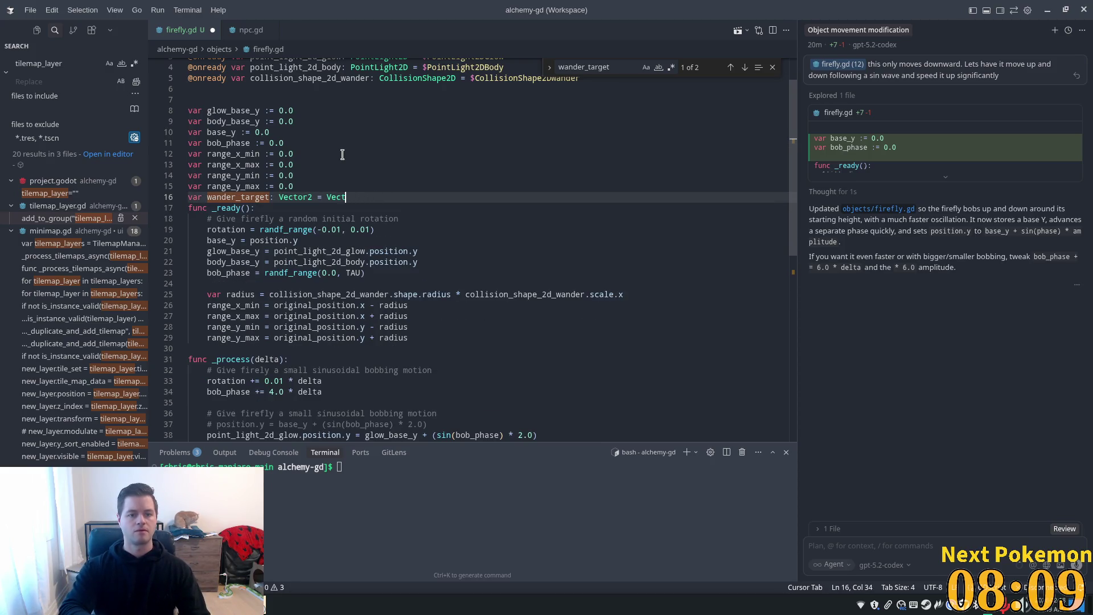
{"action": "type", "text": "nnul"}
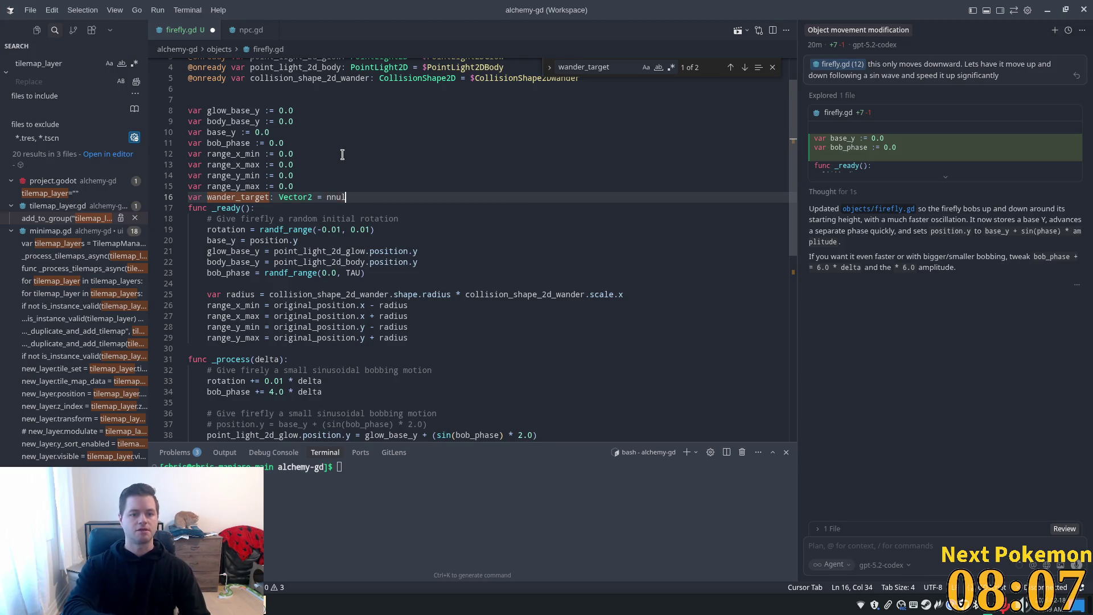
{"action": "type", "text": "u"}
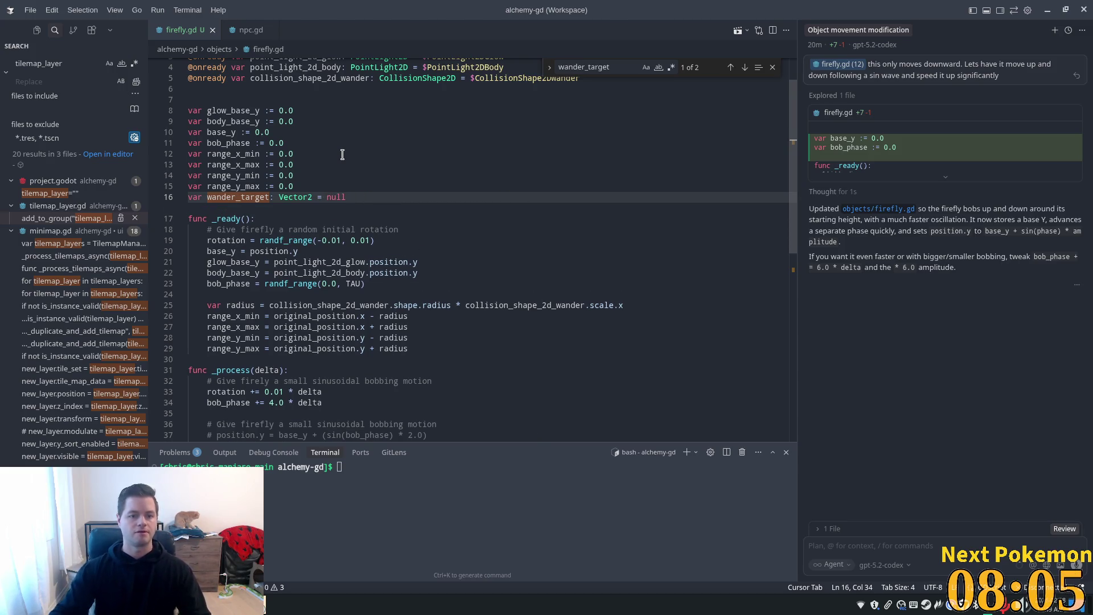
{"action": "left_click", "coordinate": [378, 164]}
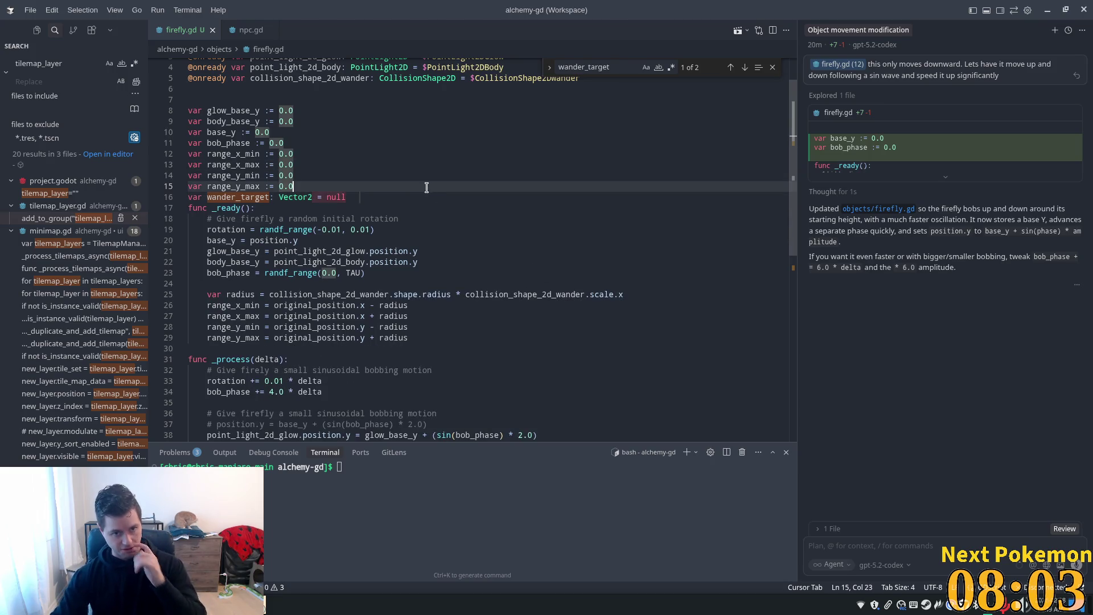
{"action": "key", "text": "Tab"}
{"action": "key", "text": "Return"}
{"action": "key", "text": "BackSpace"}
Step: Return to the if !wander_target line, then bring up npc.gd for its wander code
{"action": "scroll", "coordinate": [521, 231], "scroll_direction": "down", "scroll_amount": 3}
{"action": "left_click", "coordinate": [495, 222]}
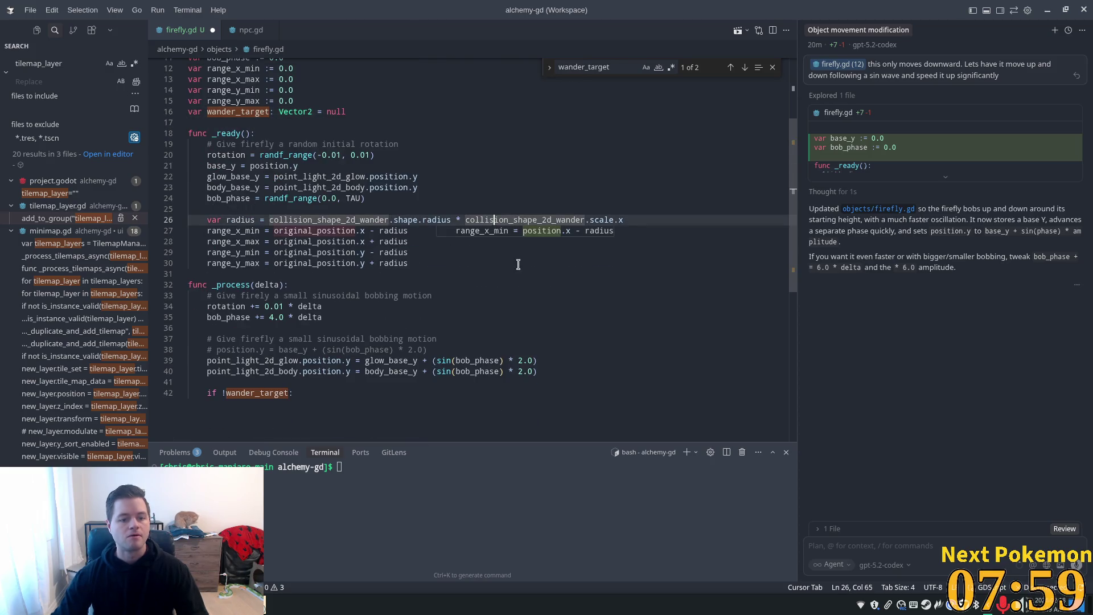
{"action": "left_click", "coordinate": [322, 392]}
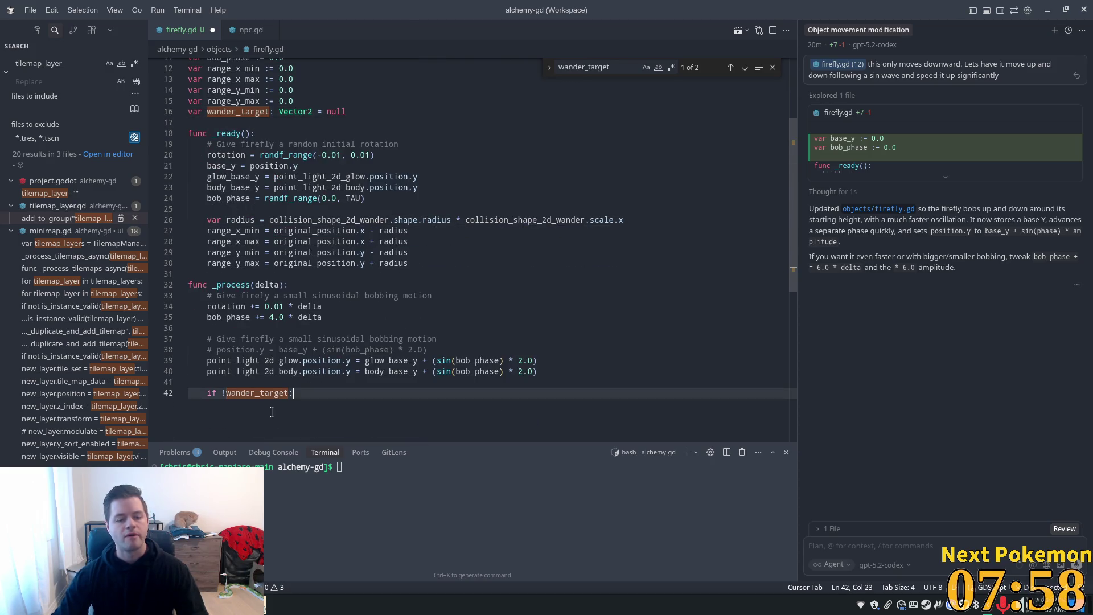
{"action": "left_click", "coordinate": [251, 30]}
Step: Copy npc.gd's 'wander_target = Vector2(randf_range...)' target-picking block
{"action": "scroll", "coordinate": [302, 294], "scroll_direction": "down", "scroll_amount": 2}
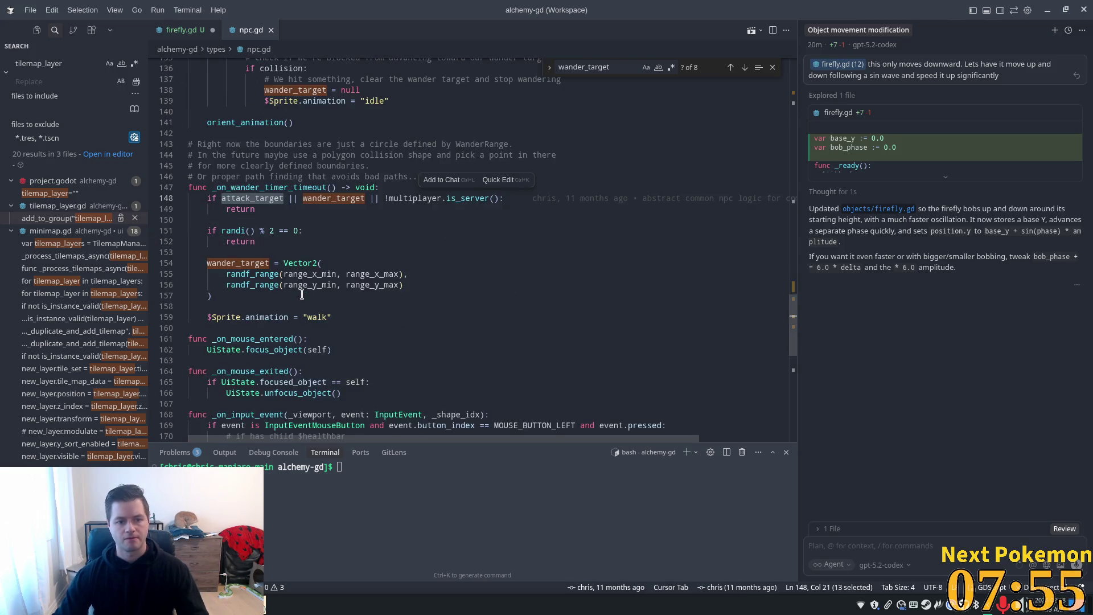
{"action": "mouse_move", "coordinate": [207, 230]}
{"action": "left_mouse_down"}
{"action": "mouse_move", "coordinate": [285, 285]}
{"action": "mouse_move", "coordinate": [279, 242]}
{"action": "left_mouse_up"}
{"action": "scroll", "coordinate": [301, 305], "scroll_direction": "down", "scroll_amount": 2}
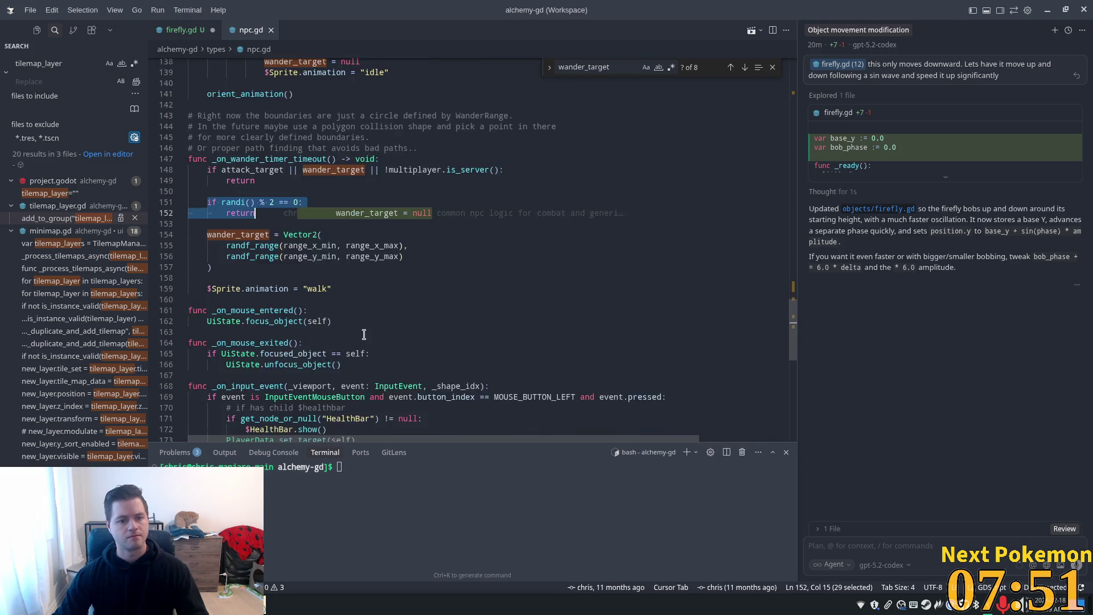
{"action": "left_click", "coordinate": [217, 239]}
{"action": "left_click_drag", "start_coordinate": [206, 206], "coordinate": [278, 242]}
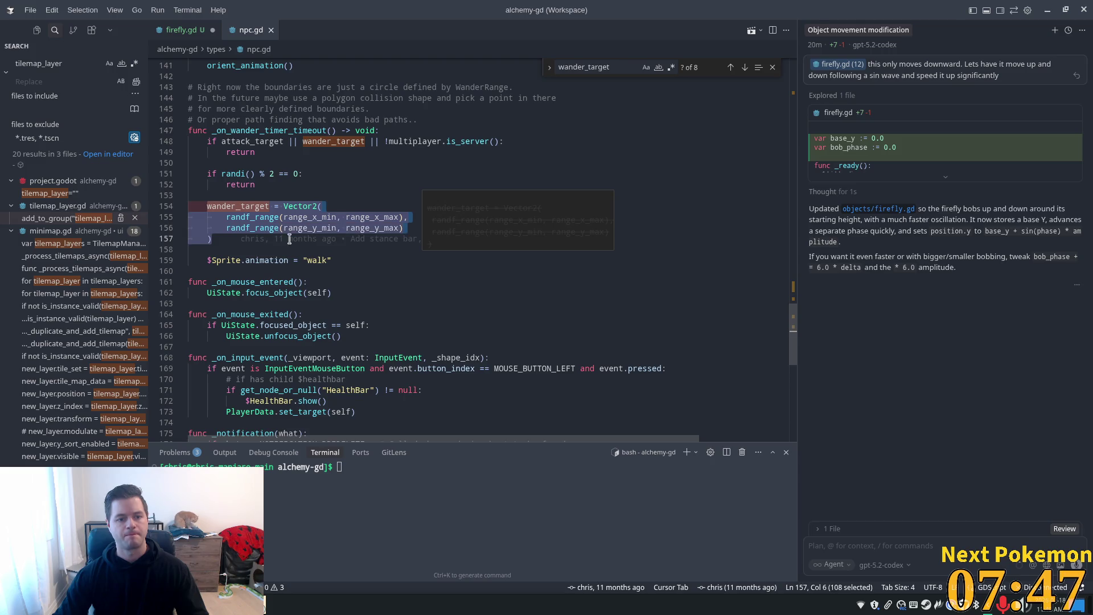
{"action": "key", "text": "ctrl+Tab"}
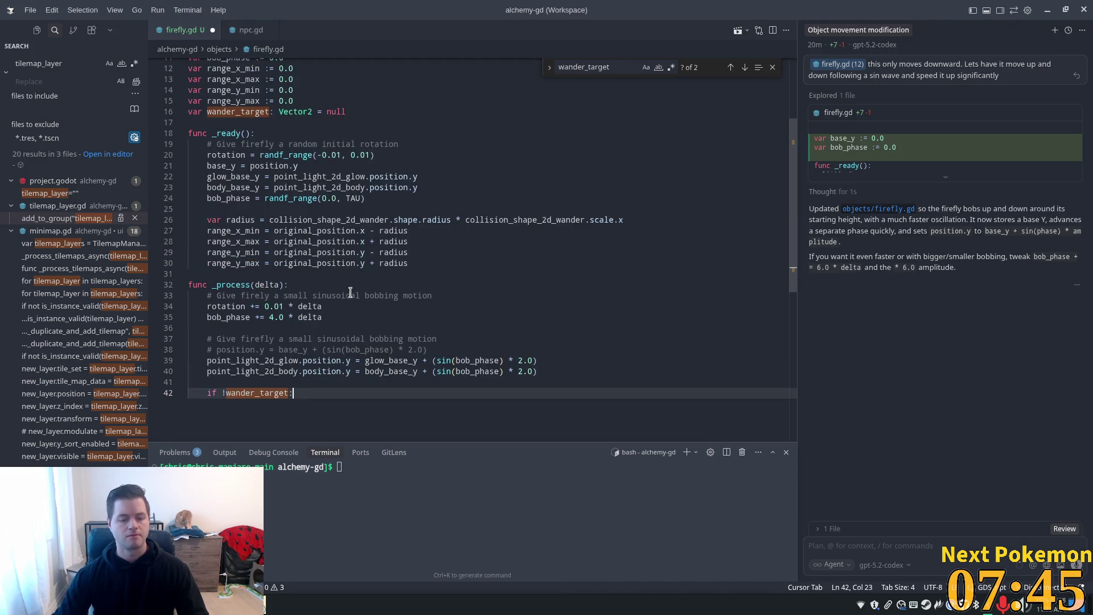
Step: Paste the random target block under 'if !wander_target:' in firefly.gd and fix its indentation
{"action": "key", "text": "Return"}
{"action": "key", "text": "ctrl+v"}
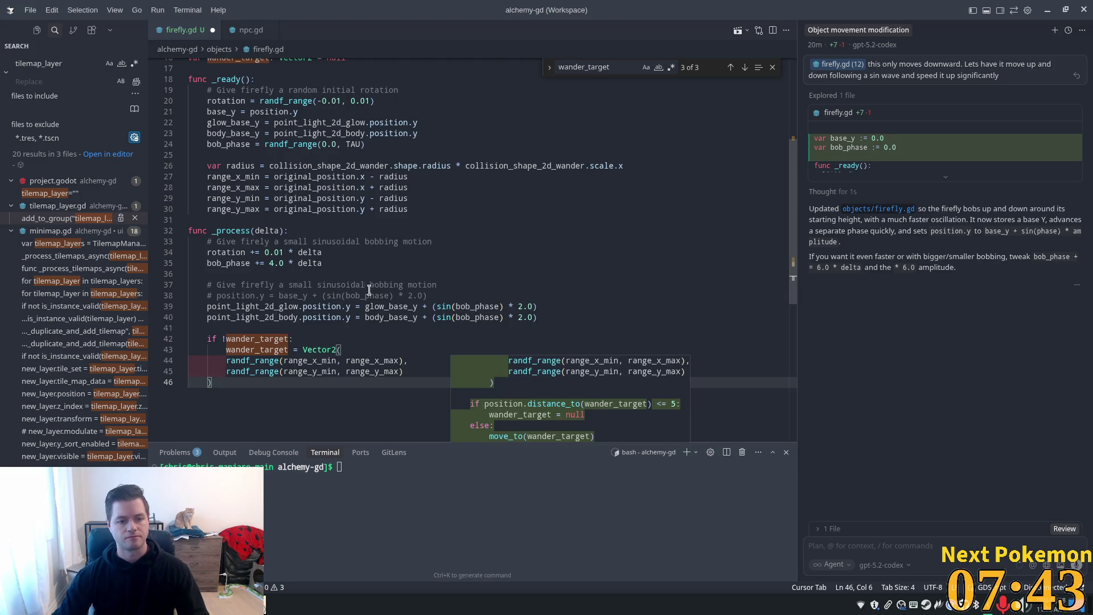
{"action": "key", "text": "shift+Up"}
{"action": "key", "text": "shift+Up"}
{"action": "key", "text": "Tab"}
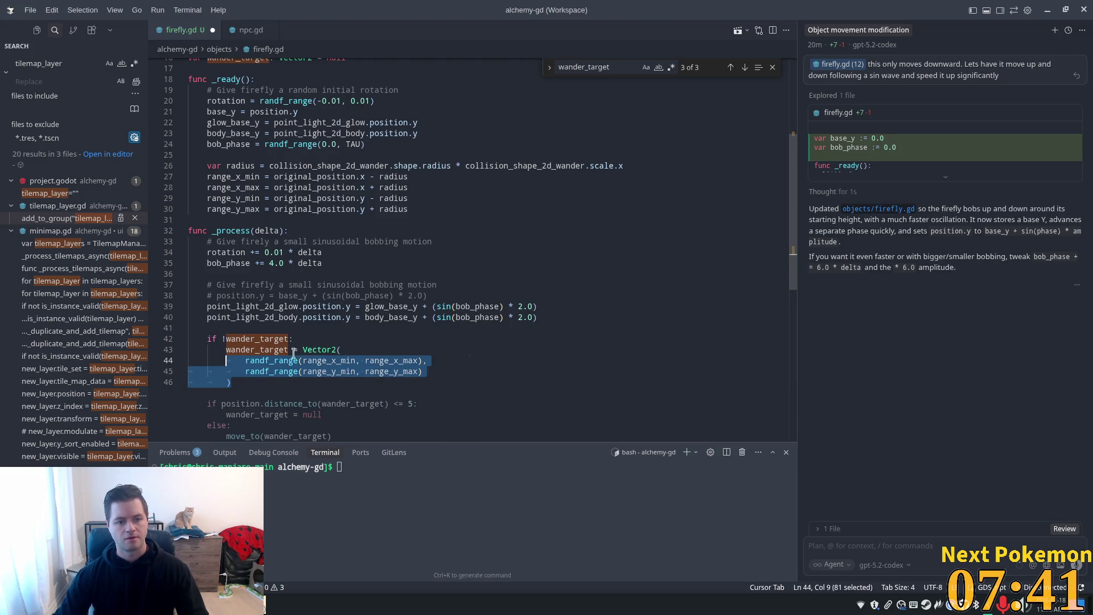
{"action": "left_click", "coordinate": [464, 322]}
{"action": "key", "text": "Tab"}
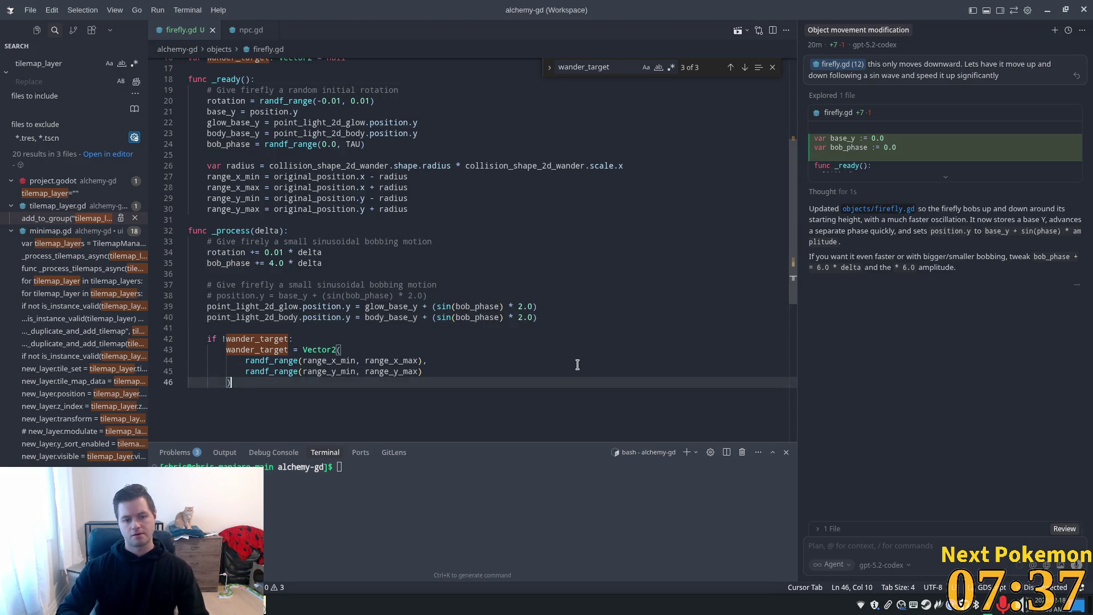
{"action": "key", "text": "End"}
{"action": "key", "text": "Return"}
Step: Add an else: branch and accept Cursor's suggested distance_to check and move_to(wander_target) code
{"action": "type", "text": "else"}
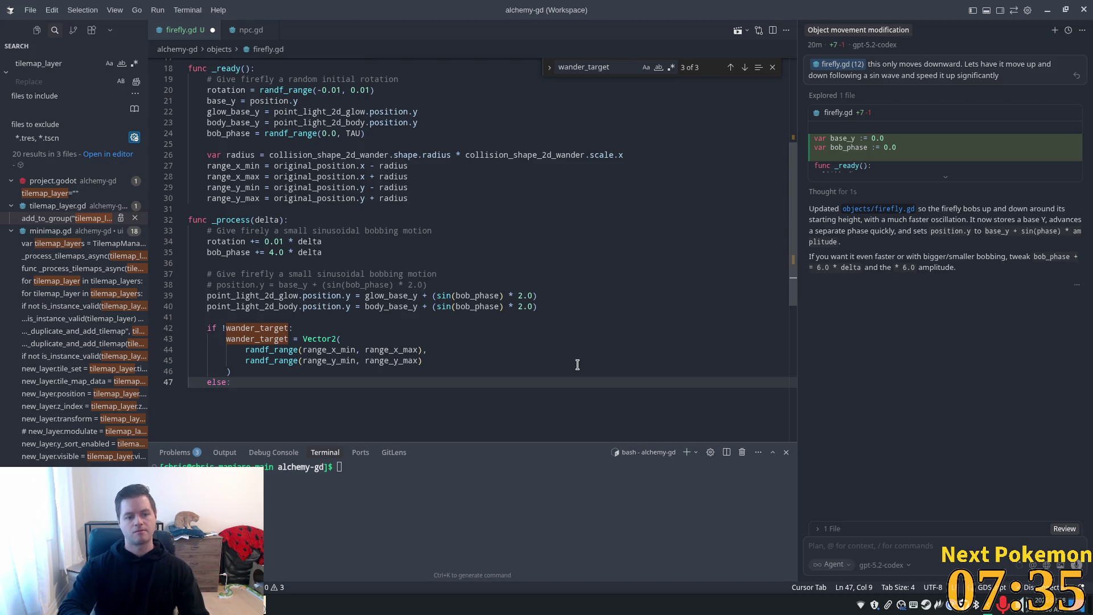
{"action": "type", "text": ":"}
{"action": "key", "text": "Return"}
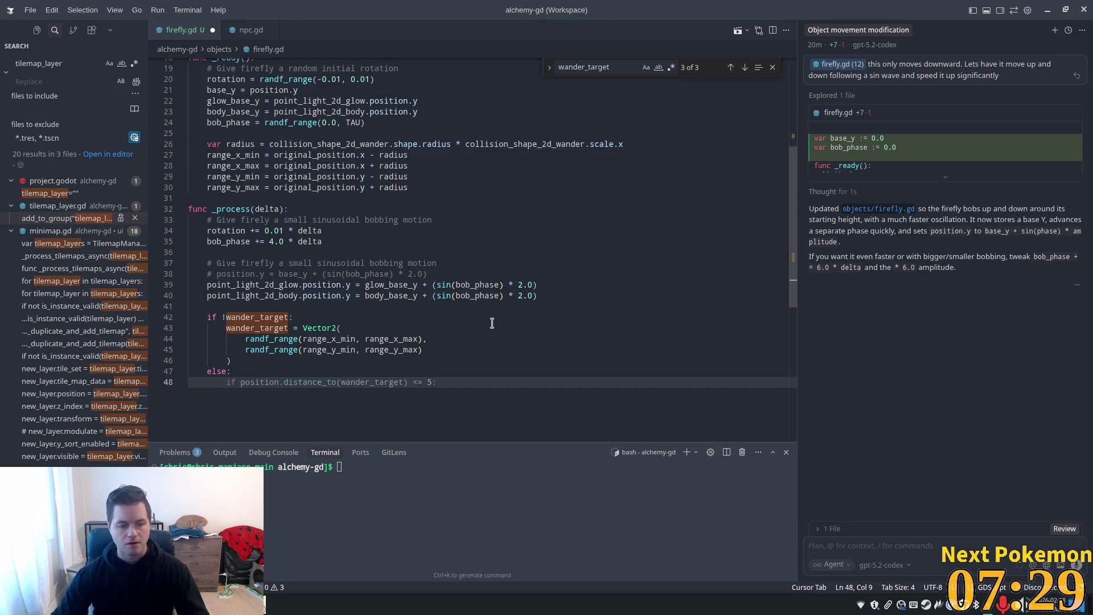
{"action": "scroll", "coordinate": [462, 335], "scroll_direction": "down", "scroll_amount": 3}
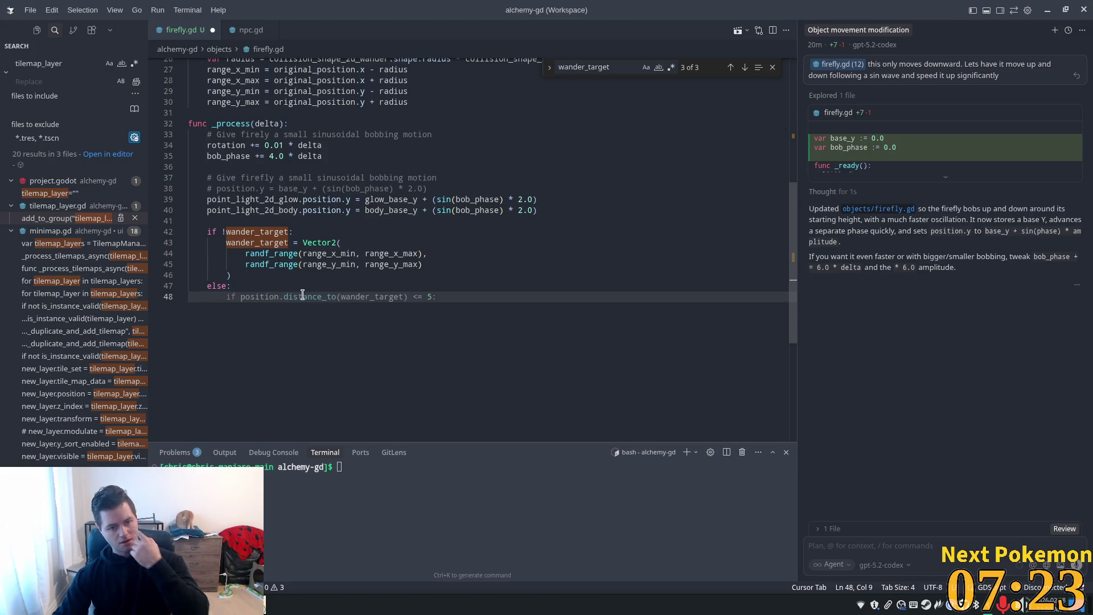
{"action": "mouse_move", "coordinate": [302, 293]}
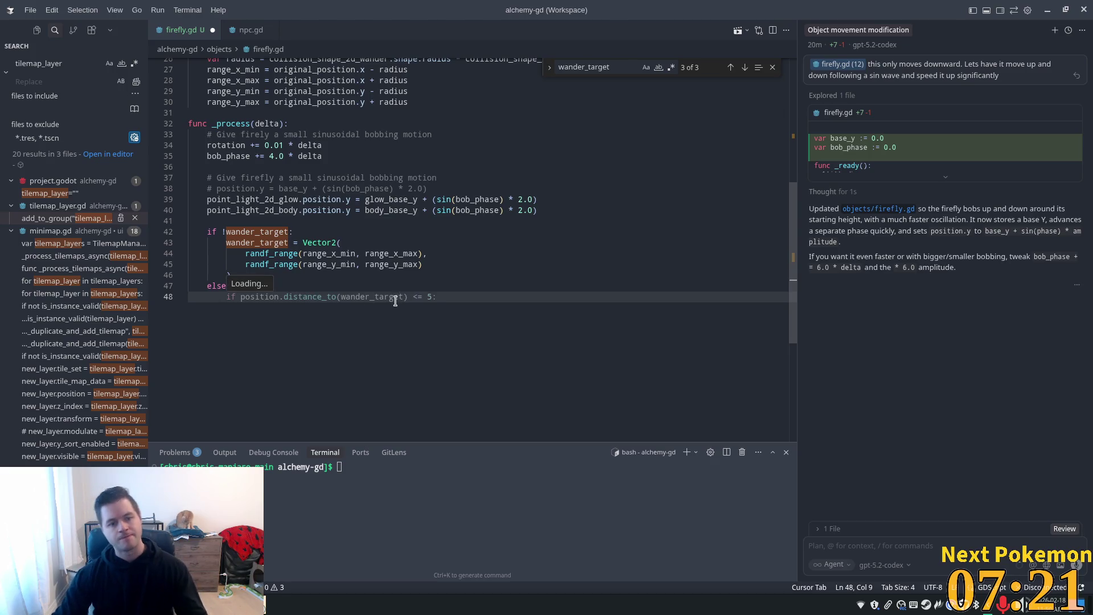
{"action": "key", "text": "Tab"}
{"action": "key", "text": "Tab"}
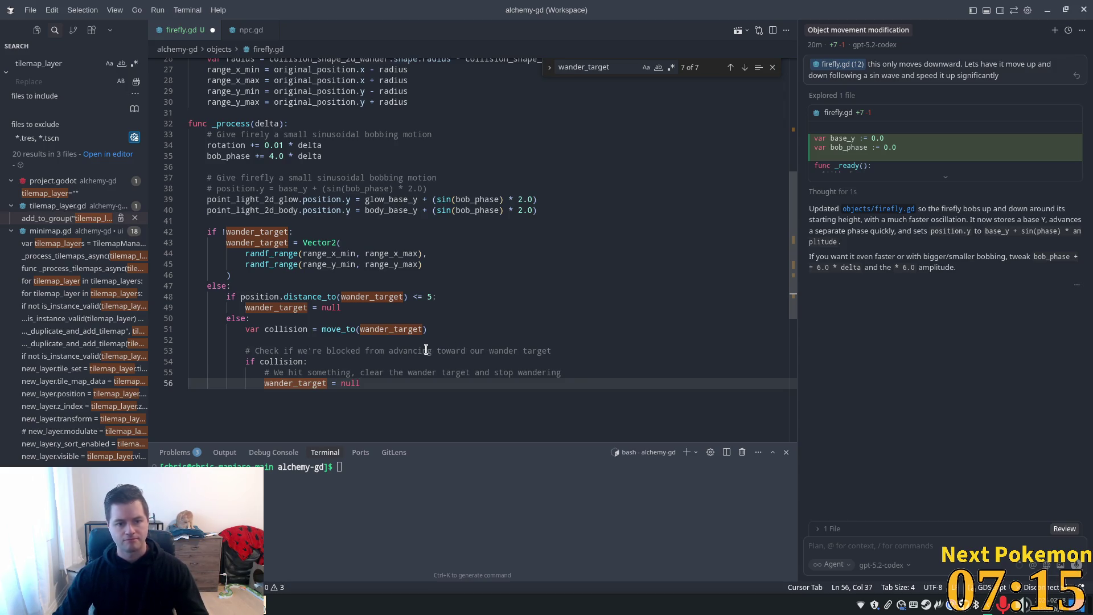
Step: Delete 'var collision = ' from the move_to(wander_target) call on line 51
{"action": "scroll", "coordinate": [408, 348], "scroll_direction": "down", "scroll_amount": 2}
{"action": "left_click", "coordinate": [336, 272], "text": "shift"}
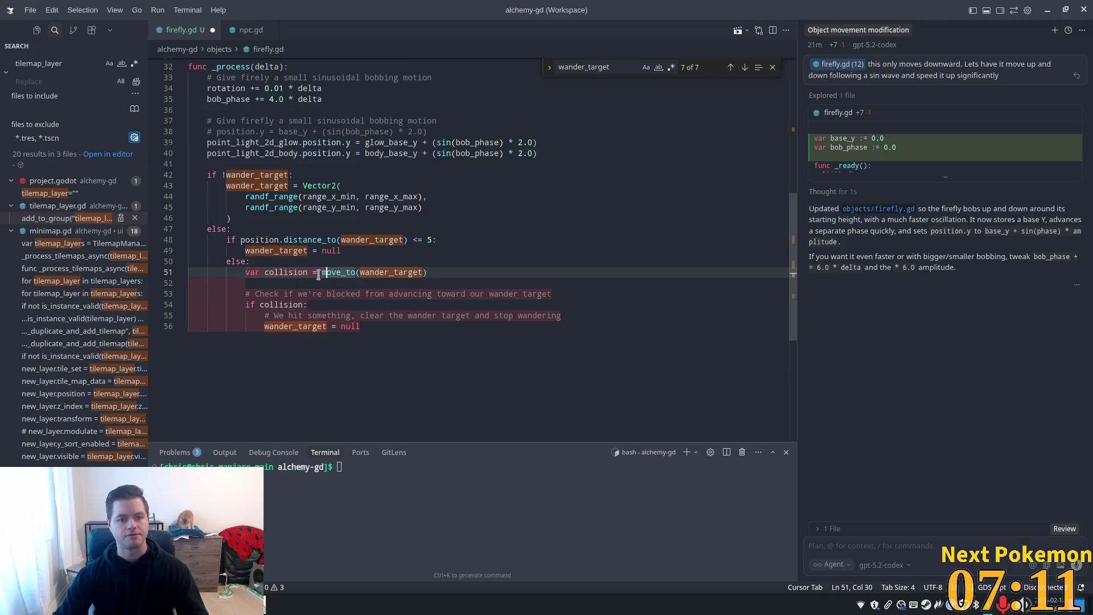
{"action": "left_click", "coordinate": [326, 279]}
{"action": "left_click", "coordinate": [324, 271]}
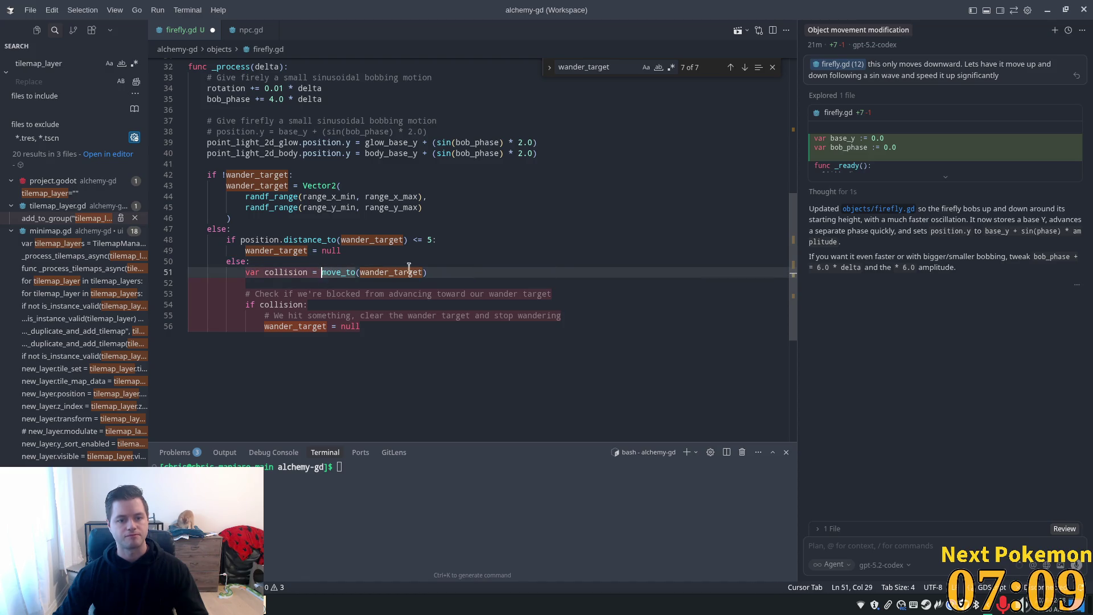
{"action": "key", "text": "shift+Left"}
{"action": "key", "text": "shift+Left"}
{"action": "key", "text": "ctrl+shift+Left"}
{"action": "key", "text": "ctrl+shift+Left"}
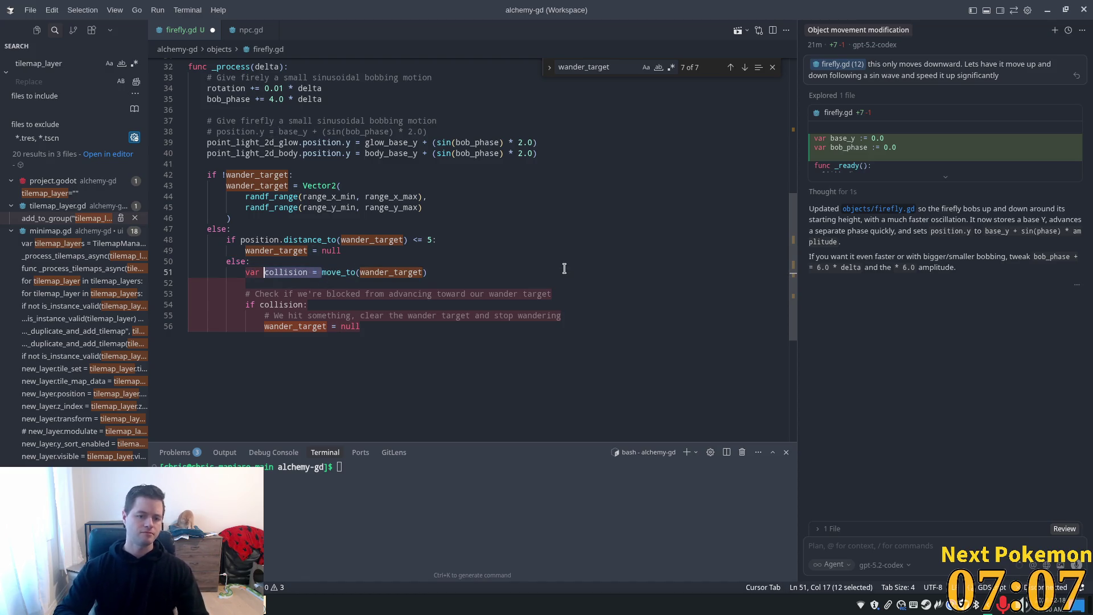
{"action": "key", "text": "BackSpace"}
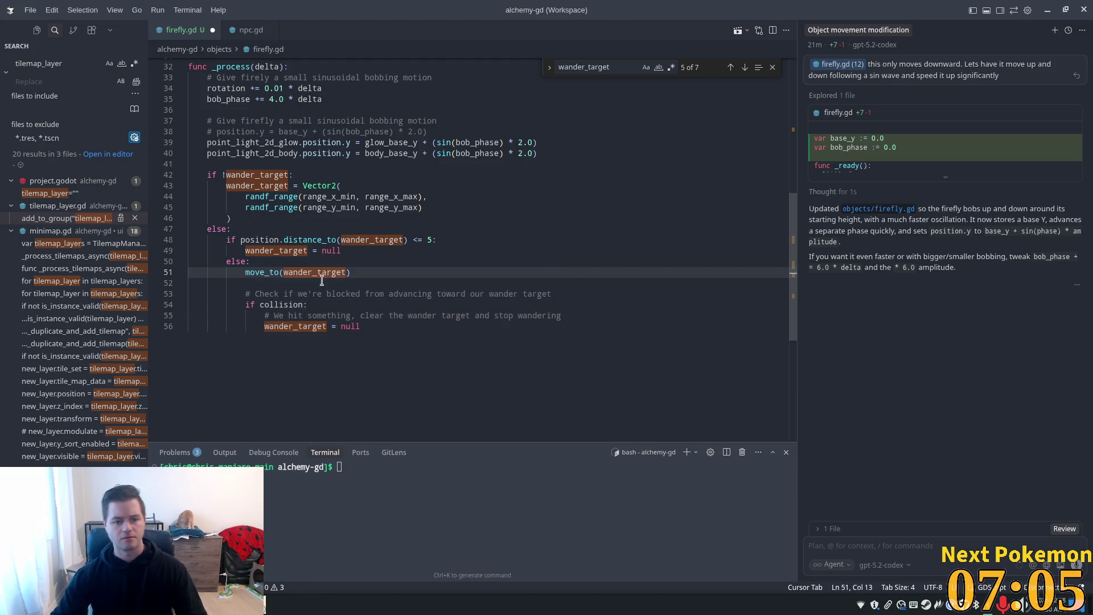